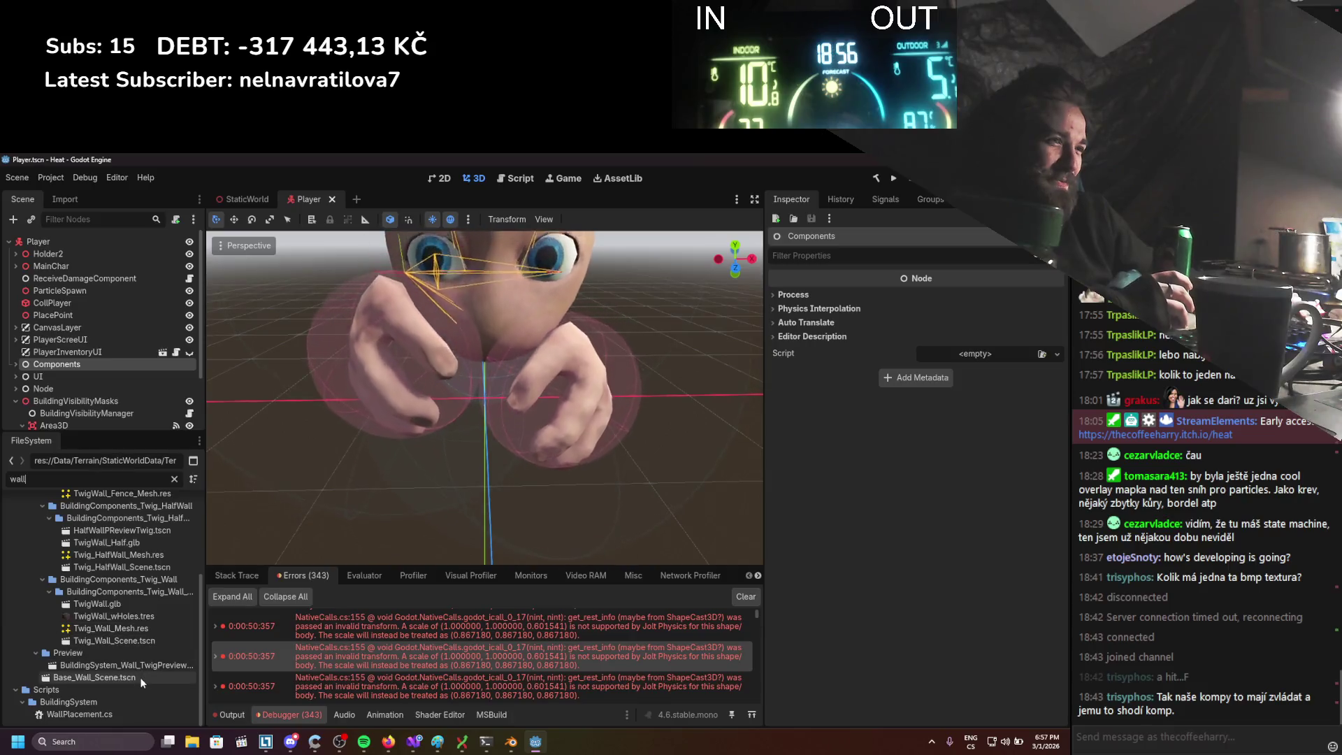
# Open BuildingSystem_Wall_TwigPreview, Base_Wall_Scene and Twig_Wall_Scene from the FileSystem dock
pyautogui.doubleClick(142, 664)
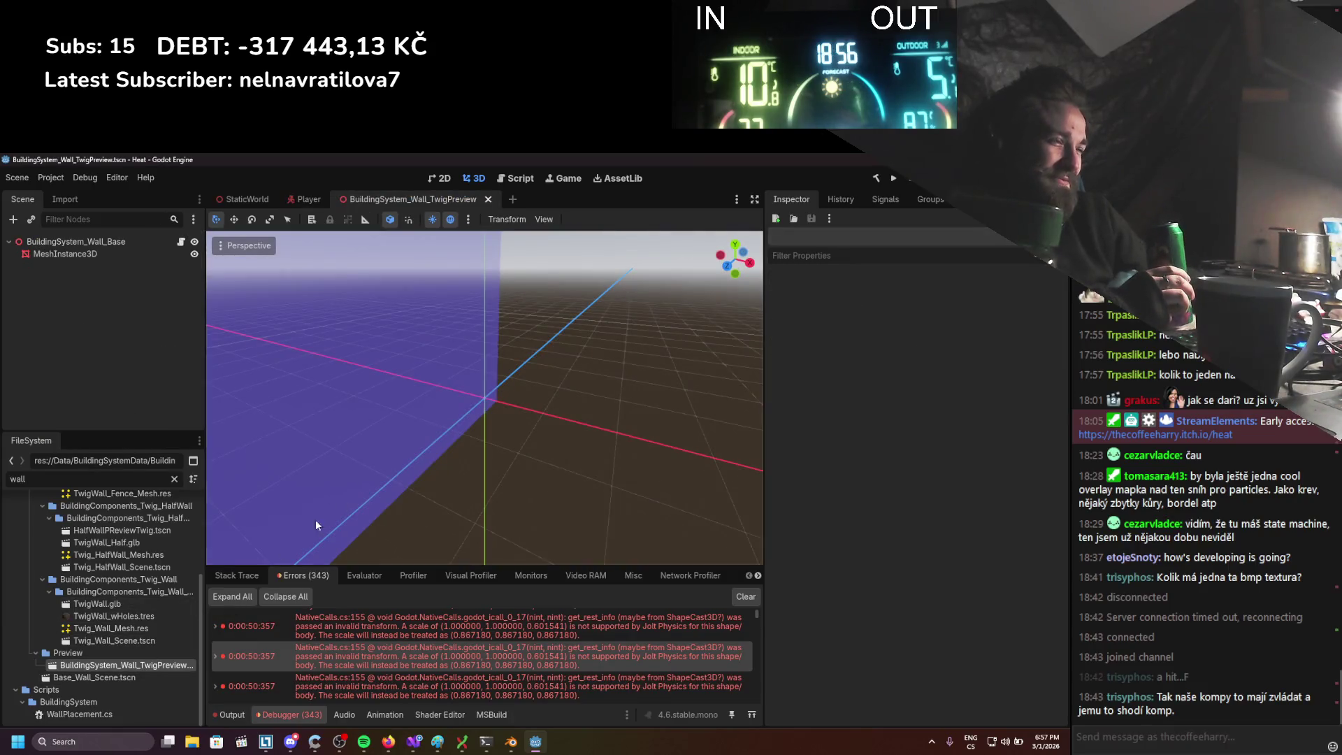
pyautogui.doubleClick(137, 678)
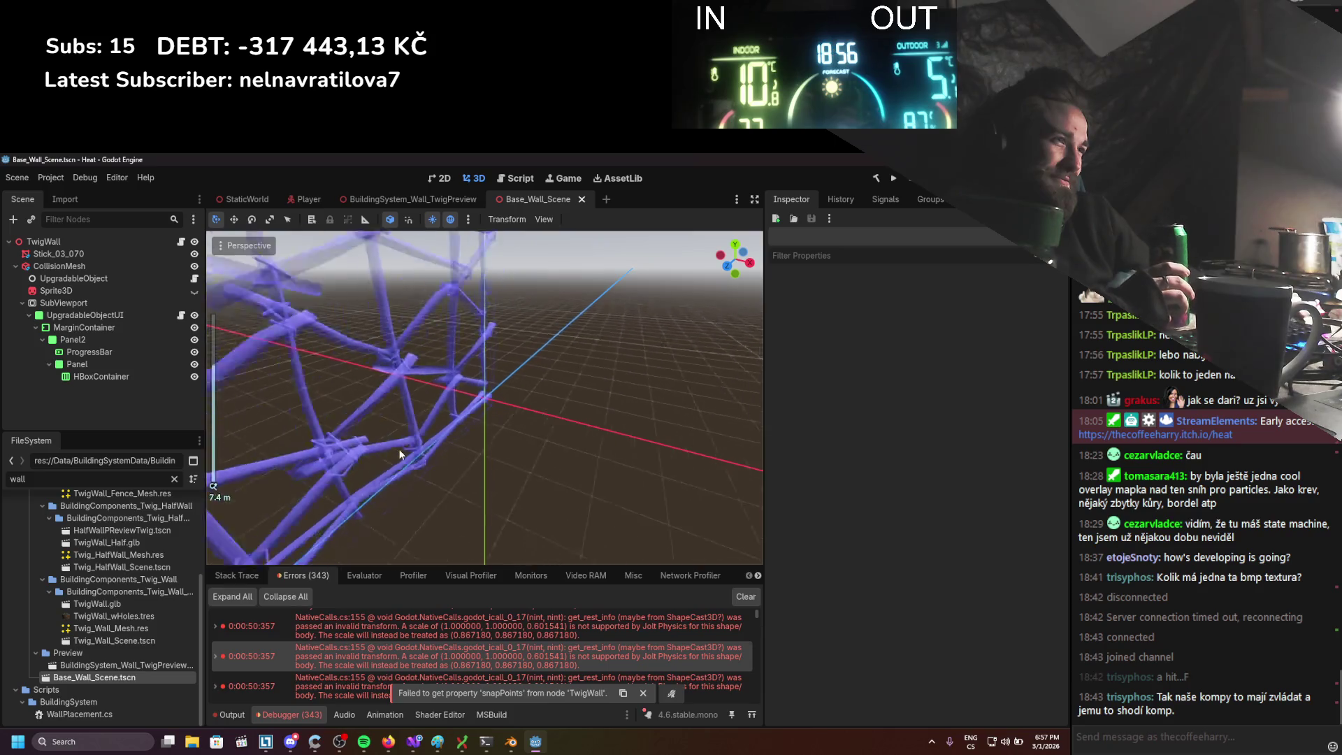
pyautogui.scroll(2, 107, 688)
pyautogui.scroll(-1, 107, 693)
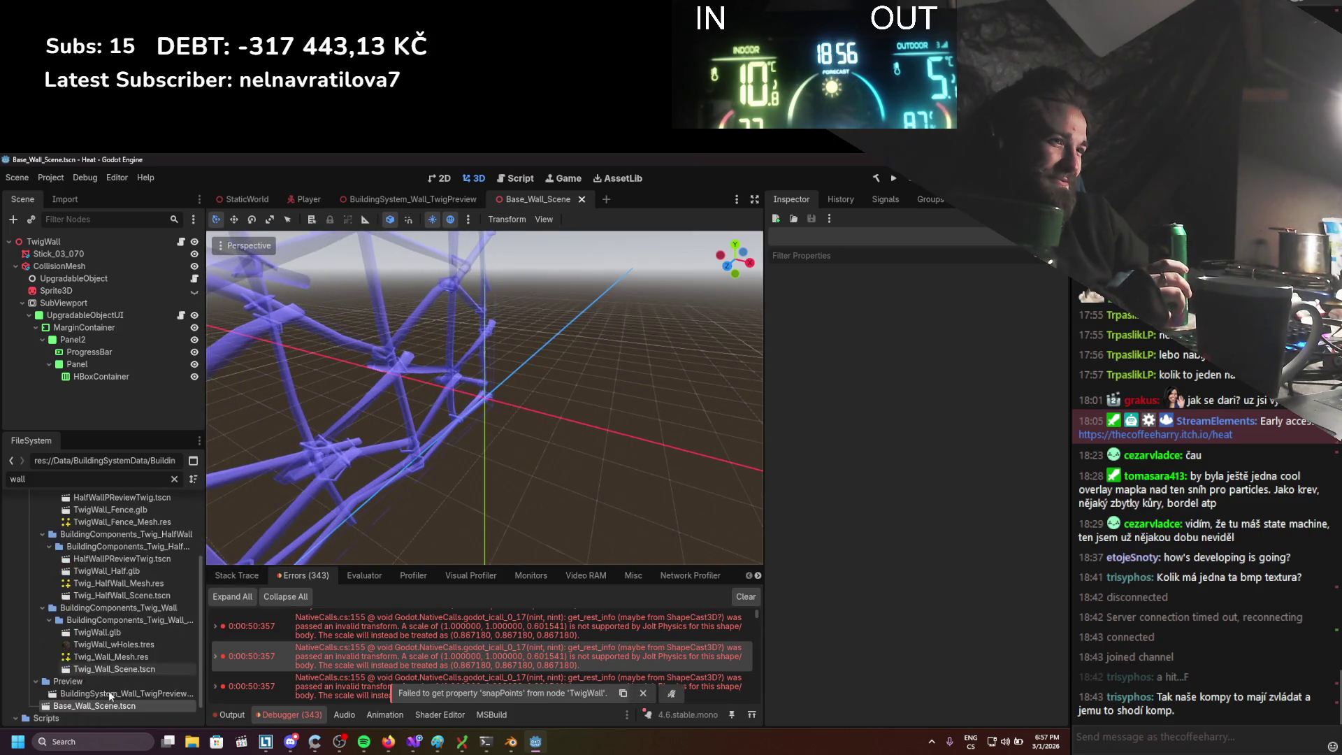
pyautogui.doubleClick(112, 668)
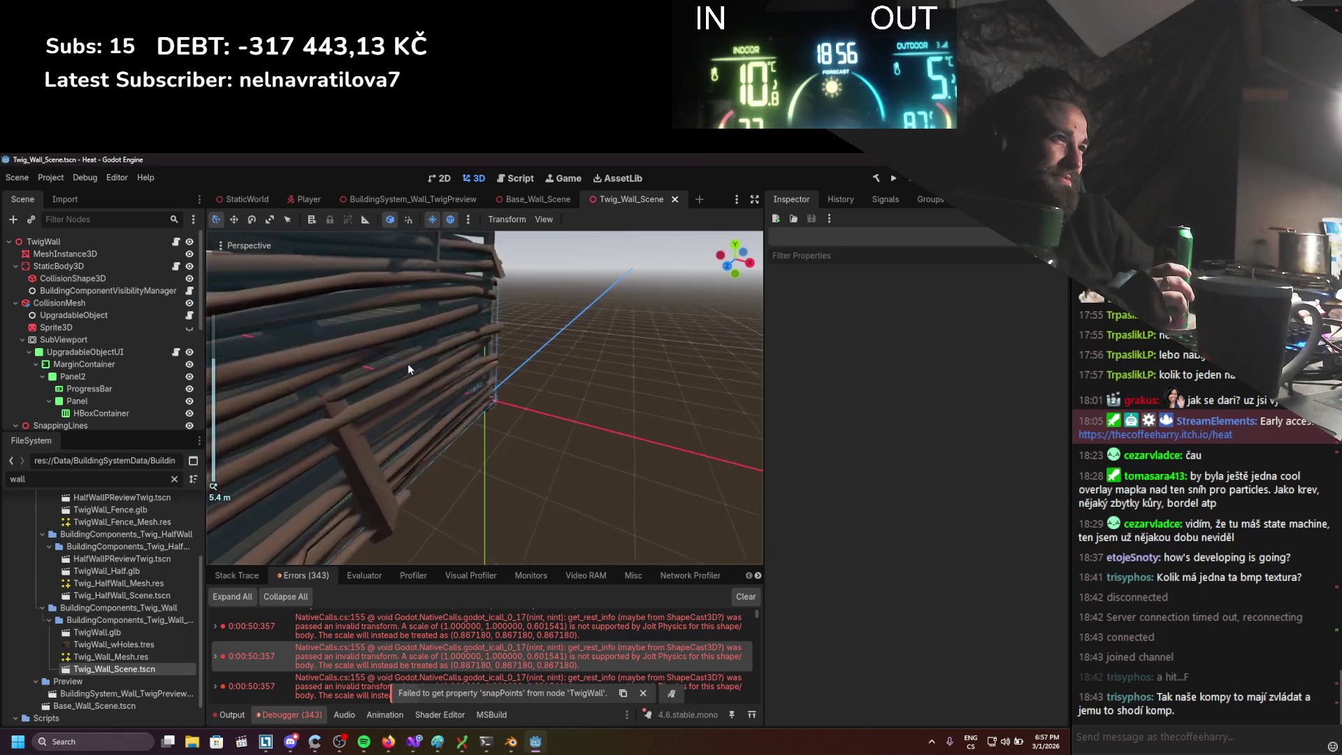
pyautogui.scroll(-5, 420, 371)
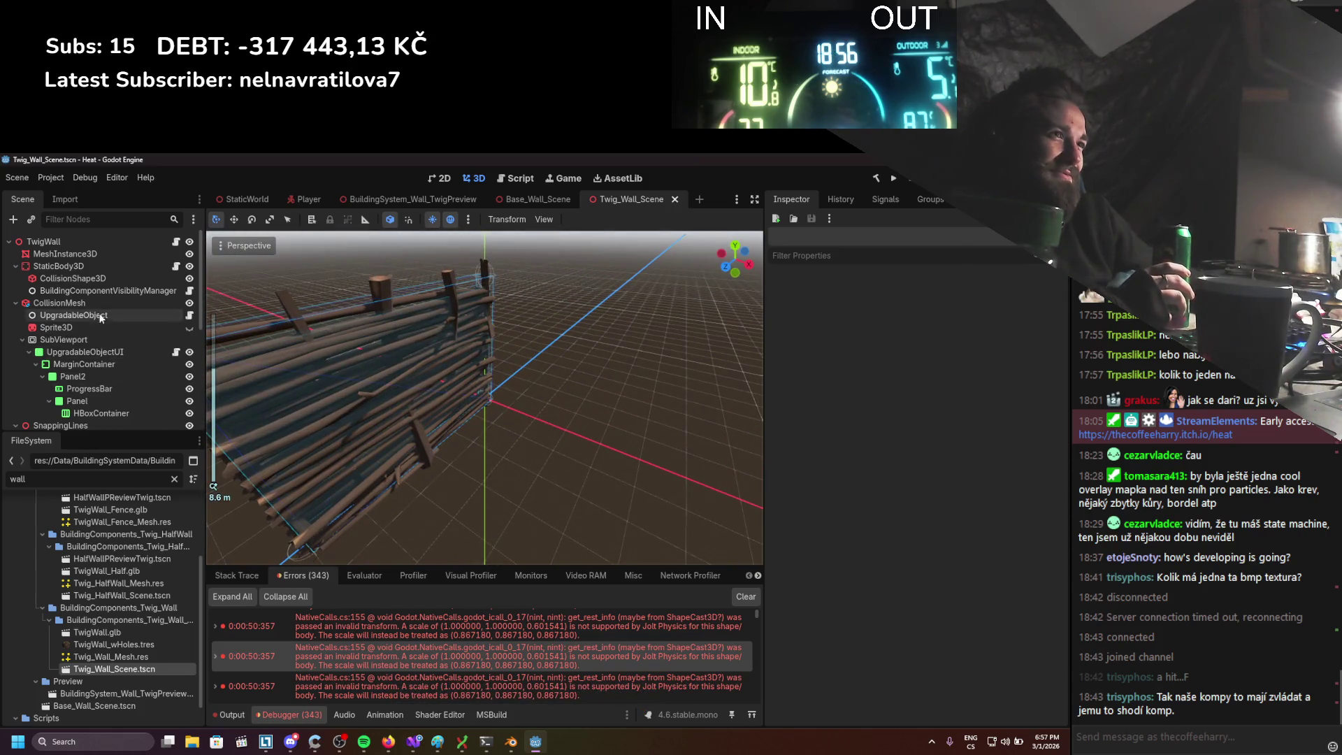
# Try a flatter 0.77 z scale on CollisionMesh, clear the error log, then undo back to 1.0
pyautogui.click(59, 303)
pyautogui.scroll(-3, 363, 443)
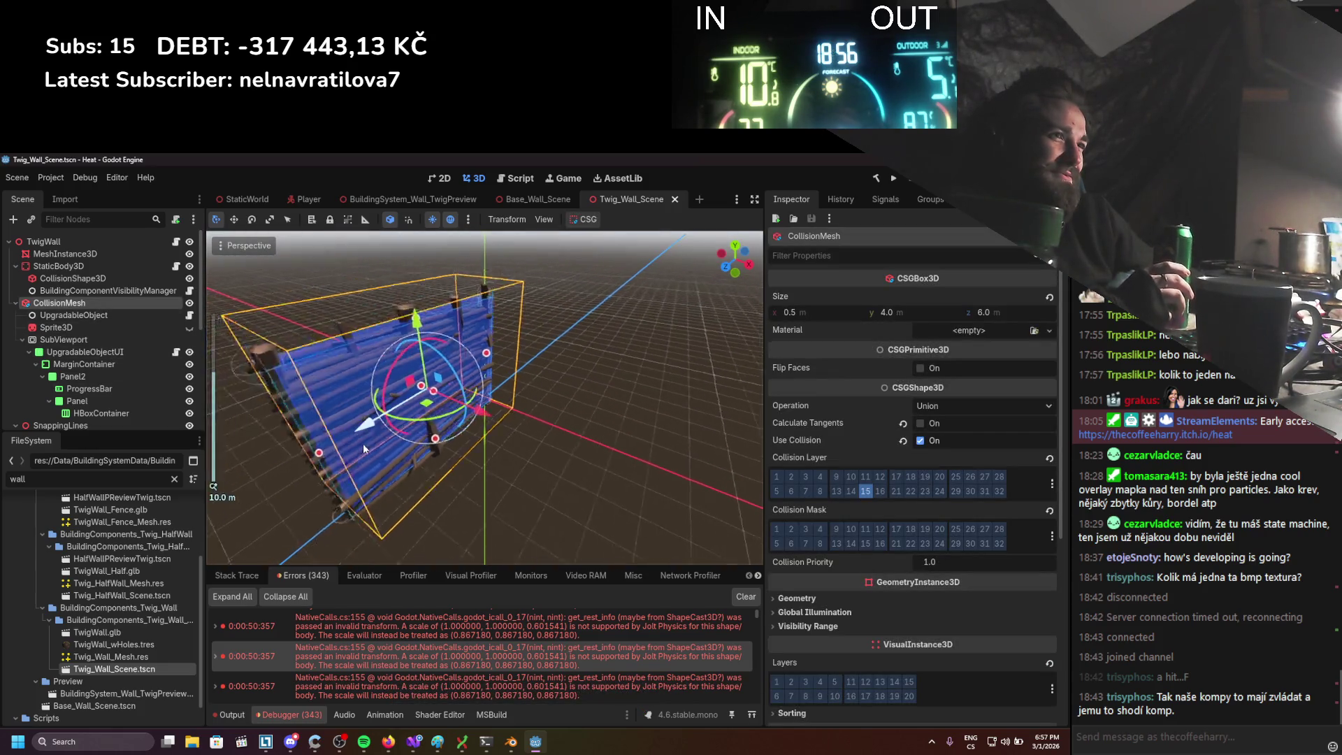
pyautogui.scroll(-2, 931, 420)
pyautogui.scroll(-6, 930, 421)
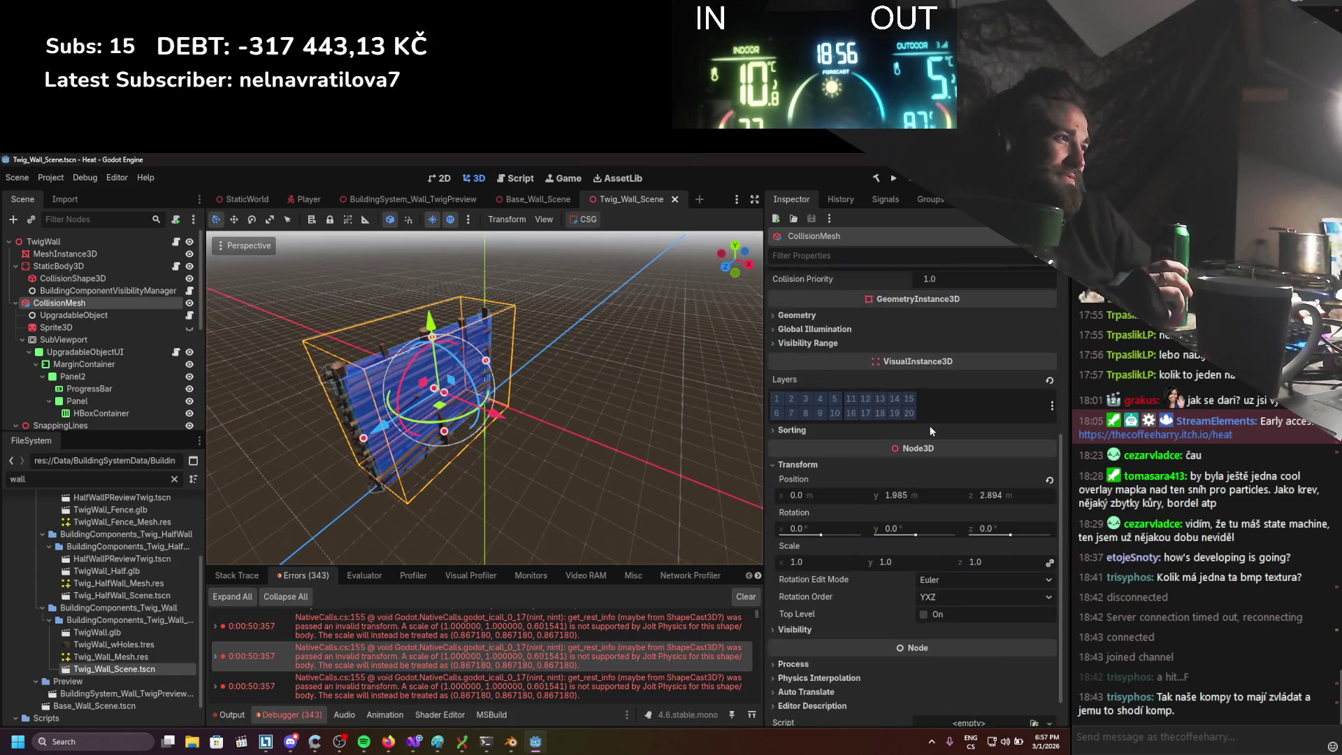
pyautogui.moveTo(992, 523)
pyautogui.mouseDown()
pyautogui.moveTo(1005, 519)
pyautogui.moveTo(975, 528)
pyautogui.mouseUp()
pyautogui.hotkey('ctrl', 'z')
pyautogui.click(1049, 529)
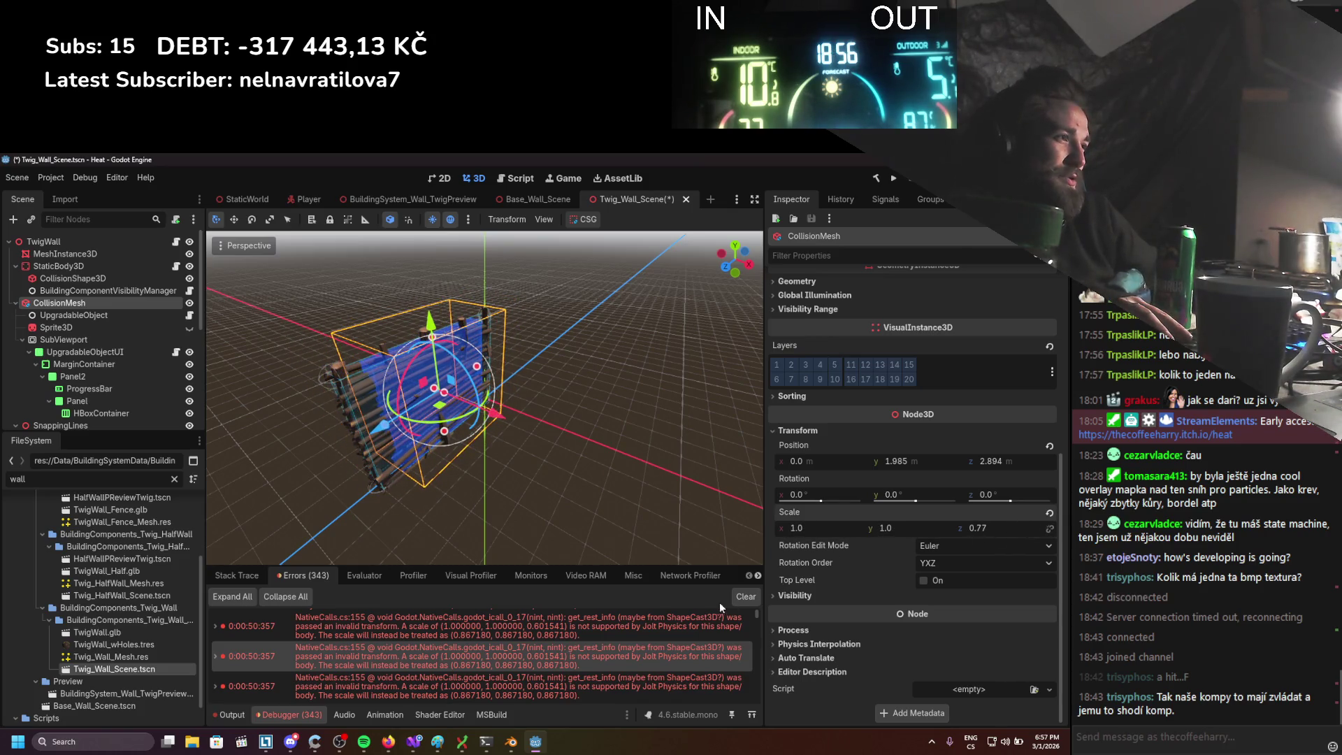
pyautogui.click(742, 596)
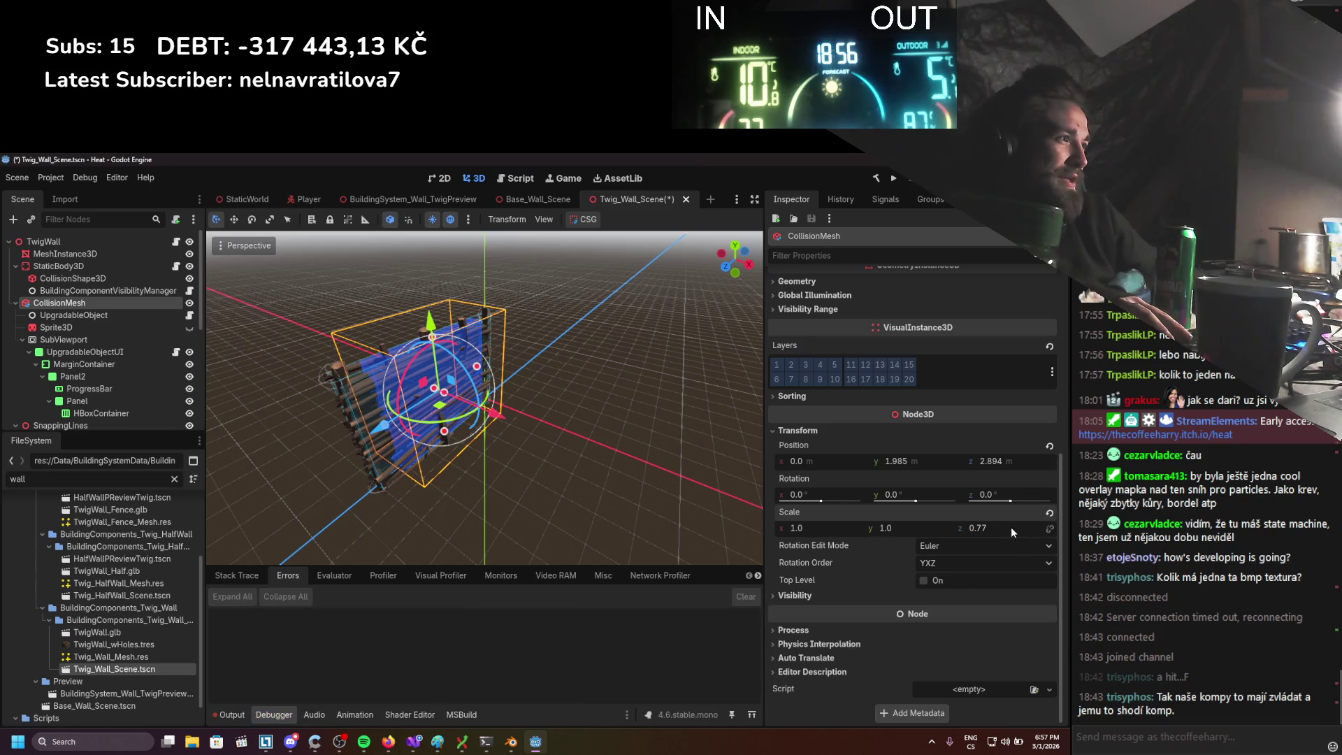
pyautogui.hotkey('ctrl', 'z')
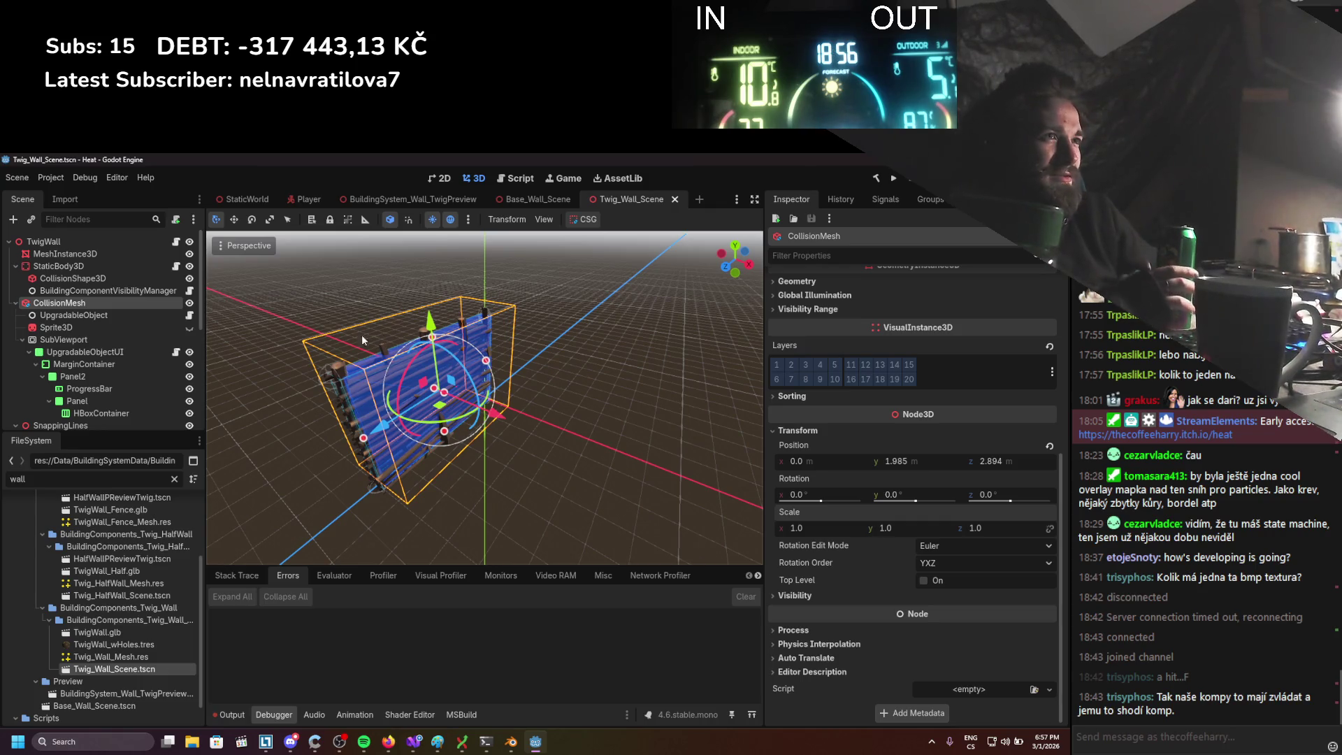
# Collapse the SnapPoints and SnappingLines groups and reselect the CollisionMesh node
pyautogui.scroll(-5, 120, 358)
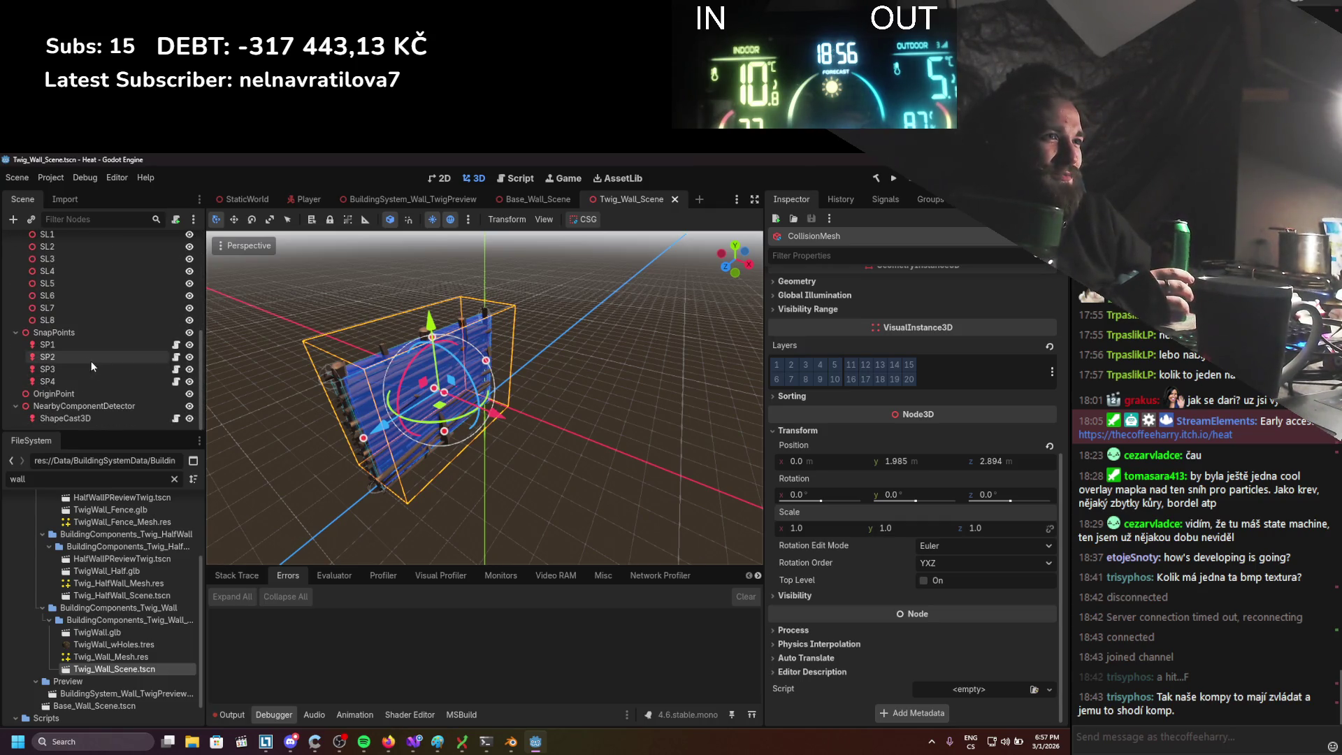
pyautogui.click(15, 332)
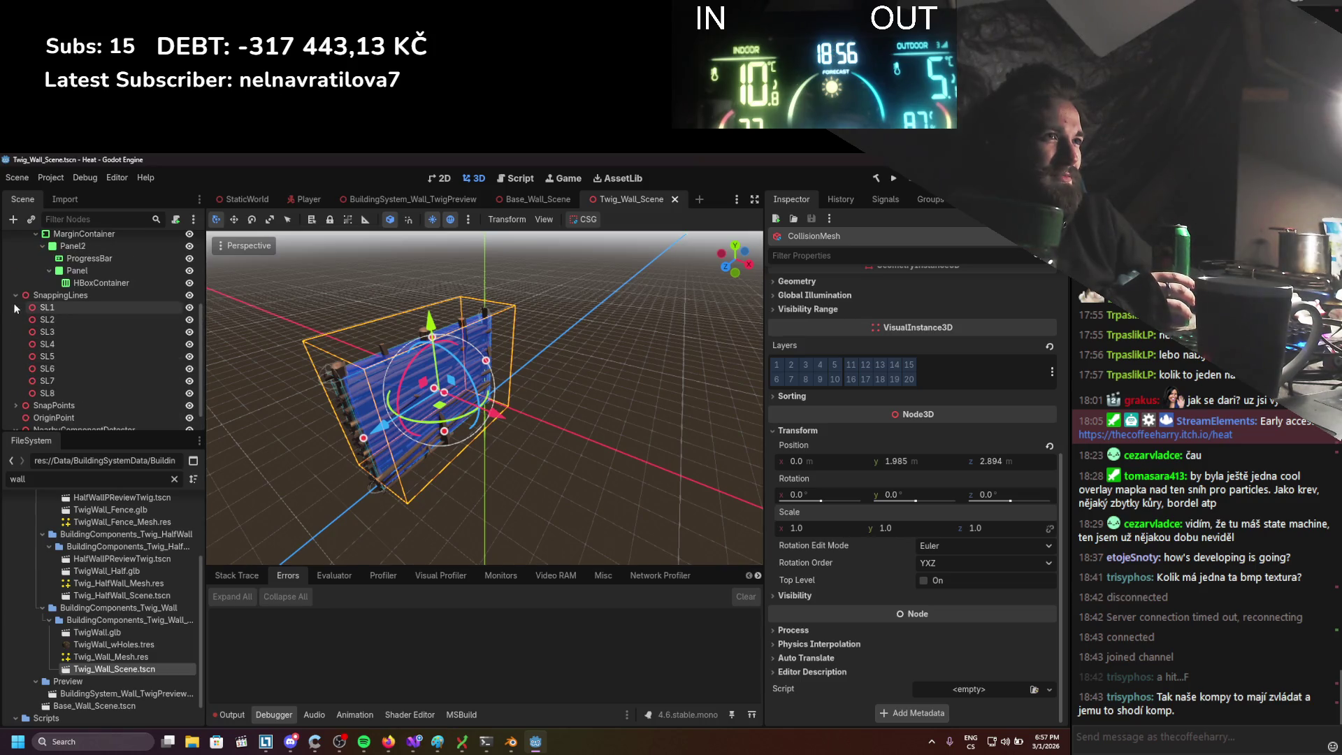
pyautogui.click(98, 282)
pyautogui.scroll(2, 36, 330)
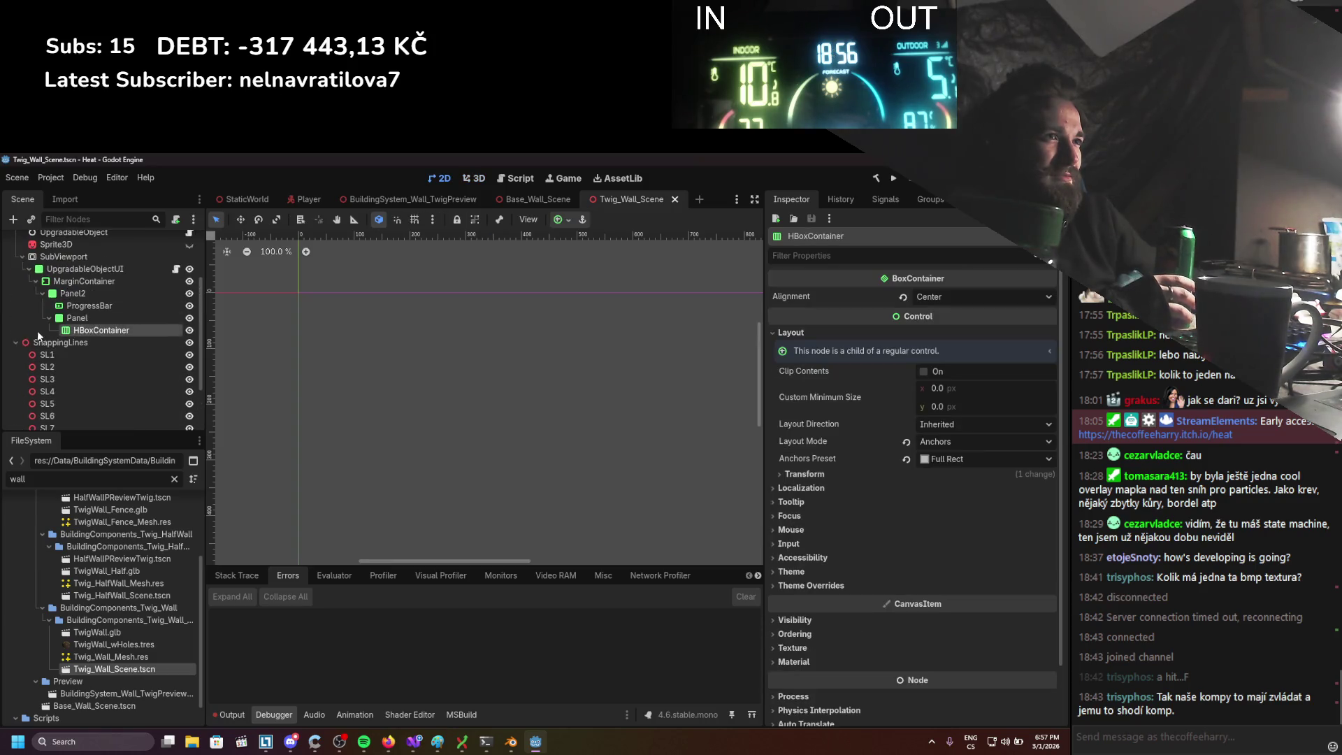
pyautogui.click(16, 344)
pyautogui.click(90, 275)
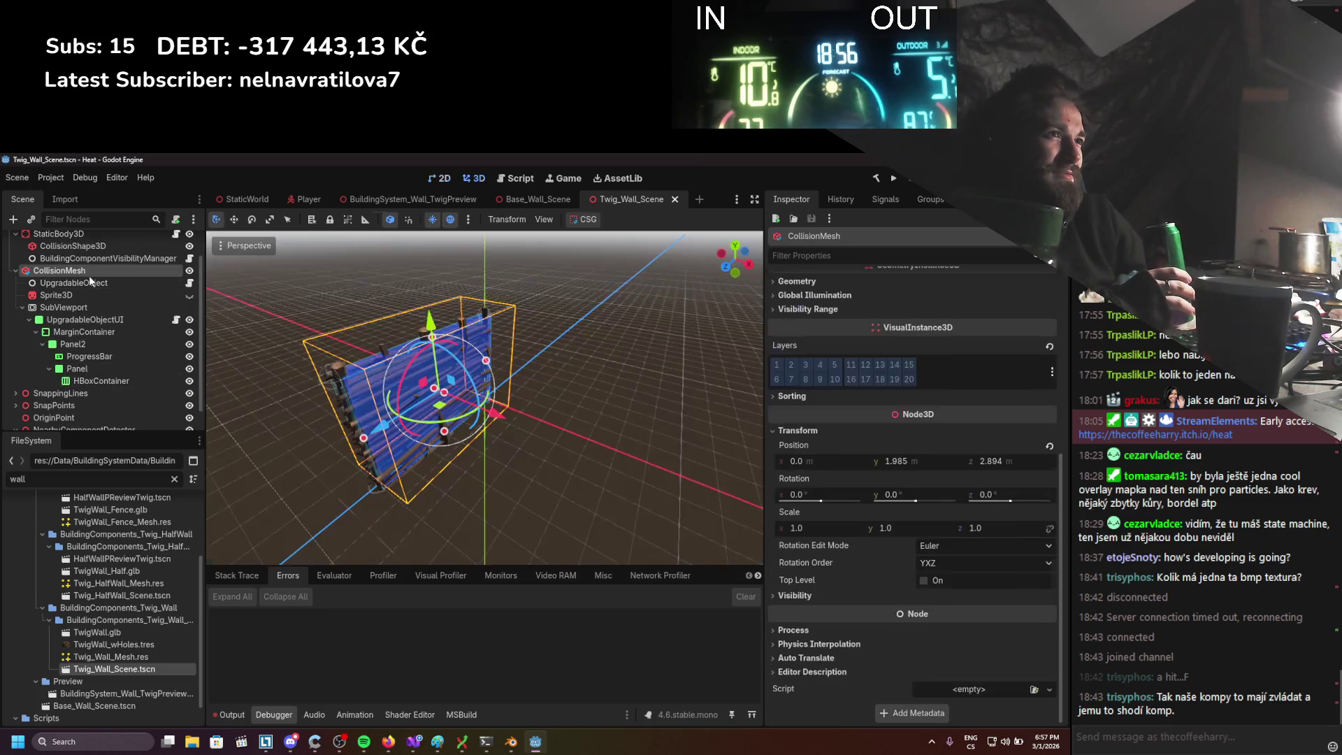
# Select the wall's CollisionShape3D and view the BoxShape3D front-on and from above
pyautogui.scroll(1, 89, 275)
pyautogui.moveTo(313, 414)
pyautogui.mouseDown()
pyautogui.moveTo(274, 477)
pyautogui.moveTo(237, 408)
pyautogui.moveTo(264, 385)
pyautogui.moveTo(375, 428)
pyautogui.mouseUp()
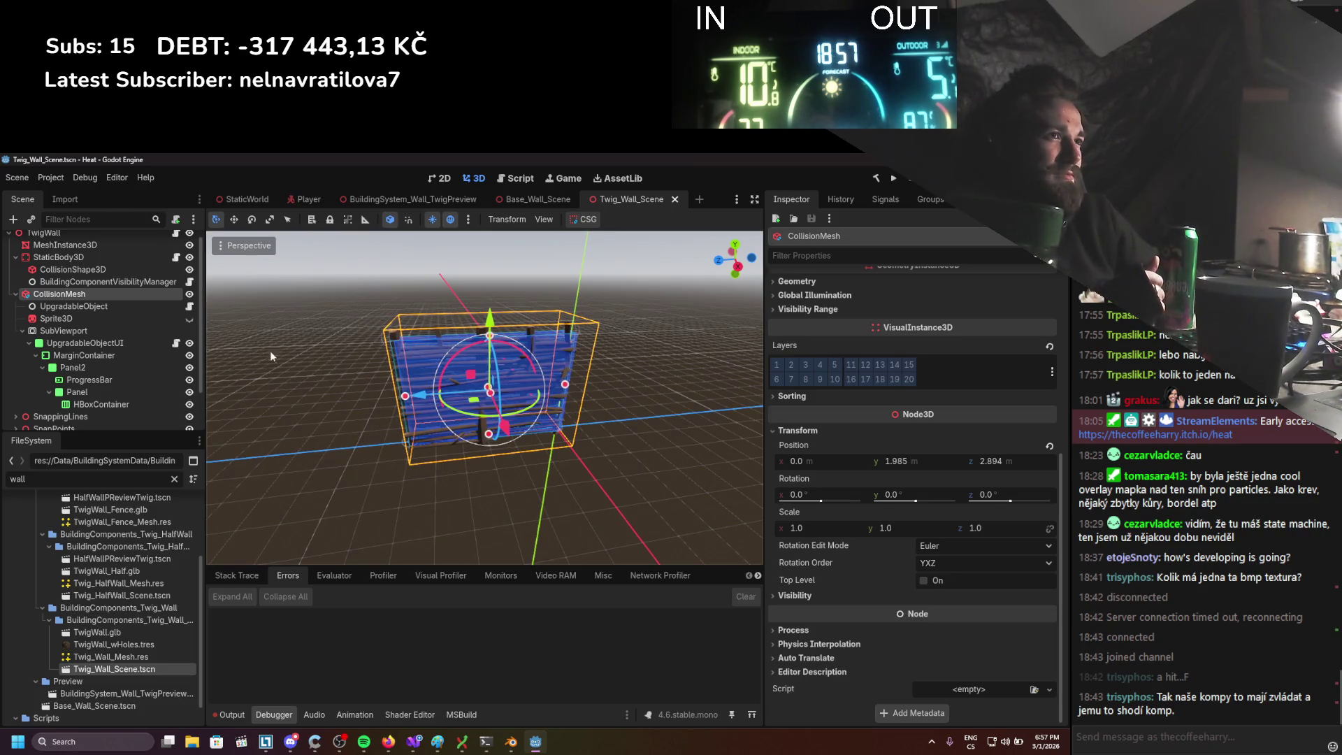
pyautogui.scroll(1, 175, 366)
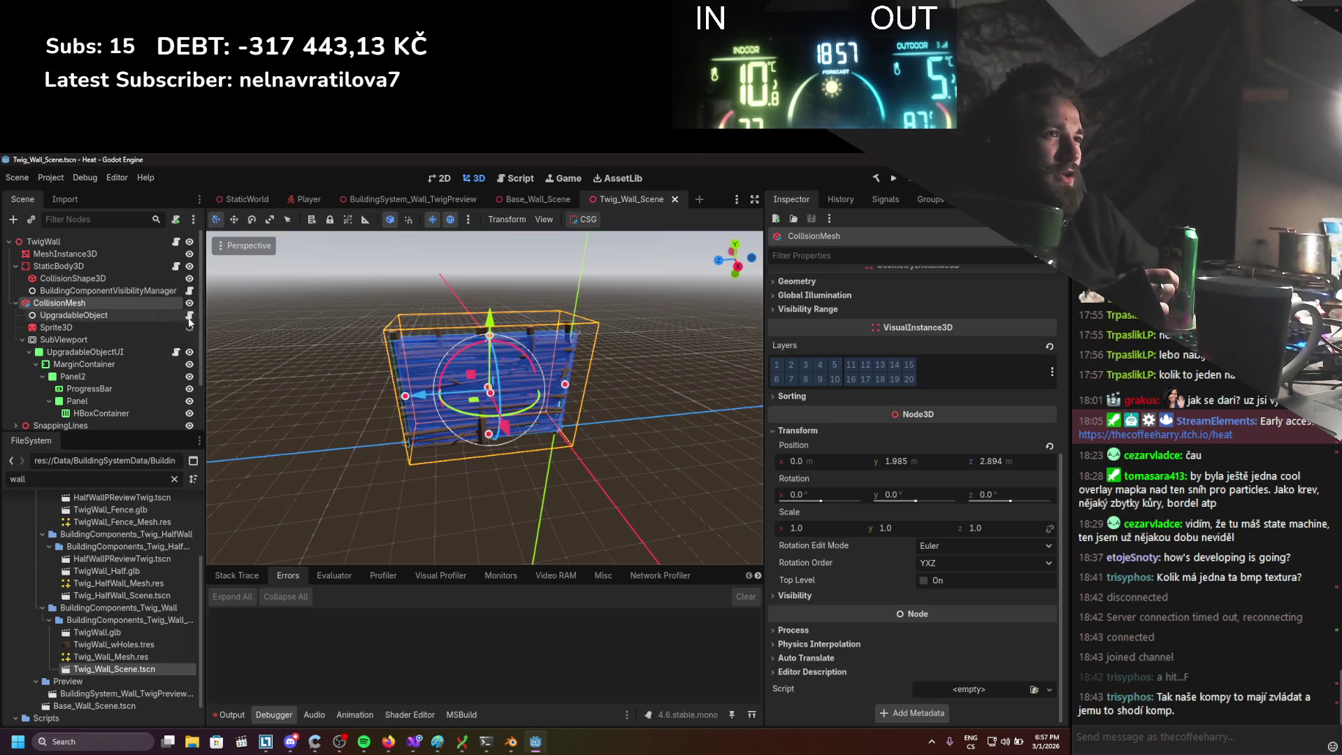
pyautogui.click(98, 278)
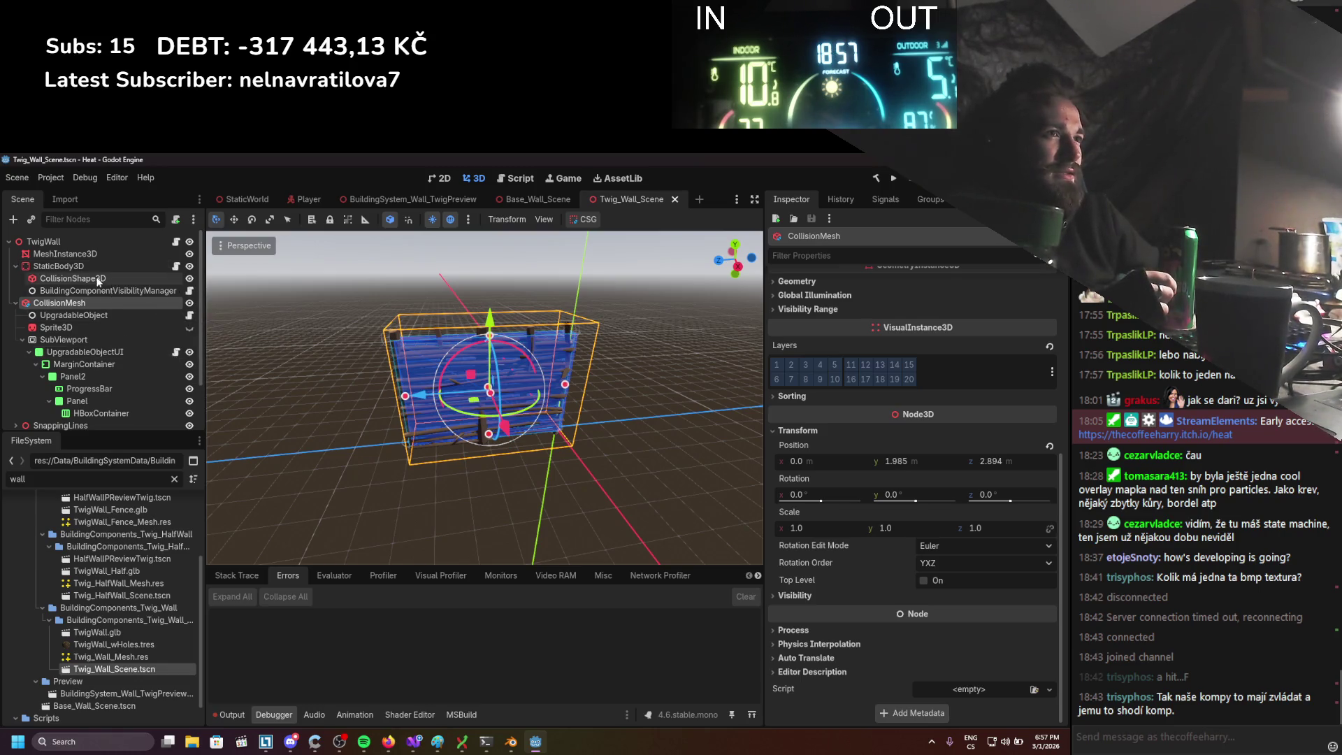
pyautogui.scroll(3, 453, 359)
pyautogui.moveTo(452, 360); pyautogui.dragTo(457, 478)
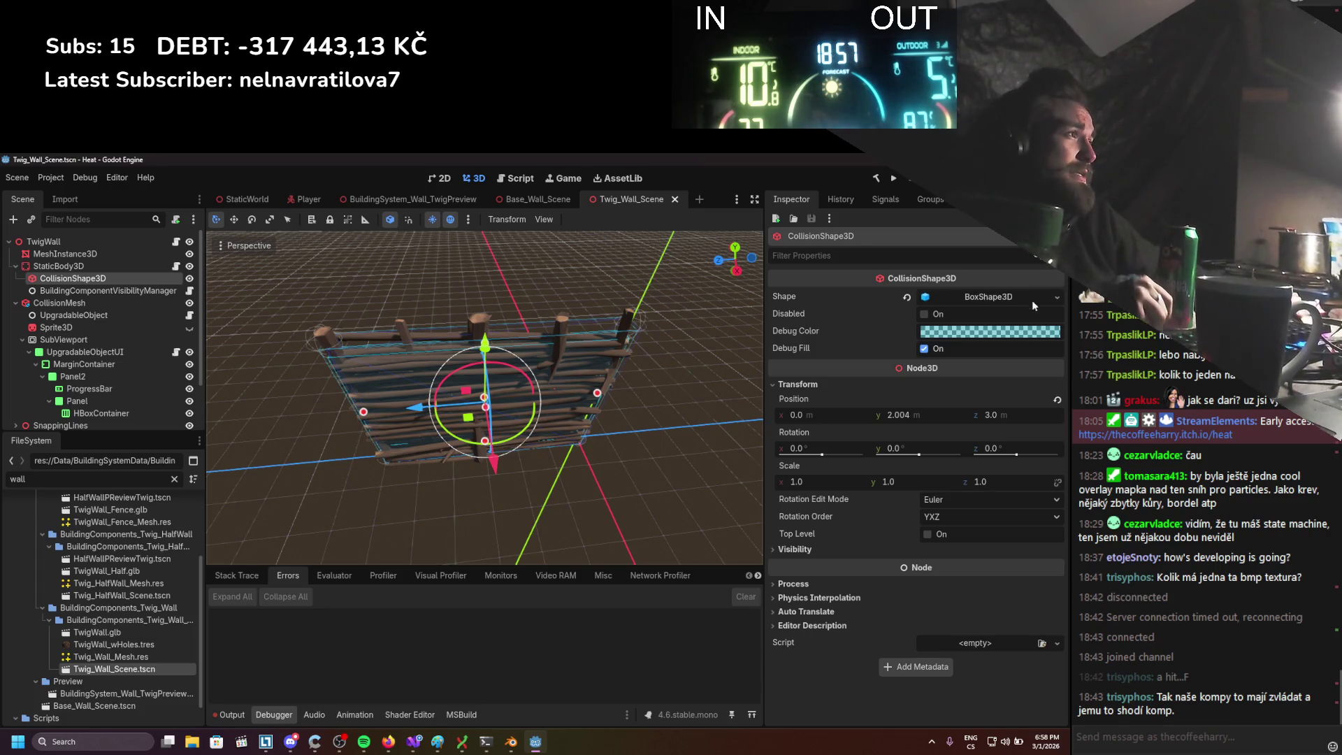
pyautogui.click(1008, 297)
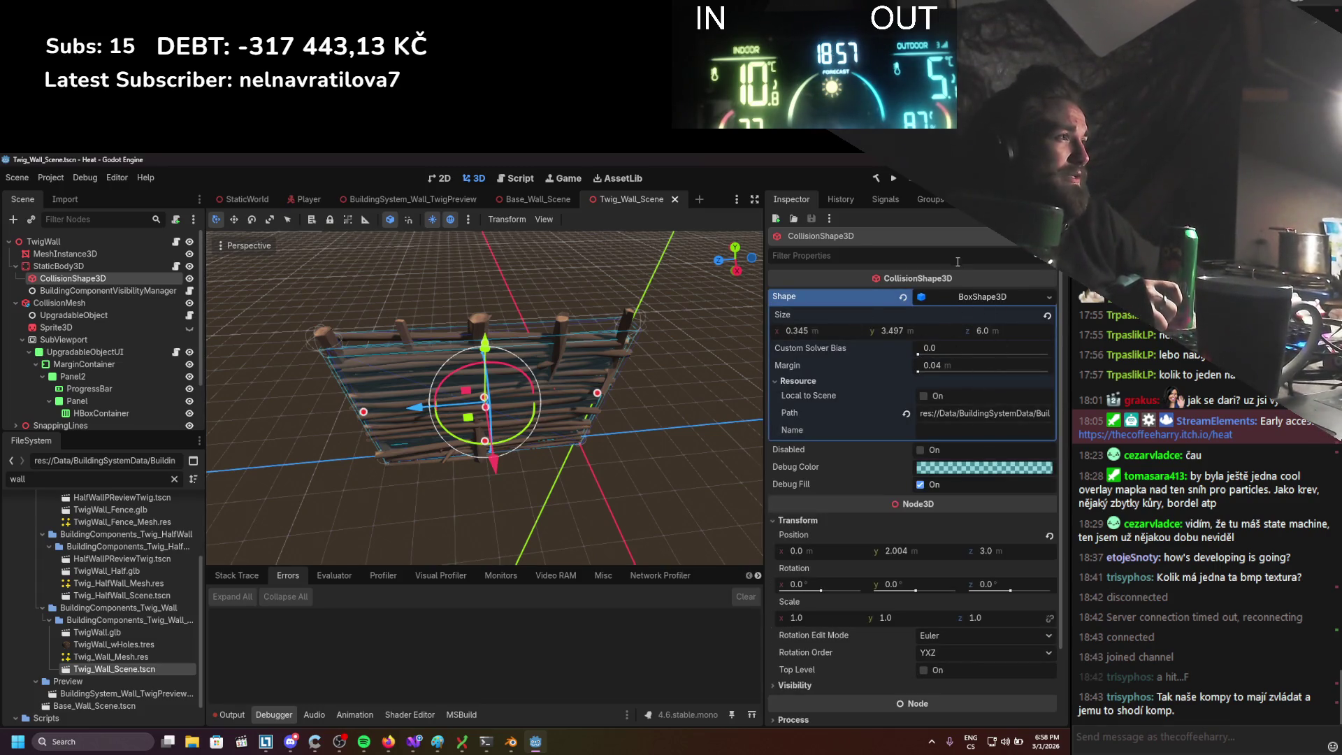
pyautogui.click(972, 296)
pyautogui.moveTo(687, 325); pyautogui.dragTo(440, 368)
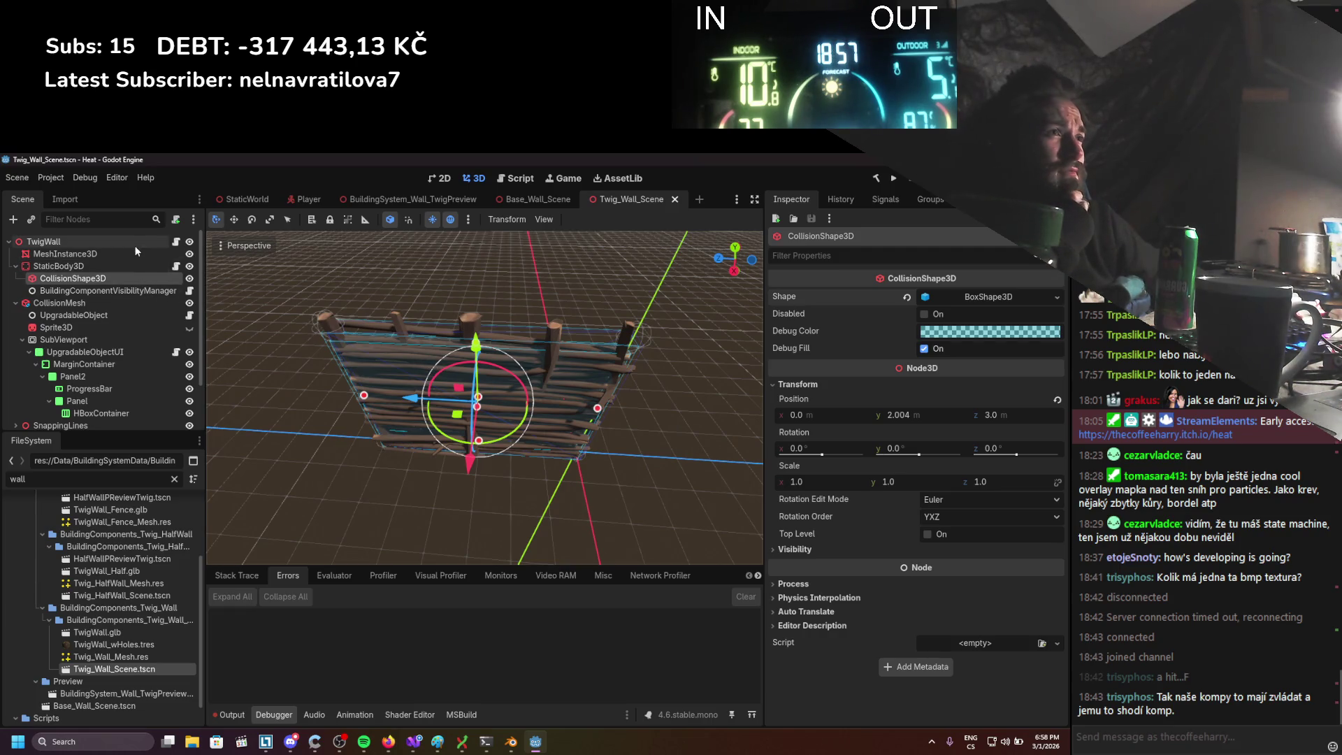
pyautogui.click(106, 266)
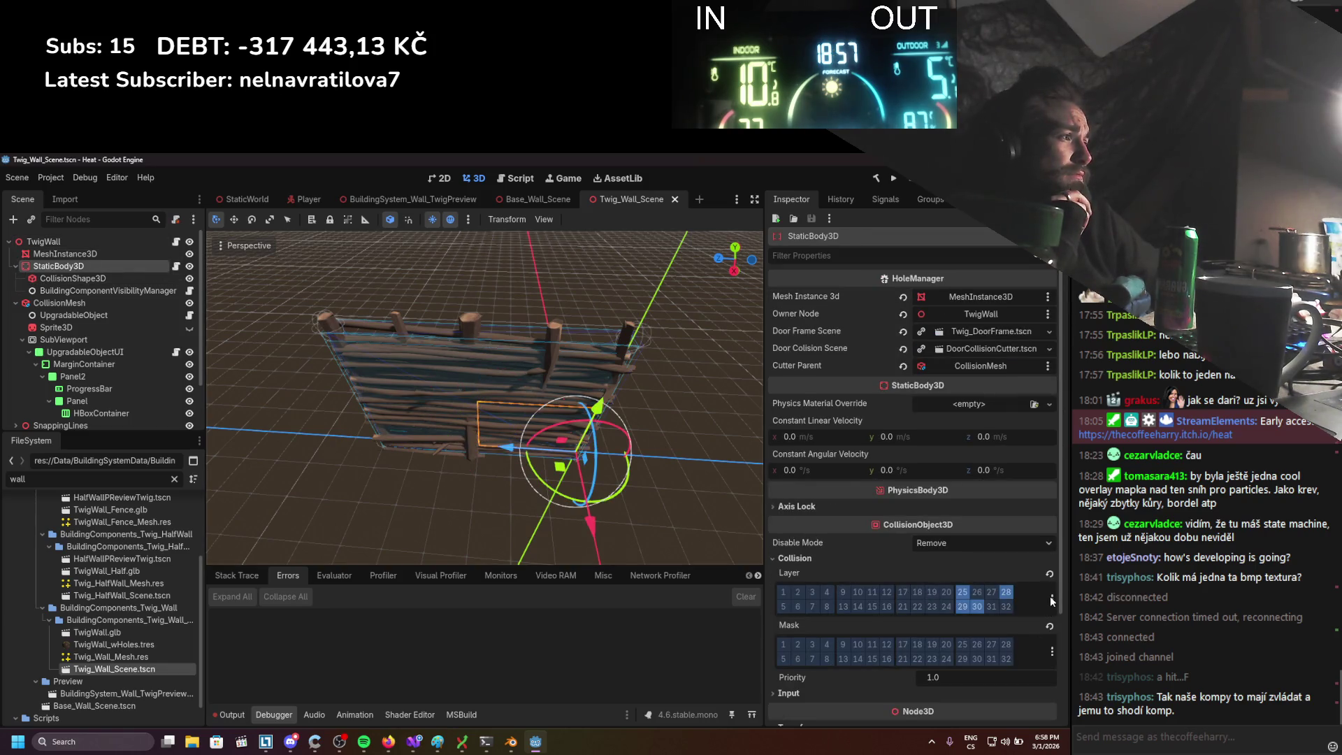
# Tick Avoidance and PlayerBlockade in StaticBody3D's Collision Layer list, save, and clear the file filter
pyautogui.click(1050, 597)
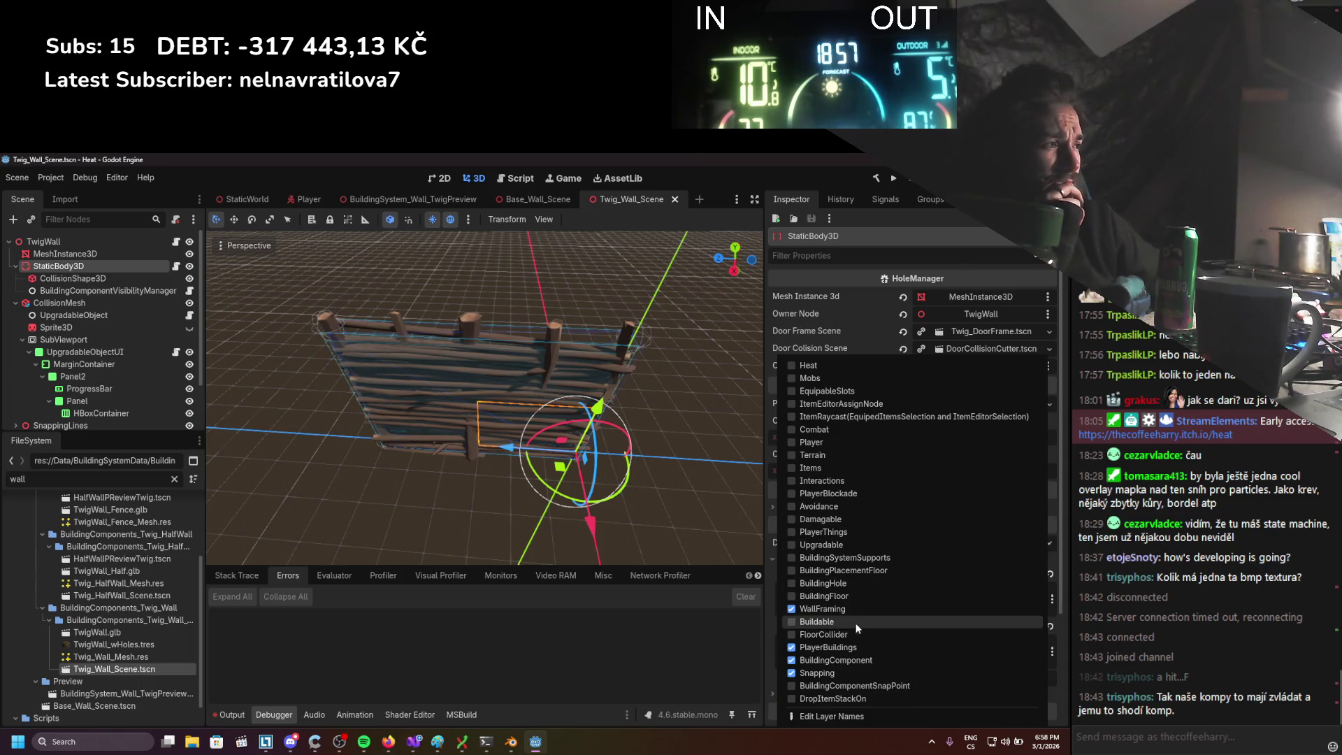
pyautogui.click(793, 508)
pyautogui.click(792, 494)
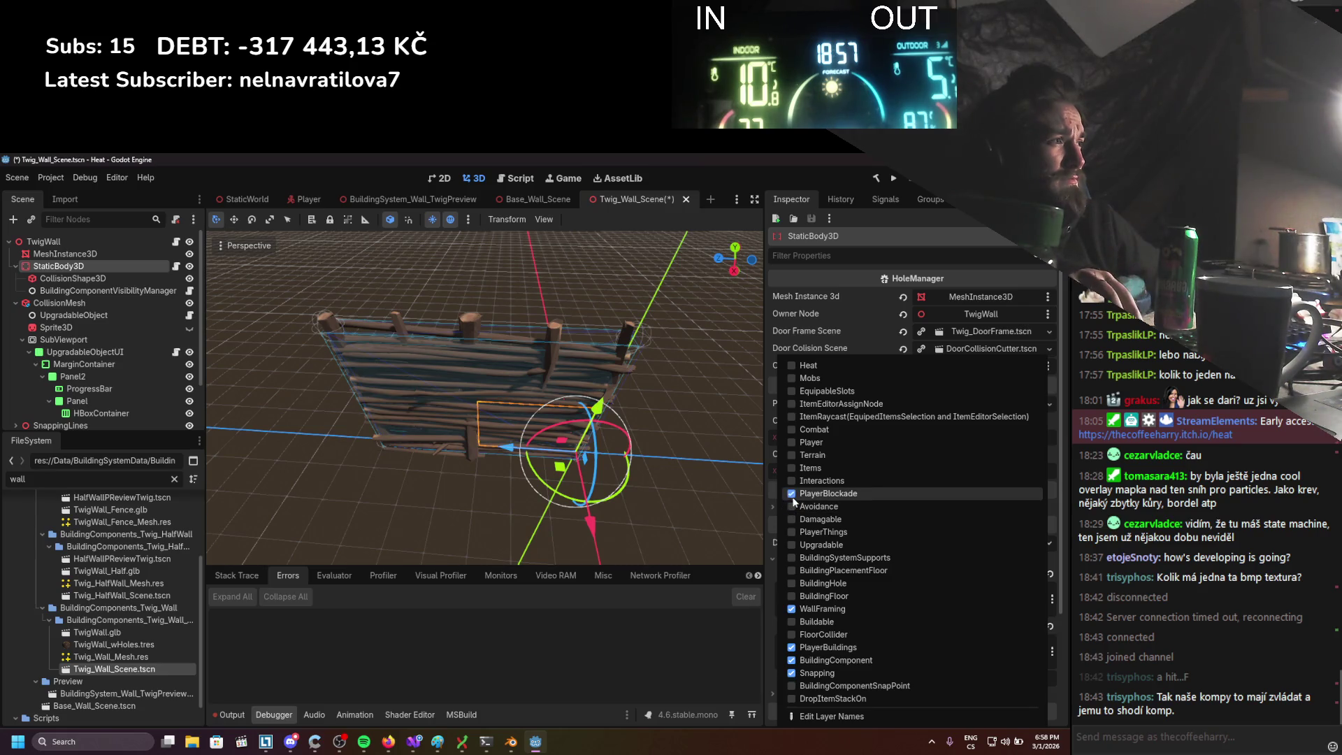
pyautogui.click(769, 493)
pyautogui.hotkey('ctrl', 's')
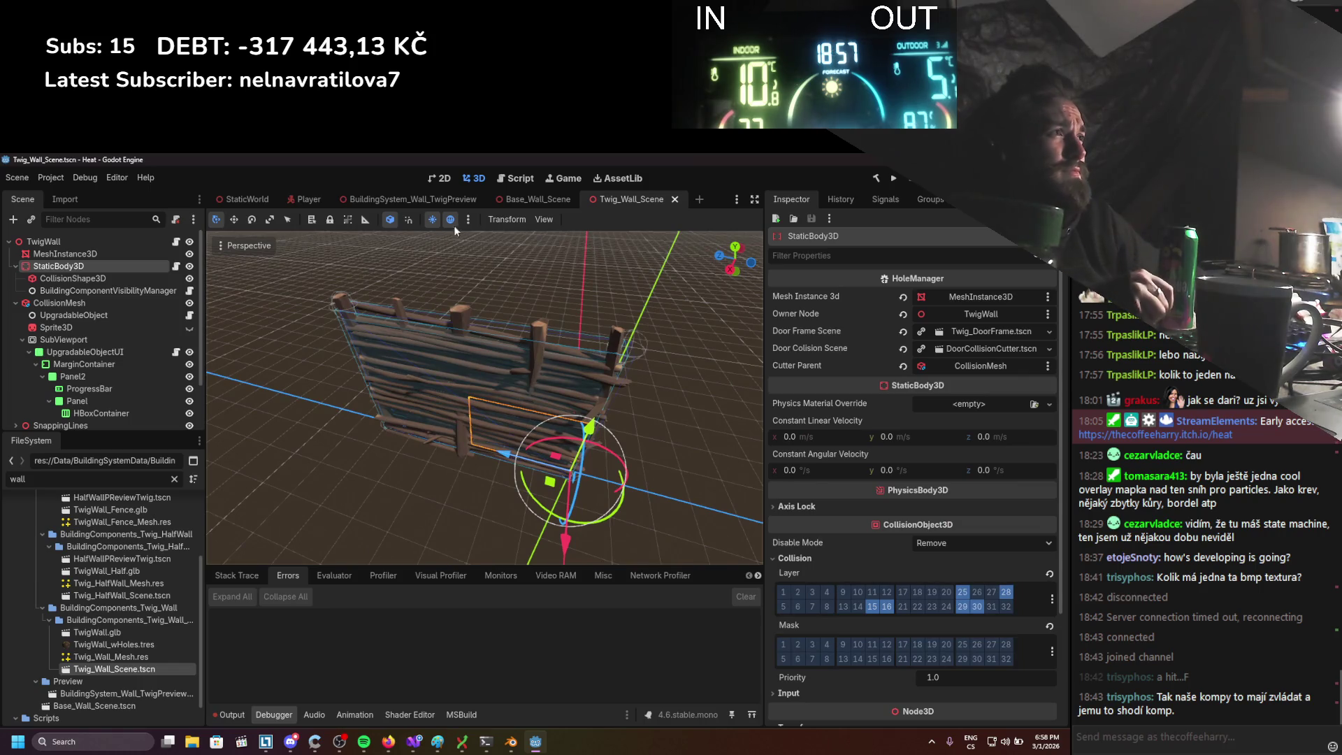
pyautogui.click(67, 482)
# Filter files by 'frame', open Twig_DoorFrame and focus the view on its StaticBody3D
pyautogui.hotkey('ctrl', 'a')
pyautogui.press('BackSpace')
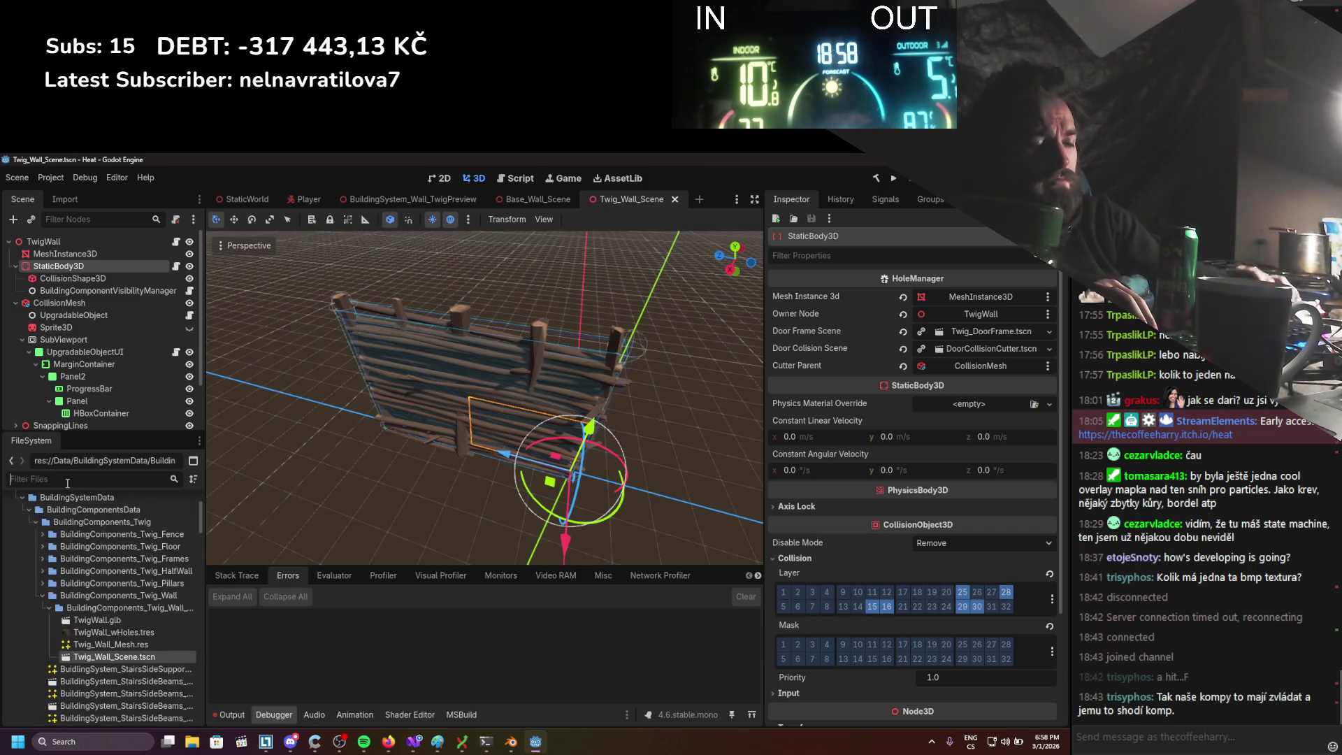
pyautogui.write('frame')
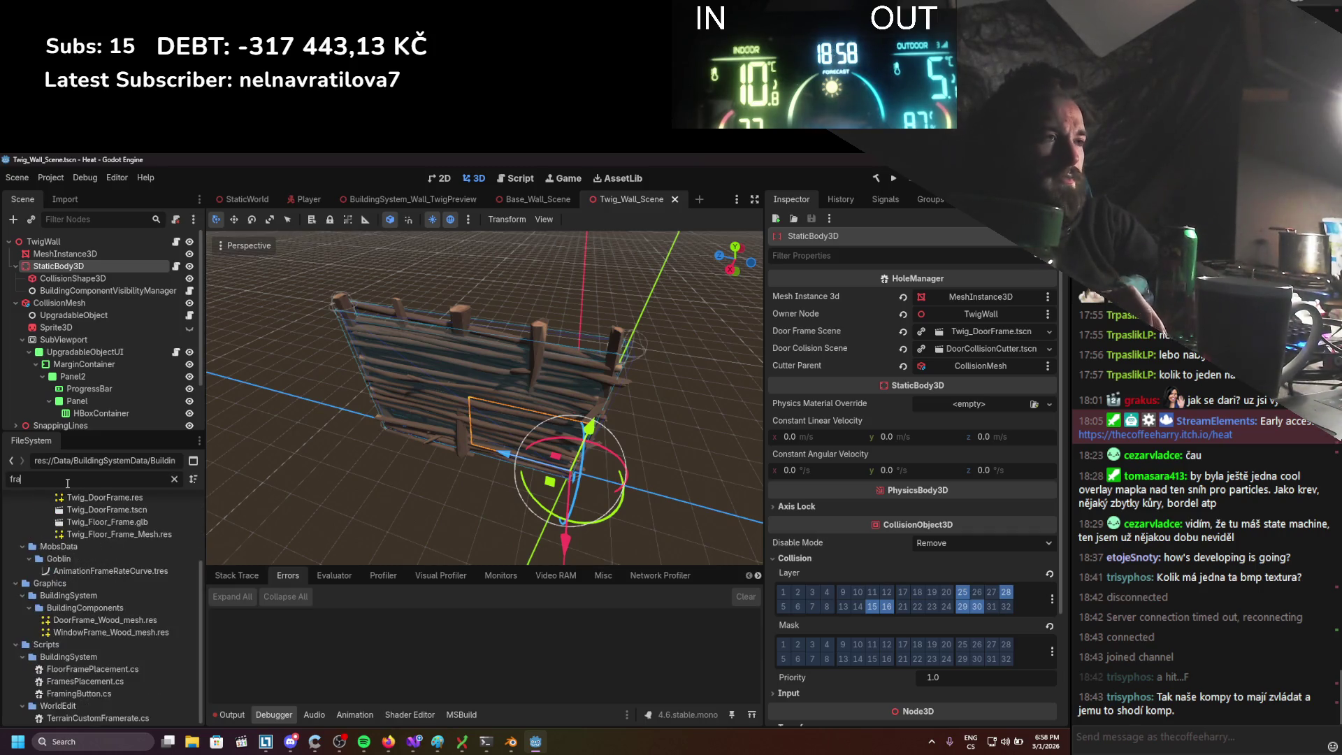
pyautogui.scroll(3, 108, 618)
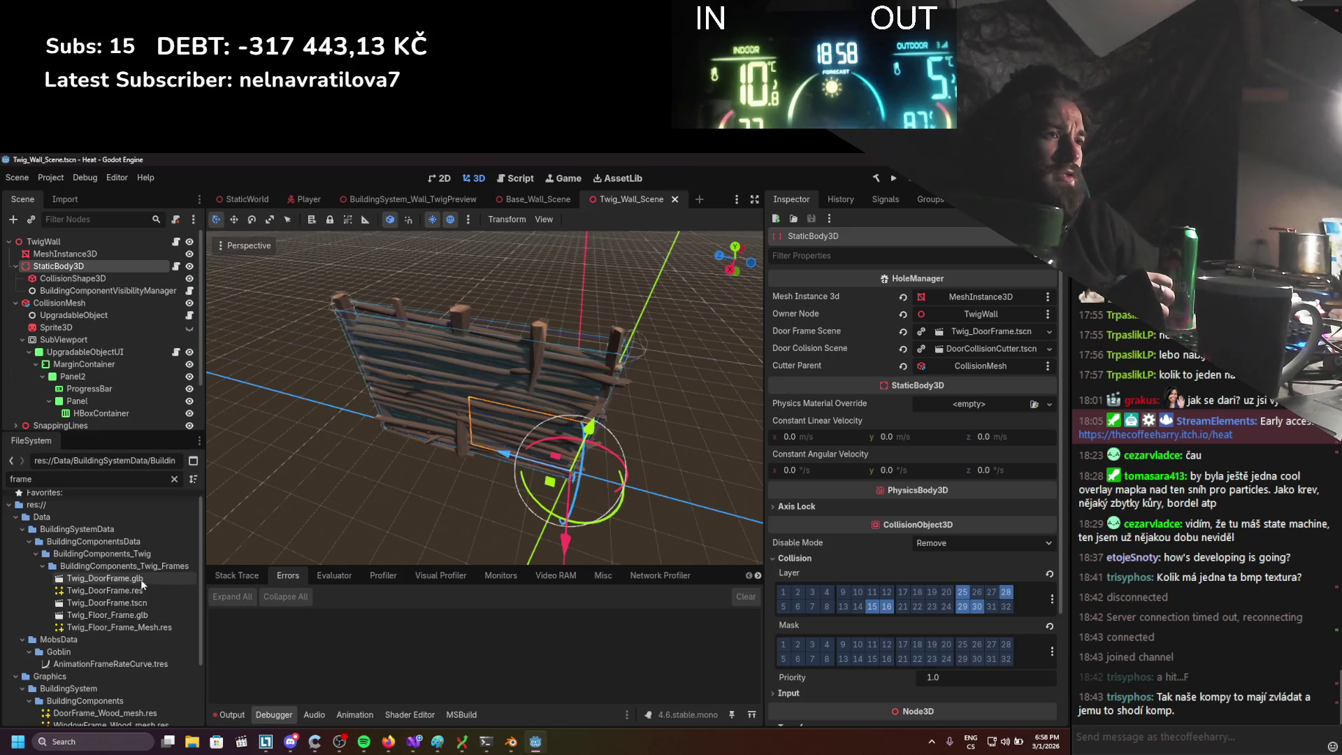
pyautogui.doubleClick(142, 605)
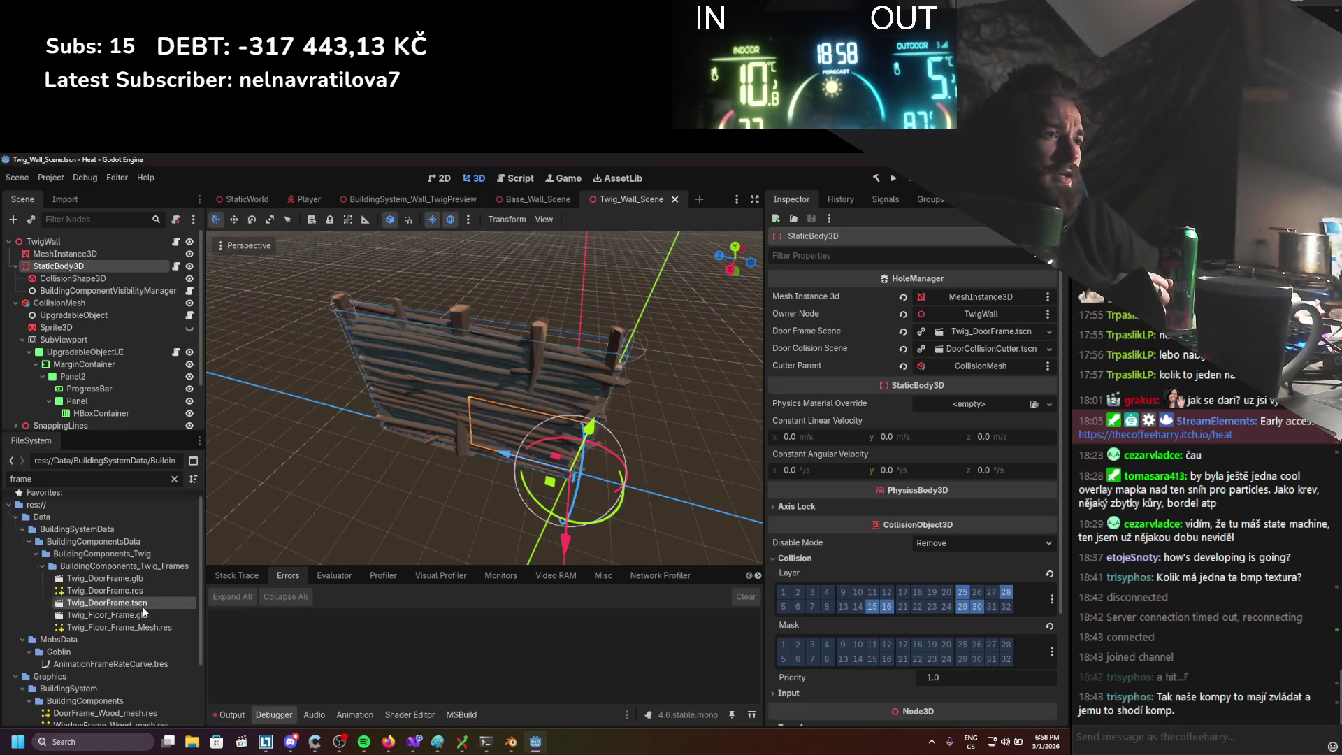
pyautogui.scroll(-3, 450, 453)
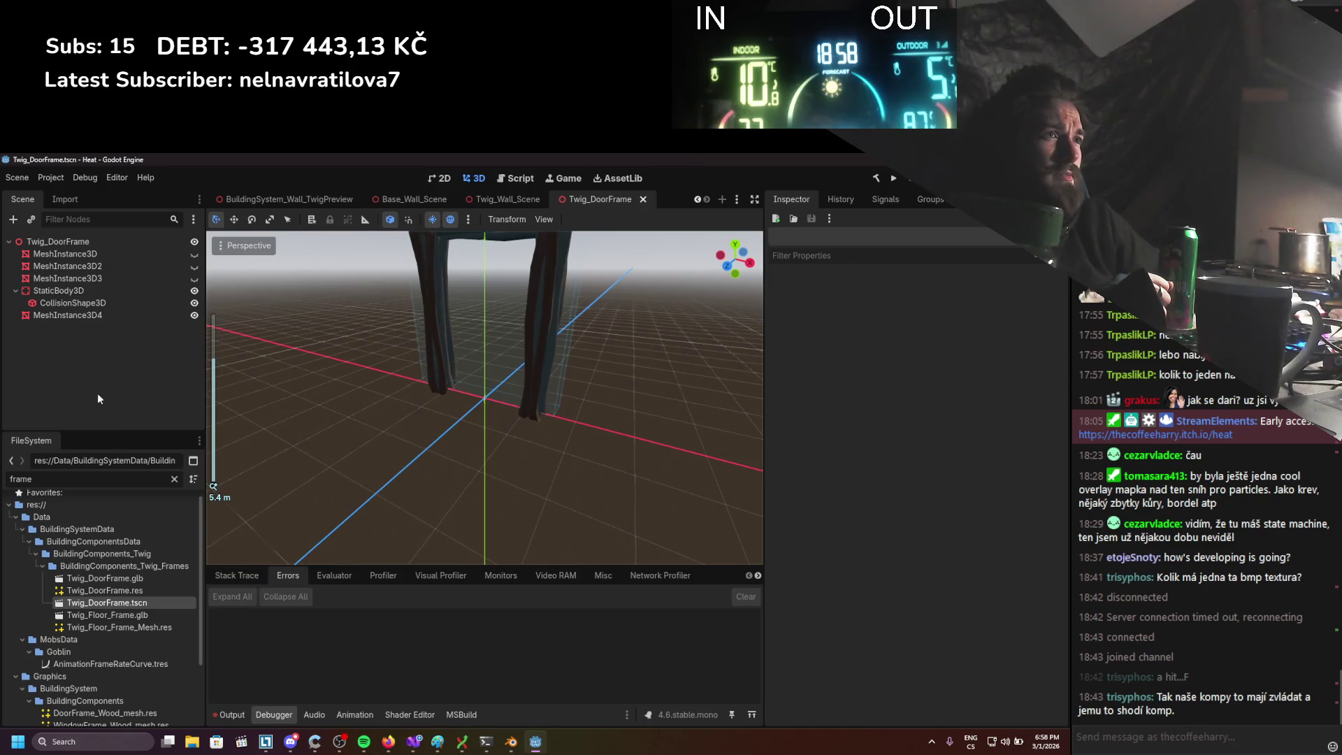
pyautogui.click(81, 296)
pyautogui.press('f')
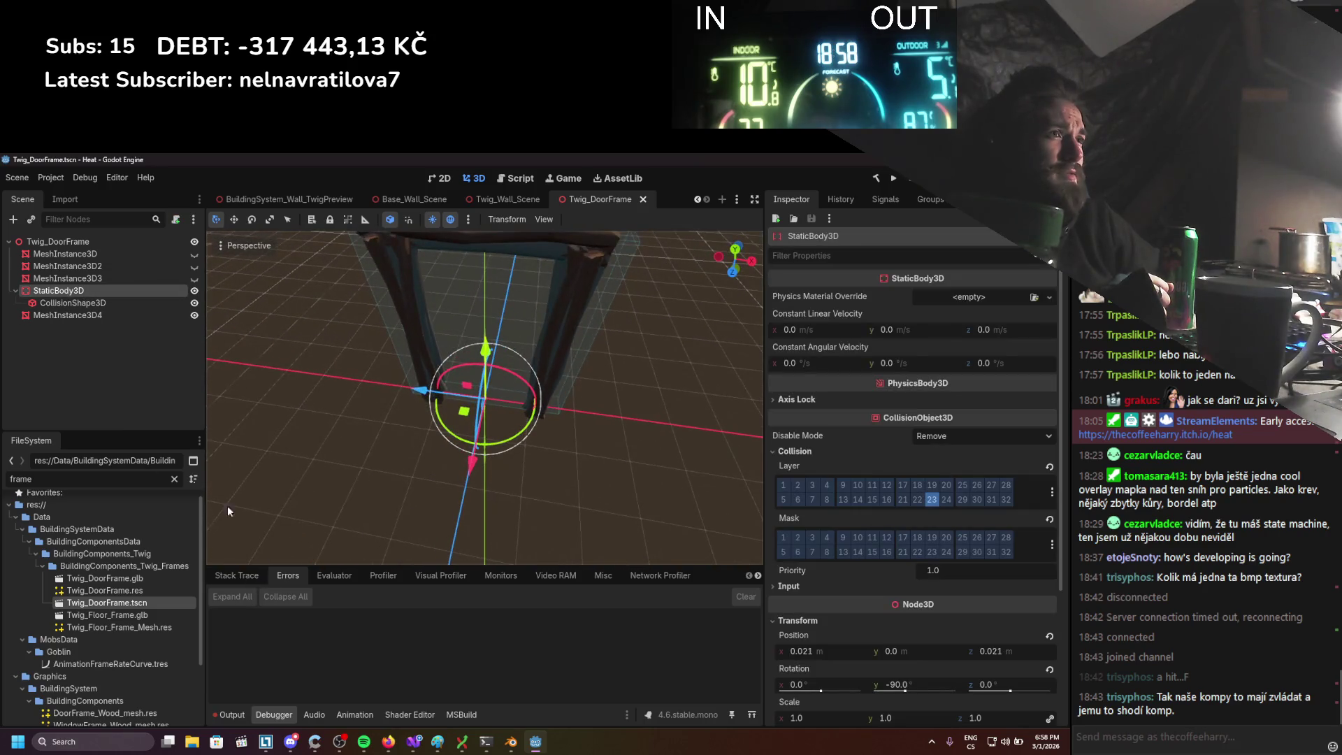
pyautogui.scroll(-3, 140, 546)
pyautogui.scroll(3, 75, 660)
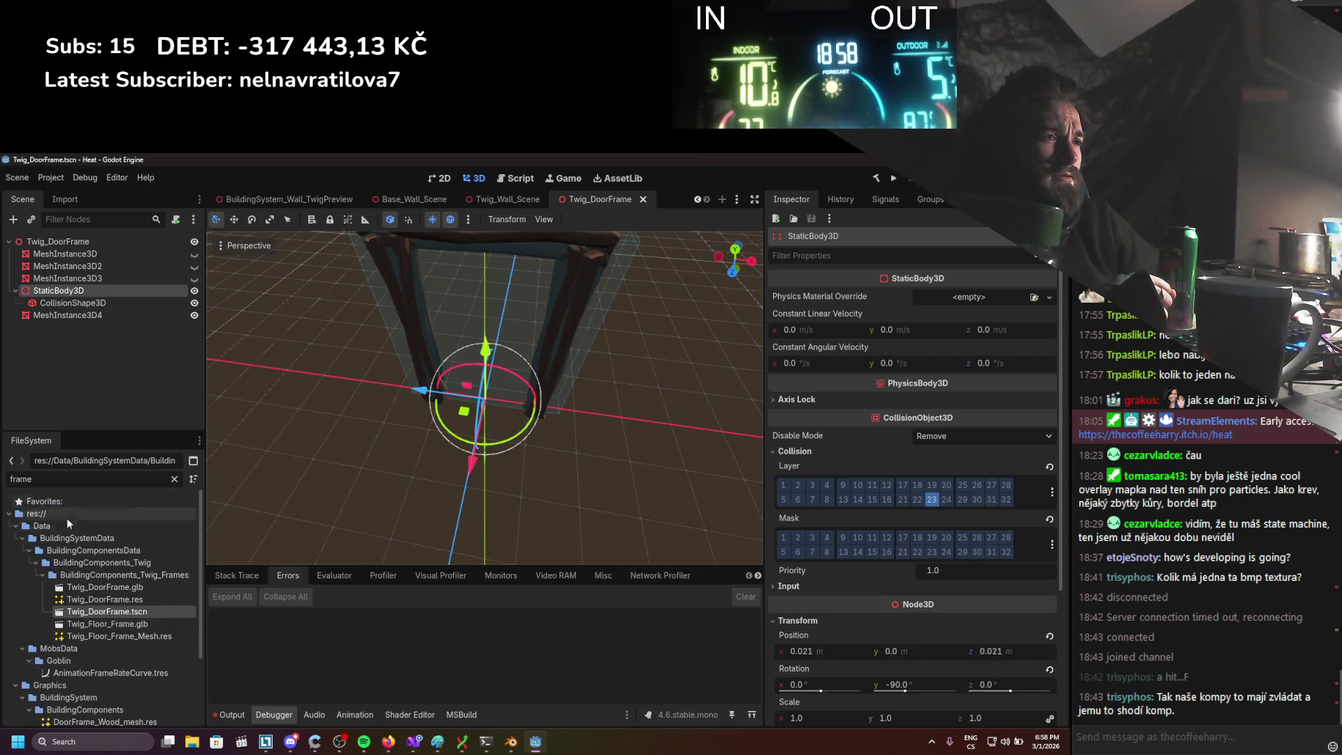
pyautogui.scroll(-3, 97, 608)
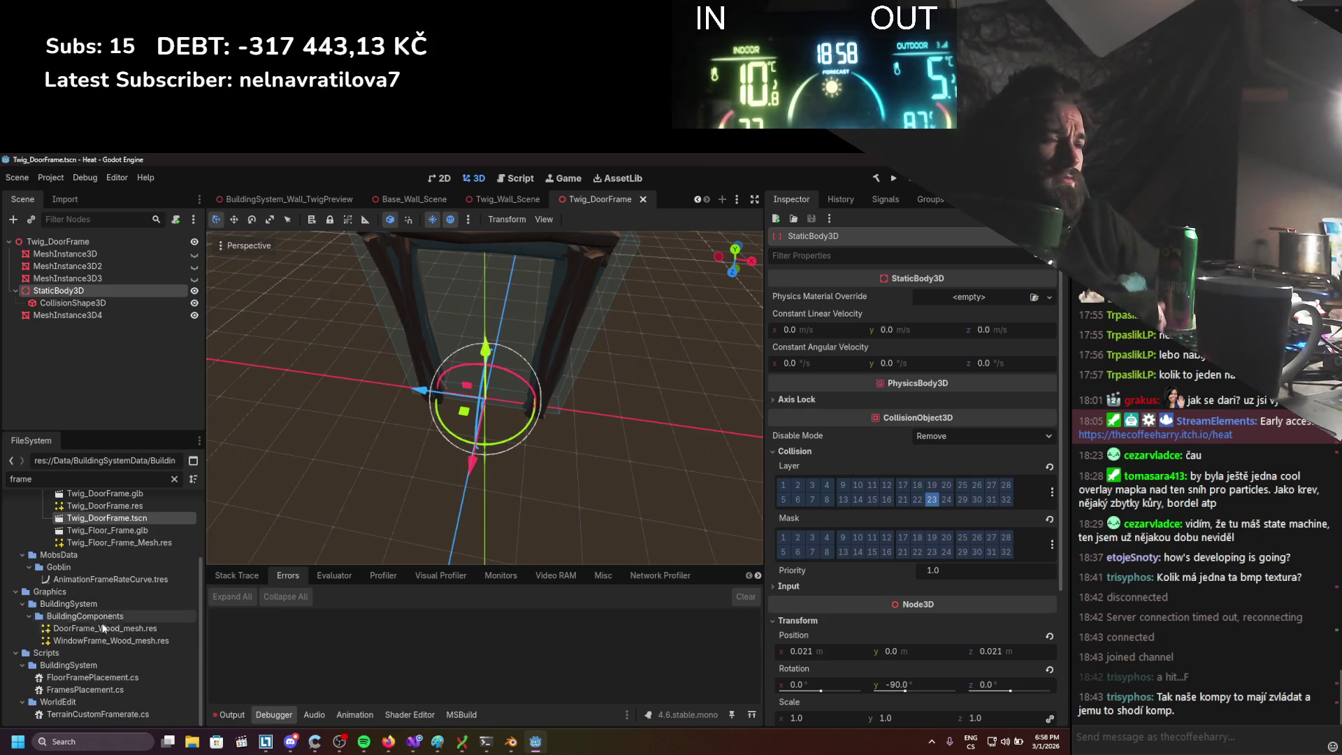
# Refilter files by 'twig', select Twig_Floor_Frame.glb, browse the Twig assets, and return to StaticWorld
pyautogui.doubleClick(26, 479)
pyautogui.write('twig')
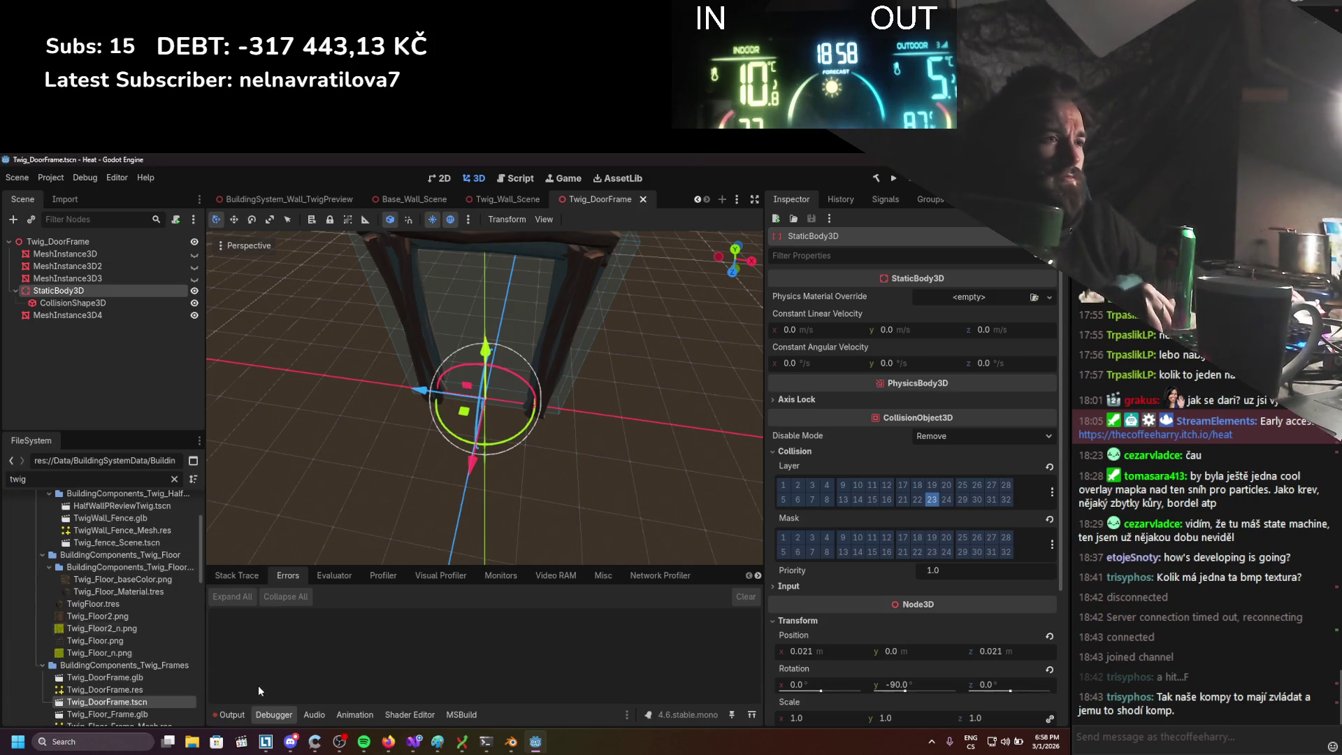
pyautogui.scroll(-5, 189, 692)
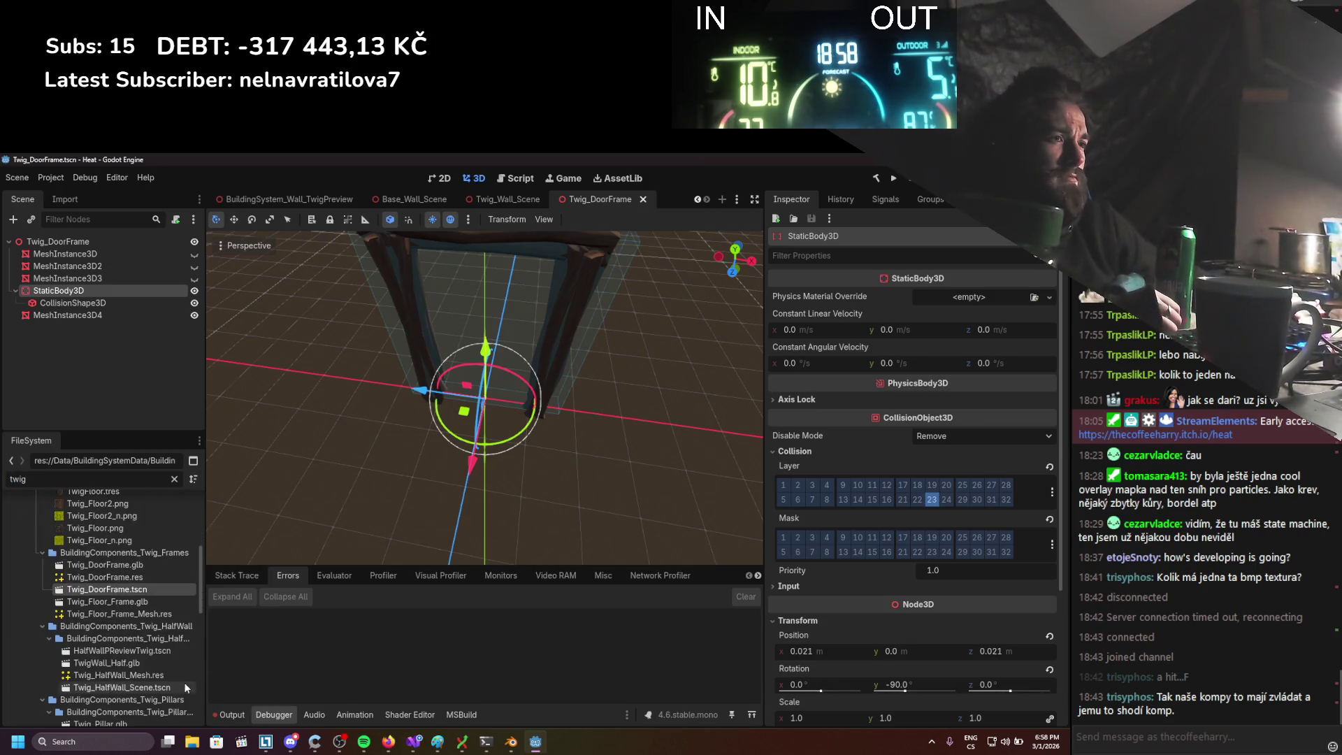
pyautogui.click(135, 605)
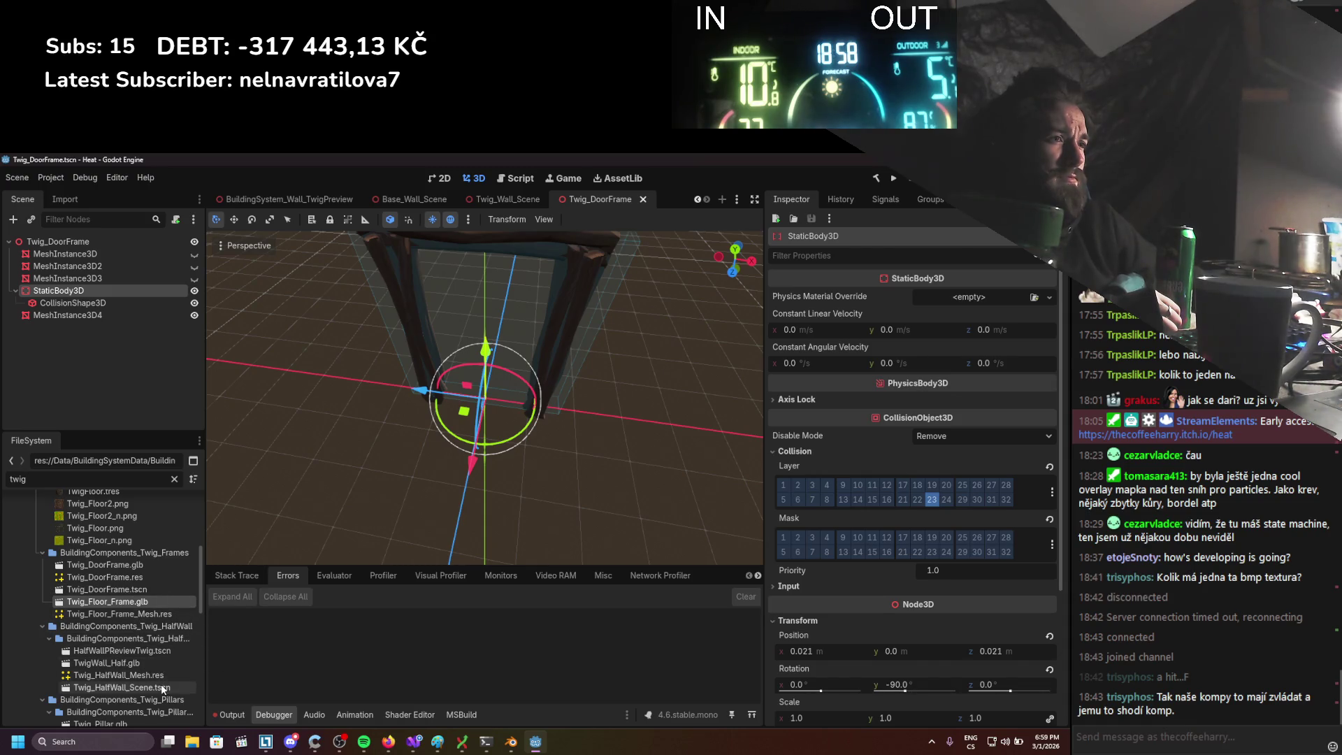
pyautogui.scroll(-3, 158, 670)
pyautogui.scroll(-3, 157, 669)
pyautogui.scroll(-2, 156, 669)
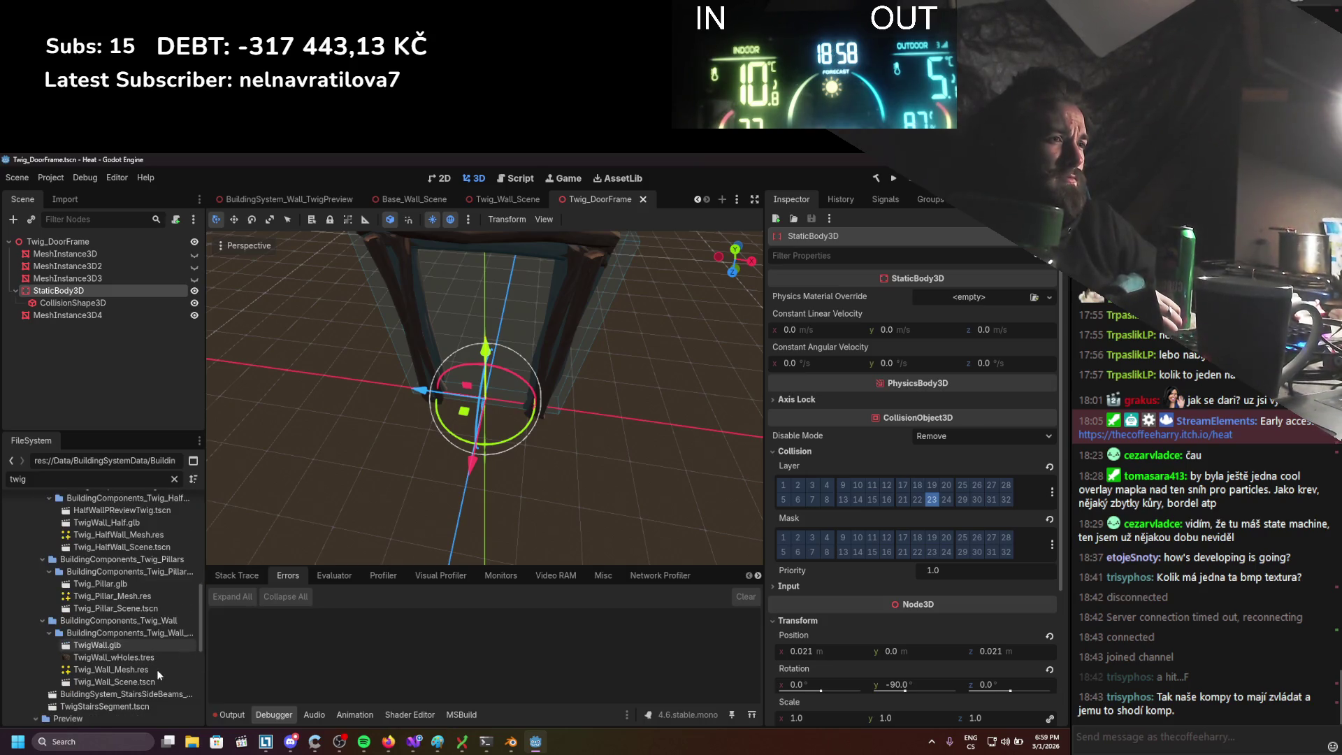
pyautogui.scroll(3, 157, 668)
pyautogui.scroll(3, 156, 669)
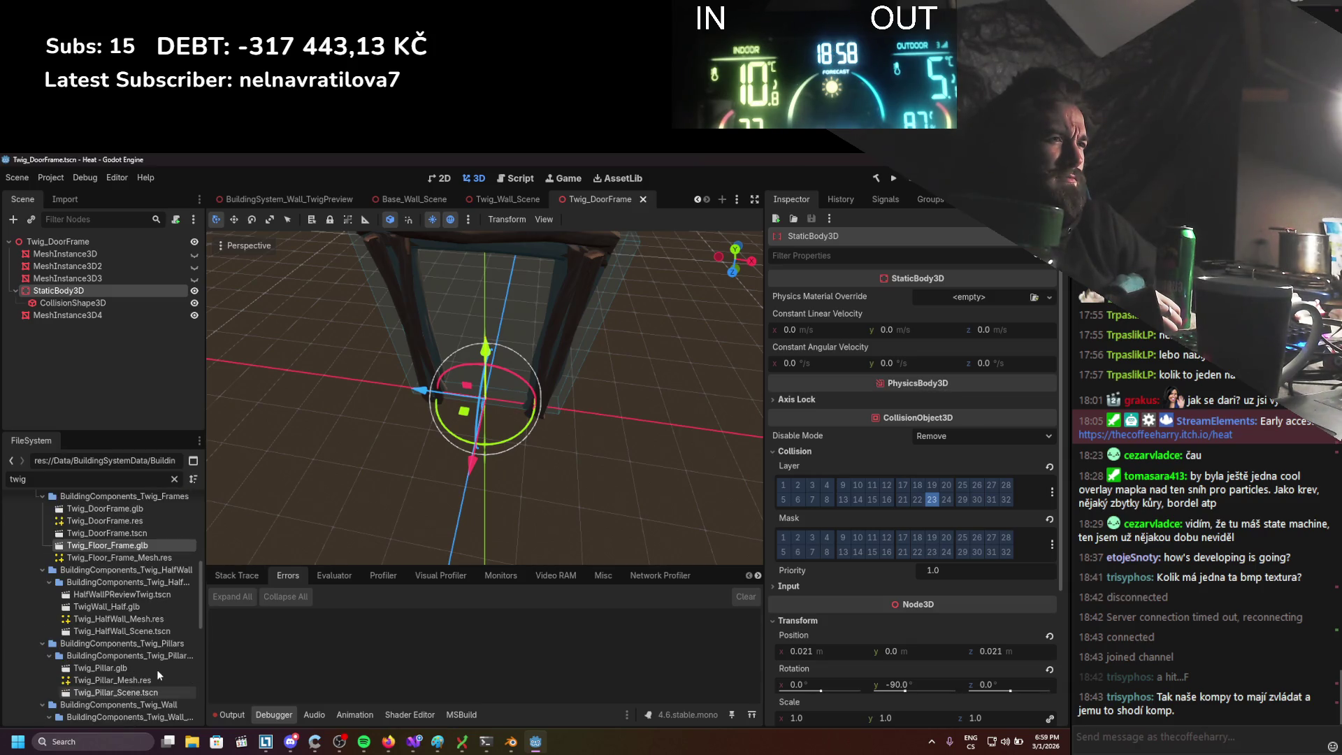
pyautogui.scroll(2, 156, 669)
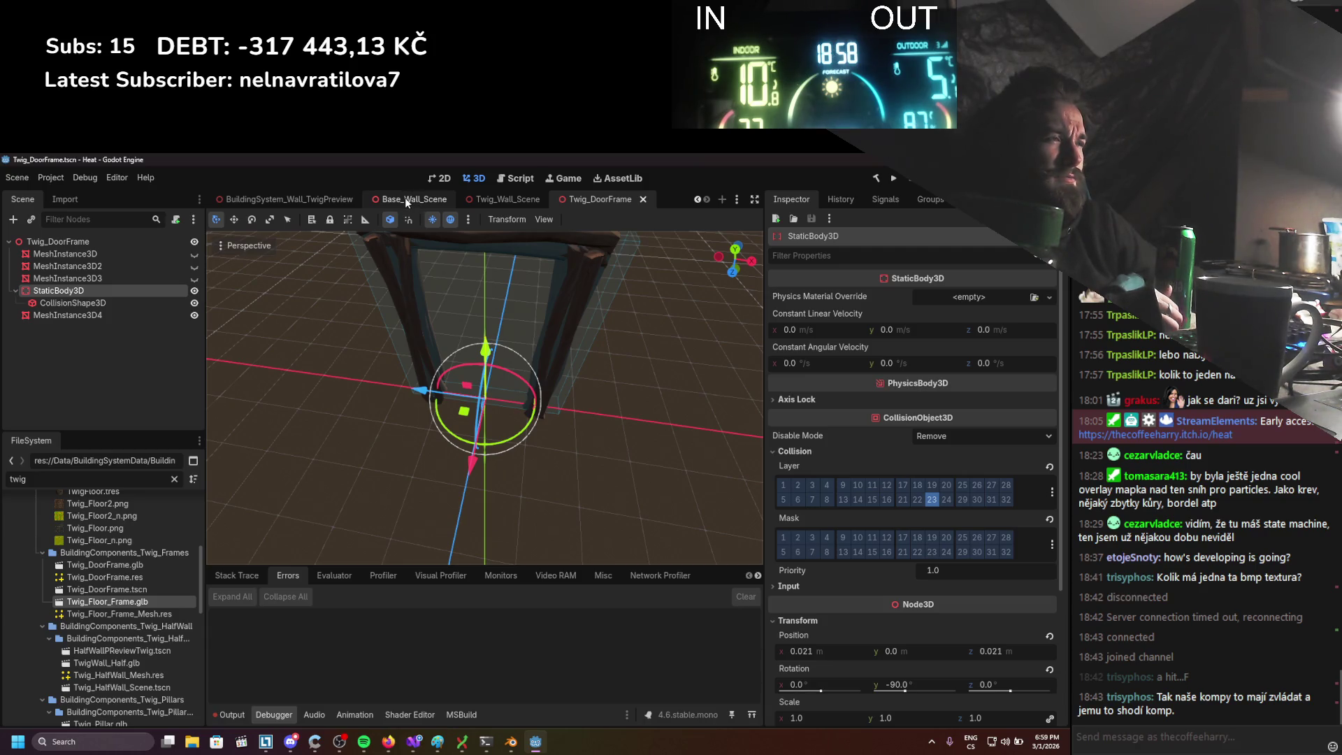
pyautogui.scroll(2, 296, 203)
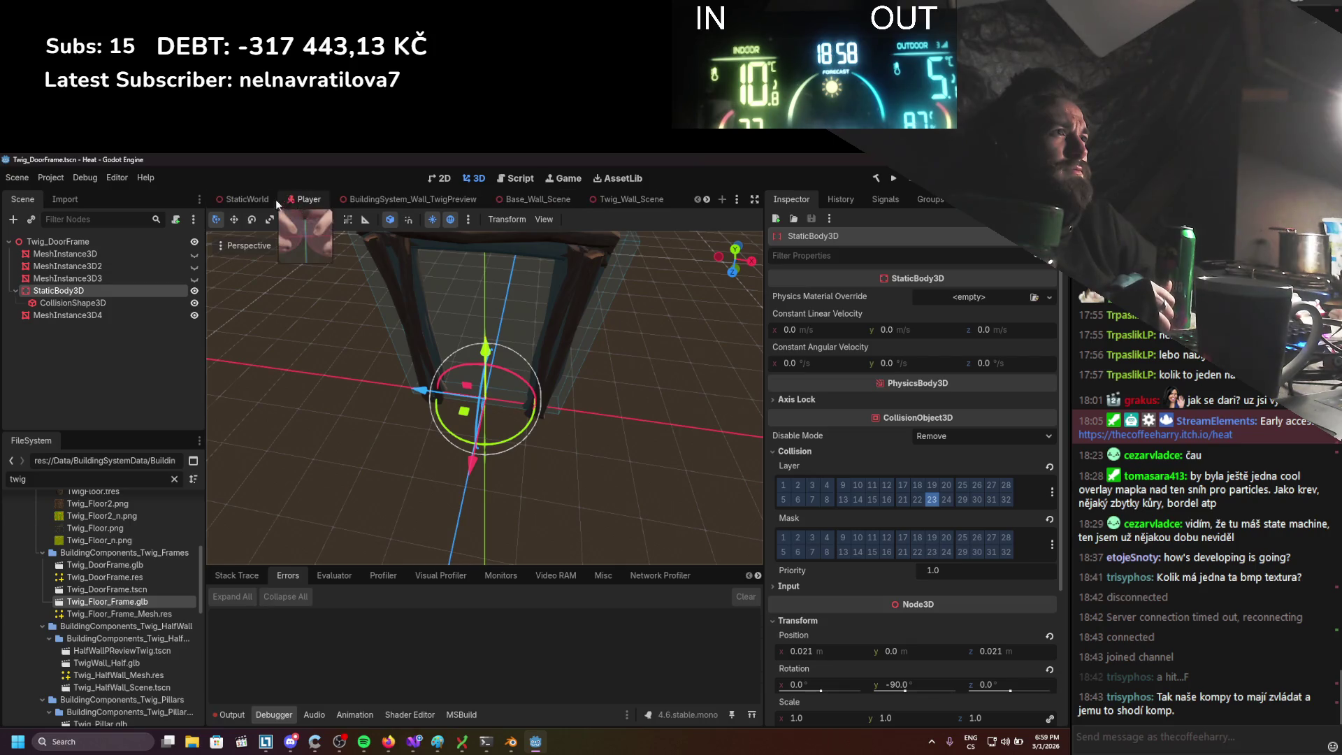
pyautogui.click(255, 197)
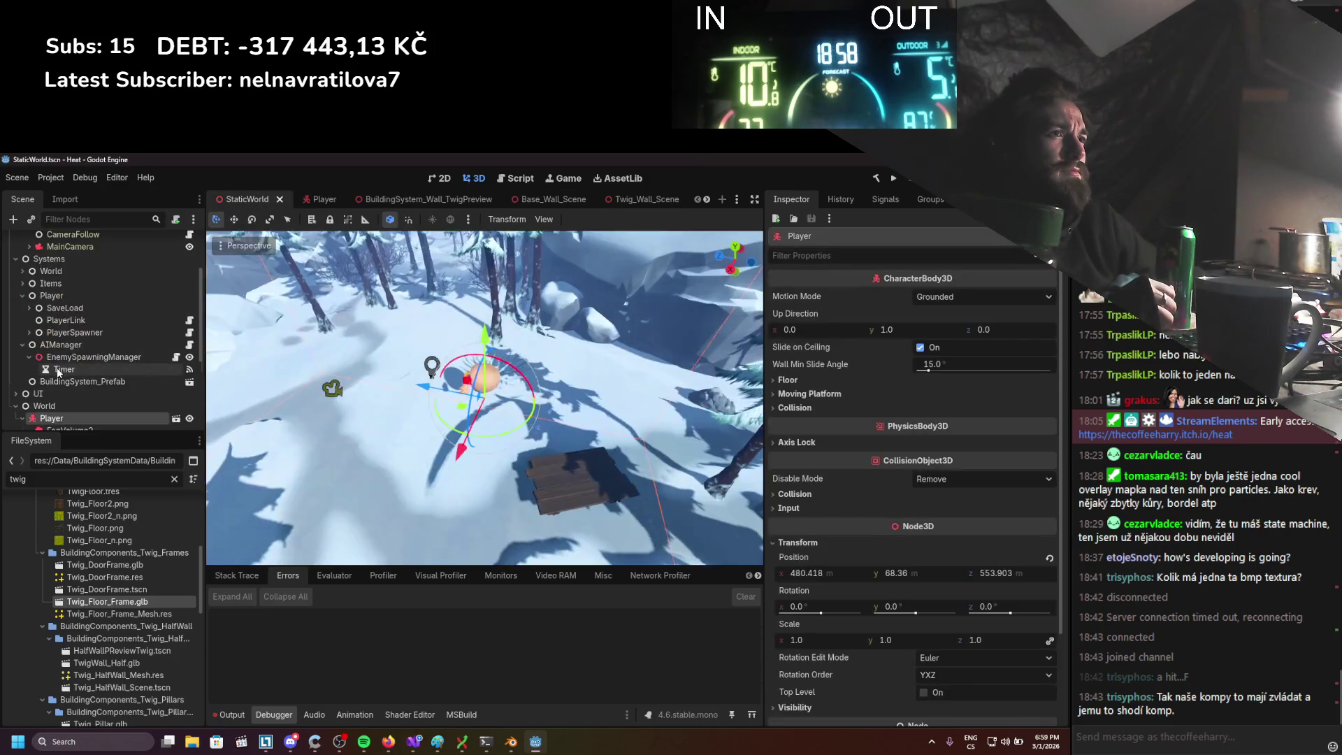
# Collapse Player and EnemySpawningManager in StaticWorld and open the BuildingSystem_Prefab scene
pyautogui.click(23, 343)
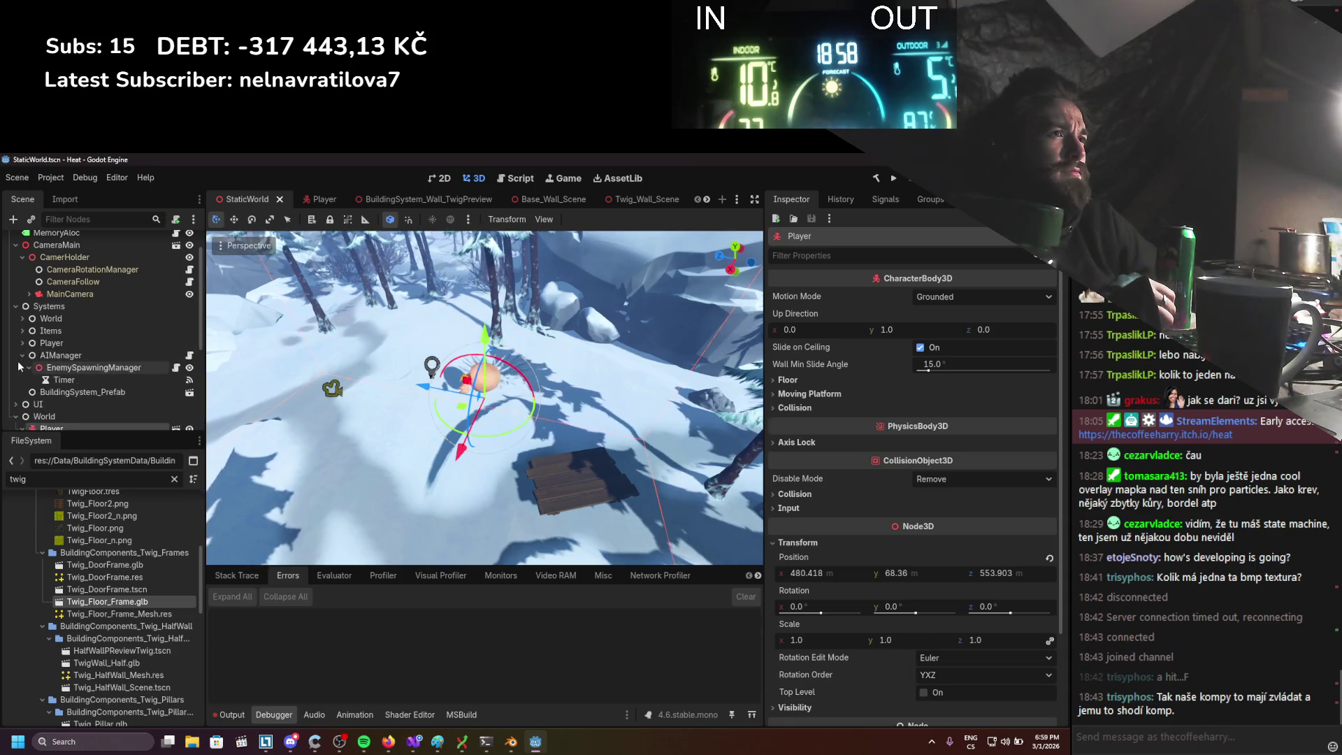
pyautogui.click(29, 367)
pyautogui.click(53, 379)
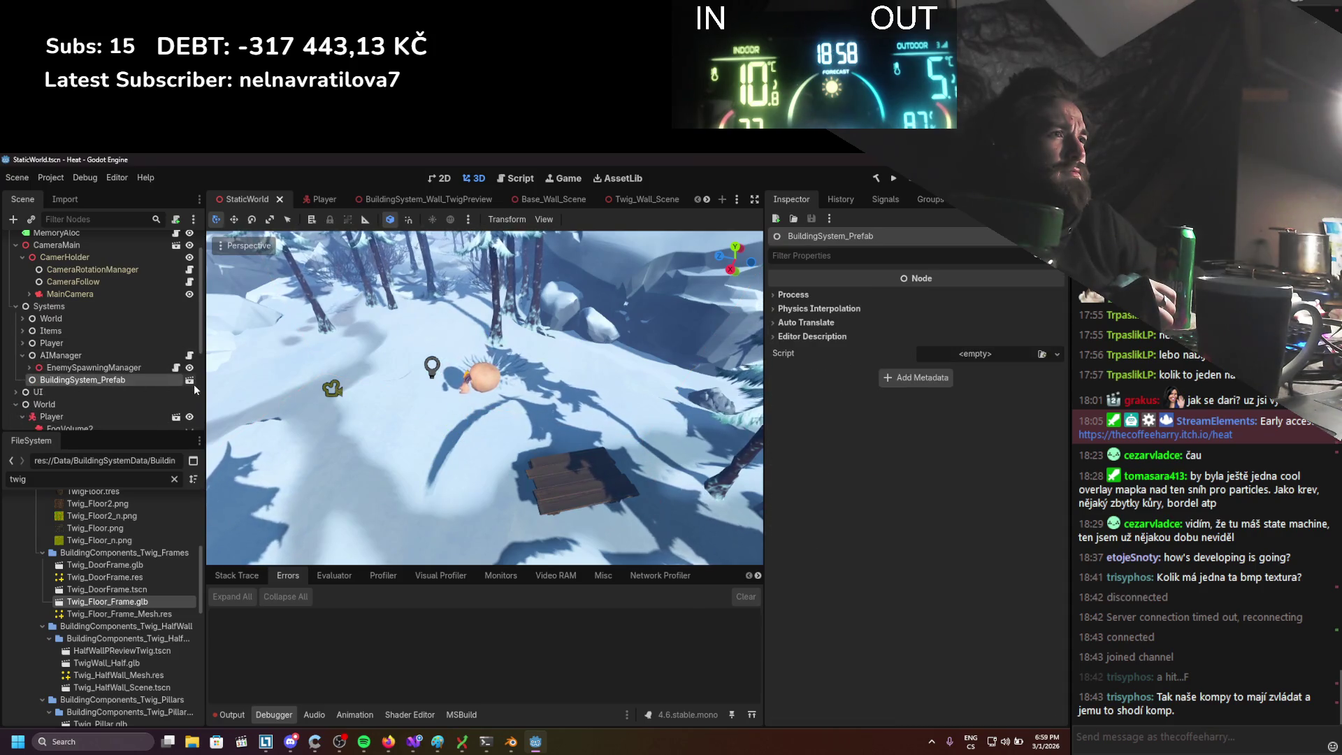
pyautogui.click(190, 380)
# Browse the FramesPlacement, FloorFramePlacement, SupportPlacement, PillarPlacement and StepsCreation branches
pyautogui.click(16, 243)
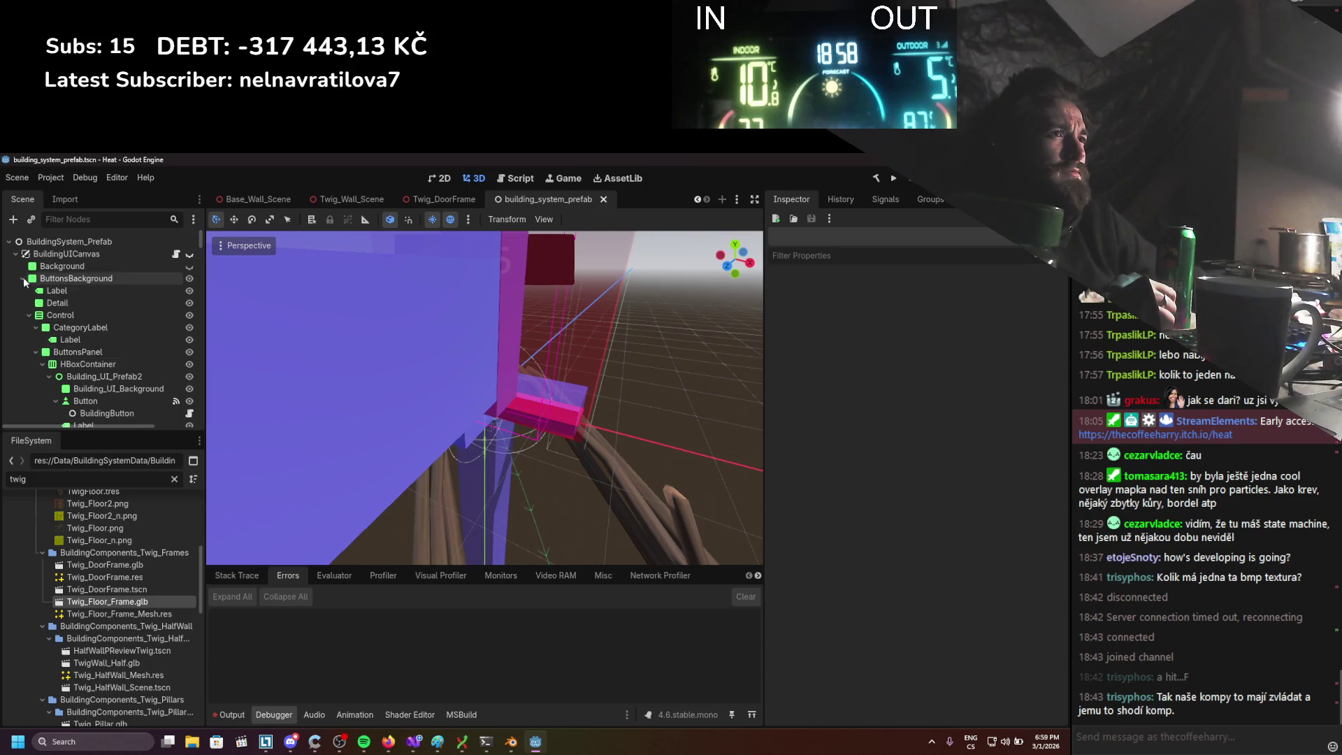
pyautogui.click(21, 290)
pyautogui.click(22, 289)
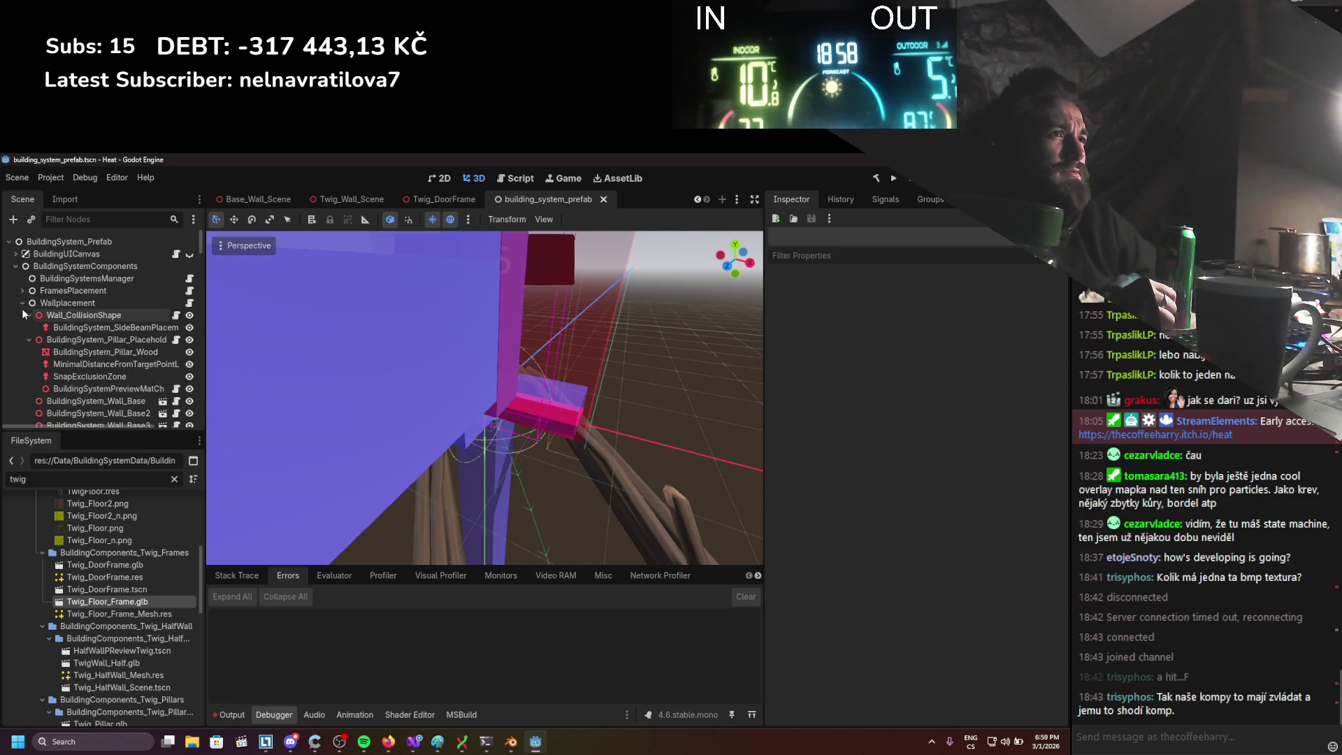
pyautogui.click(23, 339)
pyautogui.click(23, 339)
pyautogui.click(23, 351)
pyautogui.click(23, 351)
pyautogui.click(23, 364)
pyautogui.click(23, 364)
pyautogui.click(23, 376)
pyautogui.click(22, 378)
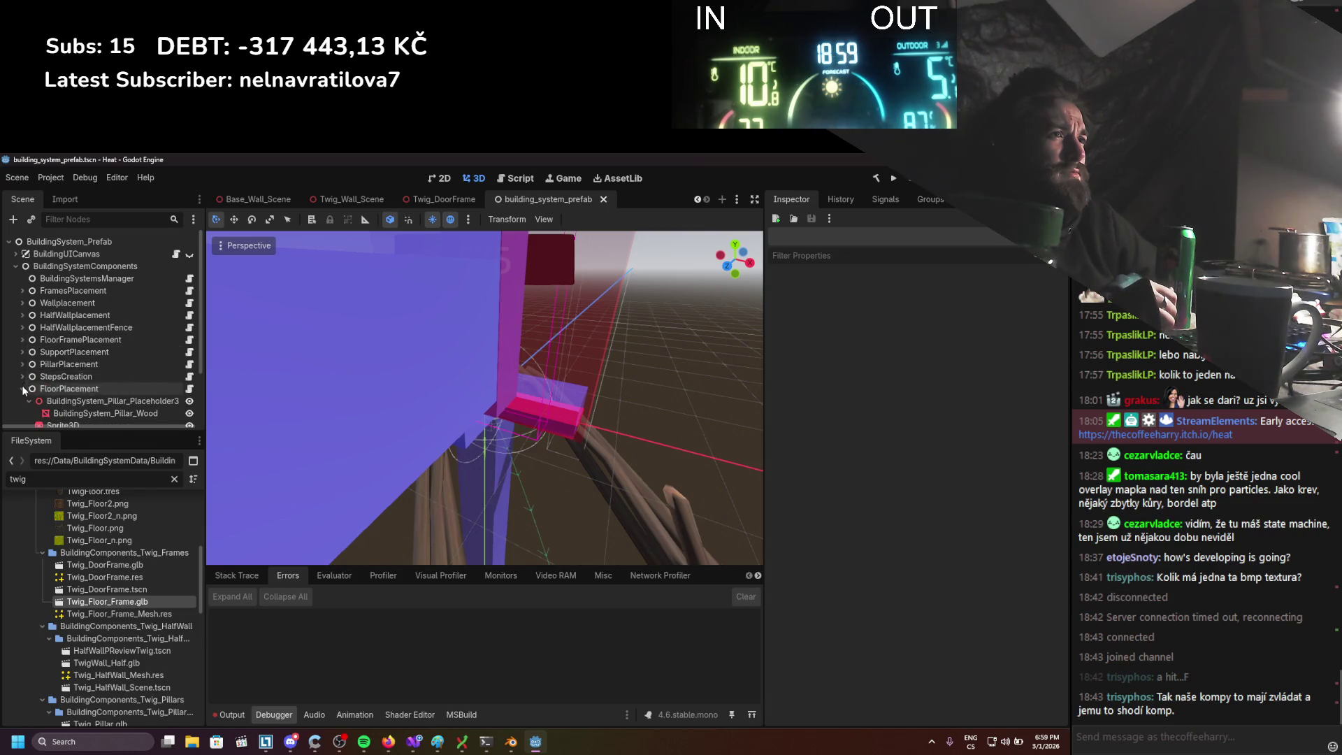
# Select FloorFramePlacement and widen the Inspector to review its settings
pyautogui.click(63, 340)
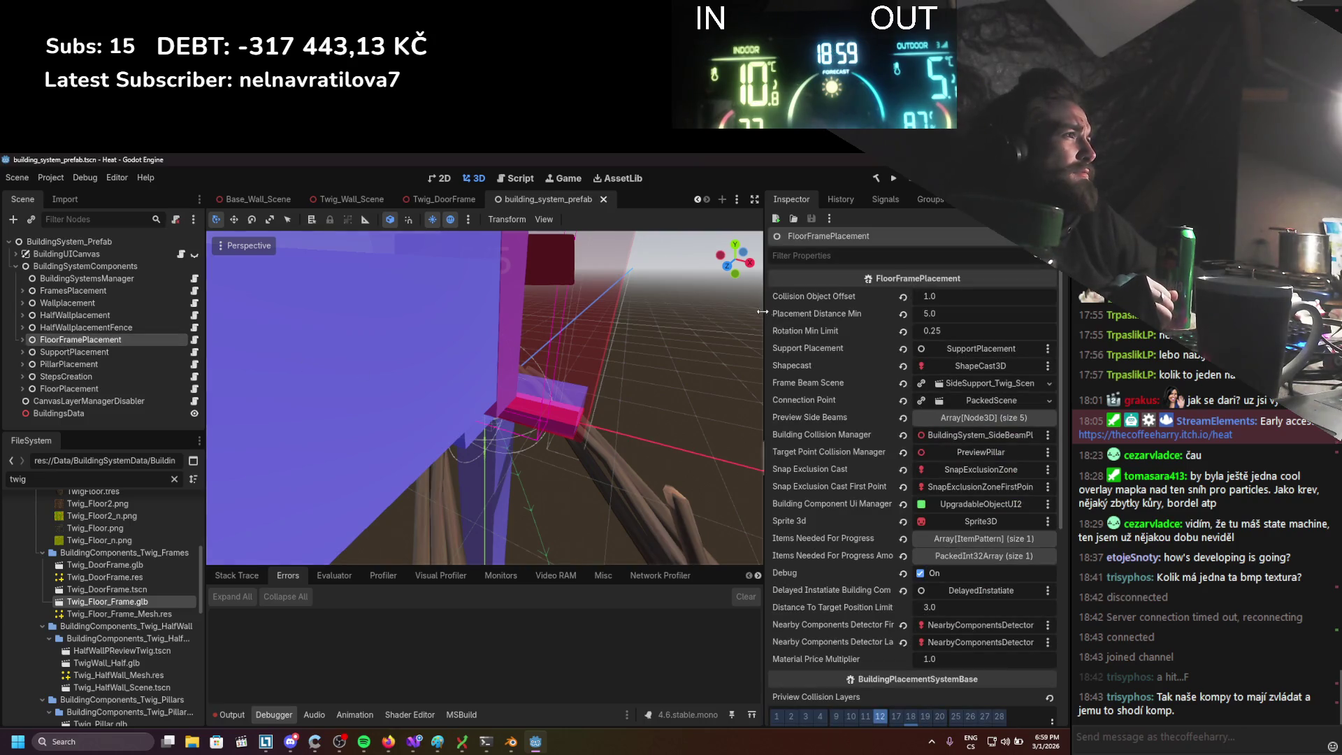
pyautogui.moveTo(764, 316)
pyautogui.mouseDown()
pyautogui.moveTo(658, 304)
pyautogui.moveTo(681, 308)
pyautogui.mouseUp()
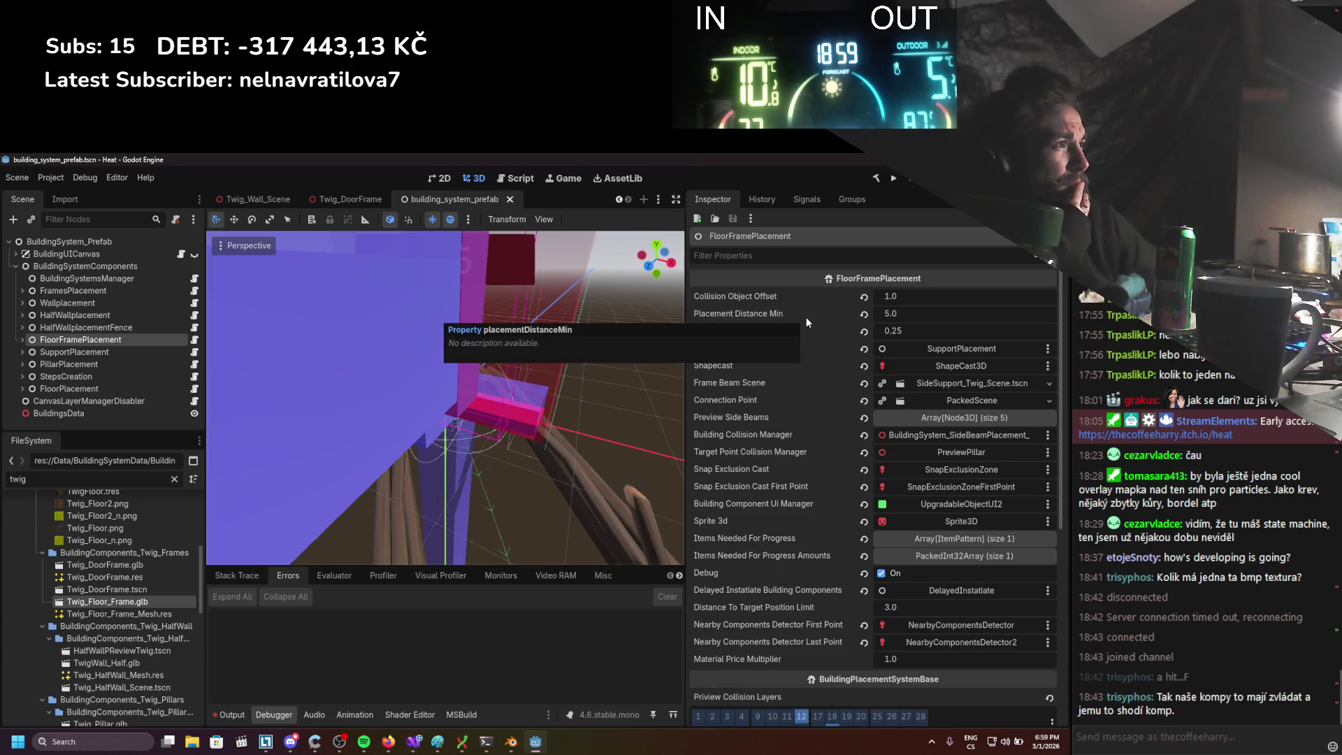
pyautogui.scroll(-5, 832, 388)
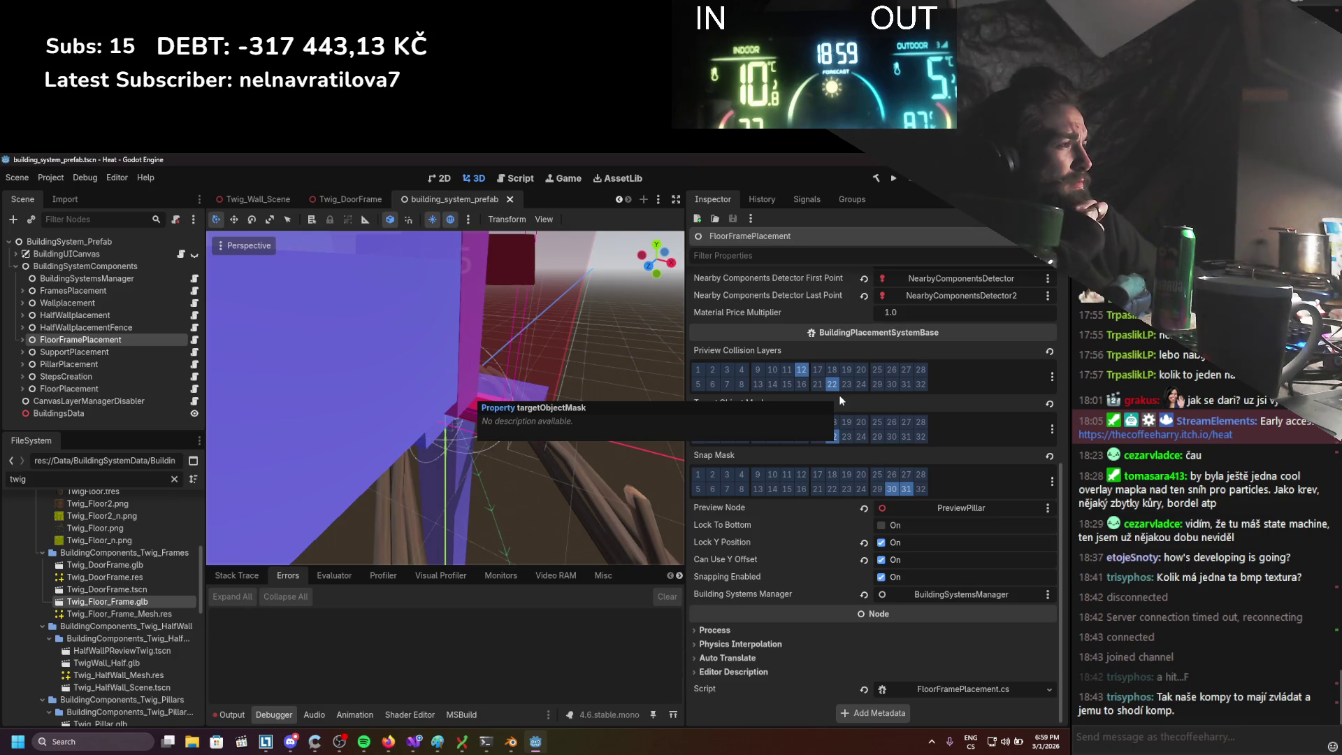
pyautogui.scroll(5, 839, 394)
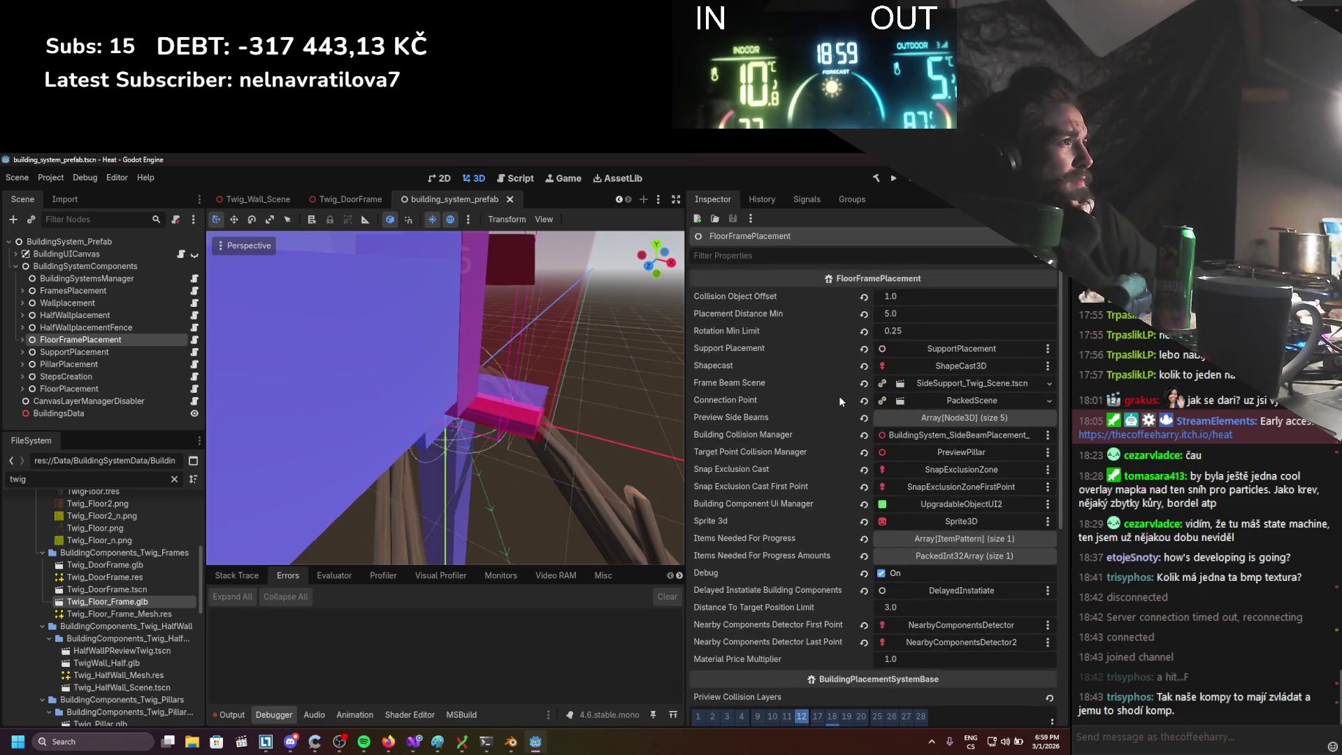
pyautogui.scroll(-1, 839, 399)
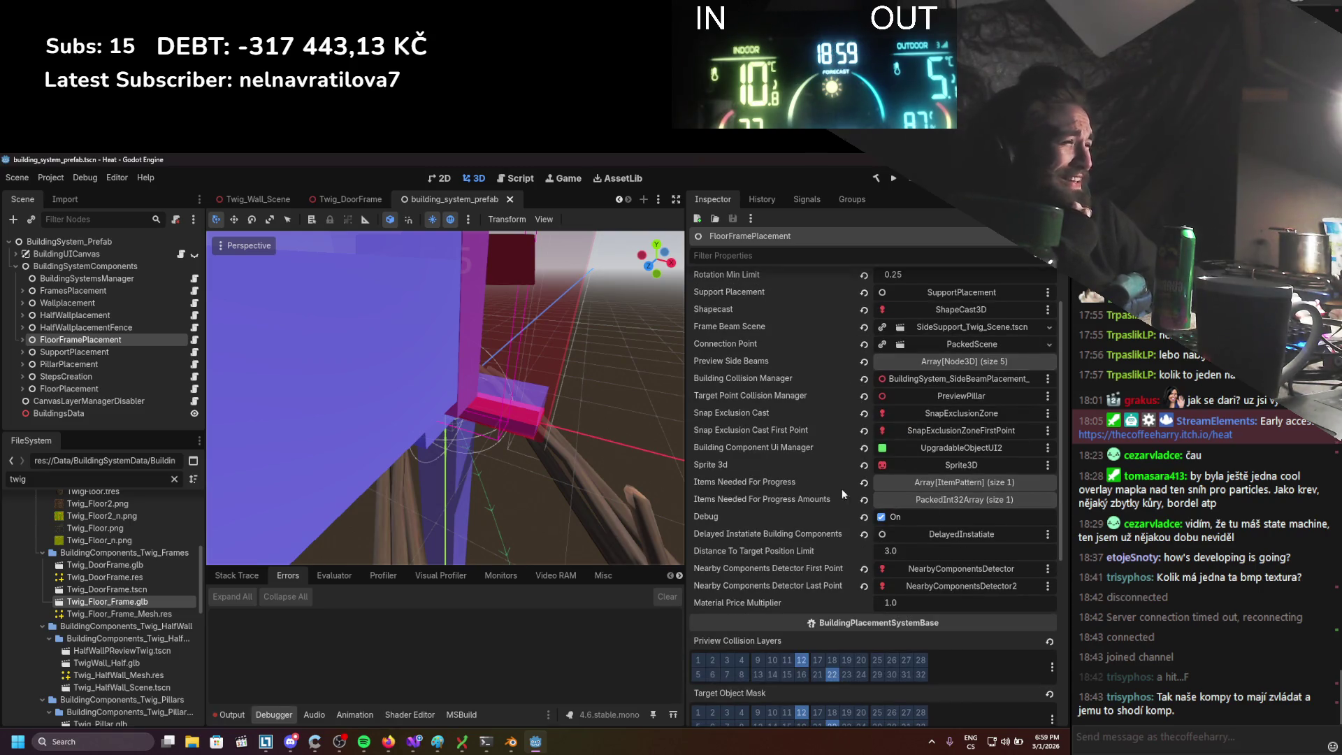
pyautogui.scroll(-4, 824, 489)
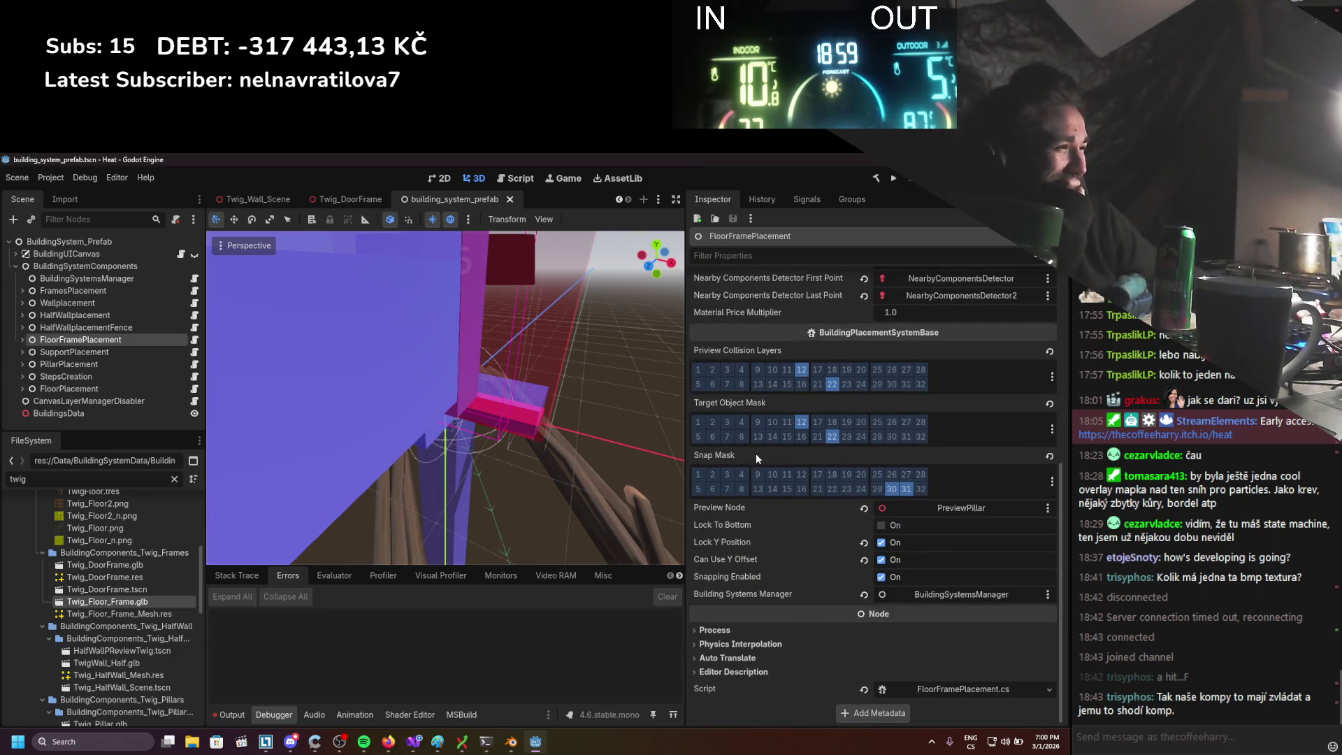
pyautogui.scroll(4, 779, 580)
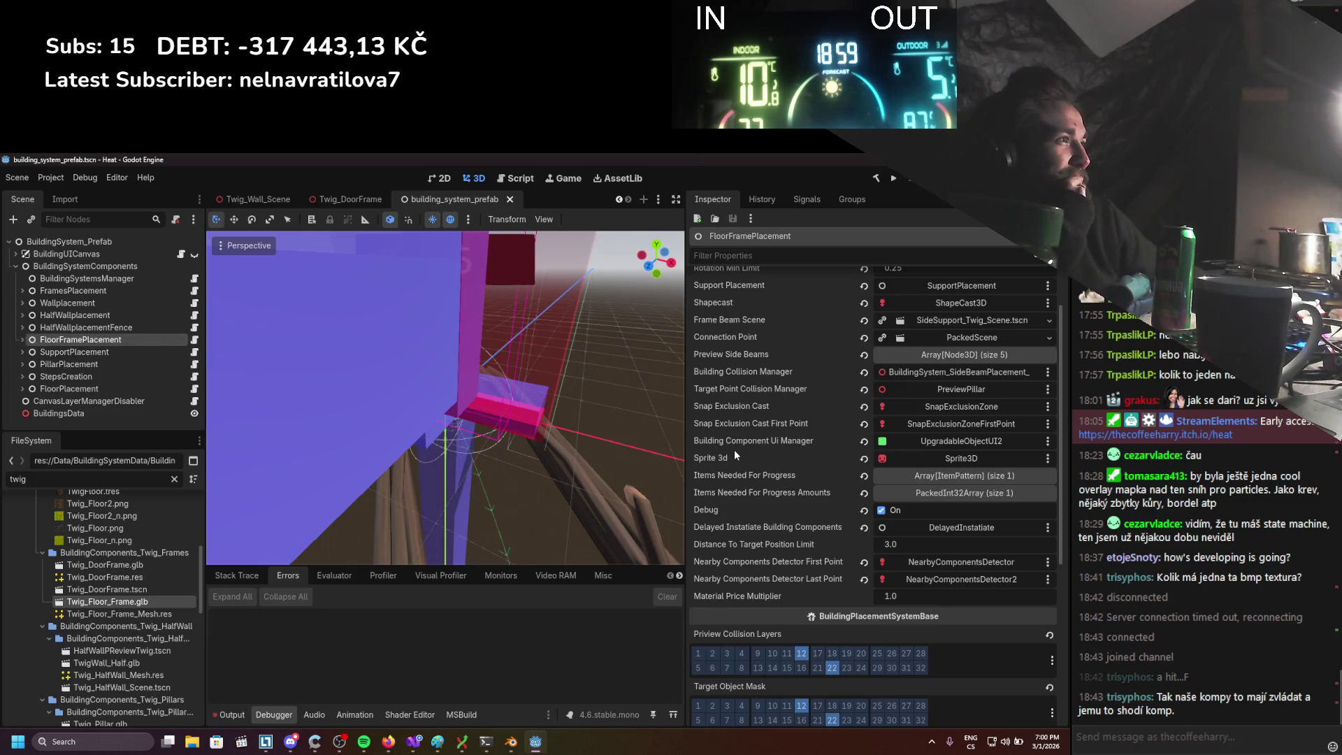
pyautogui.scroll(1, 734, 455)
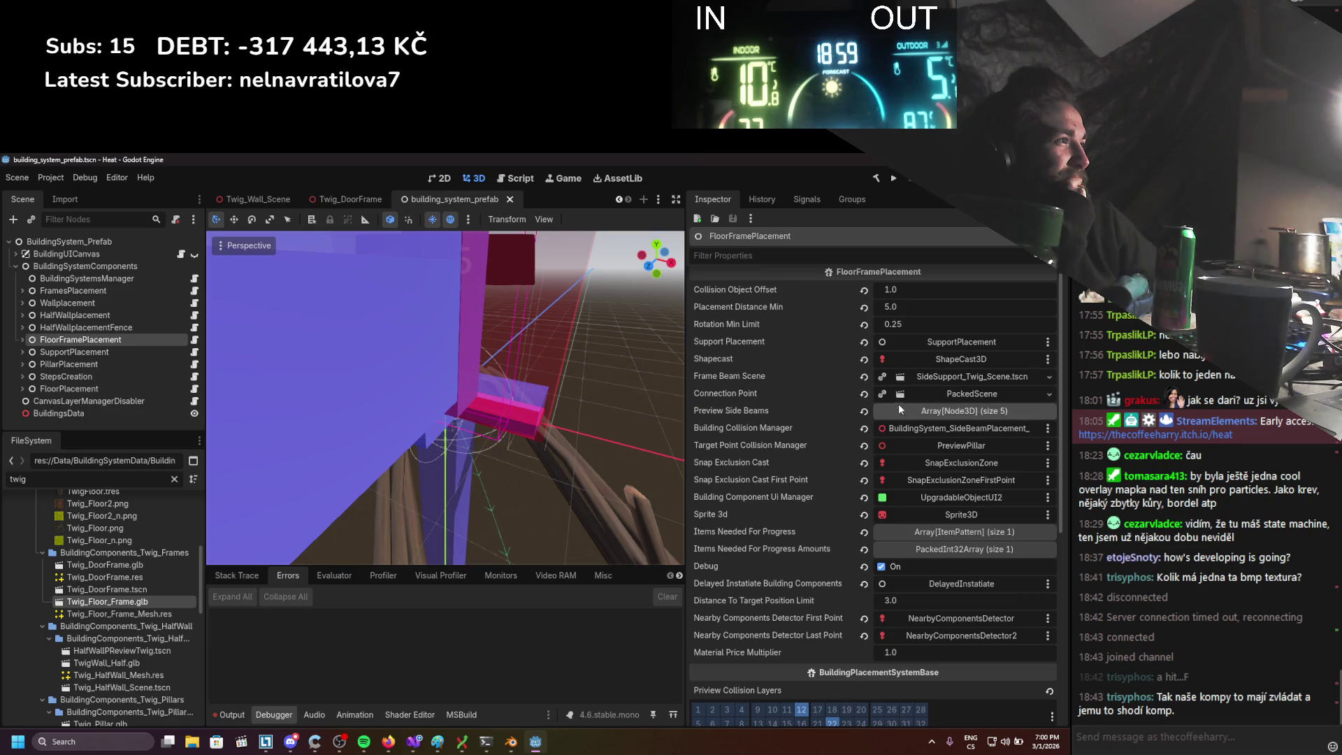
# Open the Frame Beam Scene resource, SideSupport_Twig_Scene, for editing
pyautogui.click(961, 375)
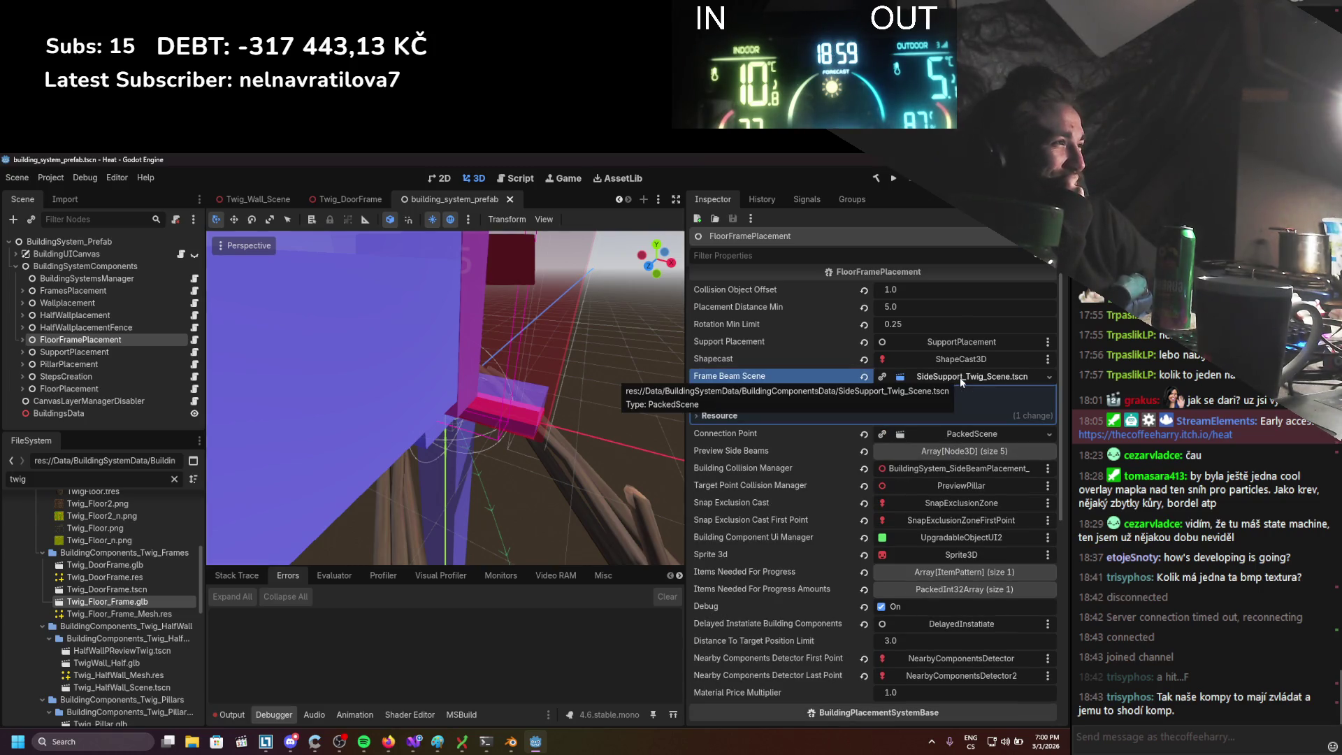
pyautogui.click(959, 376)
pyautogui.click(953, 379)
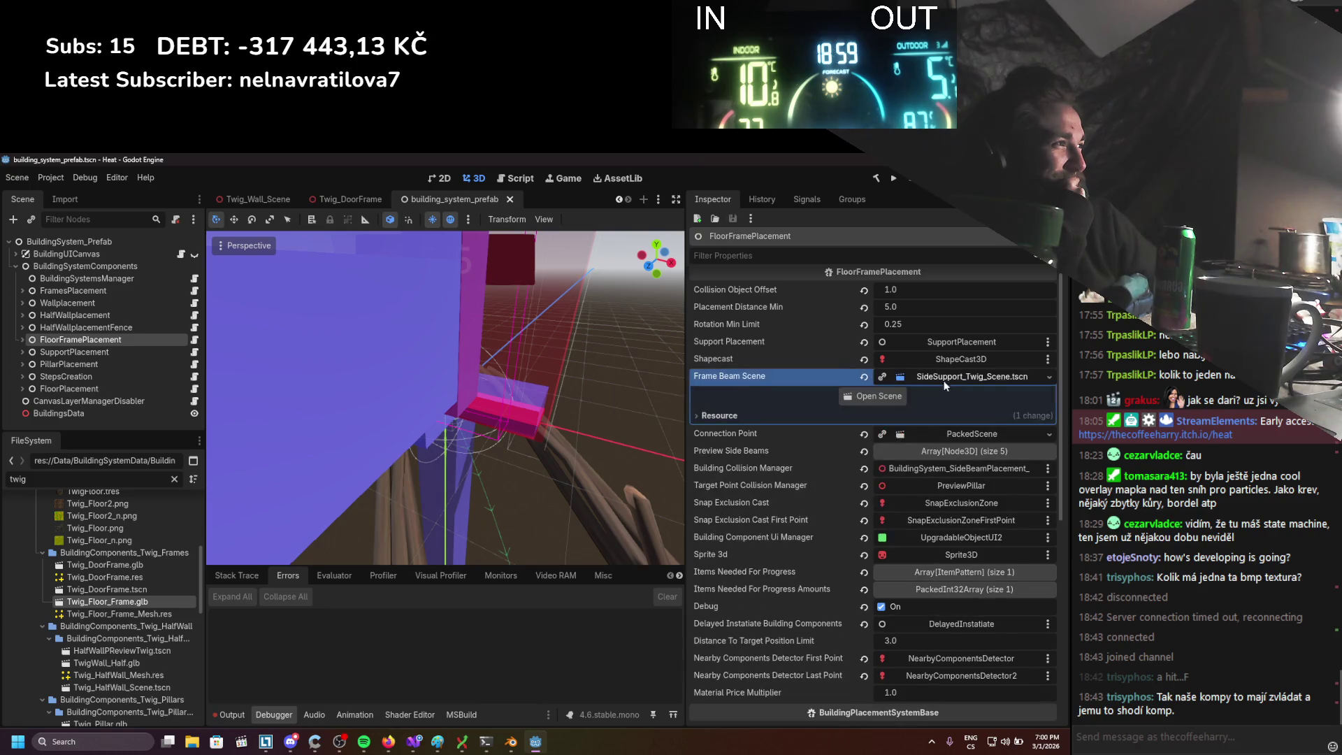
pyautogui.click(898, 395)
# Enable collision layers 15 and 16 on SideSupport_Twig_Scene's CollisionMesh, then select TwigSideSupportMesh
pyautogui.scroll(5, 555, 436)
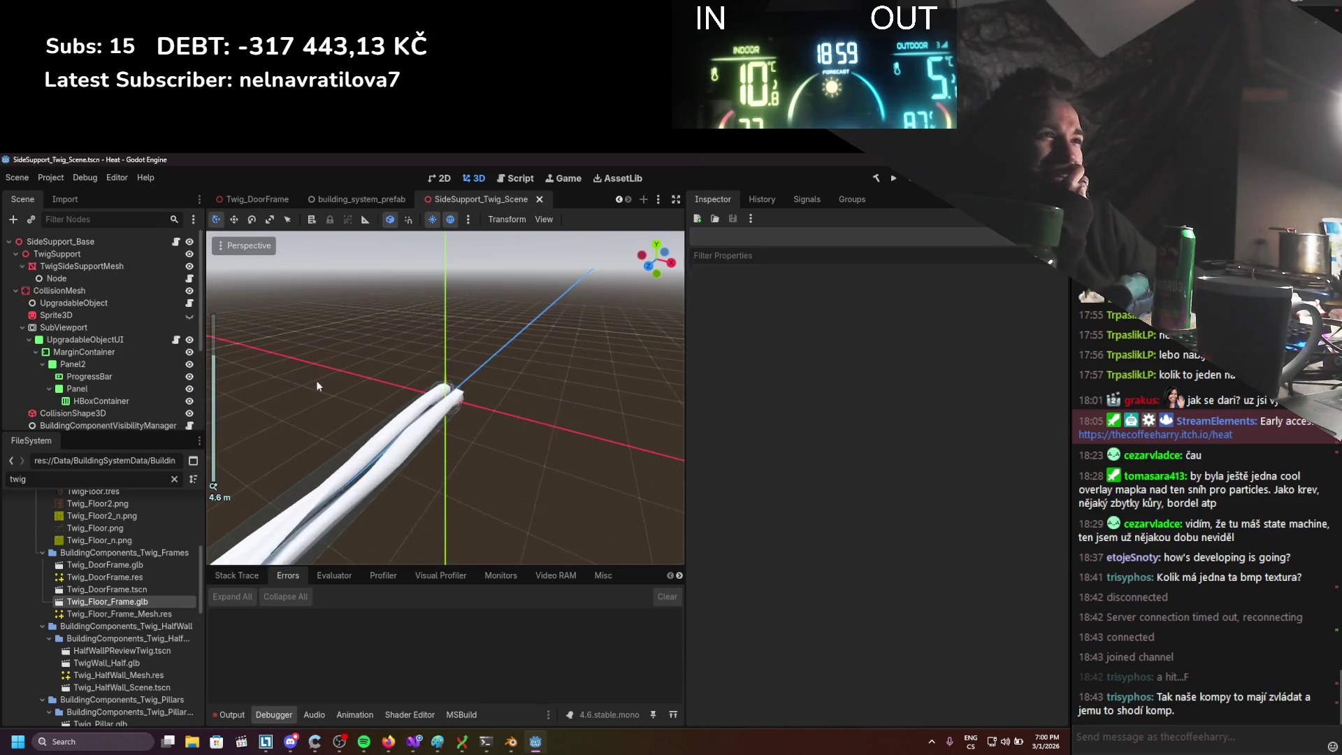
pyautogui.scroll(-5, 274, 368)
pyautogui.click(111, 293)
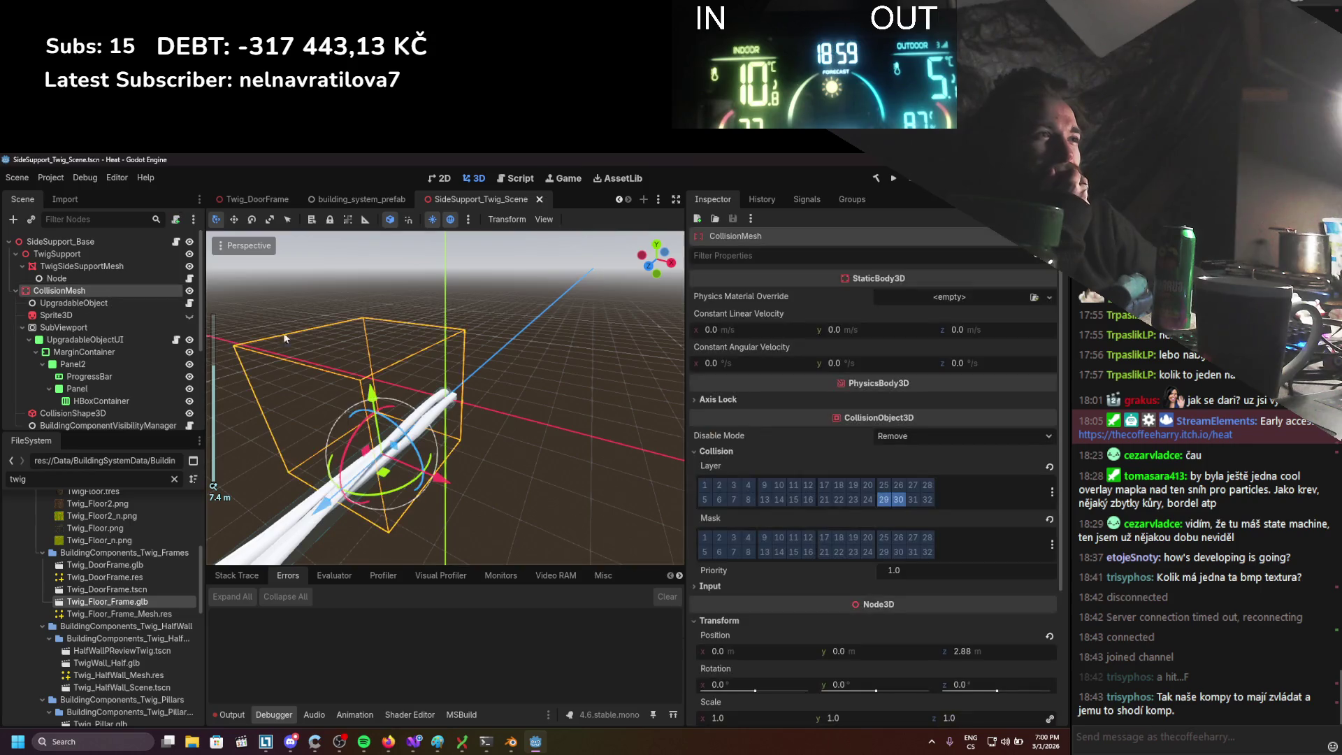
pyautogui.scroll(-5, 123, 387)
pyautogui.scroll(5, 123, 385)
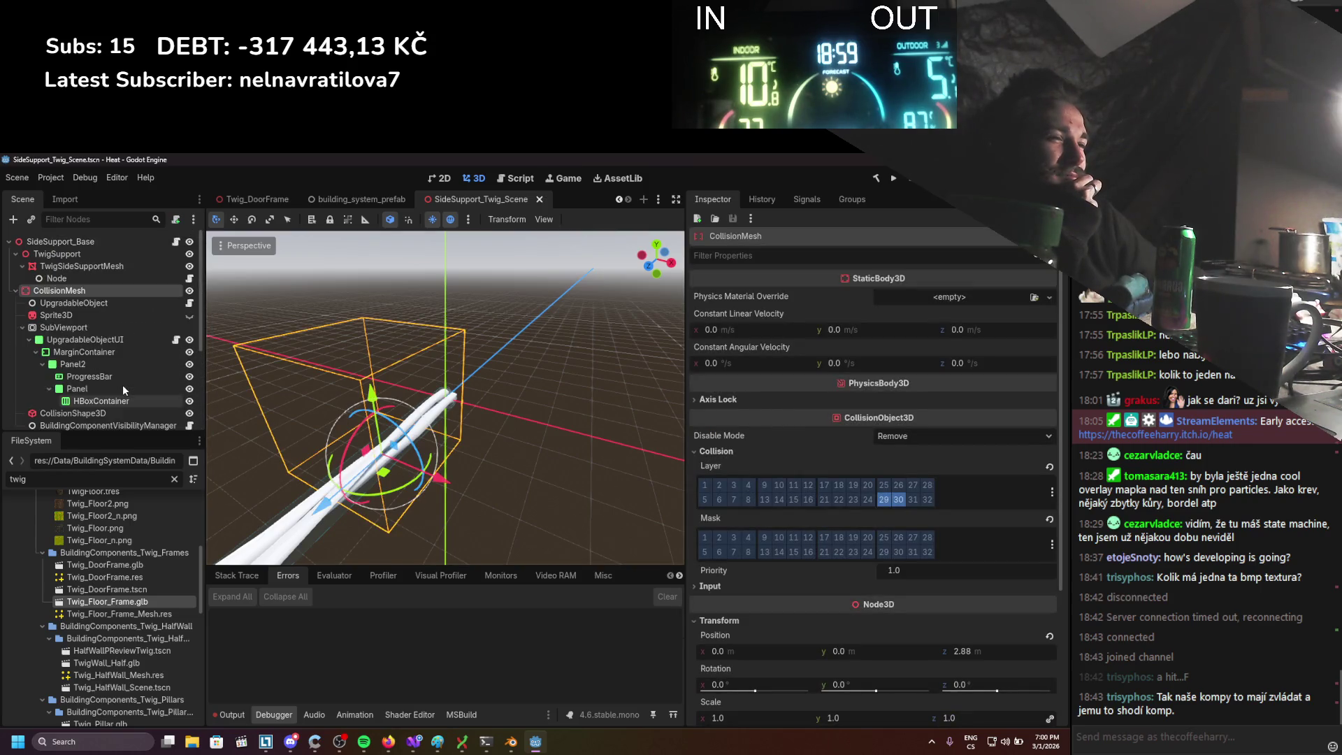
pyautogui.click(1051, 492)
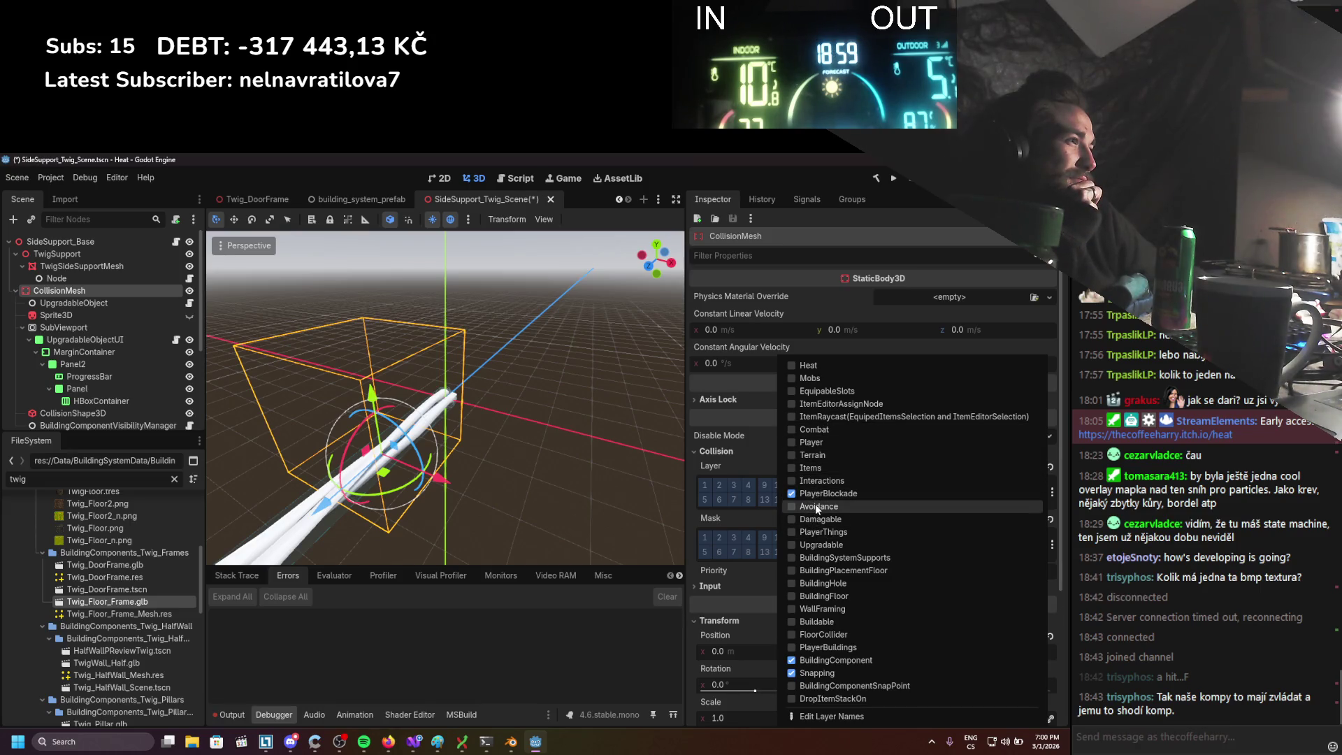
pyautogui.click(395, 447)
pyautogui.scroll(-2, 412, 442)
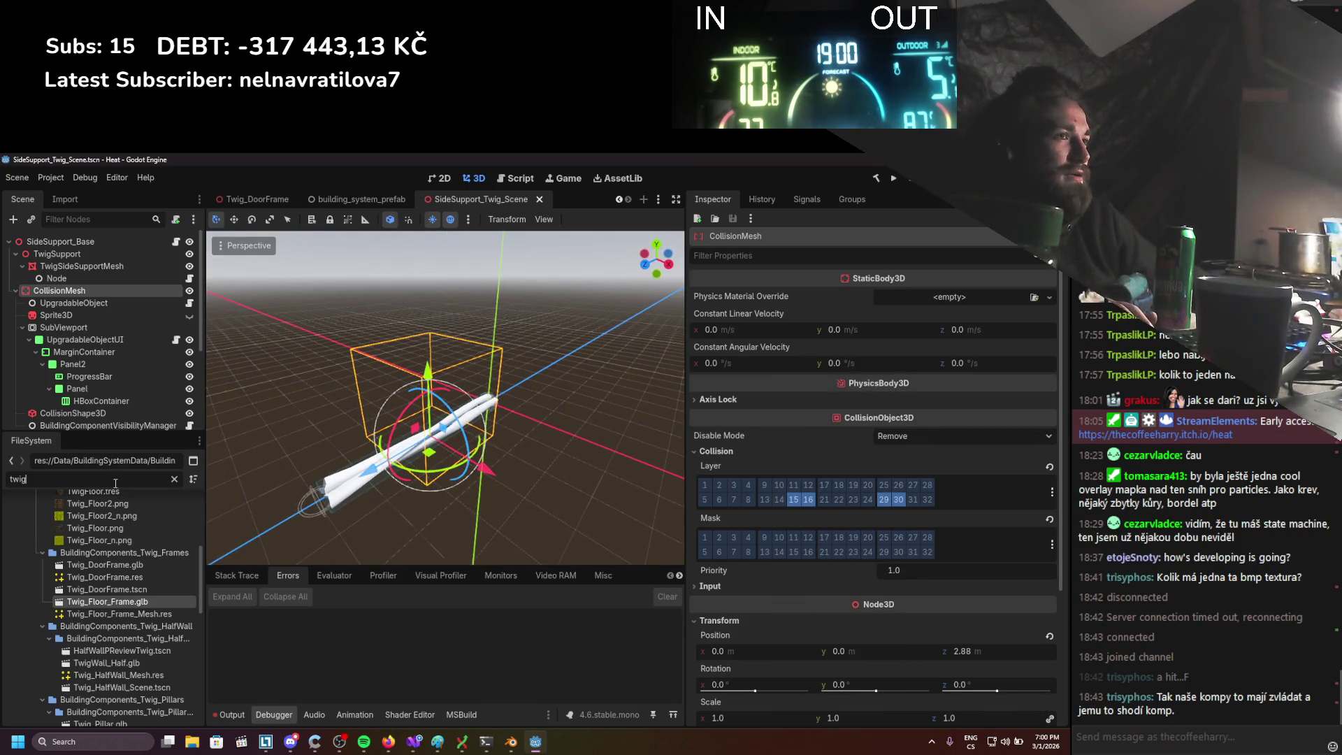
pyautogui.scroll(2, 128, 518)
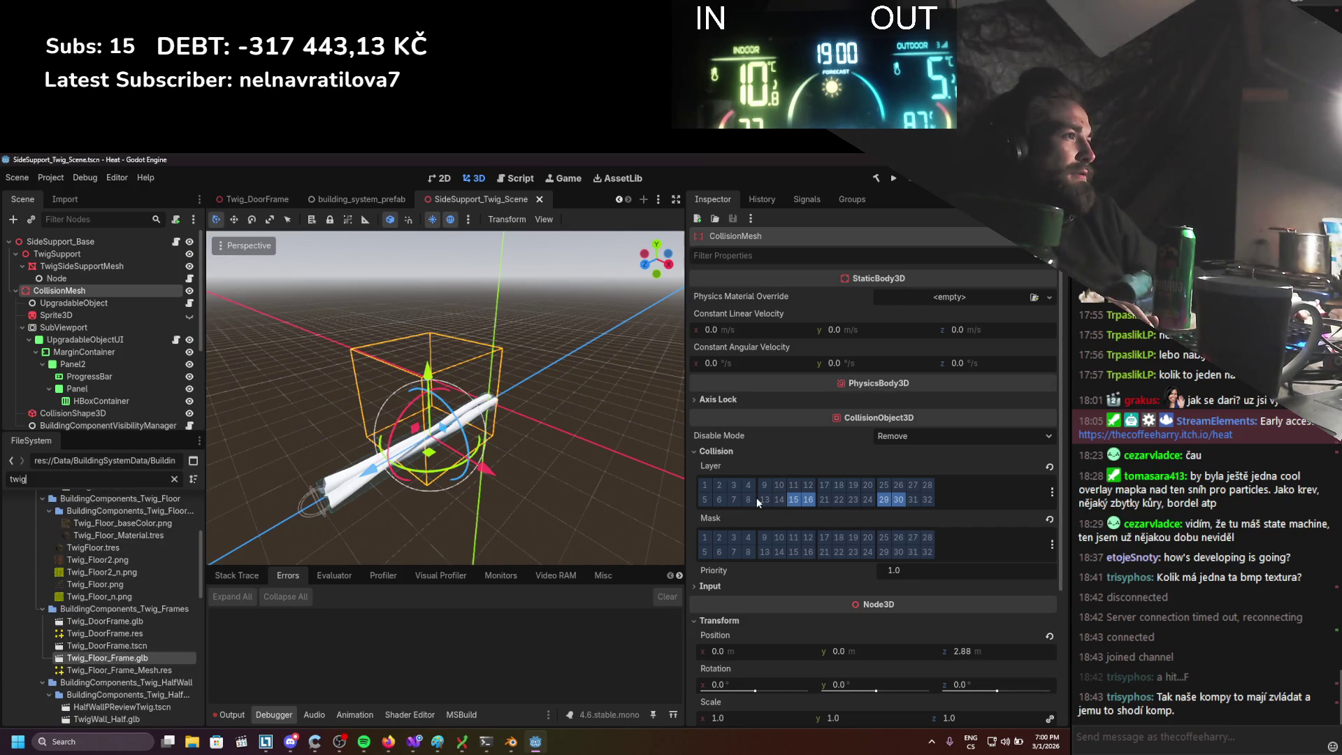
pyautogui.click(54, 267)
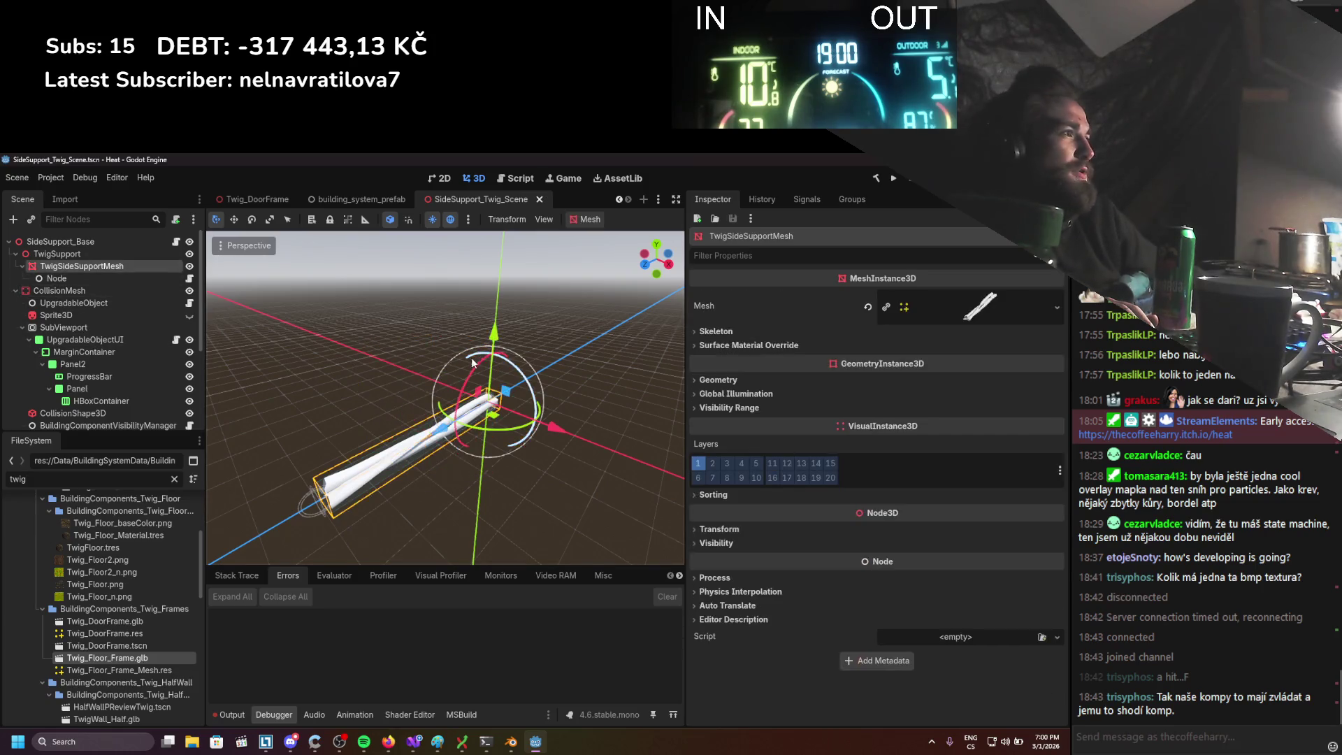
# Filter files for 'sty' and drag StylizedWoodSeam into Surface Material Override slot 0
pyautogui.click(742, 345)
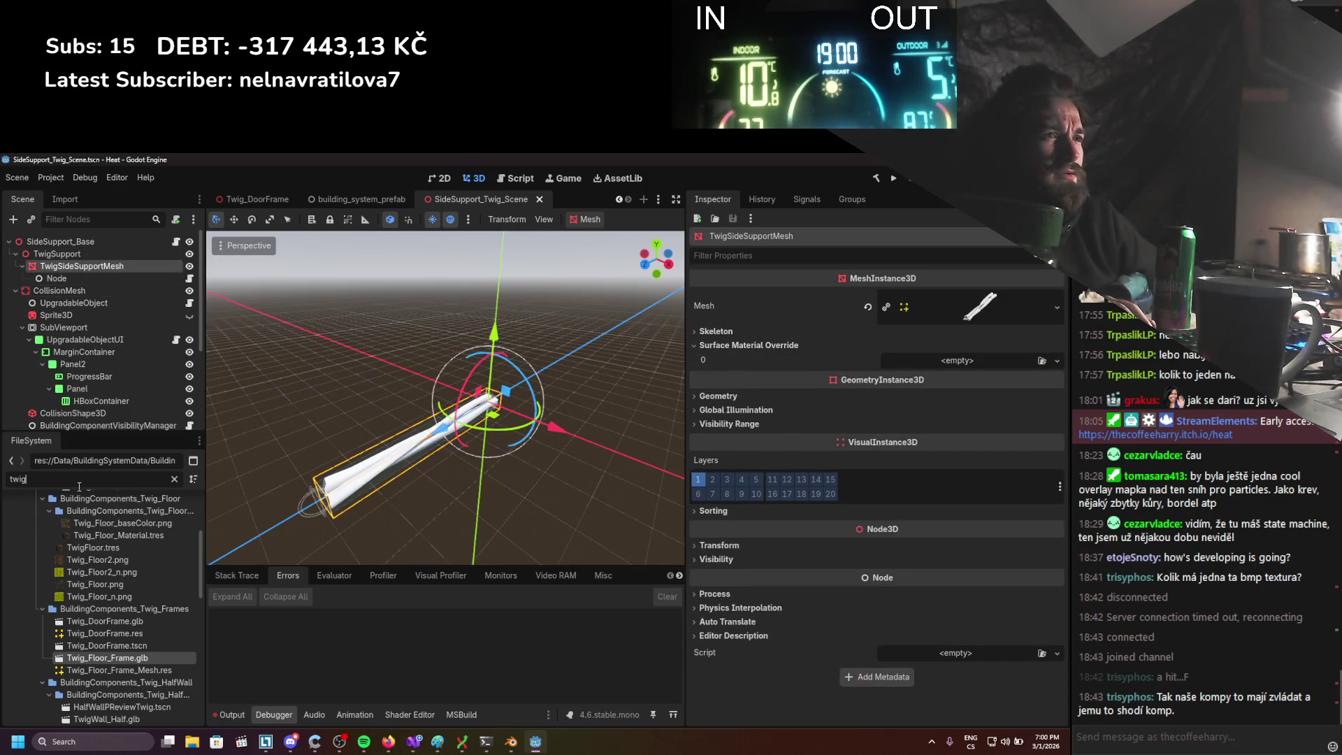
pyautogui.press('BackSpace')
pyautogui.press('BackSpace')
pyautogui.press('BackSpace')
pyautogui.write('sty')
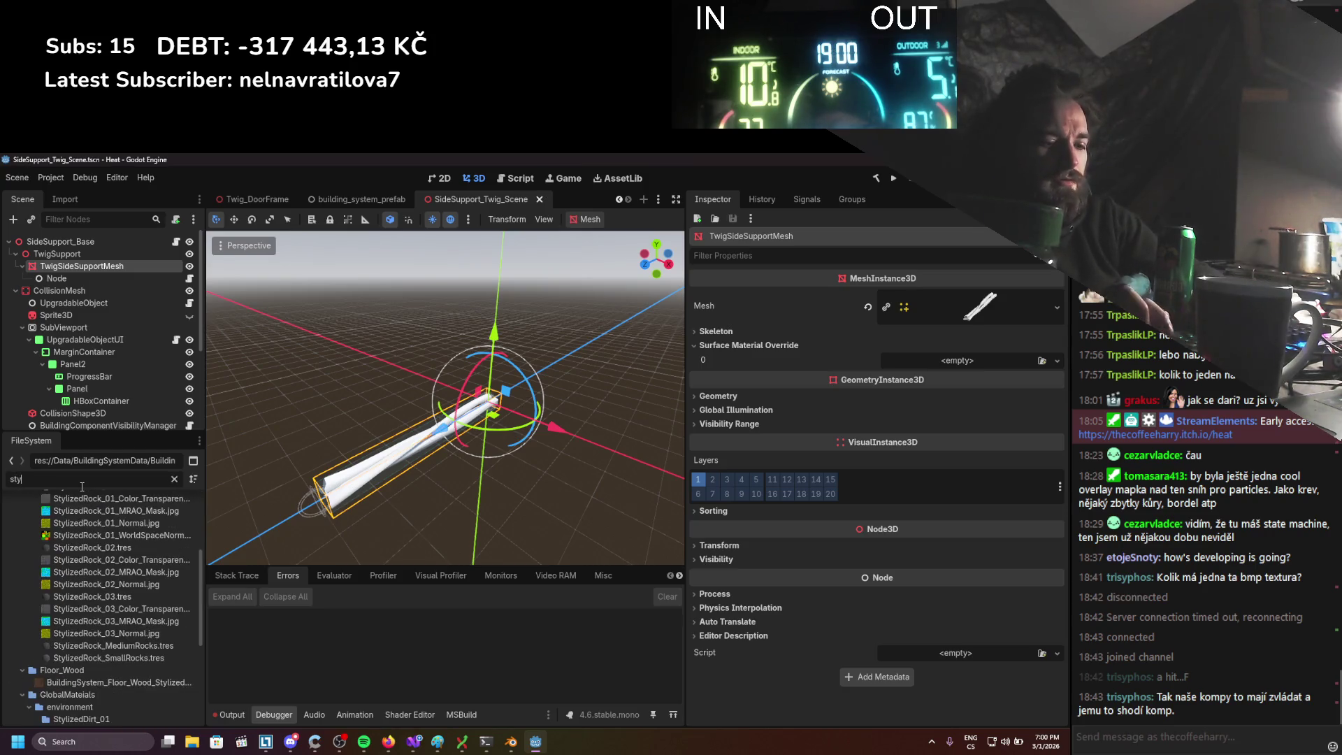
pyautogui.scroll(-2, 84, 623)
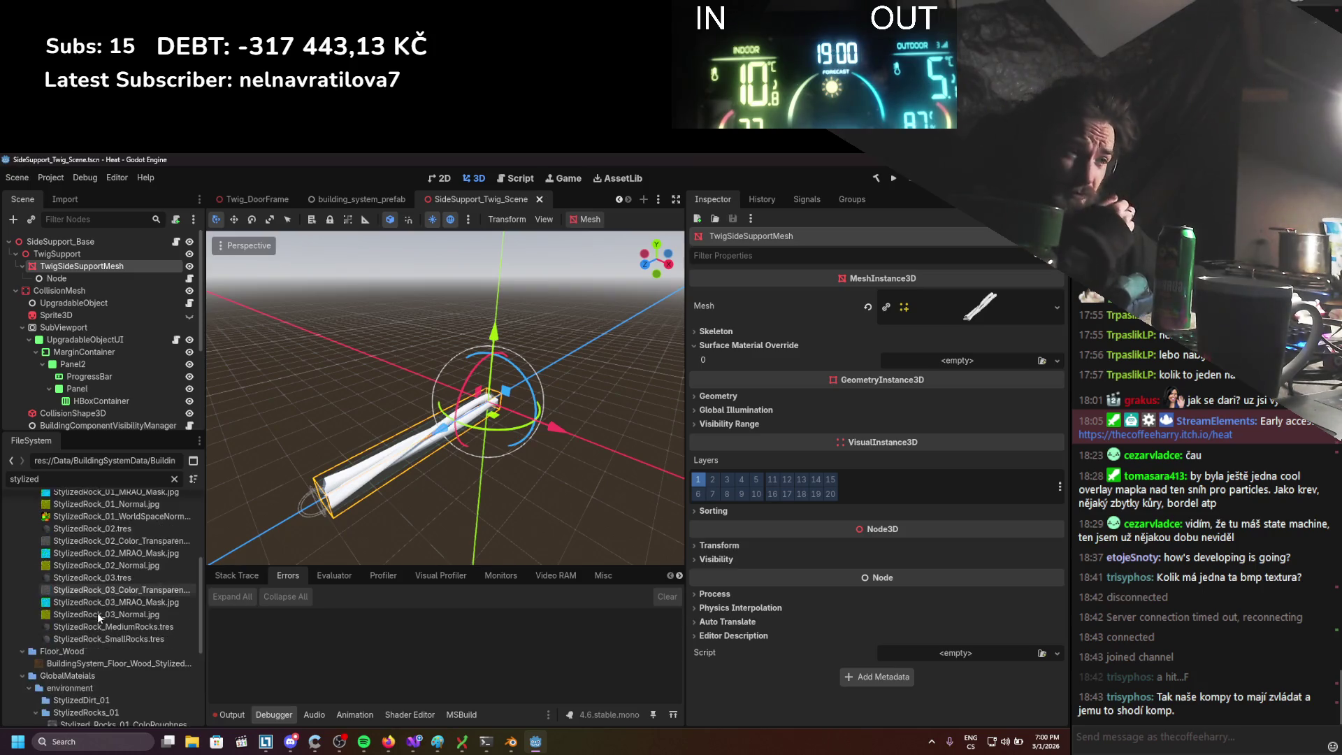
pyautogui.scroll(-5, 101, 608)
pyautogui.moveTo(107, 630); pyautogui.dragTo(803, 445)
pyautogui.moveTo(894, 363); pyautogui.dragTo(901, 362)
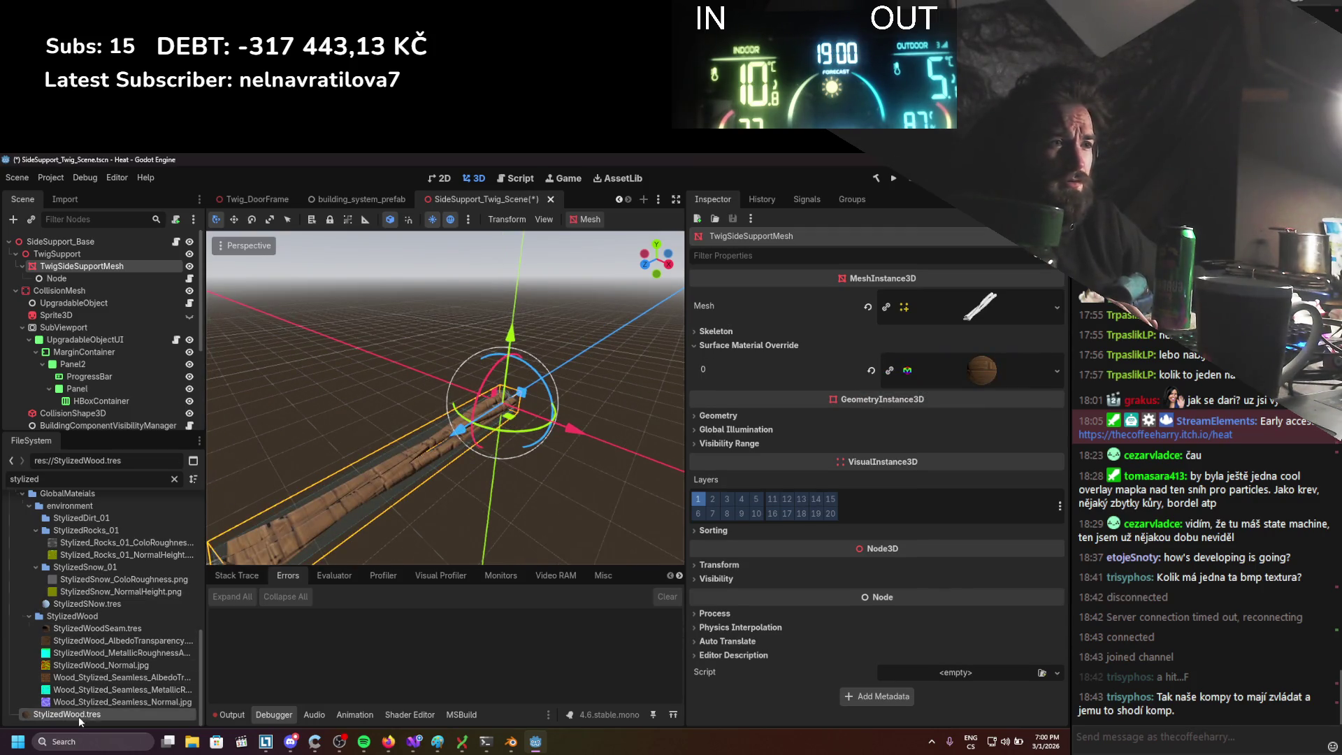
pyautogui.moveTo(926, 362); pyautogui.dragTo(926, 363)
pyautogui.scroll(3, 476, 484)
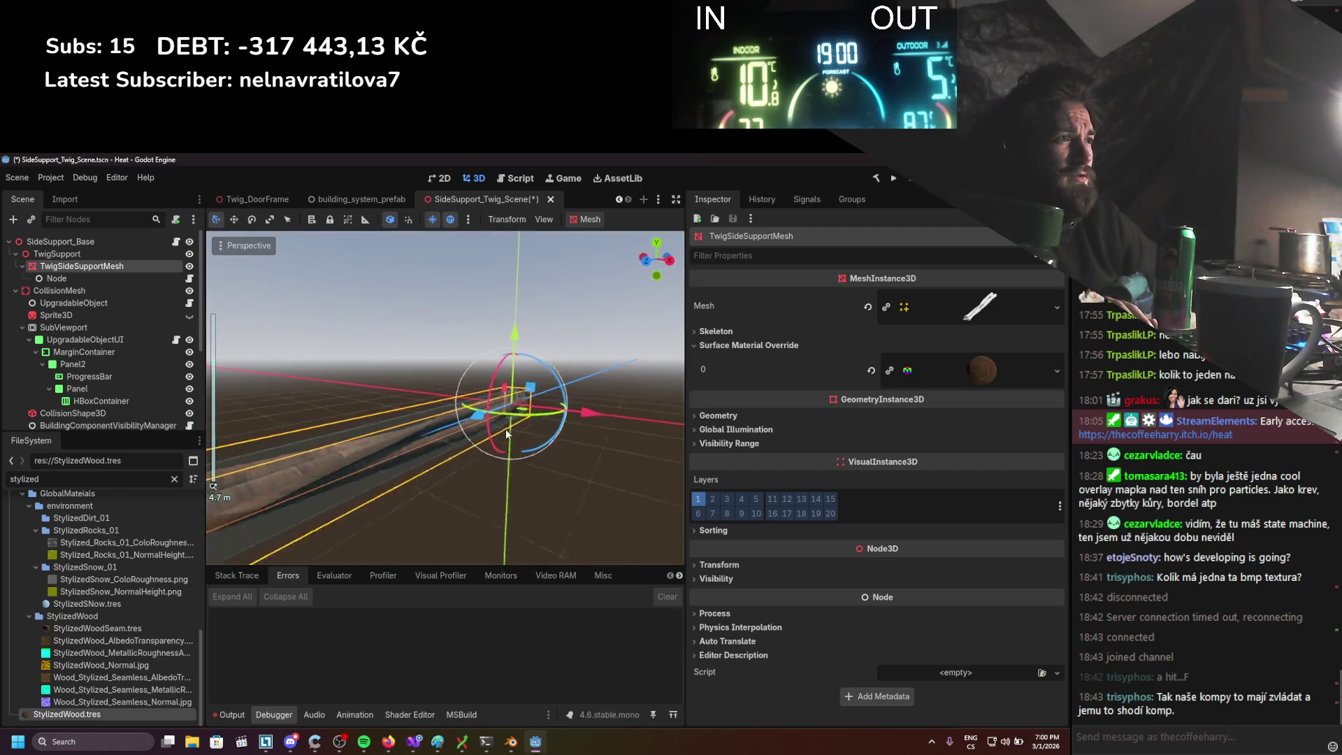
pyautogui.scroll(10, 127, 610)
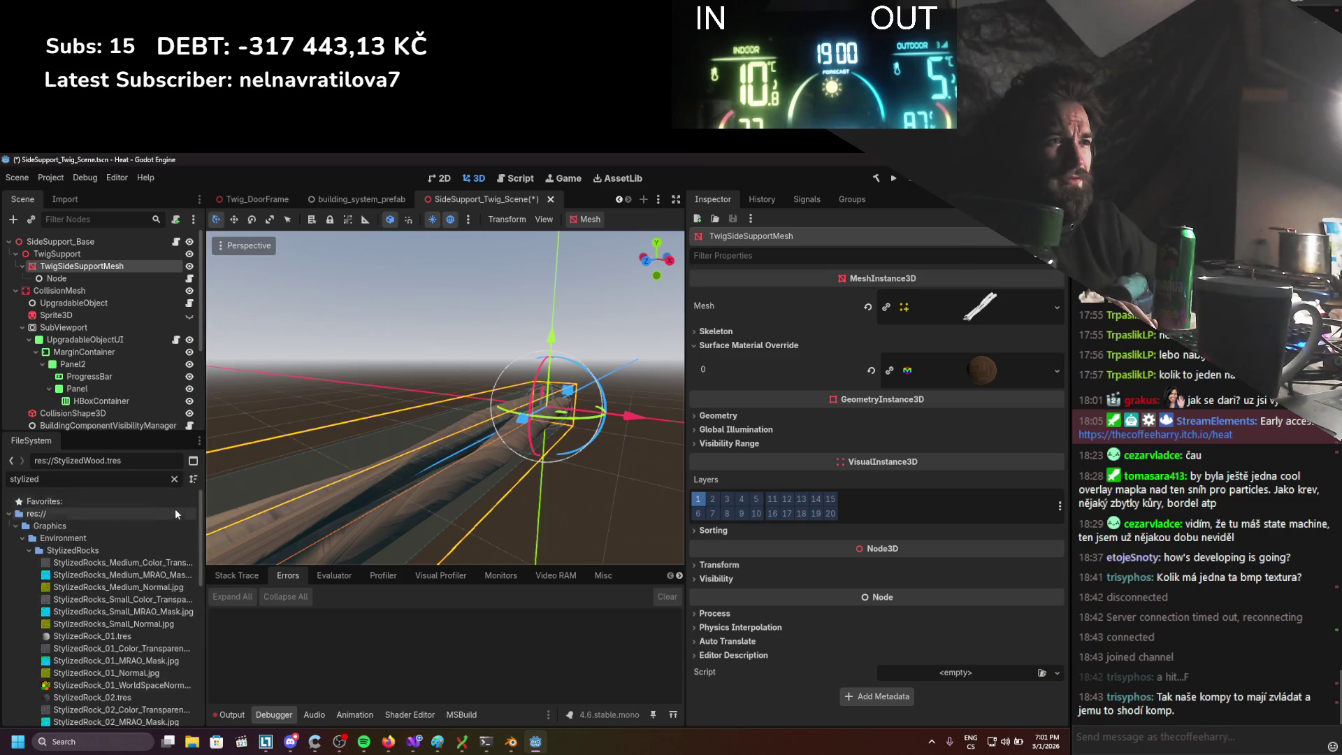
# Refilter the files for 'wood' and apply StylizedWoodSeam to the twig mesh again
pyautogui.click(174, 479)
pyautogui.scroll(4, 148, 611)
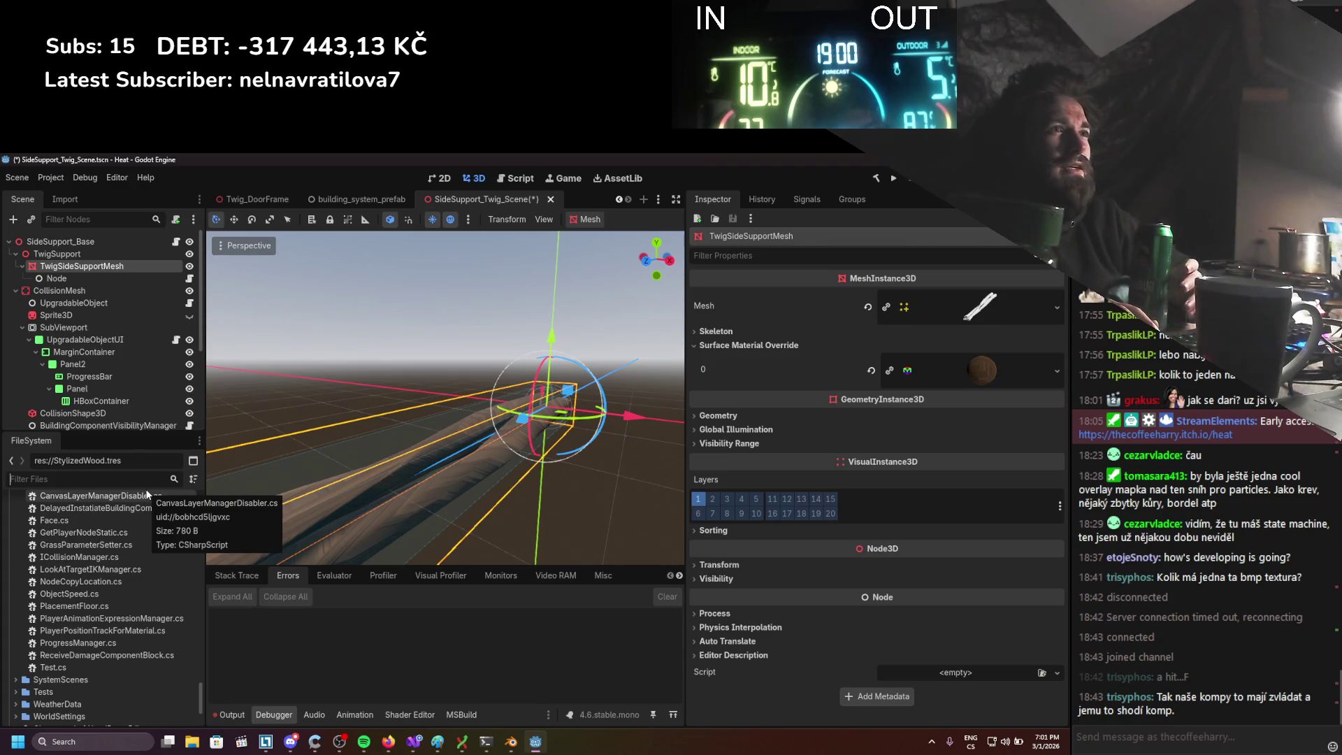
pyautogui.write('side')
pyautogui.scroll(5, 146, 503)
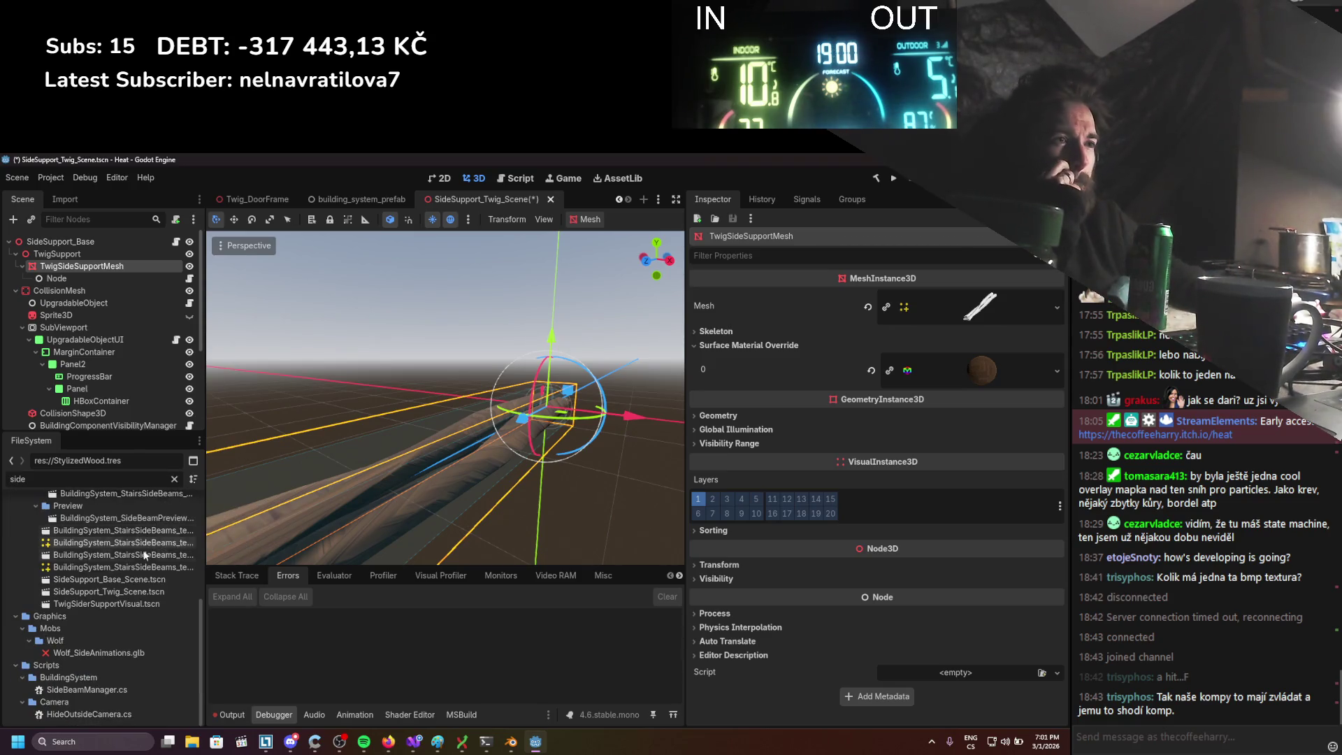
pyautogui.press('BackSpace')
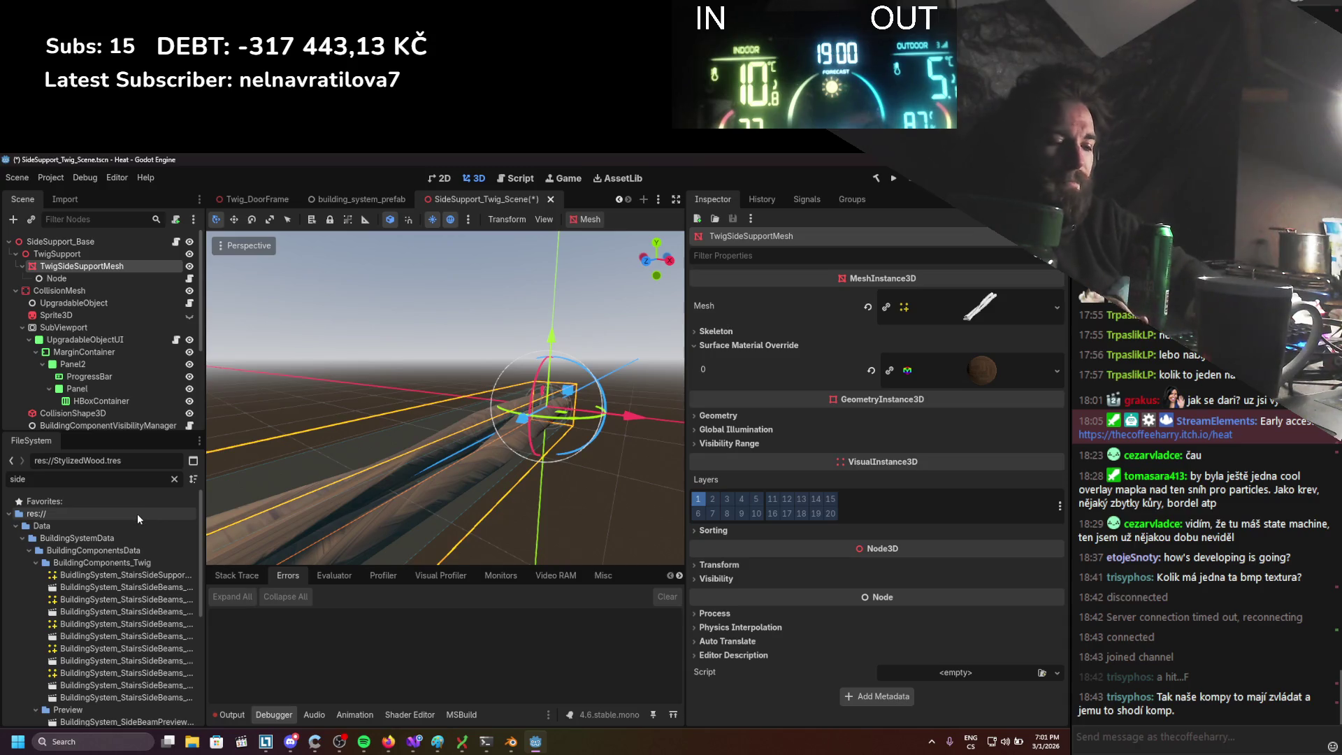
pyautogui.press('BackSpace')
pyautogui.press('BackSpace')
pyautogui.press('BackSpace')
pyautogui.write('wood')
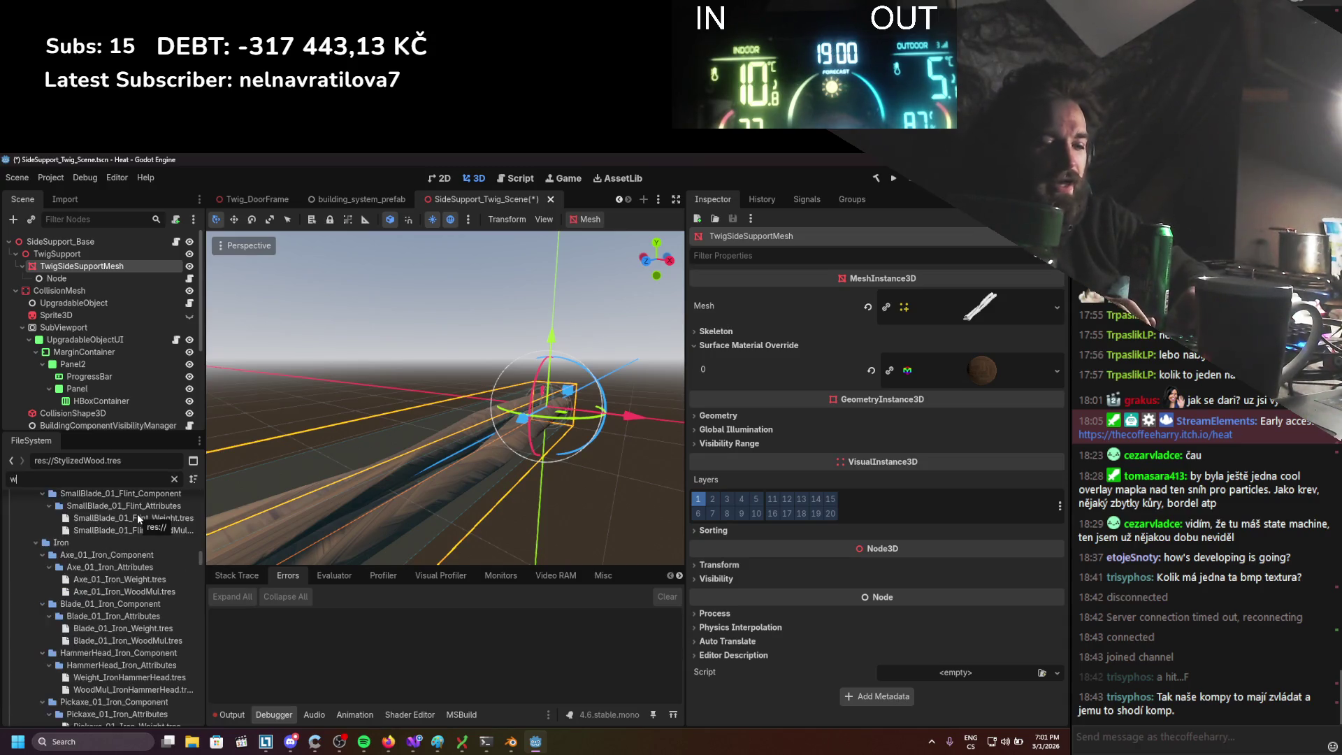
pyautogui.scroll(-5, 137, 513)
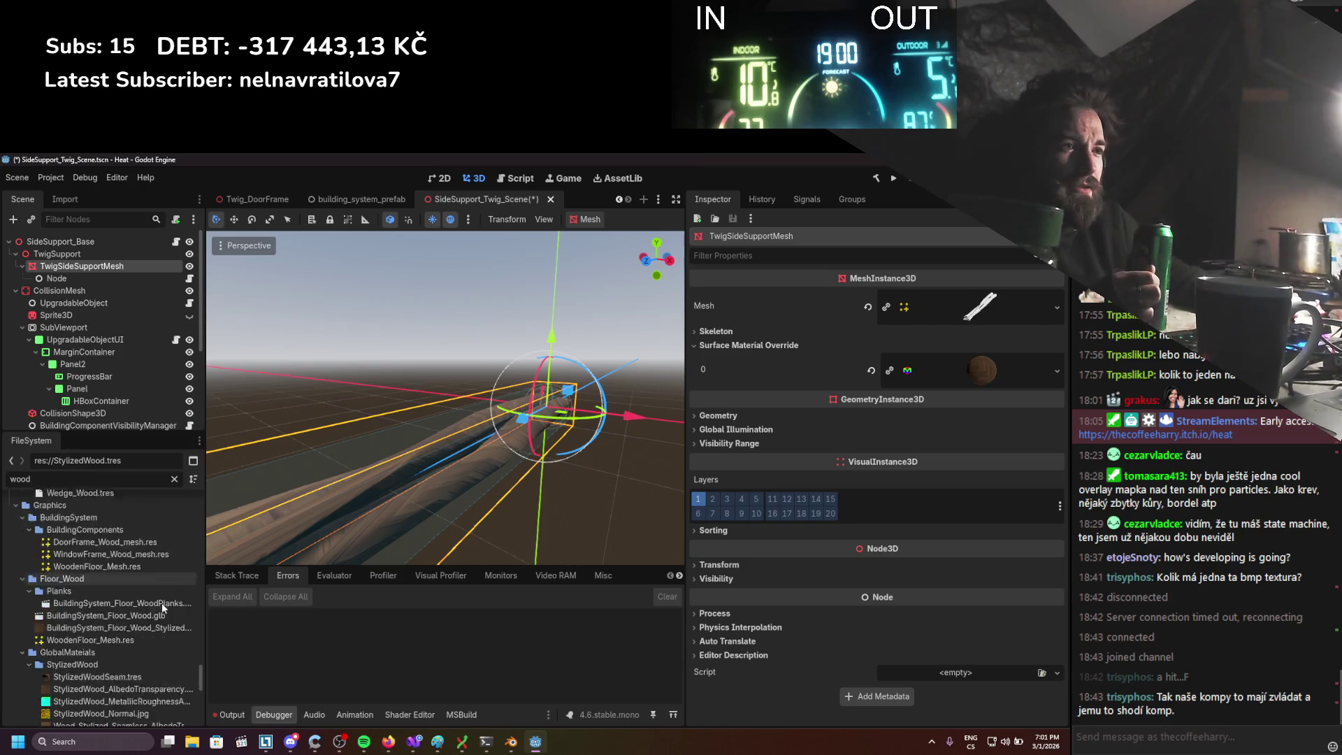
pyautogui.moveTo(130, 593); pyautogui.dragTo(580, 514)
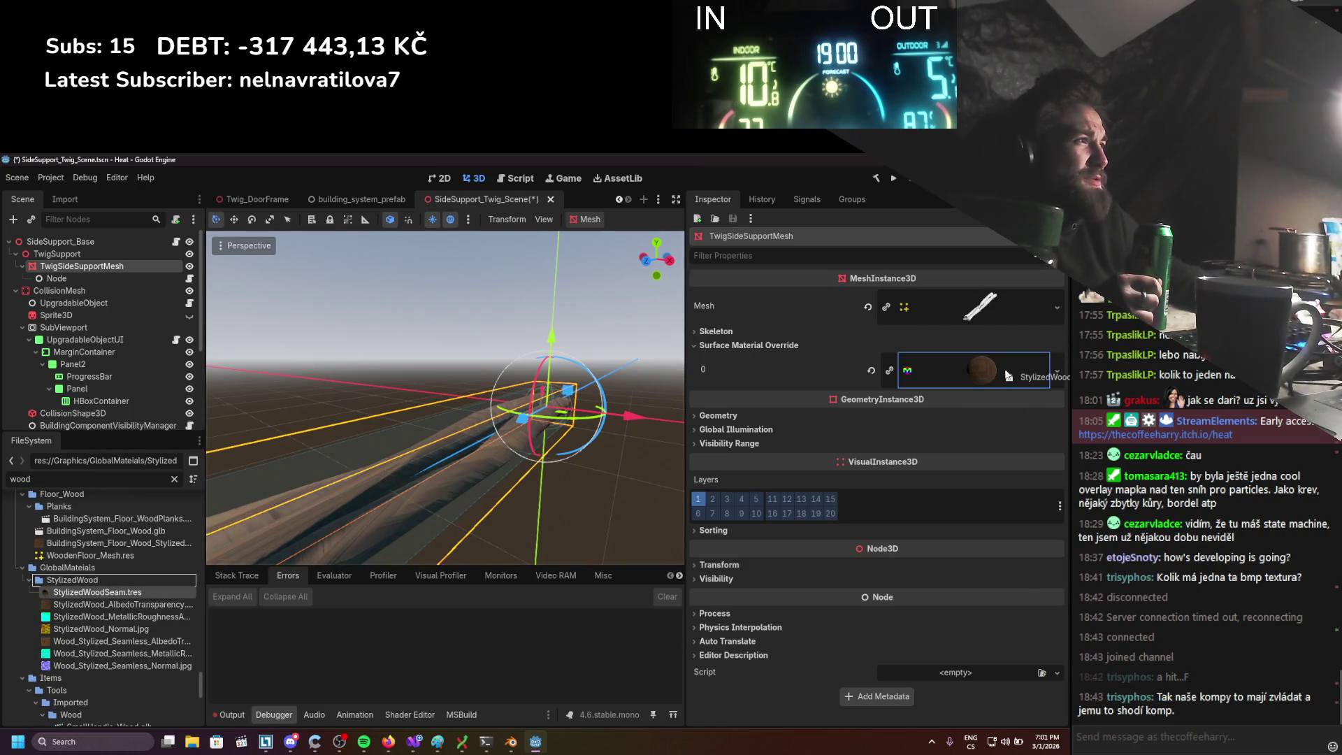
pyautogui.moveTo(1008, 375); pyautogui.dragTo(1008, 375)
# Review the StylizedWoodSeam override material's properties in the Inspector
pyautogui.scroll(-8, 67, 609)
pyautogui.scroll(-4, 88, 620)
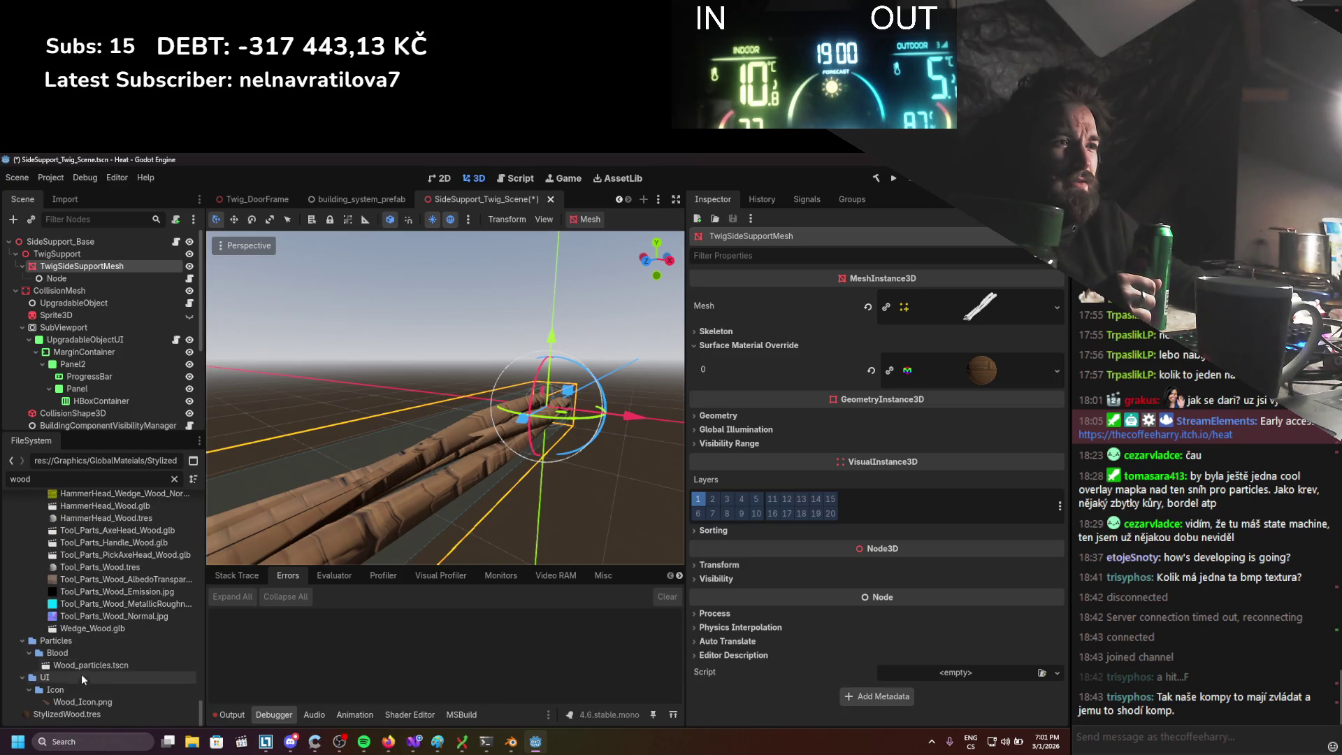
pyautogui.scroll(3, 108, 652)
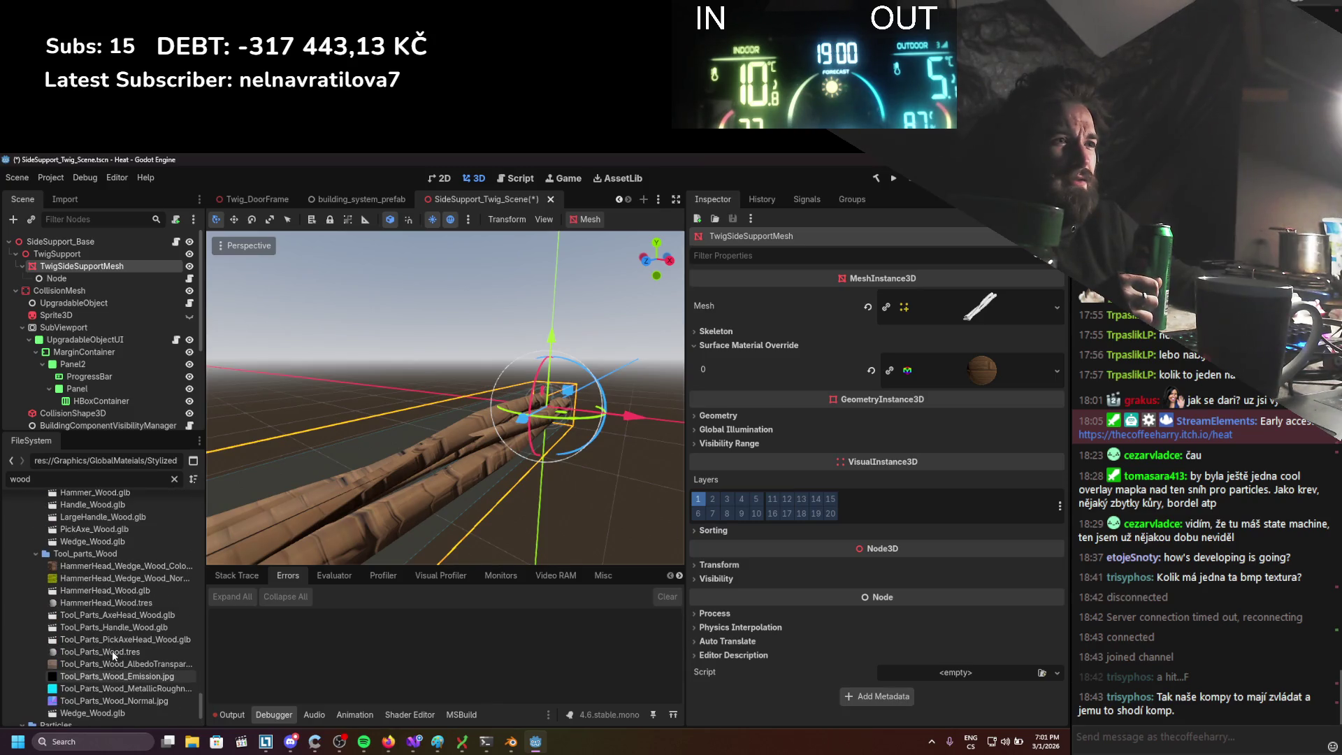
pyautogui.scroll(5, 111, 651)
pyautogui.scroll(-5, 111, 651)
pyautogui.scroll(-10, 120, 659)
pyautogui.scroll(5, 119, 654)
pyautogui.click(1028, 383)
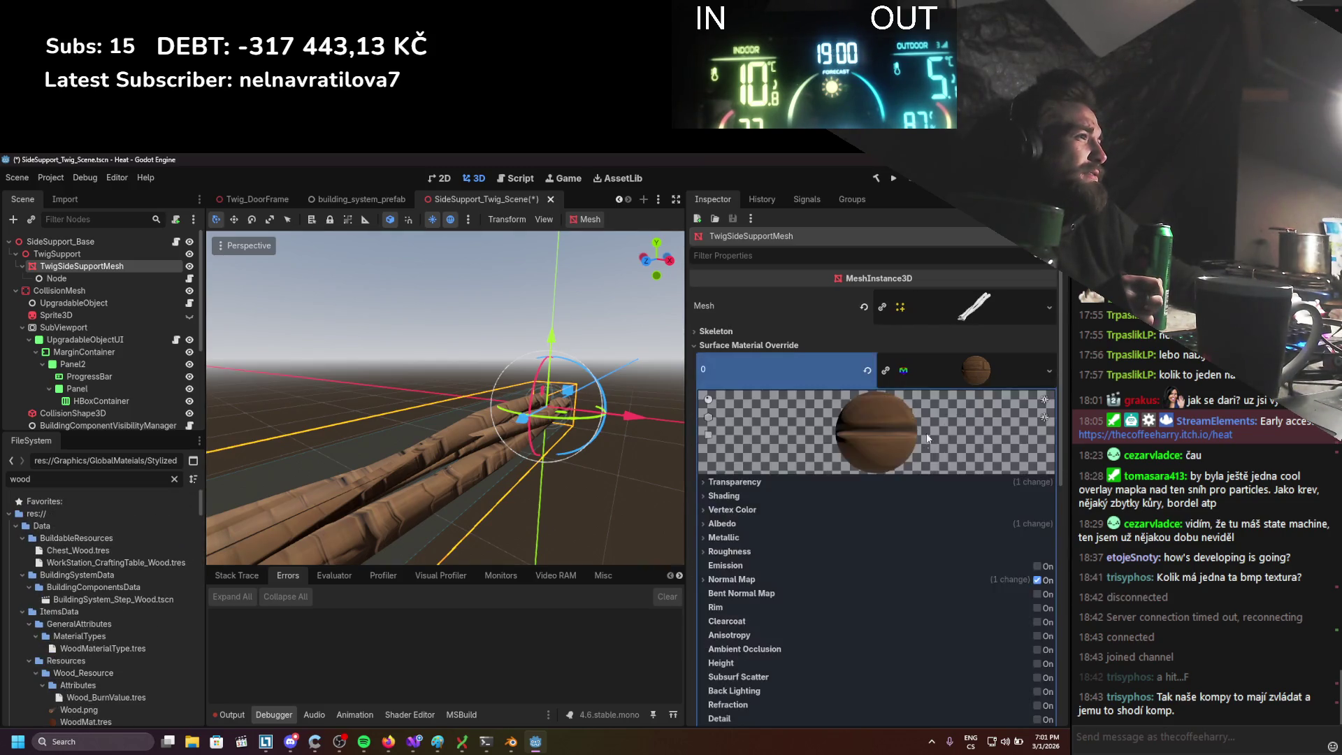
# Replace the wood override with a new blank StandardMaterial3D on the twig mesh
pyautogui.click(964, 314)
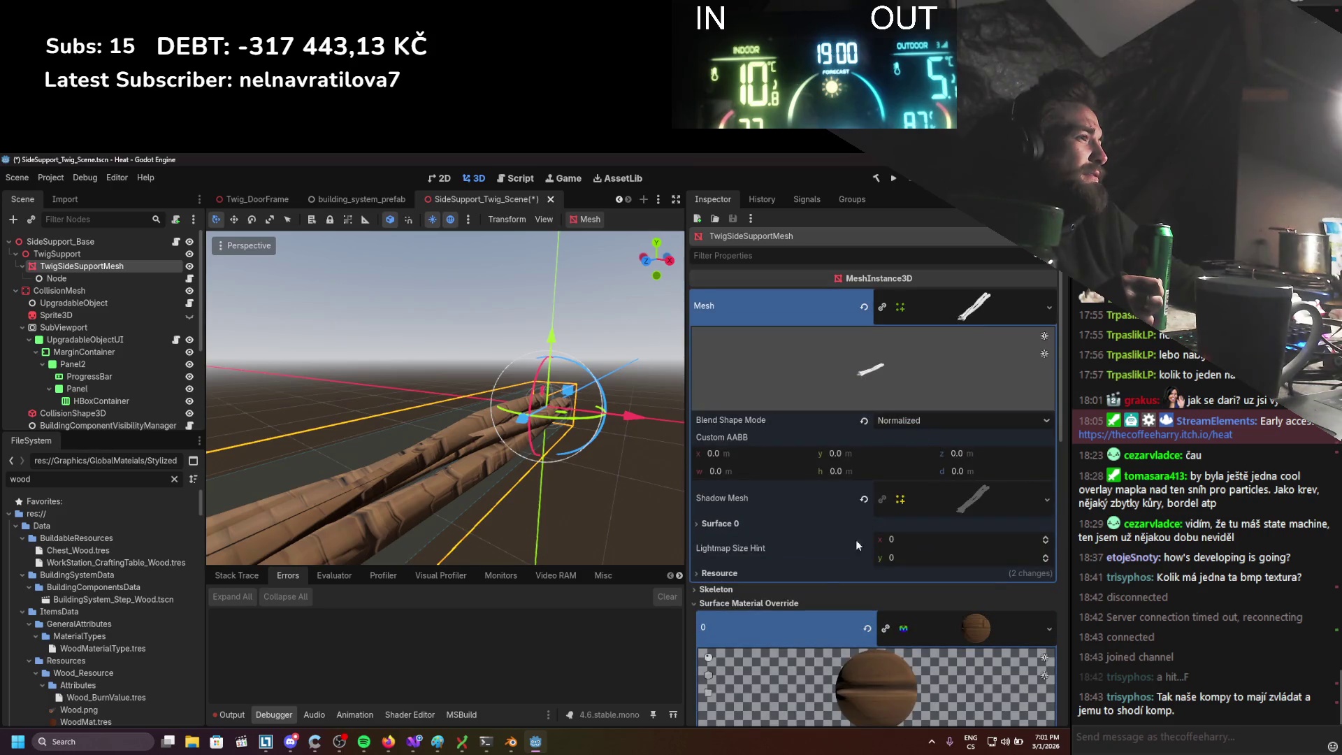
pyautogui.click(811, 573)
pyautogui.click(811, 573)
pyautogui.click(940, 315)
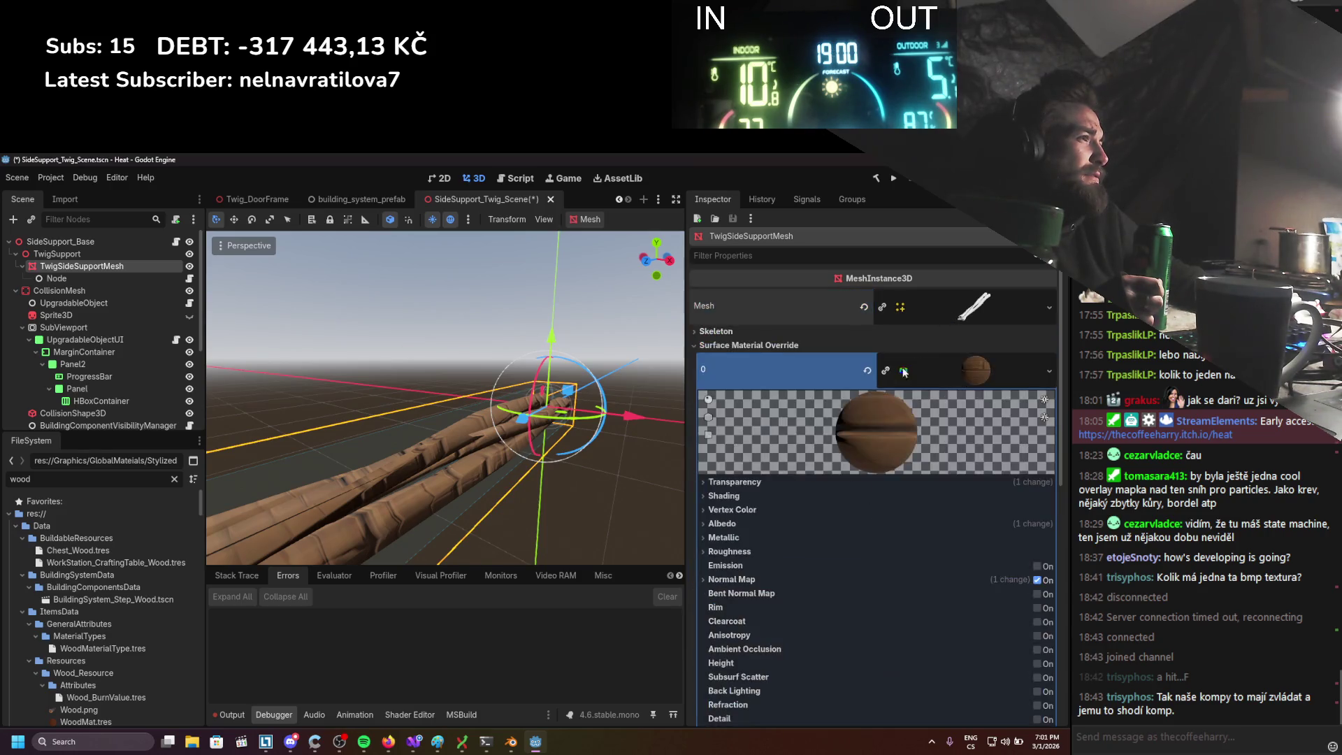
pyautogui.click(867, 370)
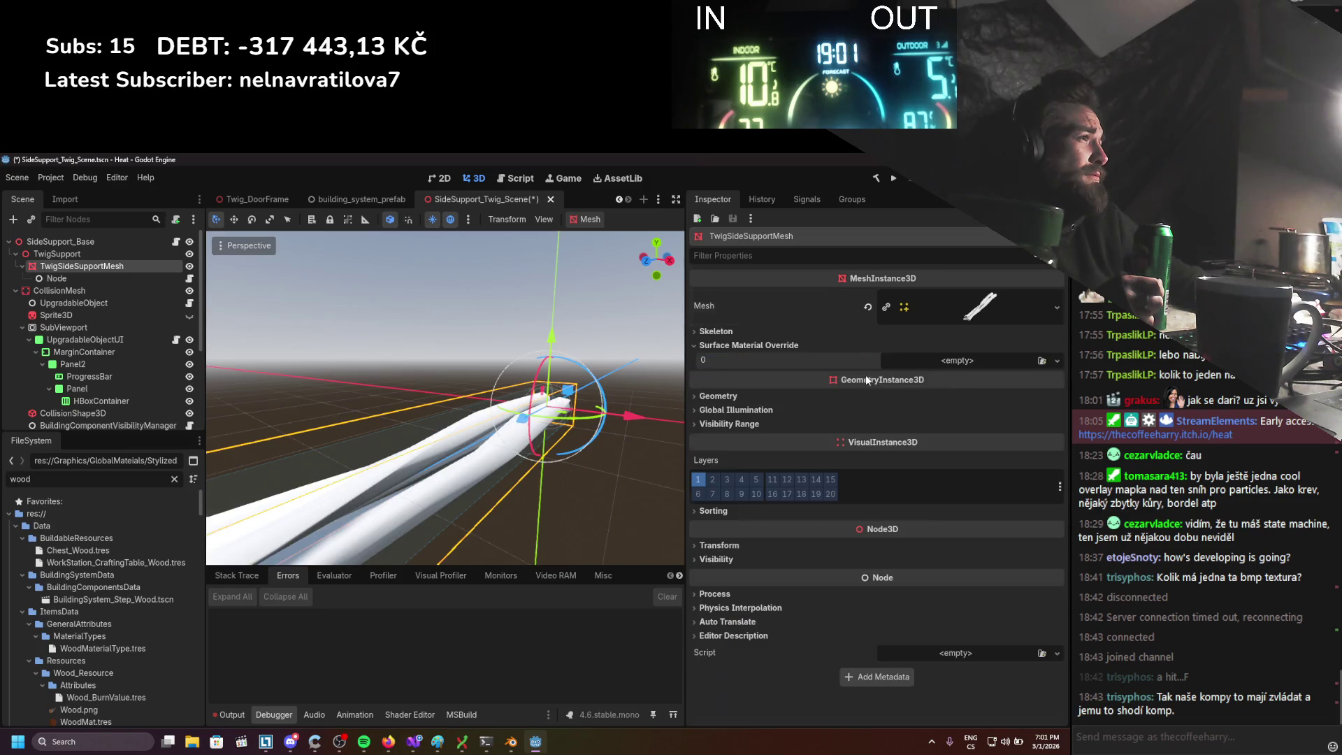
pyautogui.click(1012, 359)
pyautogui.click(978, 395)
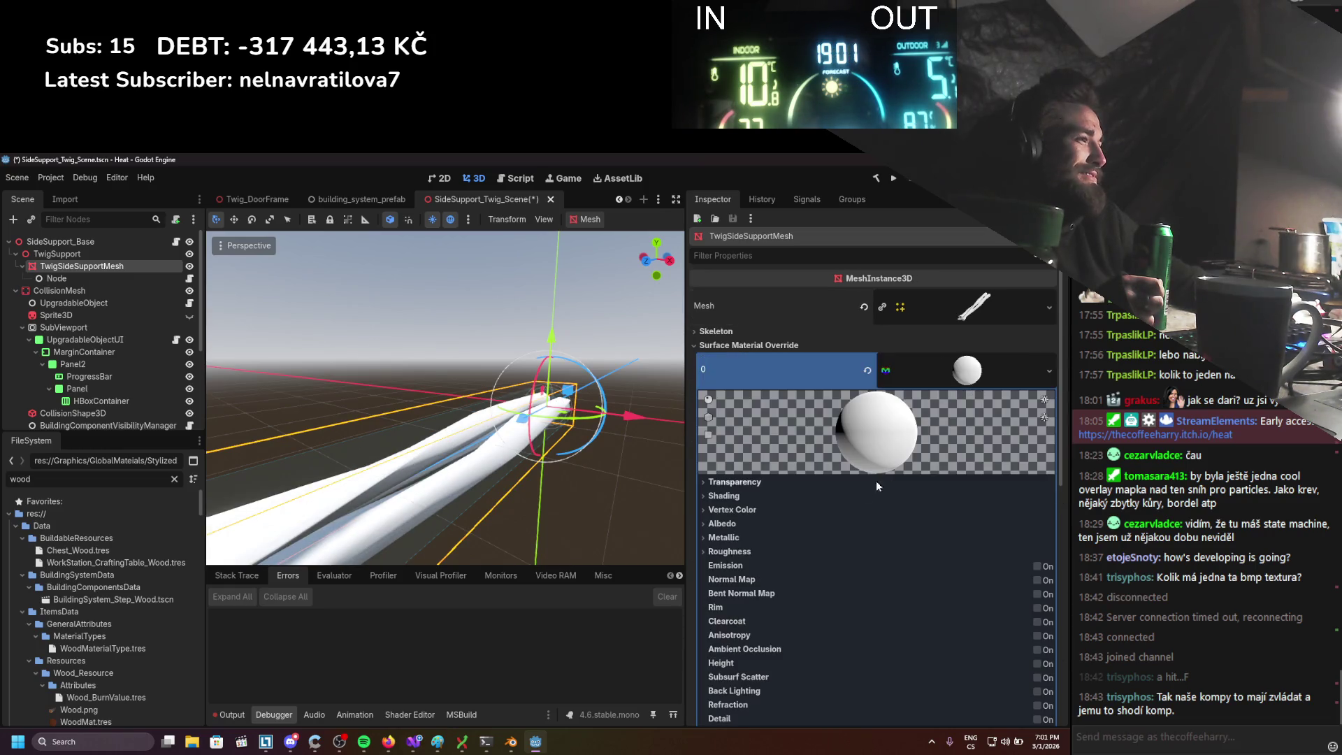
# Set the material's albedo colour to brown 734b33, save, and run the game with F5
pyautogui.click(719, 522)
pyautogui.click(933, 545)
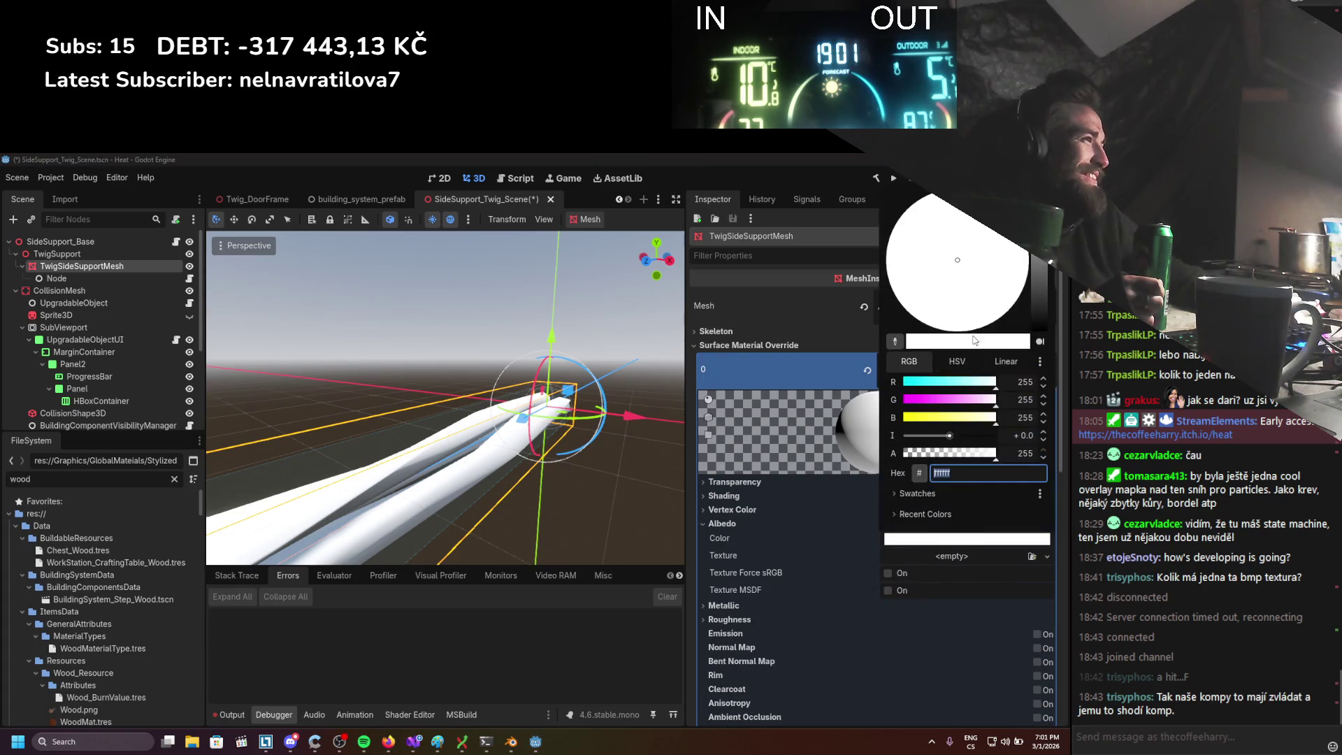
pyautogui.click(1040, 304)
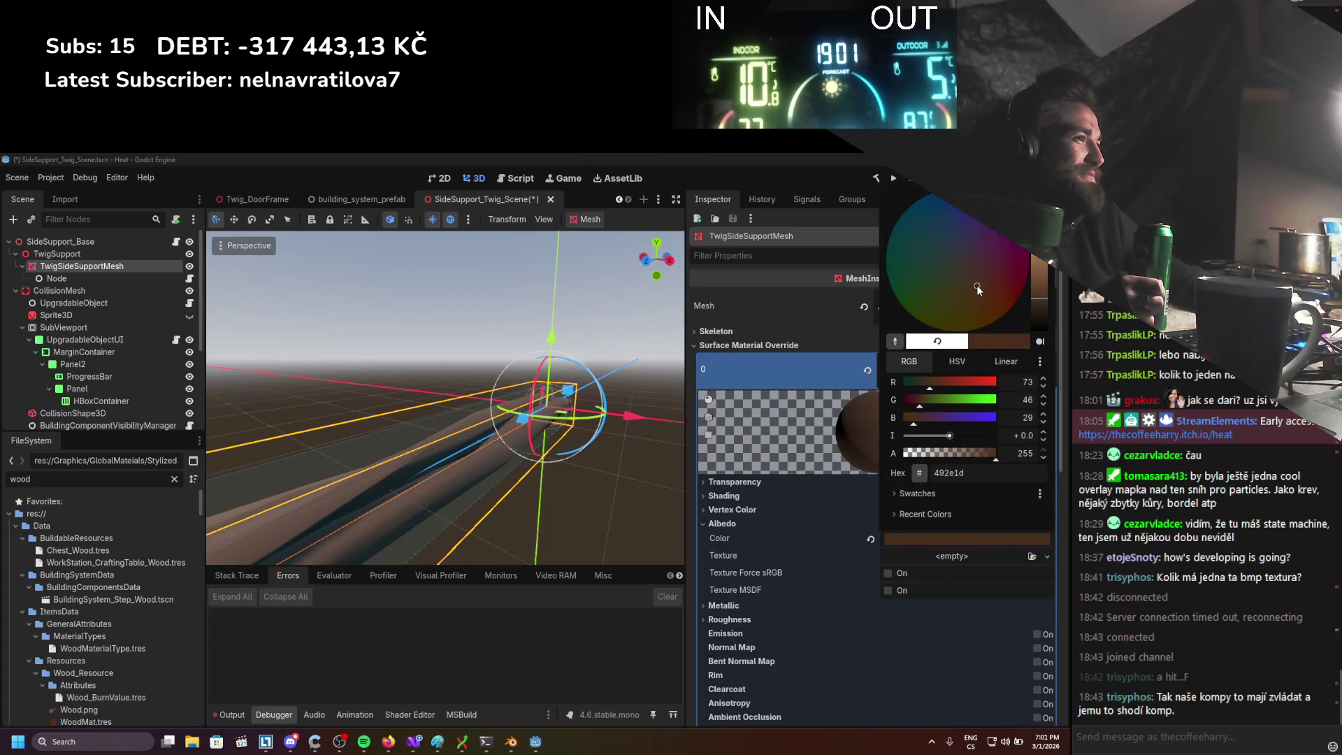
pyautogui.moveTo(503, 419); pyautogui.dragTo(375, 422)
pyautogui.hotkey('ctrl', 's')
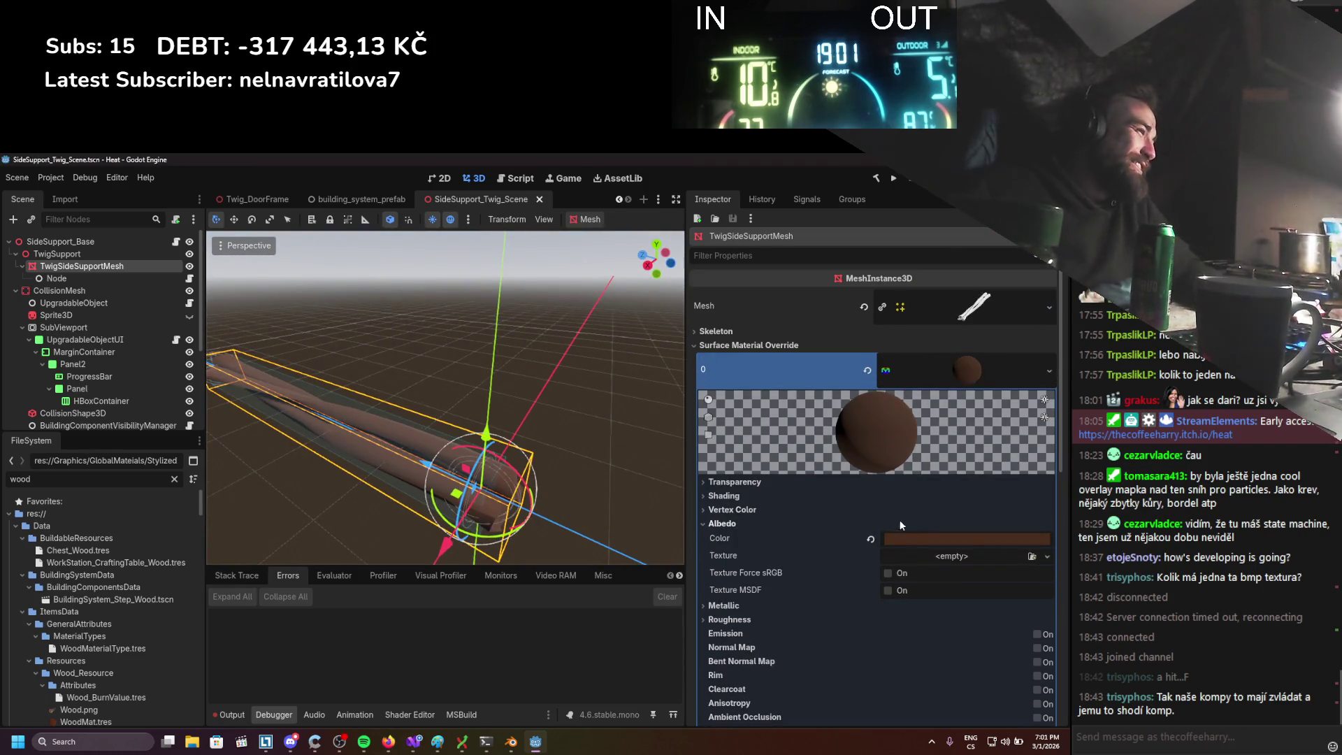
pyautogui.click(913, 537)
pyautogui.moveTo(1037, 265); pyautogui.dragTo(1043, 295)
pyautogui.press('F5')
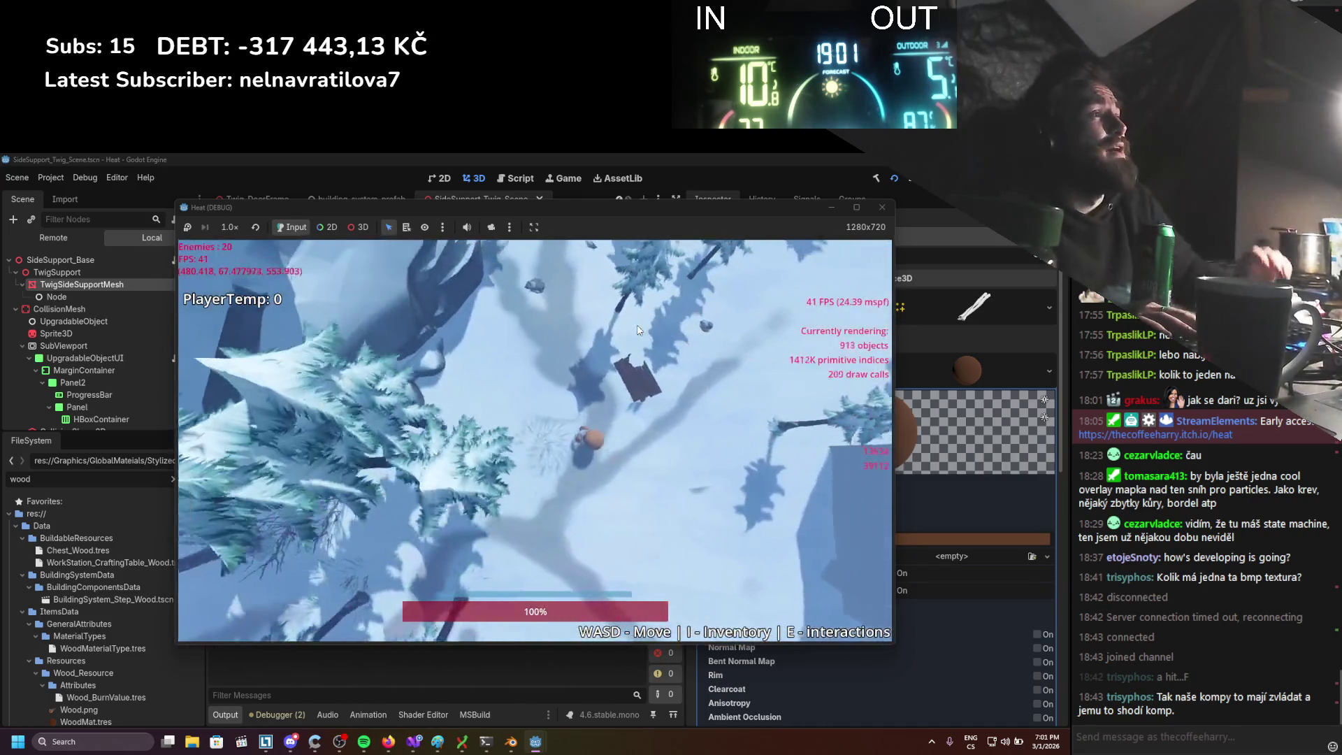
# Assemble a hammer on the inventory's item assembly screen
pyautogui.press('i')
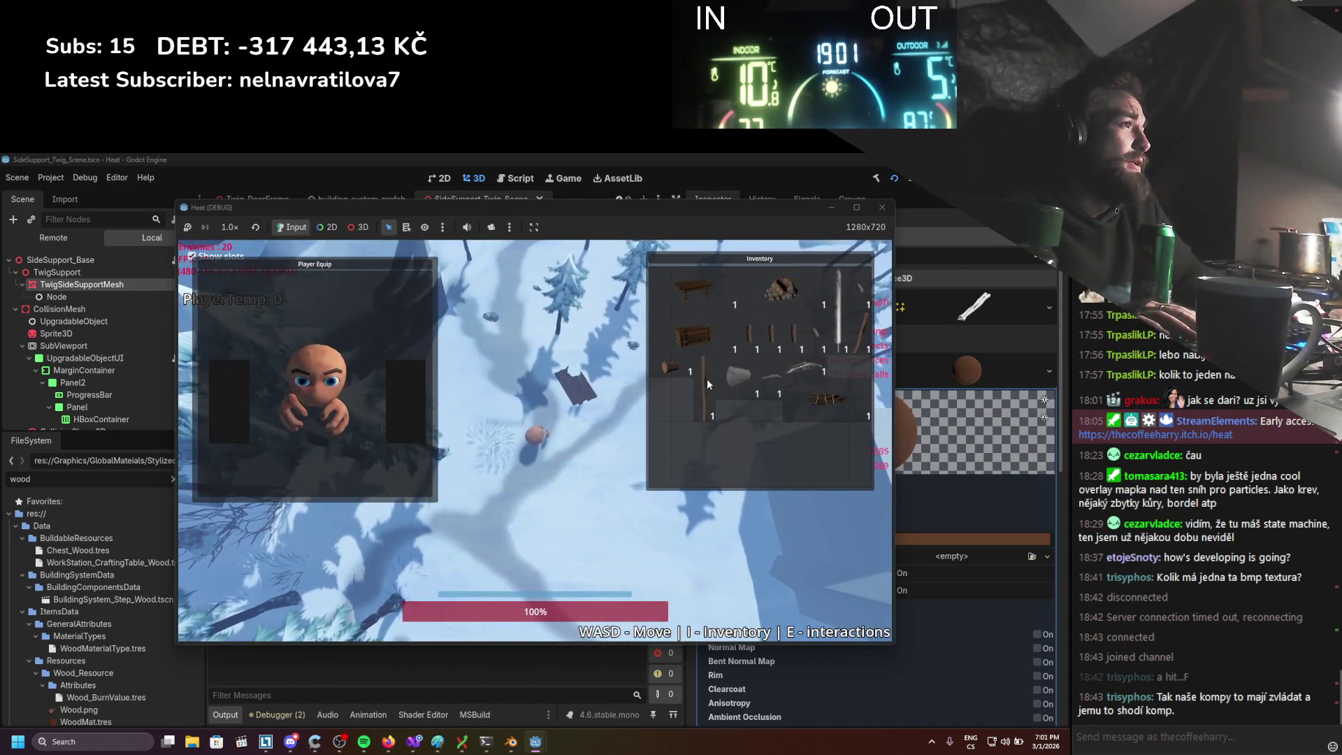
pyautogui.press('e')
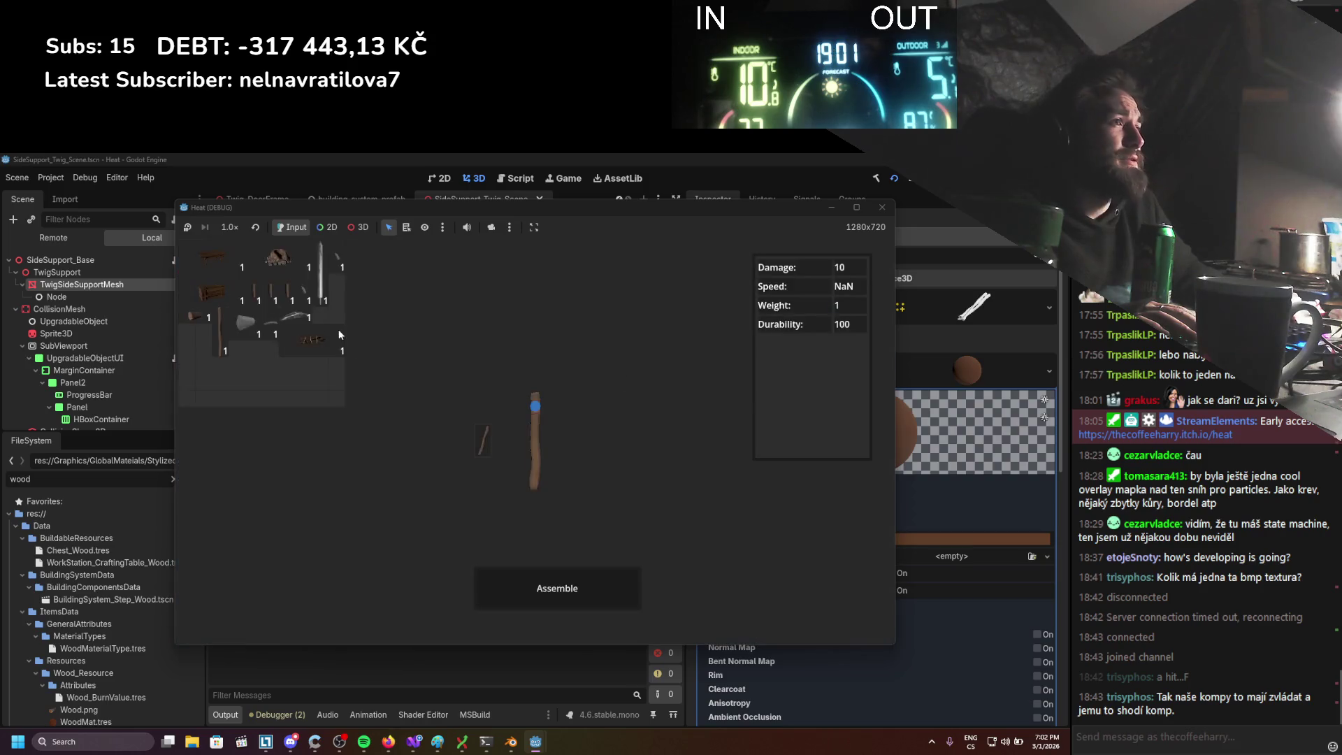
pyautogui.click(543, 595)
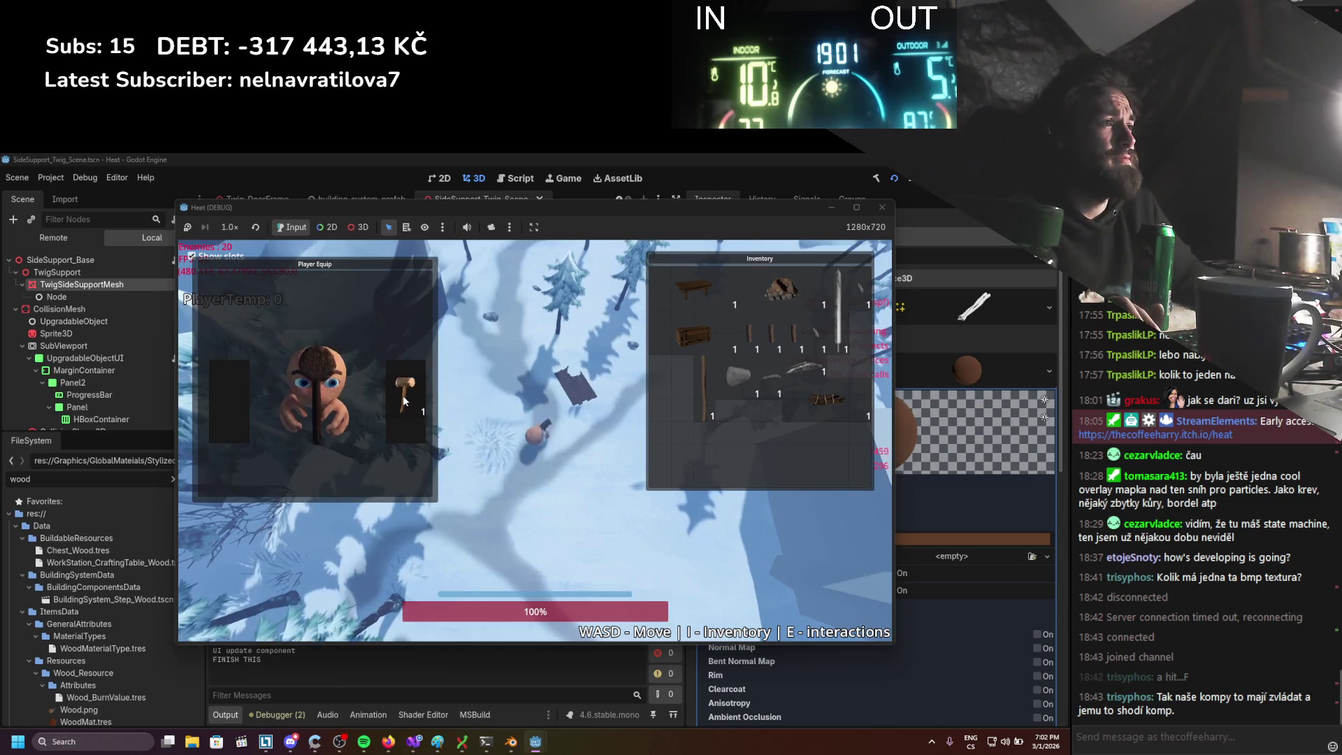
pyautogui.press('i')
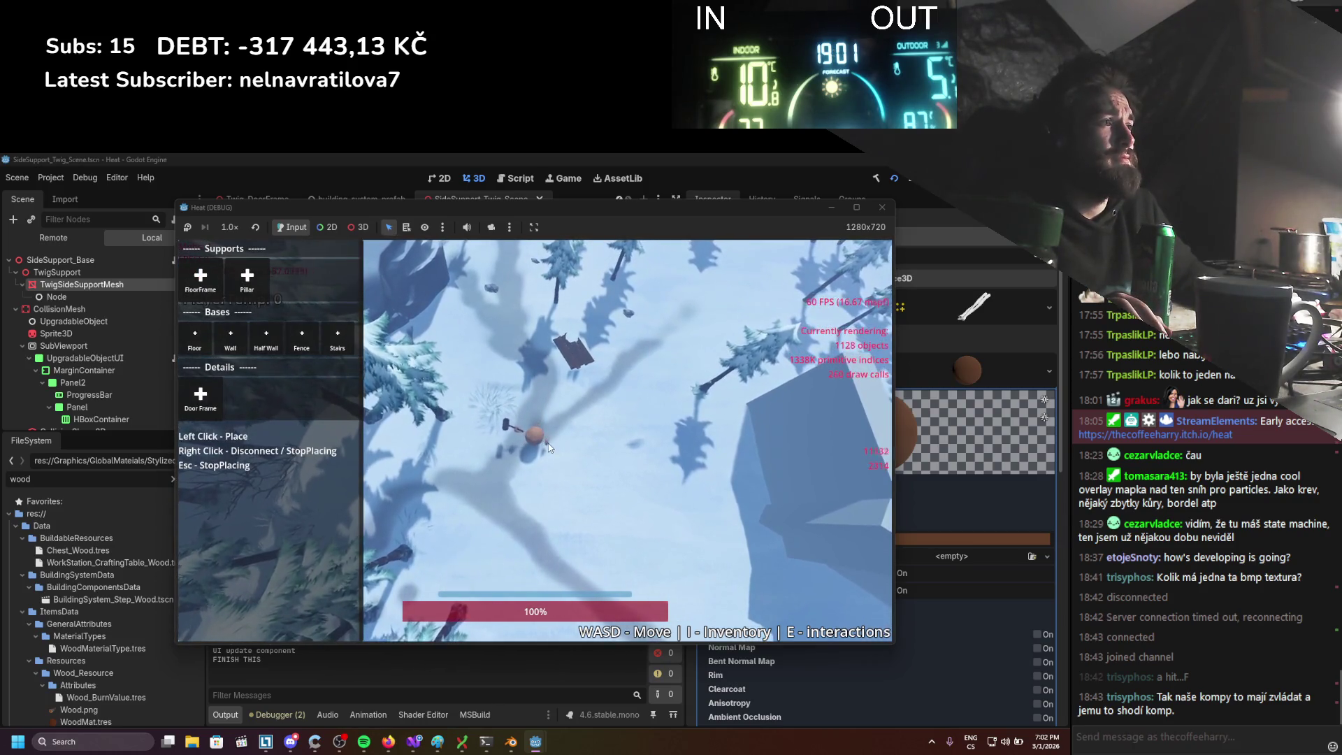
# Place a square twig frame on the snow with twig walls on its top and right edges
pyautogui.press('a')
pyautogui.press('s')
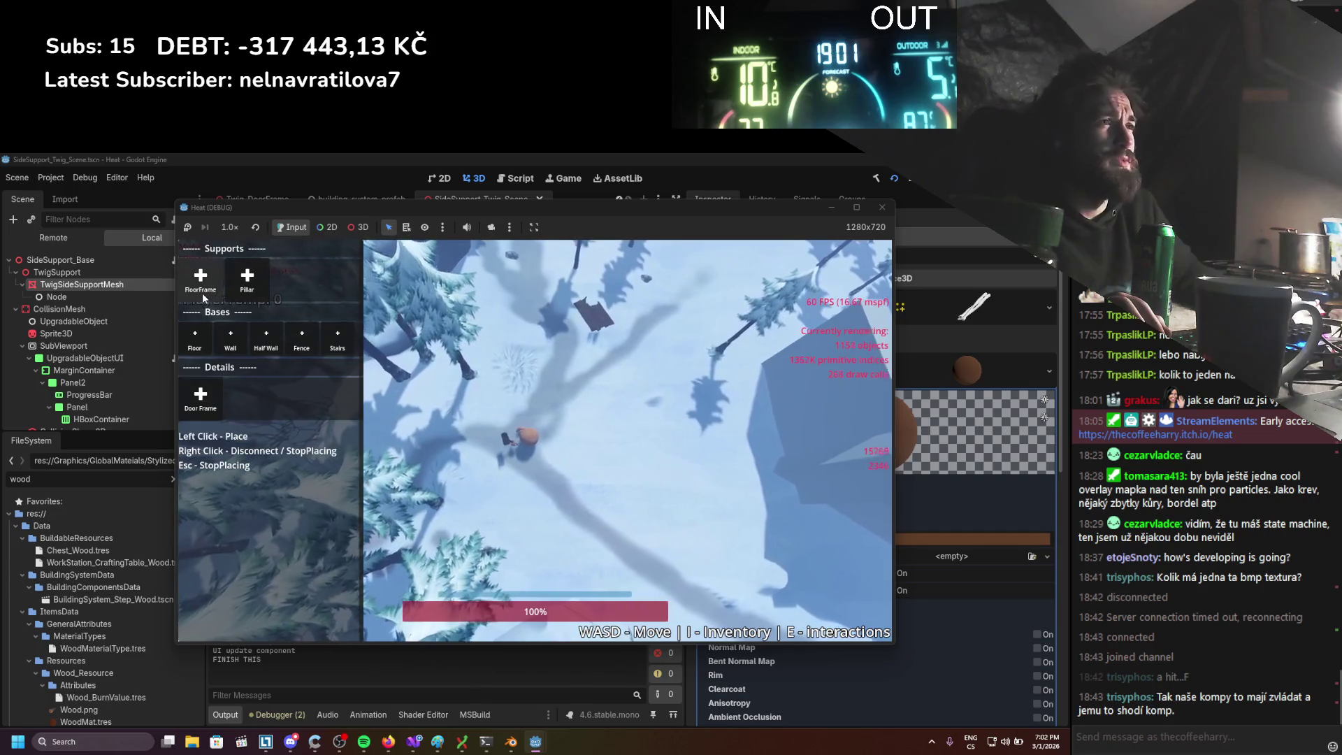
pyautogui.click(698, 422)
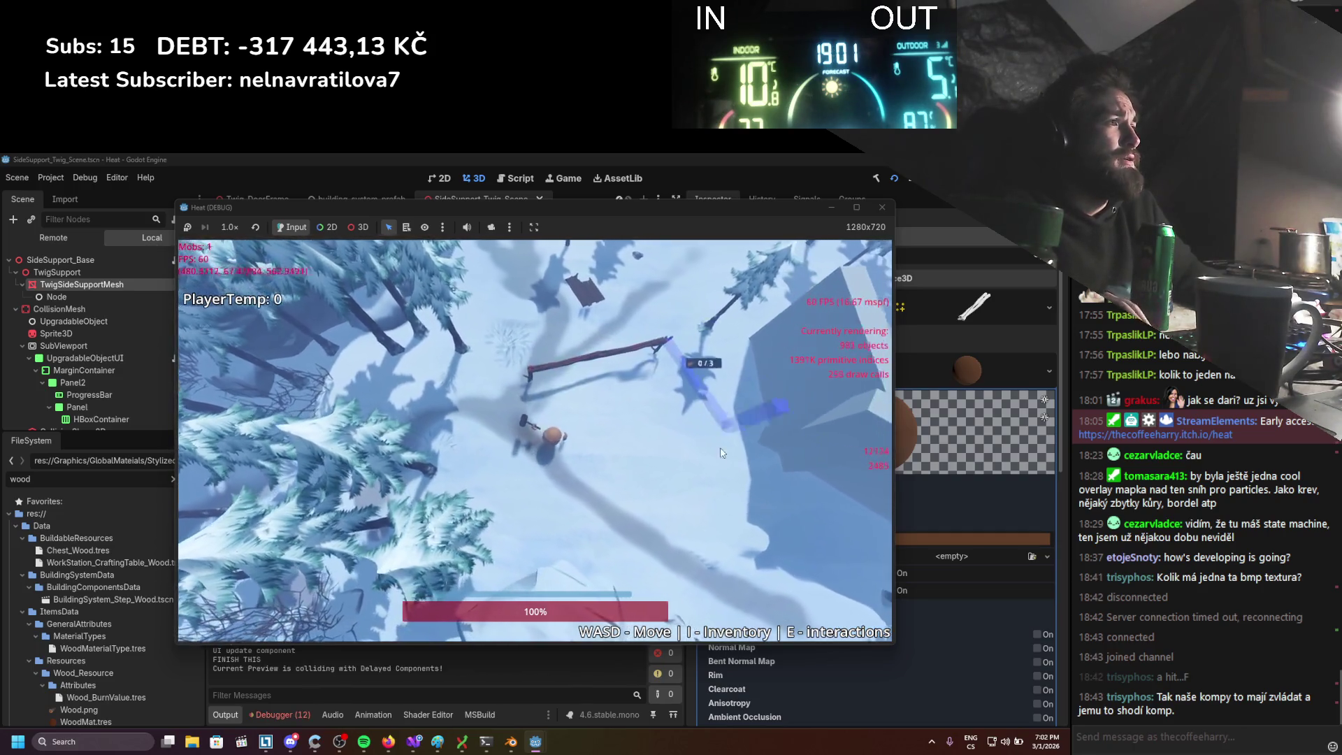
pyautogui.scroll(5, 489, 378)
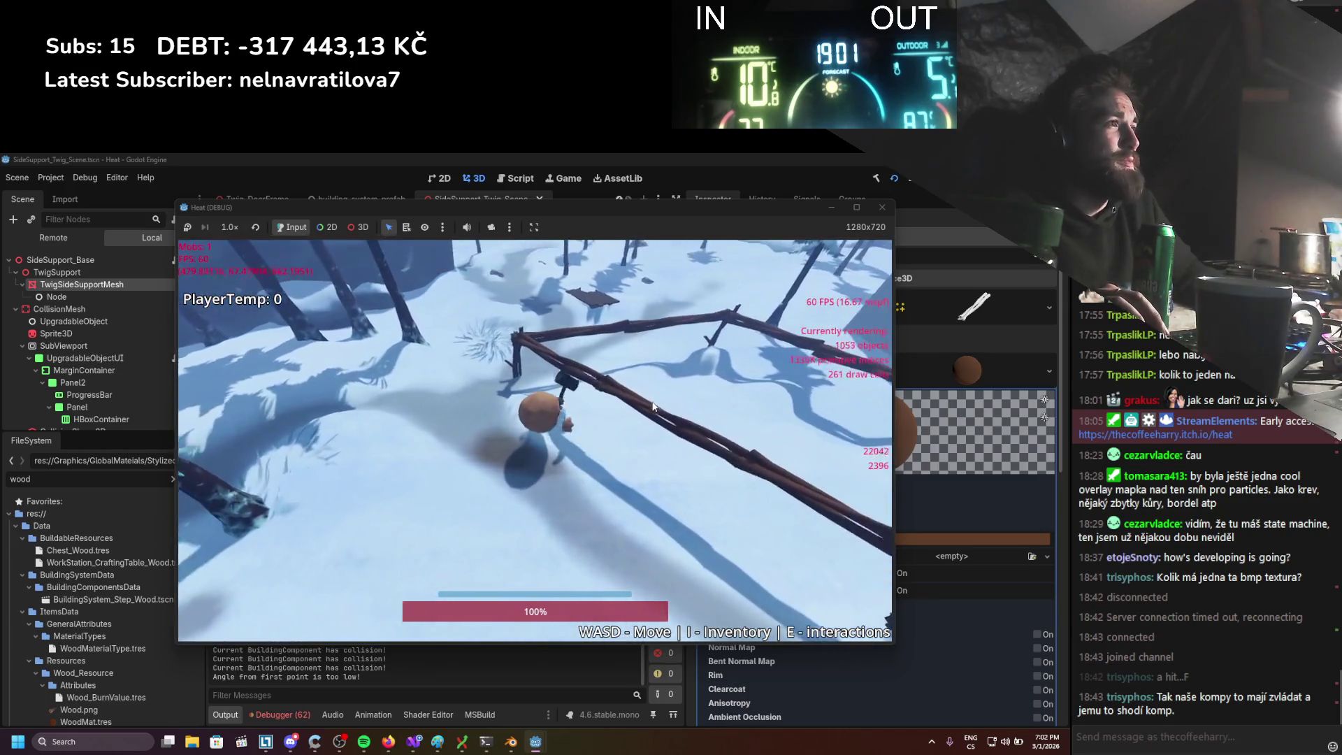
pyautogui.scroll(-5, 653, 405)
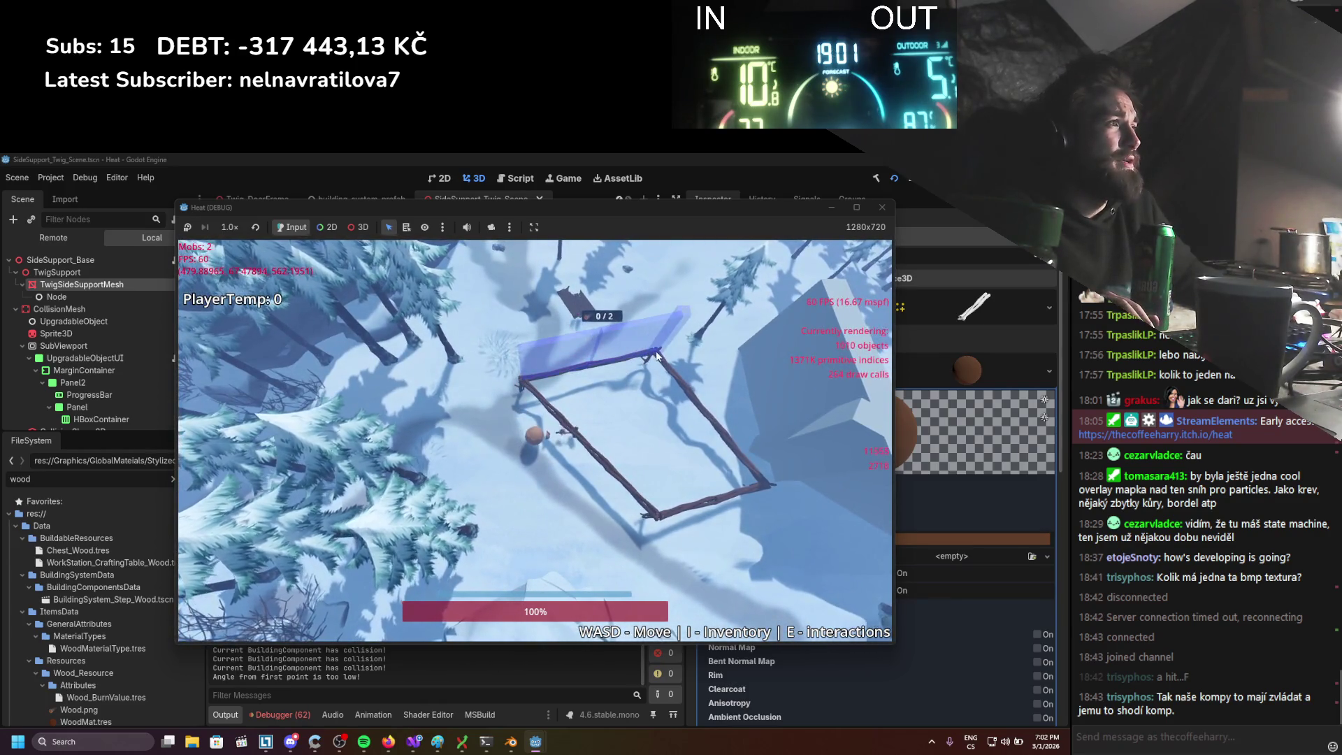
pyautogui.click(657, 349)
pyautogui.click(768, 484)
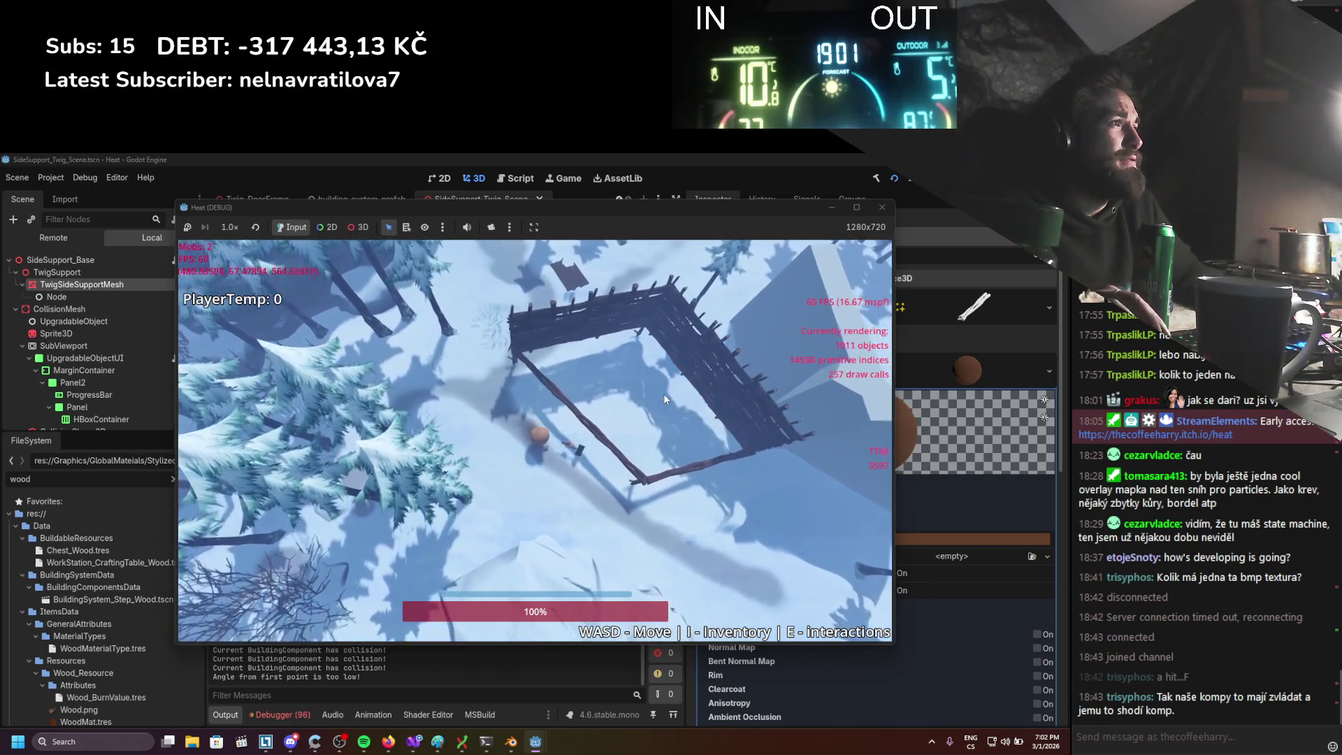
pyautogui.press('b')
pyautogui.click(195, 288)
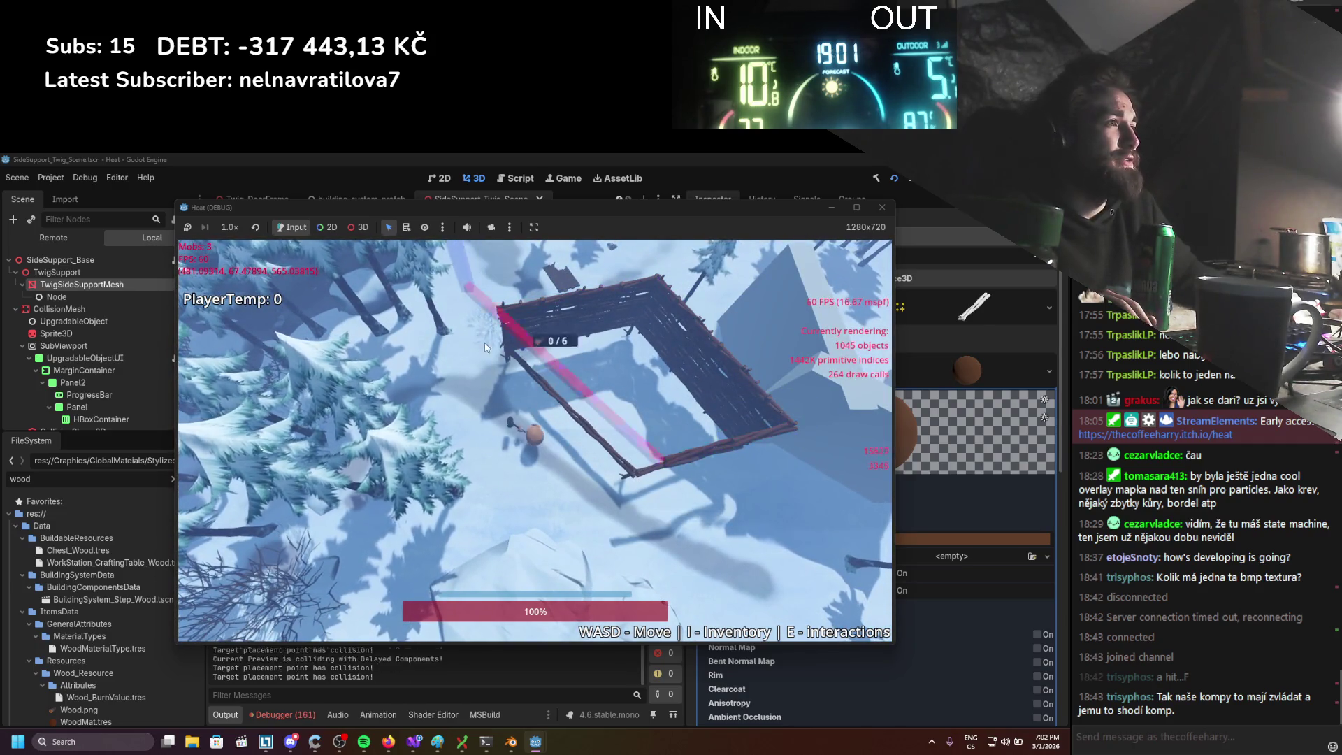
pyautogui.press('s')
# Put a roof piece onto the wooden frame
pyautogui.press('i')
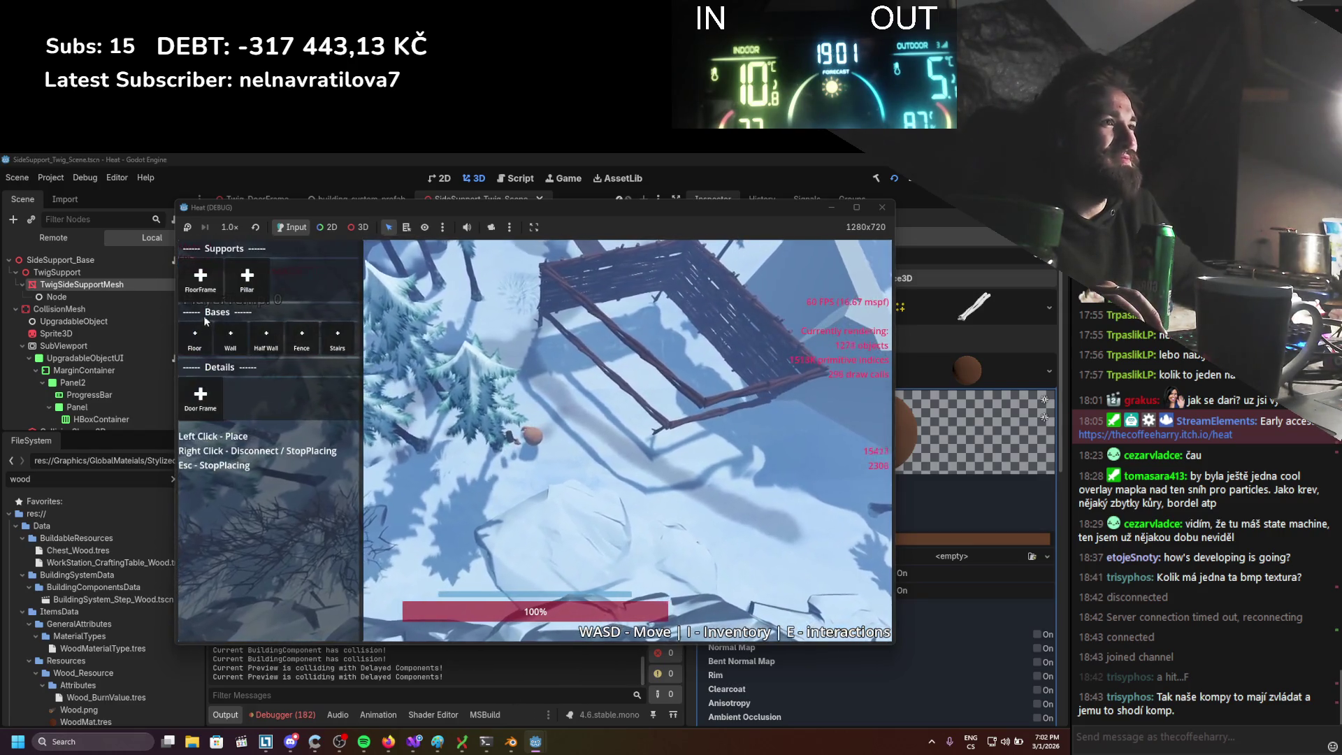
pyautogui.click(201, 276)
pyautogui.press('s')
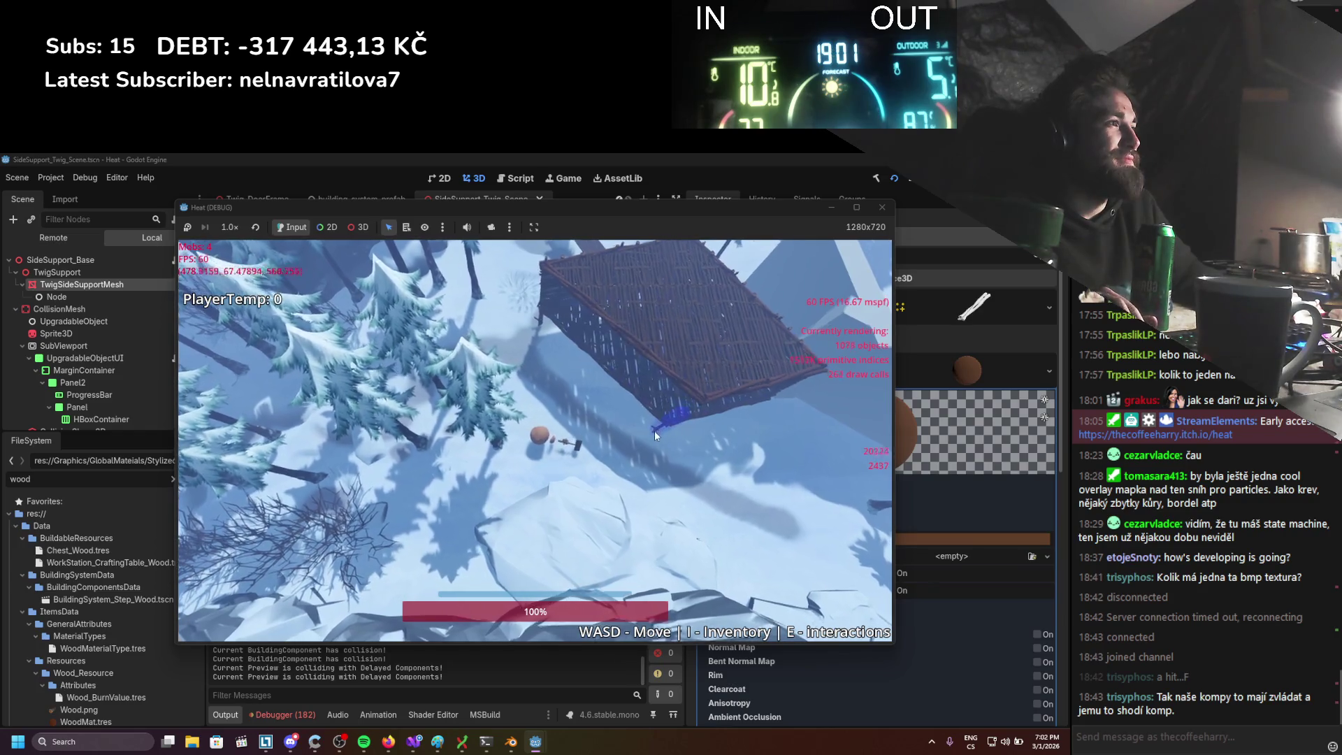
pyautogui.press('Escape')
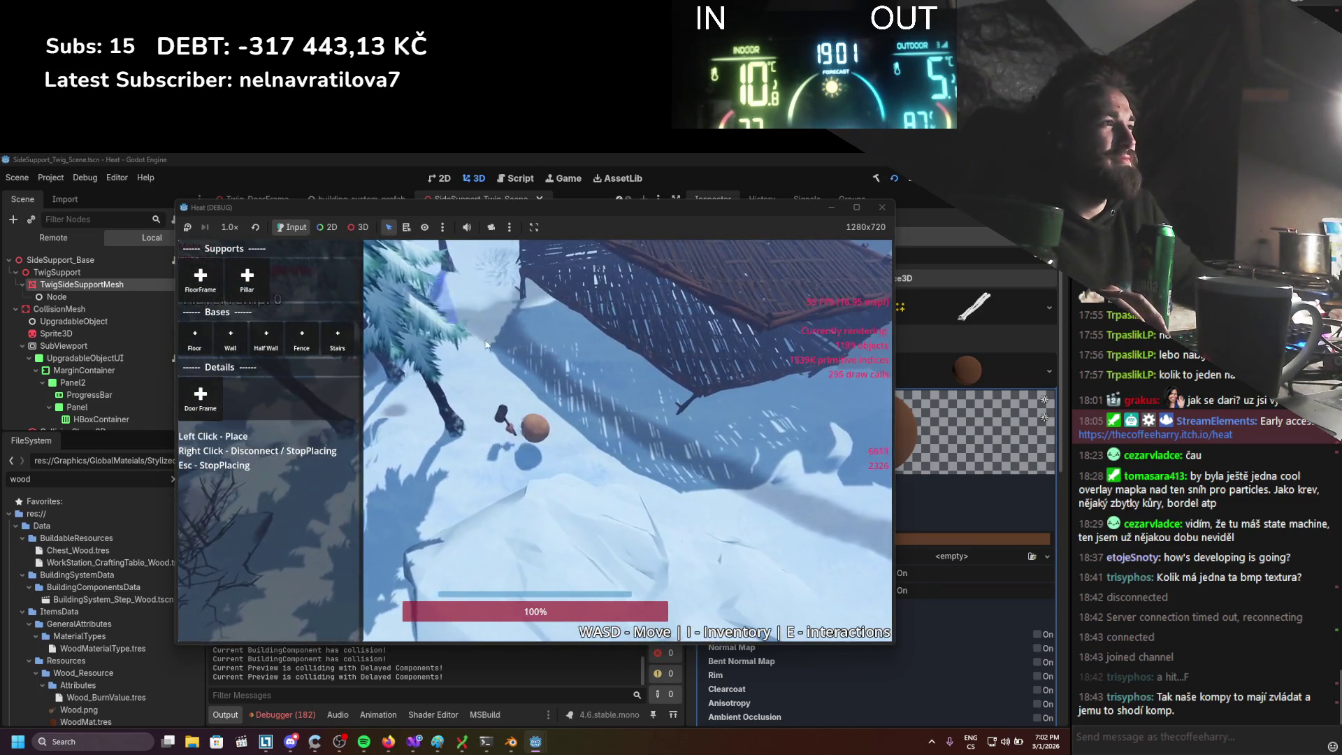
# Lay a curving stair run down from the wooden platform
pyautogui.click(302, 341)
pyautogui.press('w')
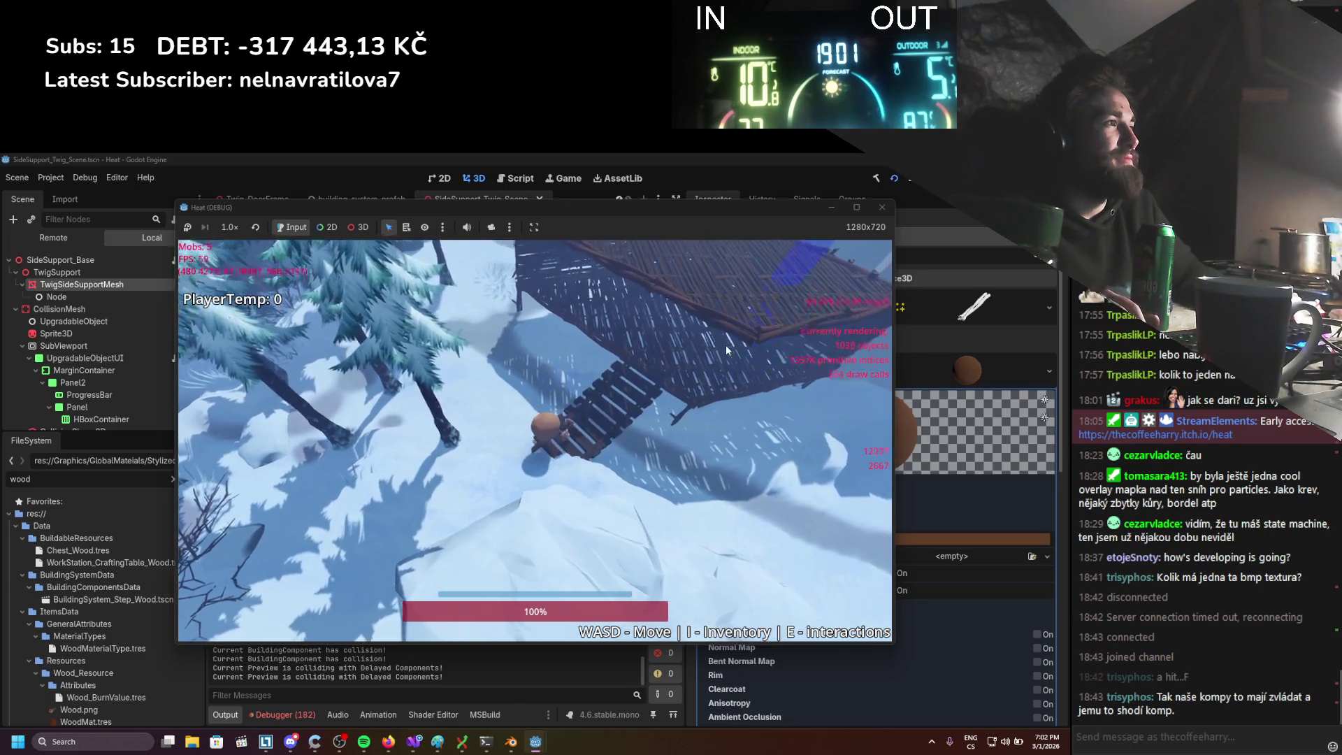
pyautogui.moveTo(736, 418)
pyautogui.mouseDown()
pyautogui.moveTo(703, 584)
pyautogui.moveTo(514, 597)
pyautogui.mouseUp()
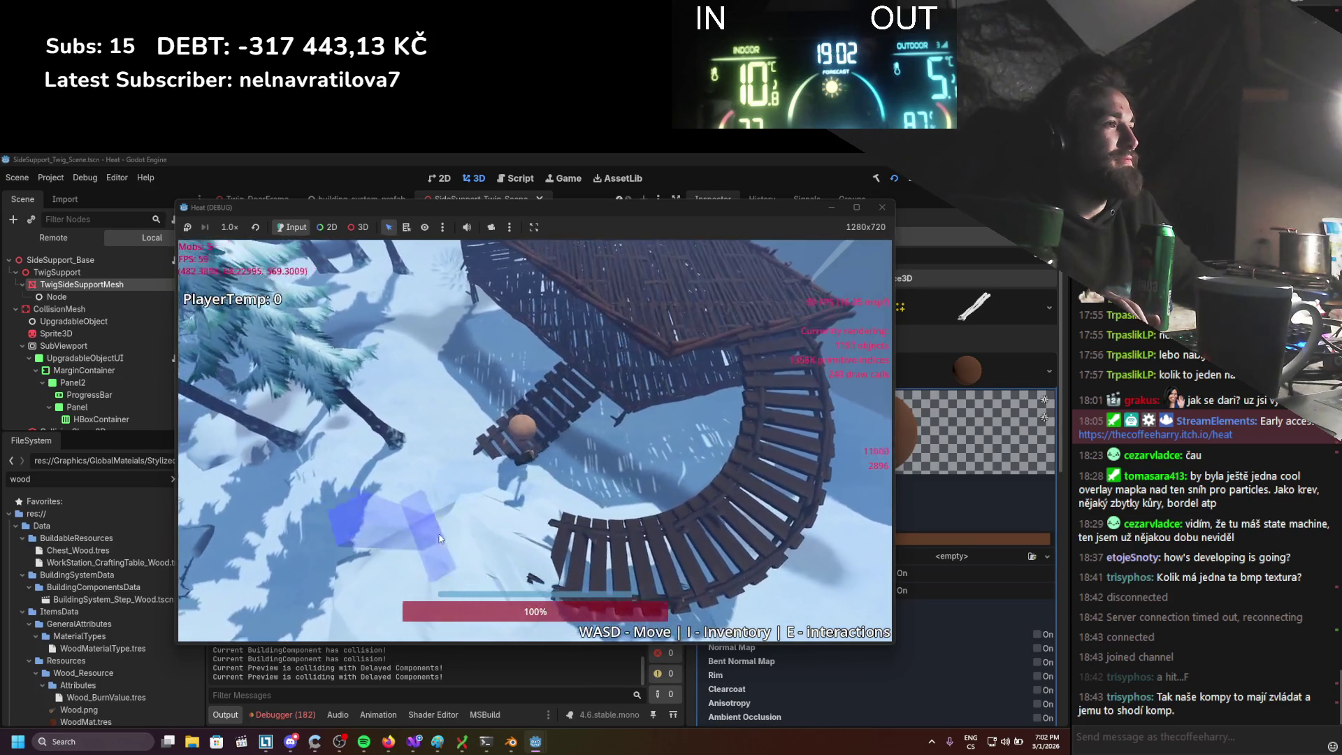
# Walk up and down the curved stairs and across the platform, then switch to Visual Studio
pyautogui.press('w')
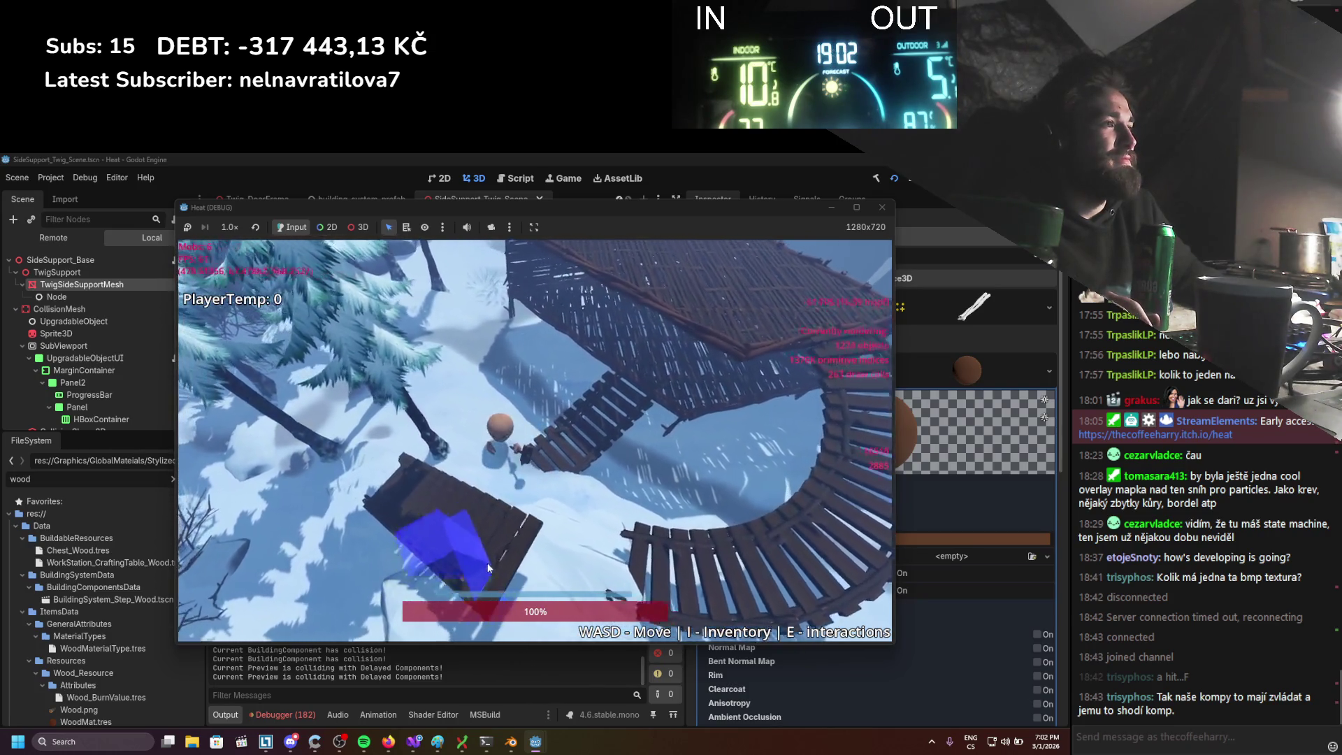
pyautogui.press('s')
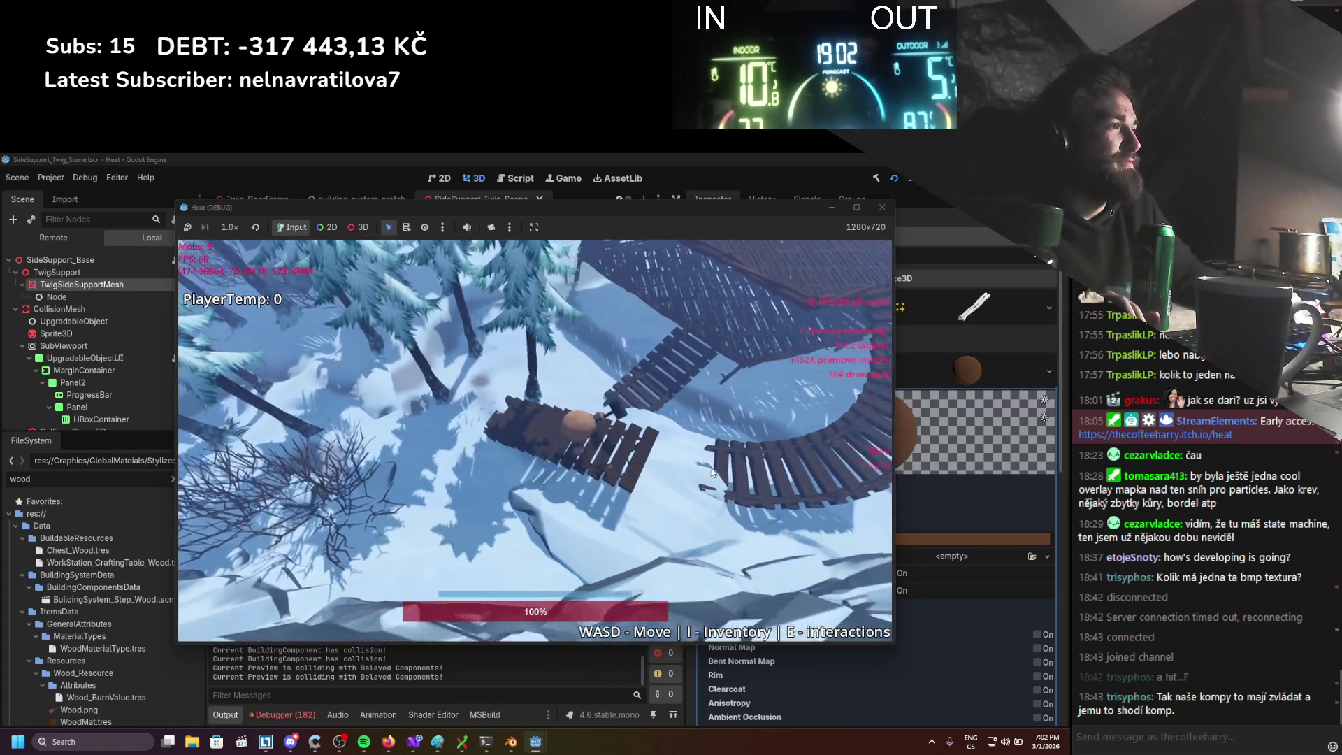
pyautogui.press('a')
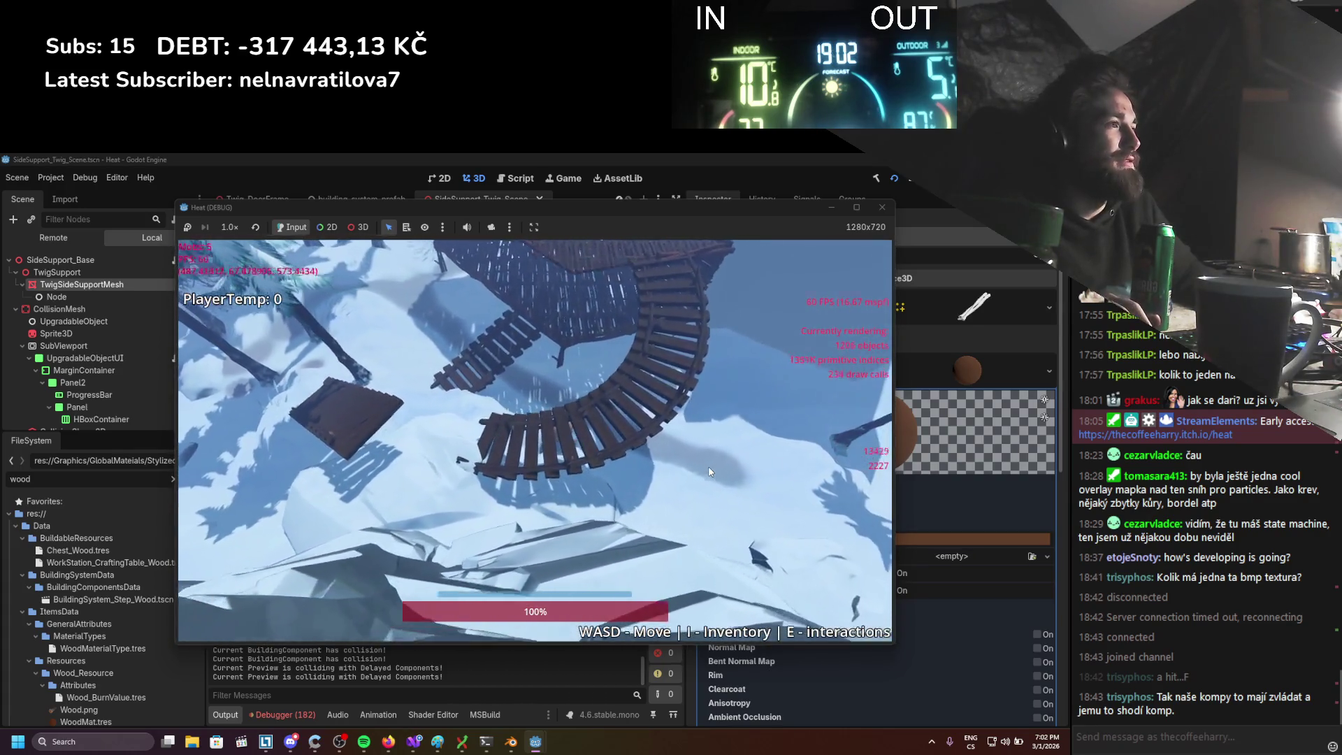
pyautogui.press('d')
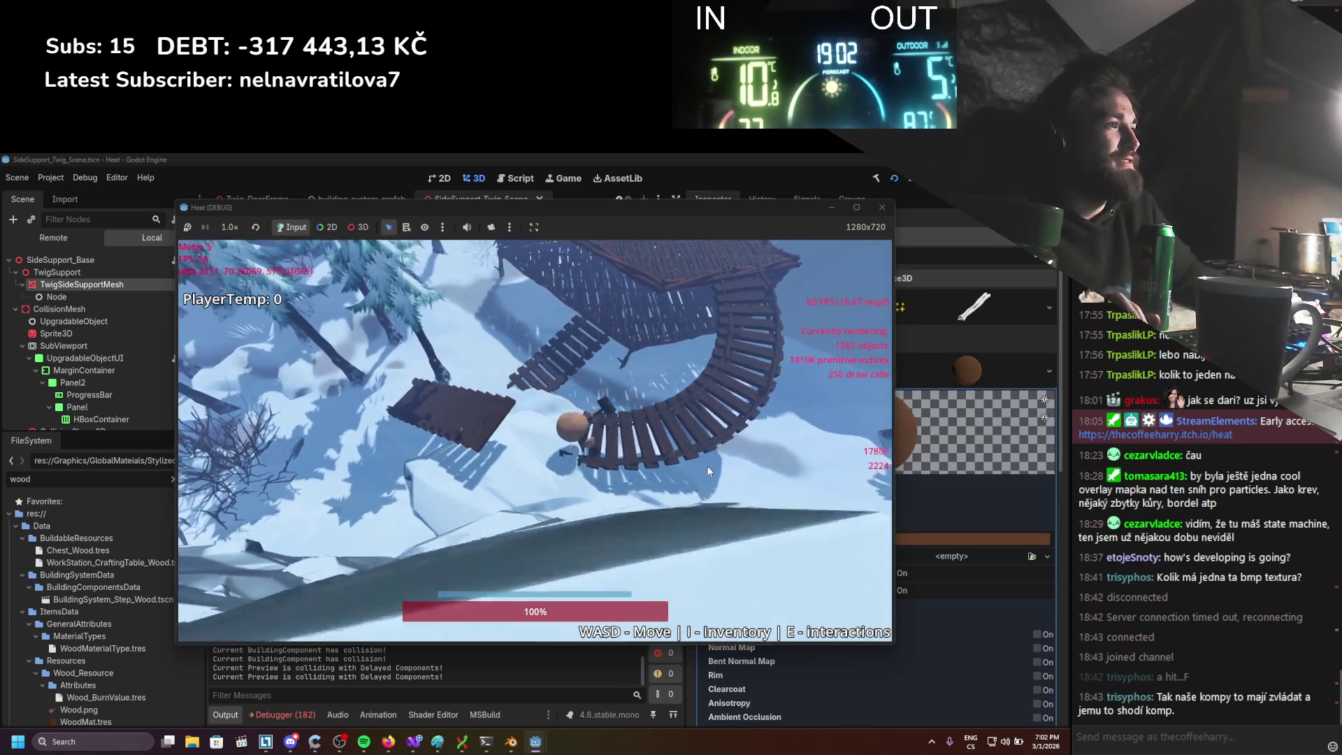
pyautogui.press('w')
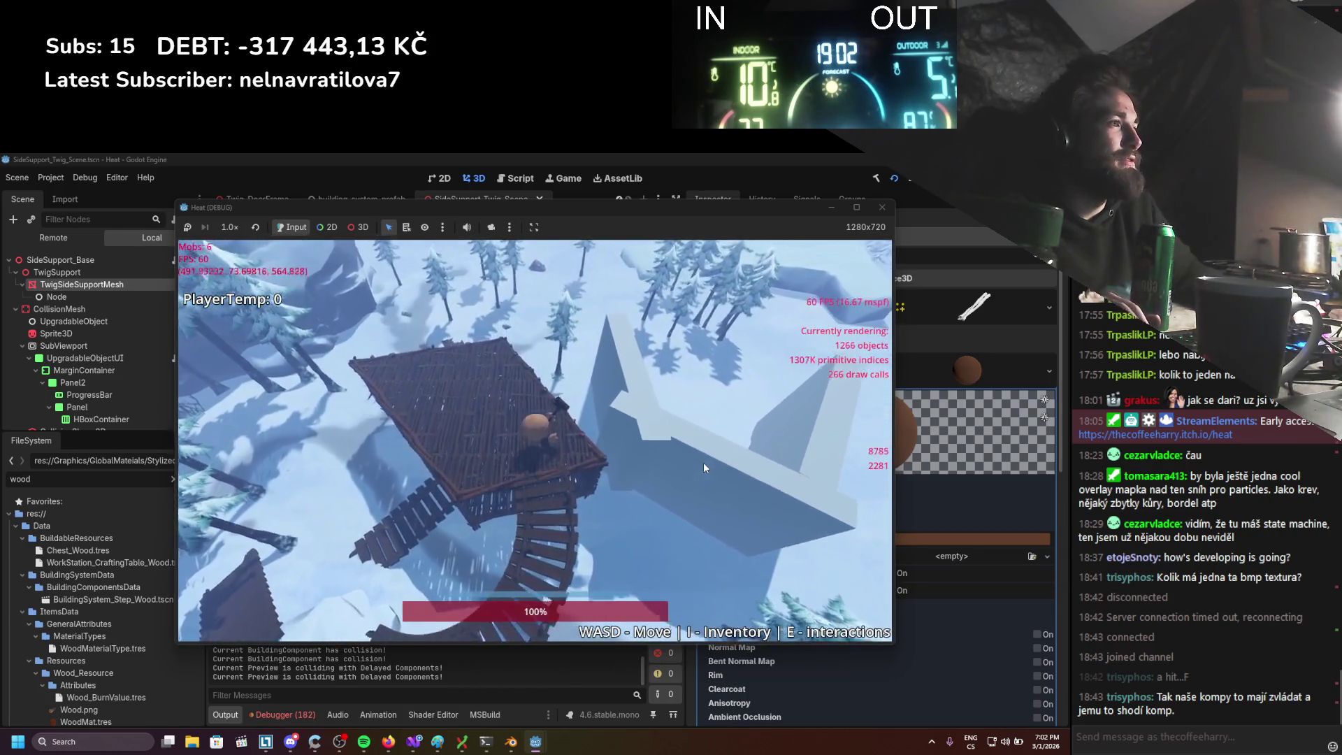
pyautogui.press('s')
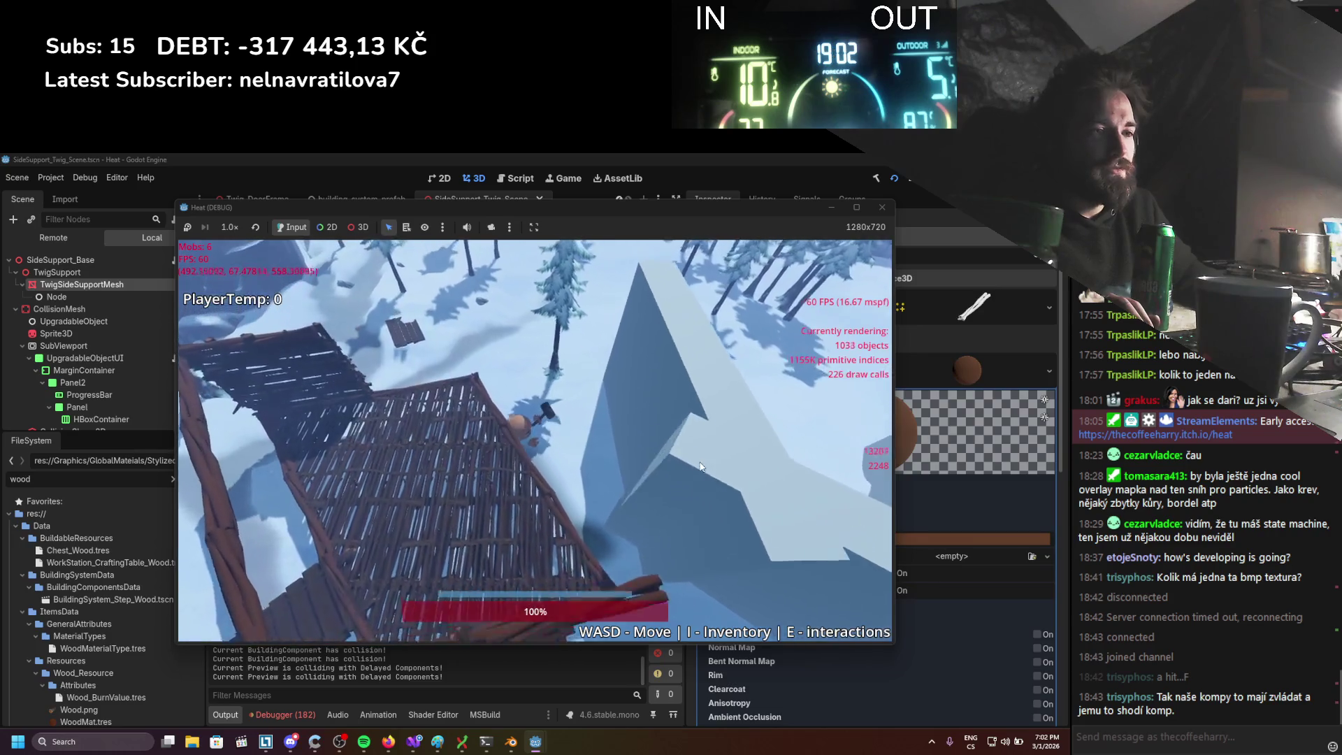
pyautogui.press('s')
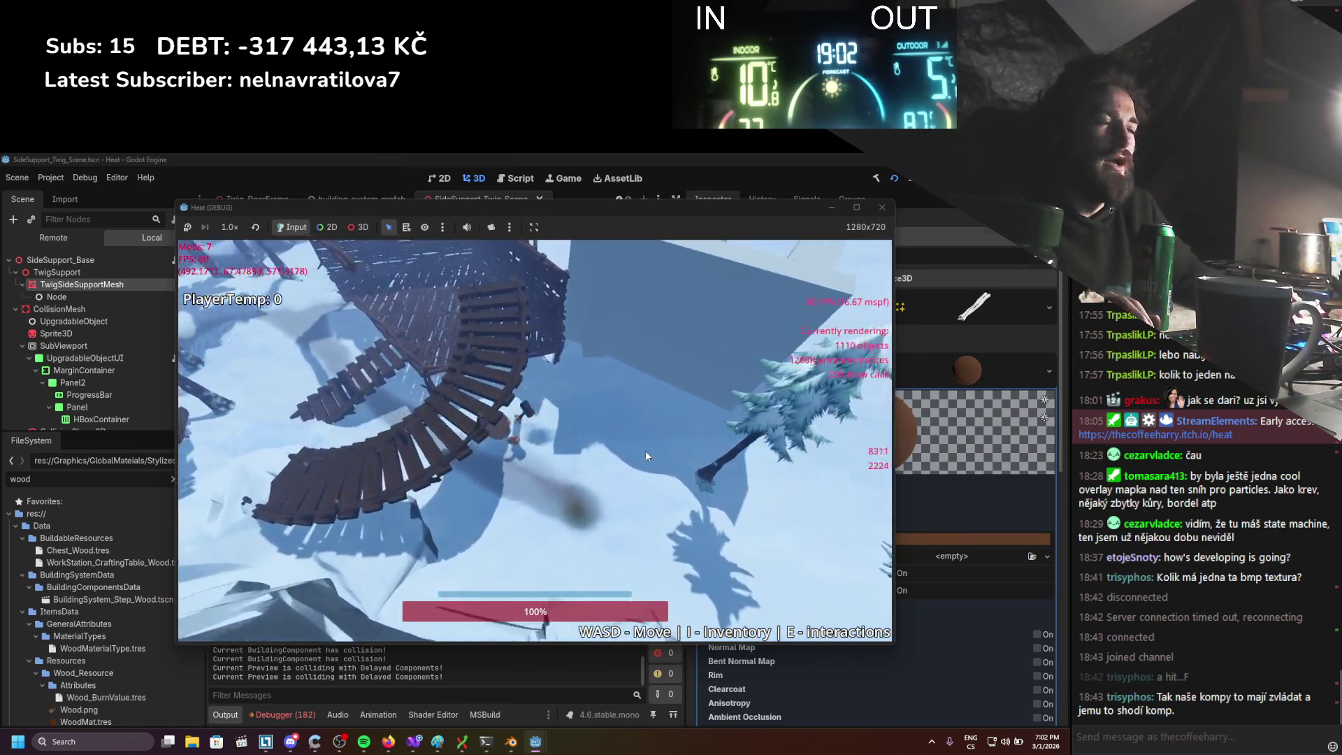
pyautogui.hotkey('alt', 'Tab')
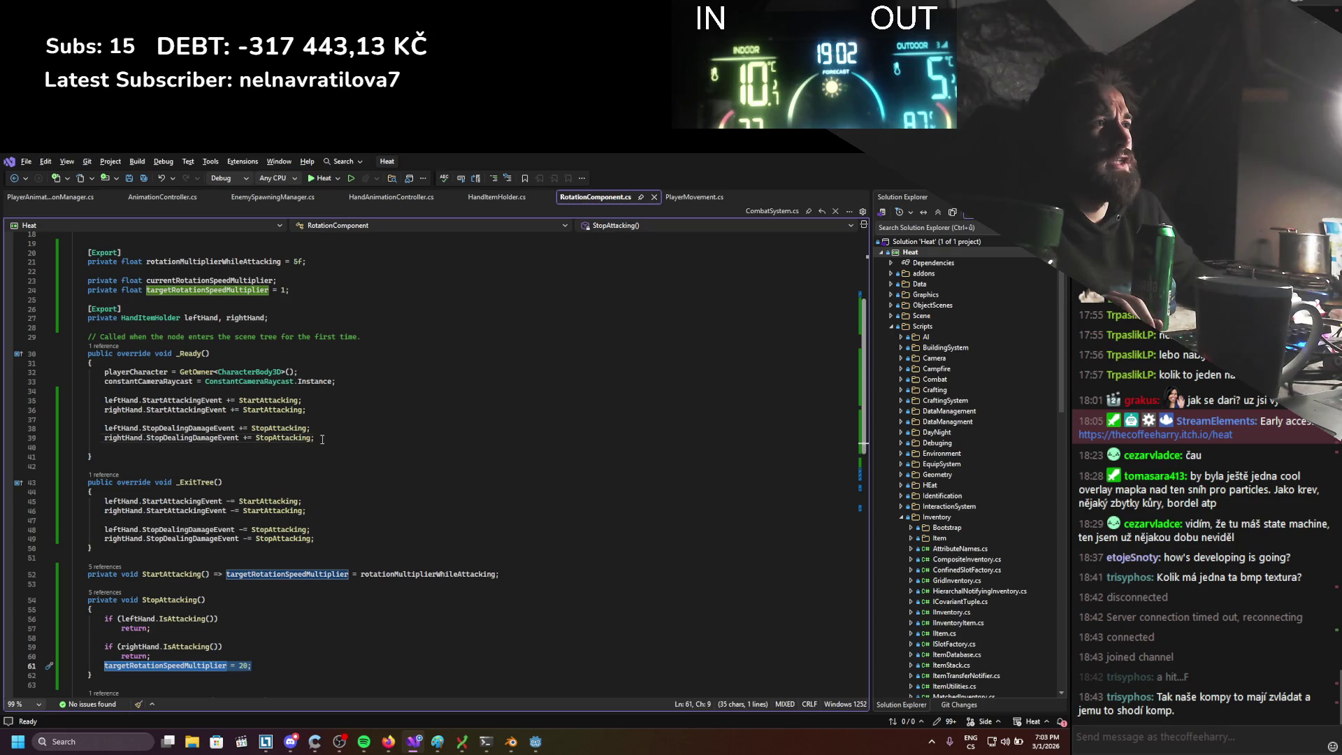
# Add a line in _Ready resetting targetRotationSpeedMultiplier, and save the file
pyautogui.press('Return')
pyautogui.write('targetRotationSpeedMultiplier = 20;')
pyautogui.hotkey('ctrl', 's')
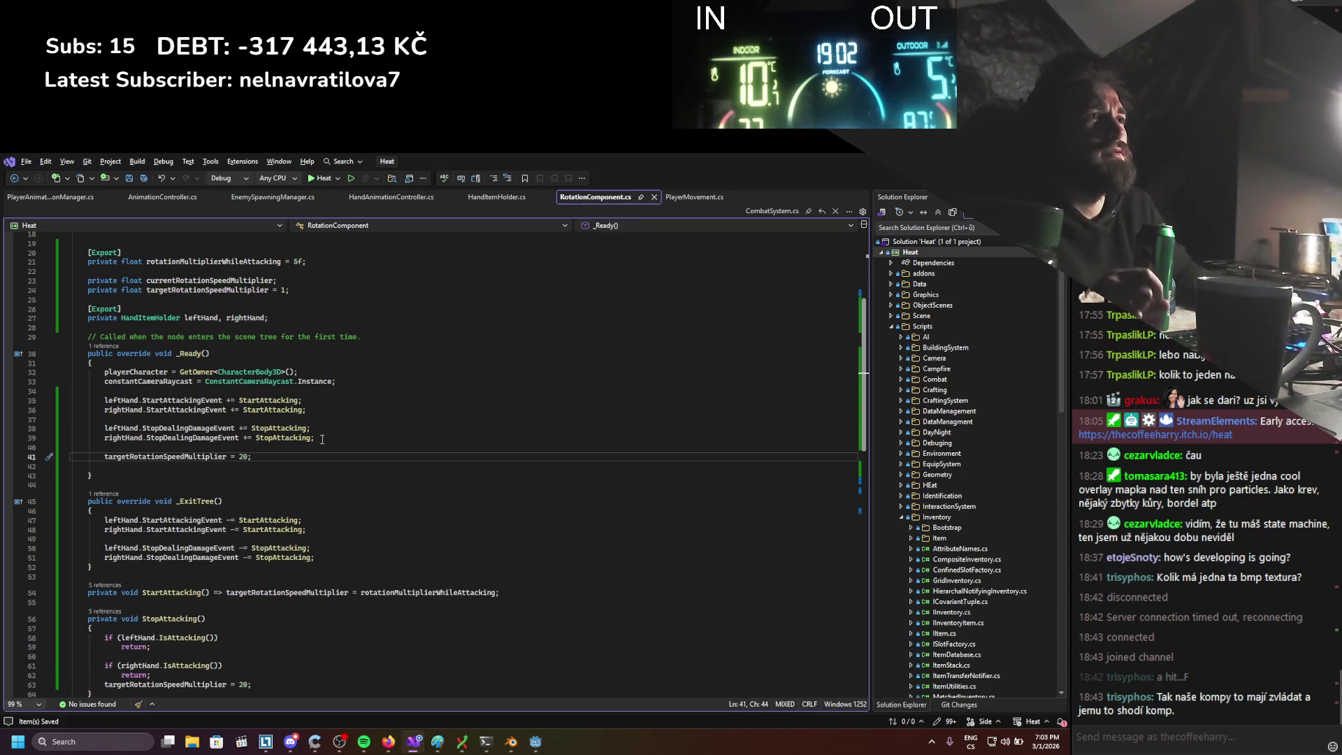
# Replace the hard-coded 20 on line 41 with rotationSpeed and relaunch the game from Godot
pyautogui.scroll(2, 326, 430)
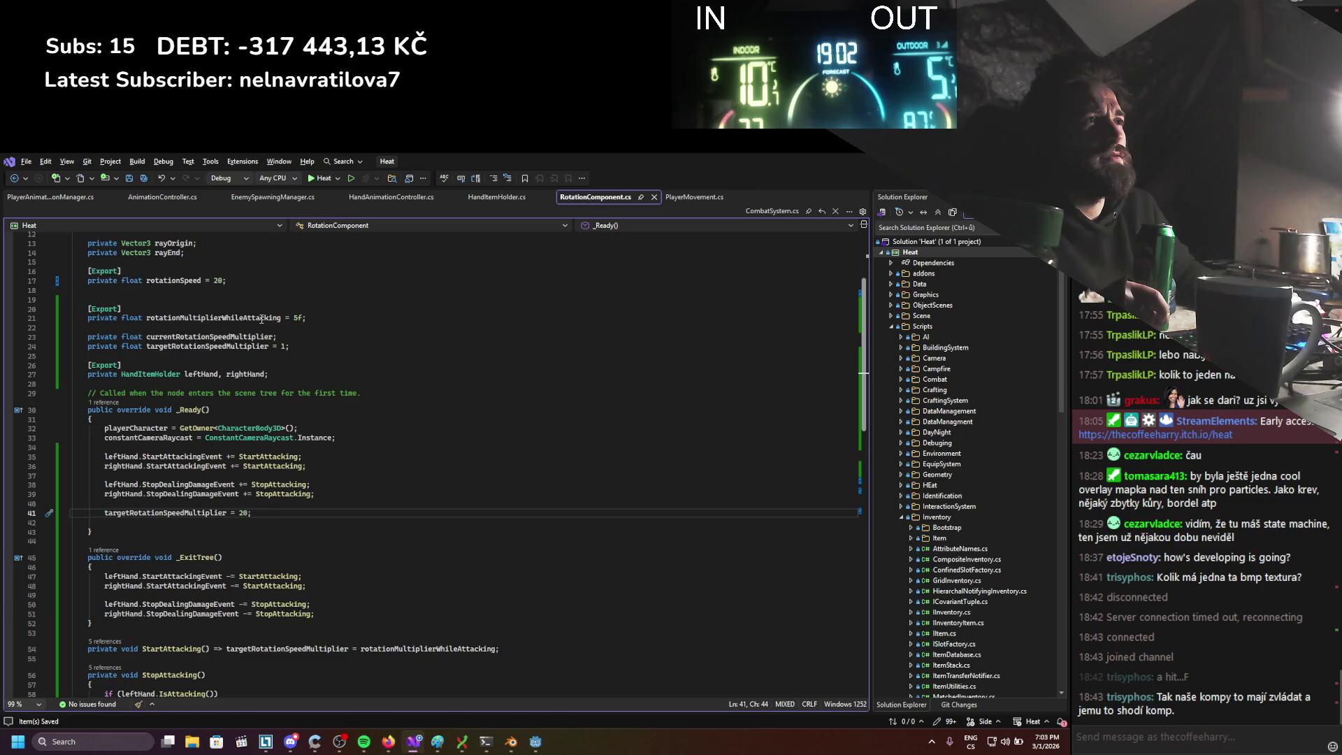
pyautogui.doubleClick(172, 280)
pyautogui.hotkey('ctrl', 'c')
pyautogui.doubleClick(244, 512)
pyautogui.hotkey('ctrl', 'v')
pyautogui.scroll(-5, 207, 609)
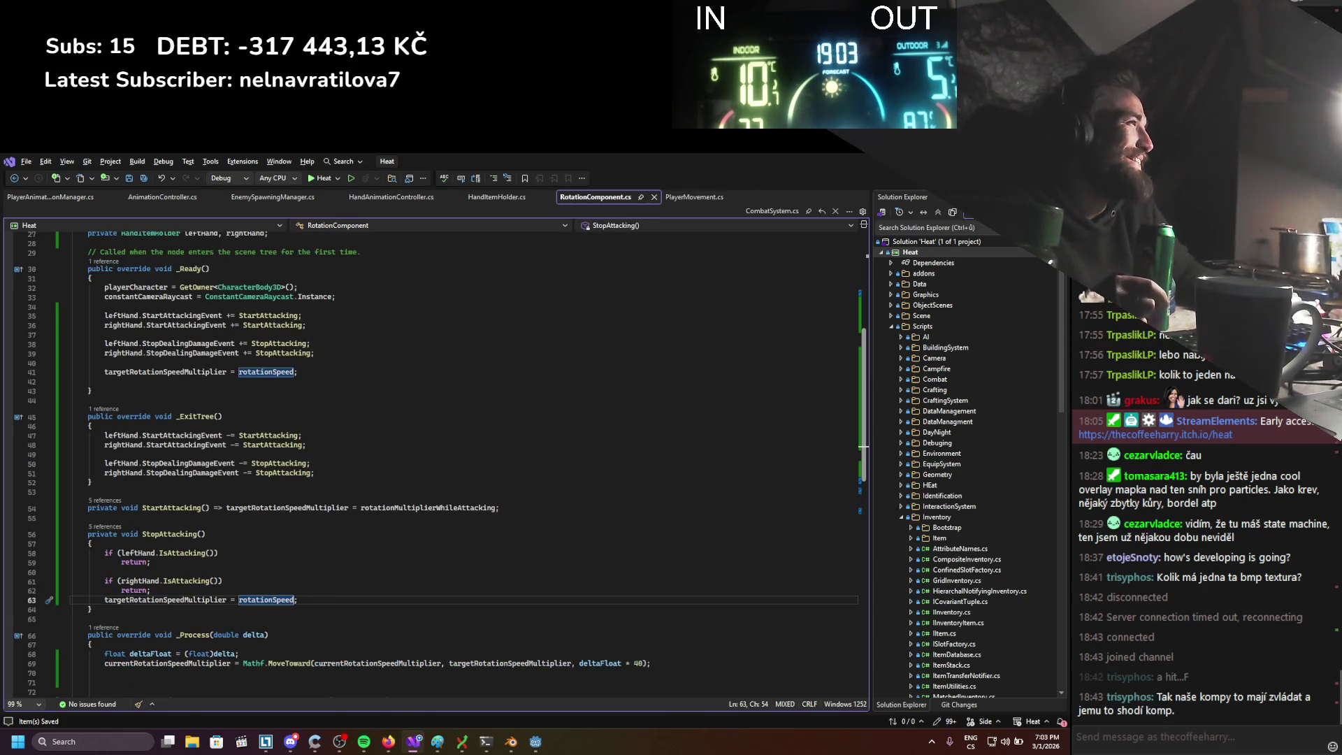
pyautogui.hotkey('alt', 'Tab')
pyautogui.click(891, 180)
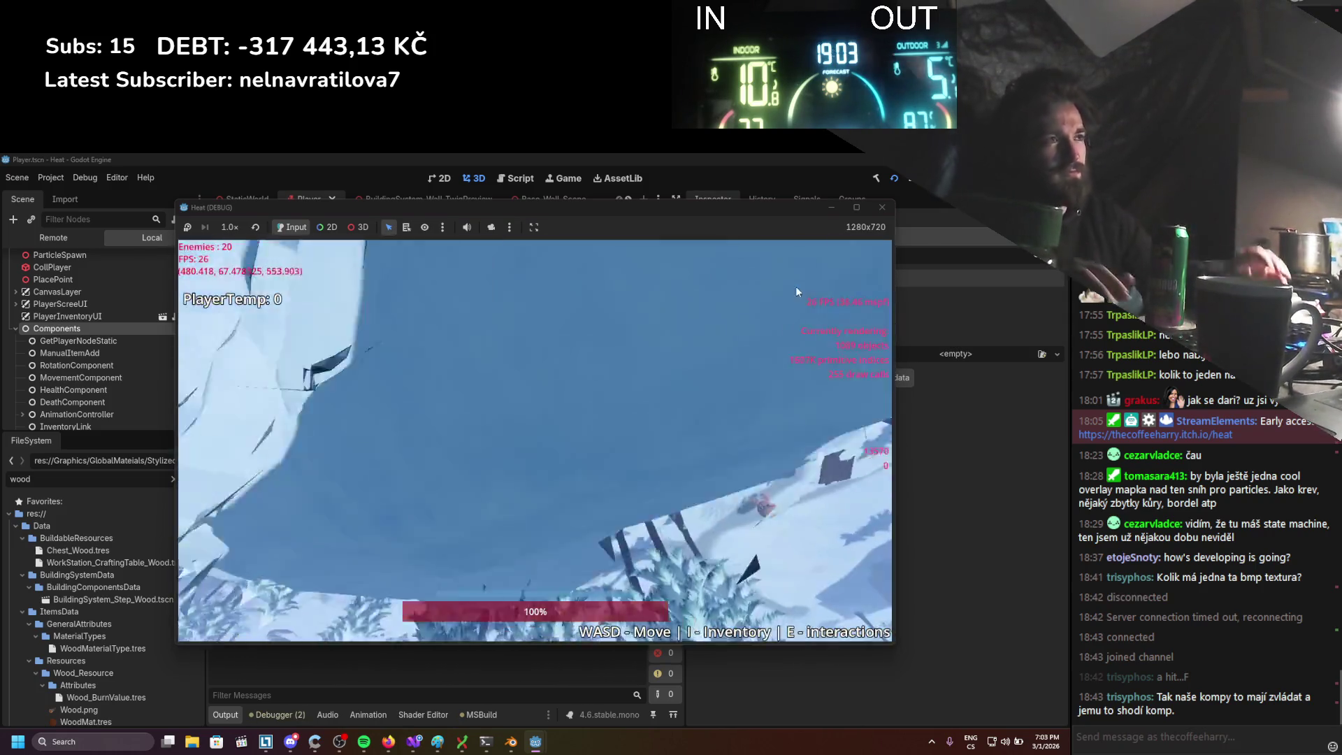
# Walk the player right, left and down to test turning, then stop the game
pyautogui.press('d')
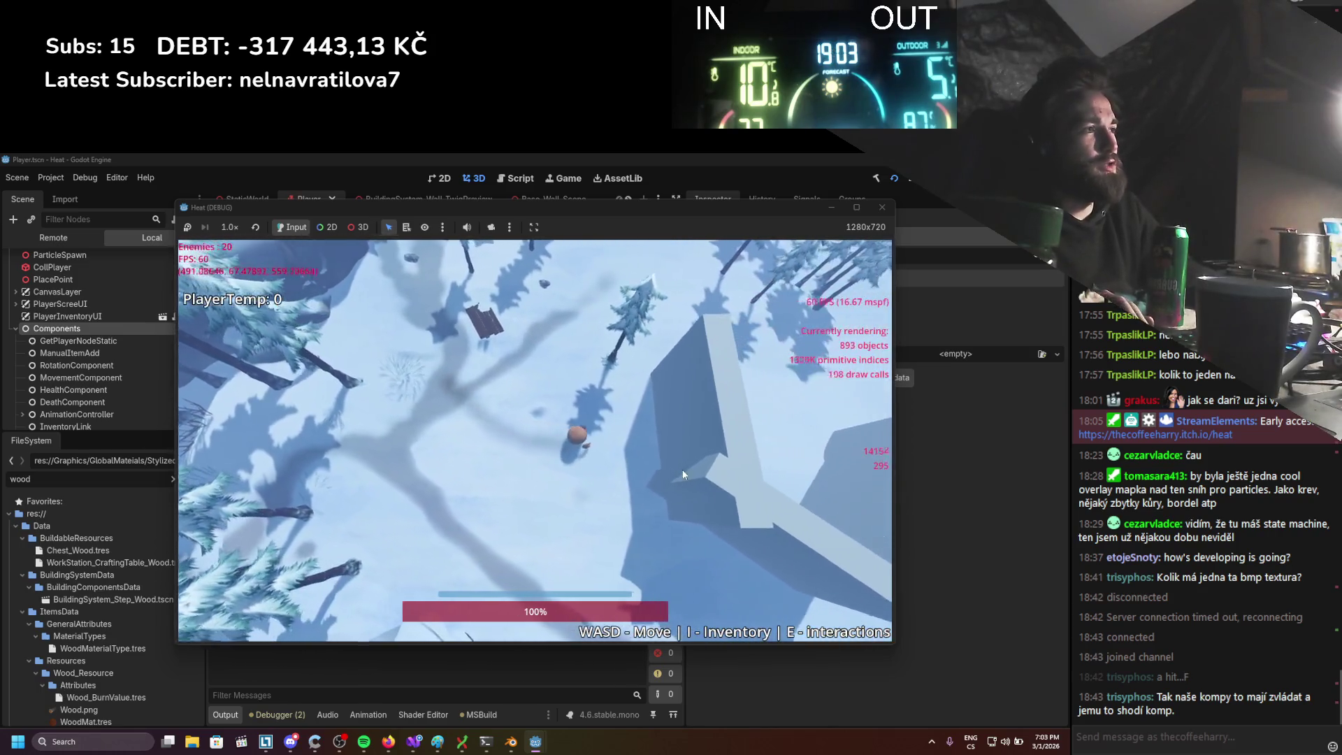
pyautogui.press('a')
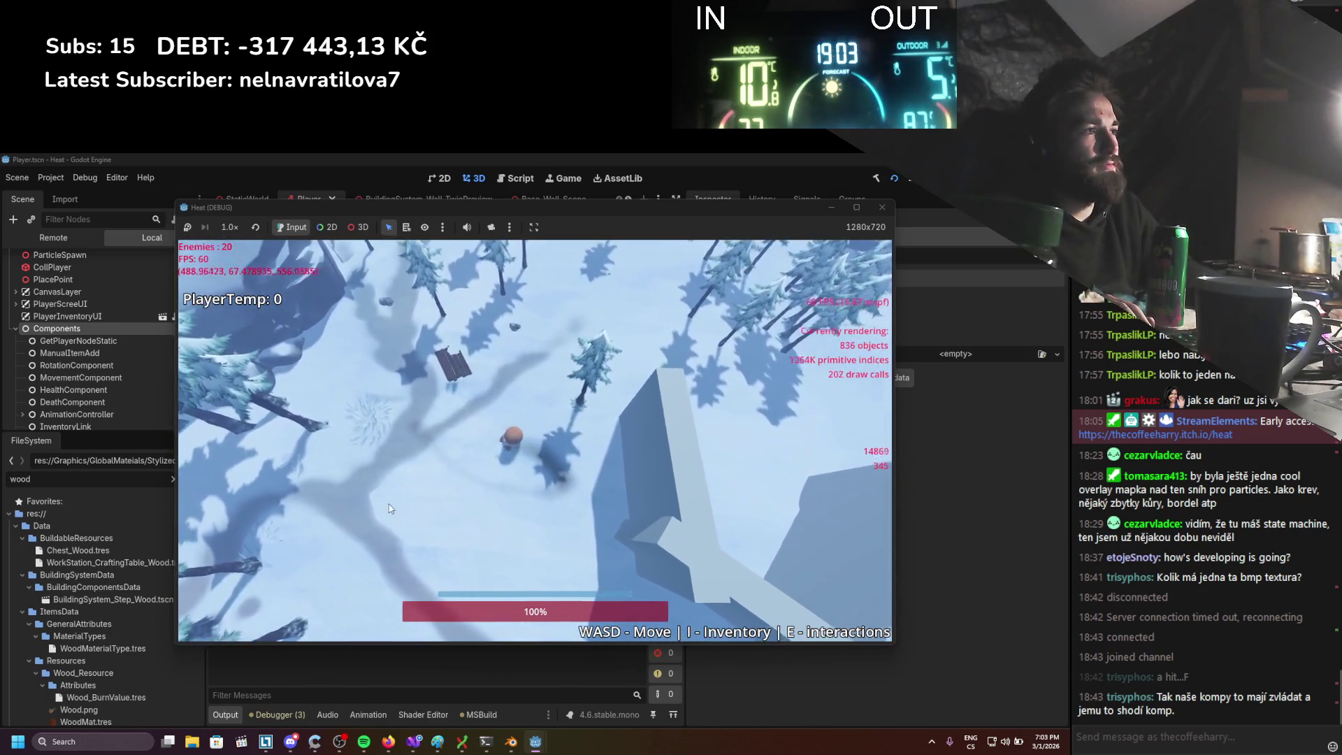
pyautogui.press('d')
pyautogui.press('s')
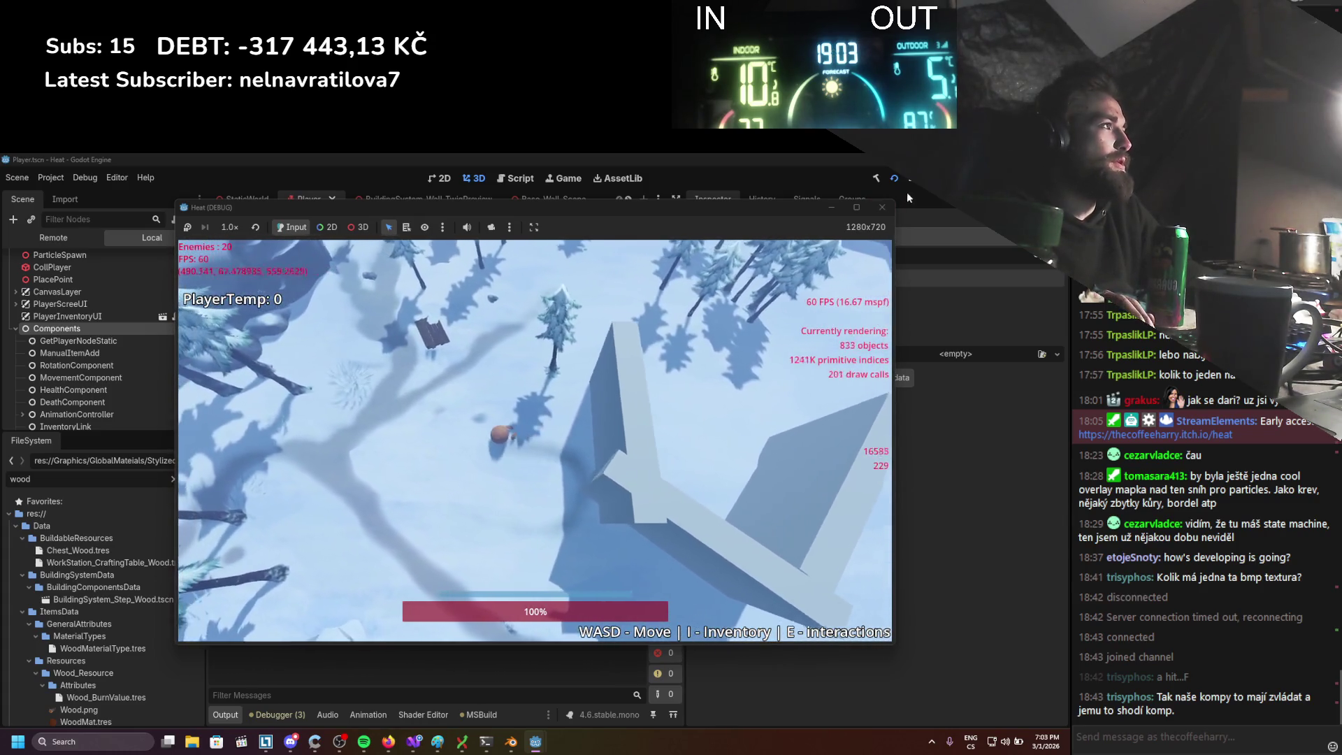
pyautogui.click(912, 177)
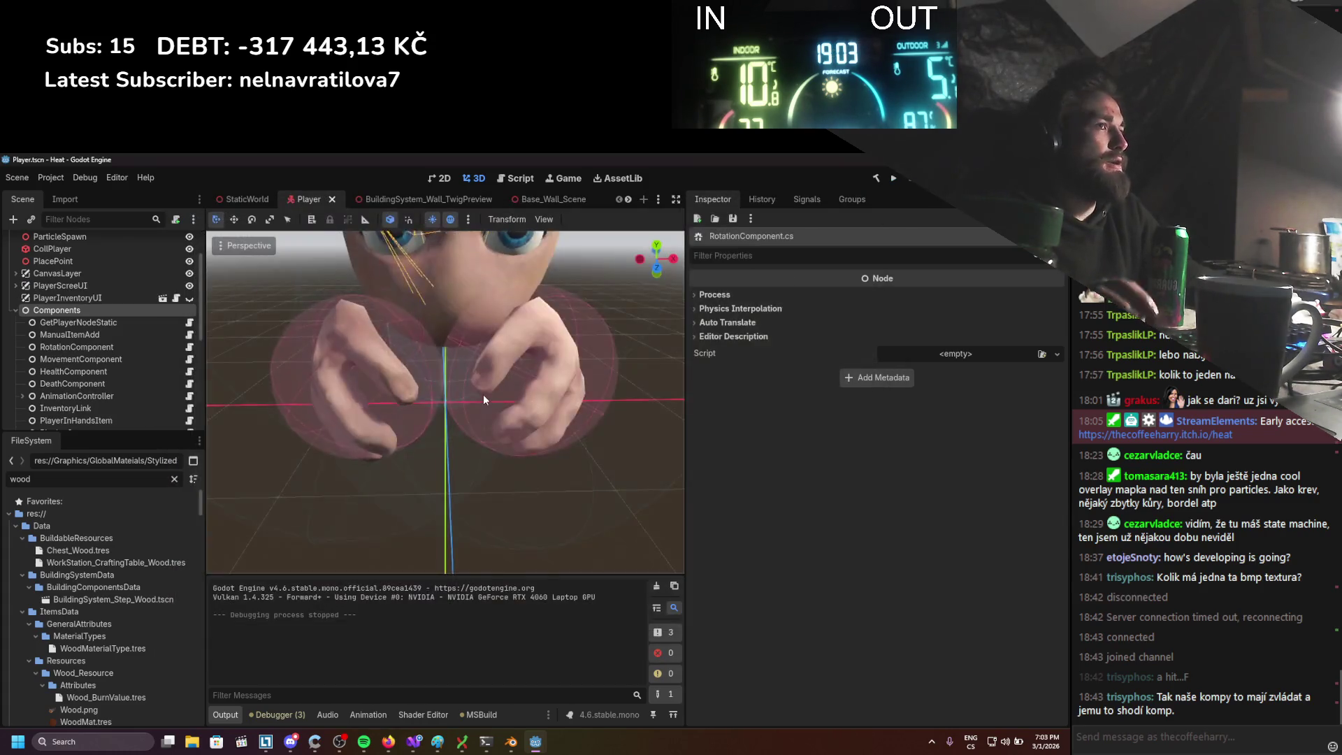
# Collapse the Components group, save the Player scene, and switch to the StaticWorld scene
pyautogui.click(16, 309)
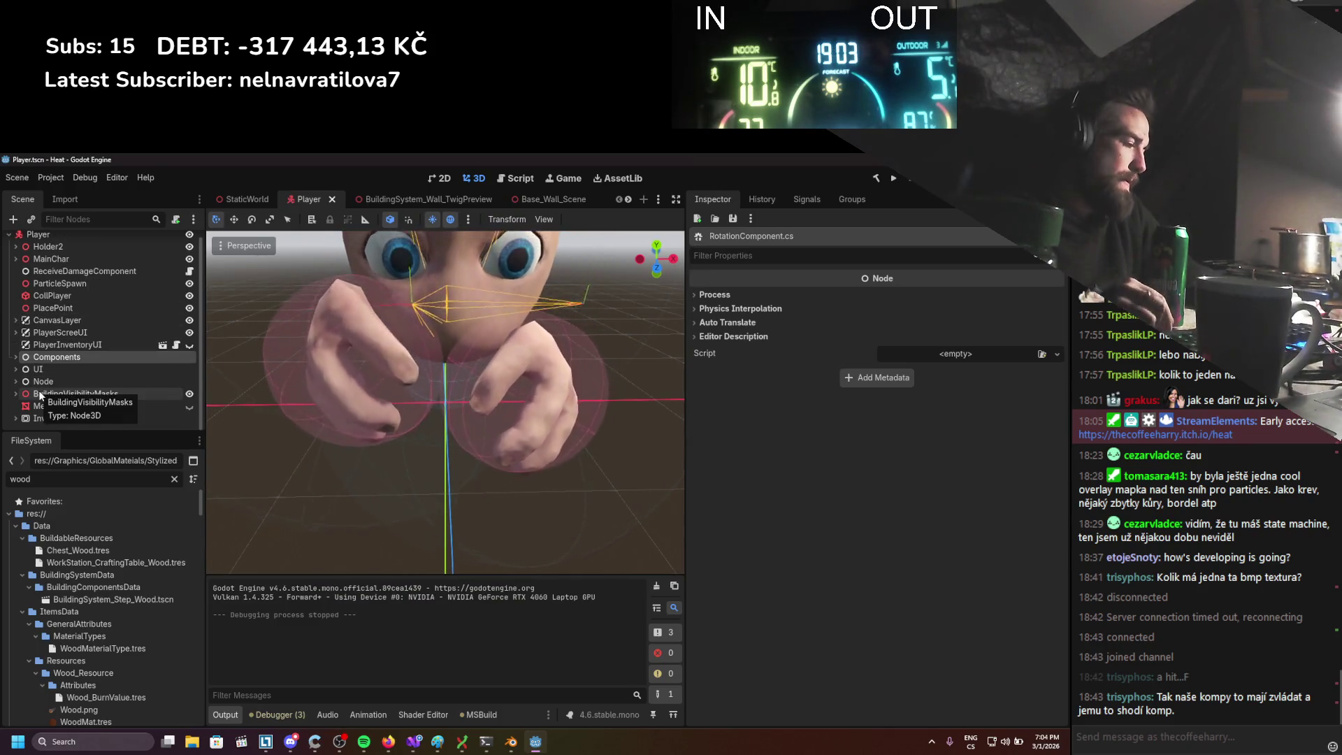
pyautogui.hotkey('ctrl', 's')
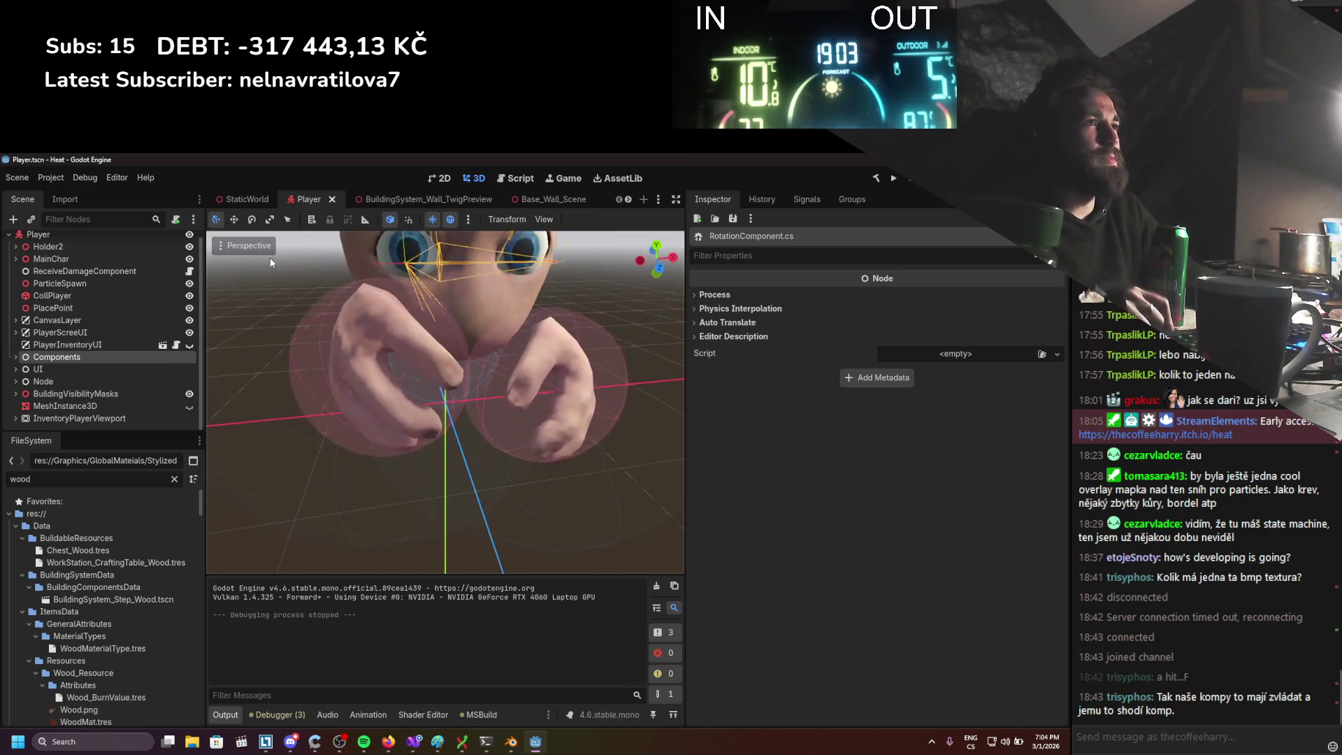
pyautogui.click(249, 200)
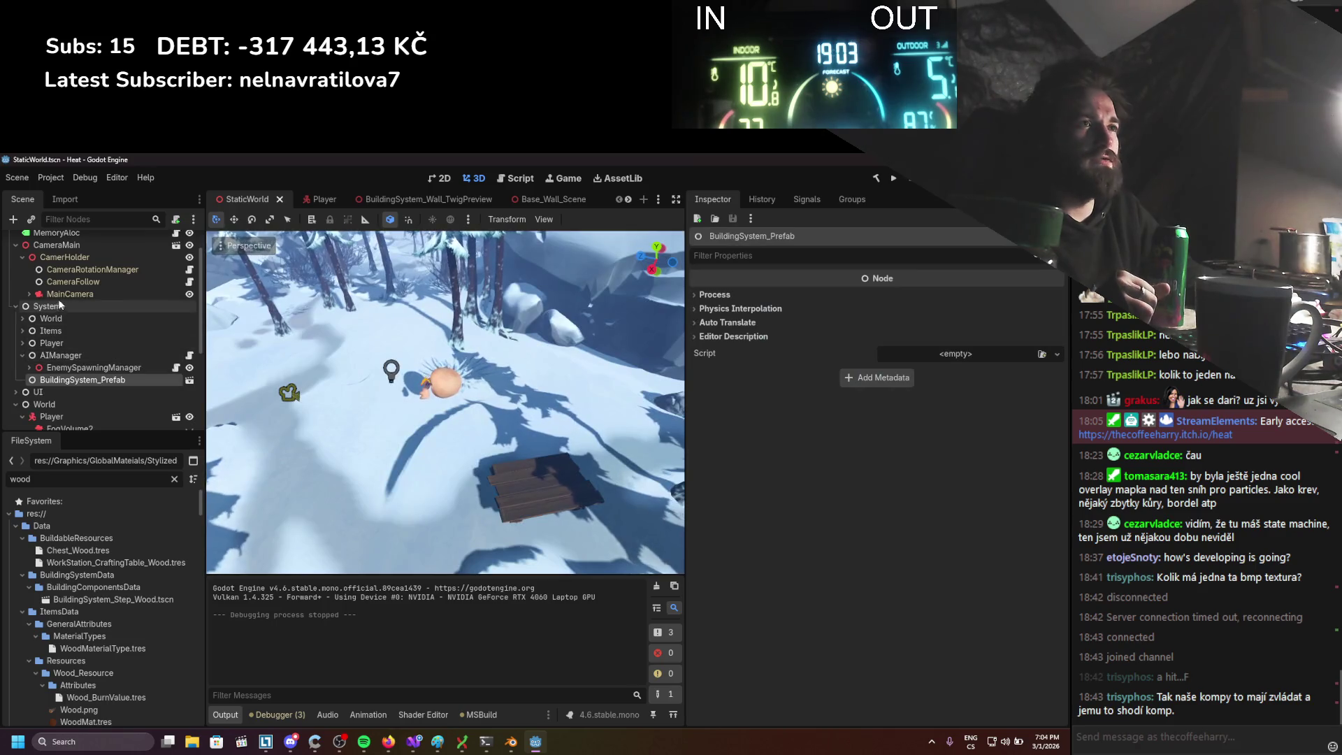
pyautogui.scroll(-5, 49, 363)
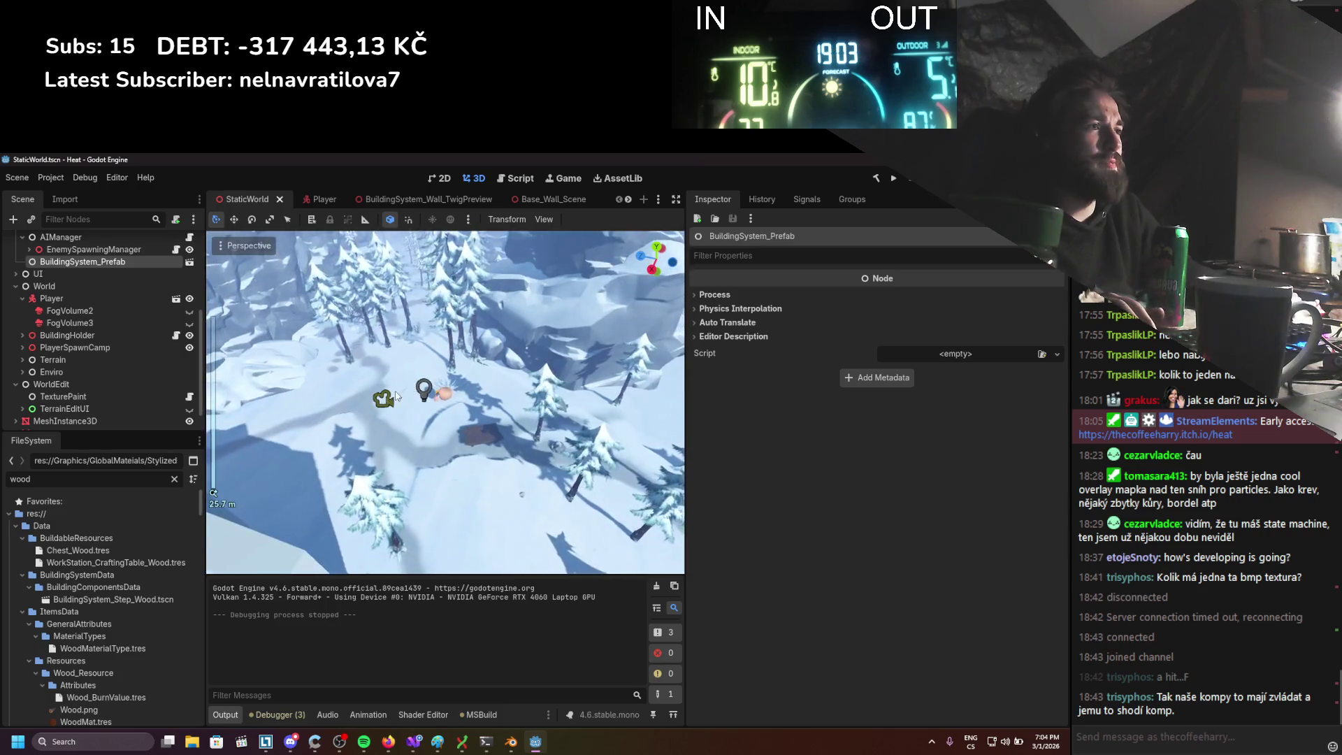
pyautogui.scroll(-1, 127, 380)
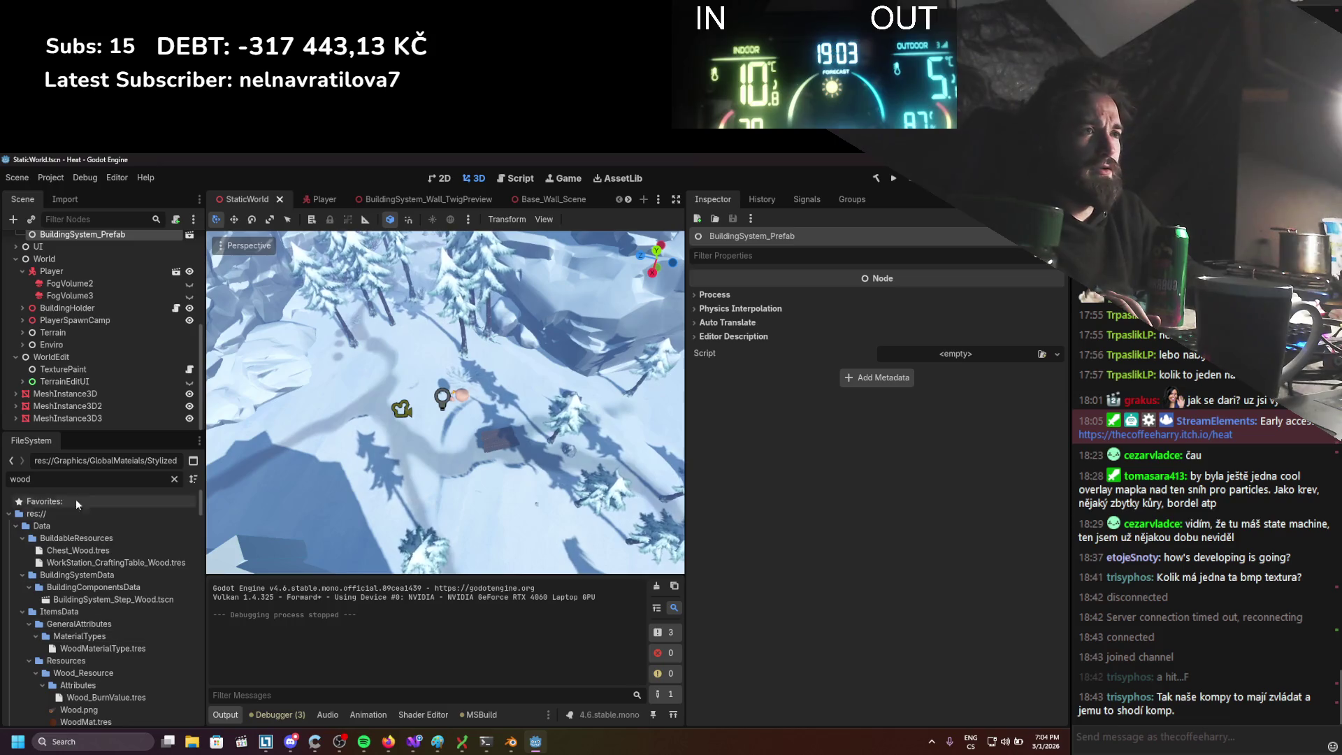
# Filter files for 'bear', place Bear_RaycastAvoidance near the player, and run the game
pyautogui.write('bear')
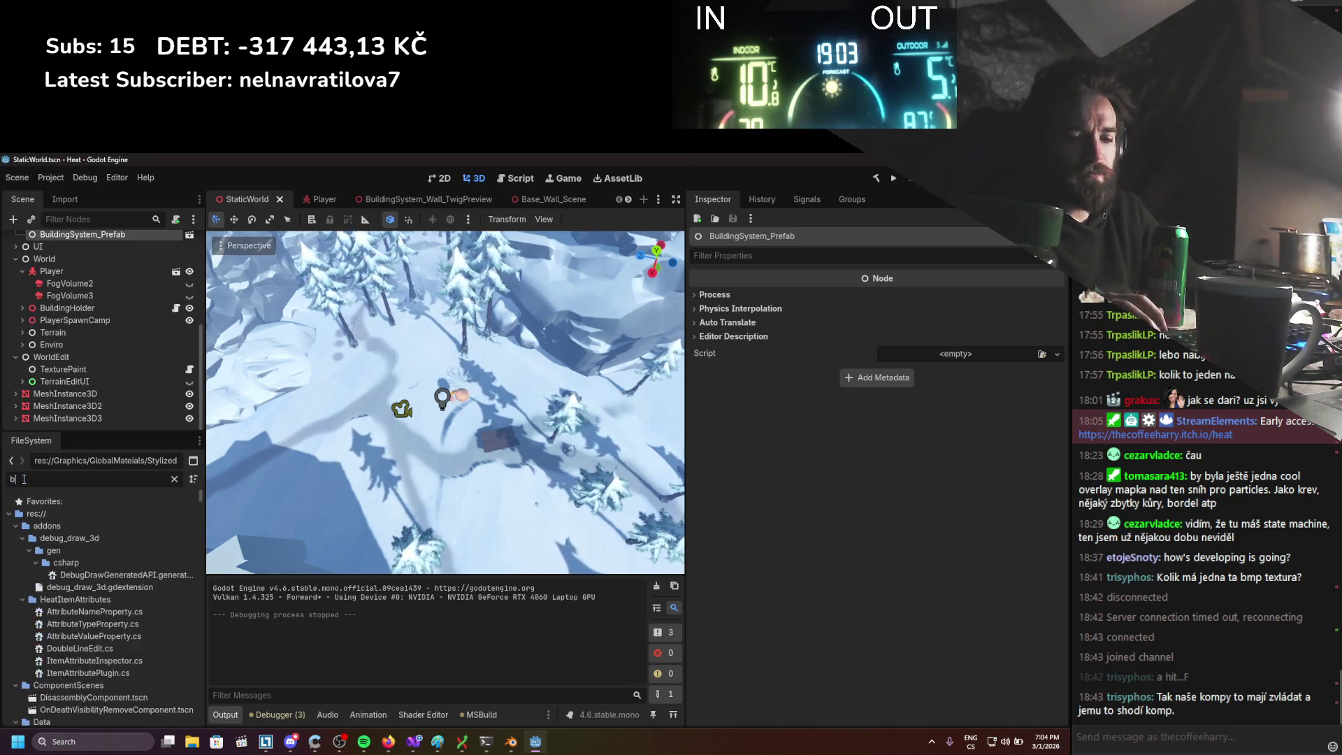
pyautogui.scroll(-5, 174, 559)
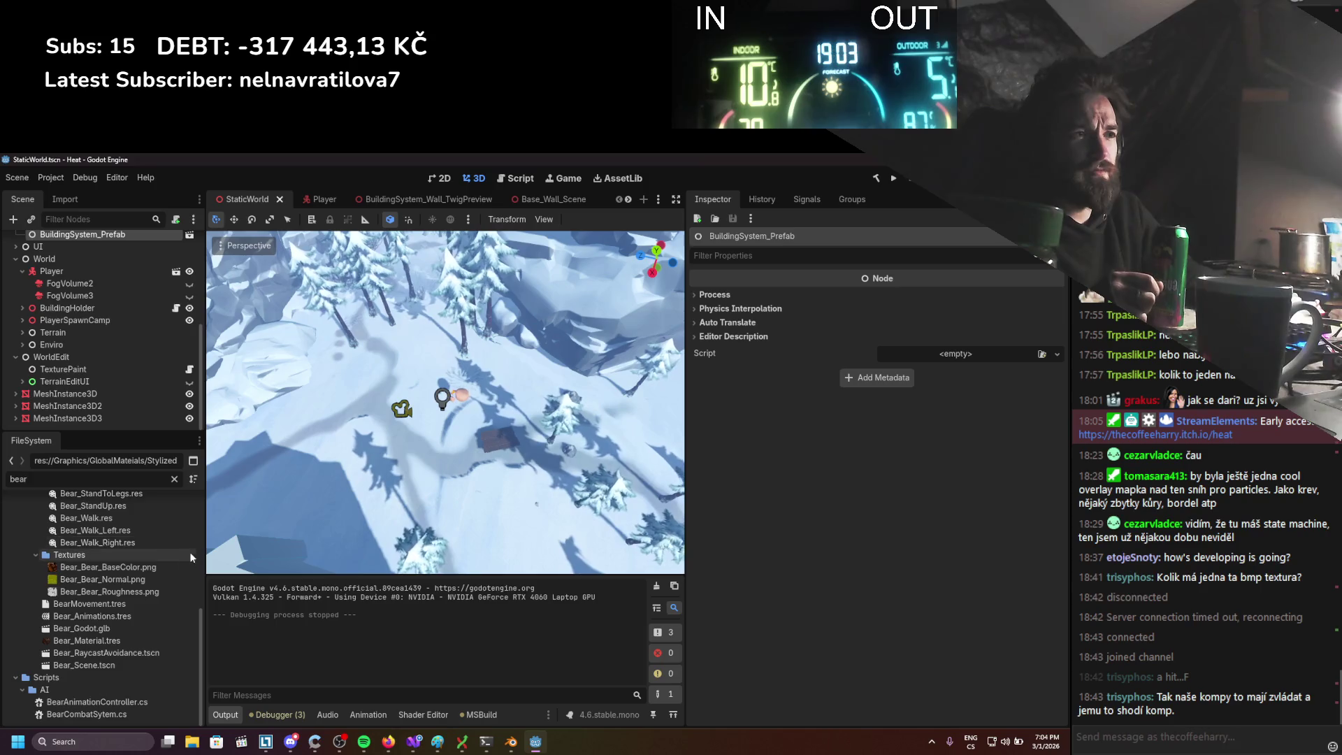
pyautogui.click(112, 653)
pyautogui.moveTo(409, 458); pyautogui.dragTo(344, 365)
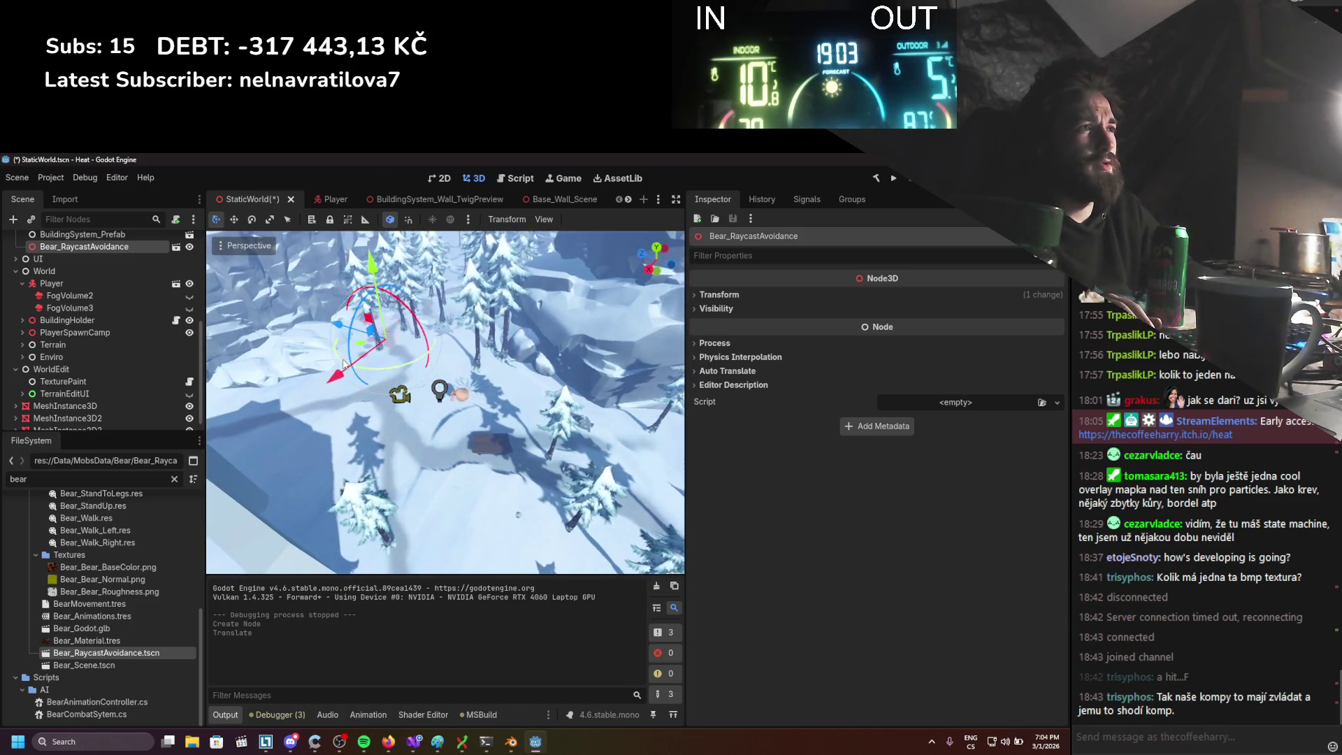
pyautogui.hotkey('ctrl', 'z')
pyautogui.hotkey('ctrl', 'z')
pyautogui.moveTo(143, 651)
pyautogui.mouseDown()
pyautogui.moveTo(464, 481)
pyautogui.moveTo(454, 531)
pyautogui.moveTo(347, 409)
pyautogui.mouseUp()
pyautogui.click(893, 177)
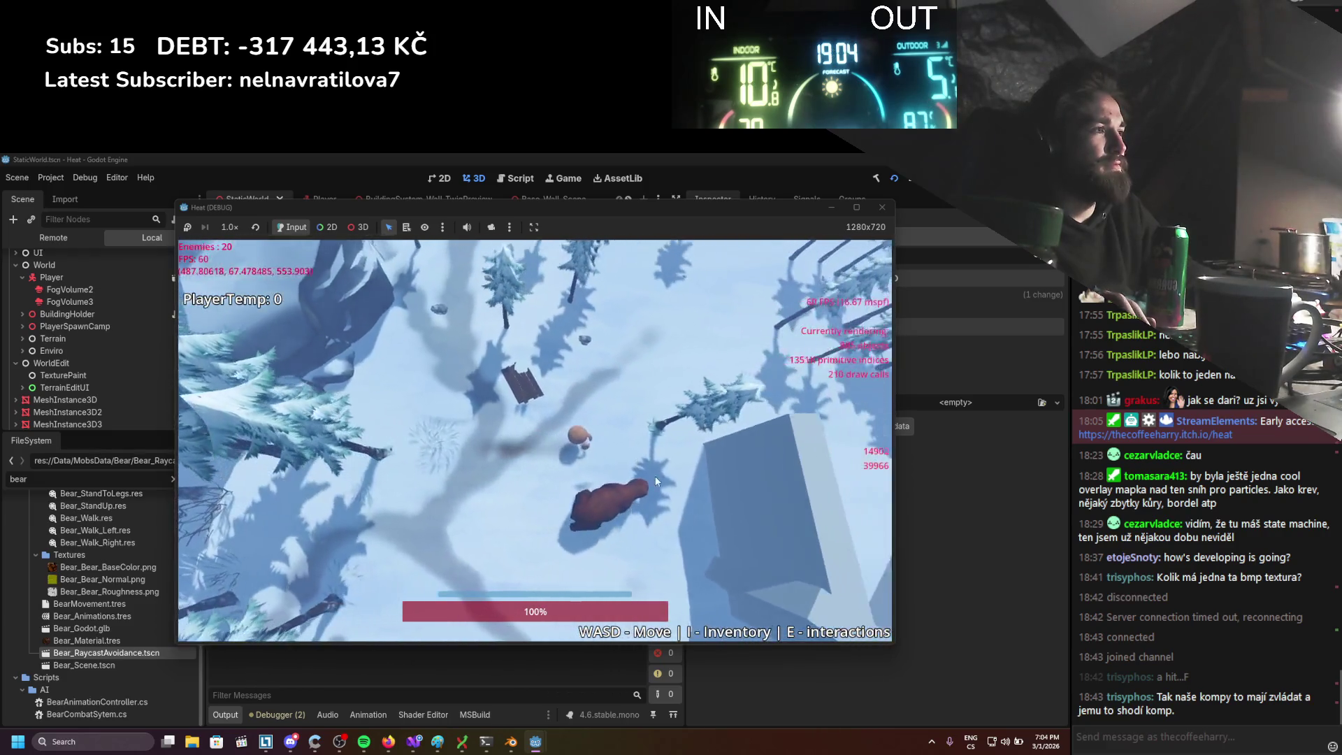
# Walk the player past buildings and into the forest while the bear follows, then stop the game
pyautogui.press('s')
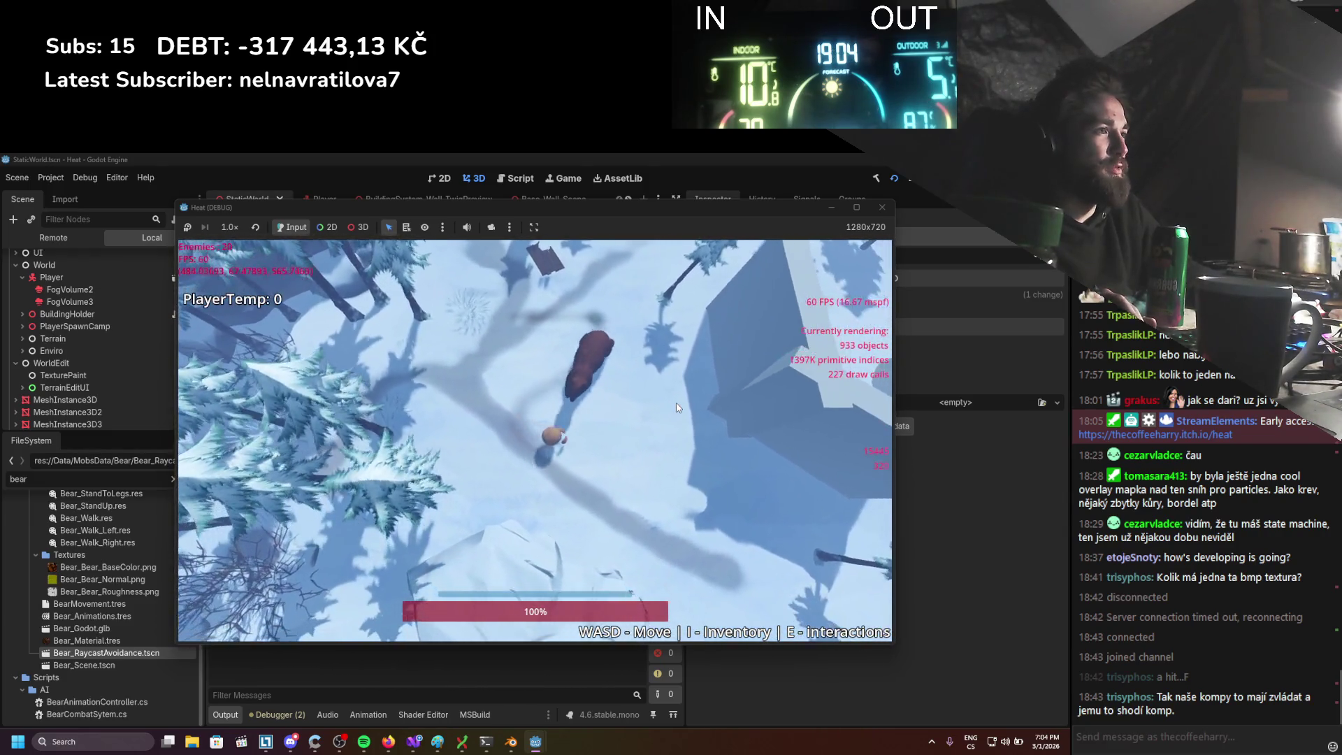
pyautogui.press('d')
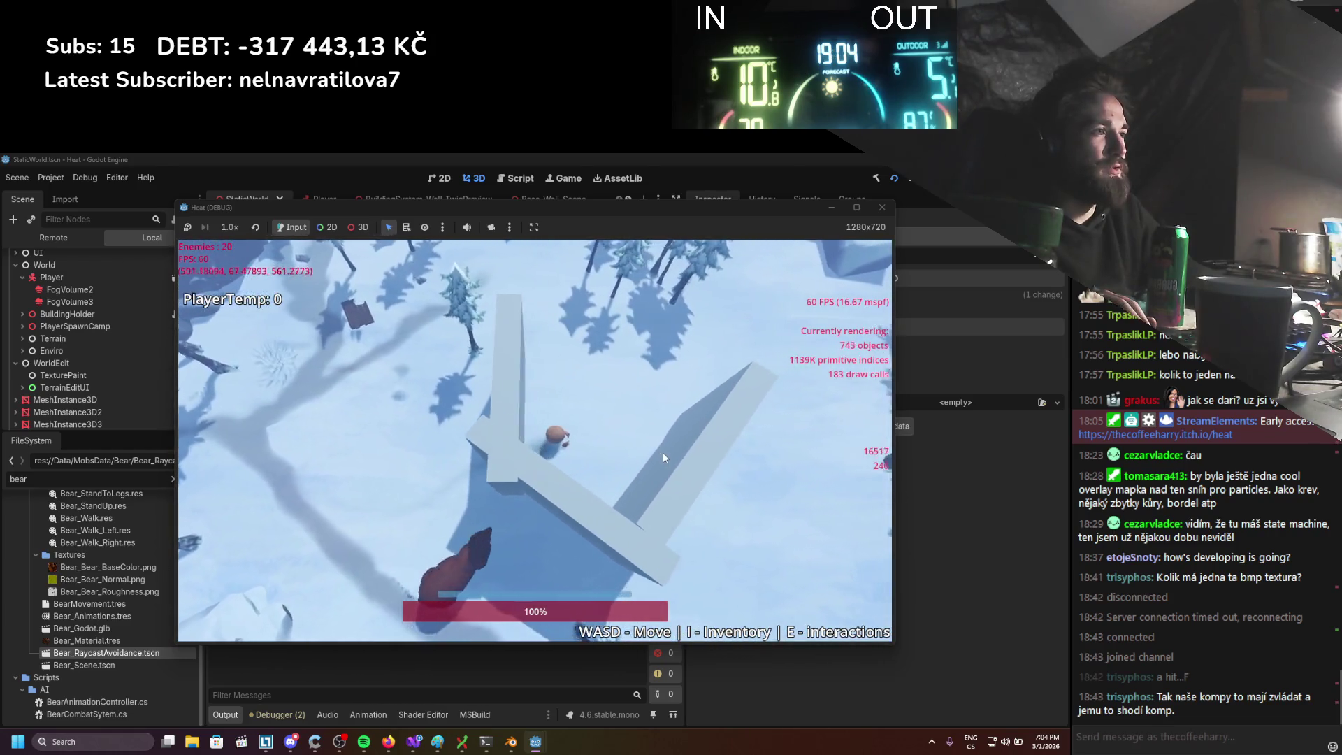
pyautogui.scroll(-3, 663, 458)
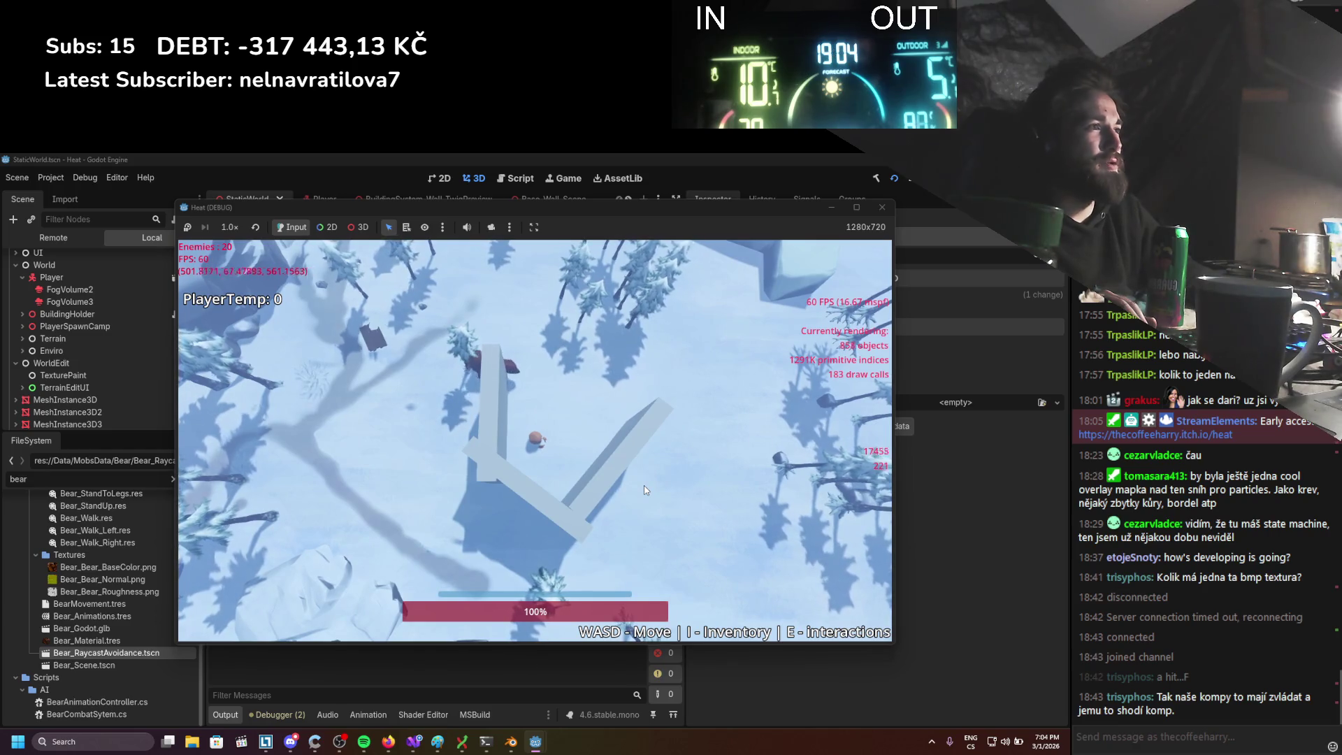
pyautogui.scroll(3, 643, 490)
pyautogui.press('d')
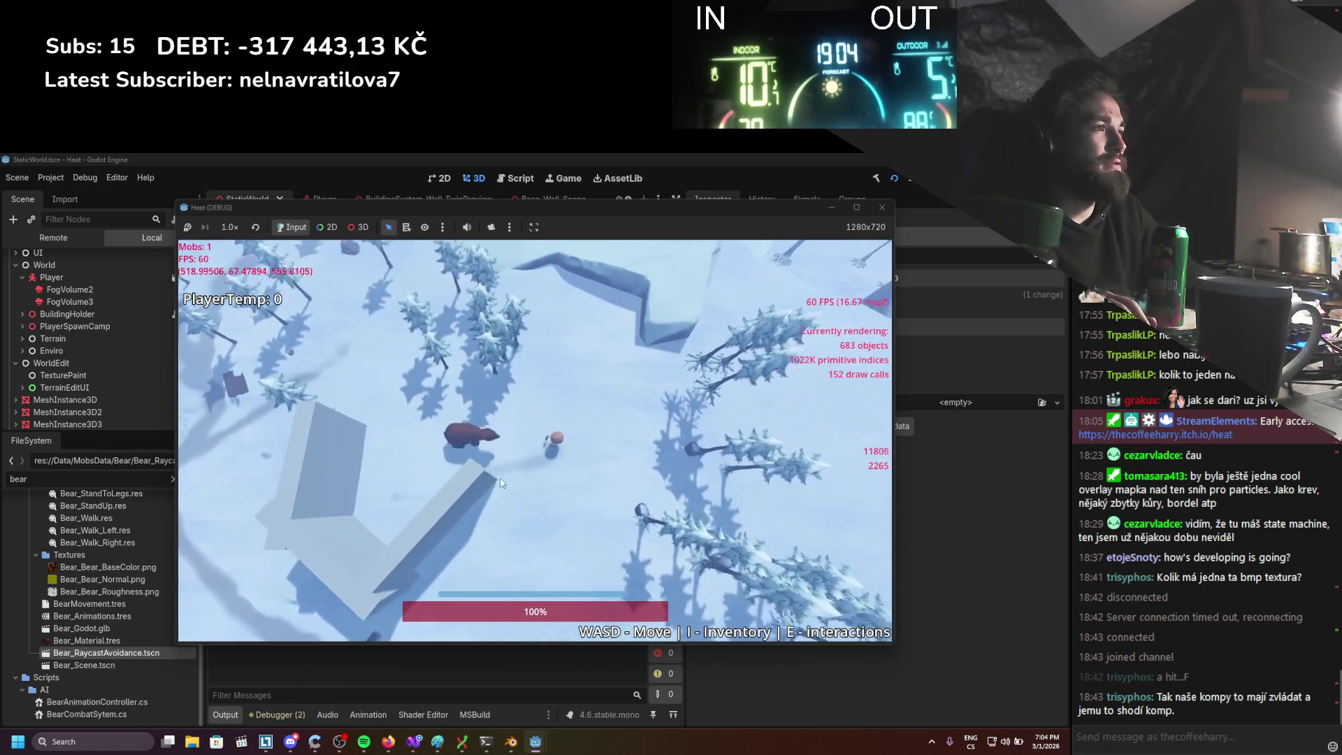
pyautogui.press('a')
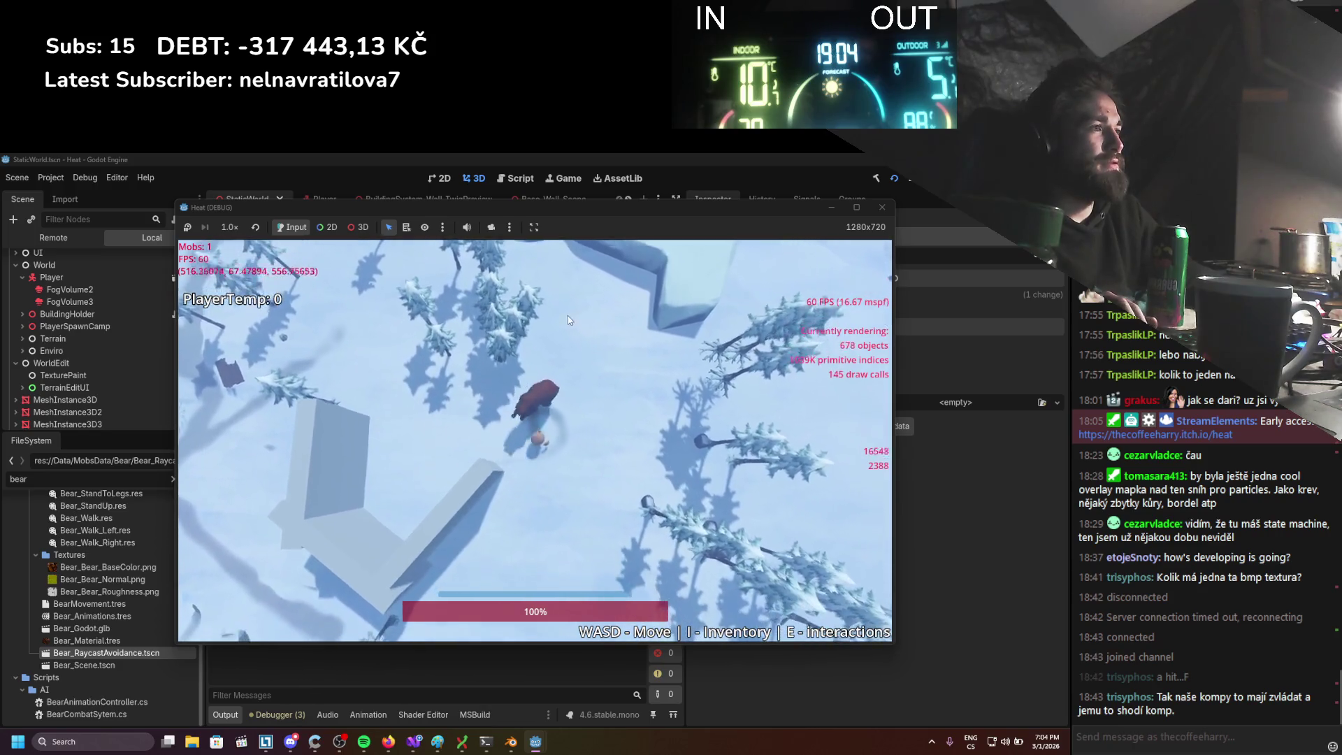
pyautogui.press('d')
pyautogui.press('w')
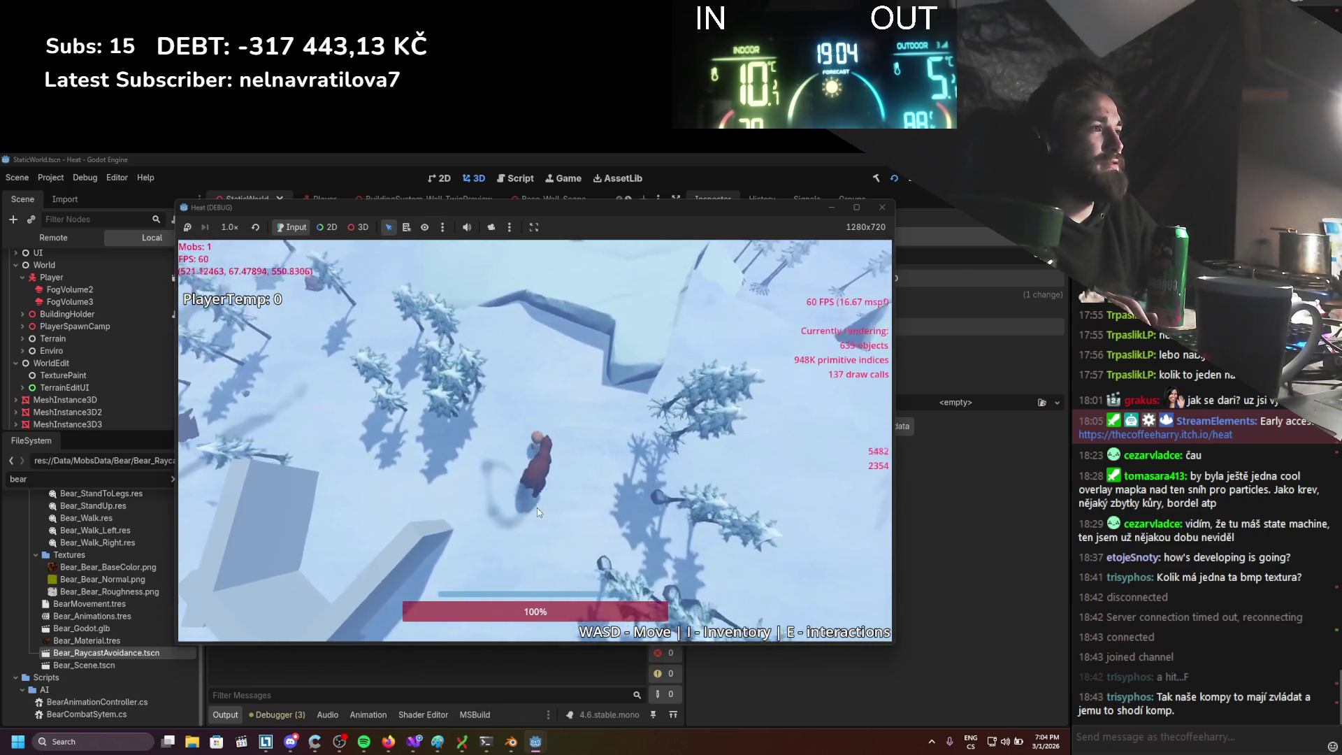
pyautogui.press('s')
pyautogui.press('a')
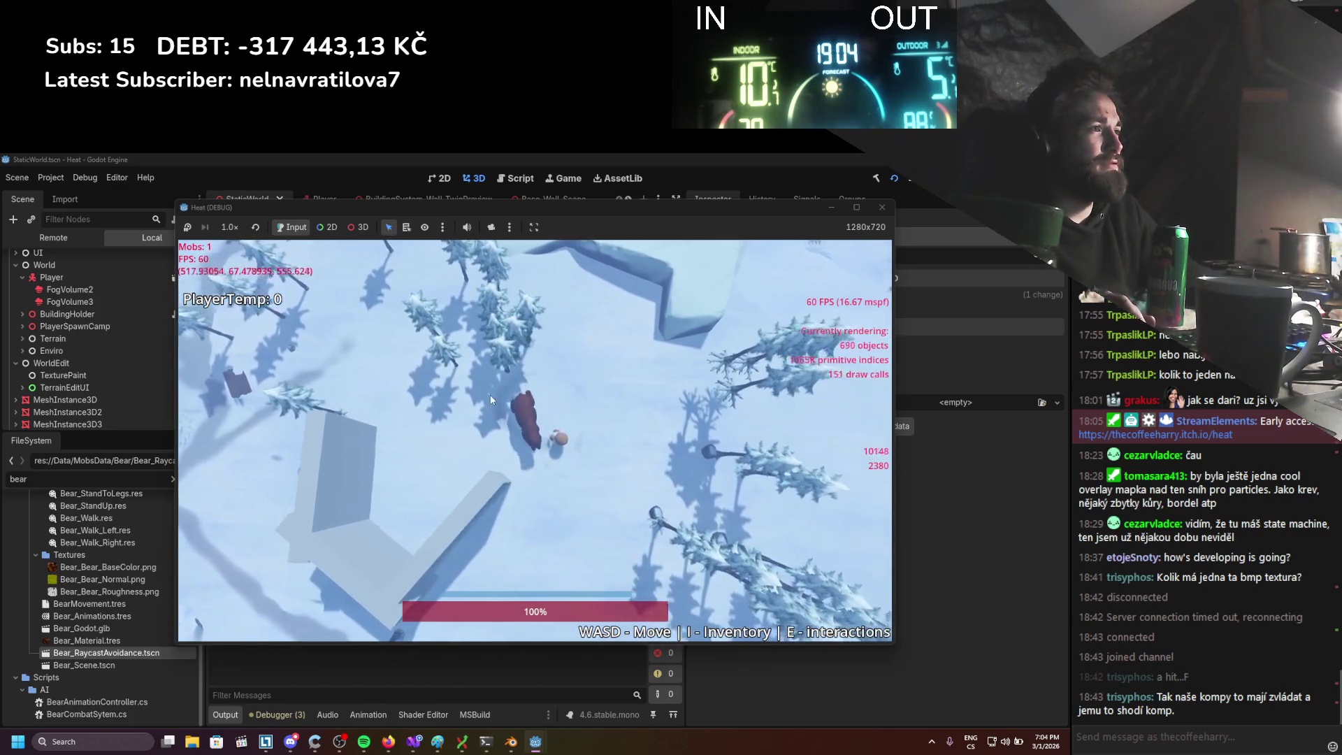
pyautogui.press('a')
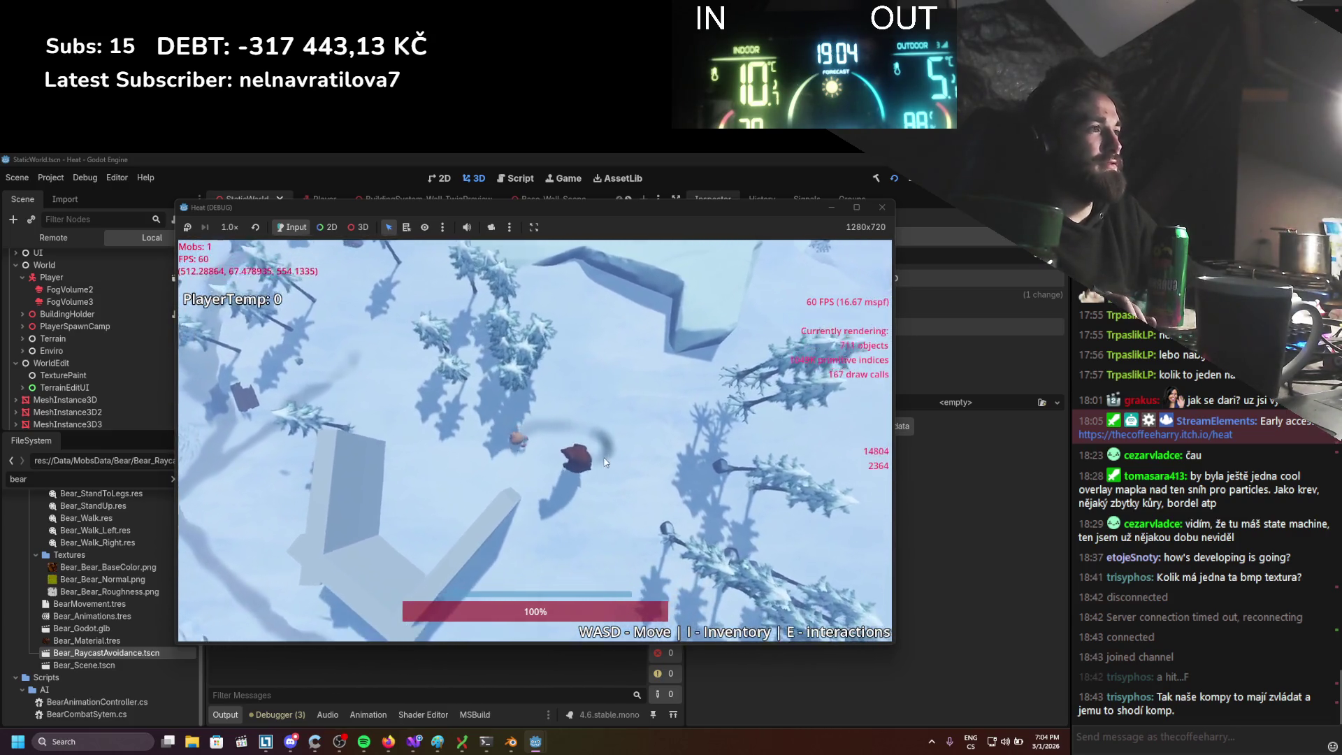
pyautogui.press('d')
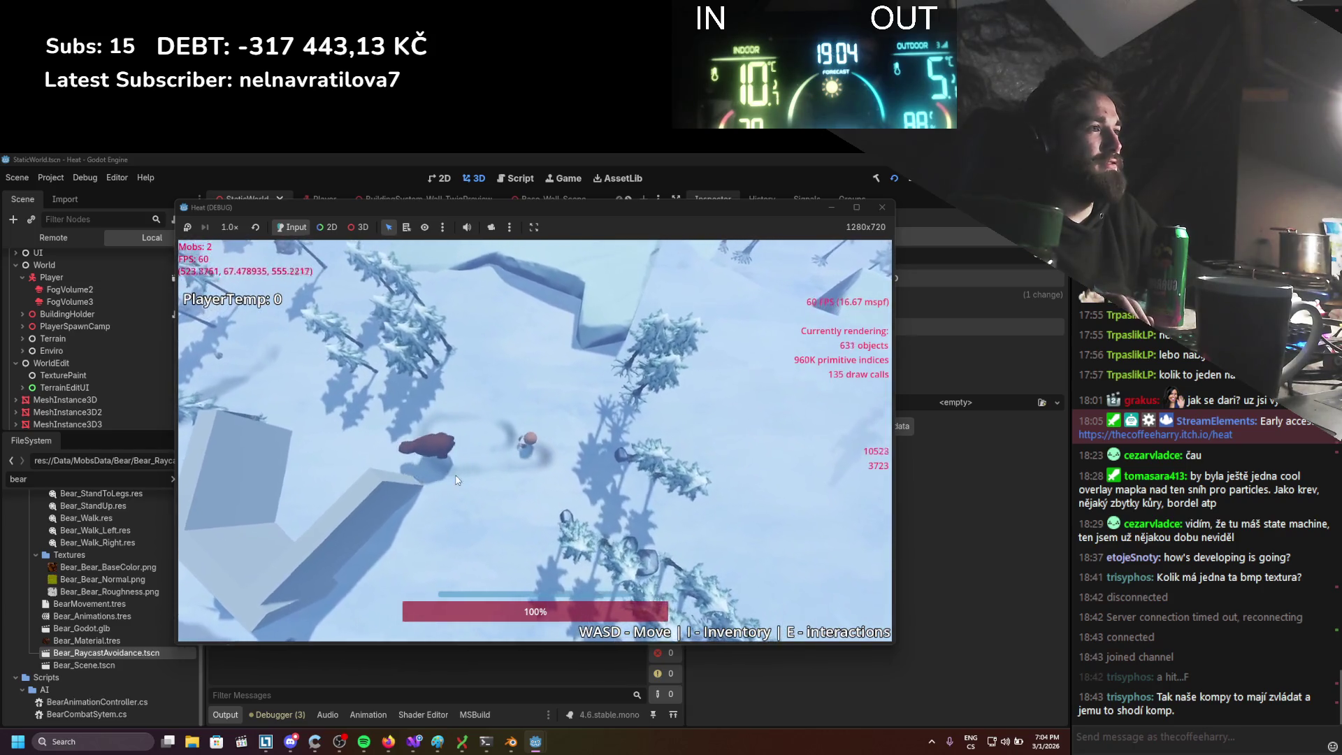
pyautogui.press('a')
pyautogui.press('s')
pyautogui.press('d')
pyautogui.press('w')
pyautogui.press('a')
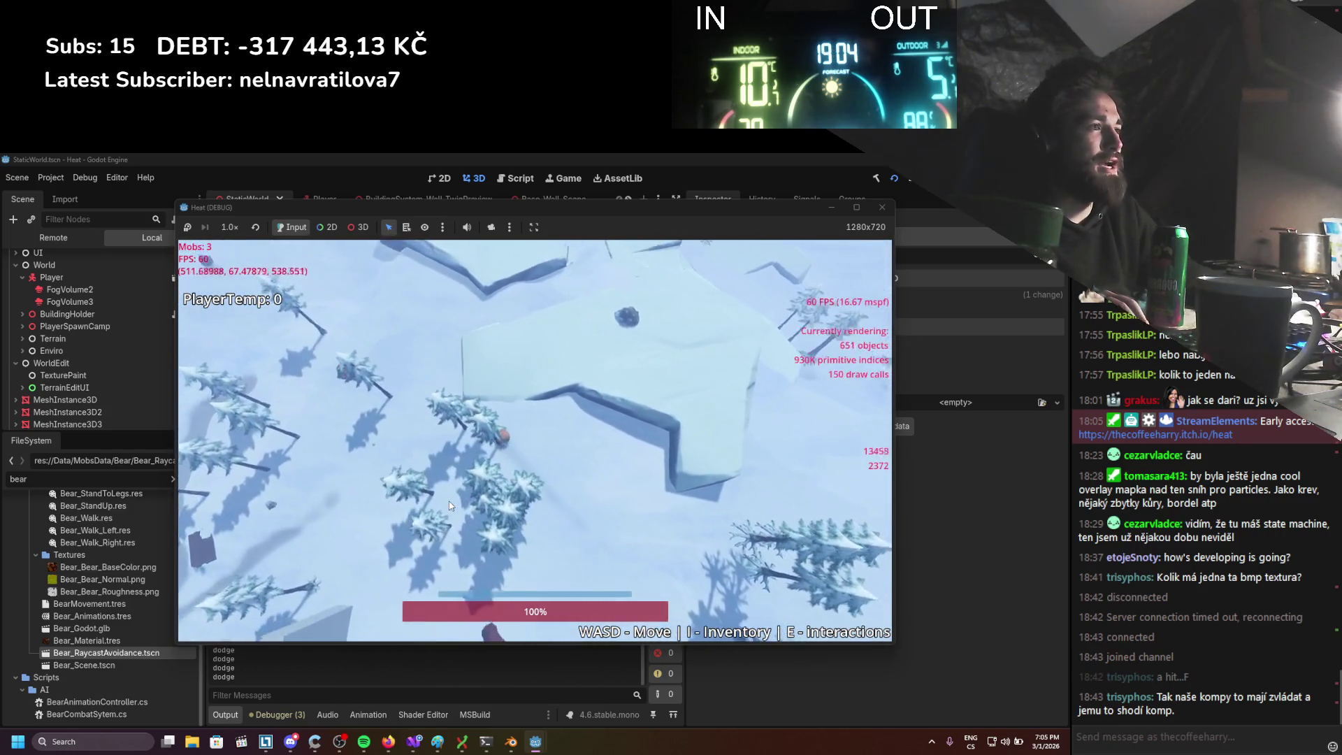
pyautogui.press('a')
pyautogui.press('s')
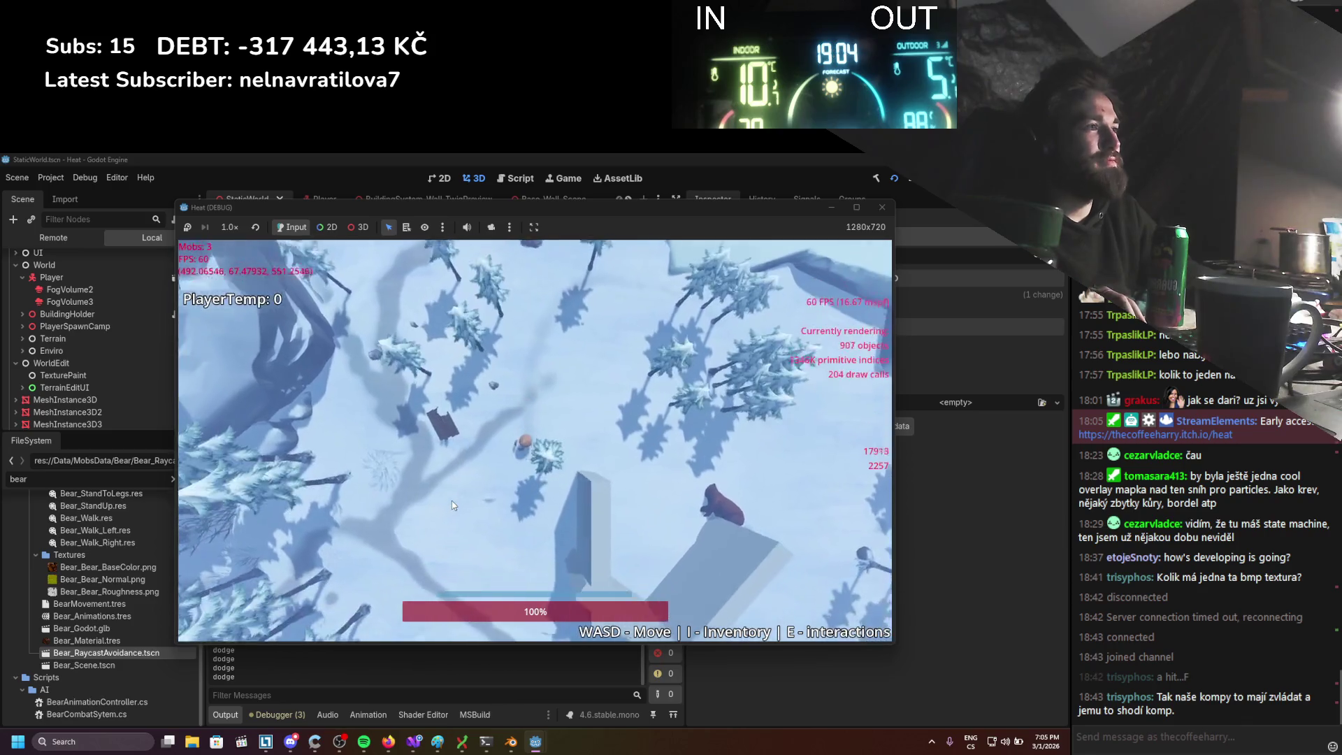
pyautogui.press('a')
pyautogui.press('s')
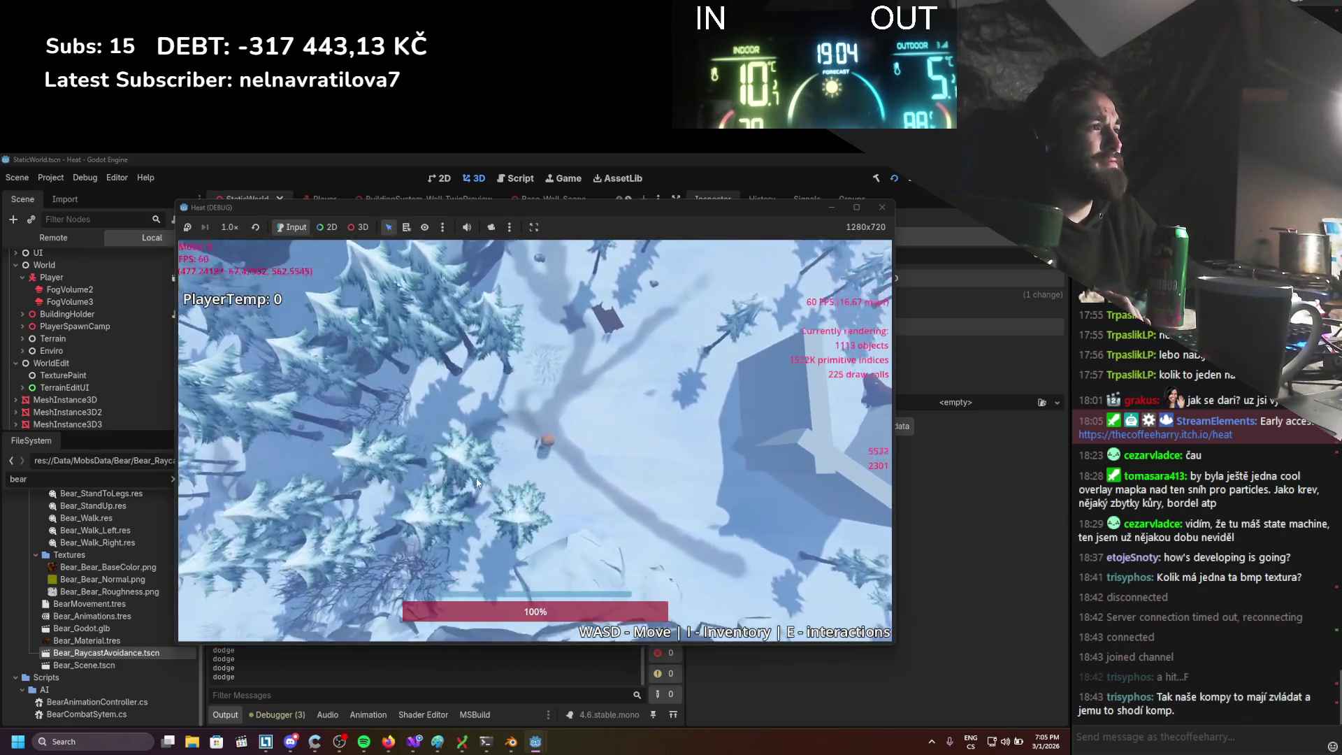
pyautogui.press('s')
pyautogui.press('d')
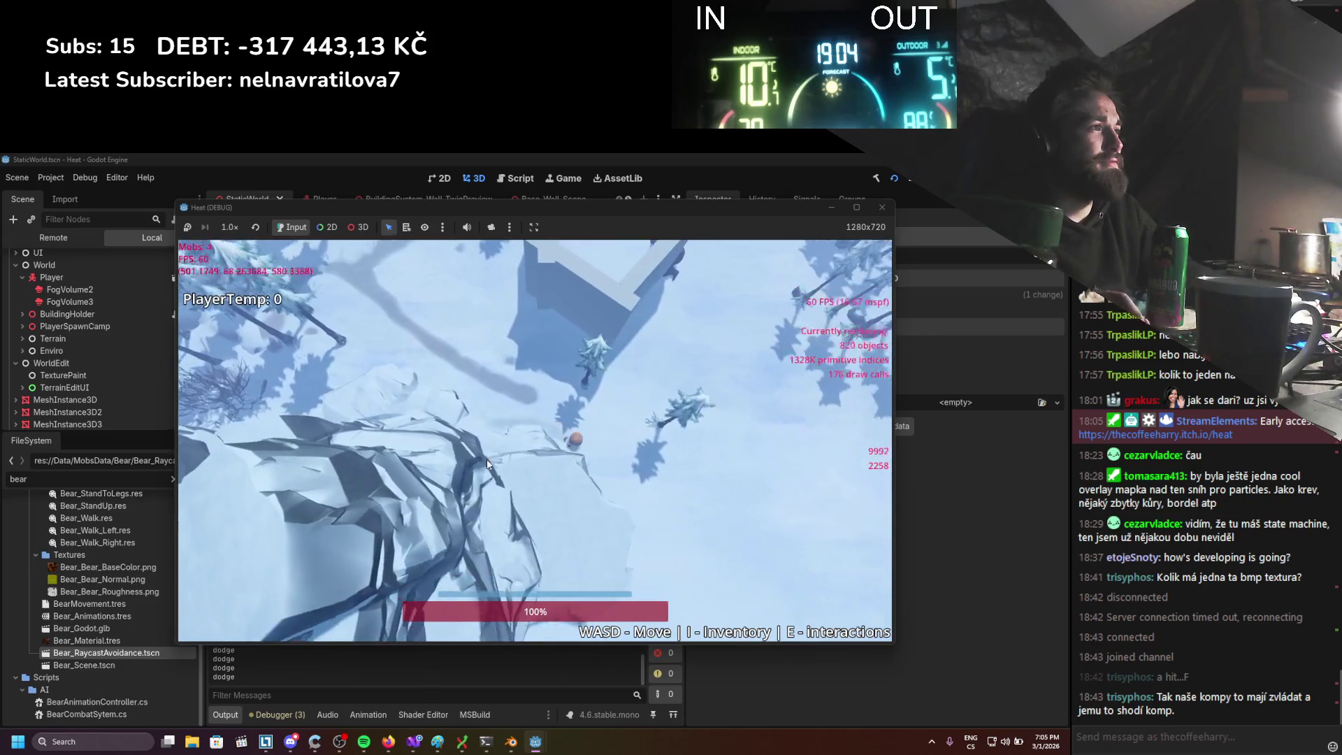
pyautogui.click(882, 207)
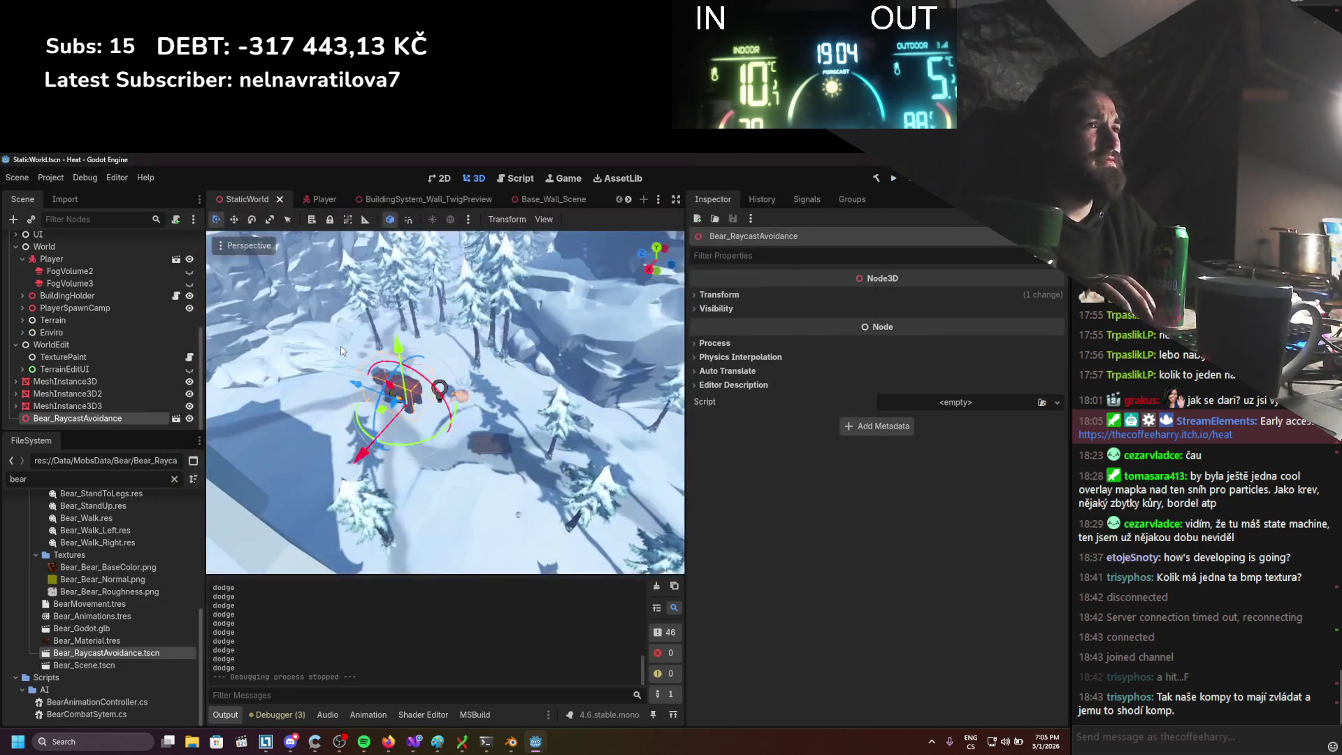
# Assign Bear_RaycastAvoidance.tscn to EnemySpawningManager's enemy scene slot 2 and save
pyautogui.click(22, 333)
pyautogui.click(23, 332)
pyautogui.click(22, 333)
pyautogui.click(22, 333)
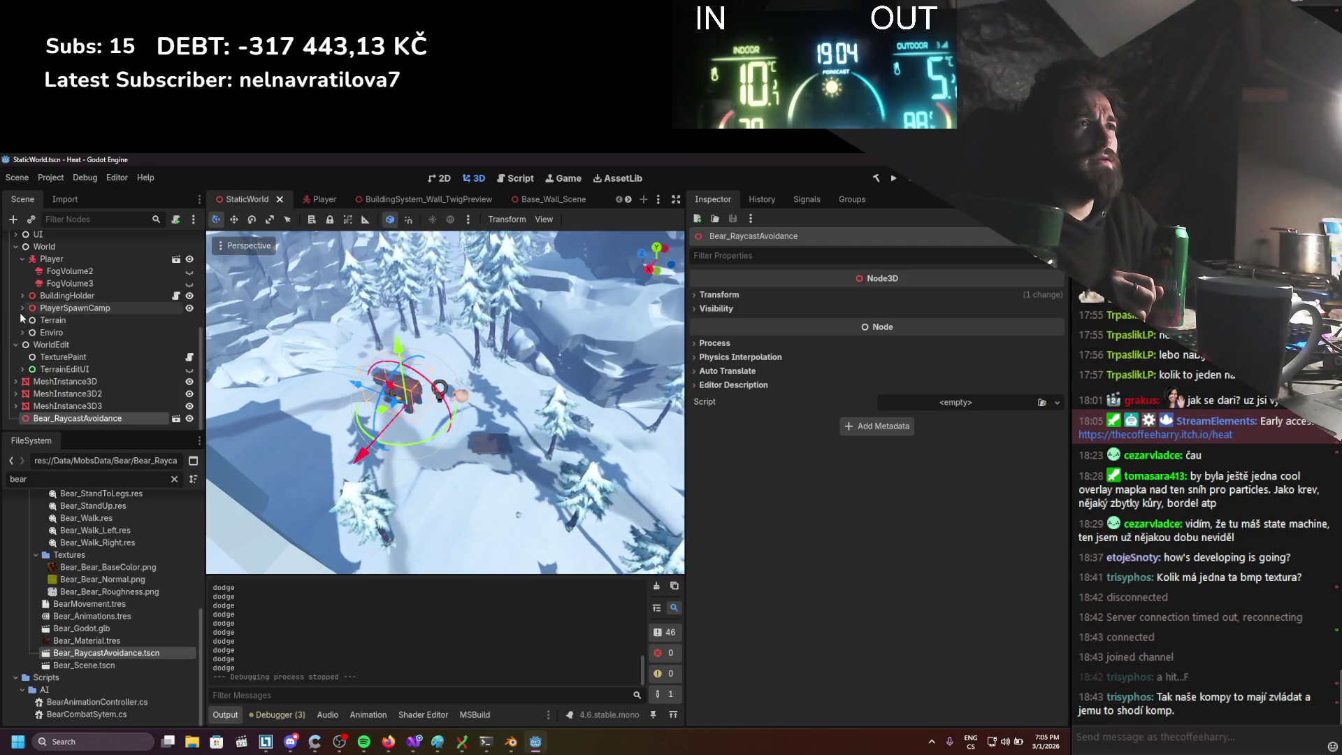
pyautogui.scroll(3, 21, 318)
pyautogui.click(61, 328)
pyautogui.moveTo(128, 651); pyautogui.dragTo(970, 415)
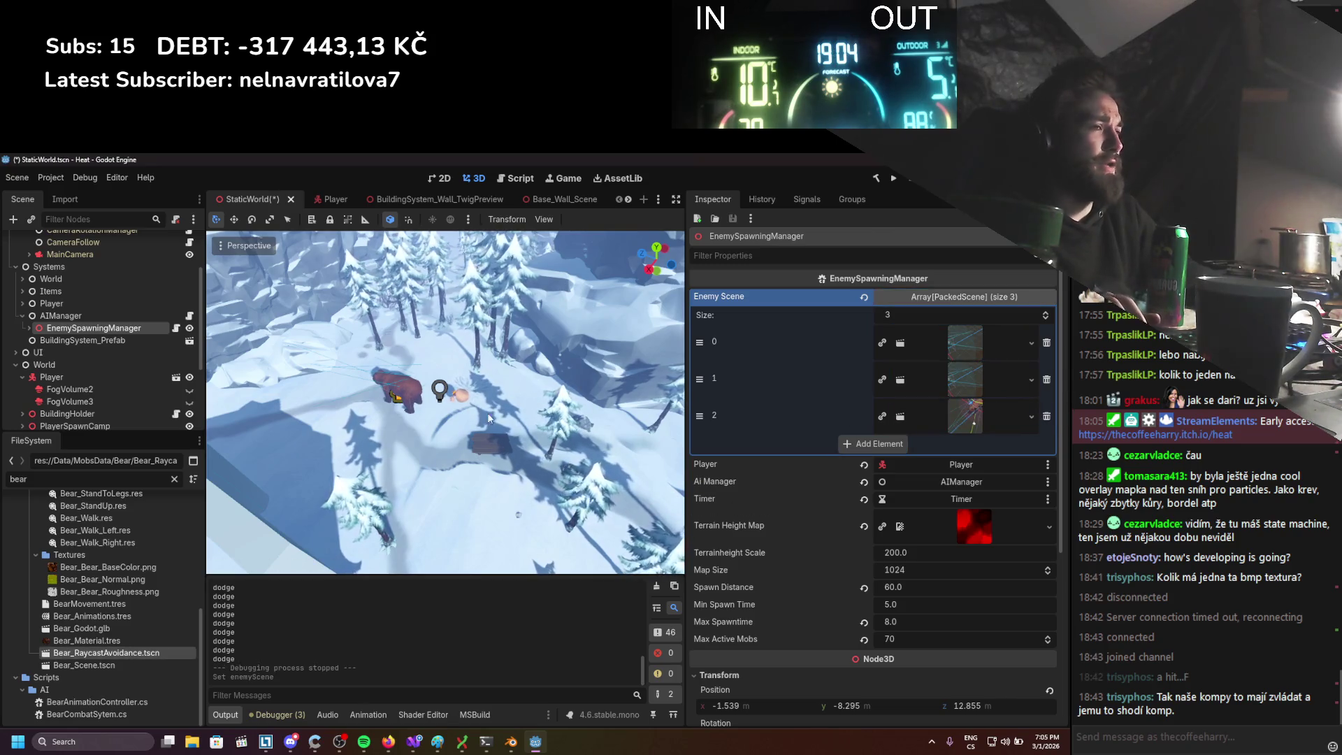
pyautogui.hotkey('ctrl', 's')
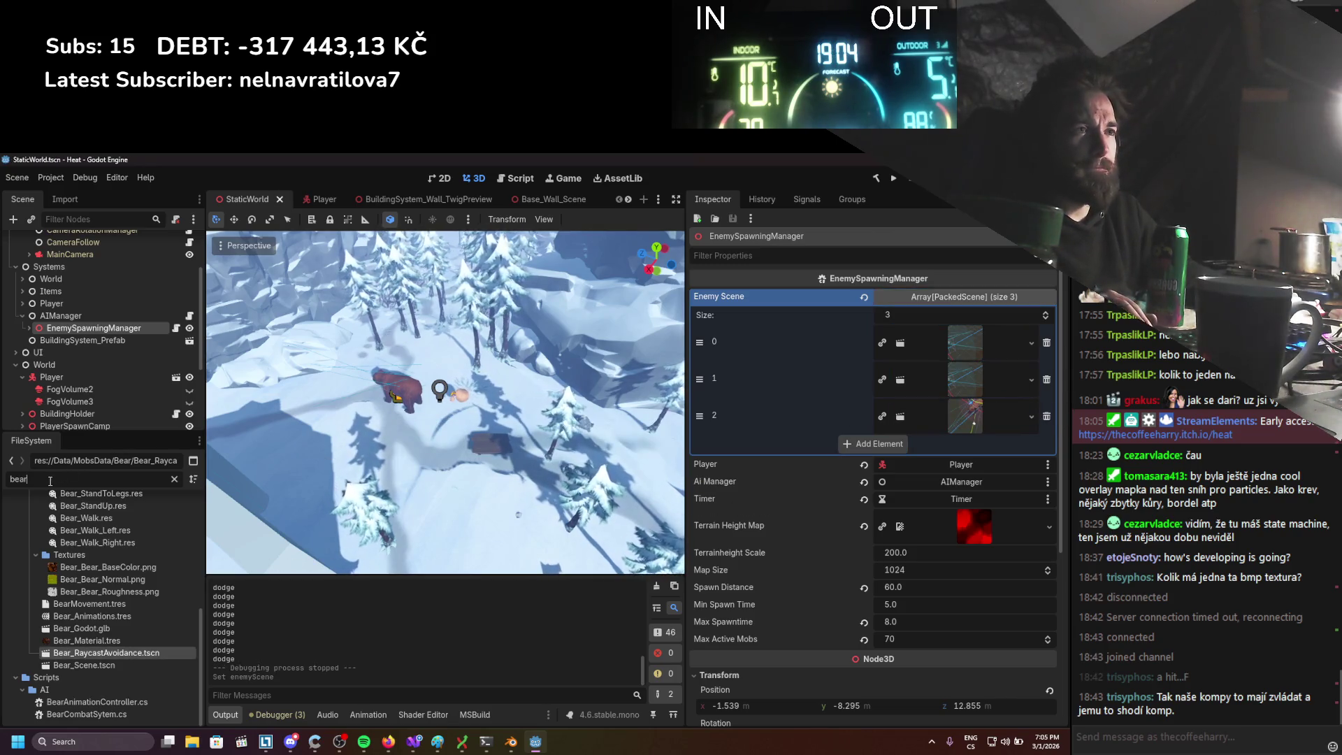
# Filter files for 'deer', place a Deer_Scene instance and lower it about 2.2 units onto the ground
pyautogui.doubleClick(109, 479)
pyautogui.write('deer')
pyautogui.scroll(-2, 124, 605)
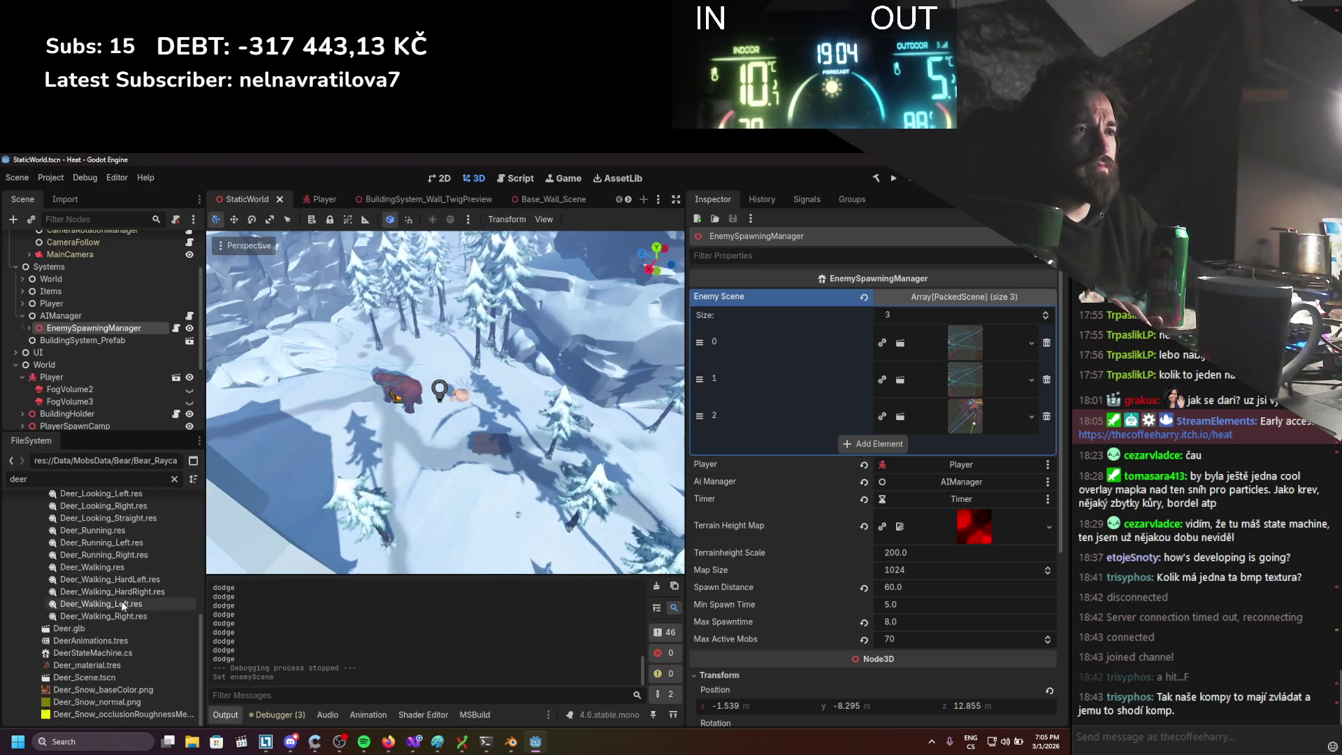
pyautogui.moveTo(91, 678)
pyautogui.mouseDown()
pyautogui.moveTo(414, 411)
pyautogui.moveTo(401, 420)
pyautogui.mouseUp()
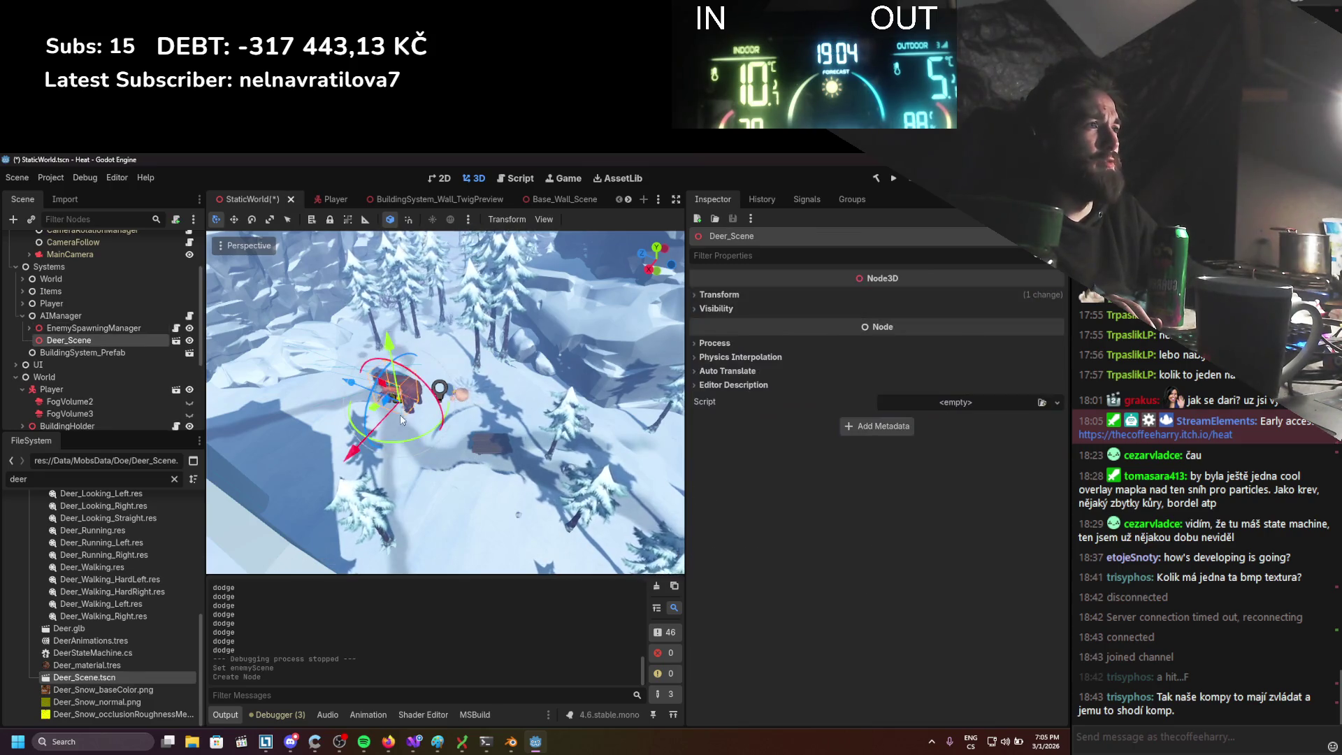
pyautogui.moveTo(350, 456); pyautogui.dragTo(370, 400)
pyautogui.hotkey('ctrl', 's')
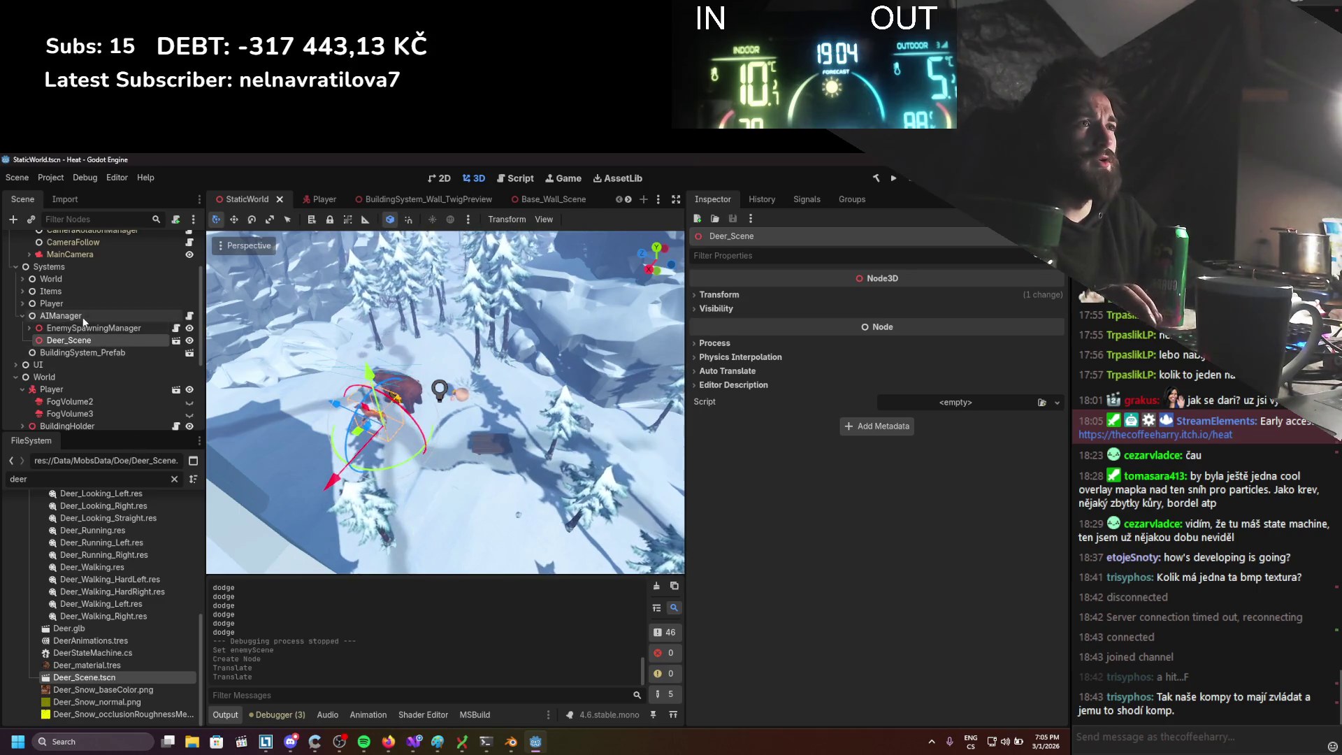
# Assign Deer_Scene.tscn to enemy scene slot 1, save, and run the game
pyautogui.click(61, 315)
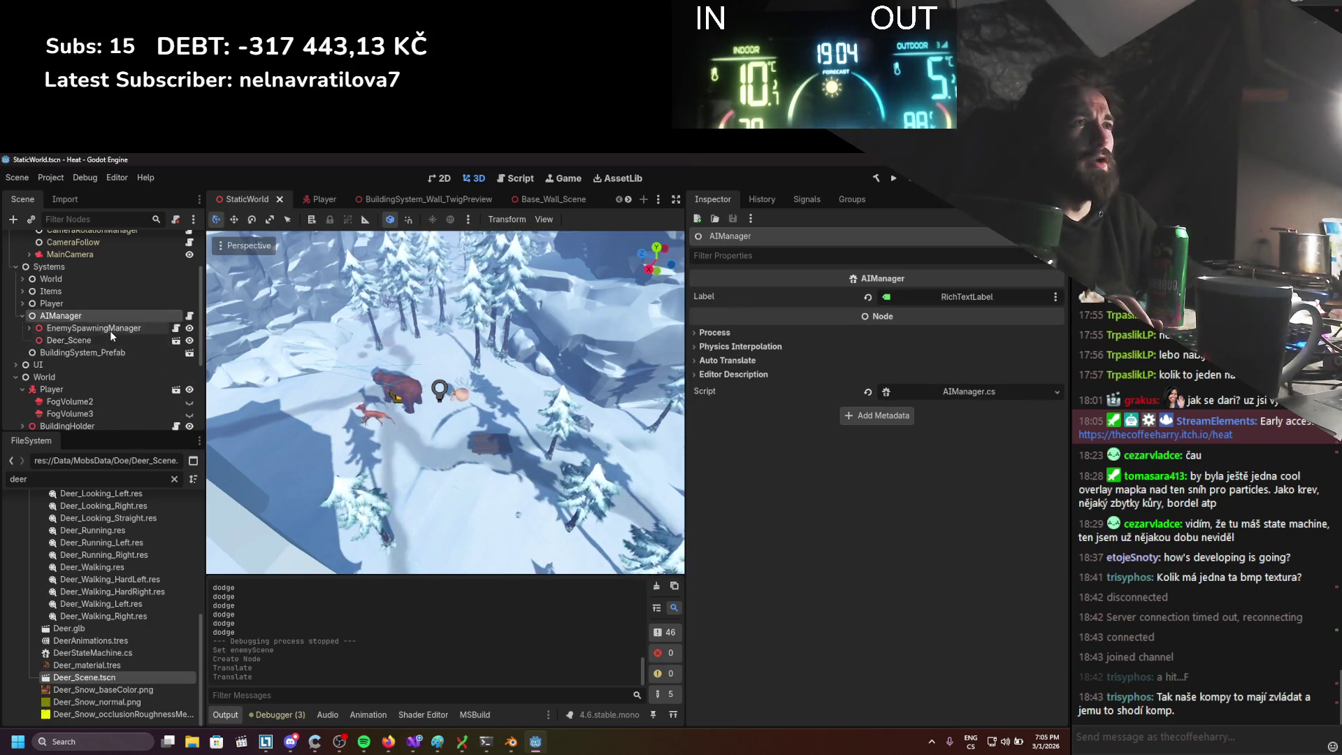
pyautogui.click(110, 328)
pyautogui.moveTo(128, 682); pyautogui.dragTo(981, 385)
pyautogui.hotkey('ctrl', 's')
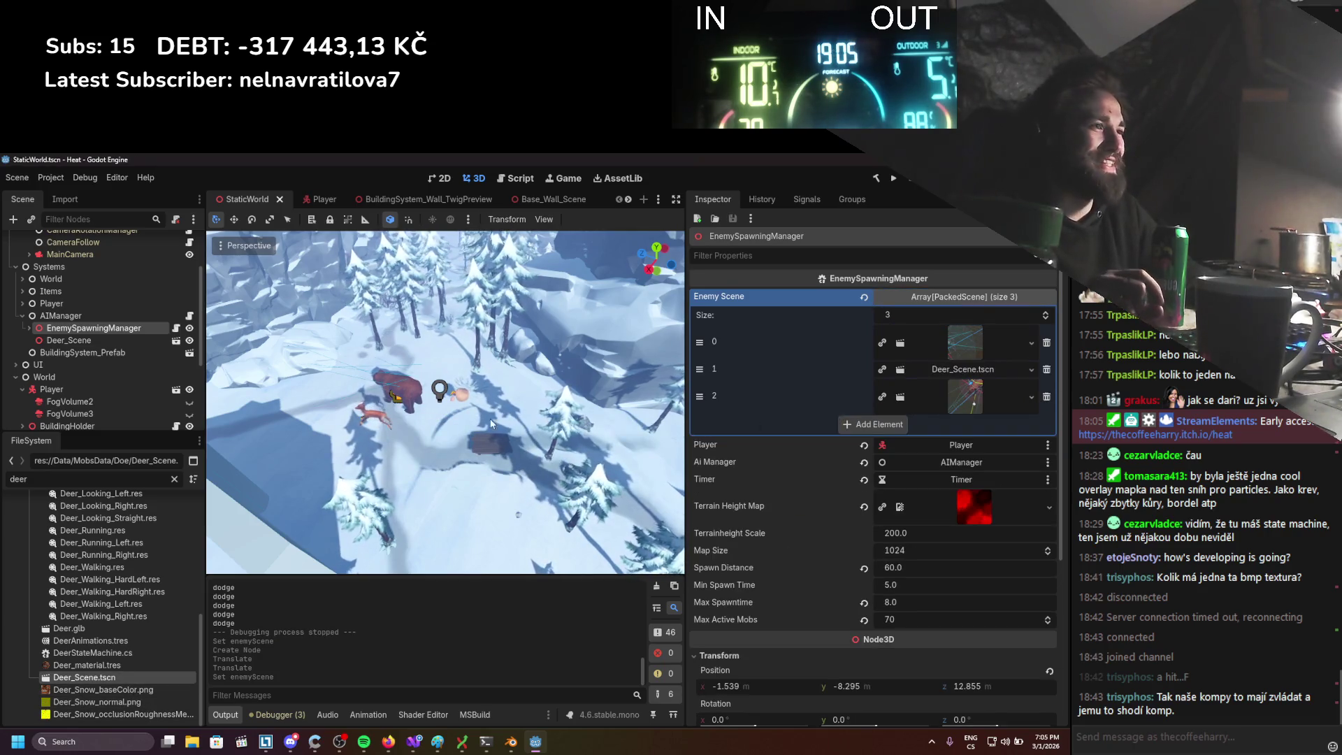
pyautogui.click(896, 184)
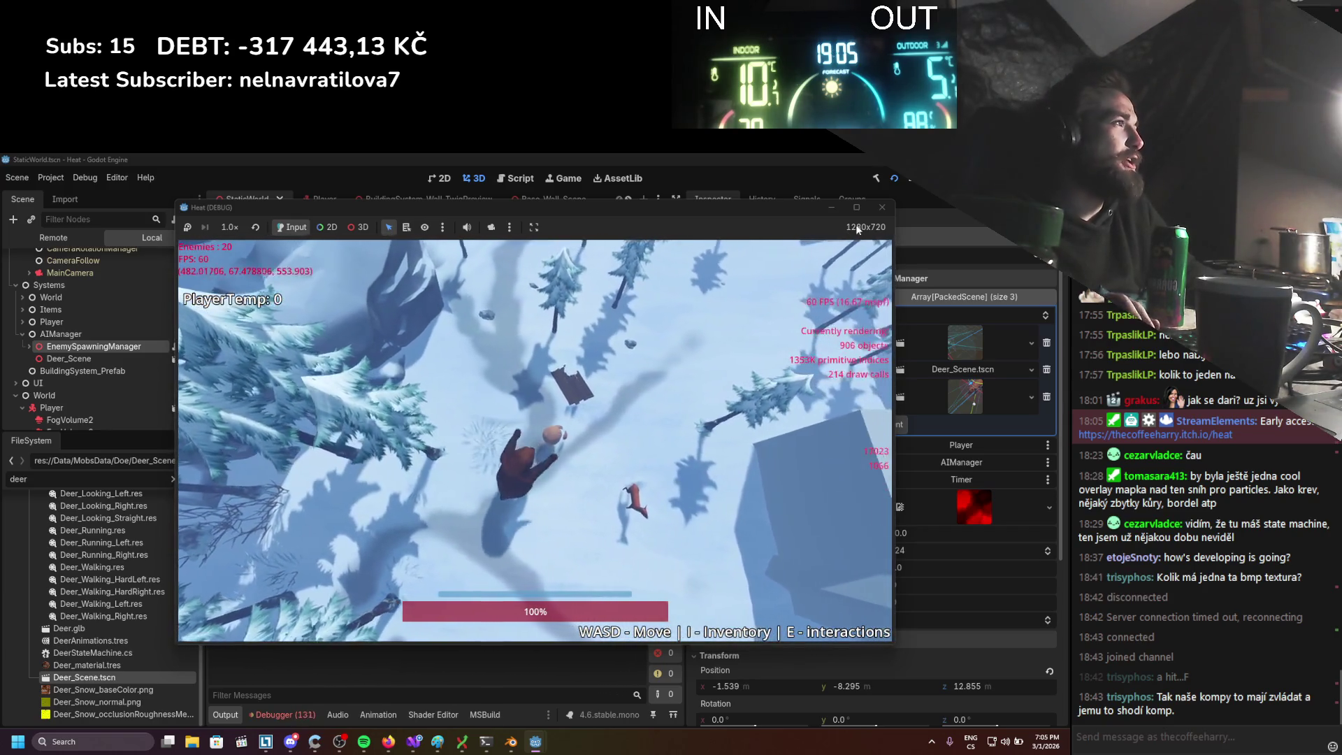
# Stop the game, review the AvoidanceCheck NullReferenceException errors, and open Deer_Scene
pyautogui.press('F8')
pyautogui.click(307, 716)
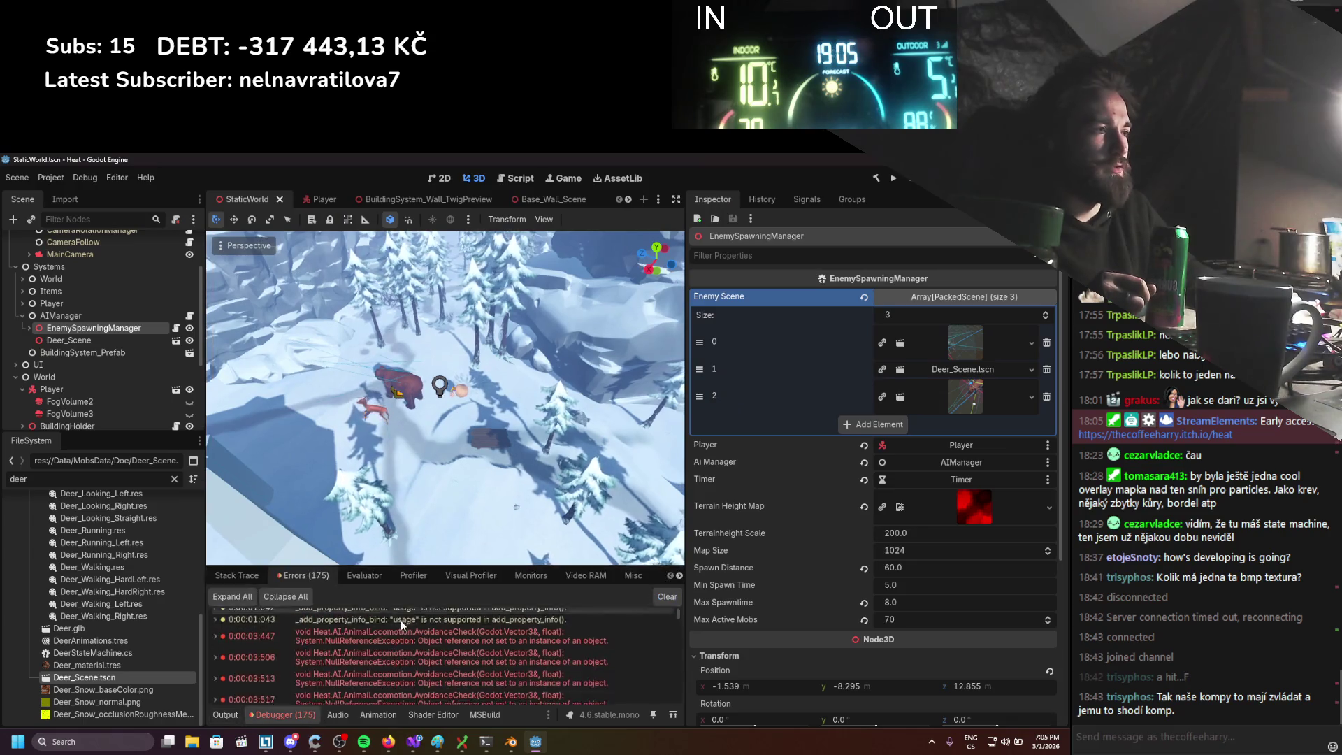
pyautogui.moveTo(412, 623)
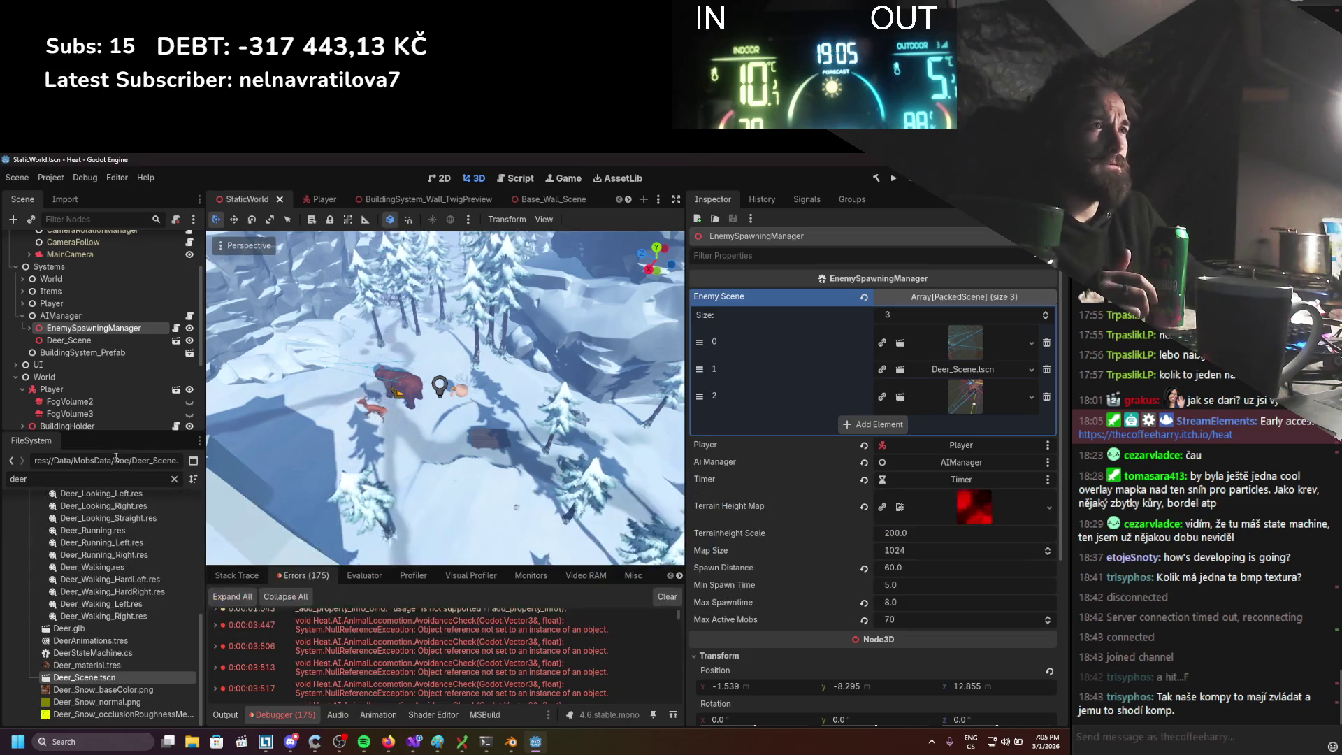
pyautogui.click(176, 340)
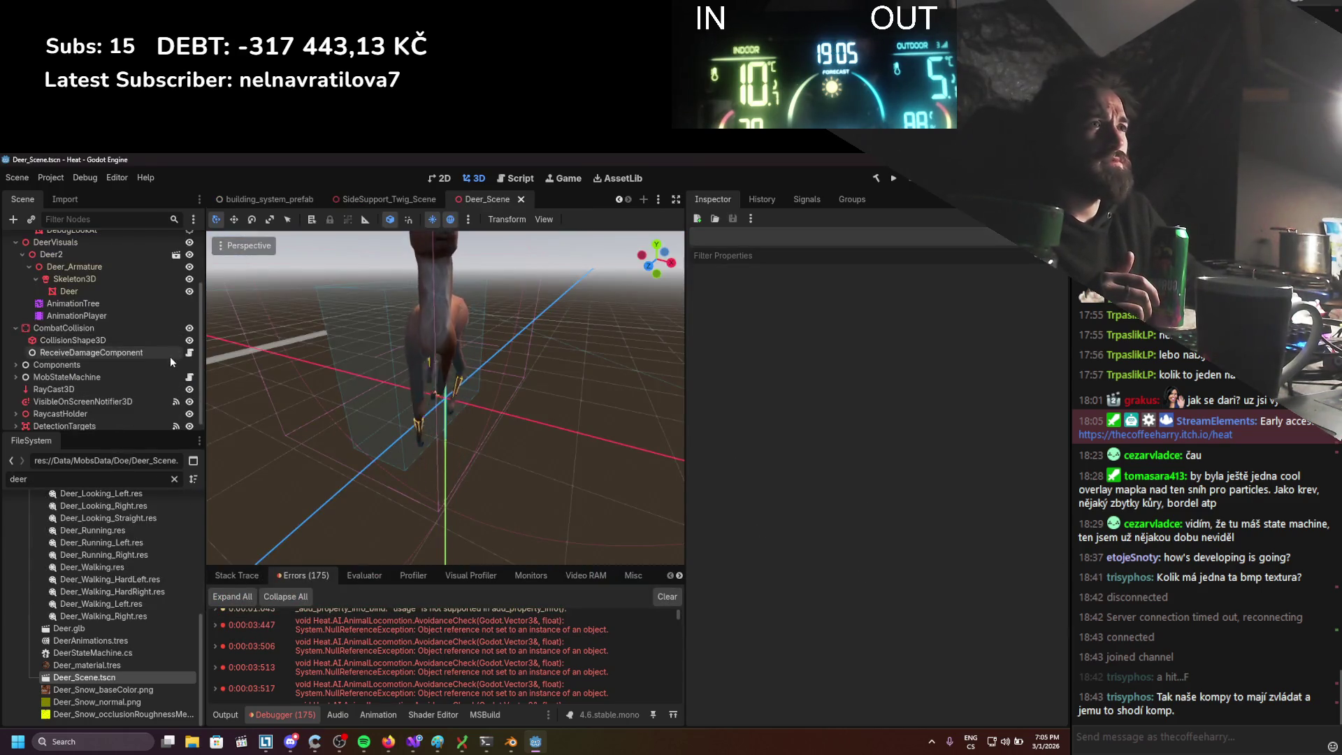
# Inspect the deer's AnimalLocomotion settings, then open Bear_RaycastAvoidance and select its ObstacleRaycasts node
pyautogui.click(16, 364)
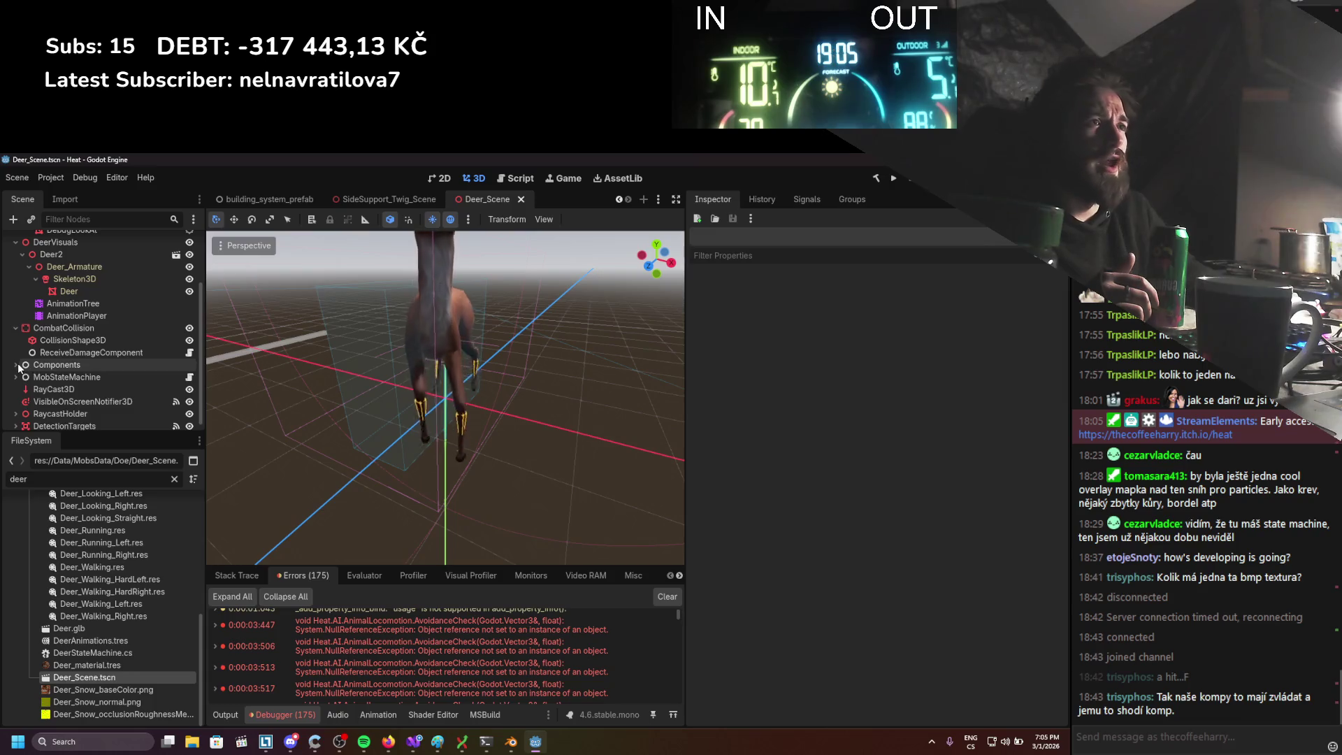
pyautogui.click(179, 376)
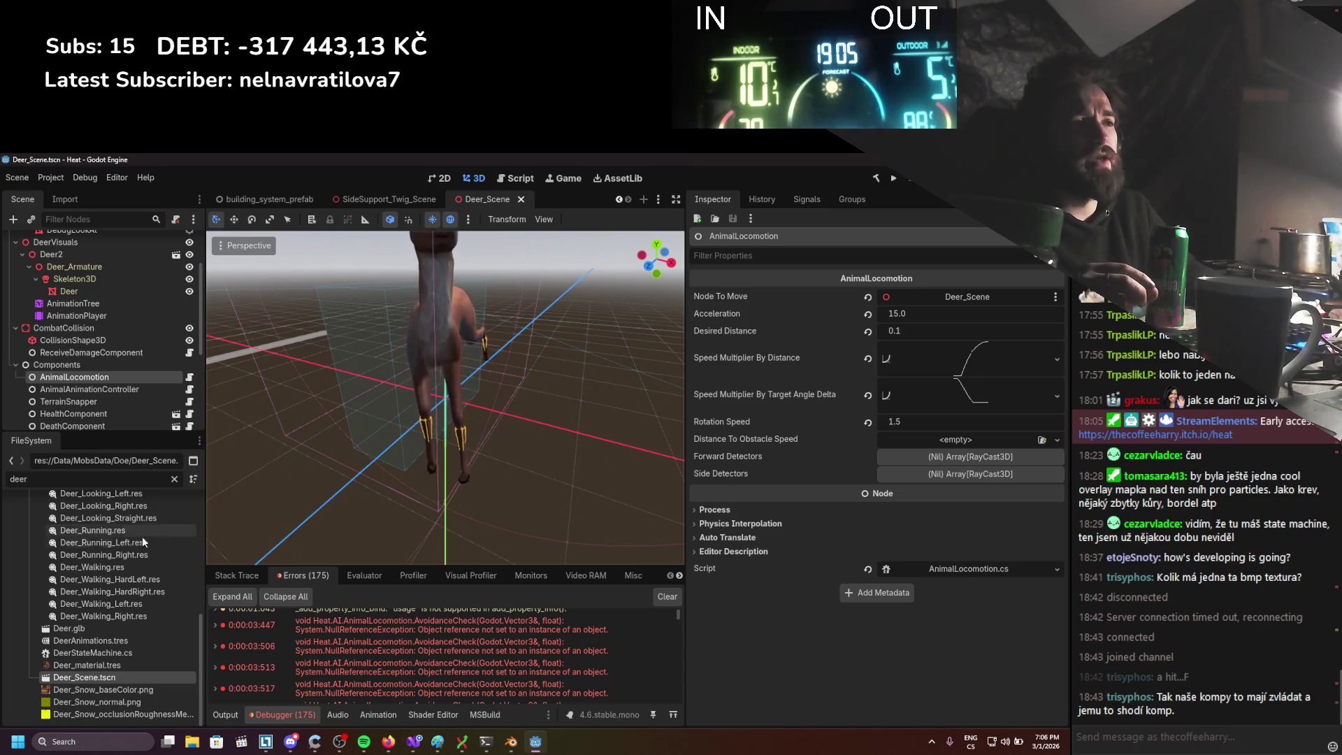
pyautogui.click(66, 478)
pyautogui.write('bear')
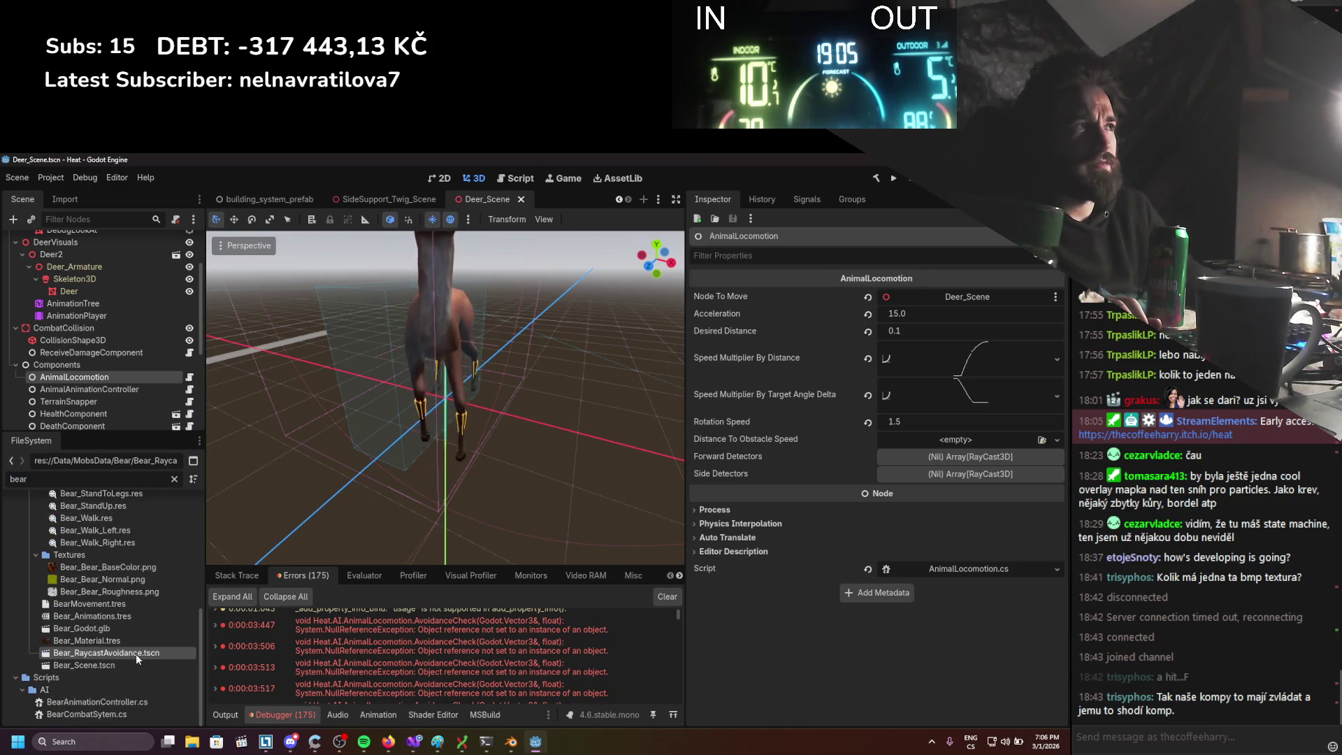
pyautogui.doubleClick(136, 652)
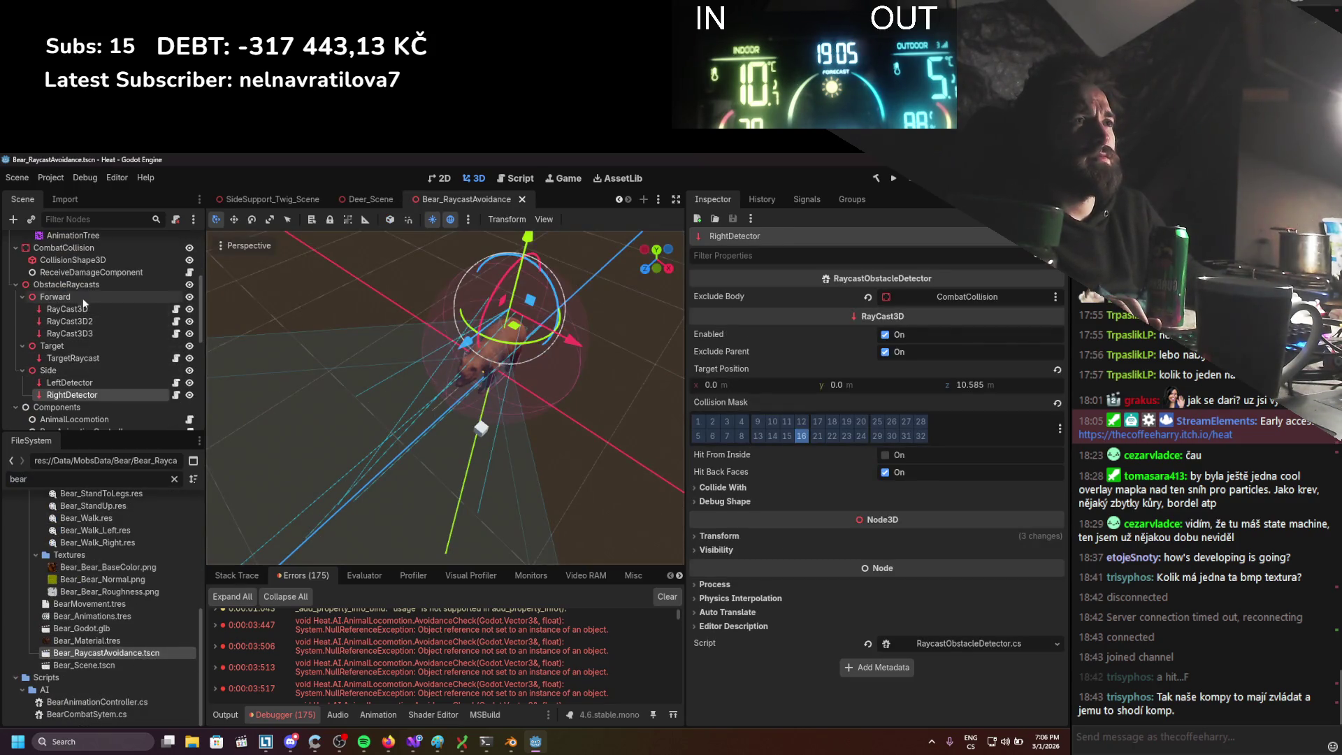
pyautogui.click(74, 286)
# In Deer_Scene, select the root node and expand DetectionTargets
pyautogui.click(362, 198)
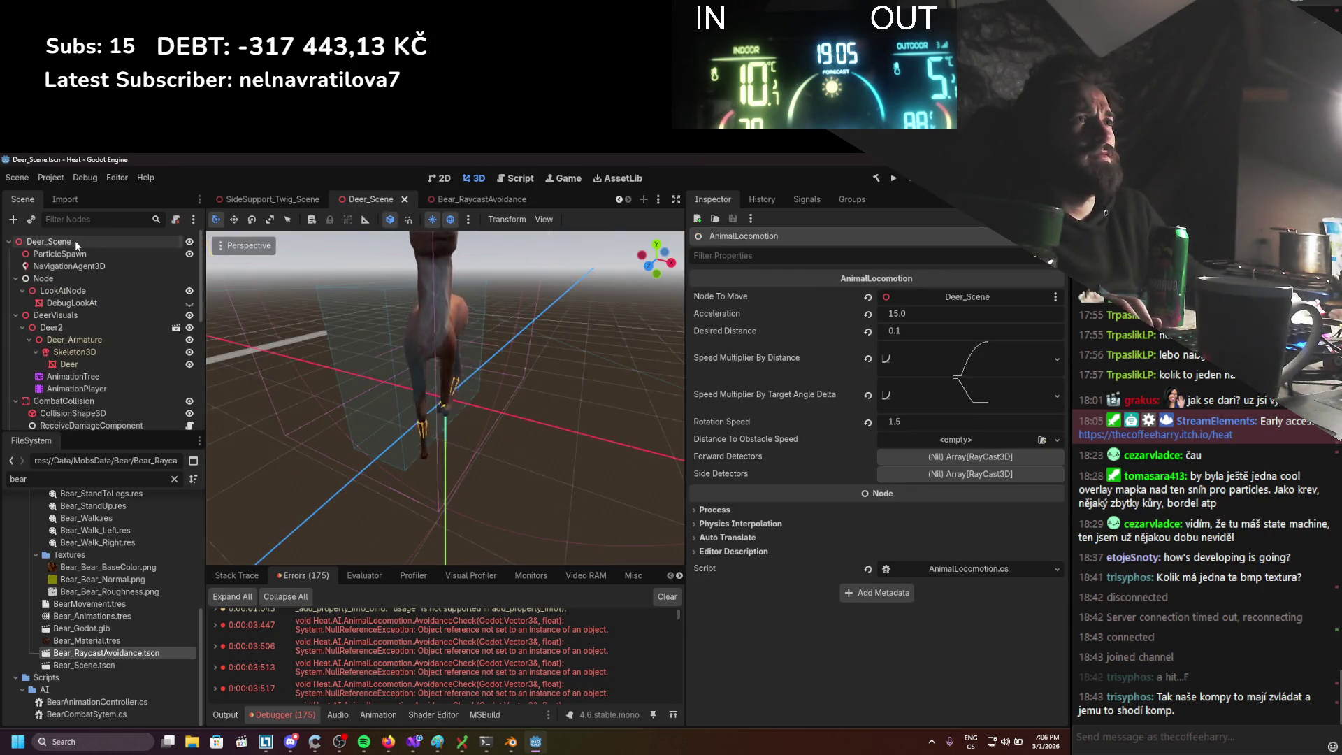
pyautogui.click(74, 240)
pyautogui.scroll(-5, 99, 325)
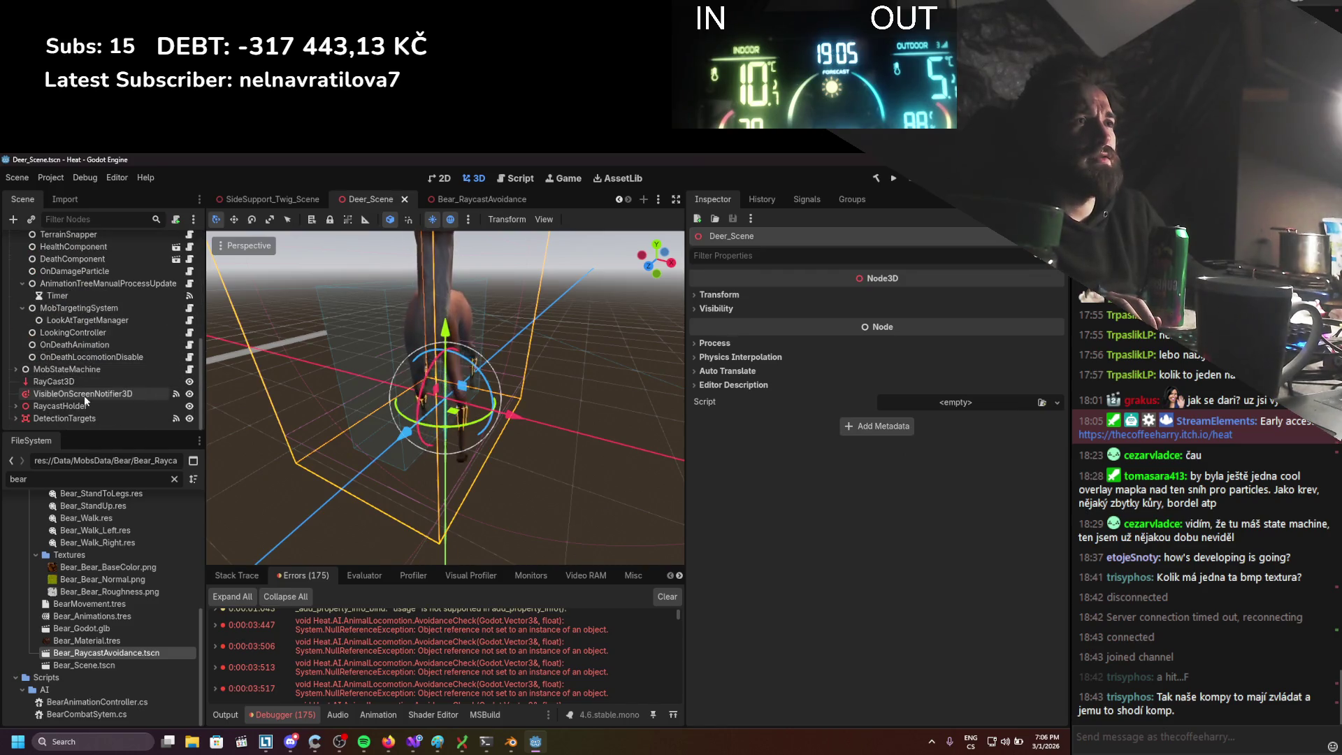
pyautogui.scroll(5, 85, 373)
pyautogui.scroll(-5, 85, 373)
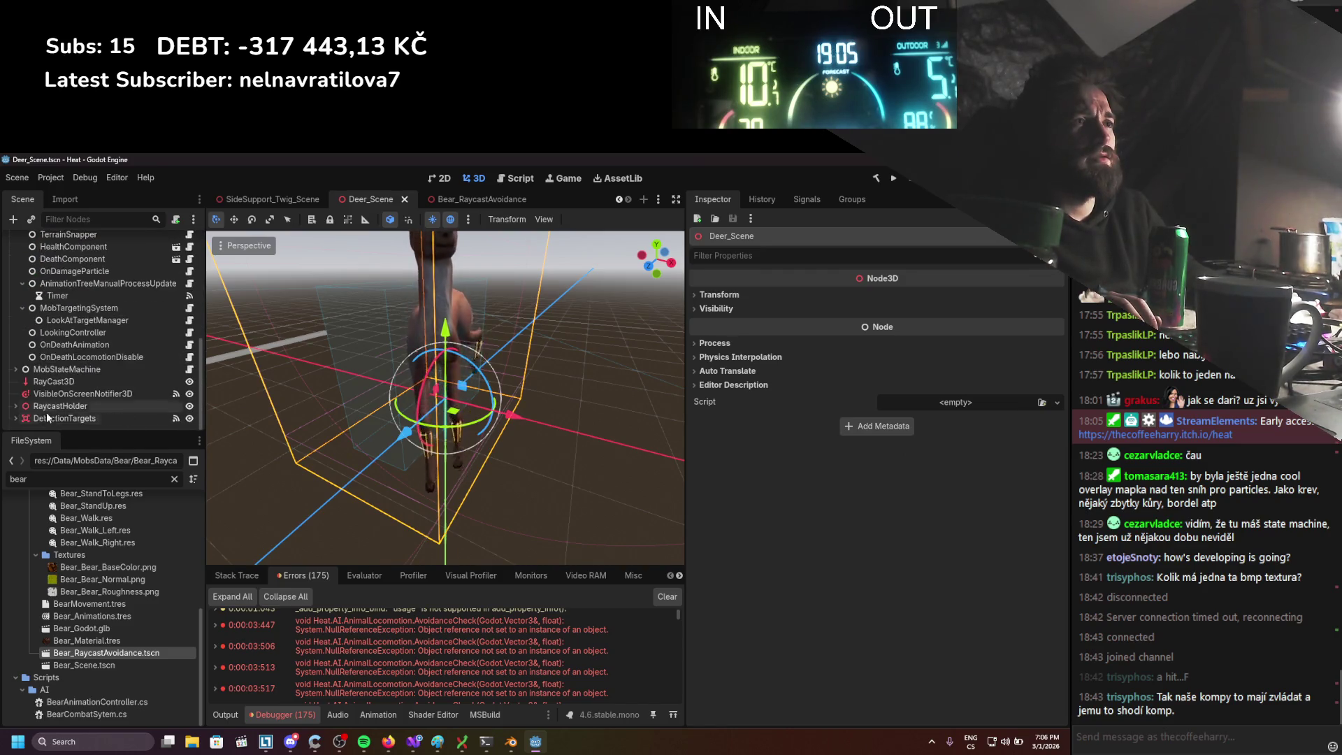
pyautogui.click(15, 418)
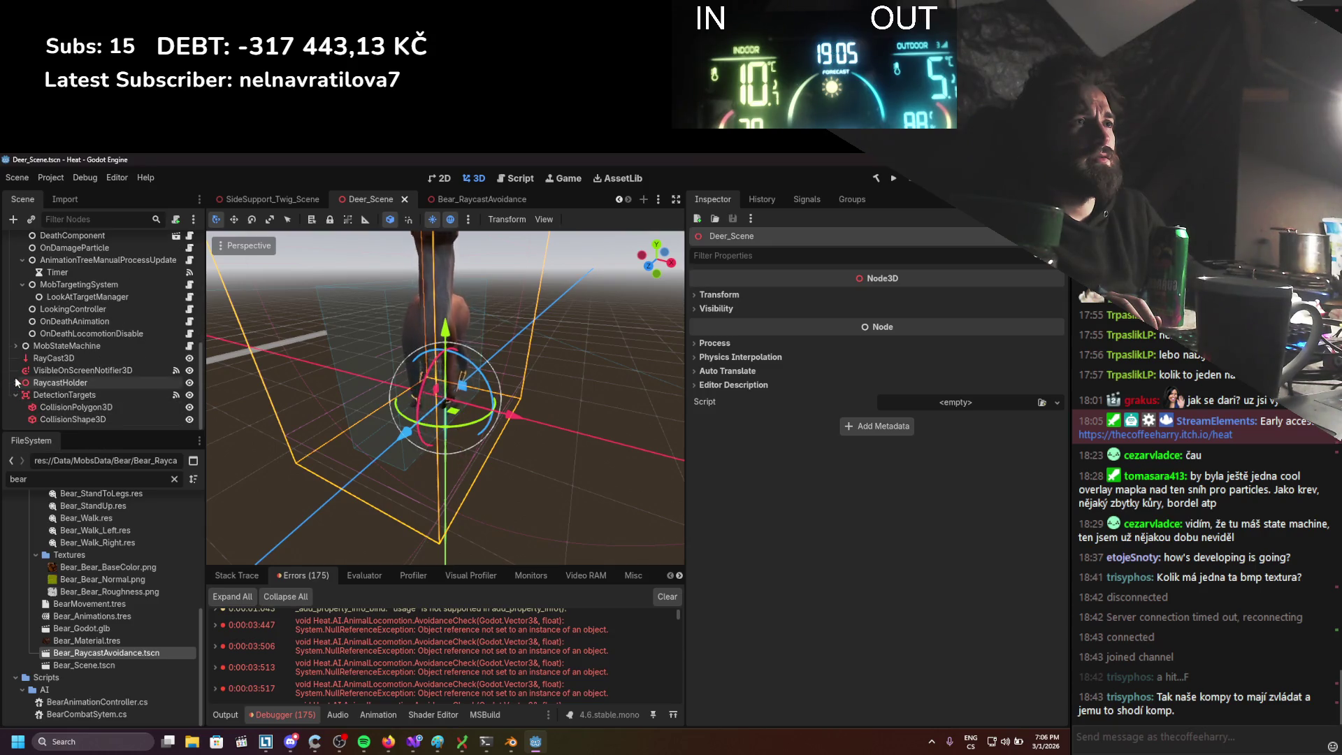
pyautogui.scroll(10, 115, 249)
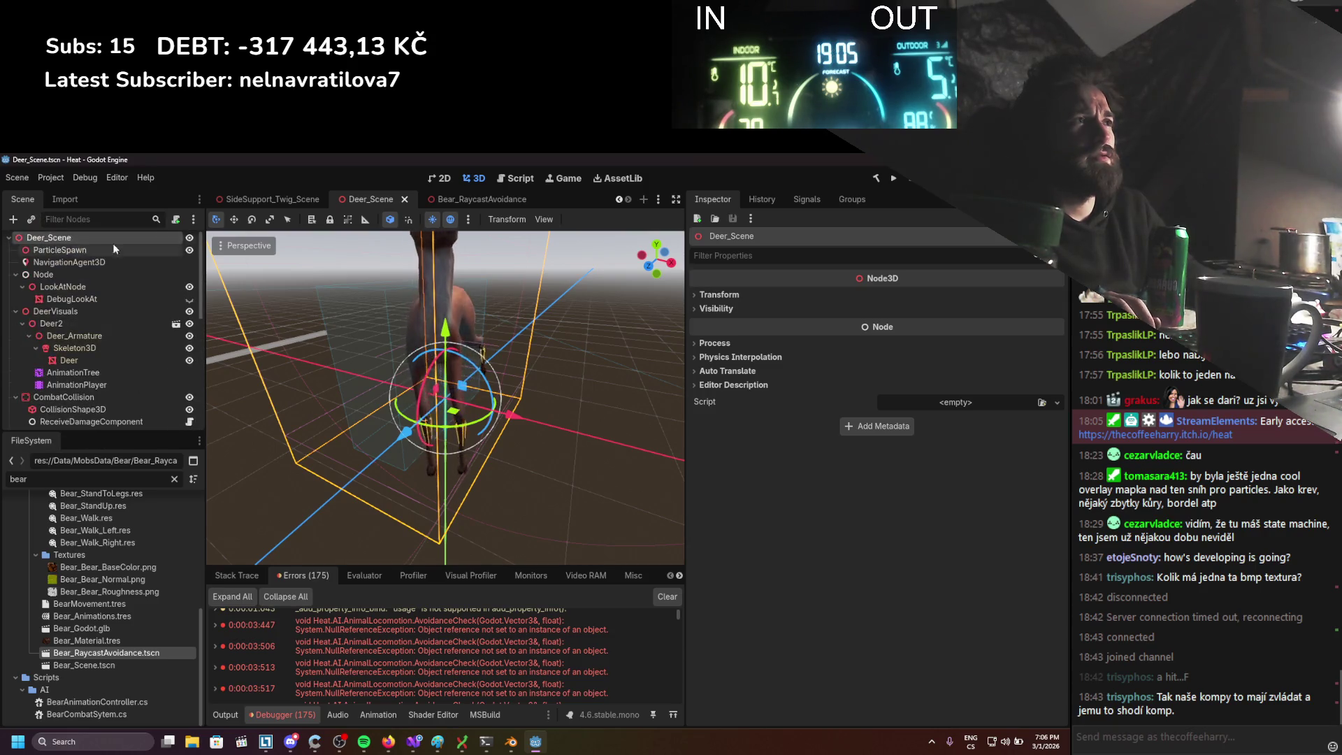
# Compare the deer's Components group with the bear scene and bring up ObstacleRaycasts' context menu
pyautogui.click(484, 201)
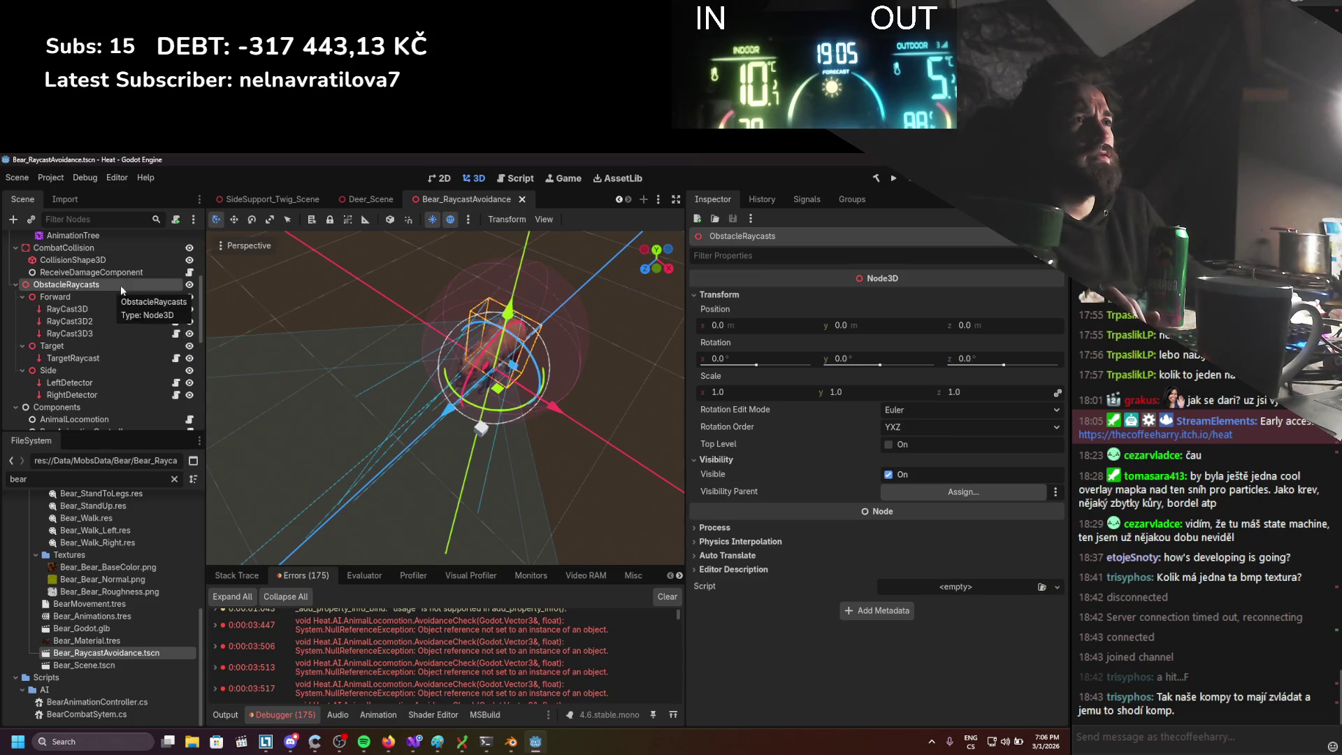
pyautogui.click(350, 200)
pyautogui.scroll(-4, 48, 350)
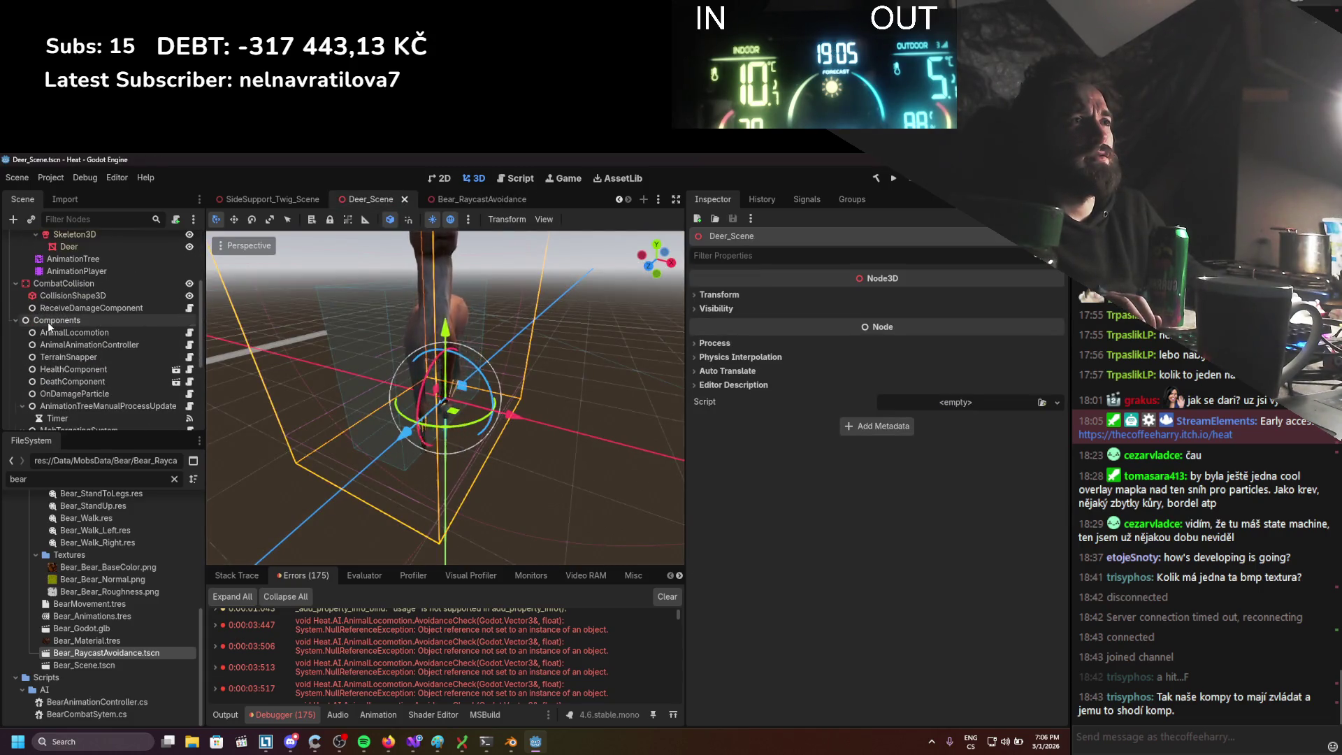
pyautogui.click(47, 322)
pyautogui.scroll(-1, 58, 347)
pyautogui.scroll(-4, 59, 347)
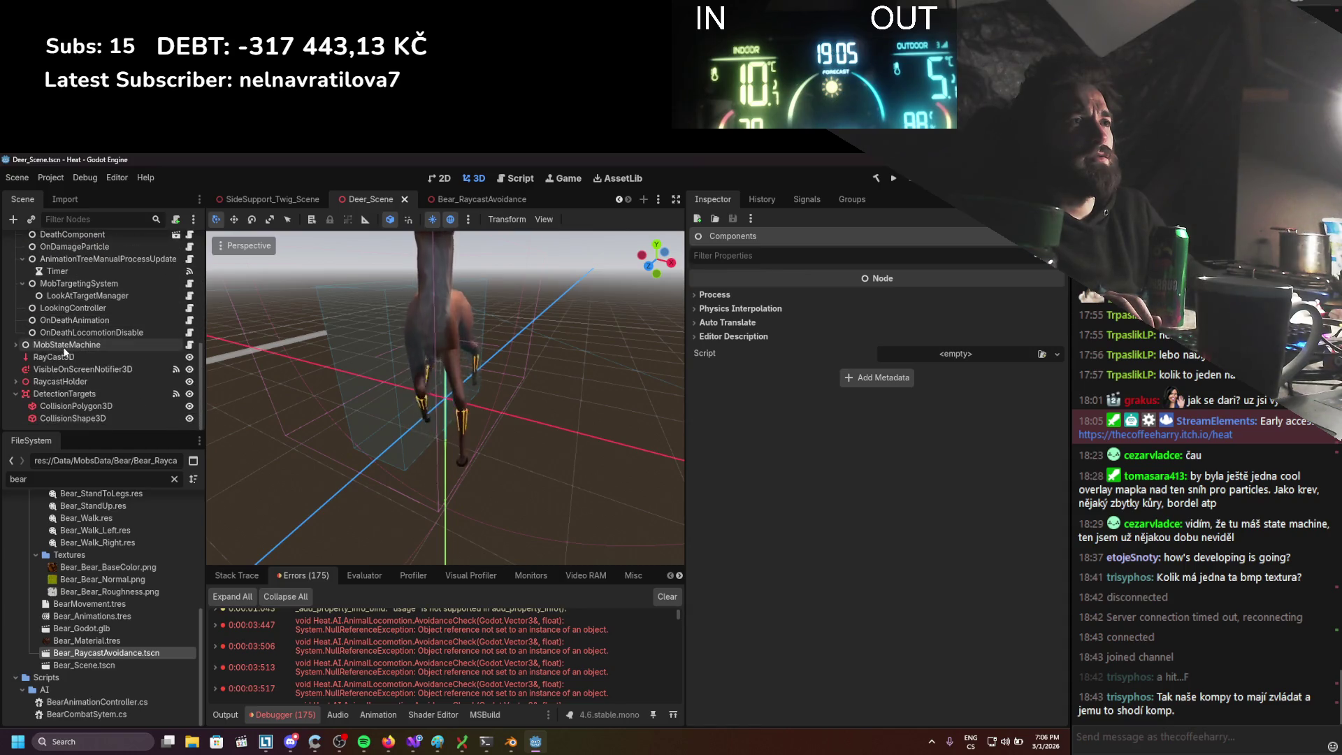
pyautogui.click(483, 199)
pyautogui.rightClick(105, 285)
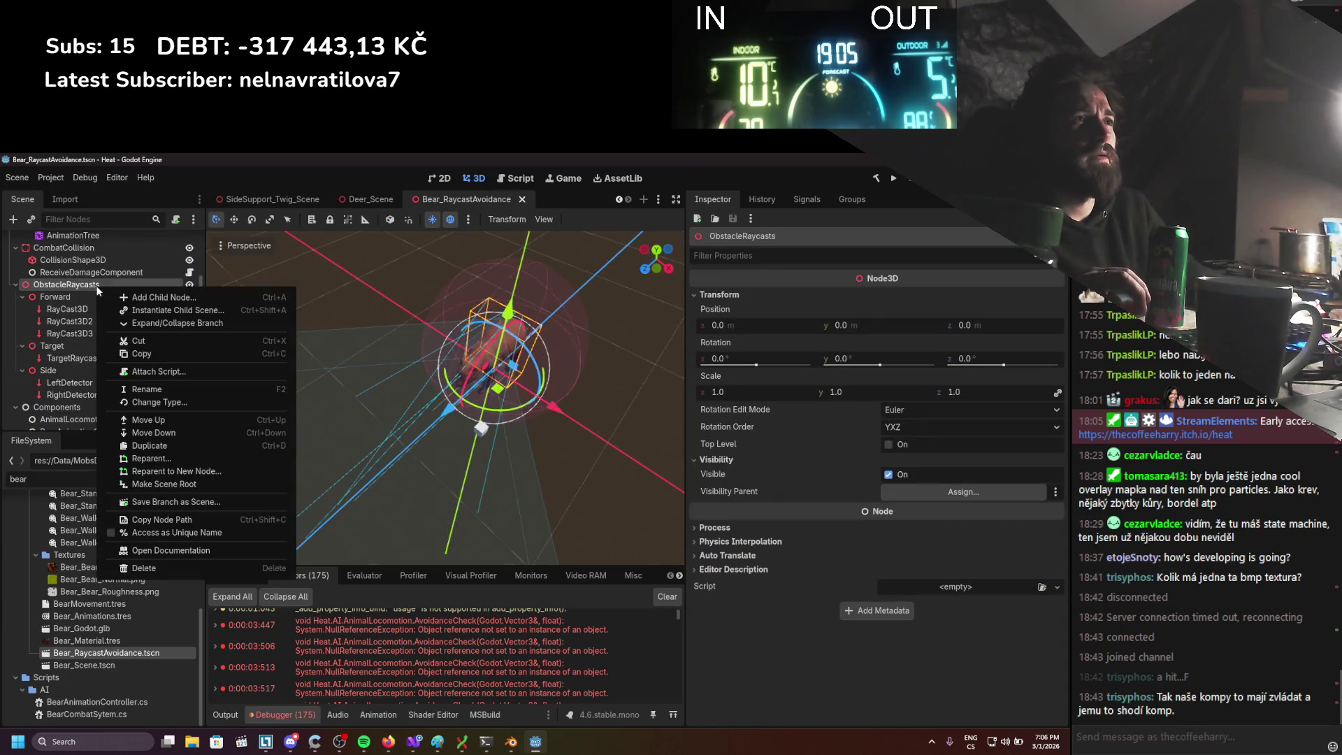
# Copy ObstacleRaycasts from the bear, paste it via the deer's MobStateMachine, and drag it below CombatCollision
pyautogui.click(441, 219)
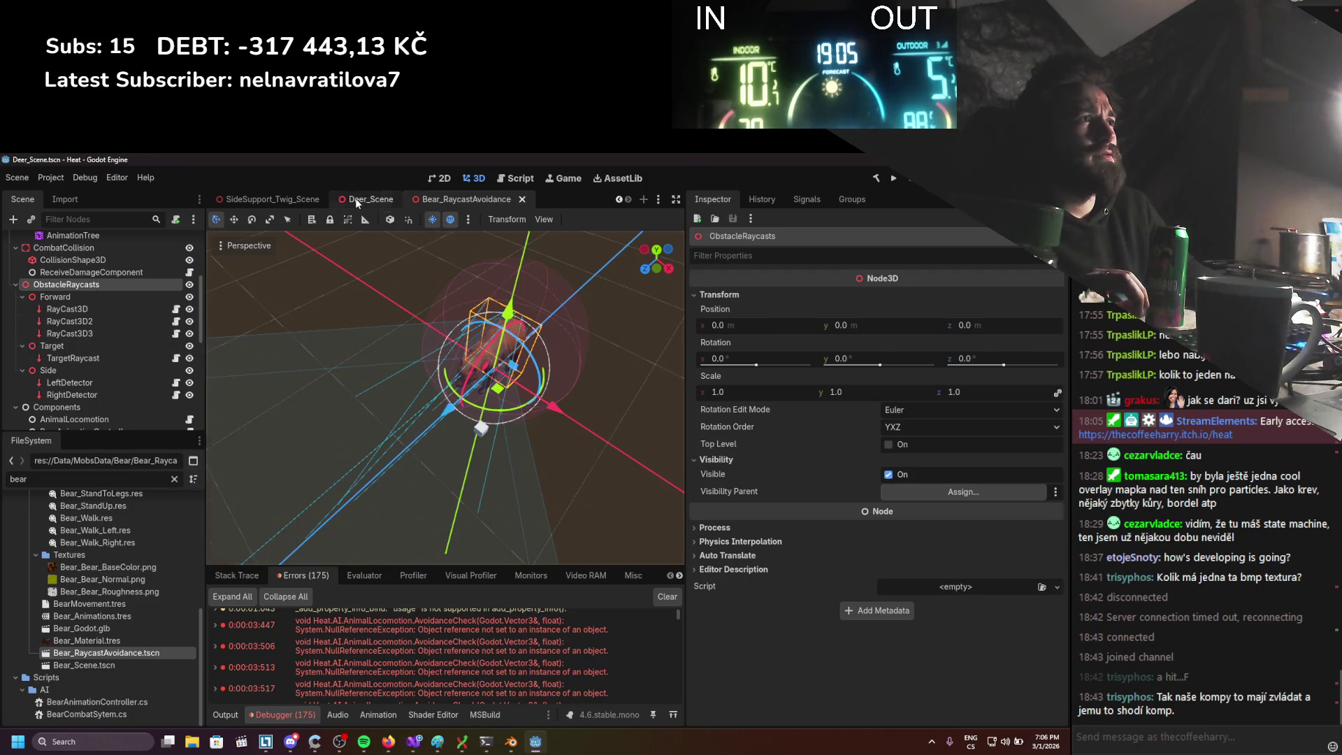
pyautogui.click(356, 199)
pyautogui.rightClick(60, 344)
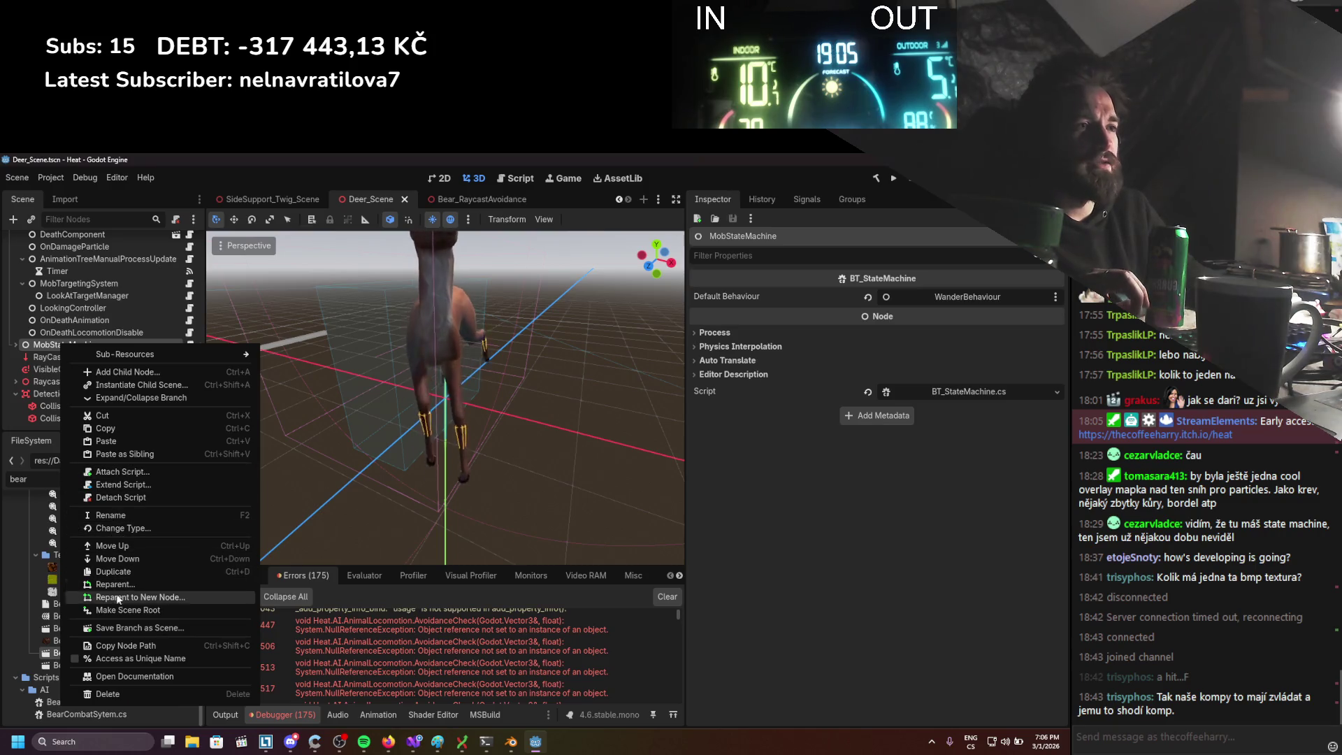
pyautogui.click(112, 439)
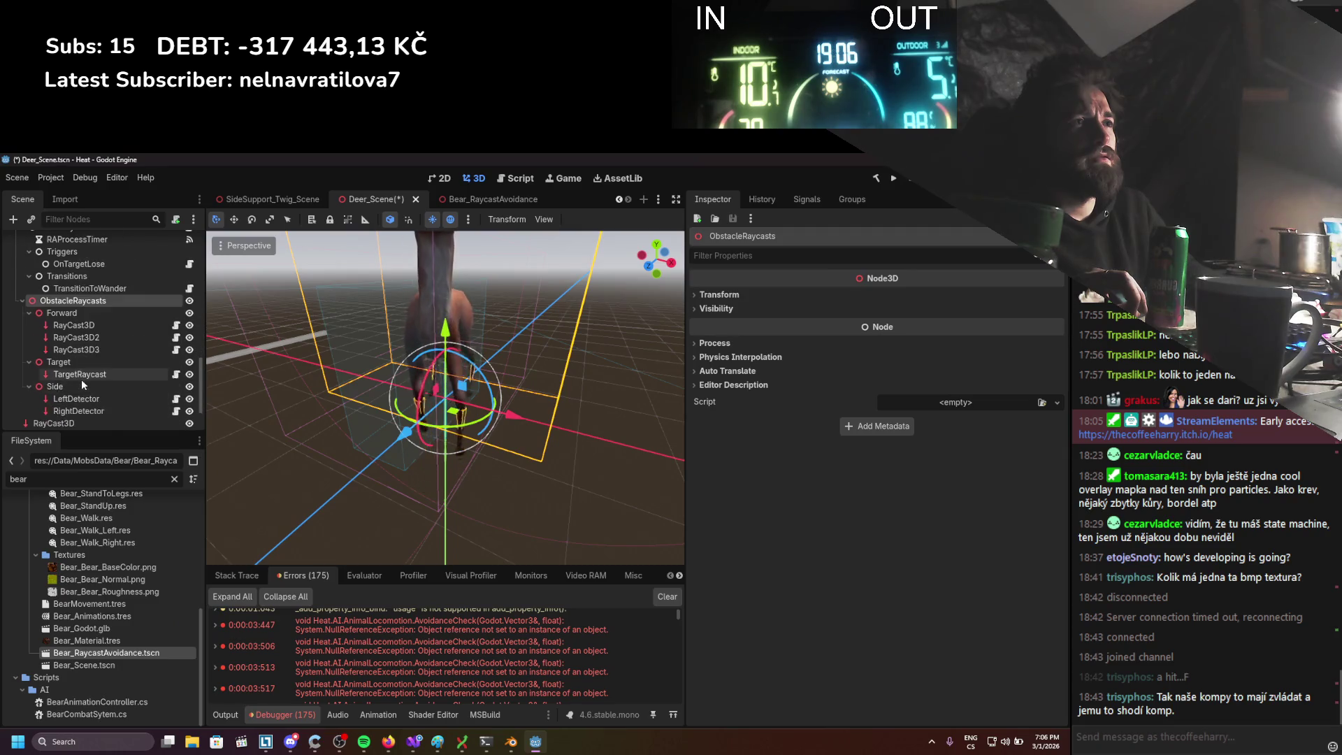
pyautogui.scroll(4, 81, 379)
pyautogui.click(23, 368)
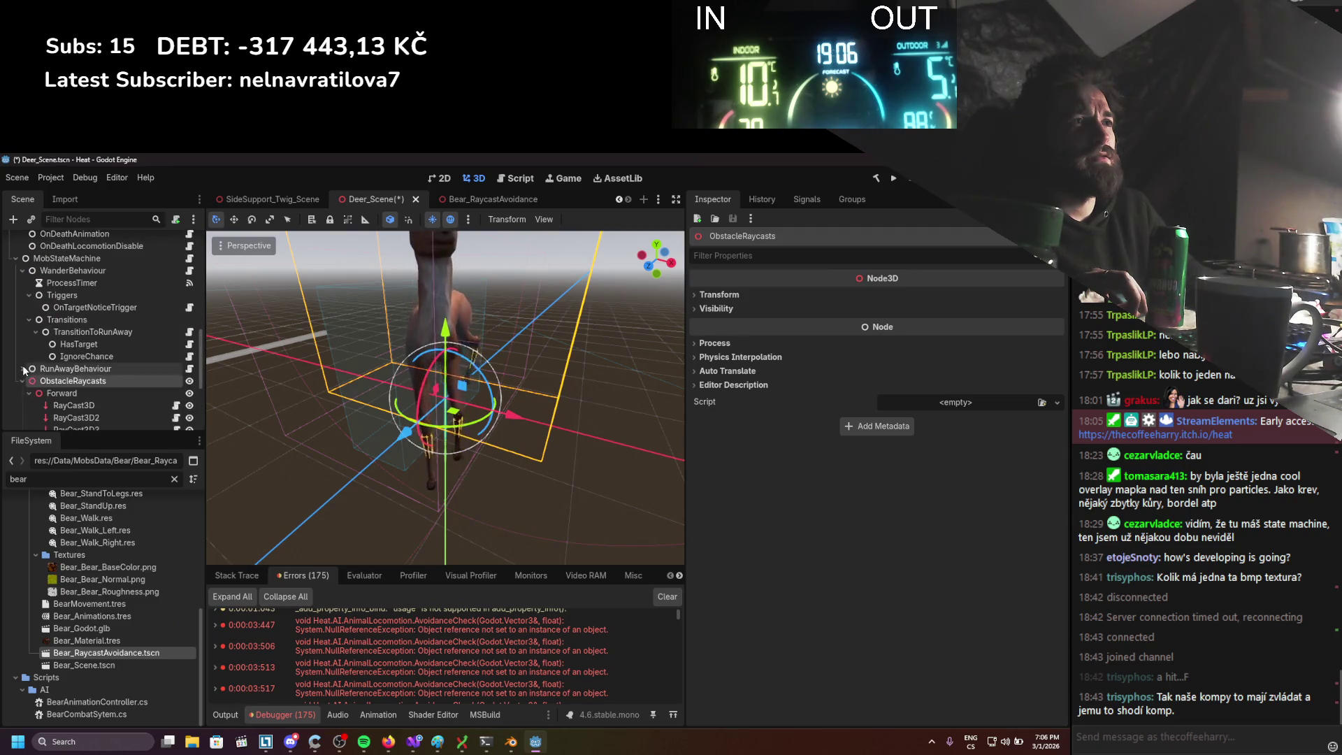
pyautogui.scroll(-1, 40, 392)
pyautogui.moveTo(53, 361)
pyautogui.mouseDown()
pyautogui.moveTo(90, 250)
pyautogui.moveTo(52, 323)
pyautogui.moveTo(77, 318)
pyautogui.mouseUp()
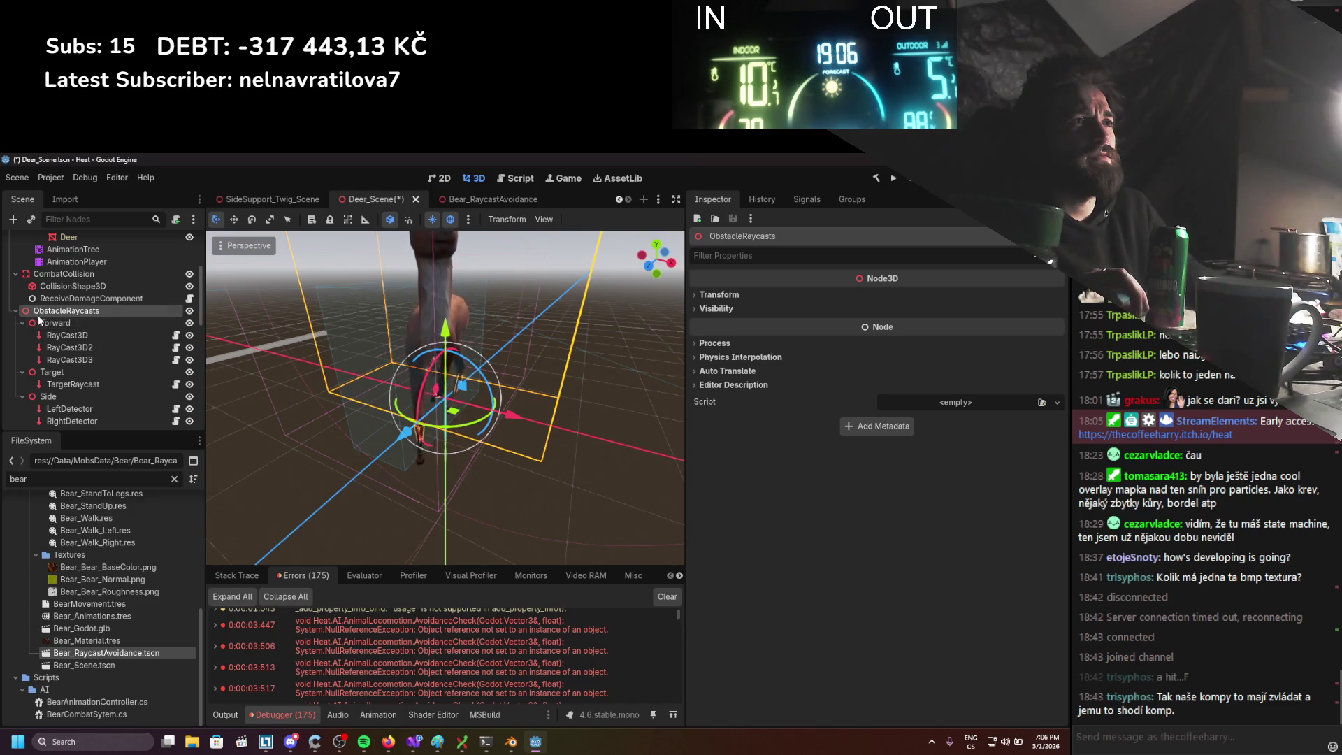
pyautogui.scroll(-3, 18, 326)
pyautogui.click(74, 351)
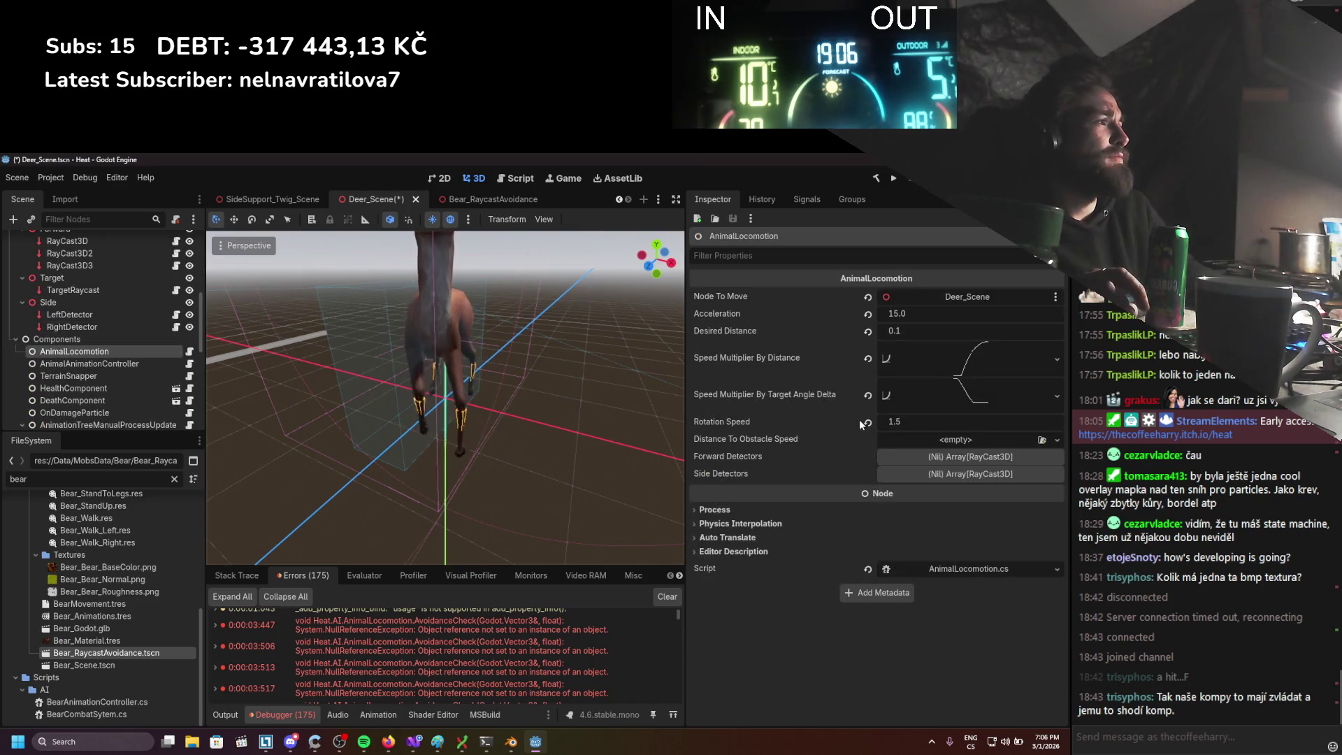
# Add three Forward Detector slots and assign RayCast3D, RayCast3D2 and RayCast3D3 to them
pyautogui.click(916, 463)
pyautogui.click(916, 513)
pyautogui.click(894, 492)
pyautogui.click(890, 510)
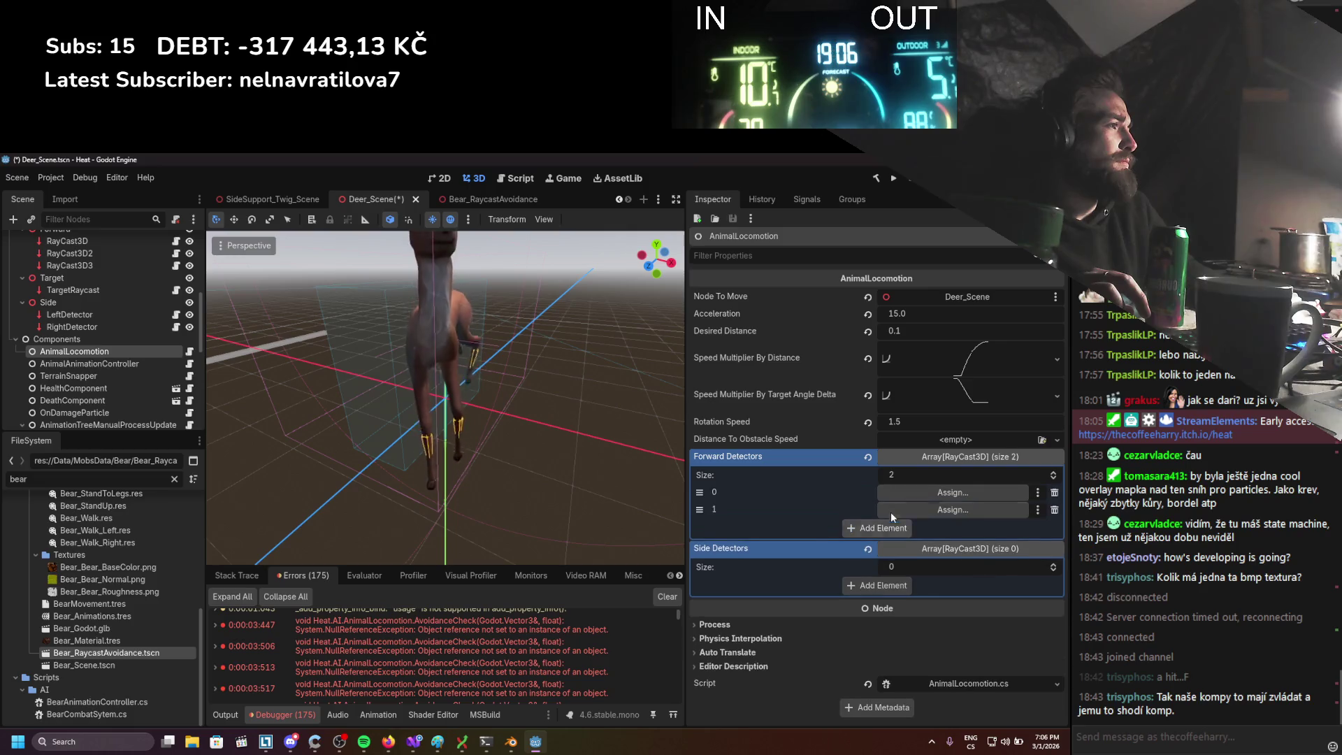
pyautogui.click(880, 527)
pyautogui.scroll(1, 141, 379)
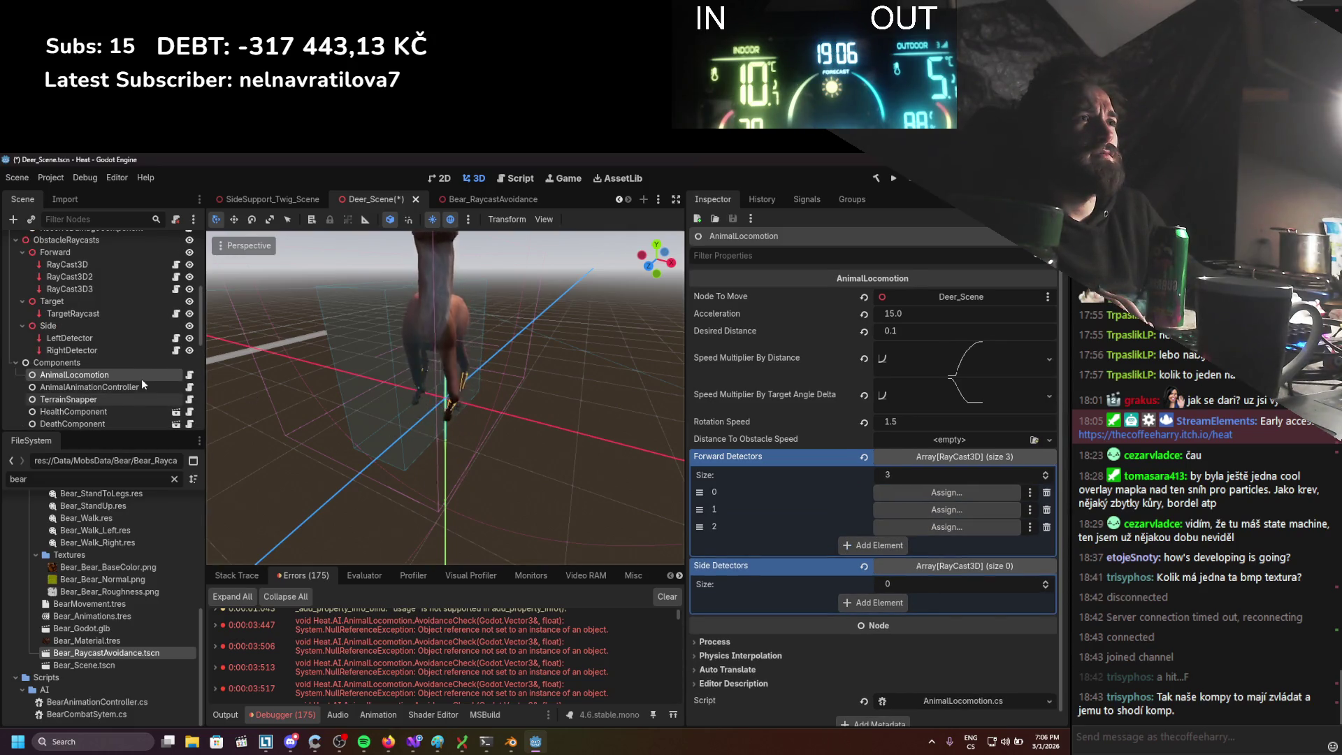
pyautogui.scroll(1, 141, 378)
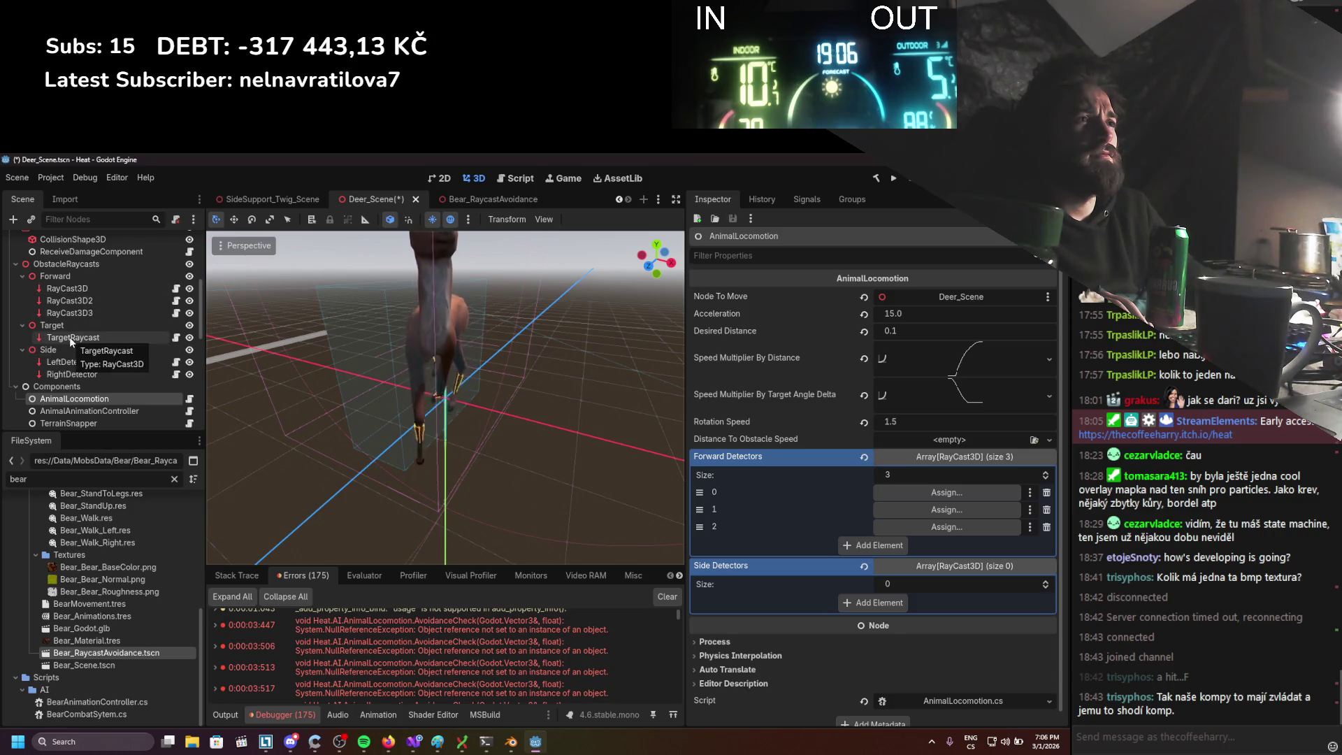
pyautogui.moveTo(72, 288)
pyautogui.mouseDown()
pyautogui.moveTo(629, 448)
pyautogui.moveTo(937, 492)
pyautogui.mouseUp()
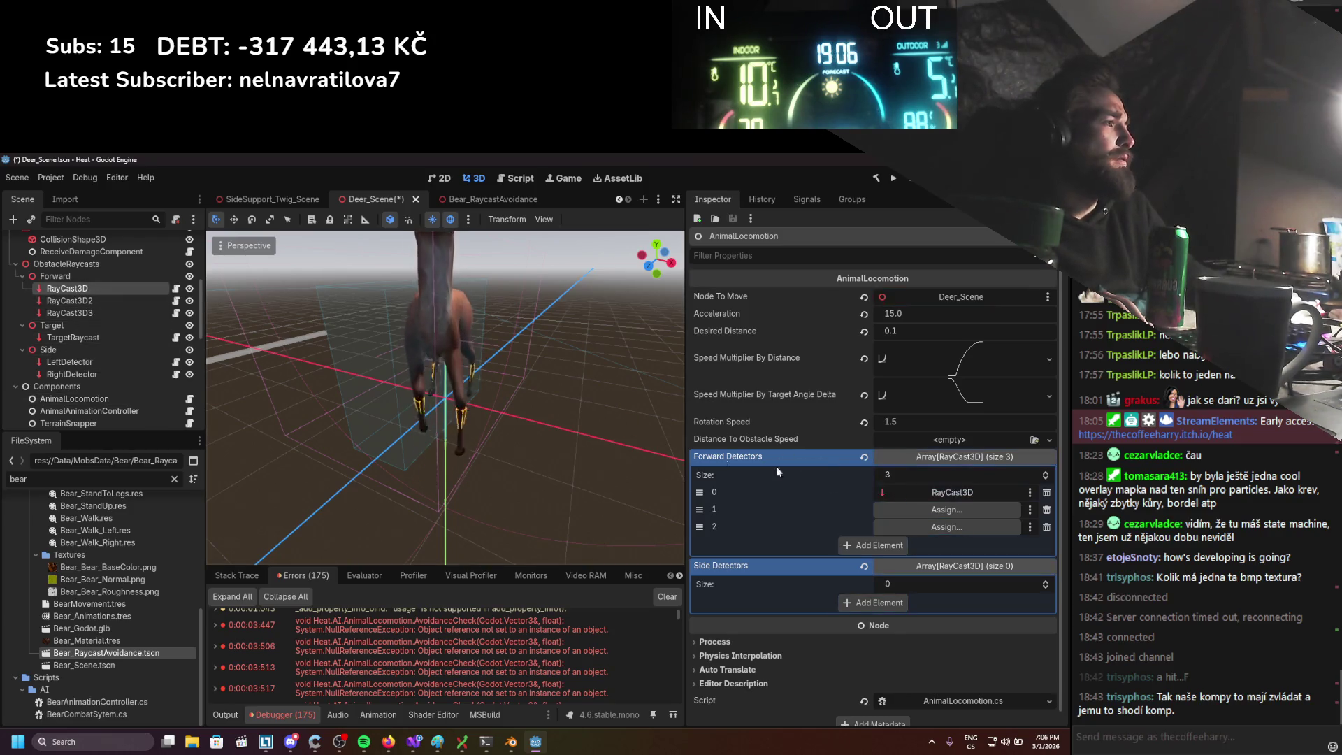
pyautogui.moveTo(95, 302); pyautogui.dragTo(793, 497)
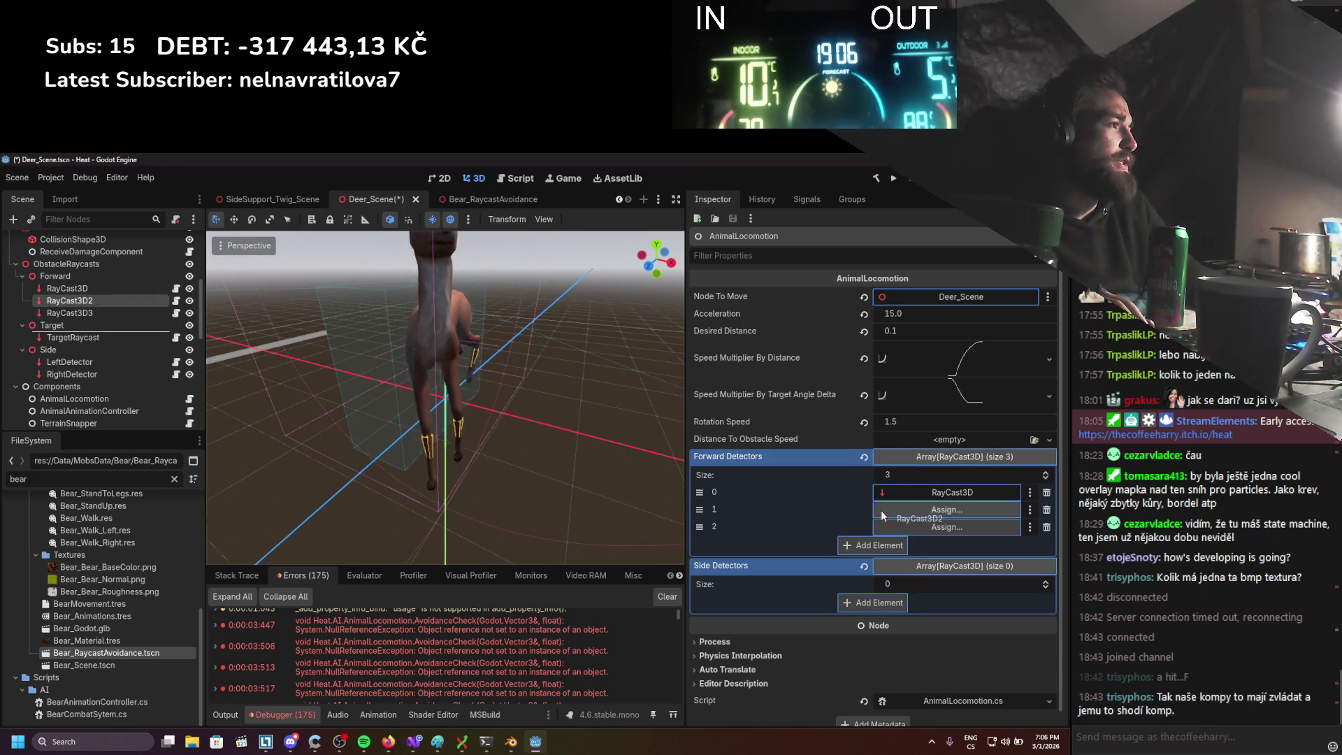
pyautogui.moveTo(881, 515); pyautogui.dragTo(901, 510)
pyautogui.moveTo(81, 313); pyautogui.dragTo(846, 524)
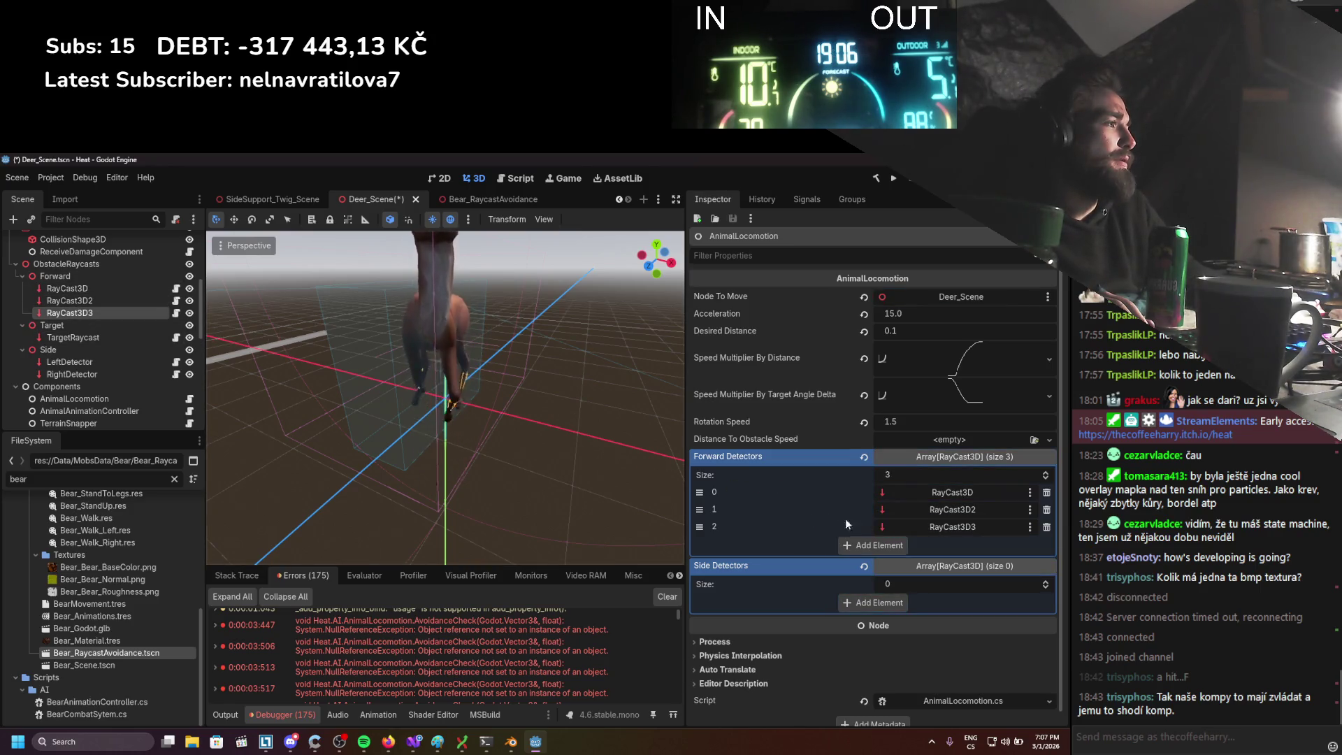
# Add two Side Detector slots, assign LeftDetector and RightDetector, and save the deer scene
pyautogui.click(891, 605)
pyautogui.click(872, 623)
pyautogui.moveTo(103, 361)
pyautogui.mouseDown()
pyautogui.moveTo(877, 587)
pyautogui.moveTo(882, 617)
pyautogui.mouseUp()
pyautogui.moveTo(115, 375); pyautogui.dragTo(916, 600)
pyautogui.hotkey('ctrl', 's')
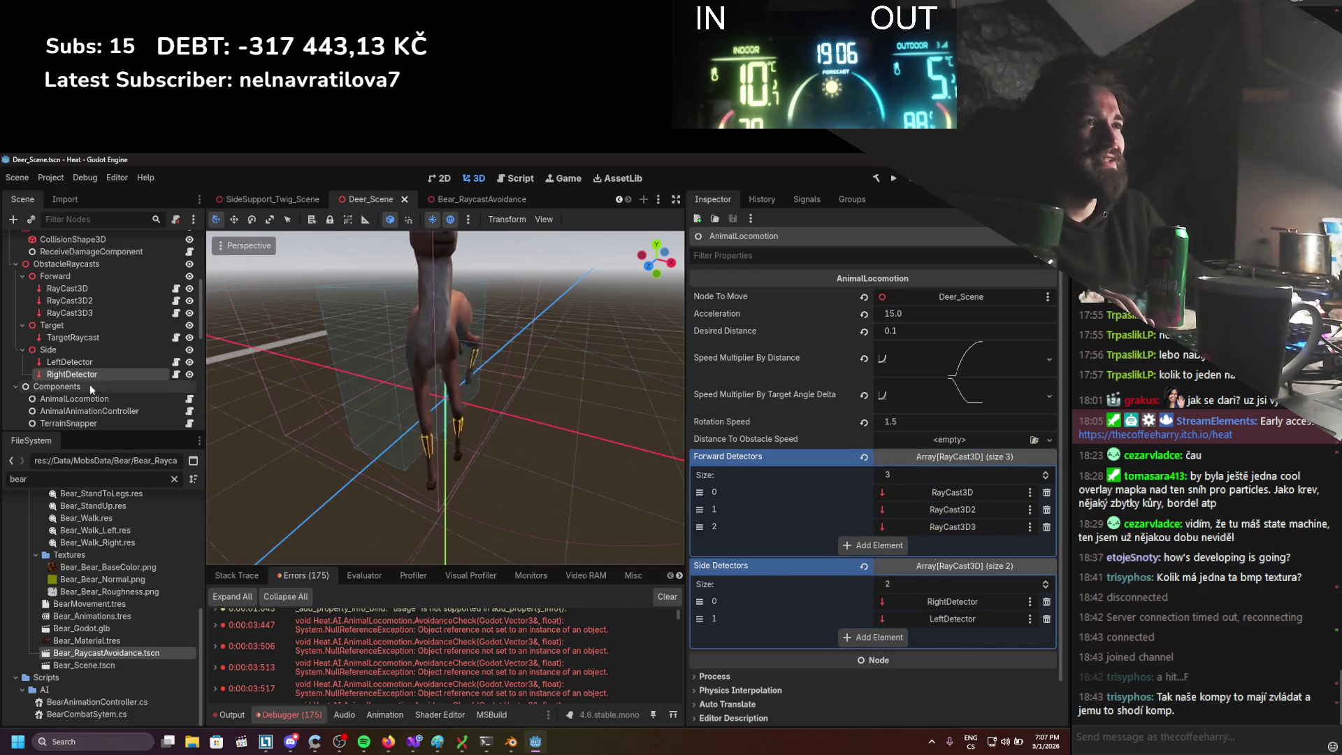
pyautogui.click(85, 340)
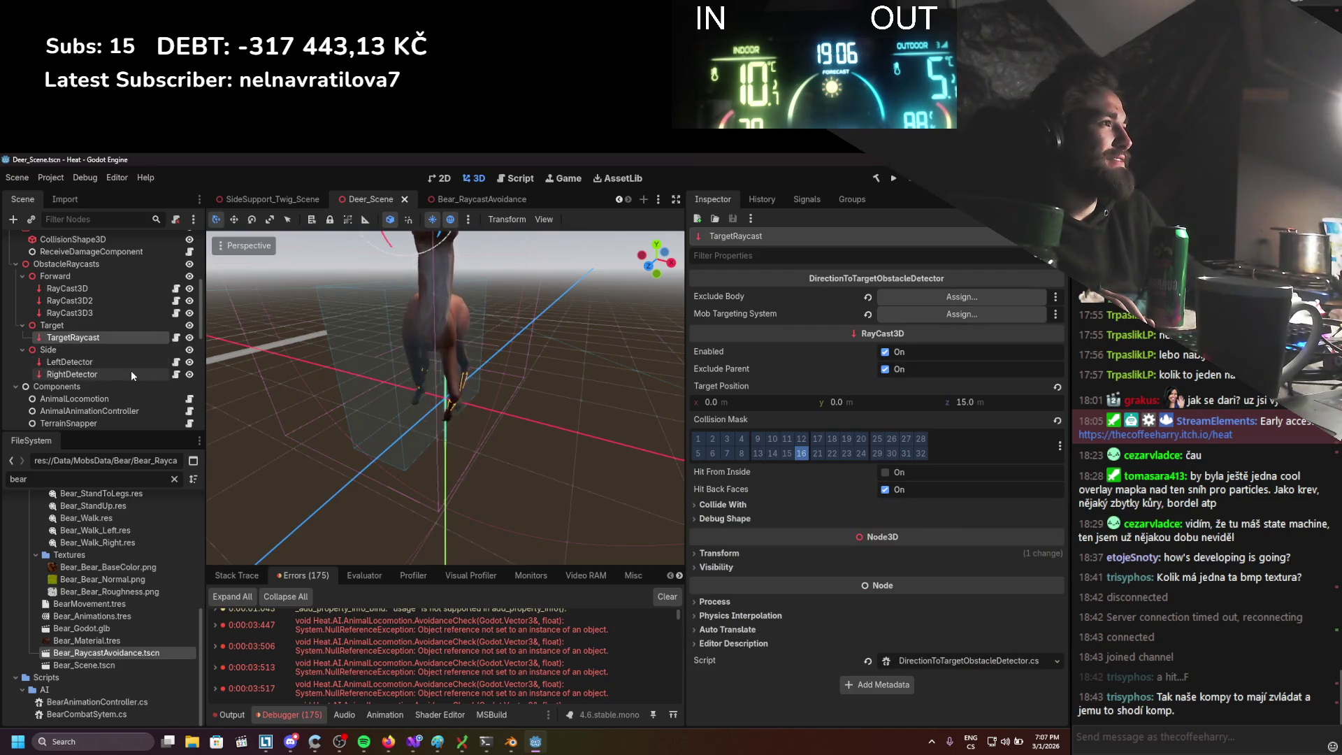
# Exclude CombatCollision from the hits of RayCast3D2, RayCast3D3 and TargetRaycast
pyautogui.click(76, 288)
pyautogui.scroll(5, 91, 328)
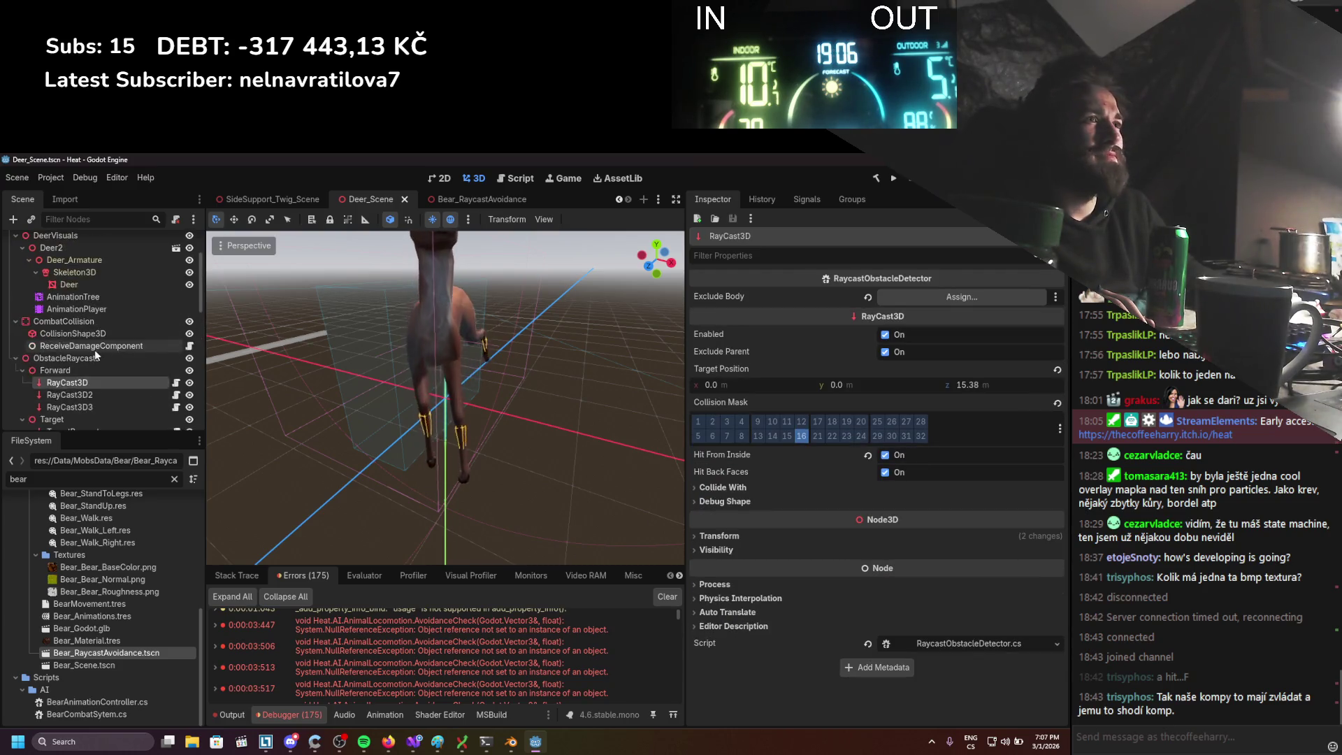
pyautogui.scroll(-1, 85, 343)
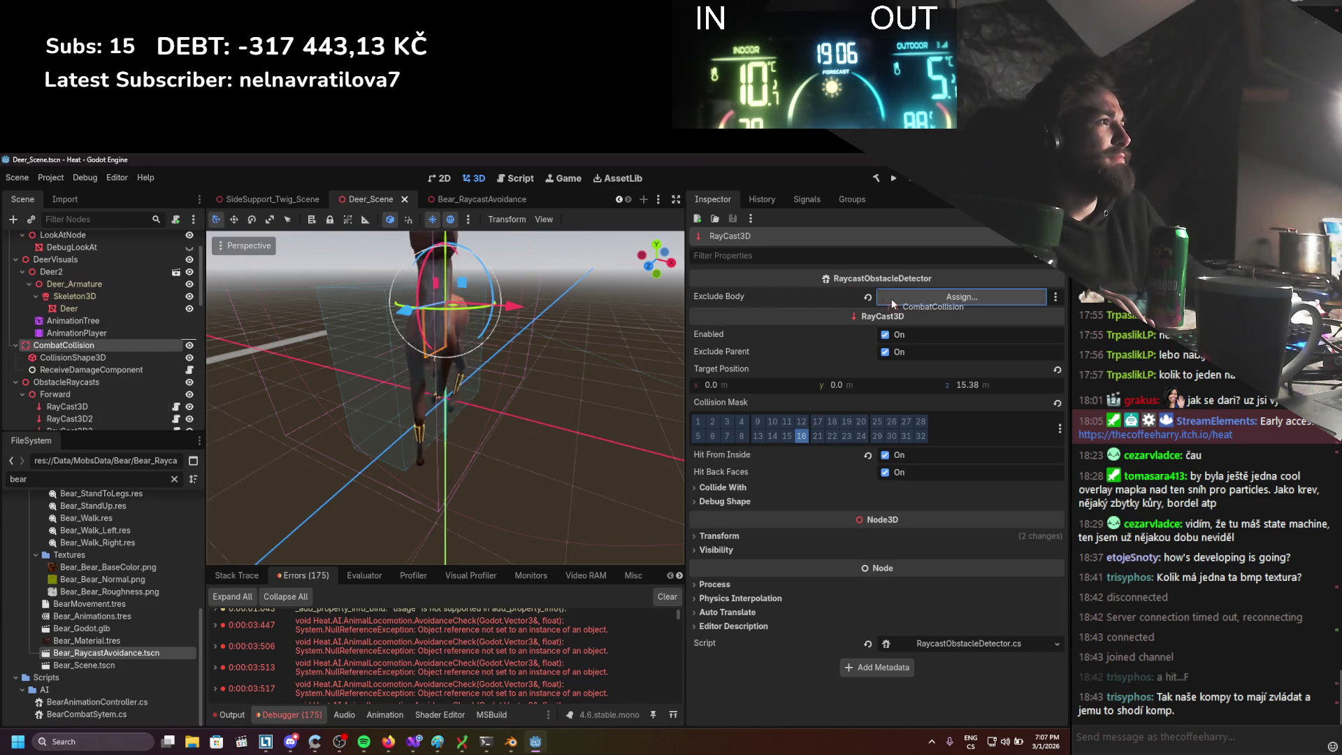
pyautogui.scroll(-1, 102, 391)
pyautogui.click(99, 390)
pyautogui.moveTo(70, 321); pyautogui.dragTo(225, 314)
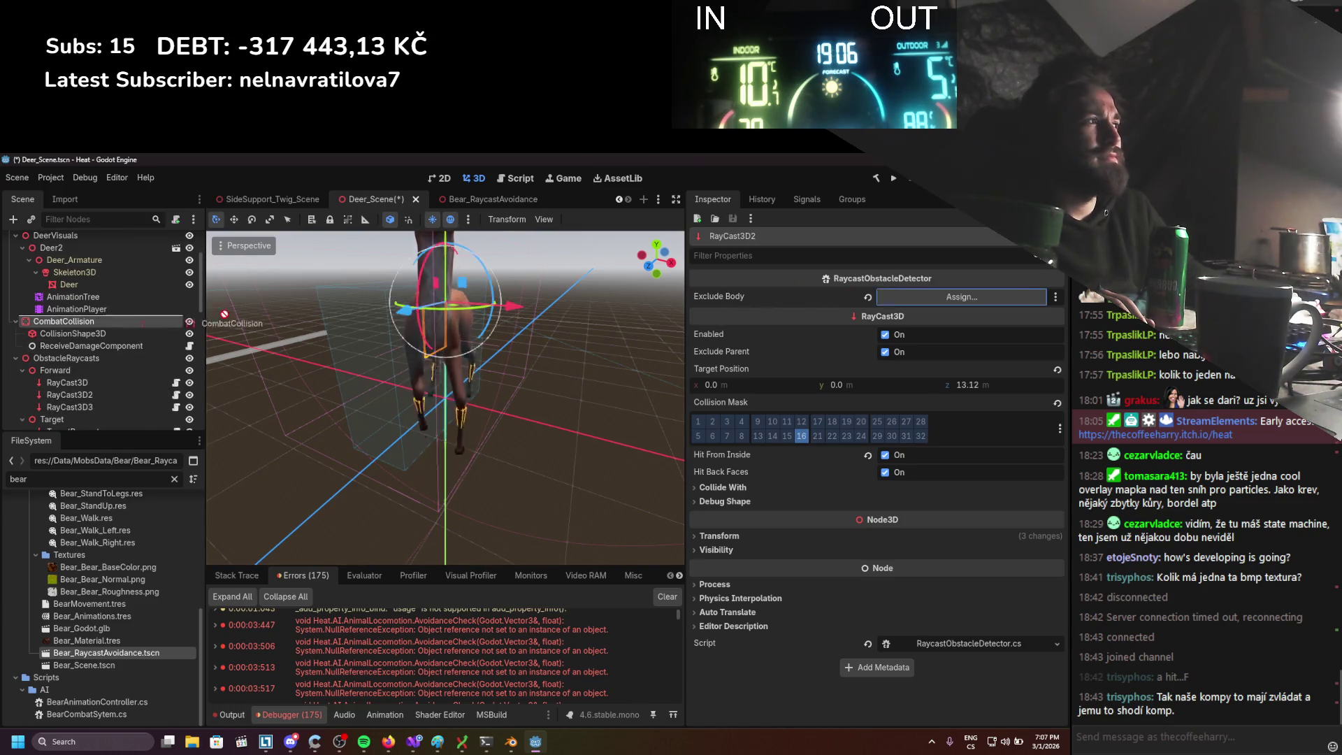
pyautogui.click(112, 405)
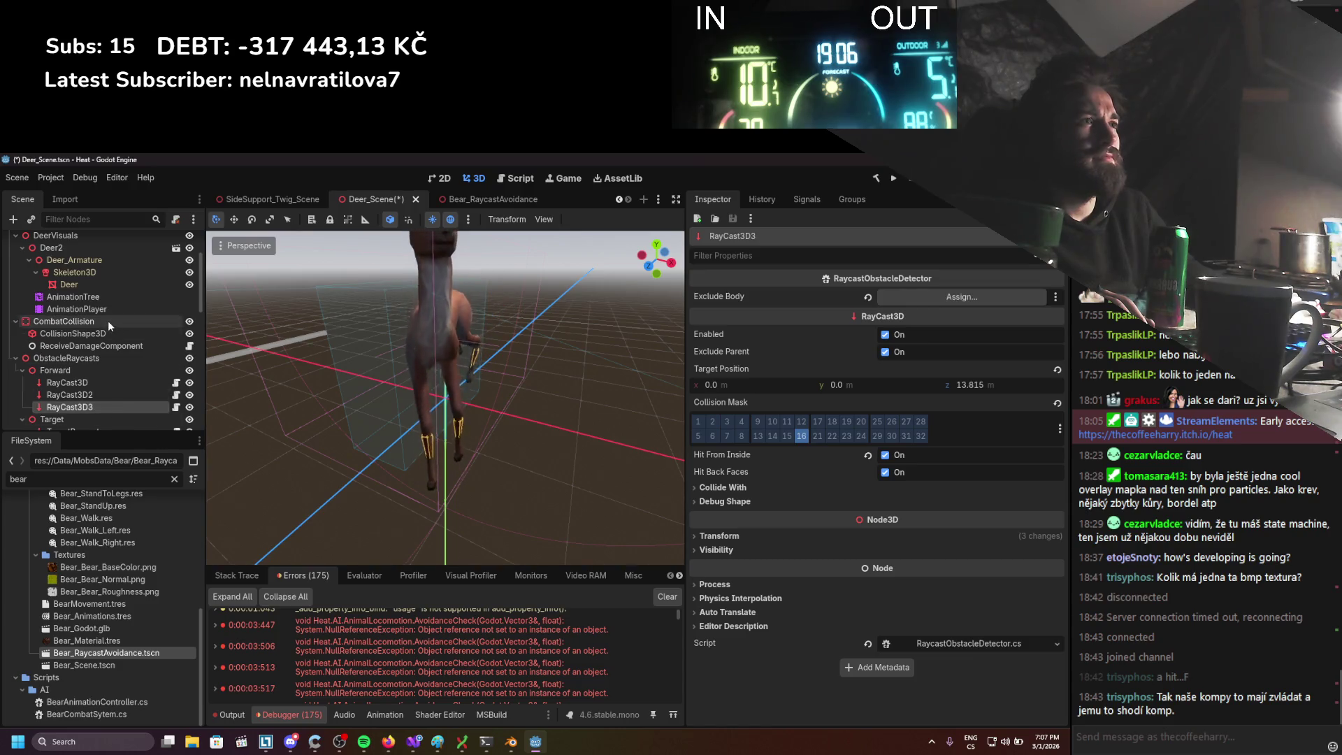
pyautogui.moveTo(107, 320); pyautogui.dragTo(828, 299)
pyautogui.scroll(-3, 82, 385)
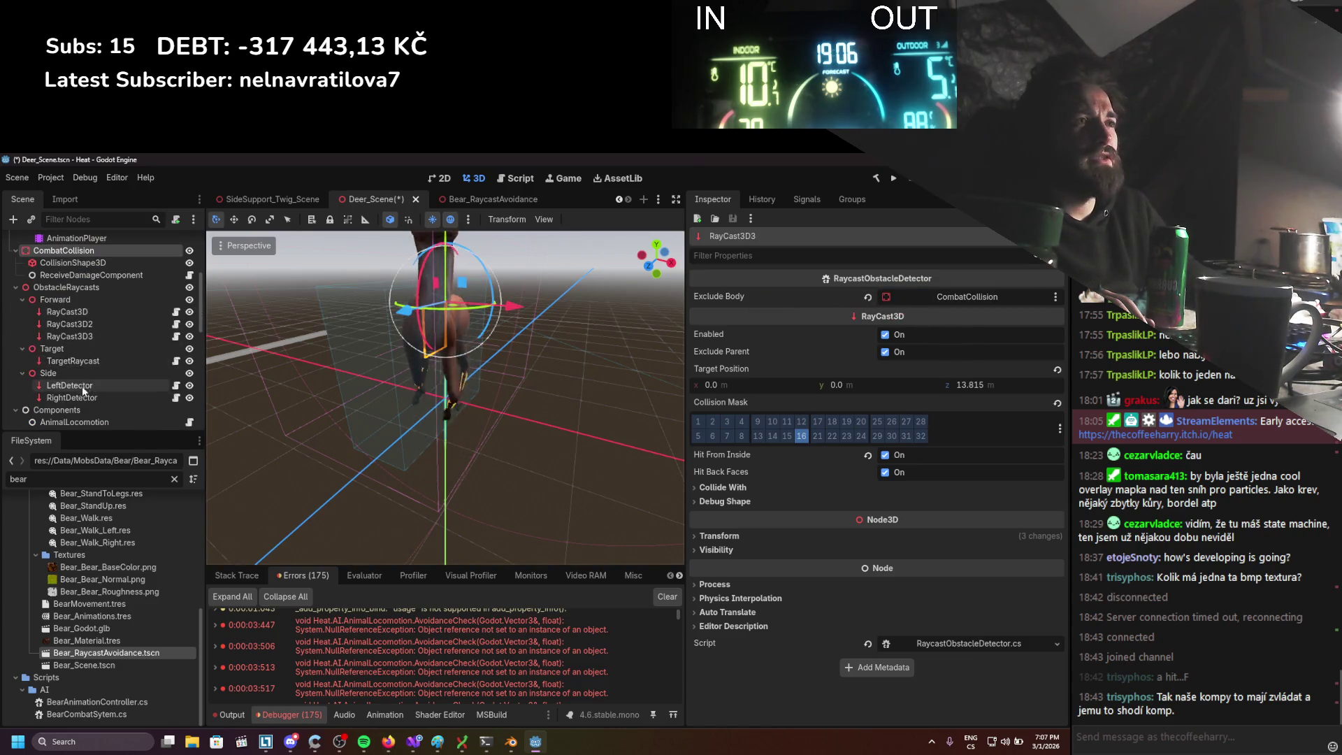
pyautogui.click(73, 387)
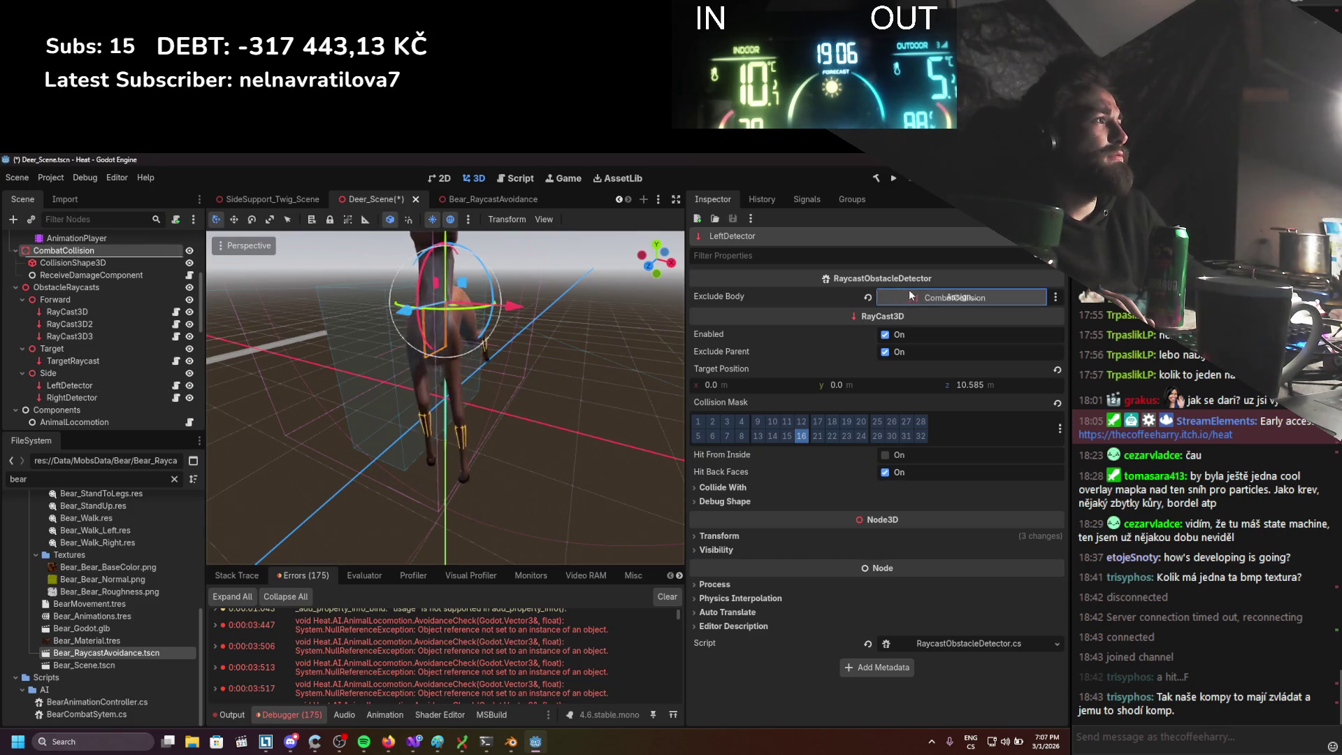
pyautogui.click(123, 398)
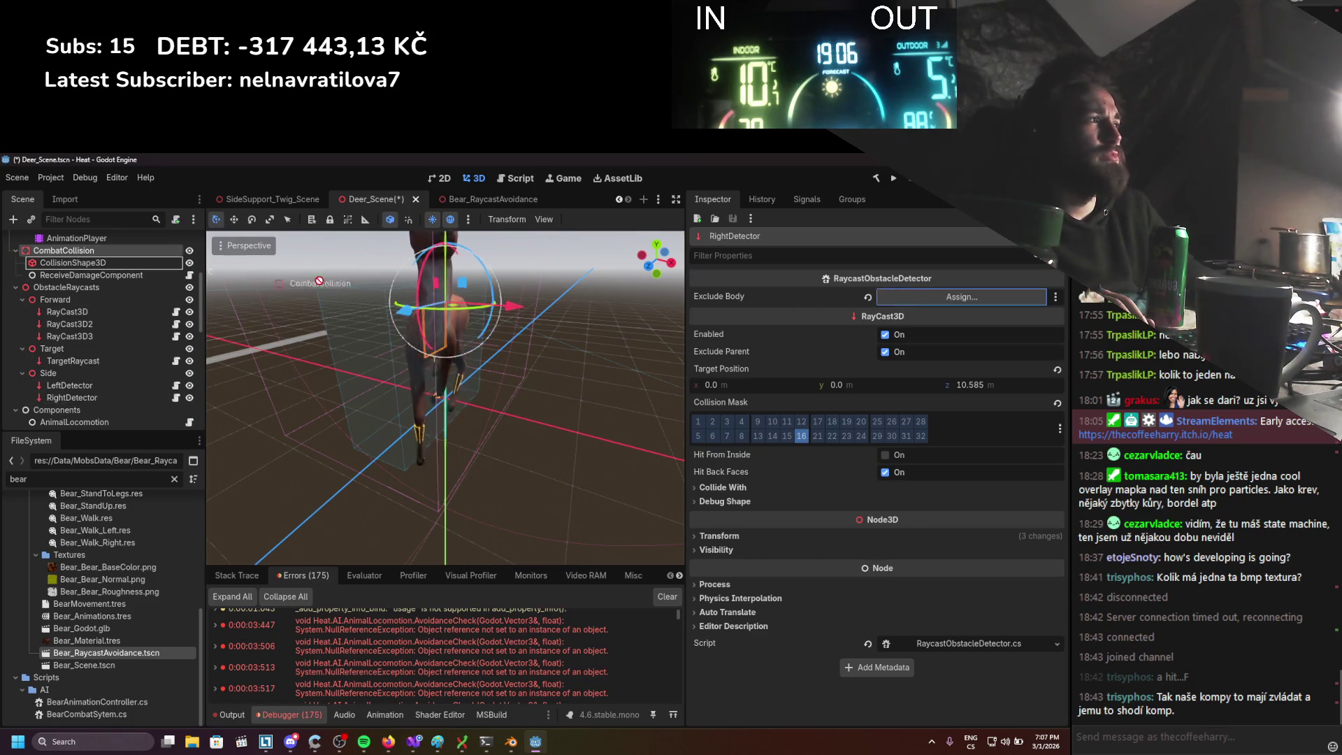
pyautogui.click(108, 362)
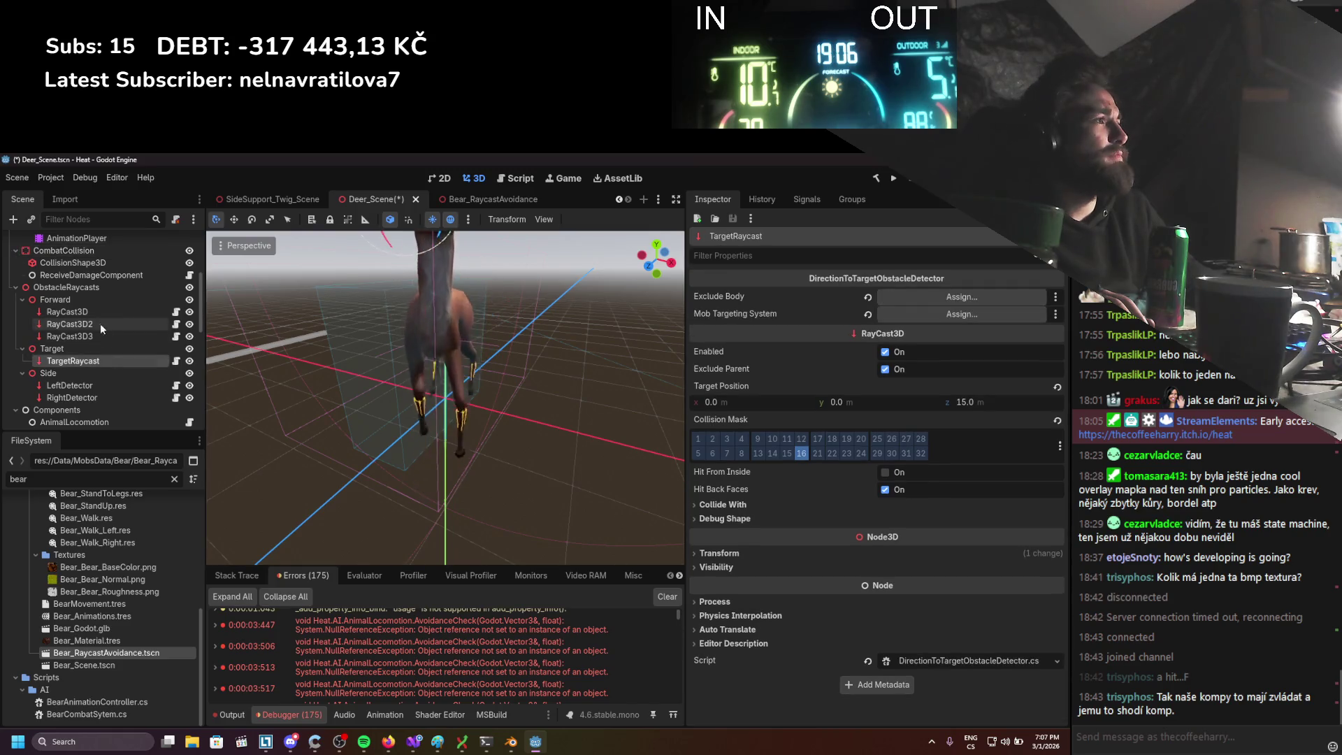
pyautogui.moveTo(70, 250); pyautogui.dragTo(320, 271)
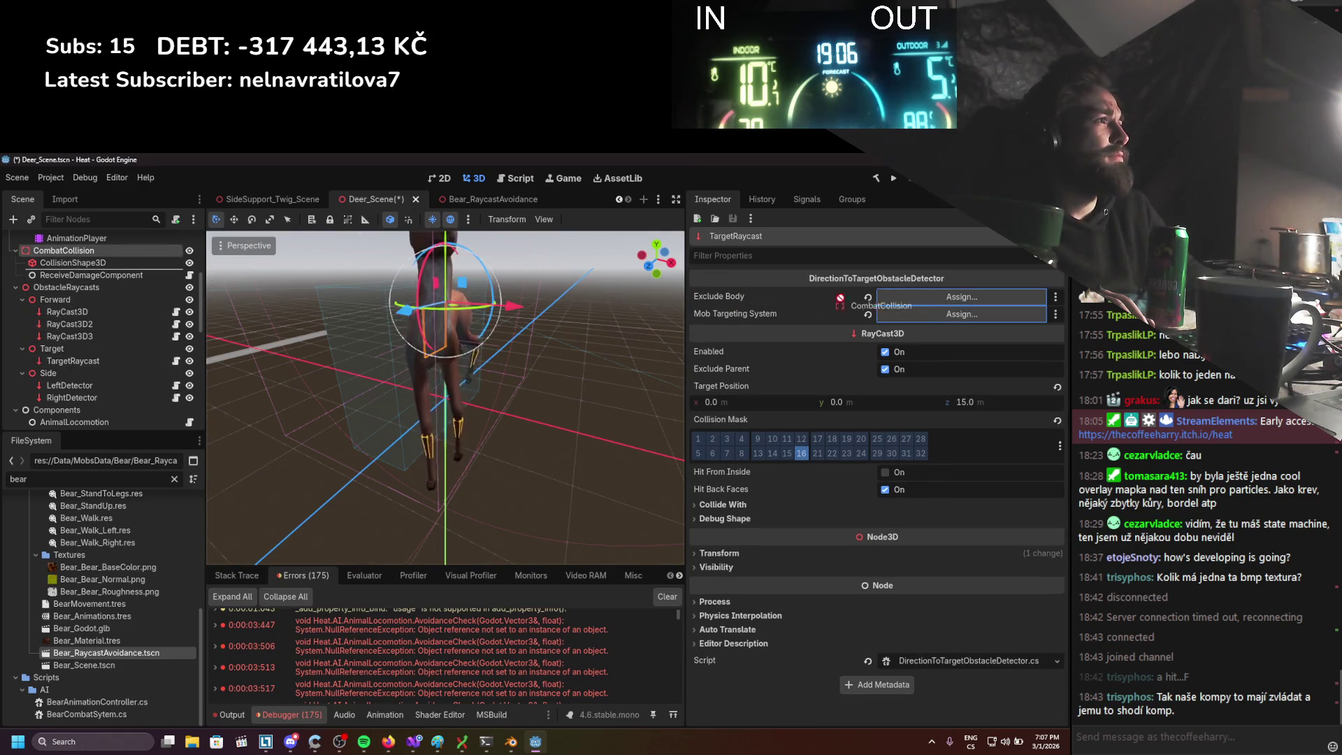
# Assign MobTargetingSystem to TargetRaycast, save Deer_Scene, clear old errors, and run the project
pyautogui.scroll(-1, 110, 368)
pyautogui.scroll(-3, 78, 333)
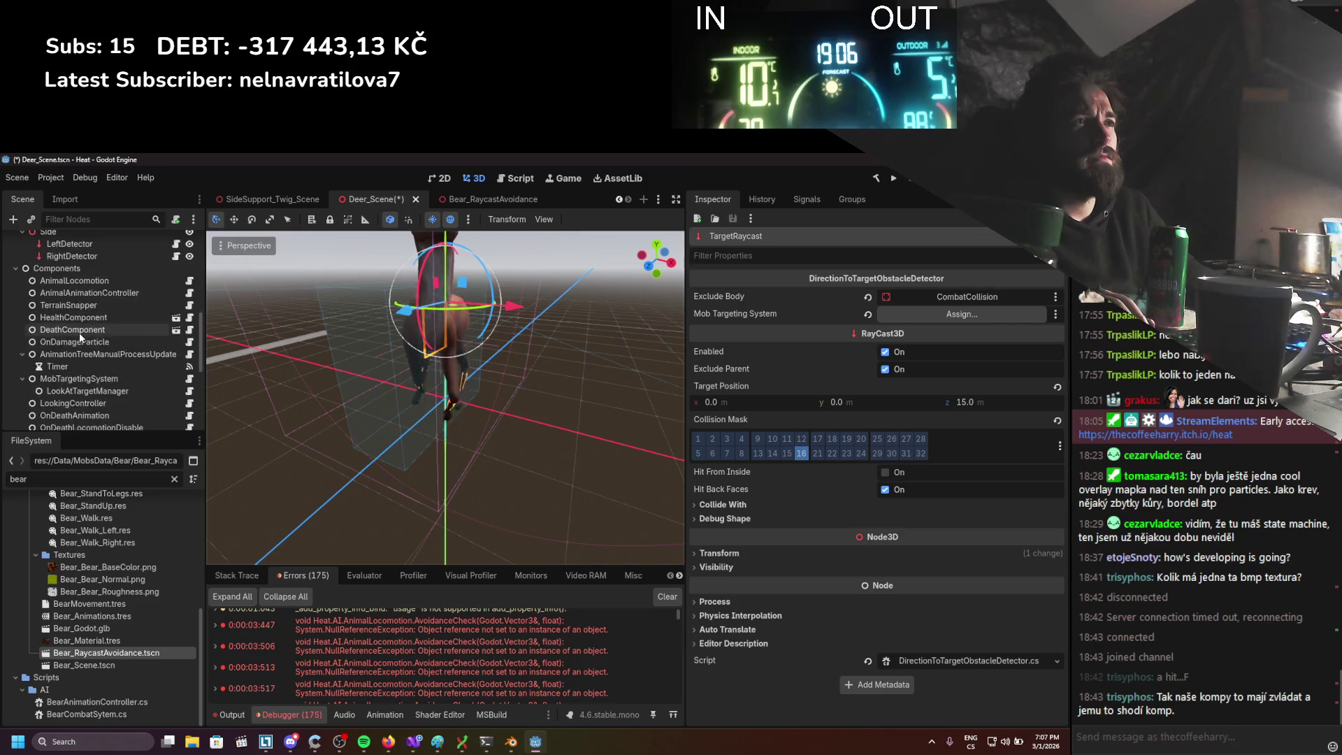
pyautogui.moveTo(78, 331); pyautogui.dragTo(816, 313)
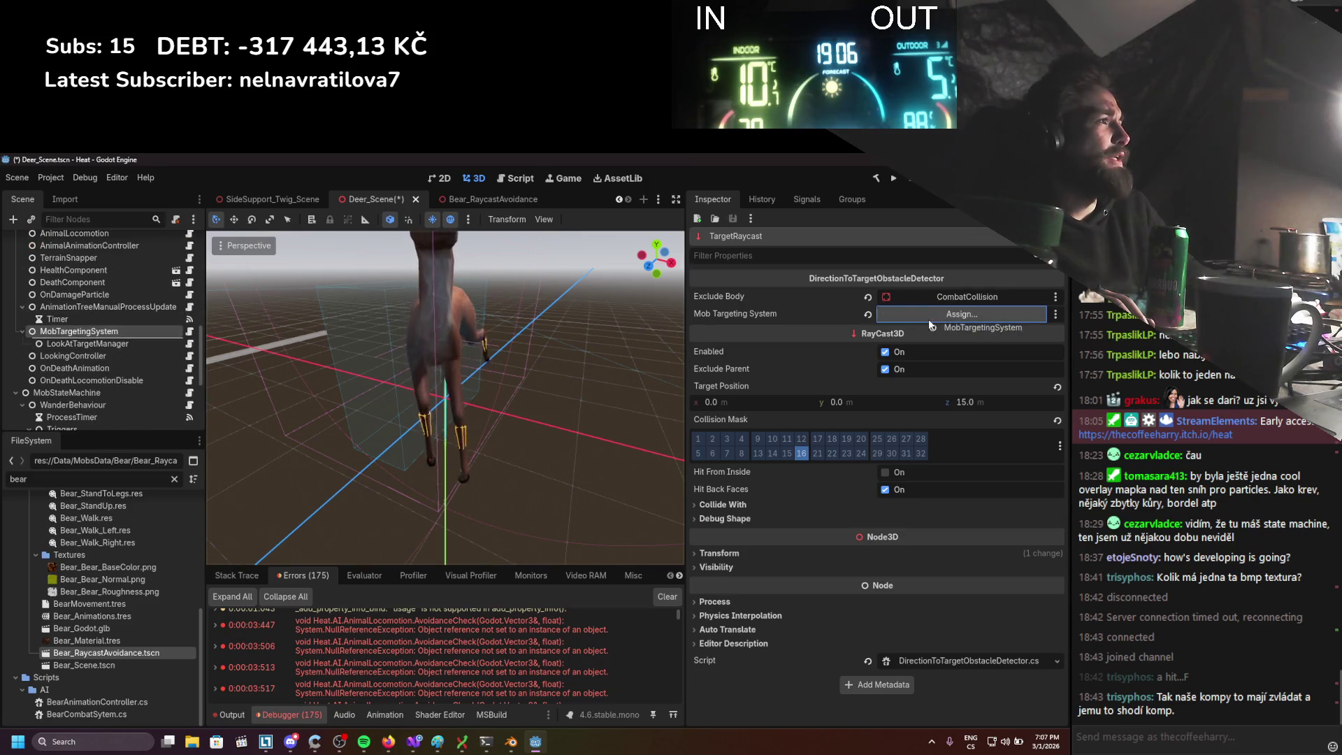
pyautogui.moveTo(928, 319); pyautogui.dragTo(924, 321)
pyautogui.hotkey('ctrl', 's')
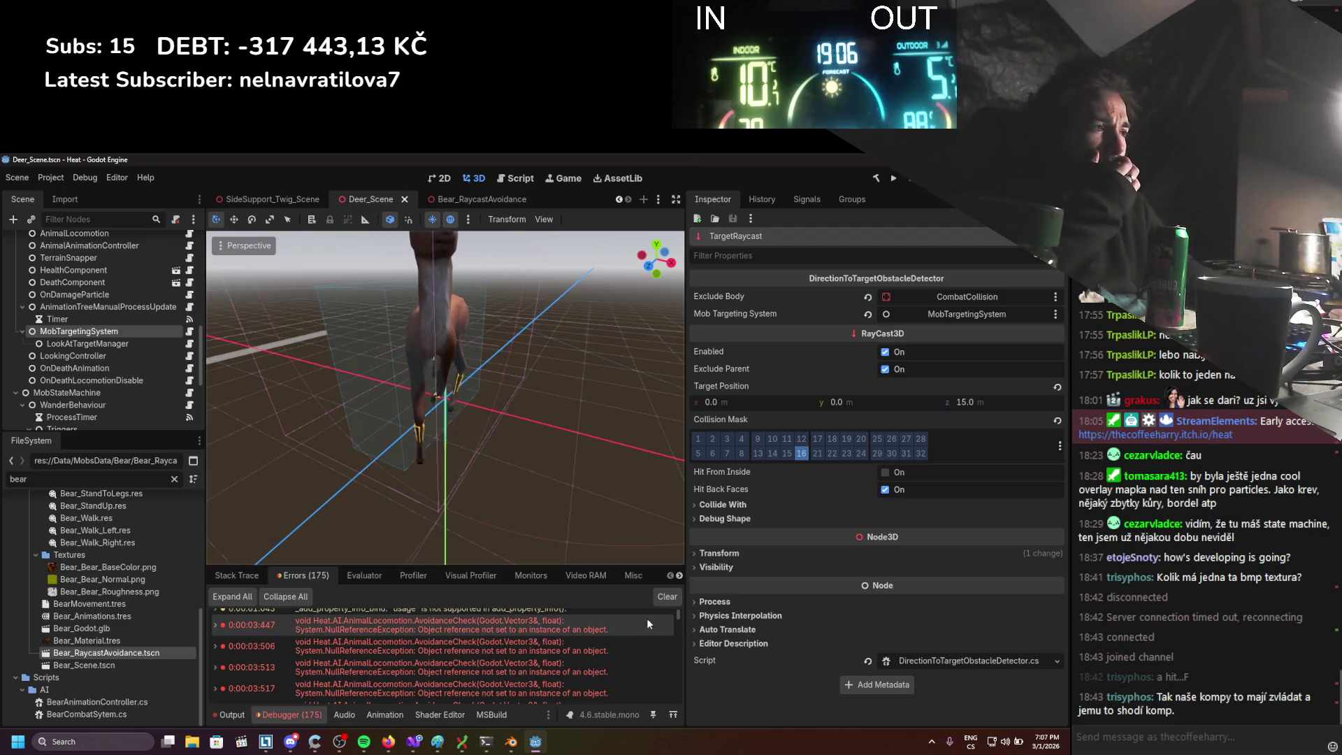
pyautogui.click(657, 598)
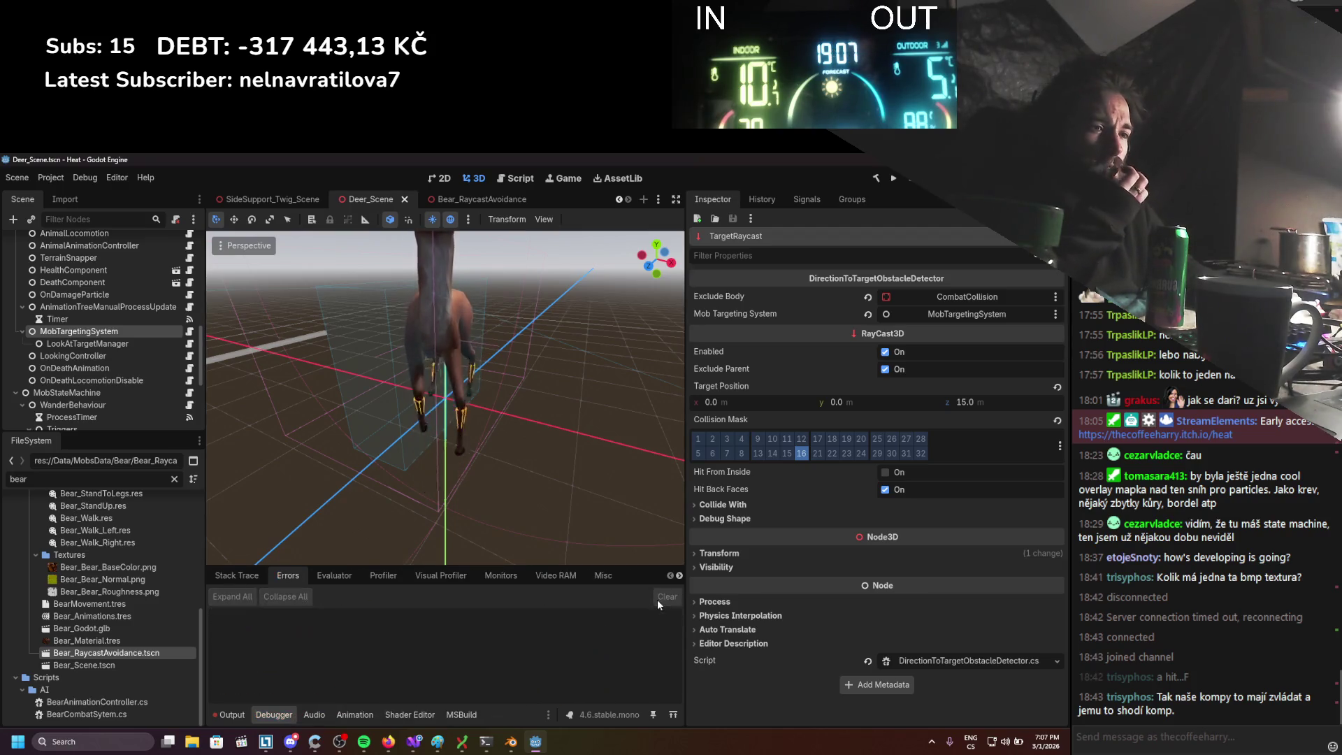
pyautogui.click(894, 179)
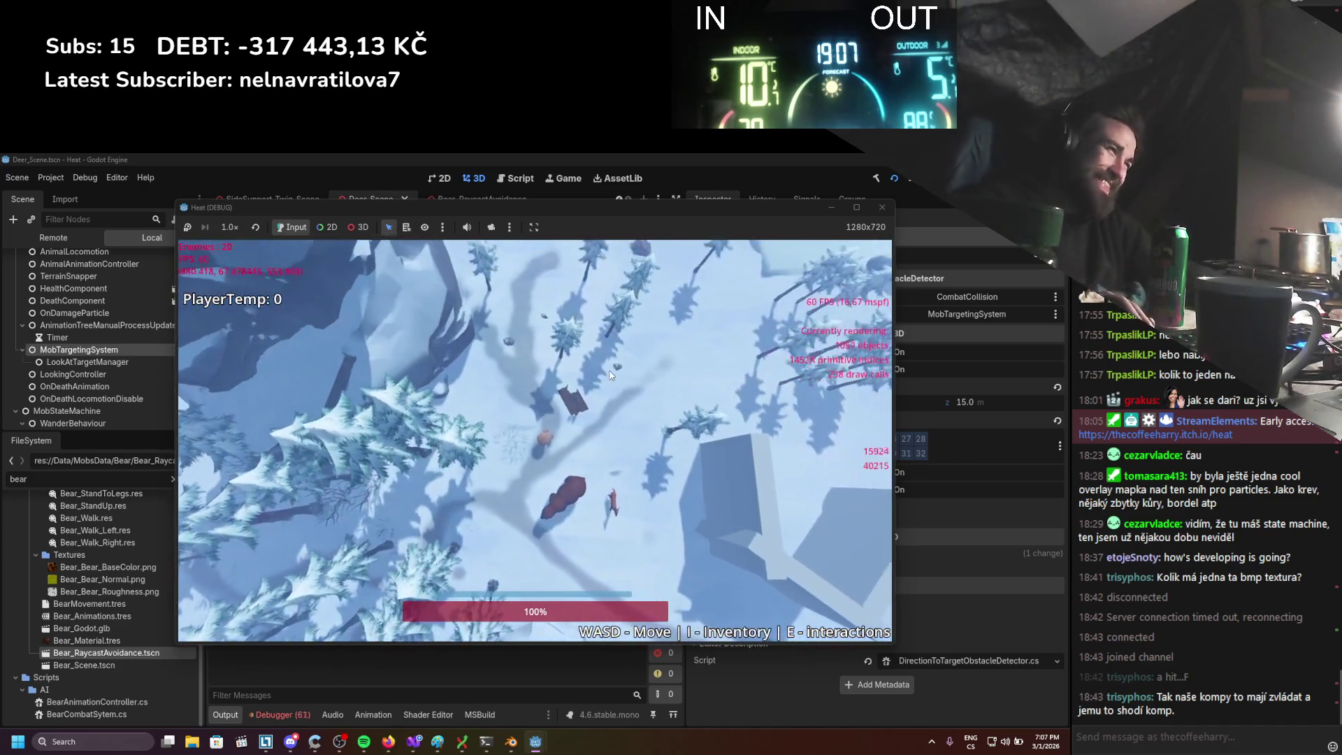
# Stop the game, open the AvoidanceCheck null-reference error's code in Visual Studio, then return to Godot
pyautogui.press('F8')
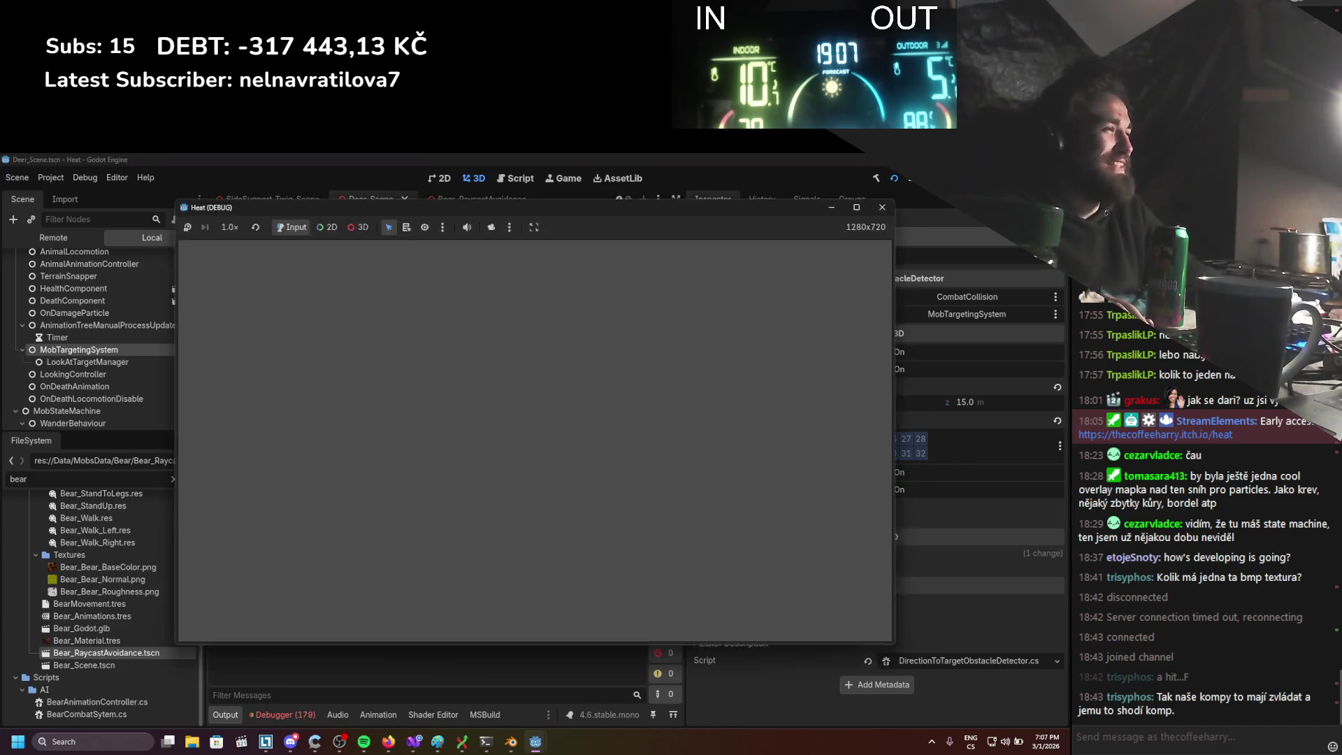
pyautogui.doubleClick(373, 654)
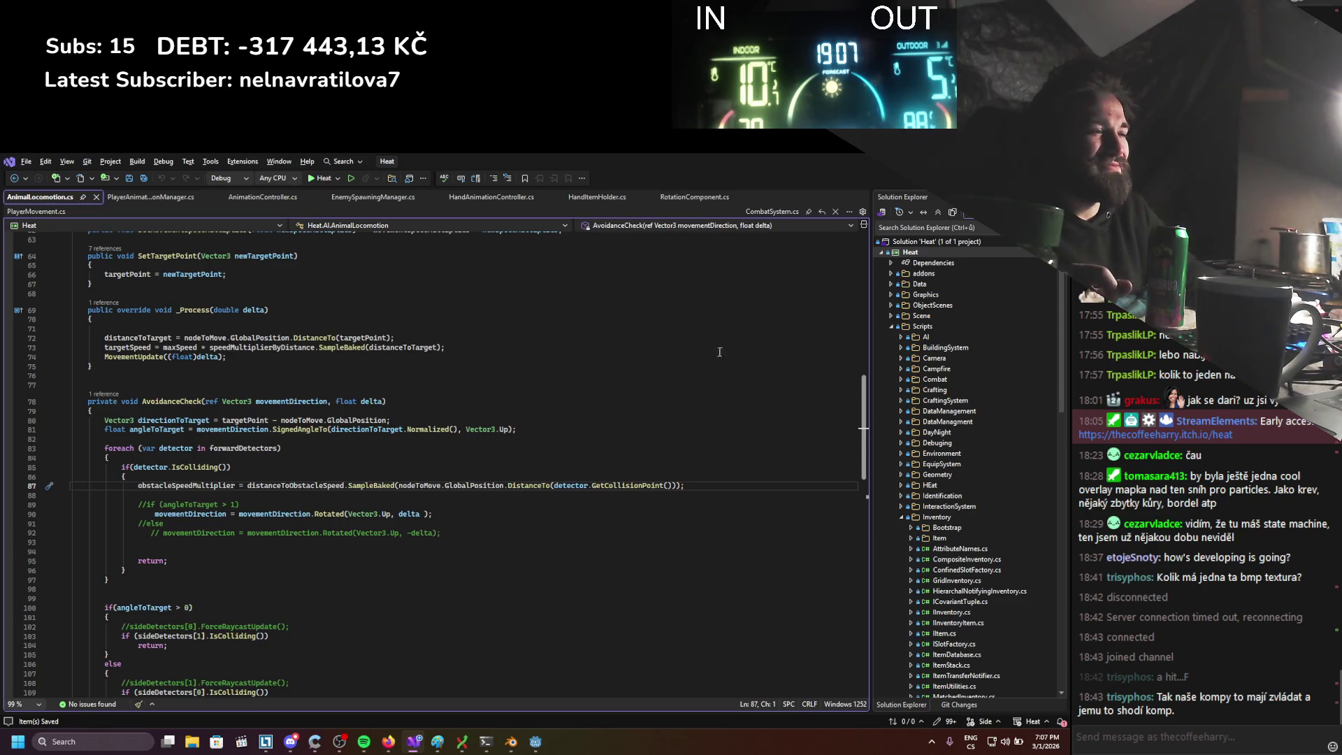
pyautogui.hotkey('alt', 'Tab')
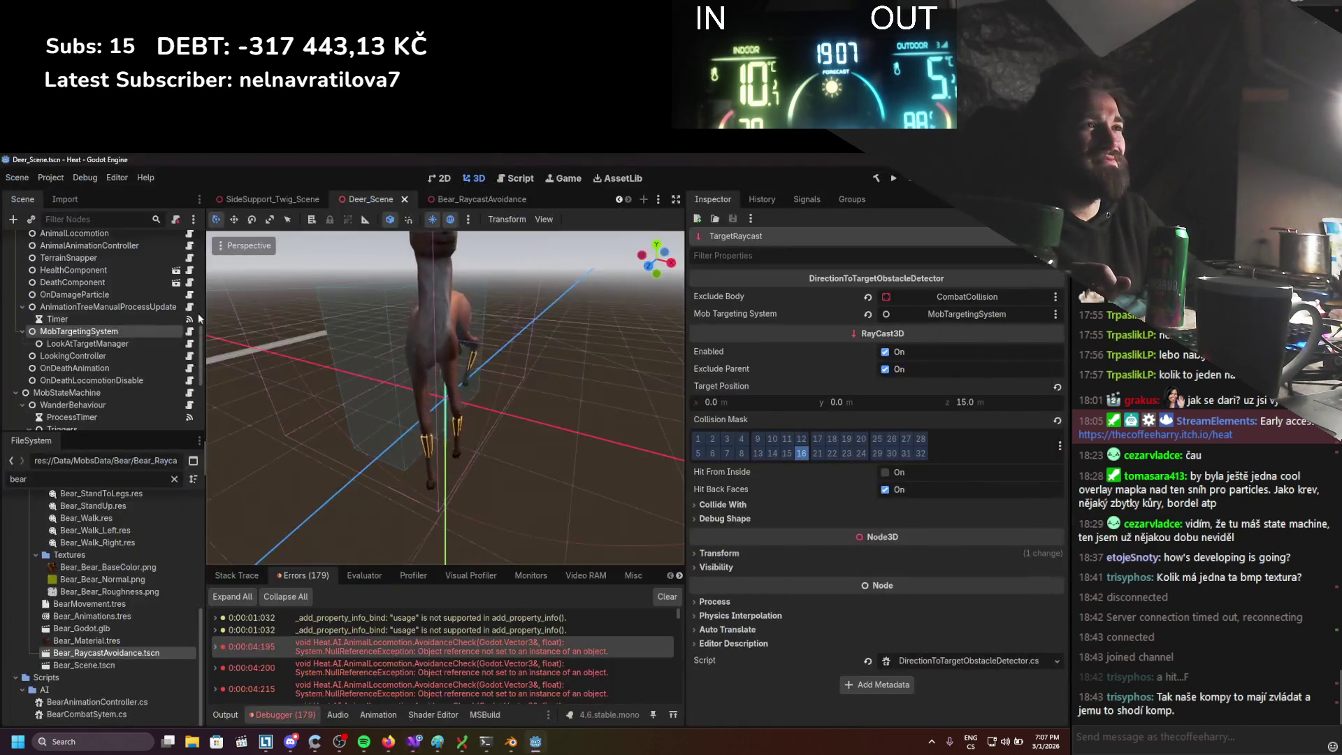
# Copy the Distance To Obstacle Speed curve from Bear_RaycastAvoidance's AnimalLocomotion
pyautogui.click(116, 327)
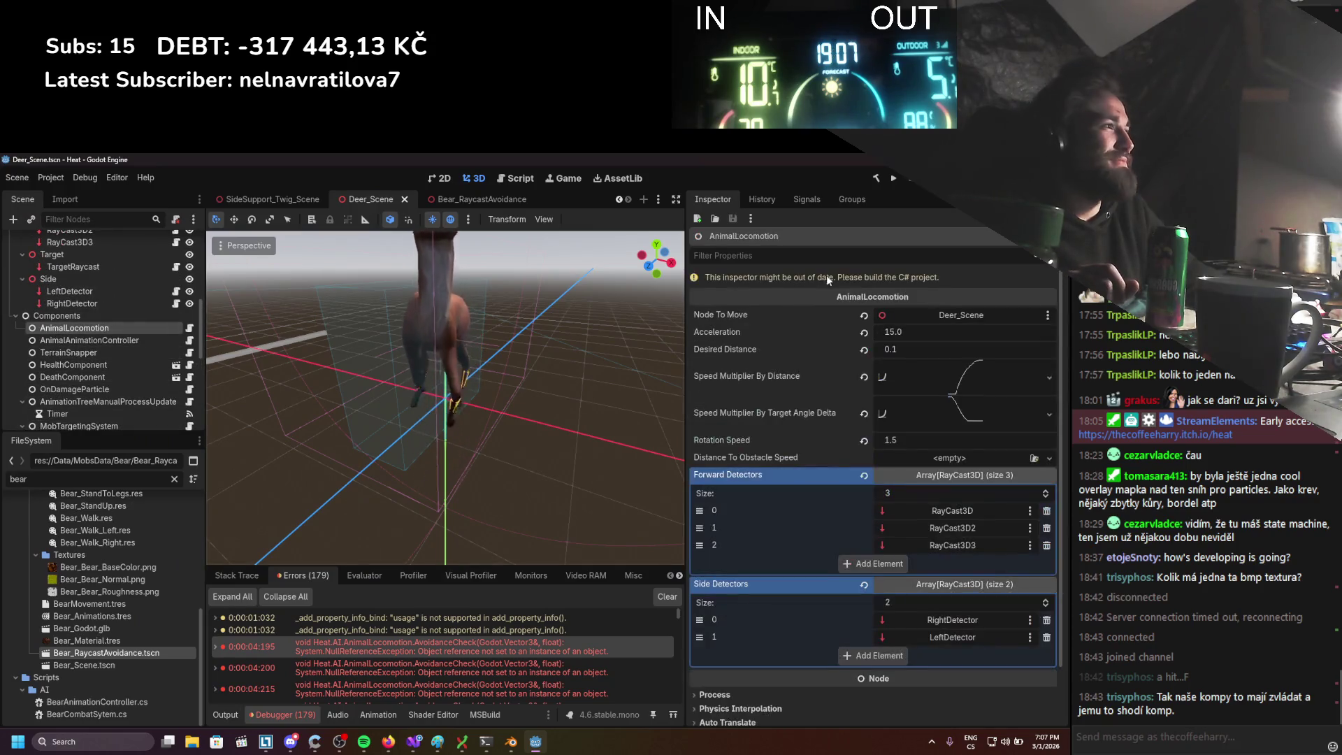
pyautogui.click(924, 456)
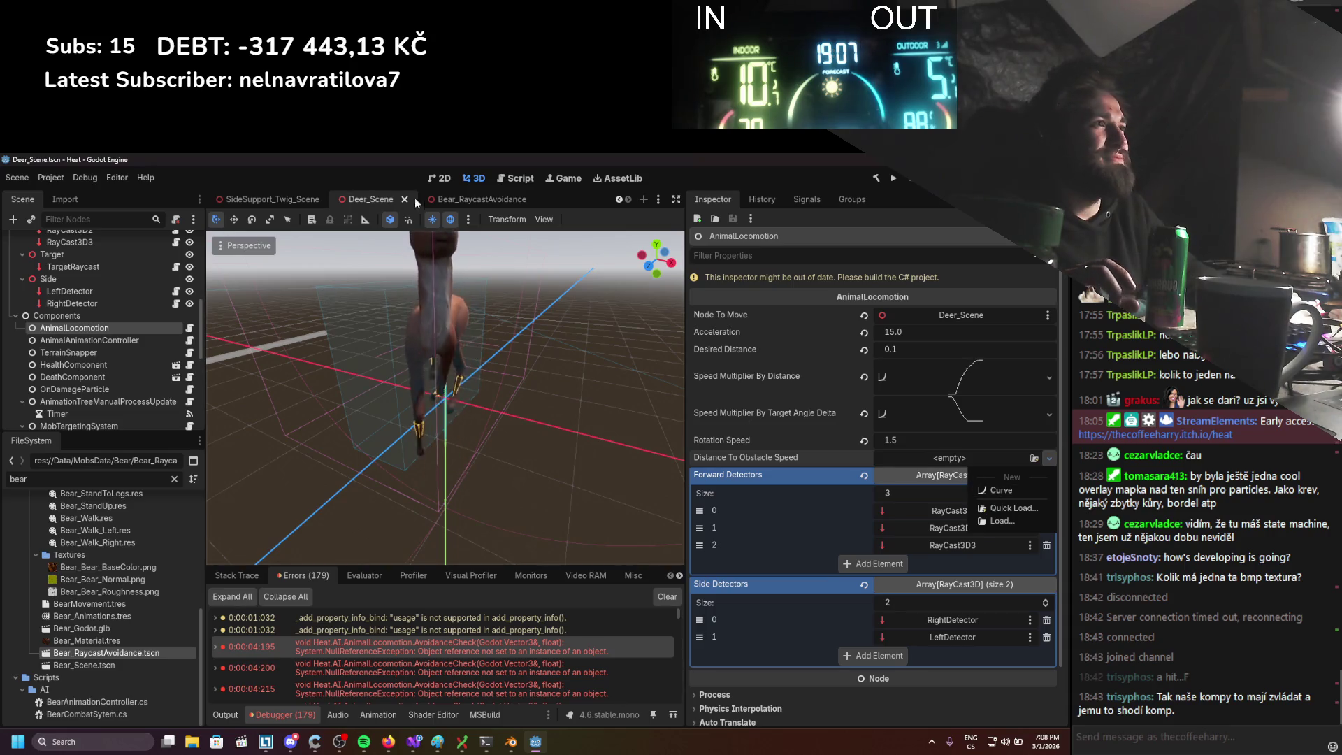
pyautogui.click(451, 199)
pyautogui.click(96, 373)
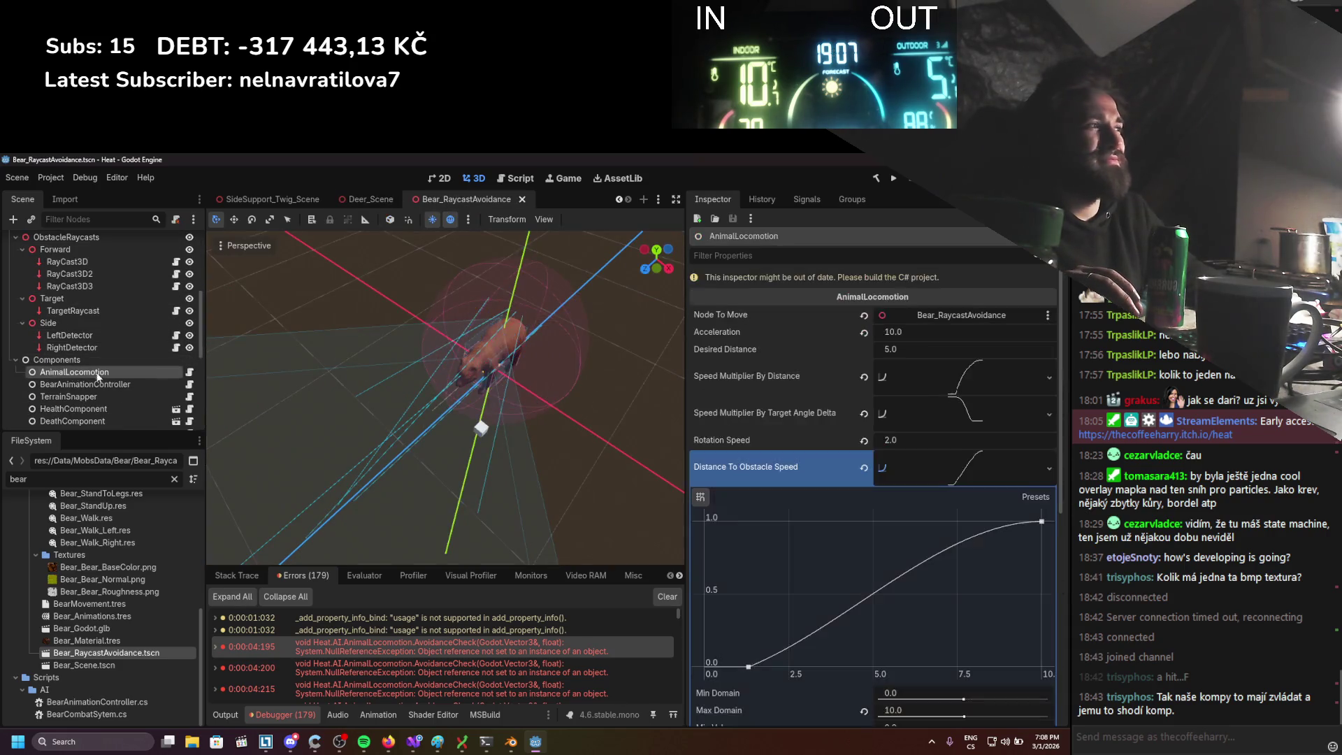
pyautogui.scroll(-3, 912, 463)
pyautogui.click(924, 299)
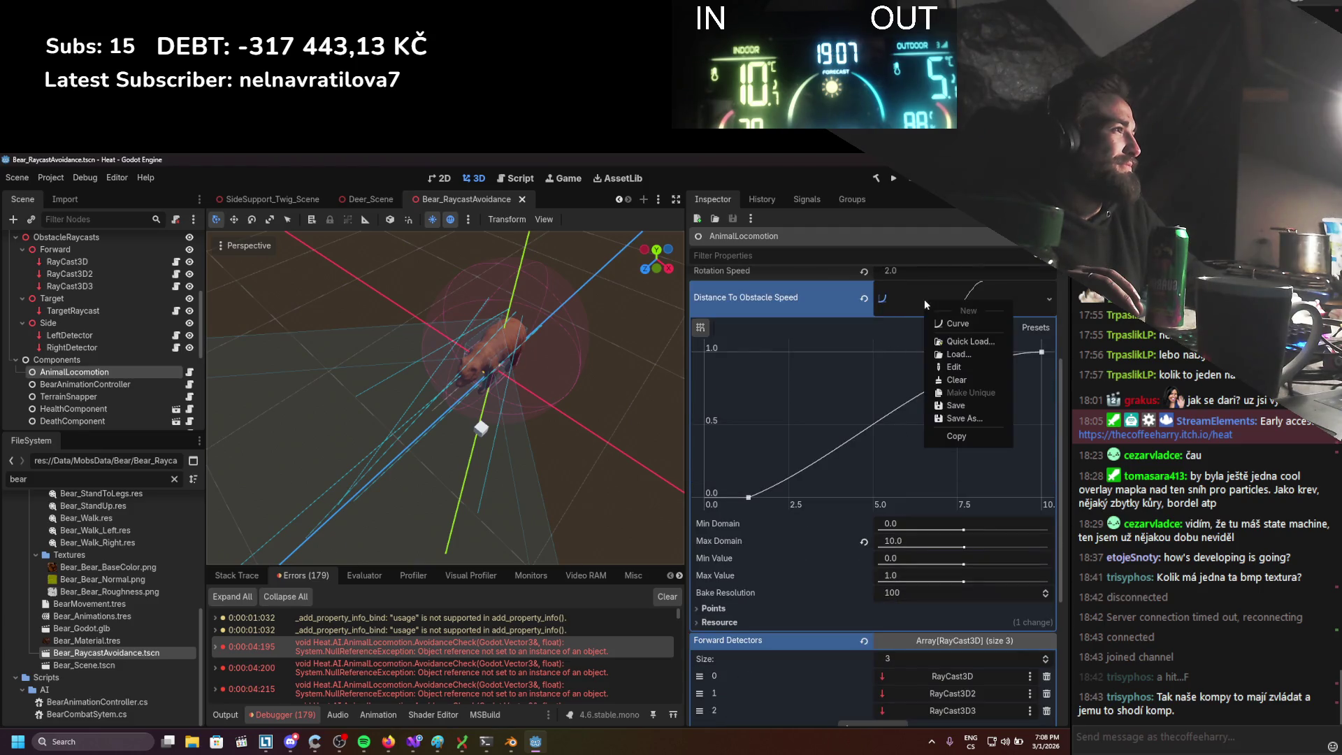
pyautogui.click(951, 437)
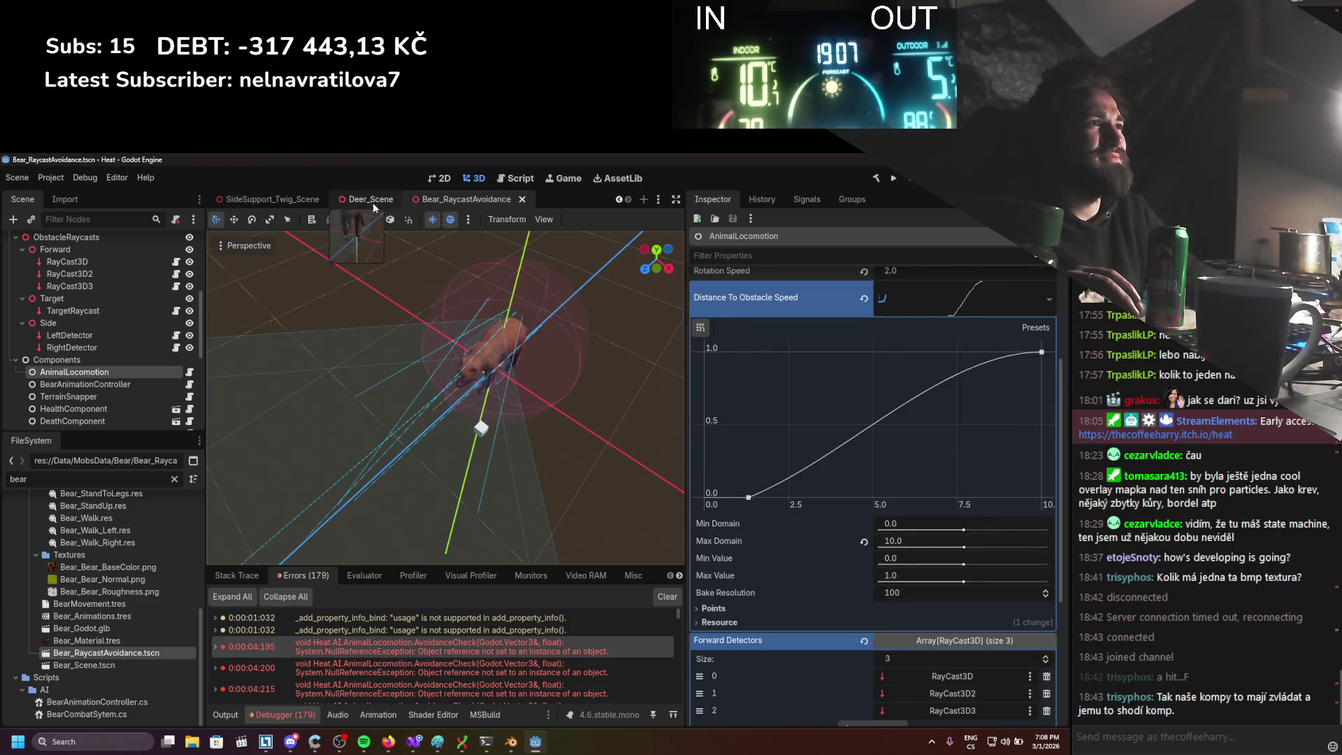
# Paste the curve as unique into Deer_Scene's AnimalLocomotion, save the scene, and run the game
pyautogui.click(374, 202)
pyautogui.click(945, 455)
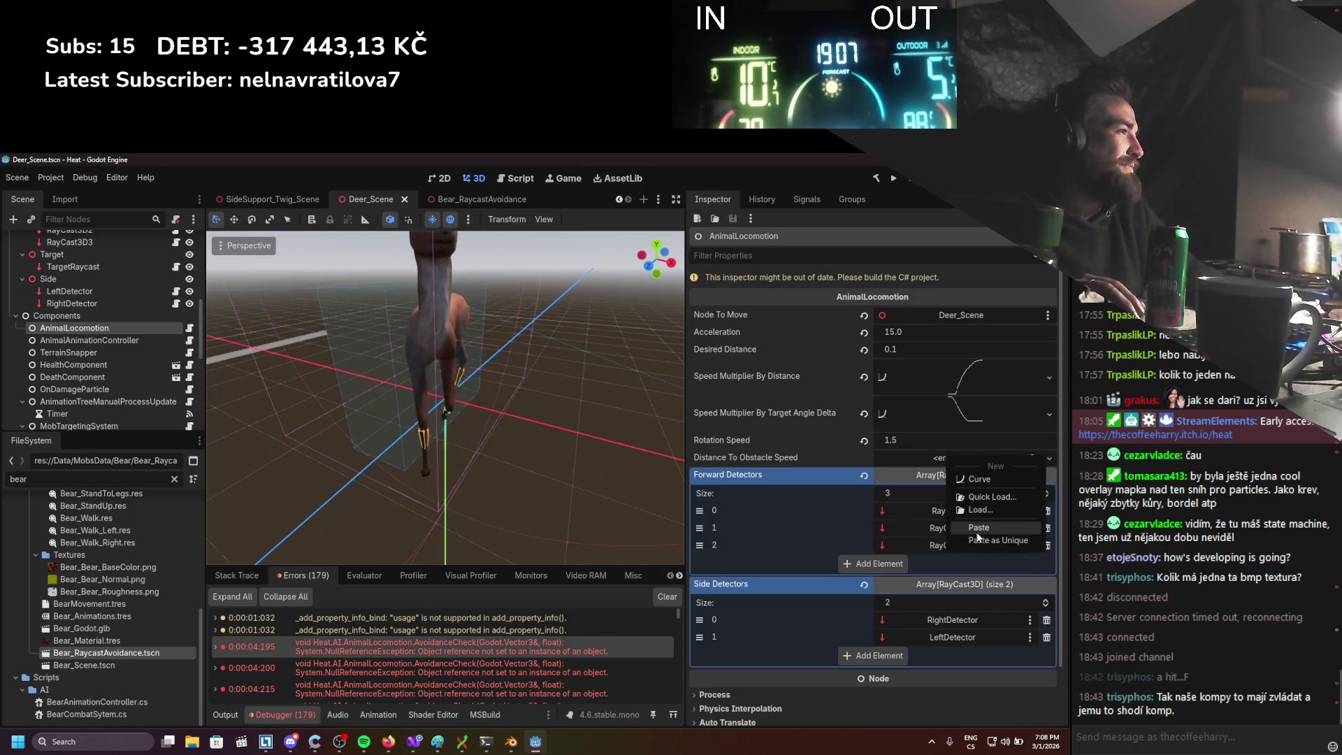
pyautogui.click(977, 531)
pyautogui.click(964, 475)
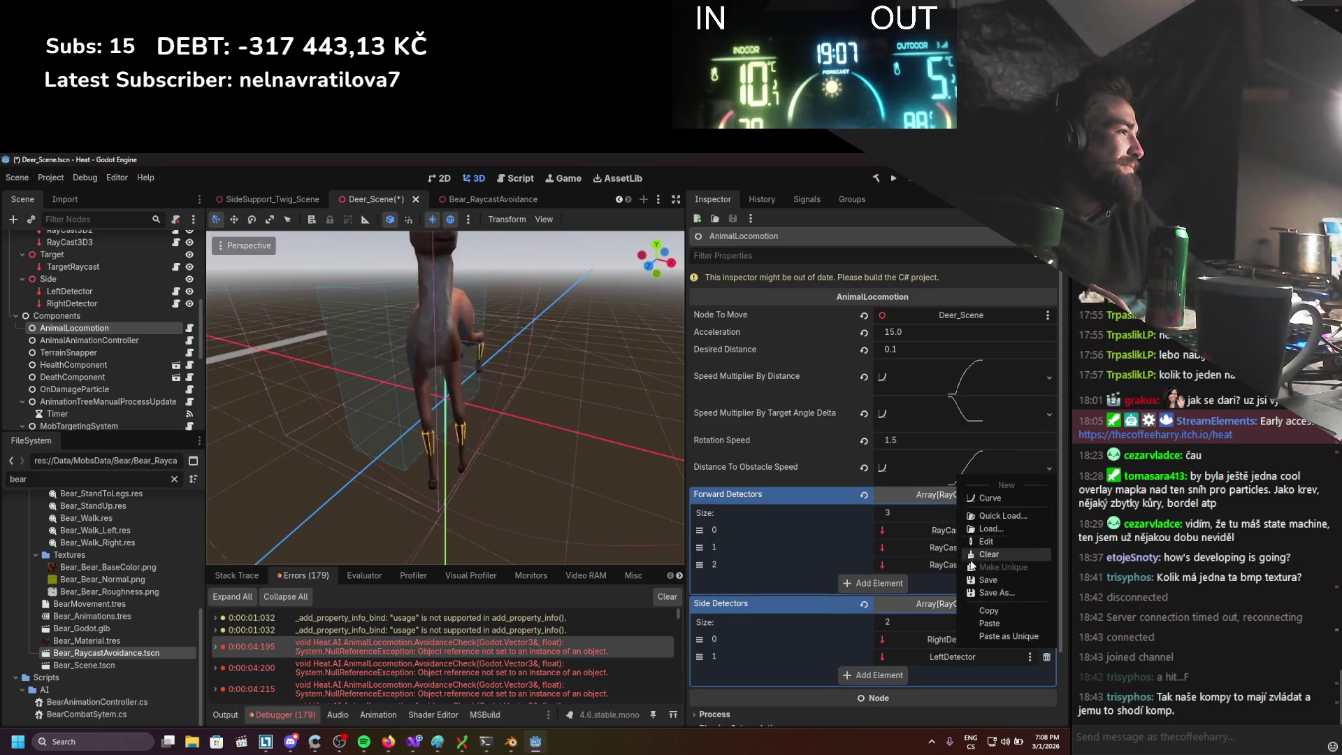
pyautogui.click(992, 638)
pyautogui.hotkey('ctrl', 's')
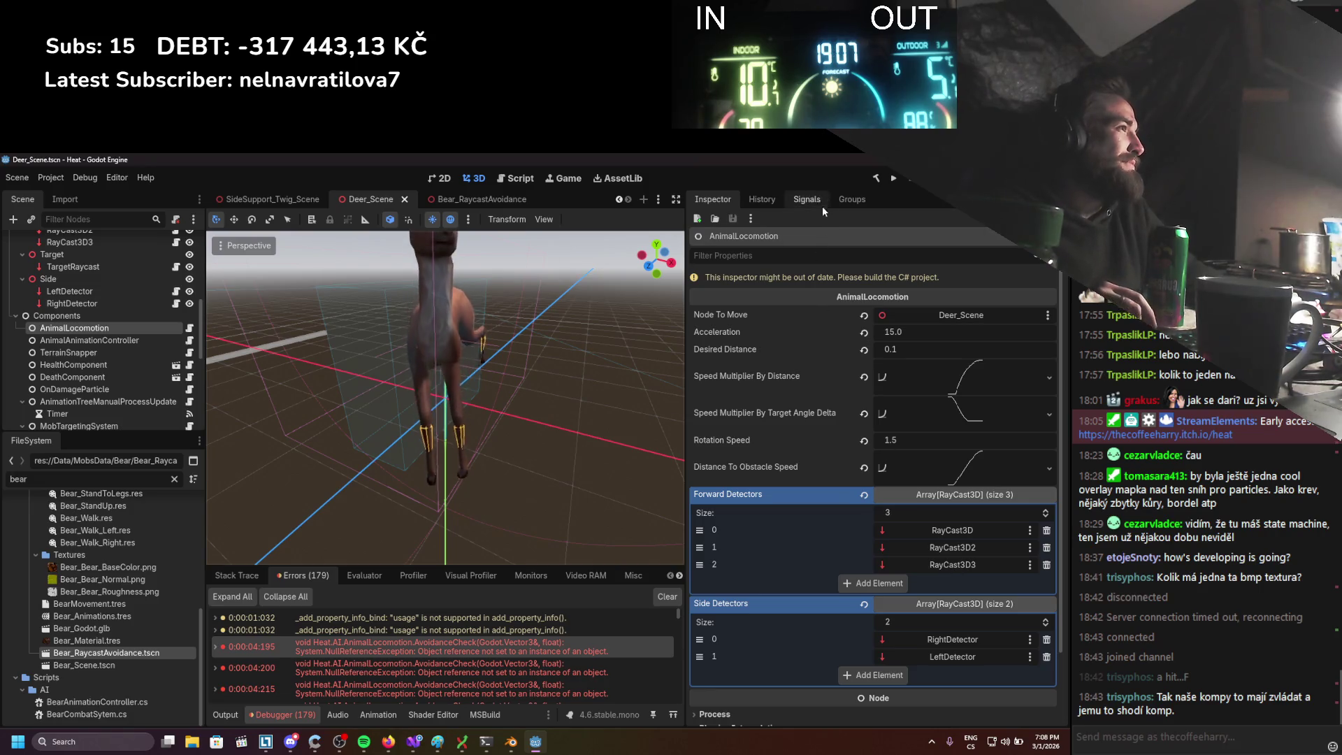
pyautogui.click(893, 178)
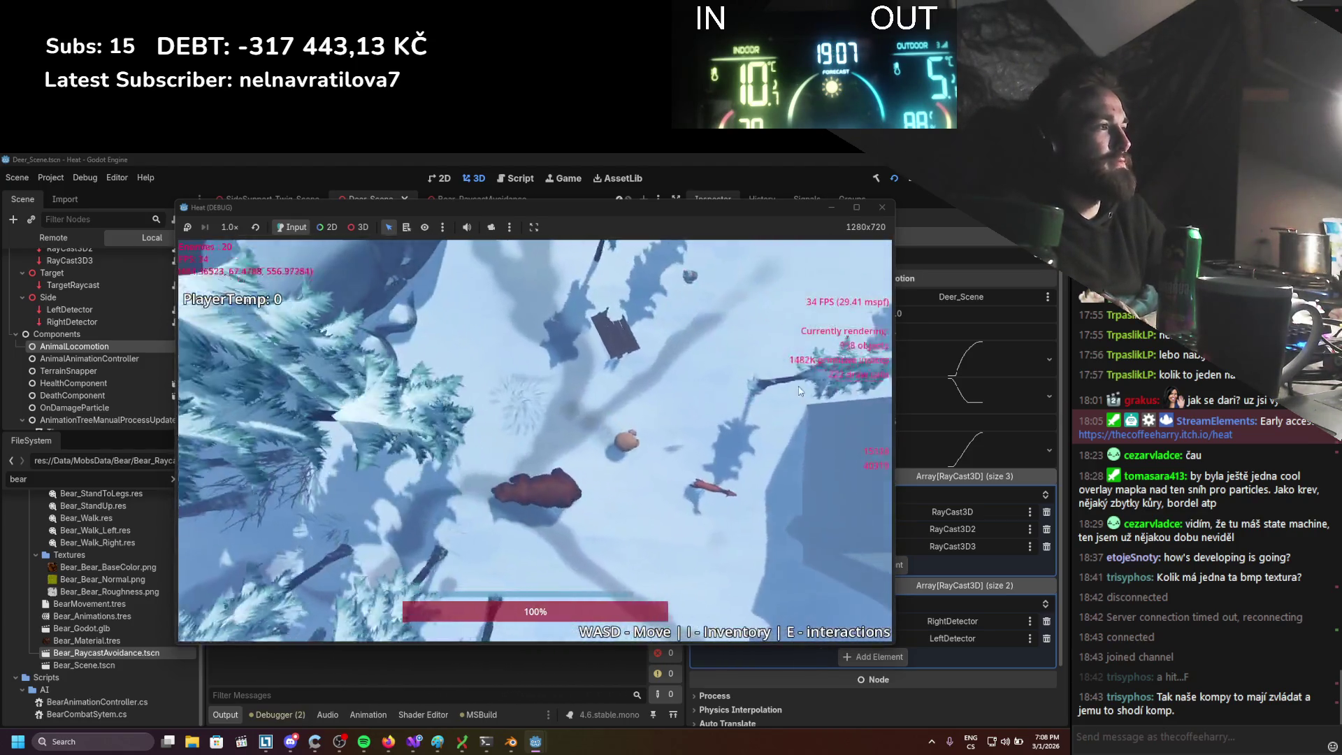
# Walk the player through the snowy forest past bears and animals with WASD, then stop the game
pyautogui.press('w')
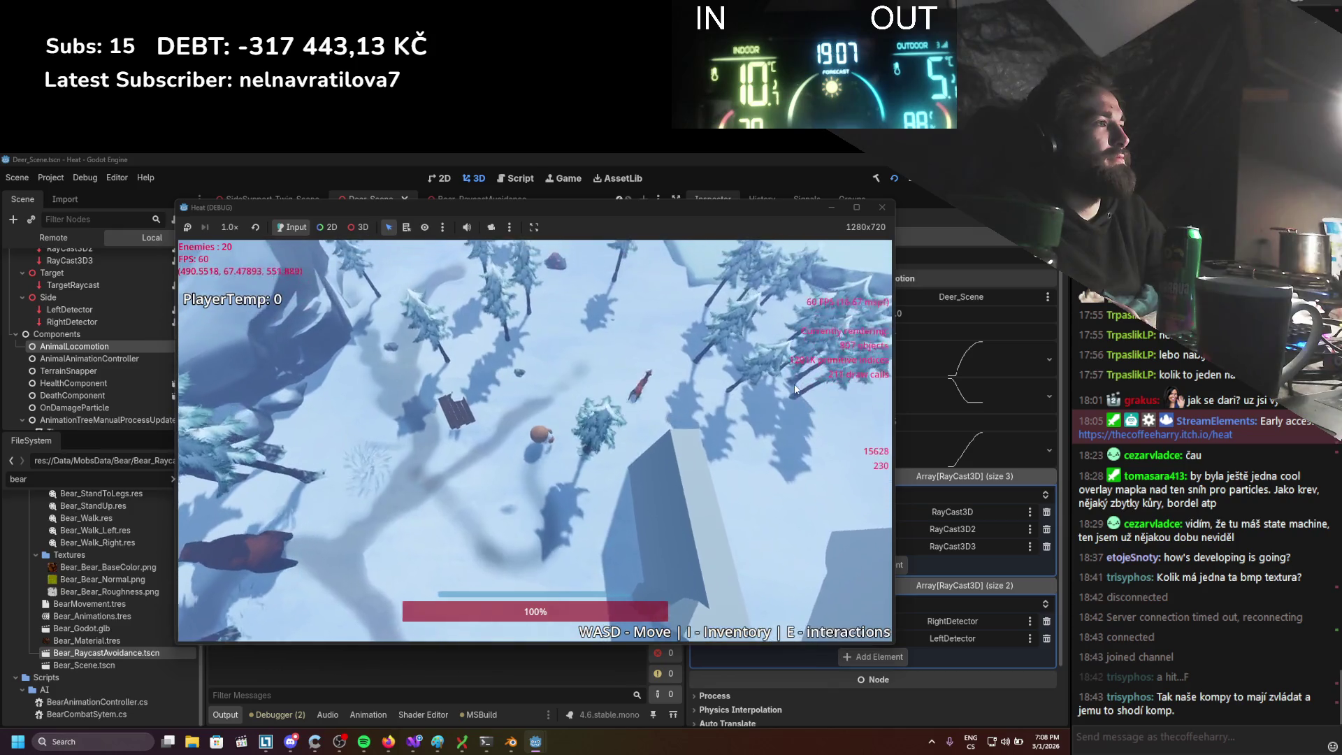
pyautogui.press('d')
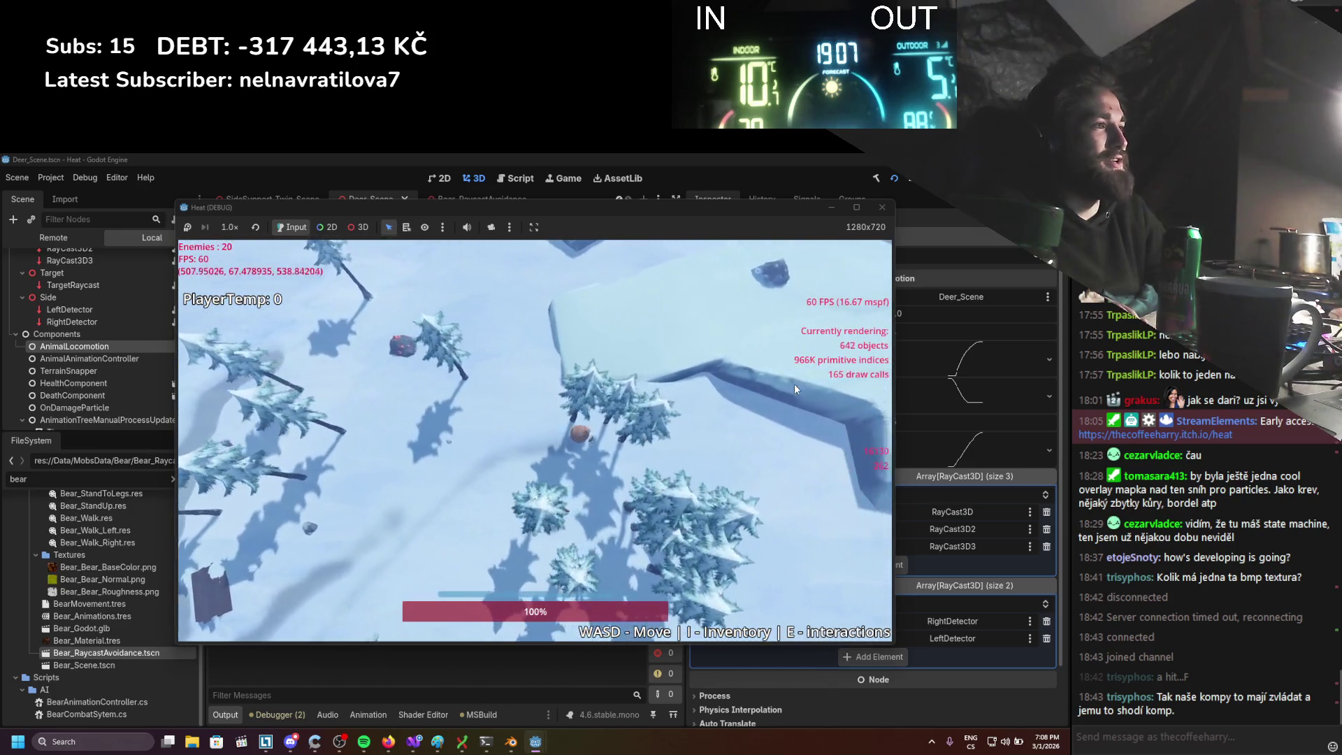
pyautogui.press('s')
pyautogui.press('a')
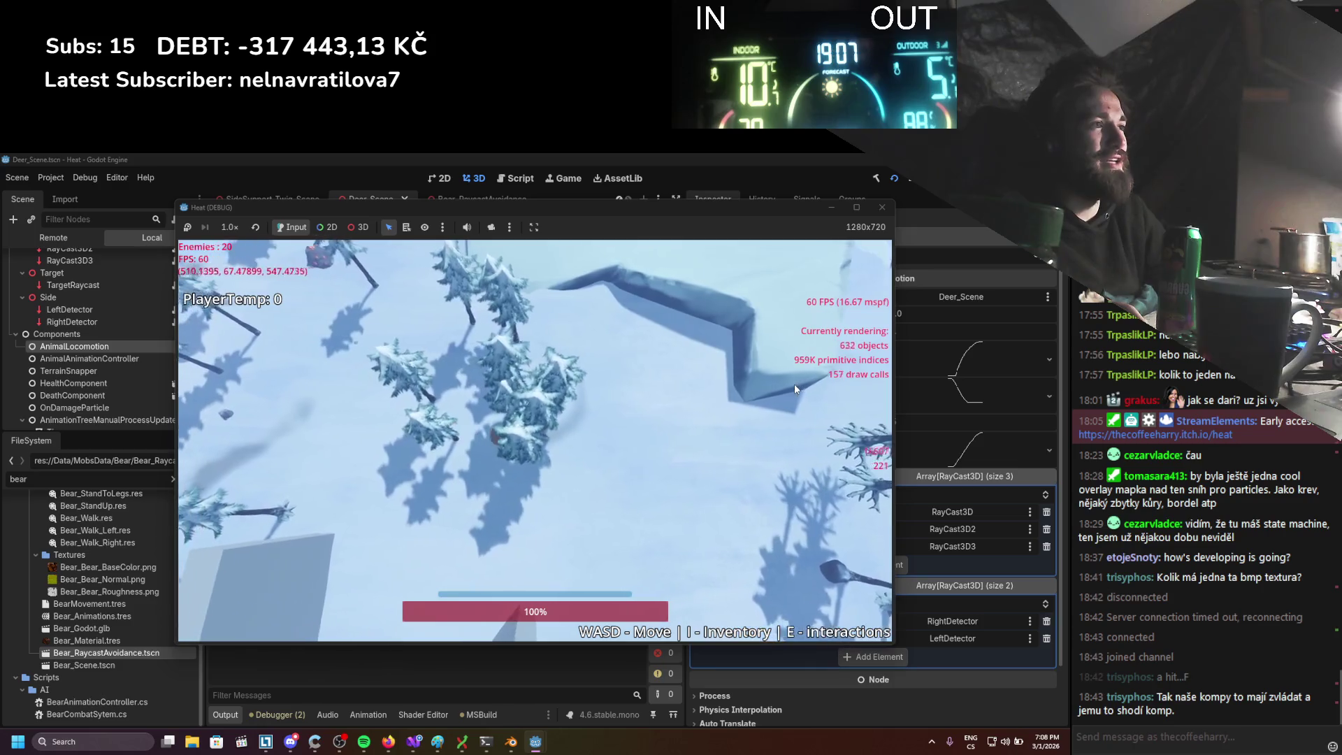
pyautogui.press('a')
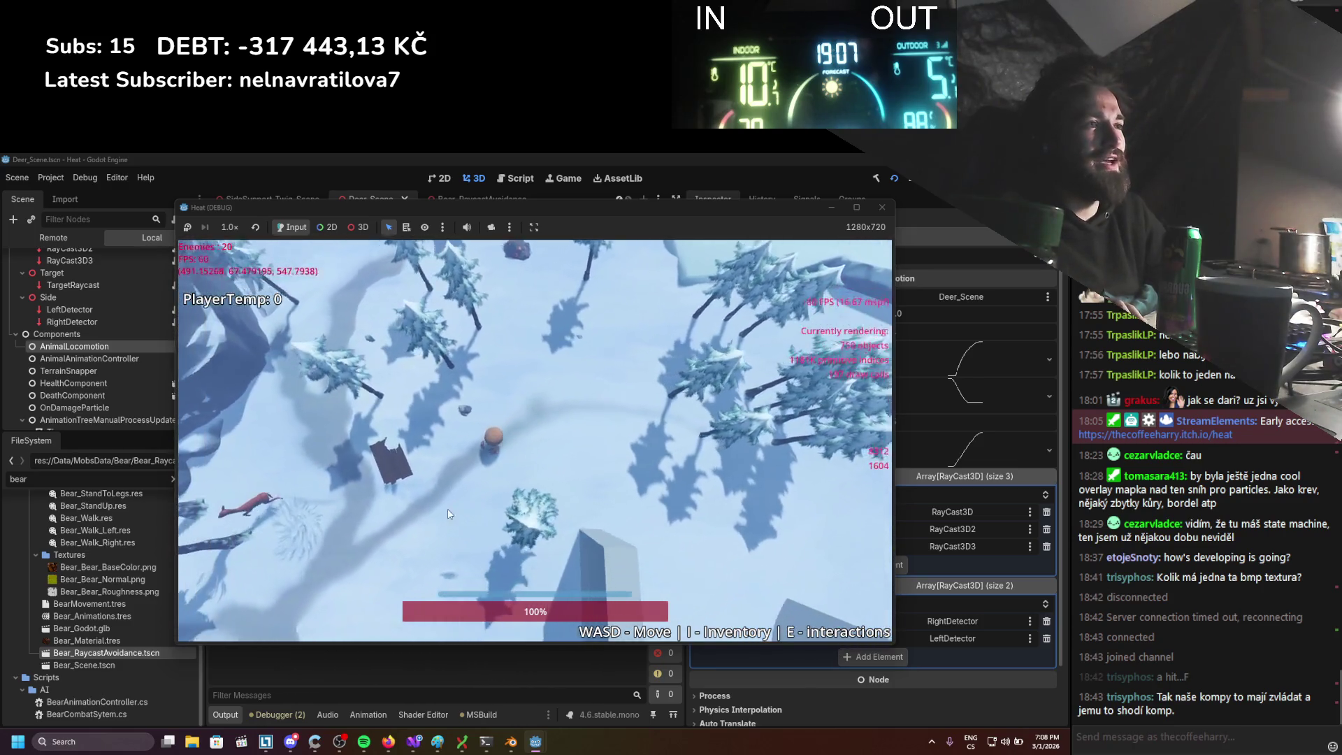
pyautogui.press('a')
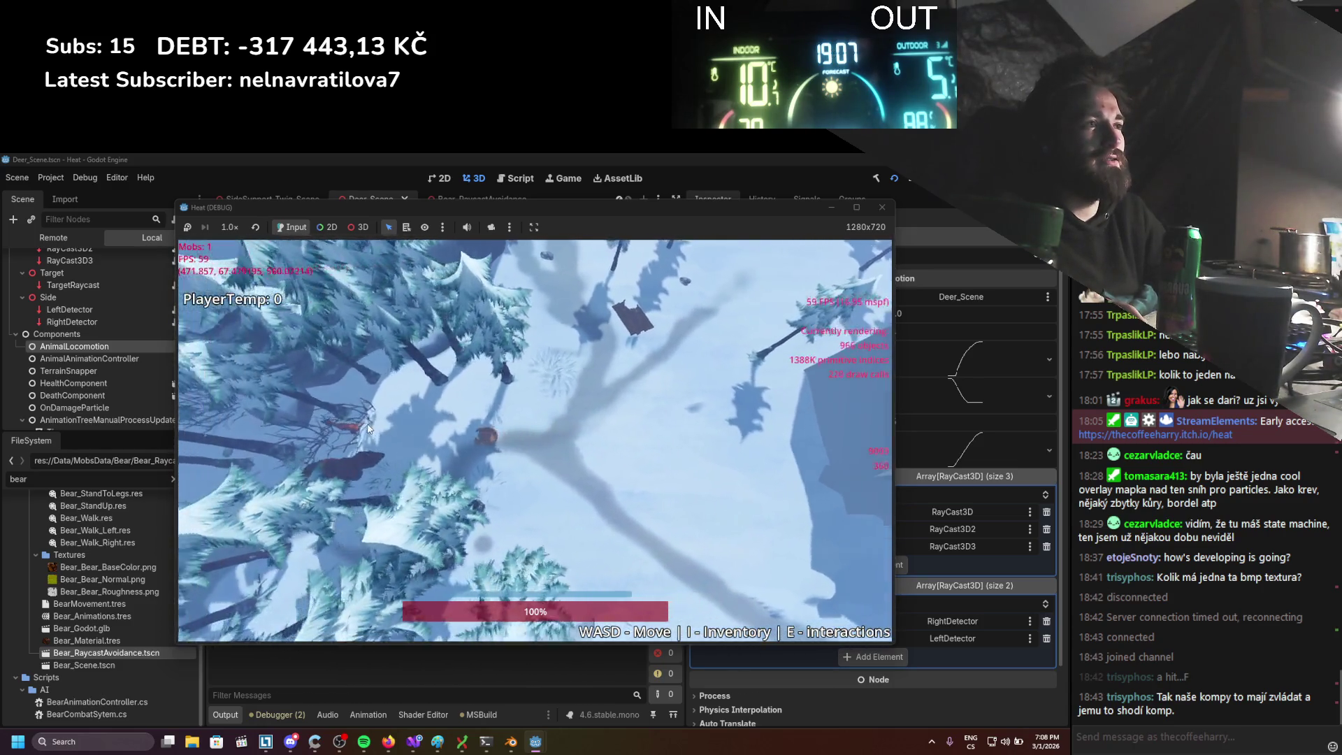
pyautogui.press('d')
pyautogui.press('s')
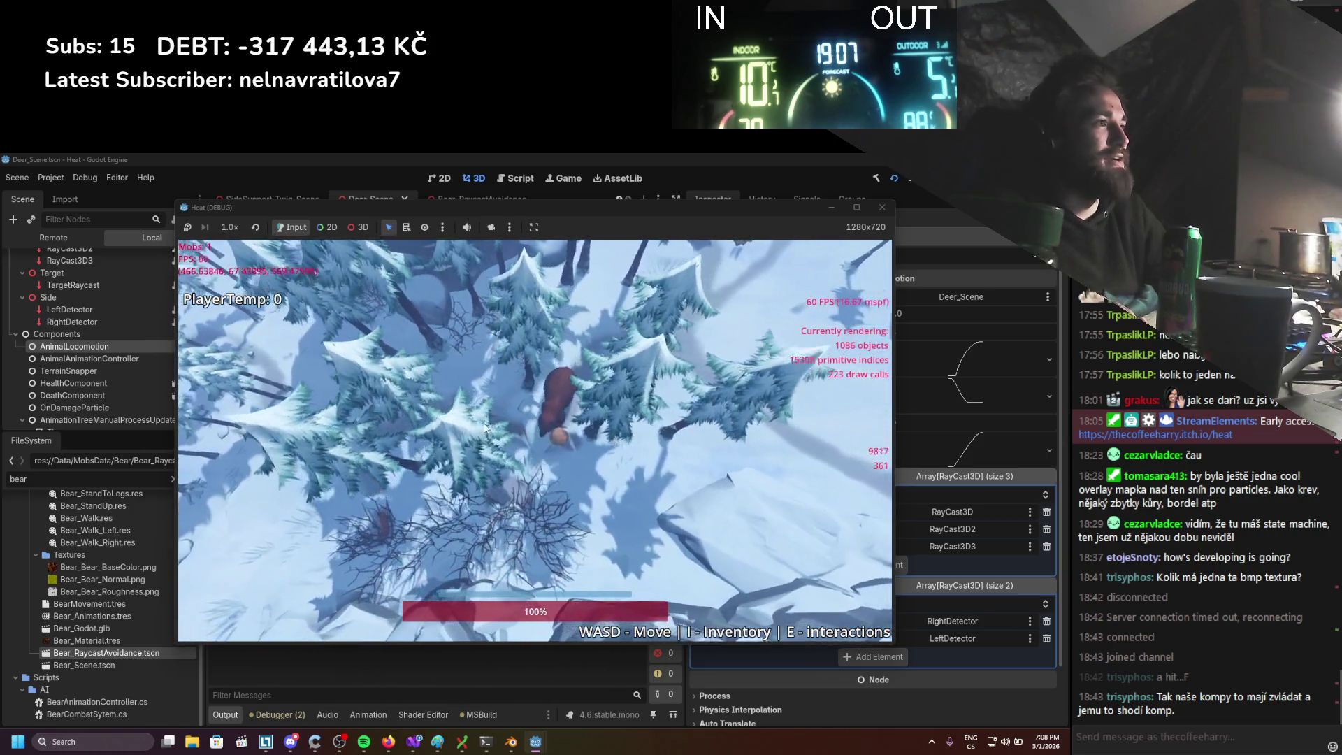
pyautogui.press('d')
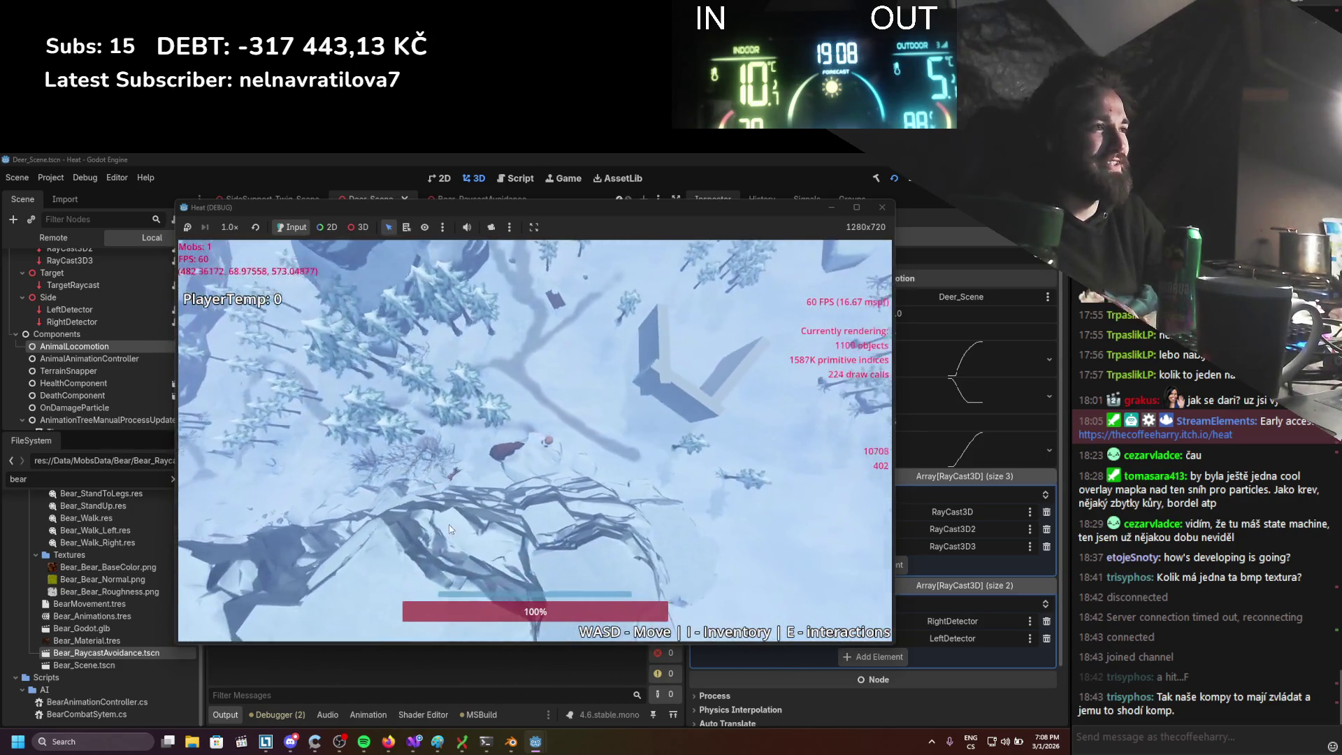
pyautogui.press('w')
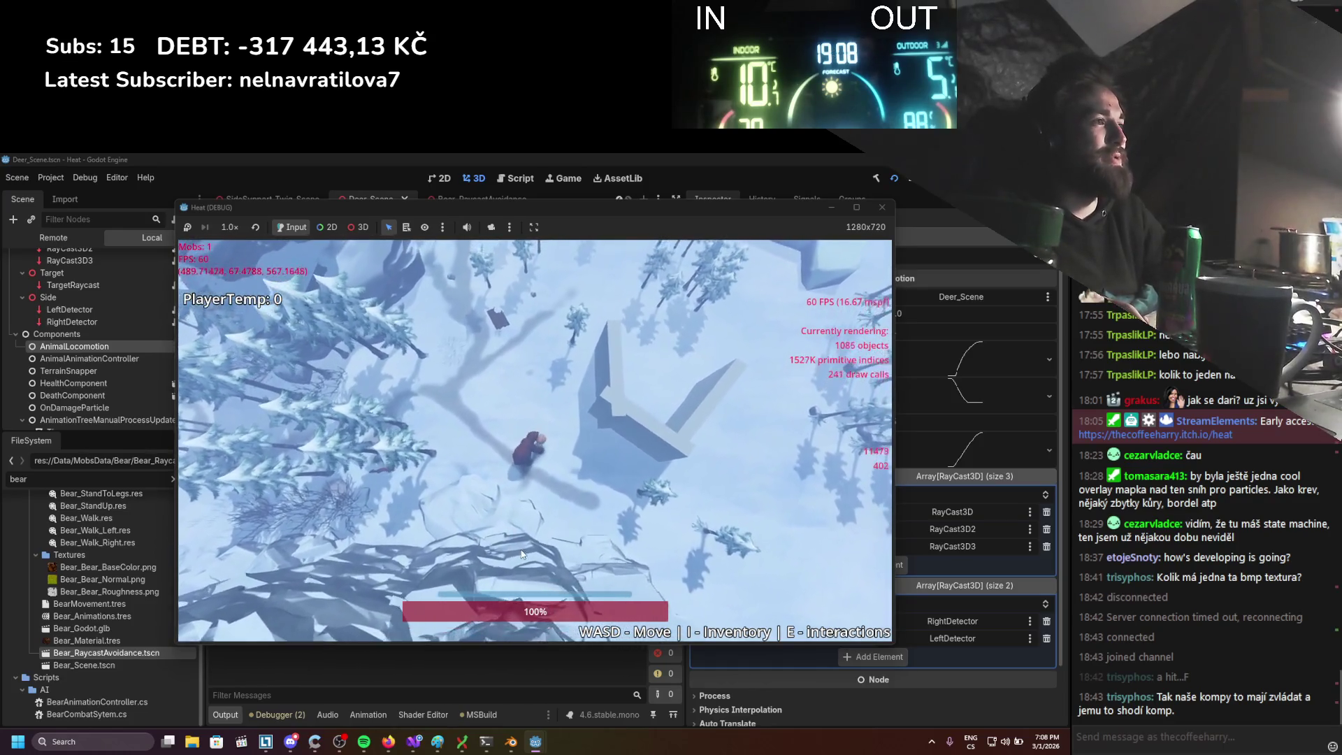
pyautogui.press('a')
pyautogui.scroll(3, 500, 484)
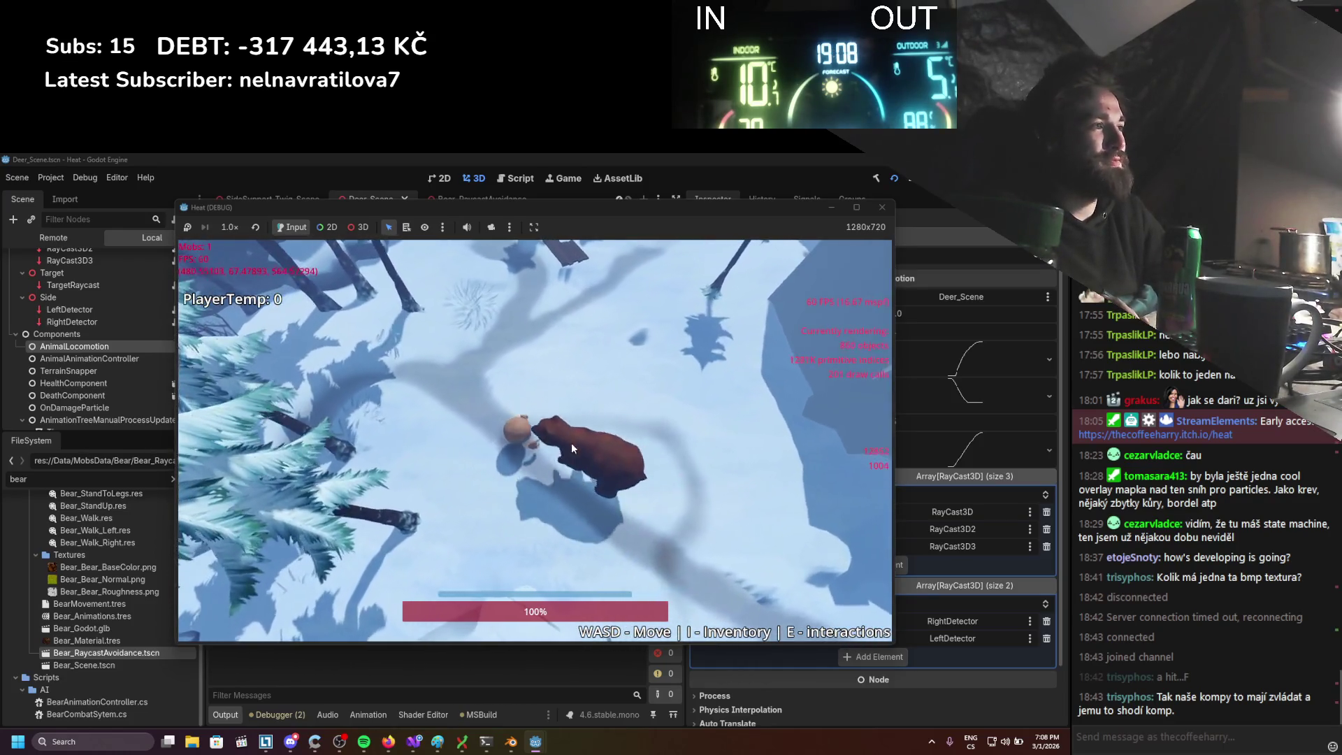
pyautogui.press('d')
pyautogui.press('w')
pyautogui.scroll(-3, 545, 503)
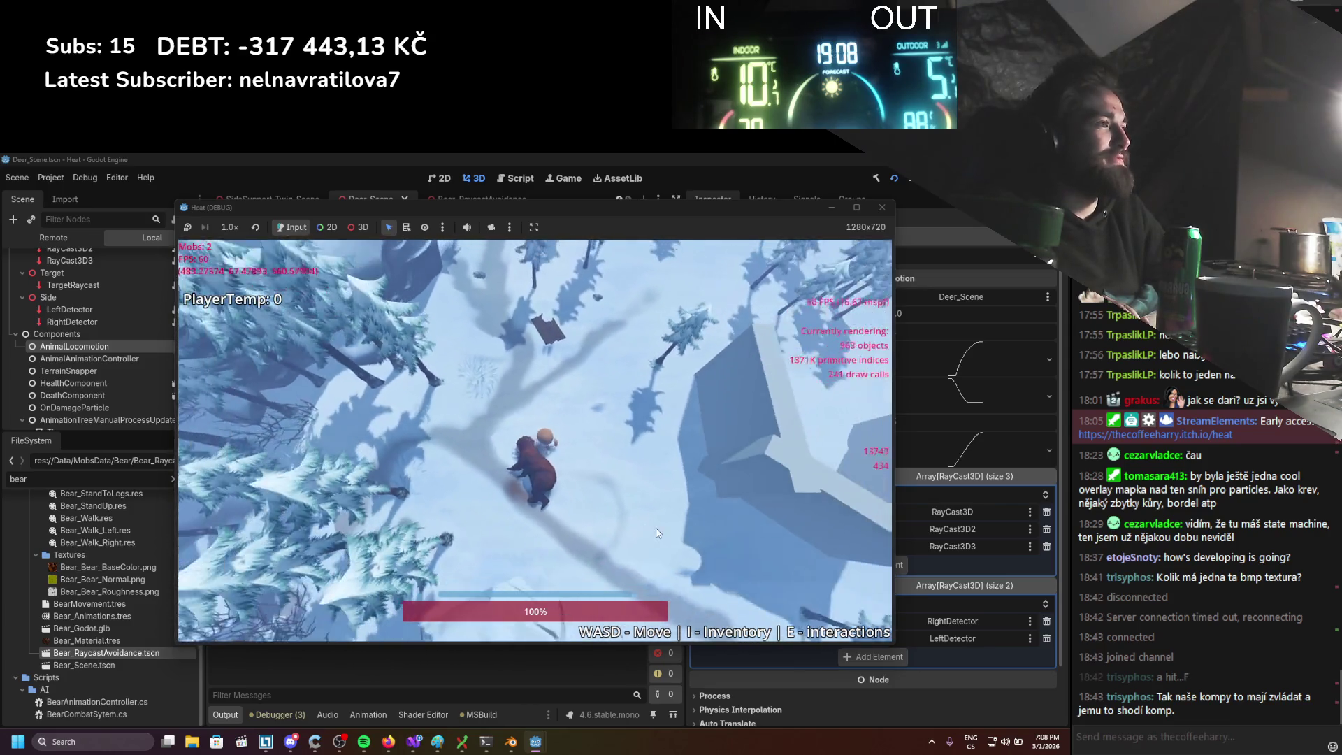
pyautogui.press('w')
pyautogui.press('a')
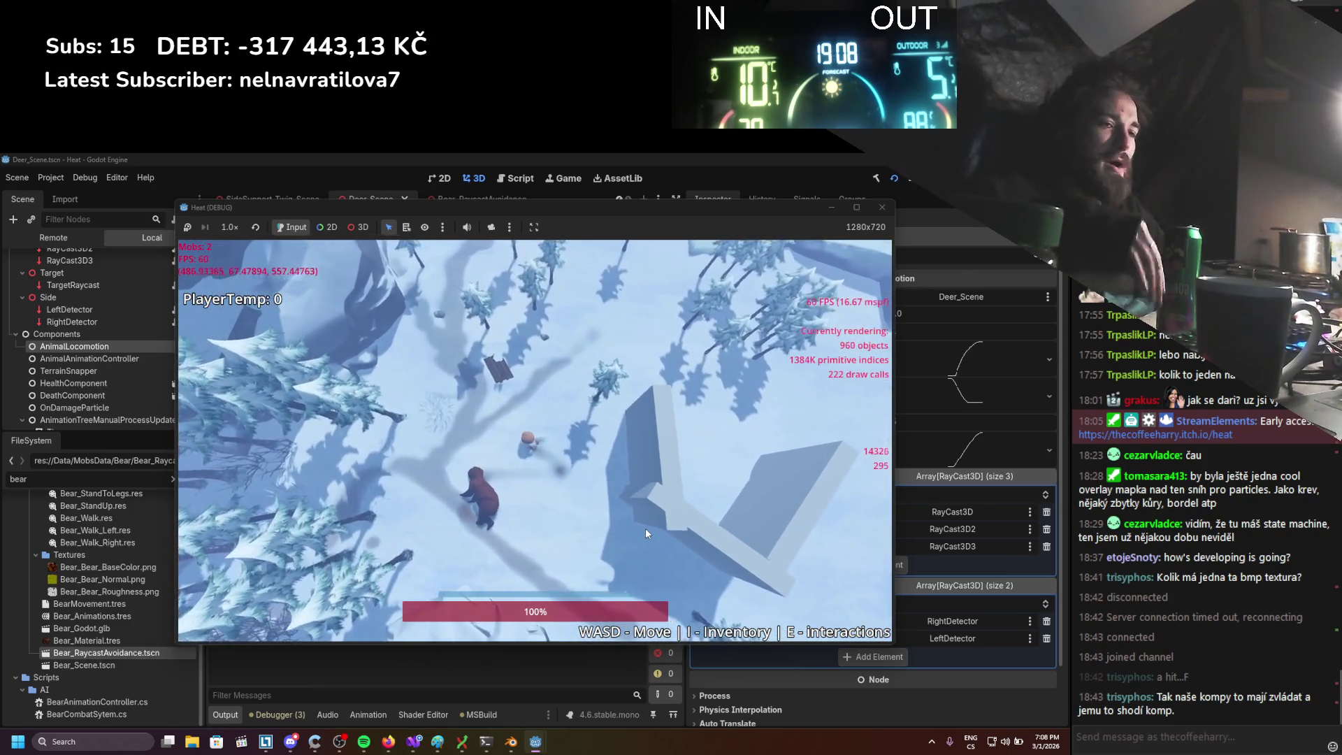
pyautogui.scroll(3, 624, 366)
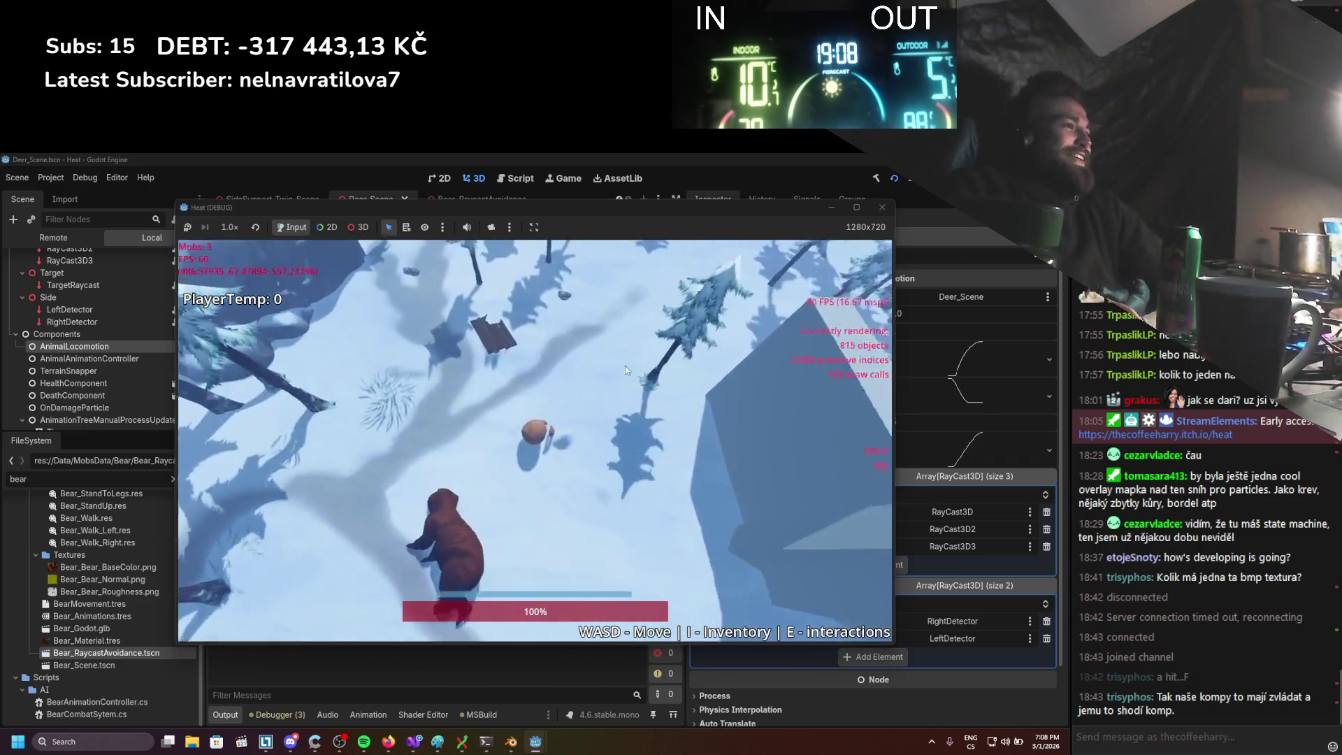
pyautogui.press('w')
pyautogui.press('d')
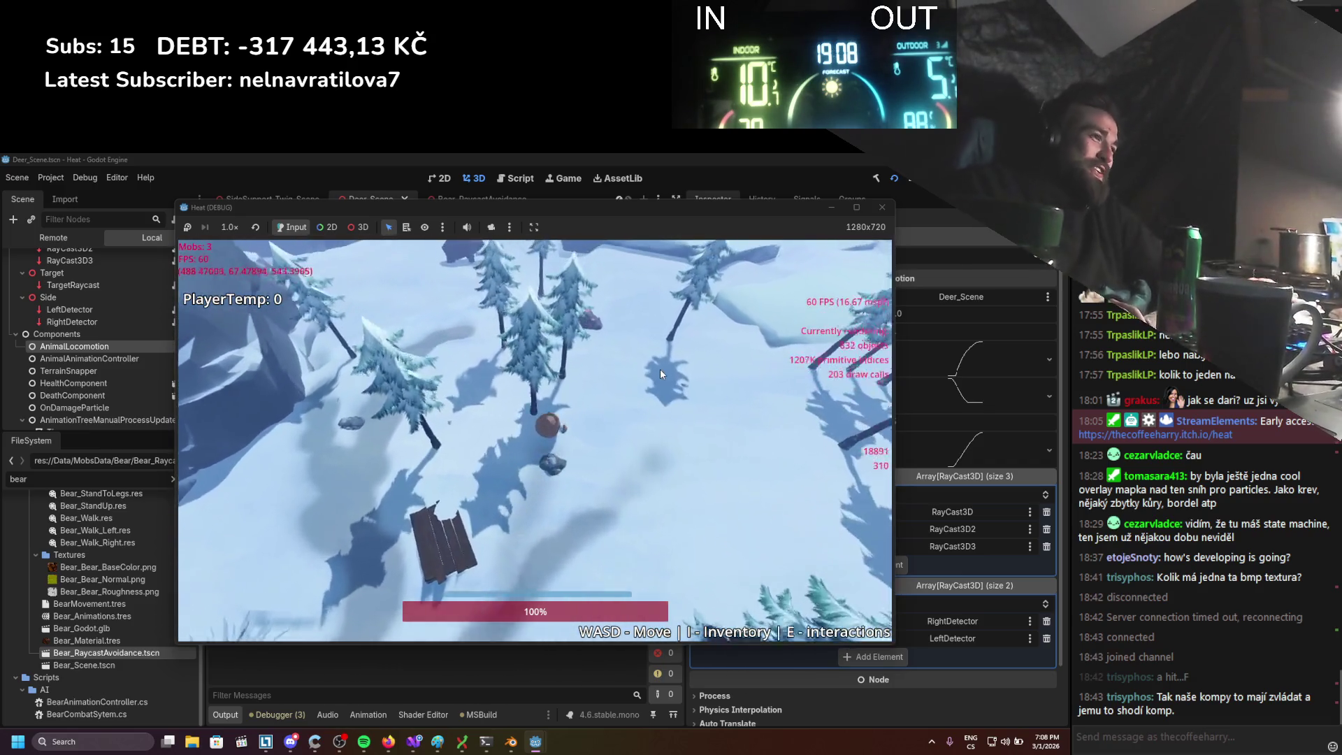
pyautogui.press('w')
pyautogui.press('a')
pyautogui.scroll(-3, 629, 377)
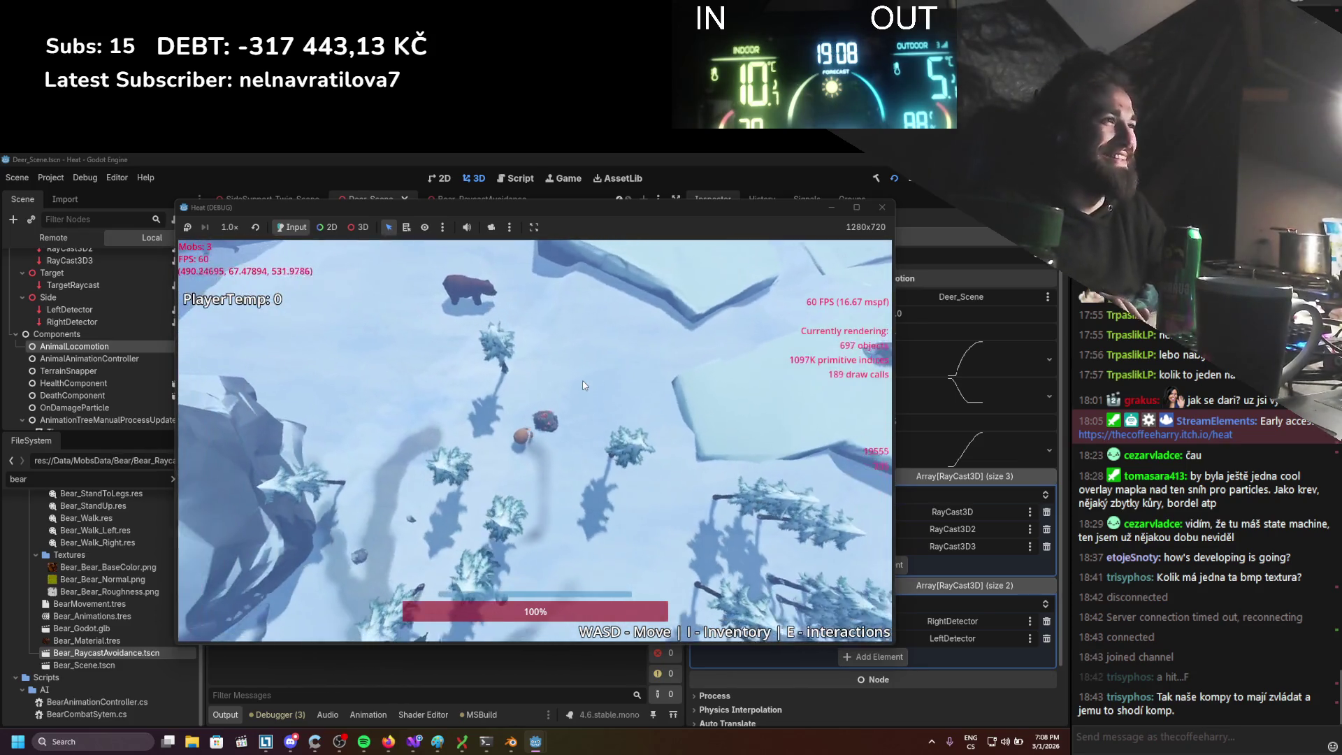
pyautogui.scroll(-5, 578, 385)
pyautogui.press('d')
pyautogui.press('s')
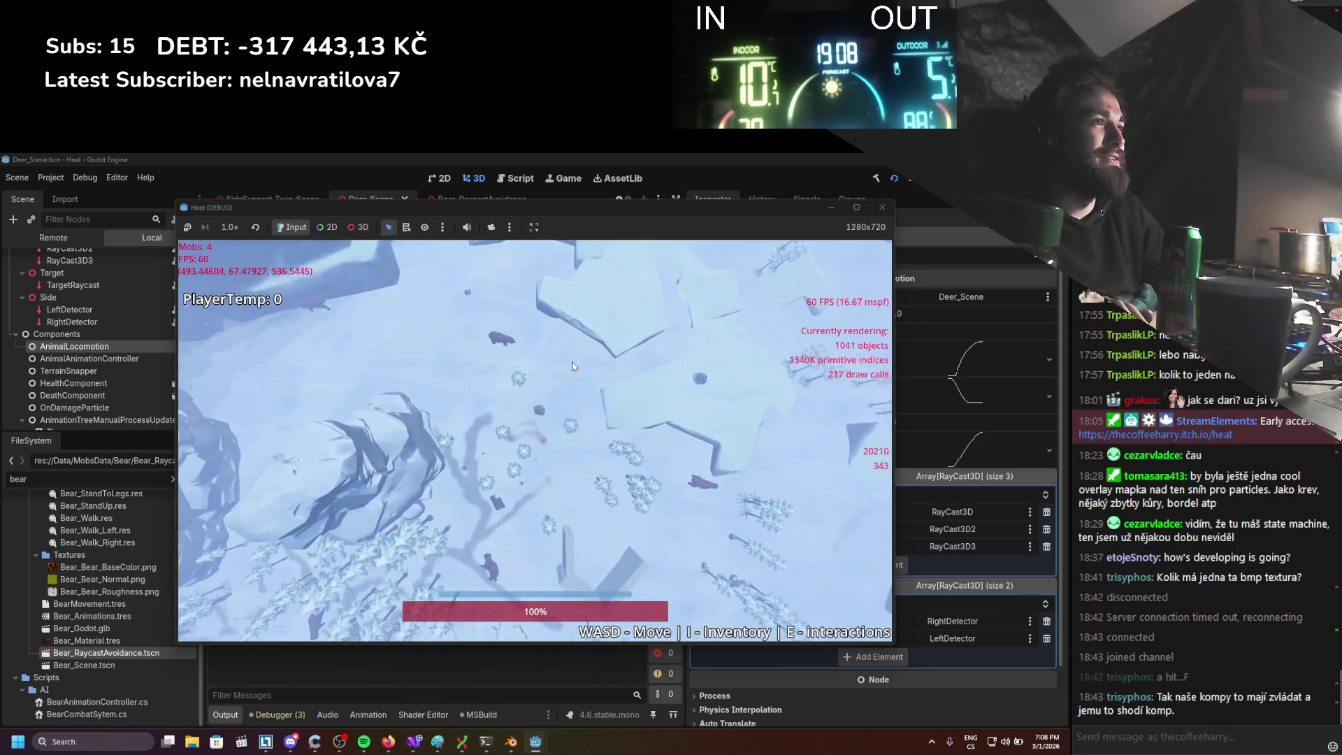
pyautogui.click(909, 178)
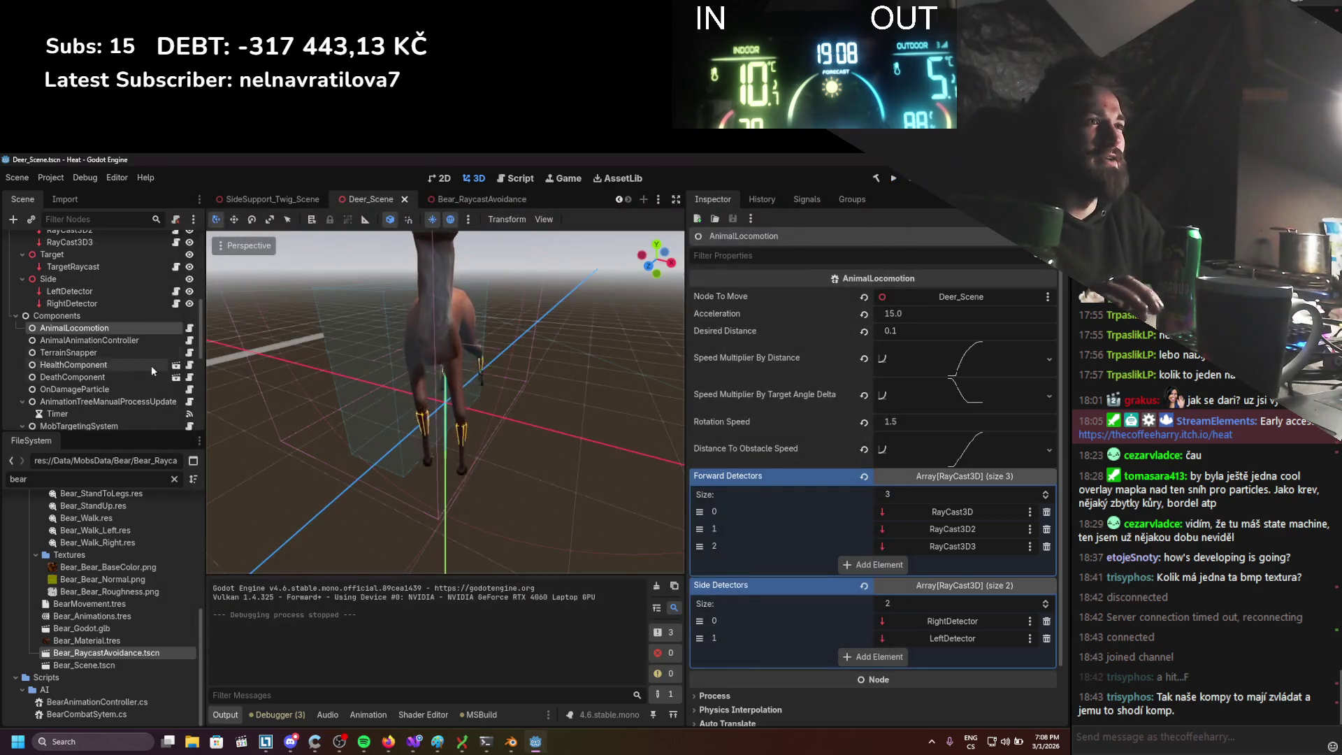
# In StaticWorld, assign Deer_Scene.tscn to enemy scene slot 1 and open the EnemySpawningManager script
pyautogui.scroll(4, 278, 200)
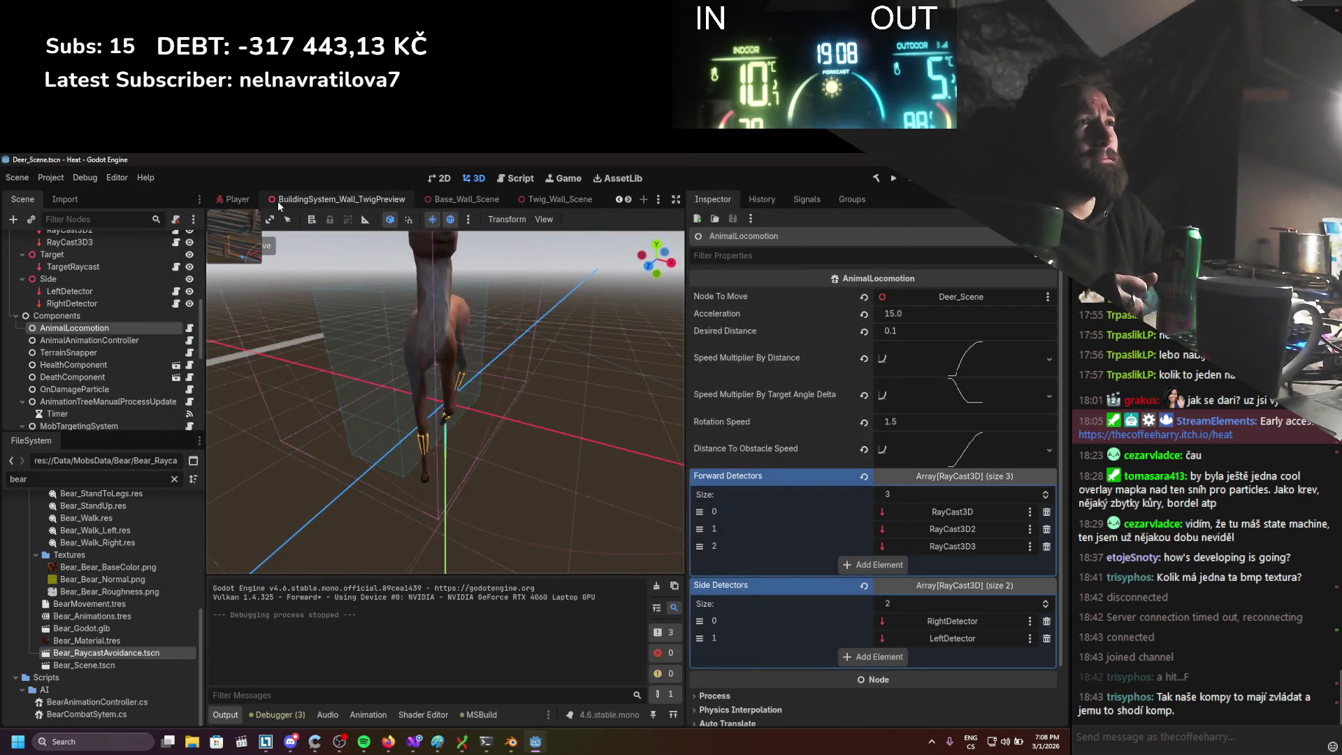
pyautogui.click(262, 200)
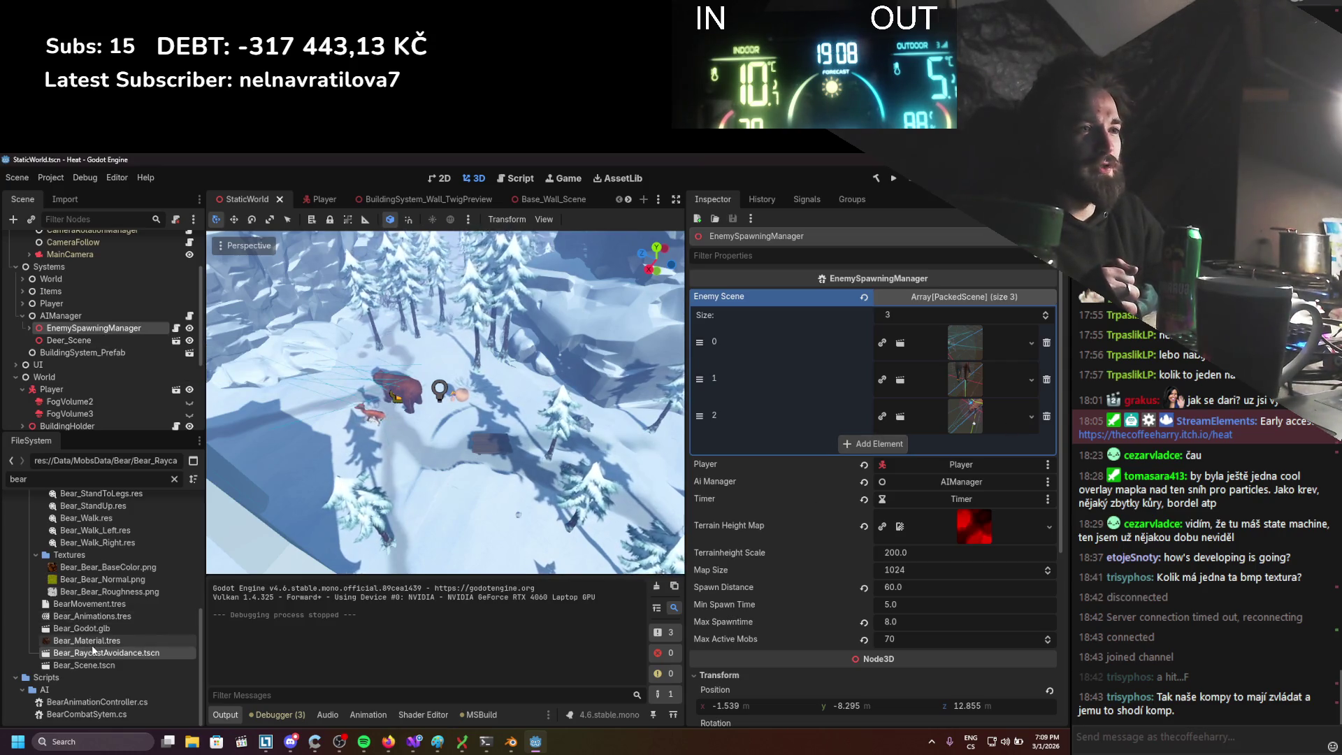
pyautogui.doubleClick(14, 480)
pyautogui.write('deer')
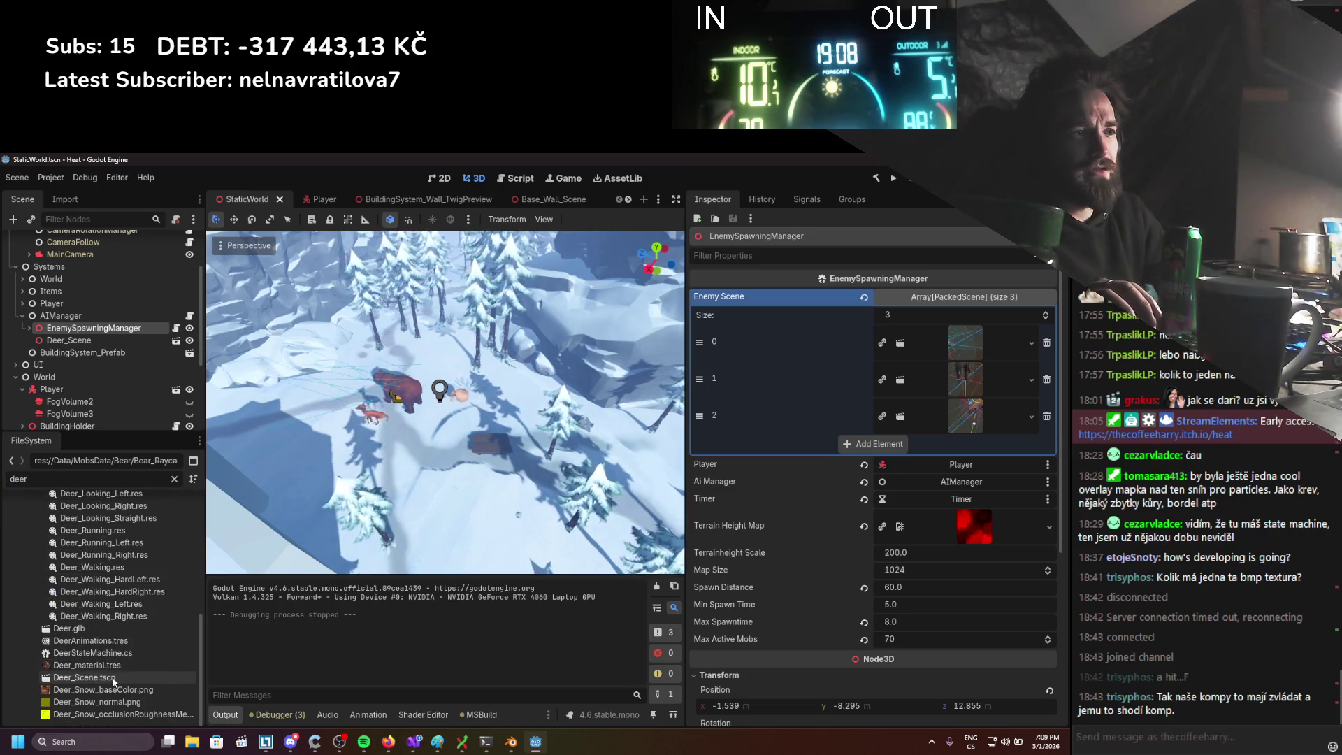
pyautogui.moveTo(111, 673)
pyautogui.mouseDown()
pyautogui.moveTo(471, 658)
pyautogui.moveTo(952, 379)
pyautogui.mouseUp()
pyautogui.click(952, 380)
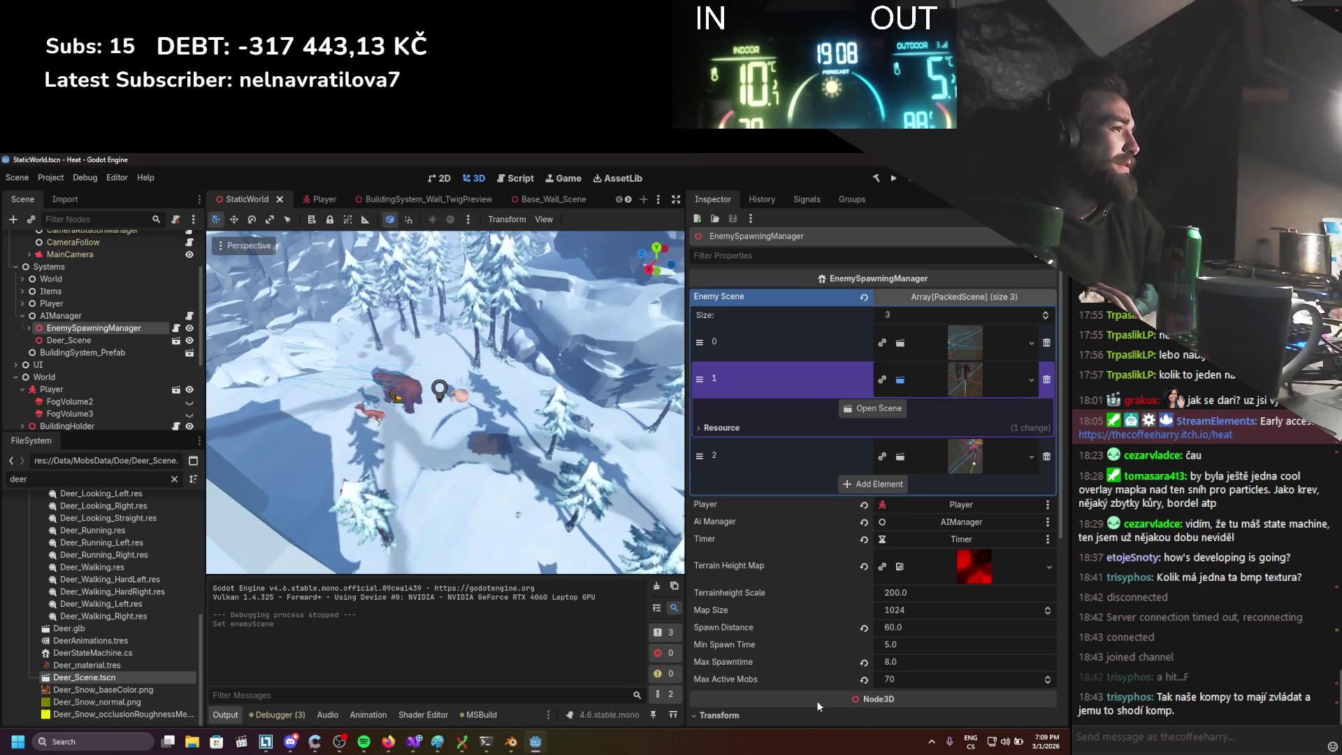
pyautogui.scroll(-5, 852, 685)
pyautogui.click(918, 695)
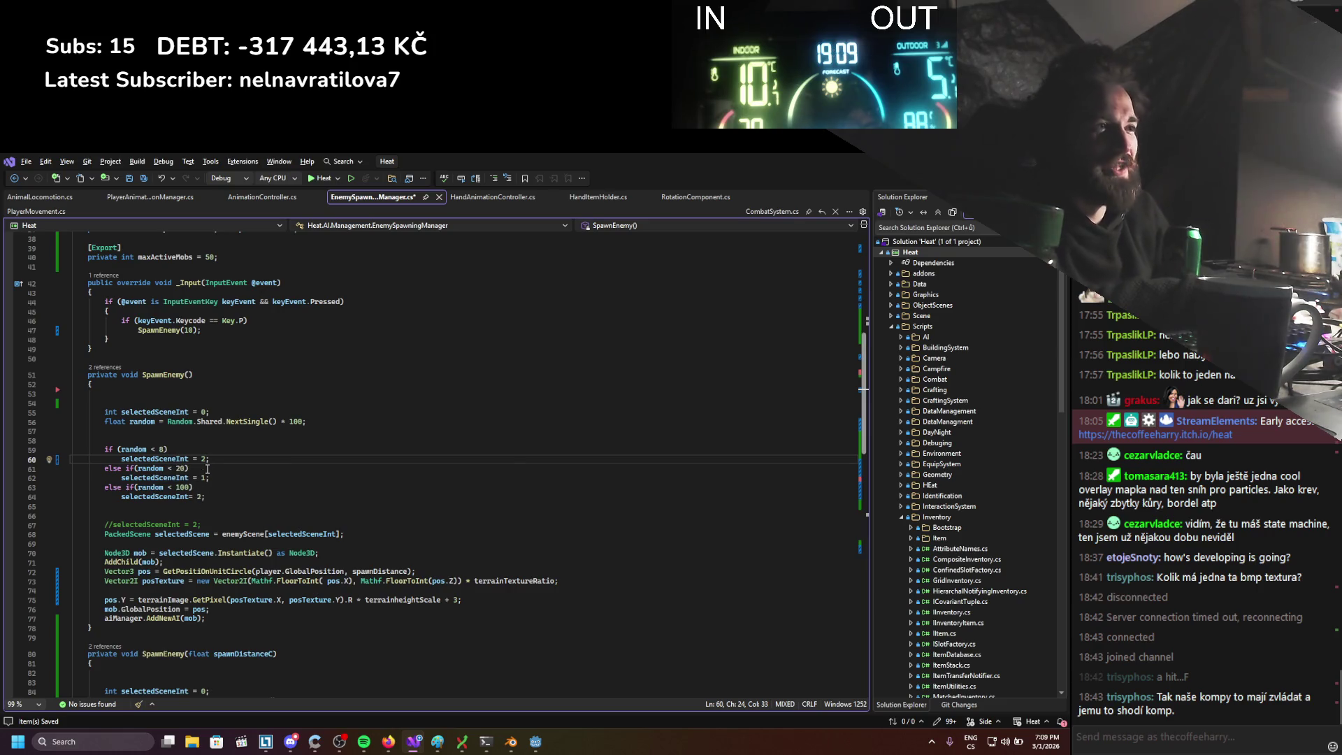
# In SpawnEnemy, change thresholds 8 to 4 and 20 to 10, and set the fallback scene index to 0
pyautogui.click(202, 497)
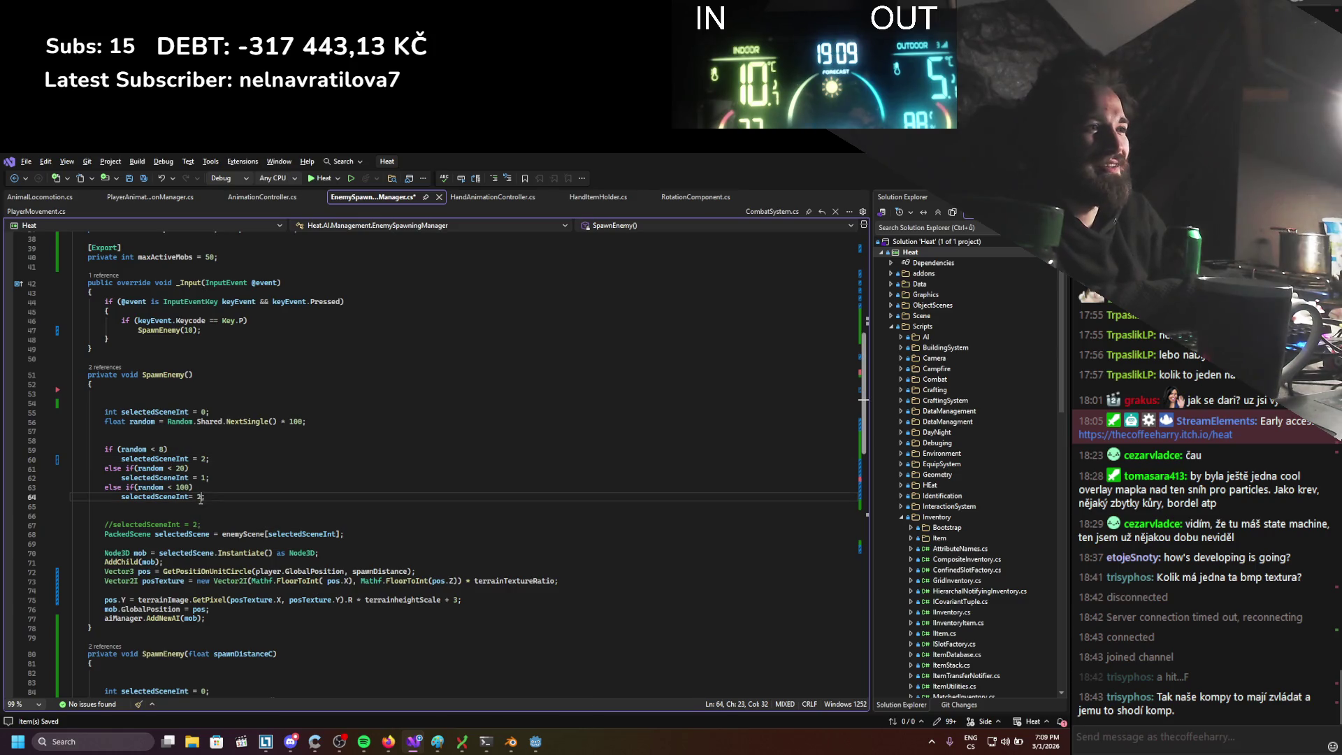
pyautogui.doubleClick(180, 468)
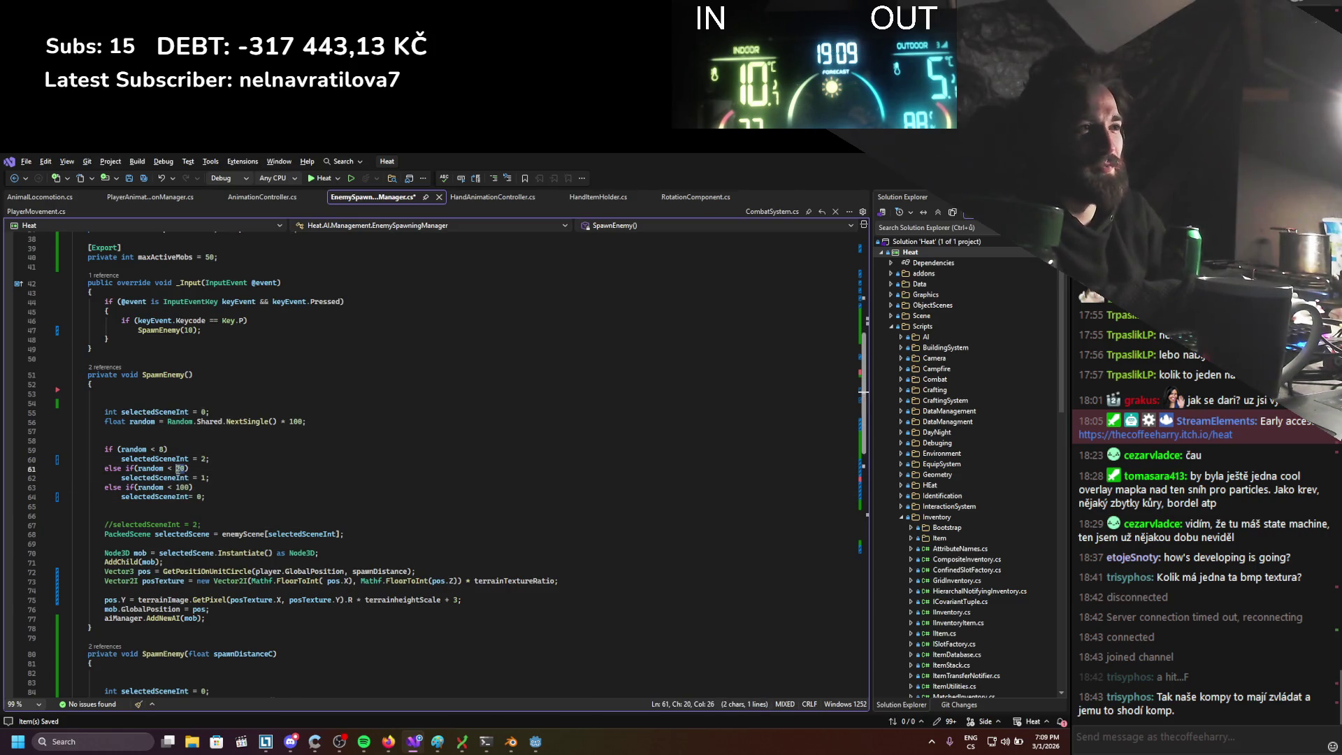
pyautogui.doubleClick(163, 449)
pyautogui.write('4')
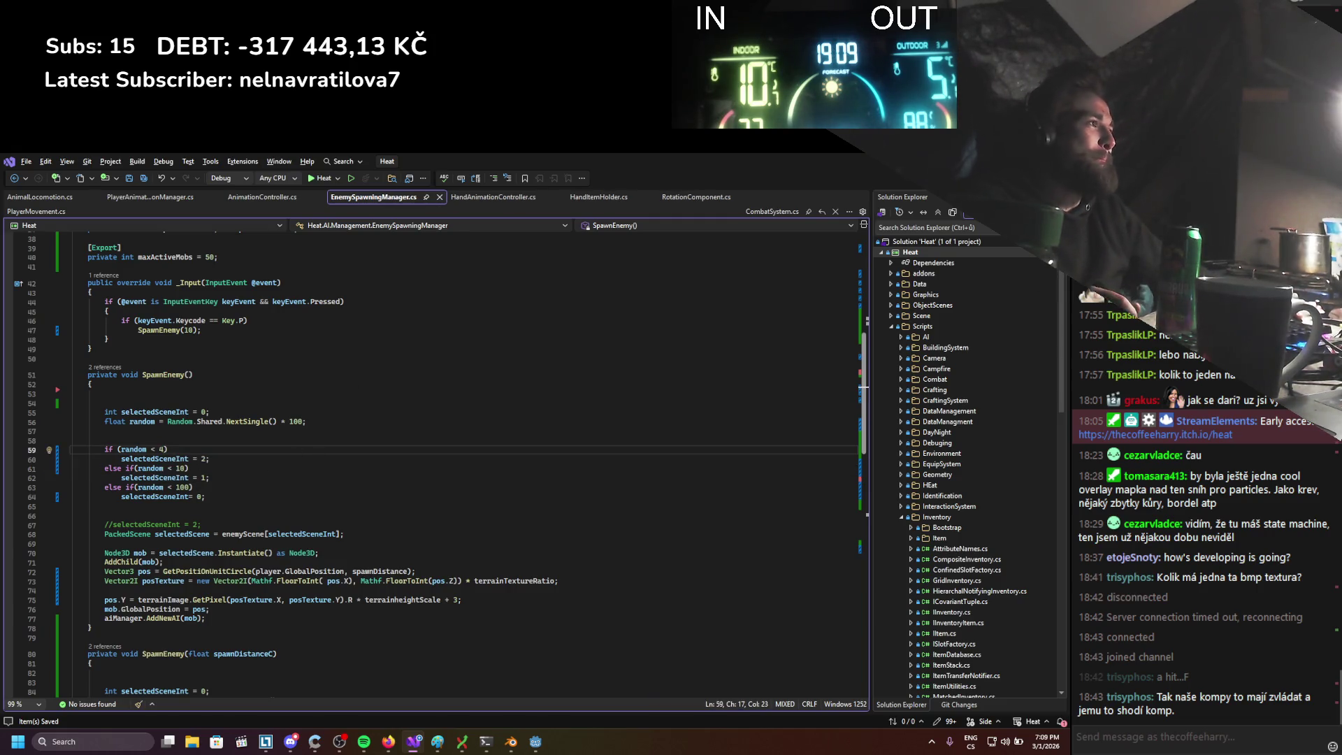
pyautogui.hotkey('alt', 'Tab')
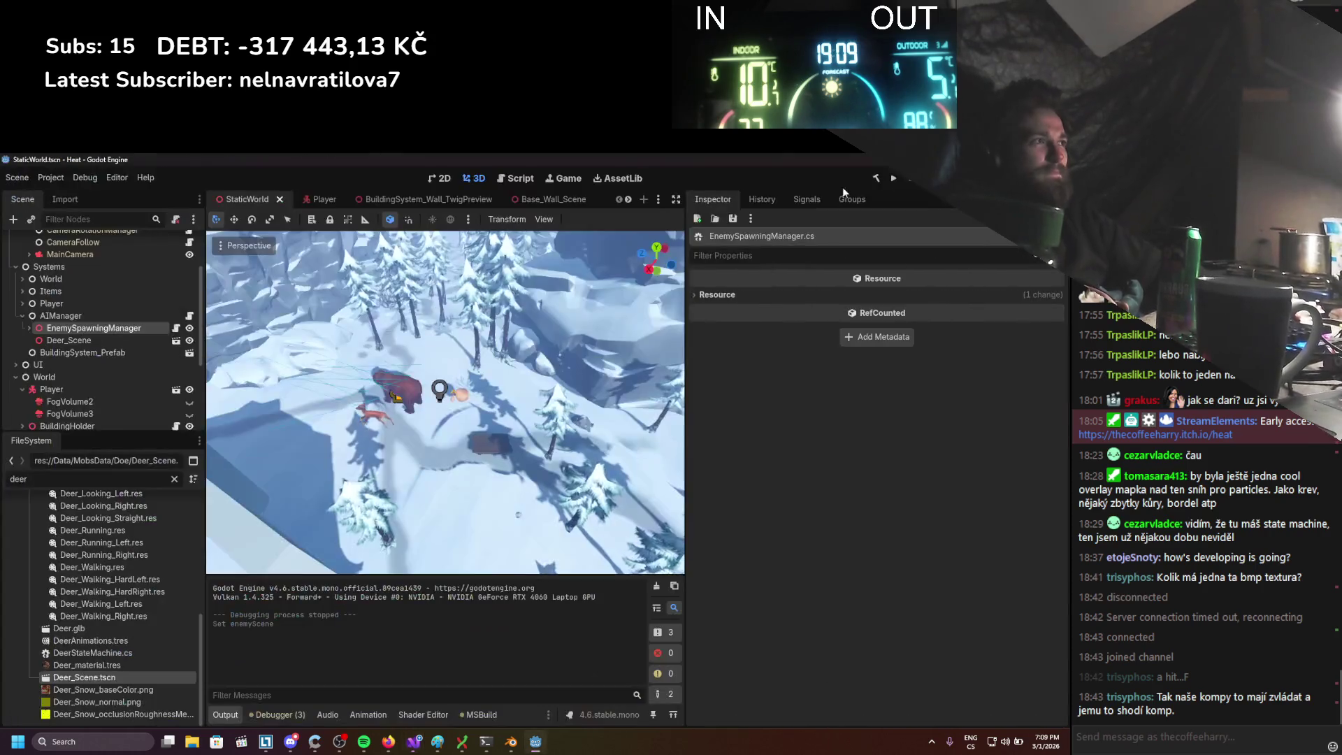
pyautogui.click(893, 179)
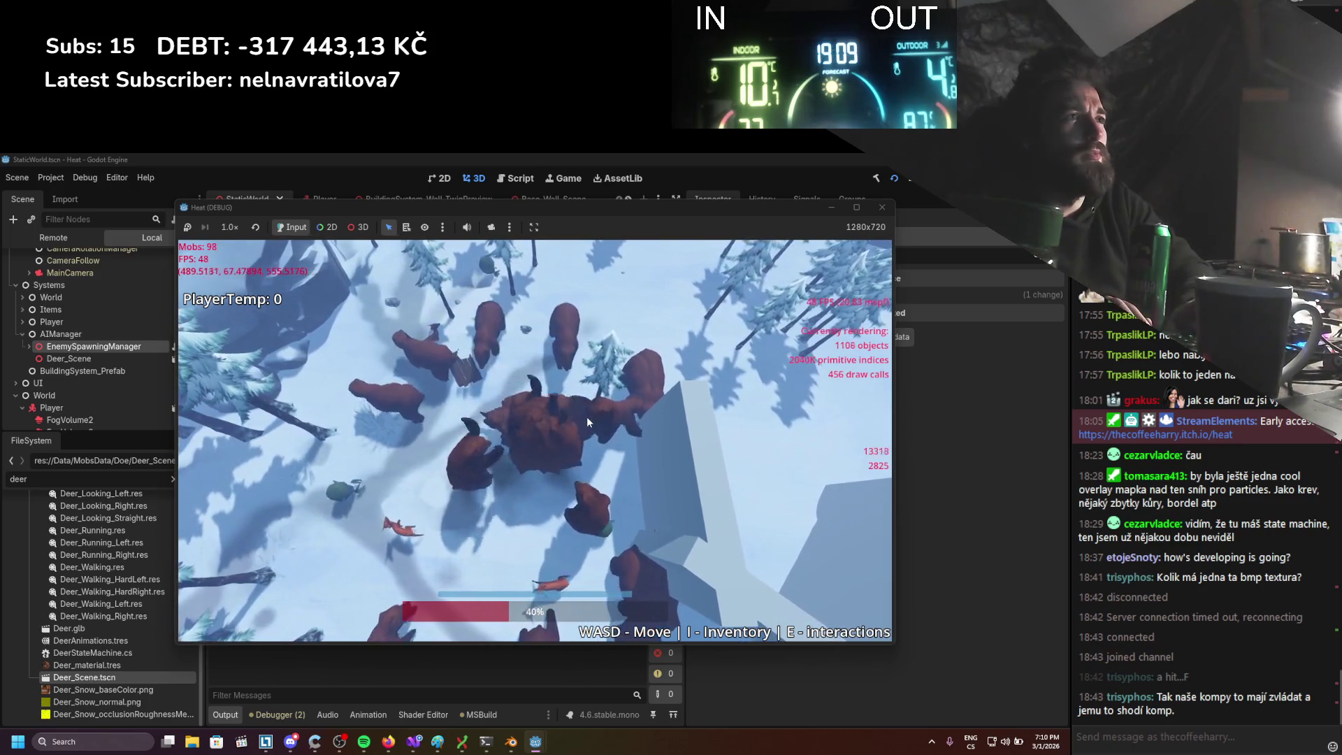
pyautogui.click(882, 206)
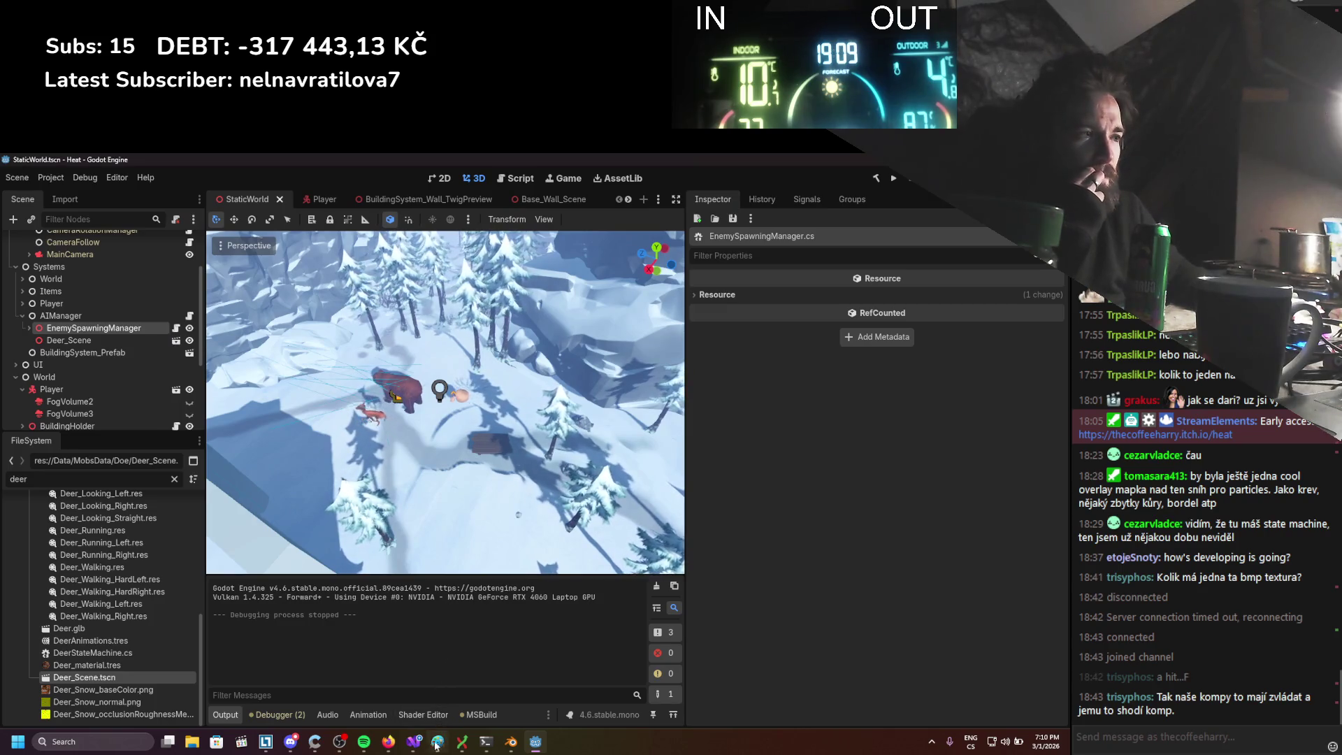
pyautogui.hotkey('alt', 'Tab')
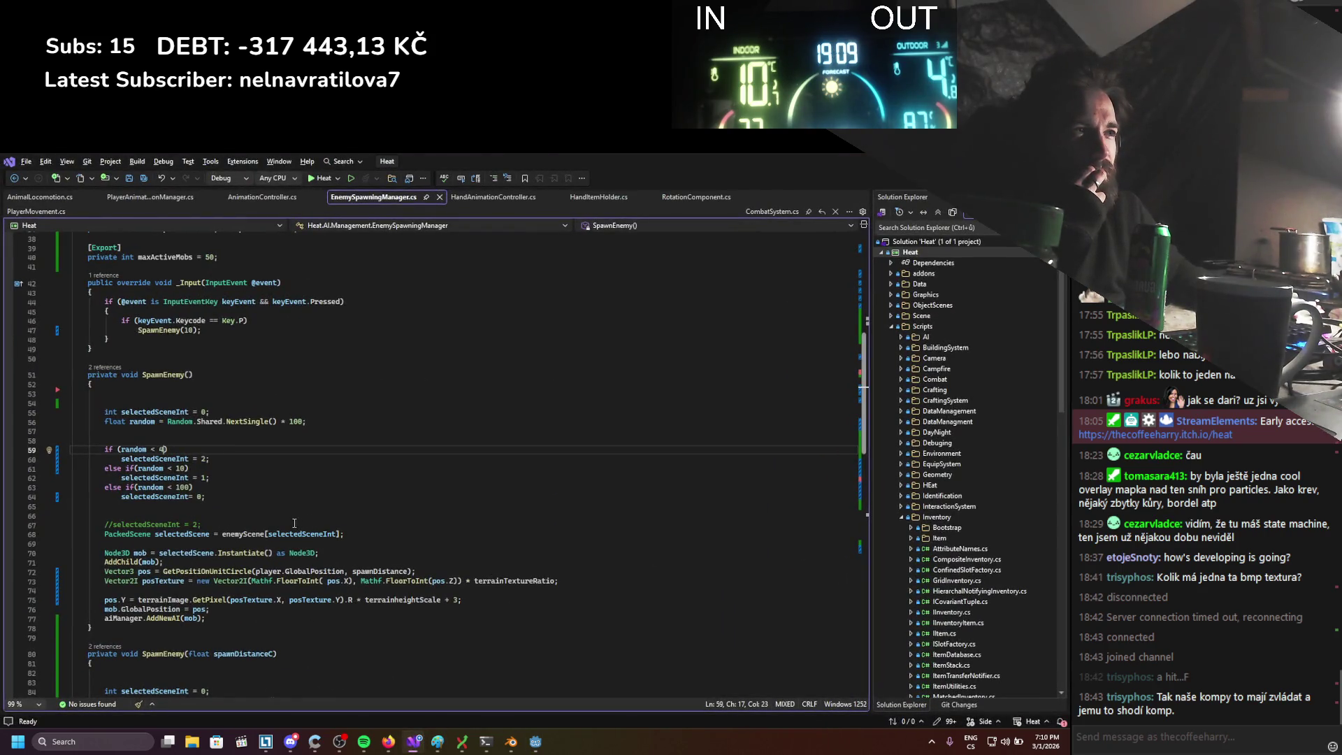
# Set selectedSceneInt to 0 on line 60 and to 2 on line 64
pyautogui.click(205, 458)
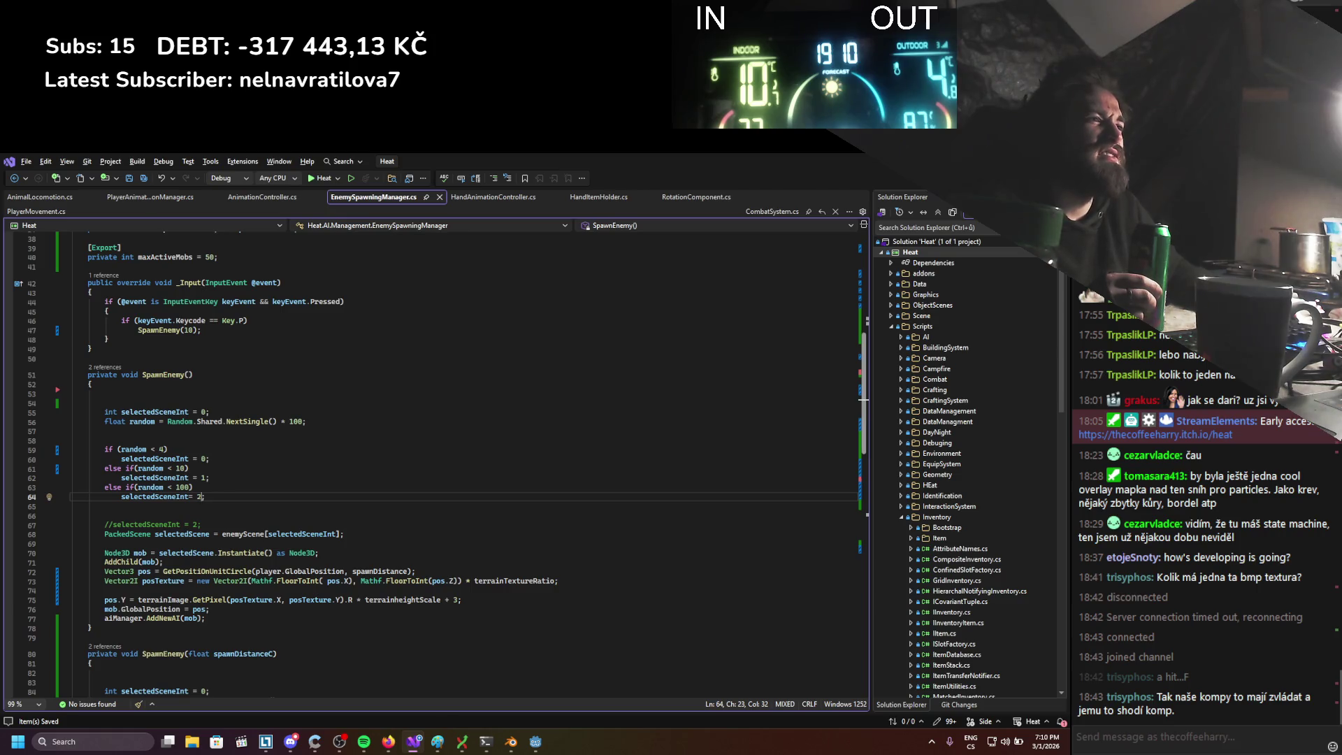
pyautogui.hotkey('alt', 'Tab')
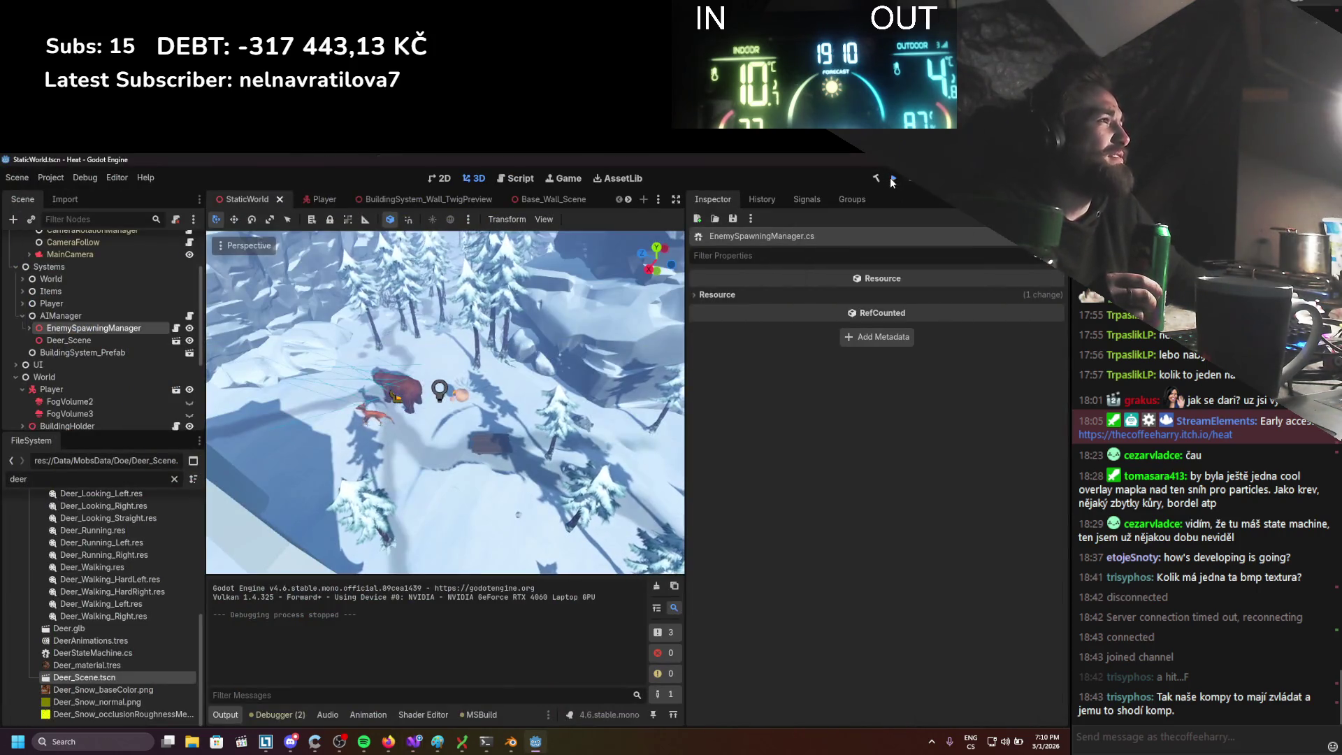
# Run the game with the swapped spawn weights, then close it and return to the spawning script
pyautogui.click(892, 177)
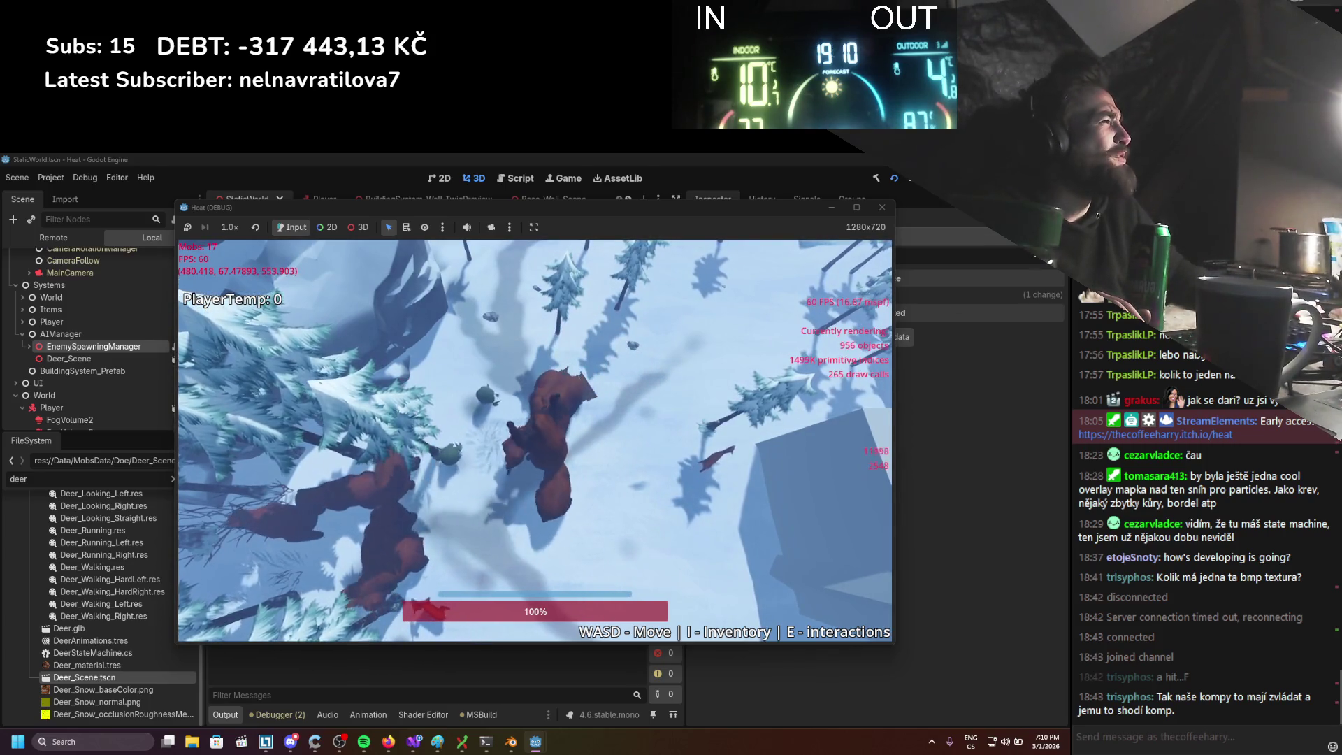
pyautogui.hotkey('alt', 'F4')
pyautogui.hotkey('alt', 'Tab')
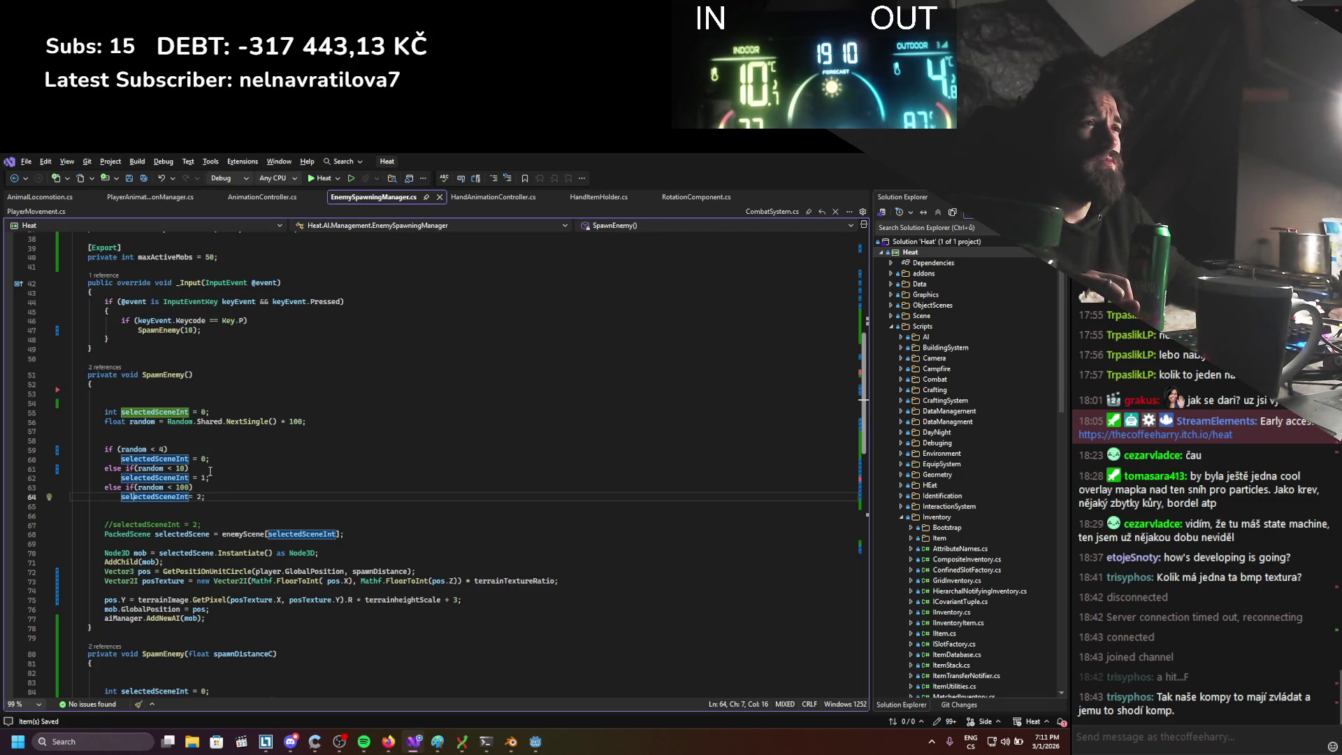
# Back in Godot, select the Deer_Scene node in StaticWorld and bring up its context menu
pyautogui.moveTo(233, 419)
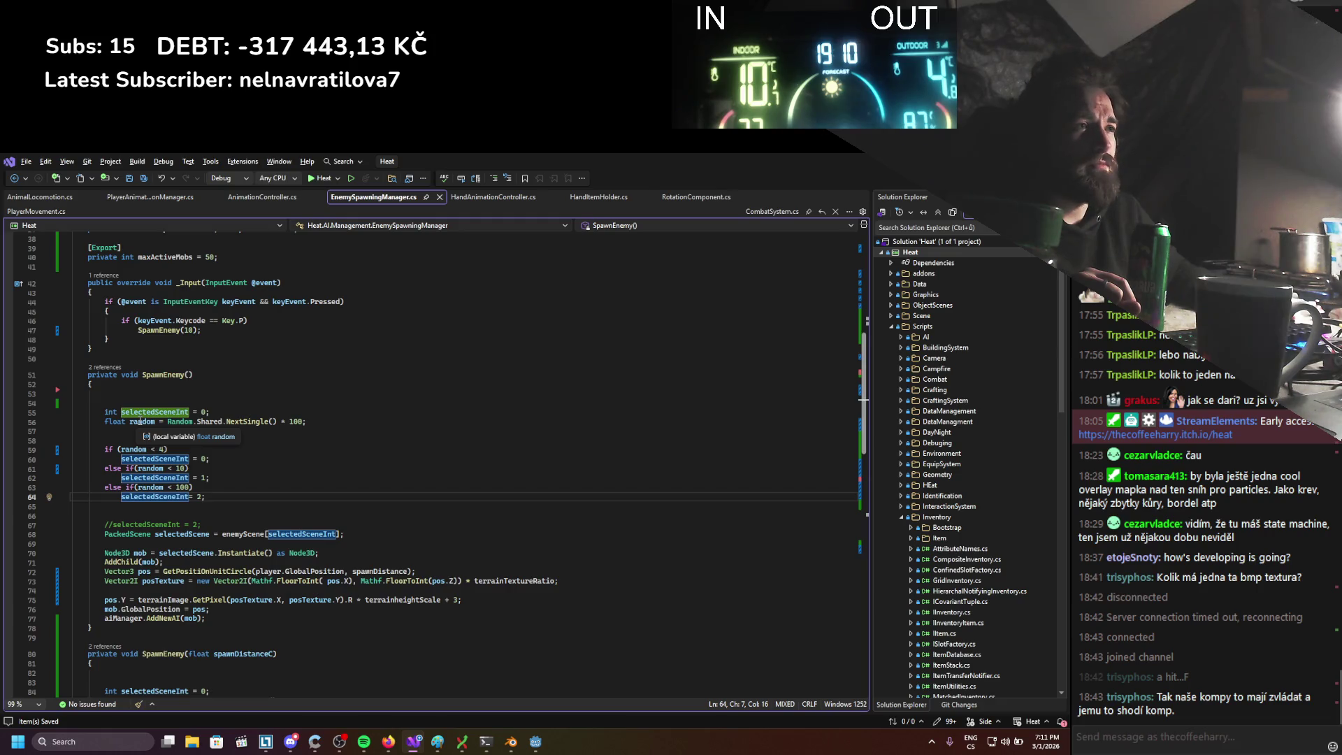
pyautogui.hotkey('alt', 'Tab')
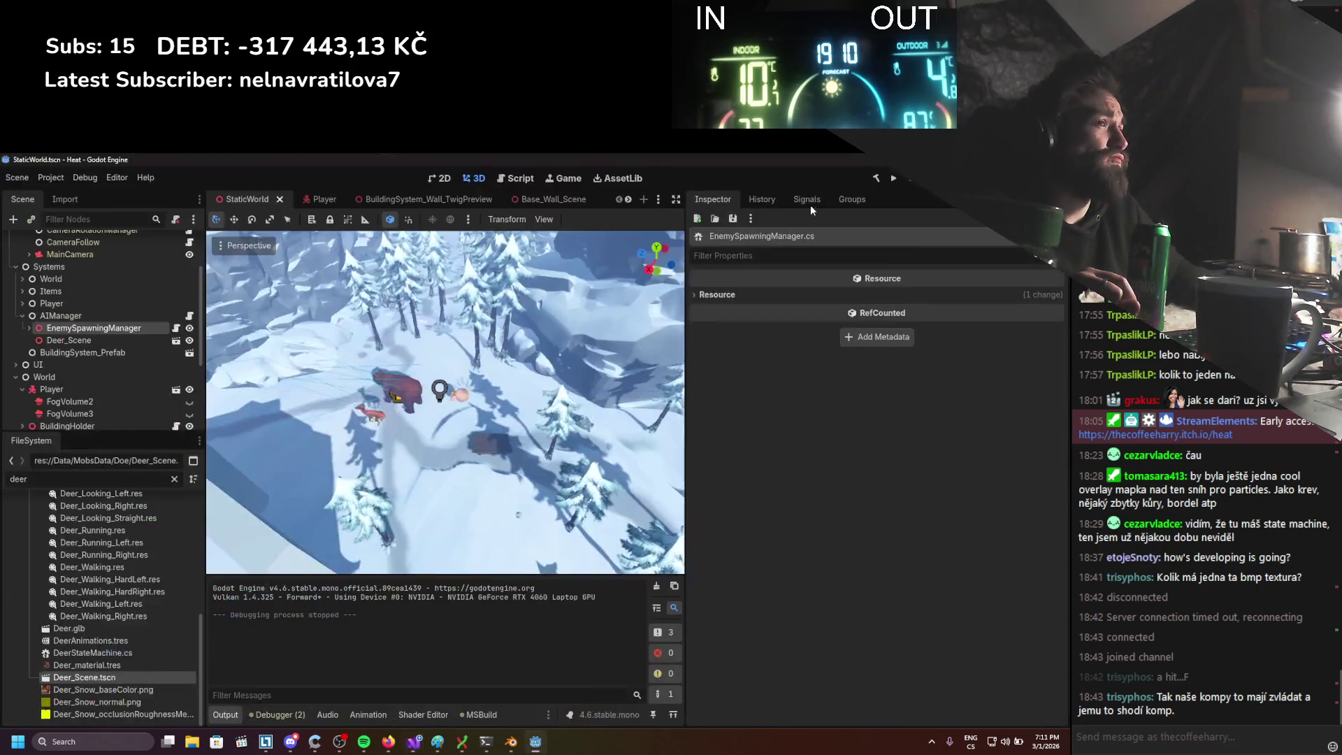
pyautogui.click(77, 340)
pyautogui.click(82, 328)
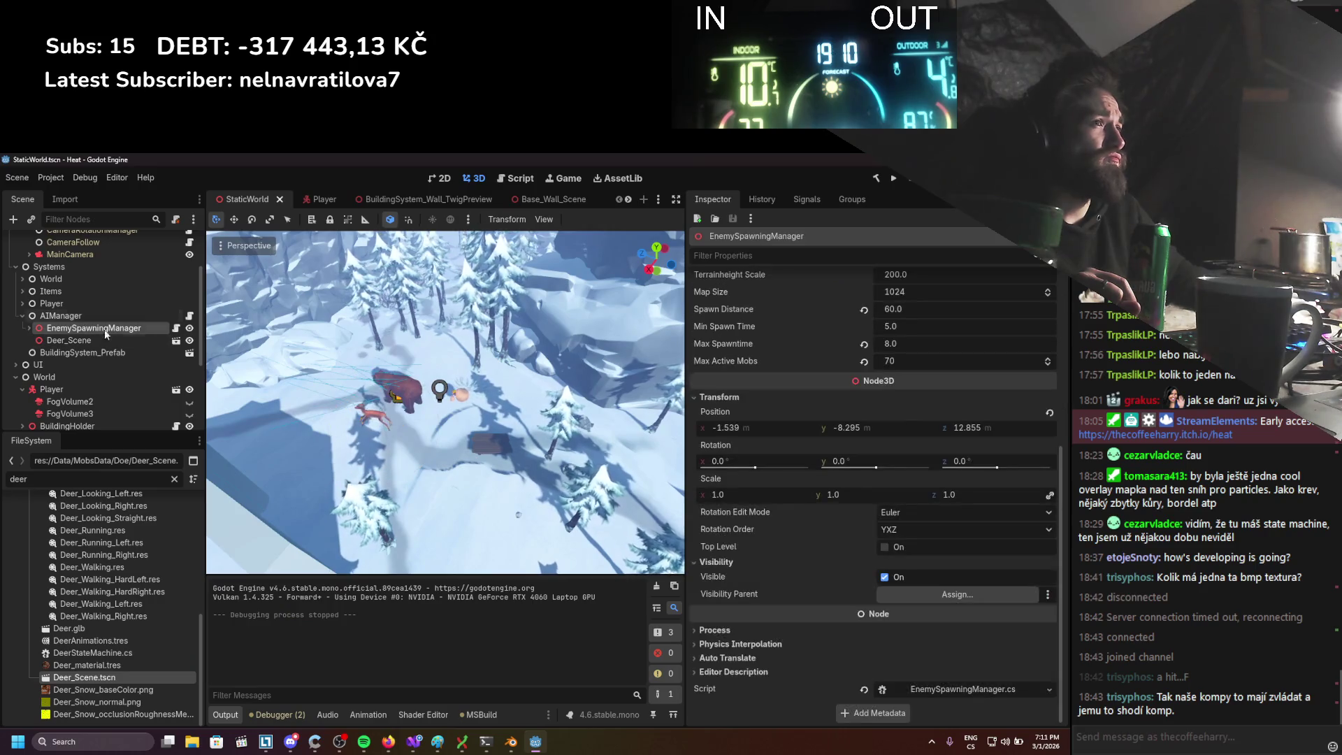
pyautogui.click(77, 341)
pyautogui.rightClick(89, 343)
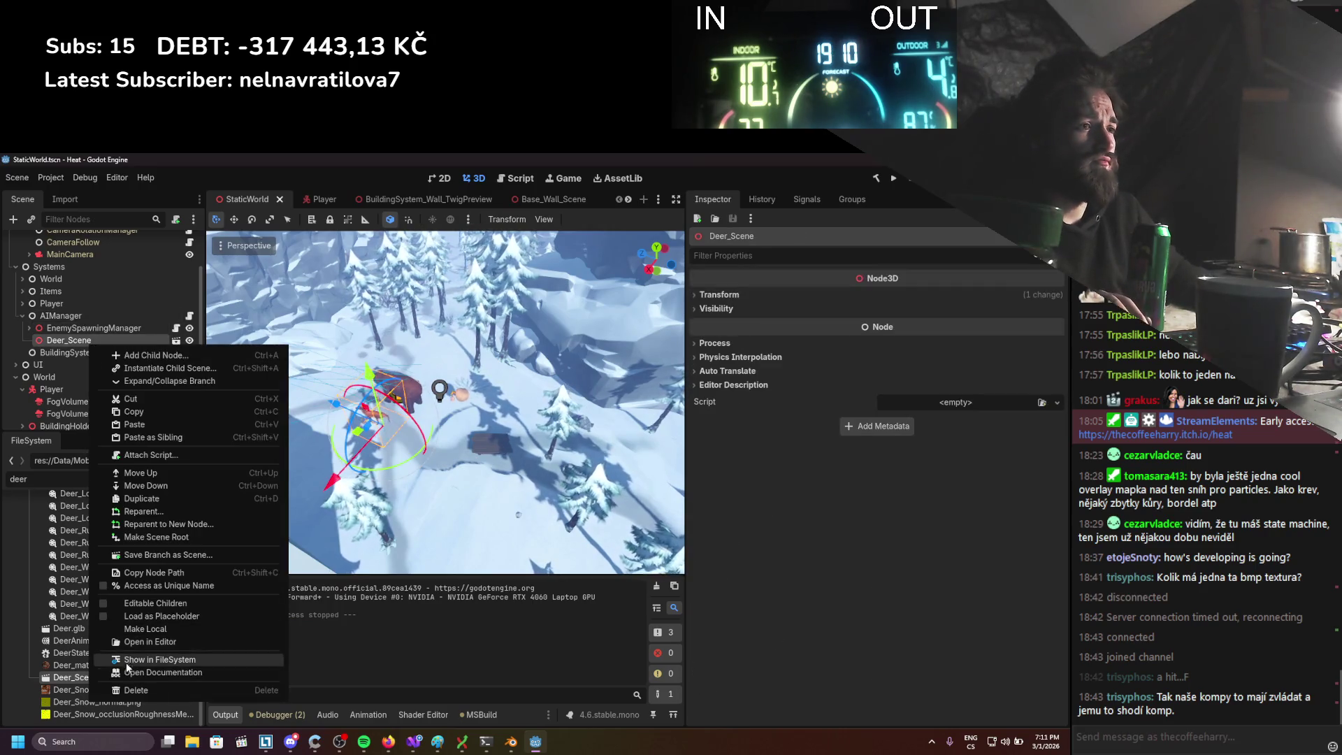
# Delete the placed Deer_Scene and Bear_RaycastAvoidance nodes from StaticWorld, confirming each deletion
pyautogui.click(140, 690)
pyautogui.click(510, 465)
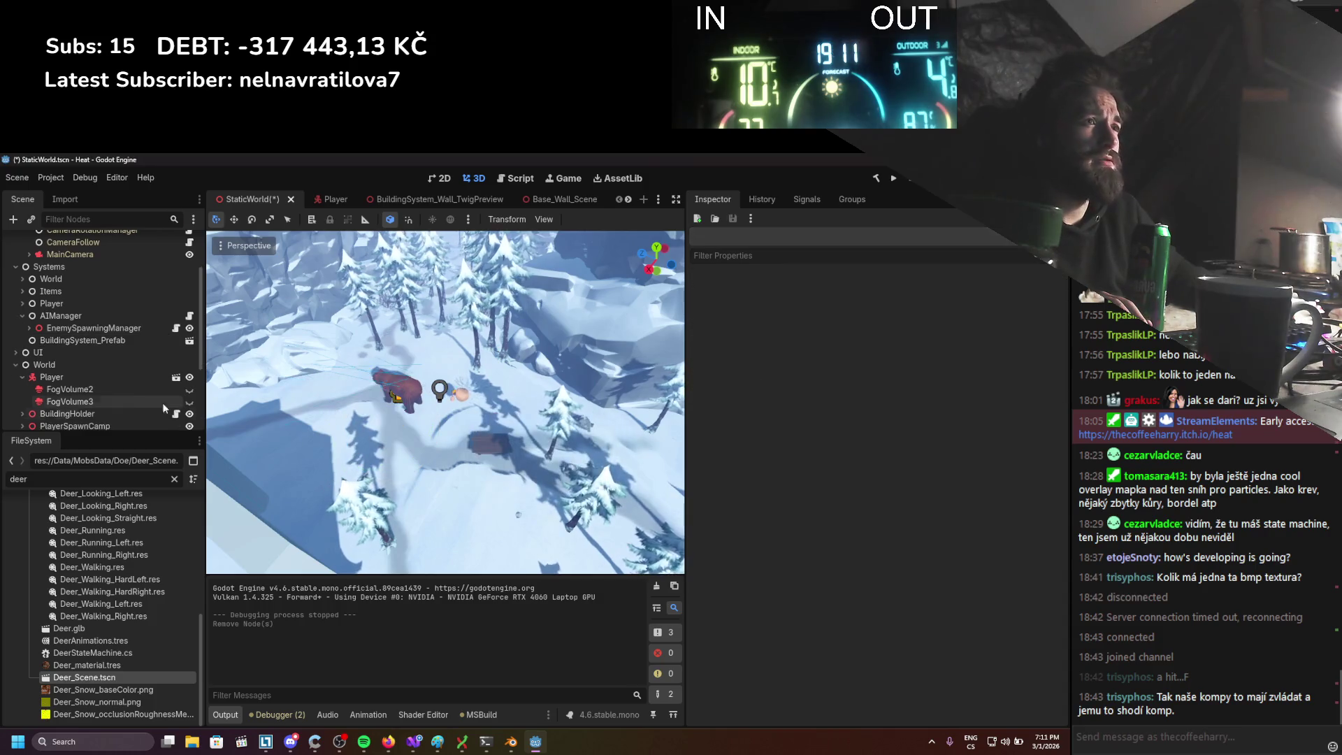
pyautogui.click(366, 390)
pyautogui.rightClick(148, 418)
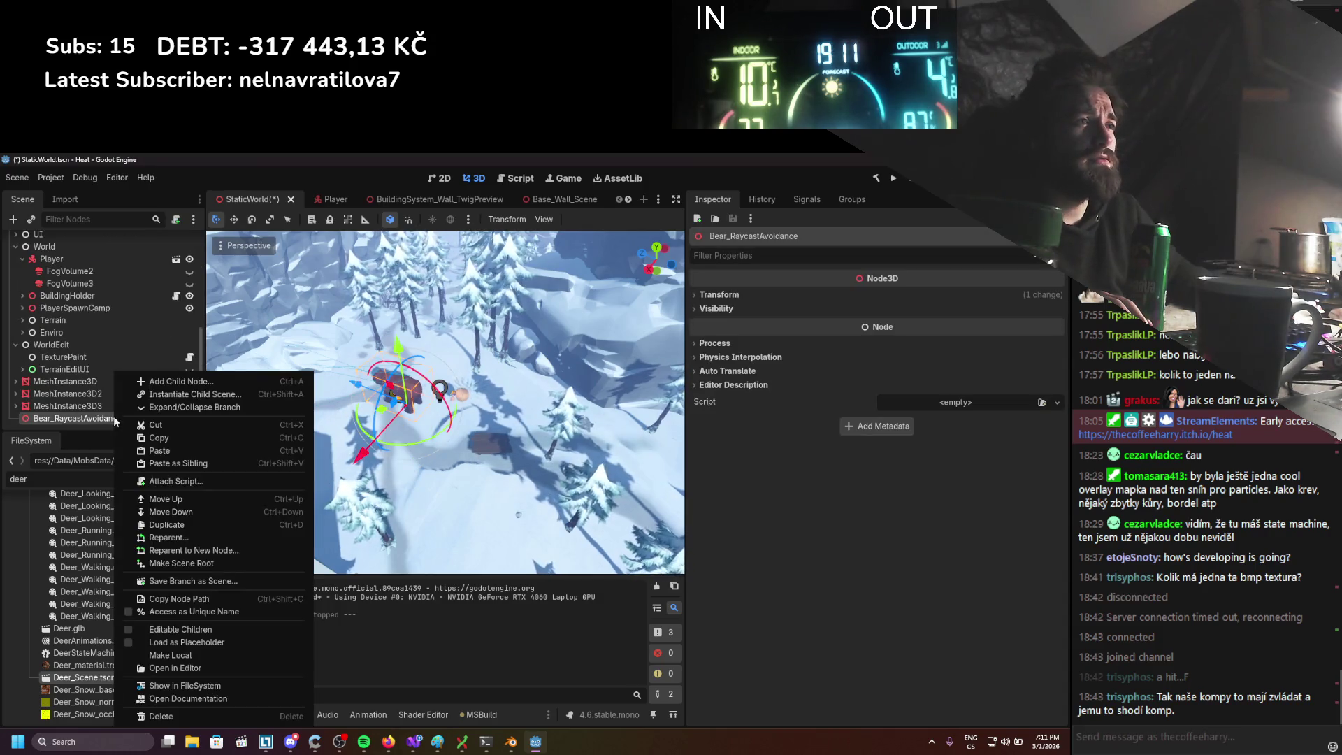
pyautogui.click(140, 716)
pyautogui.click(496, 464)
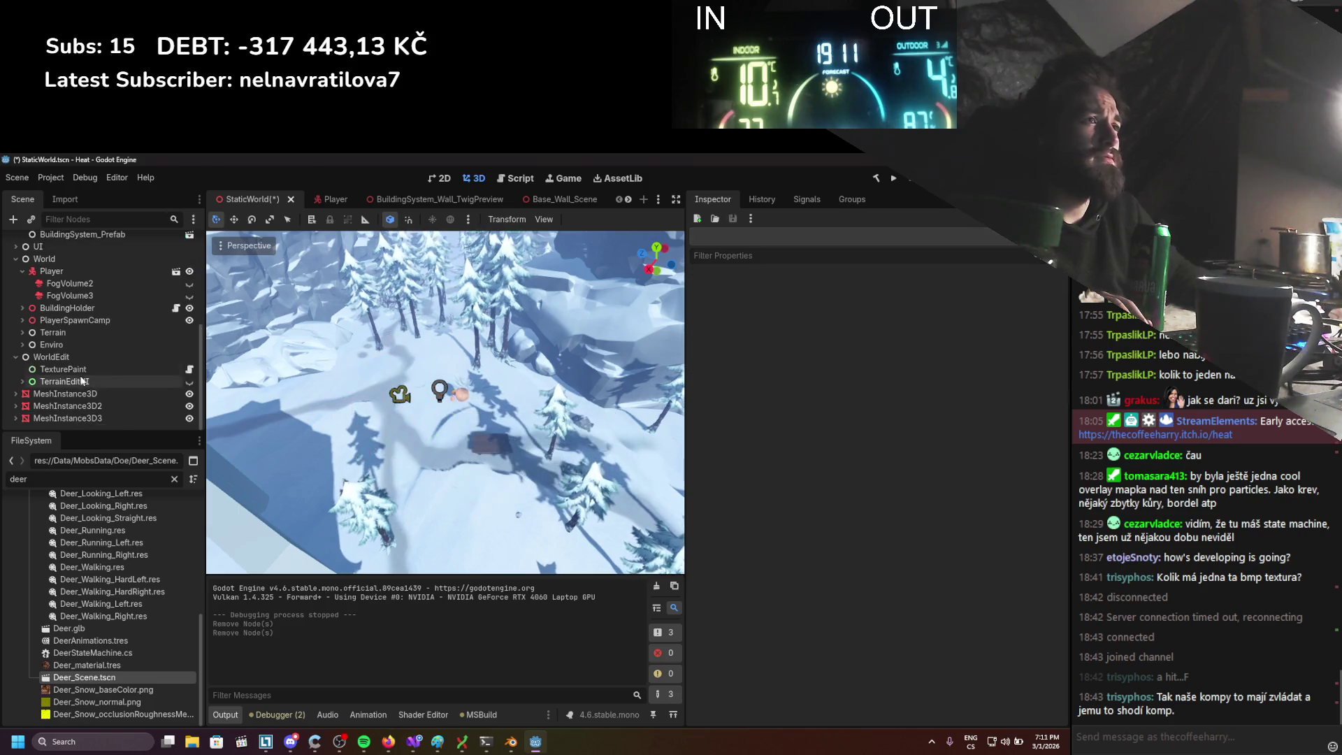
# Select EnemySpawningManager and save the scene with Ctrl+S
pyautogui.scroll(5, 77, 375)
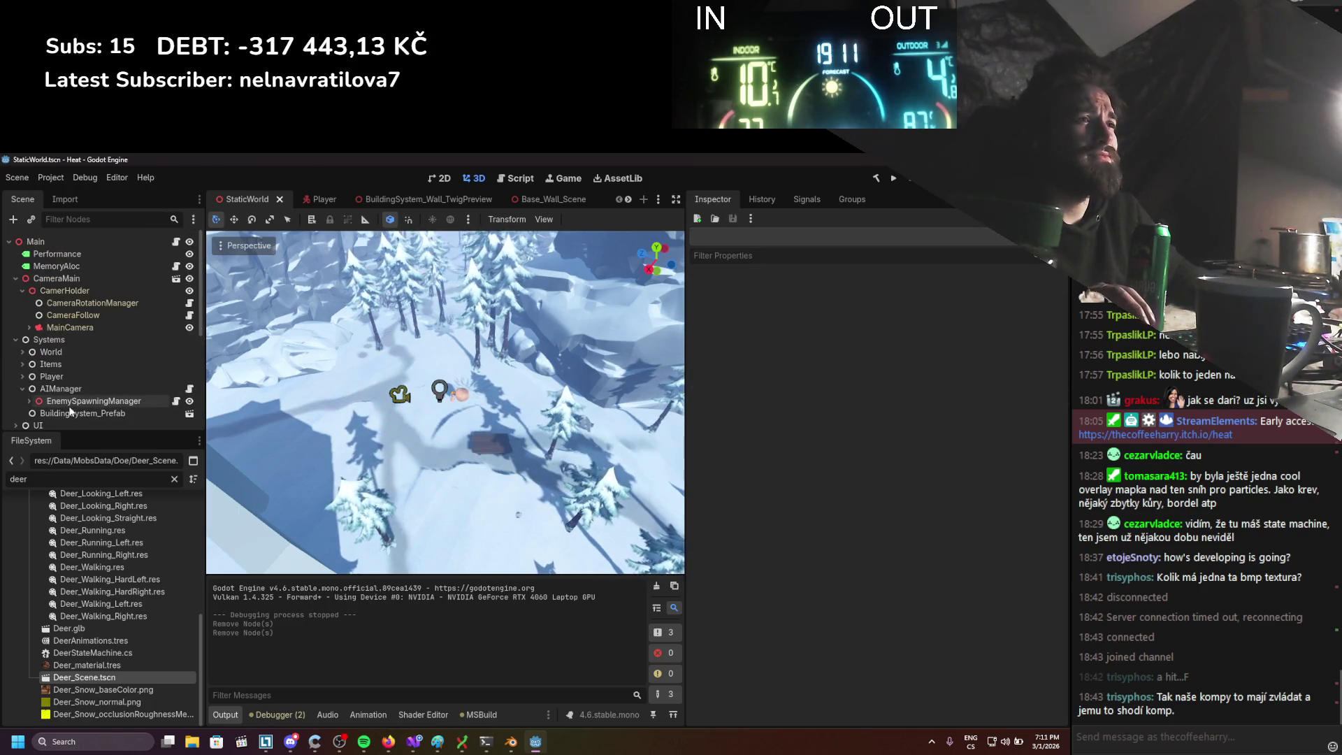
pyautogui.click(79, 401)
pyautogui.hotkey('ctrl', 's')
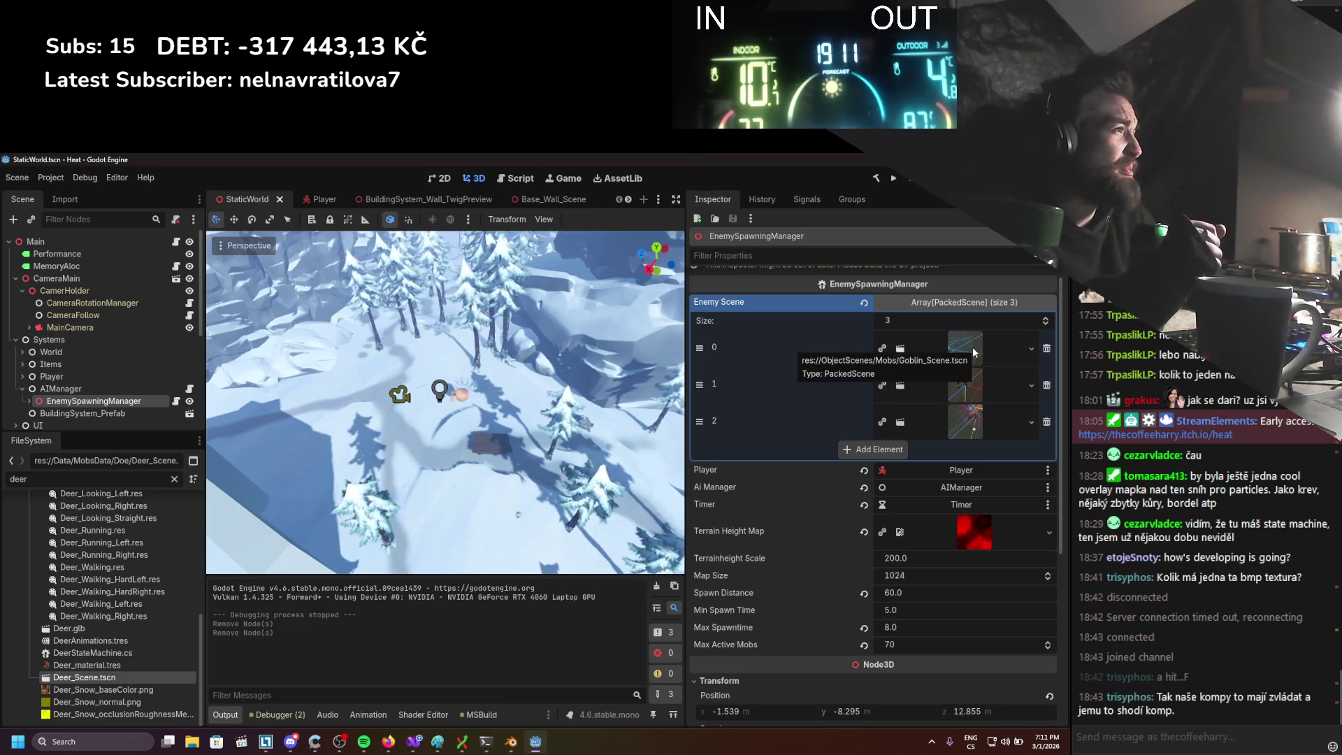
# Add GD.Print(random); on line 57 to log each spawn roll, and save the script
pyautogui.hotkey('alt', 'Tab')
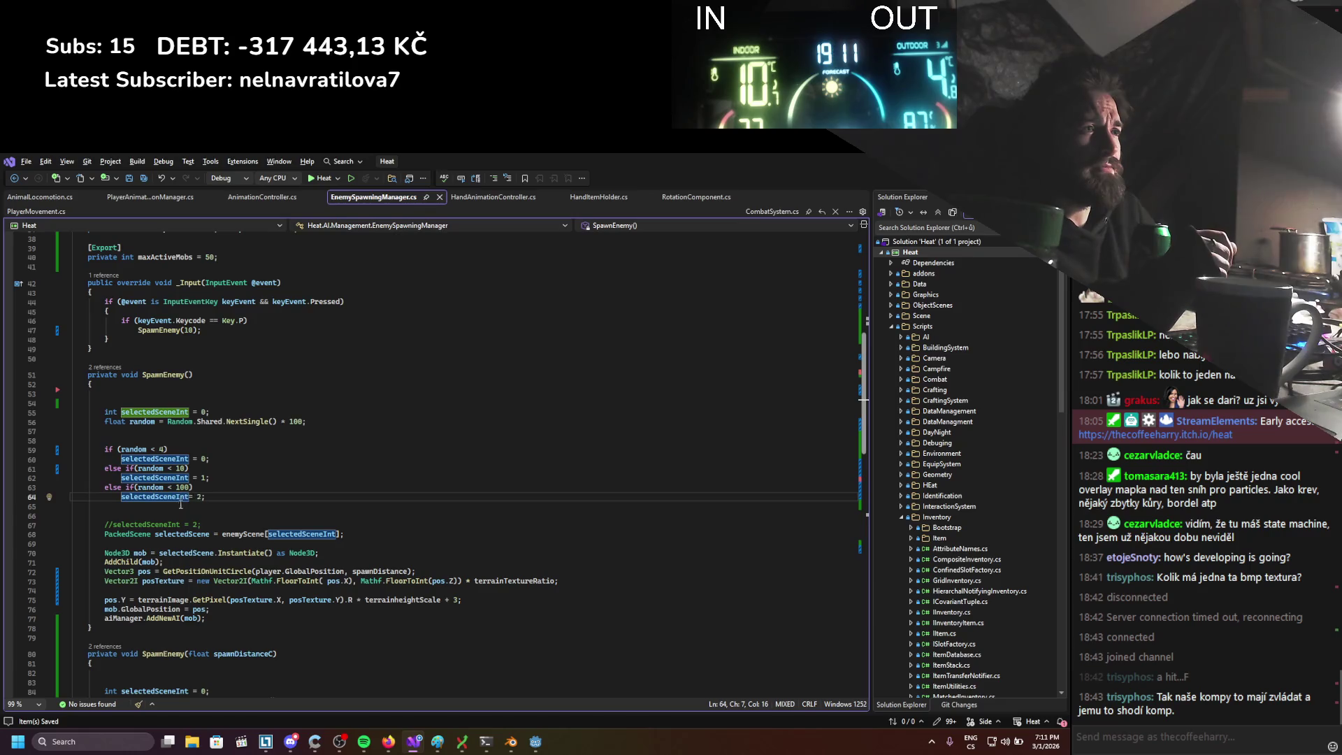
pyautogui.doubleClick(199, 497)
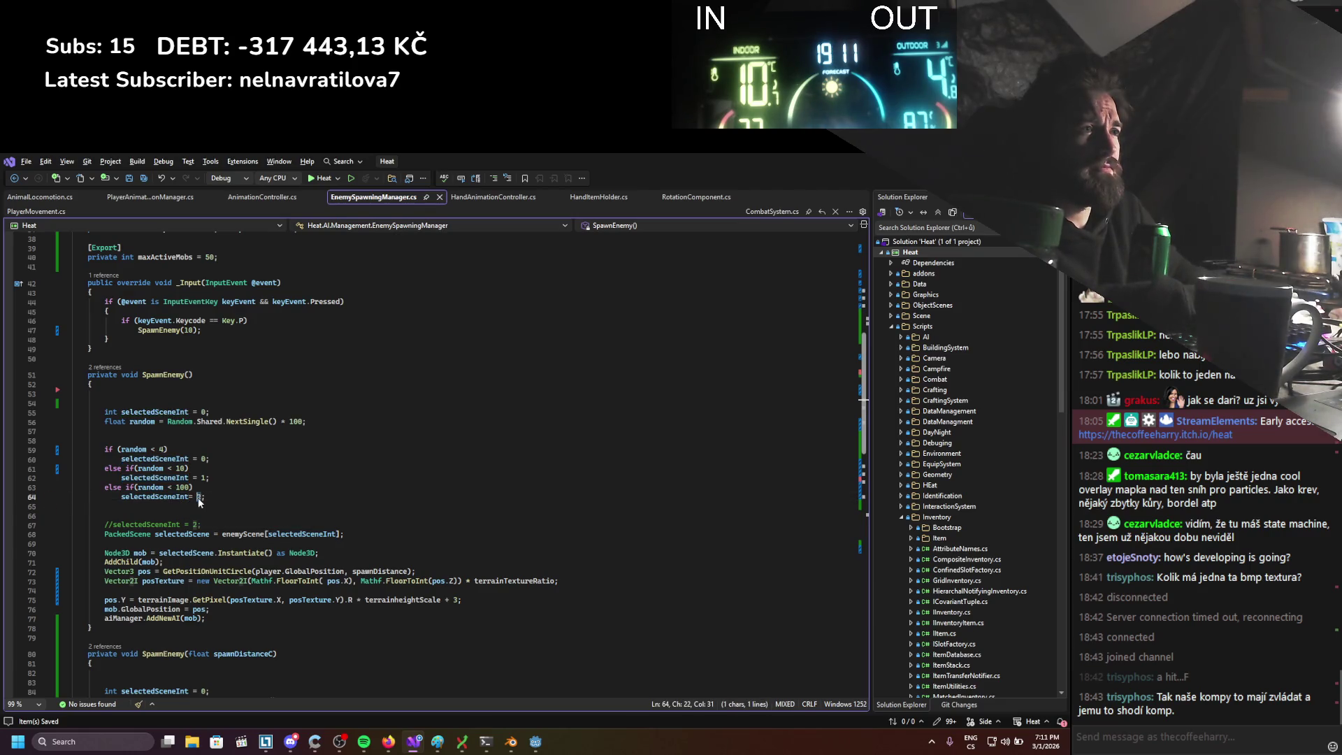
pyautogui.write('0')
pyautogui.moveTo(208, 497); pyautogui.dragTo(97, 495)
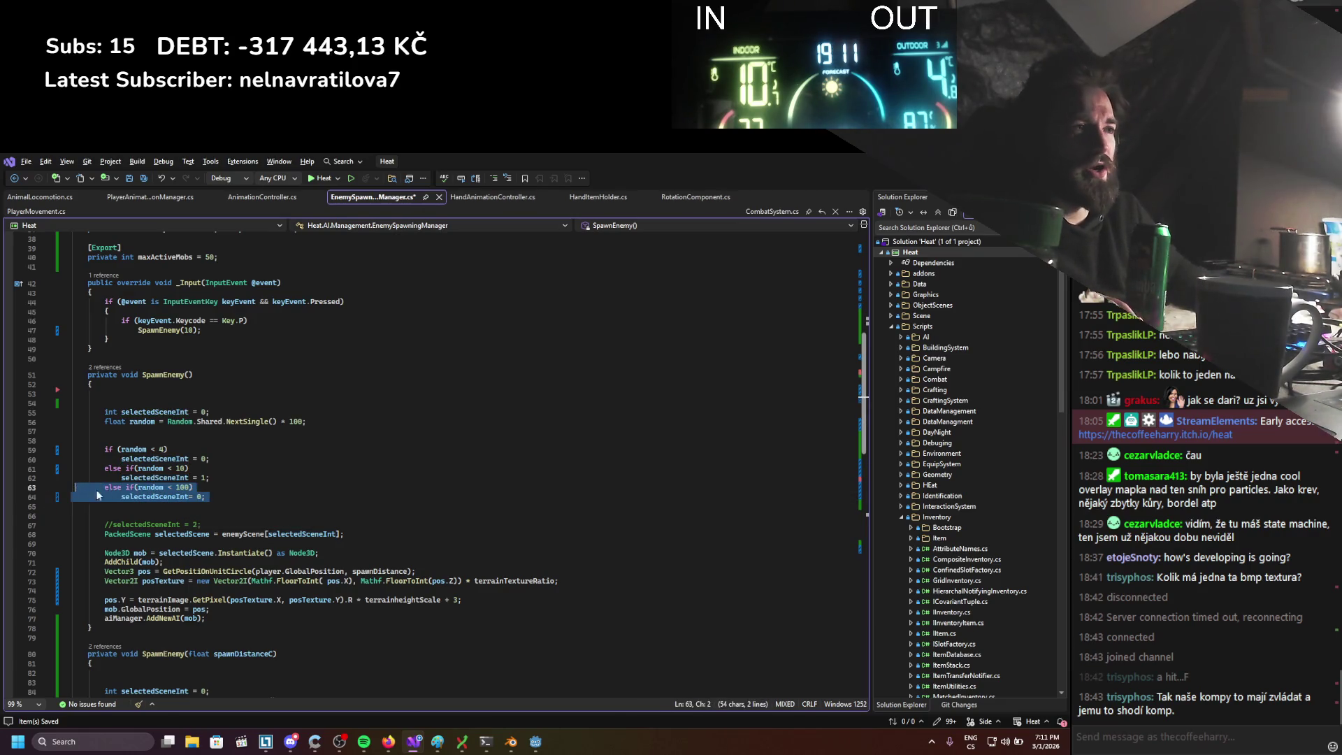
pyautogui.click(315, 489)
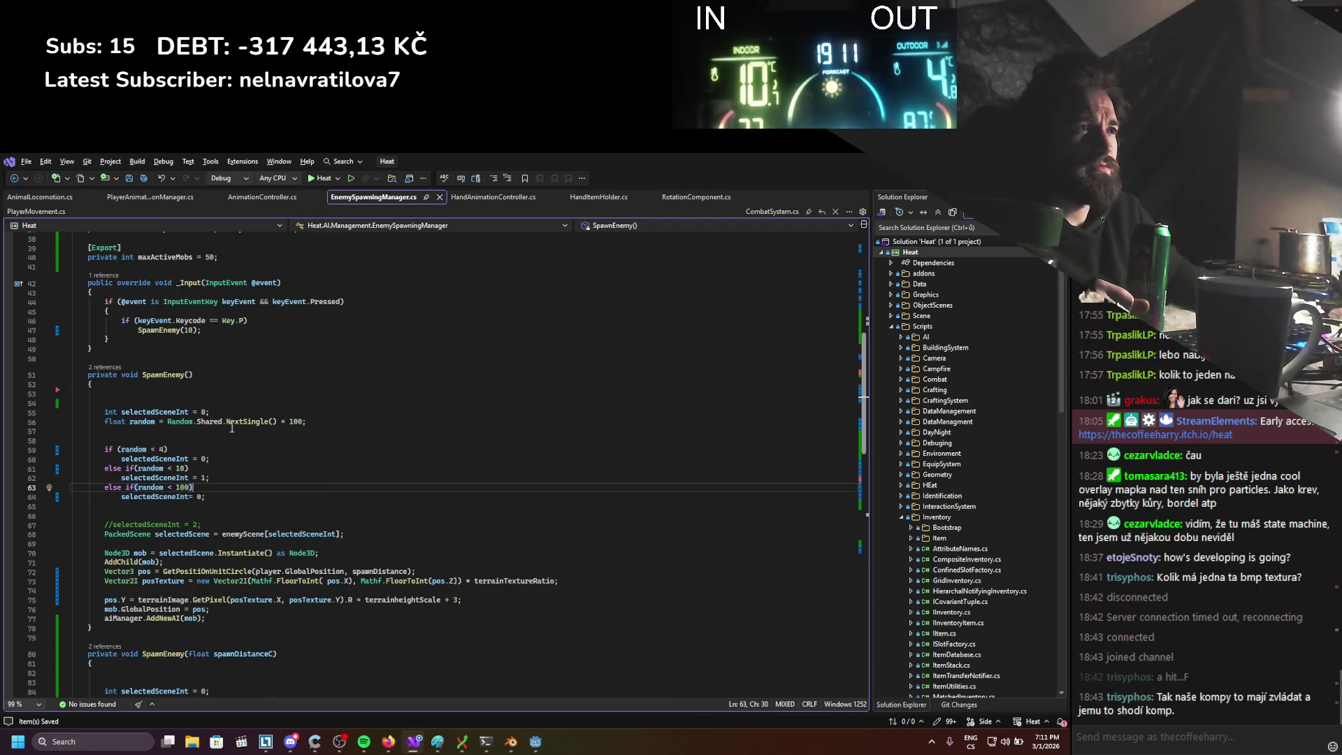
pyautogui.click(177, 430)
pyautogui.write('D.Print(')
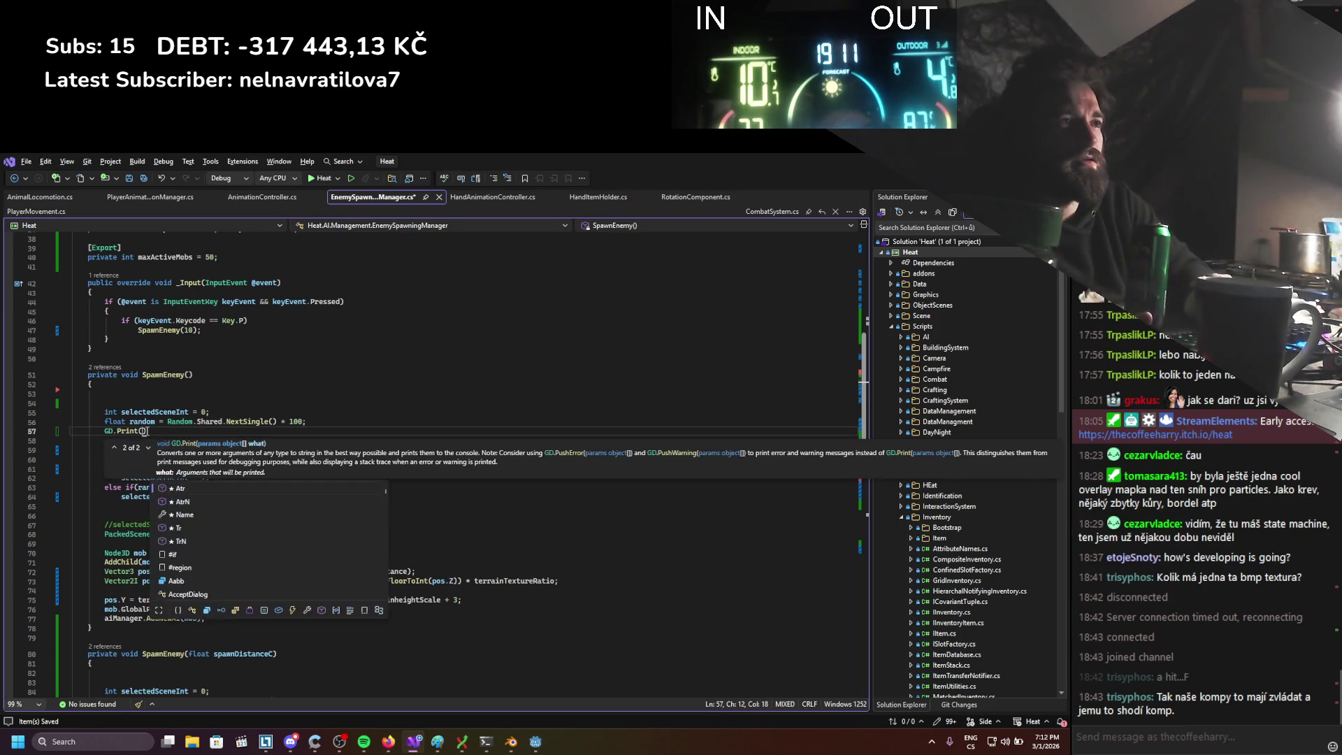
pyautogui.write('random')
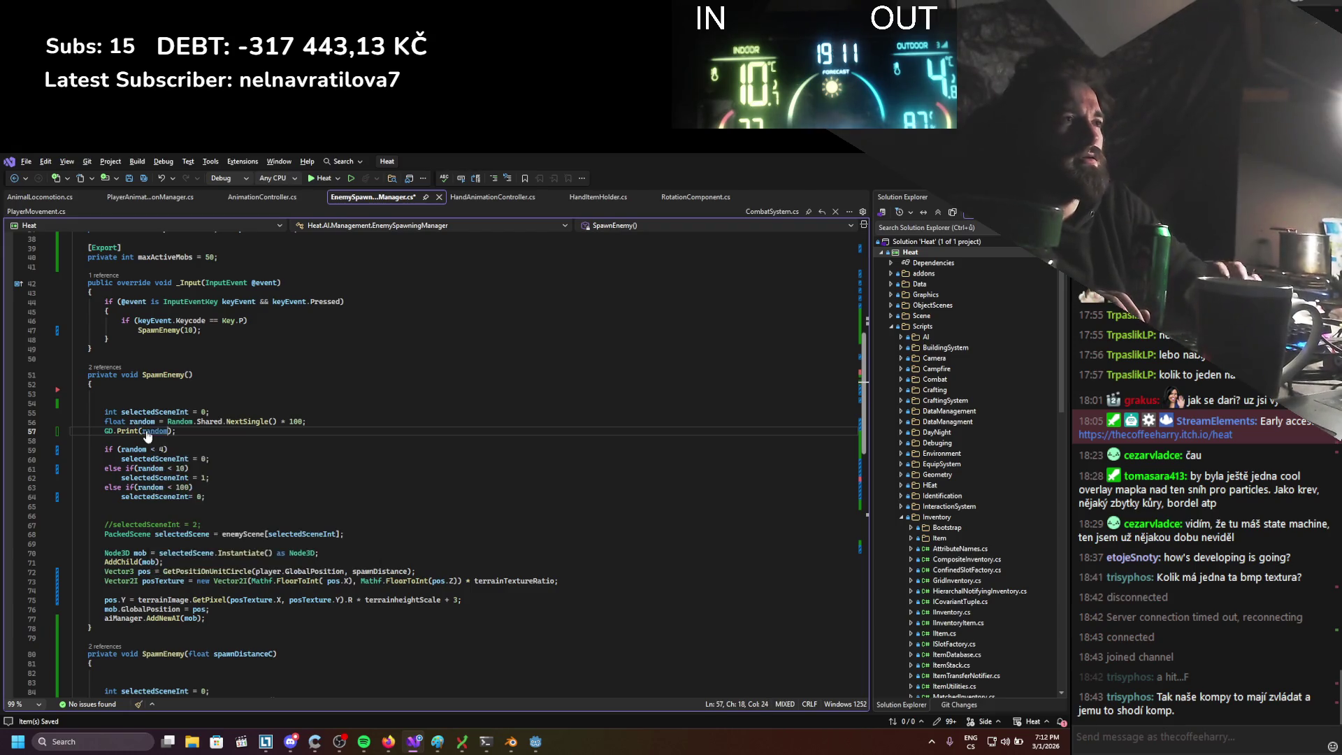
pyautogui.hotkey('ctrl', 's')
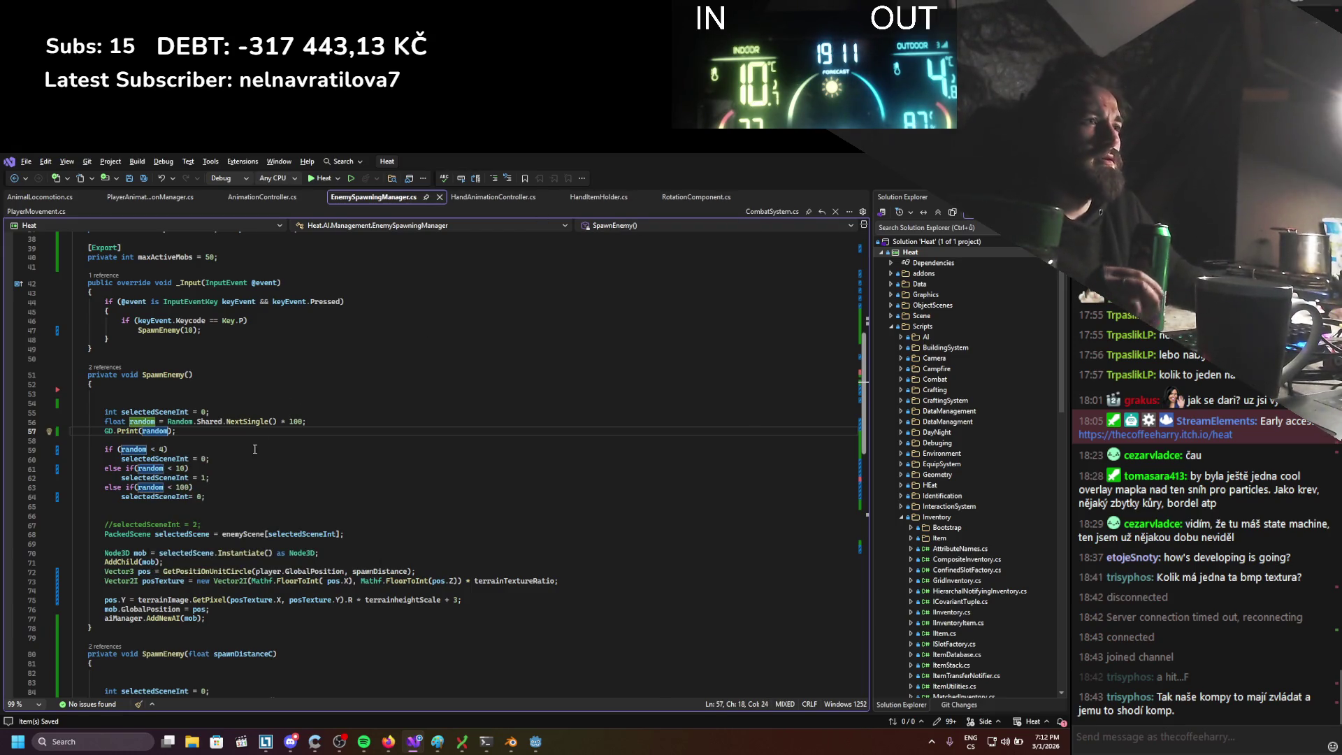
# Change the scene index on line 60 to 2 and go back to Godot to relaunch
pyautogui.doubleClick(205, 459)
pyautogui.write('2')
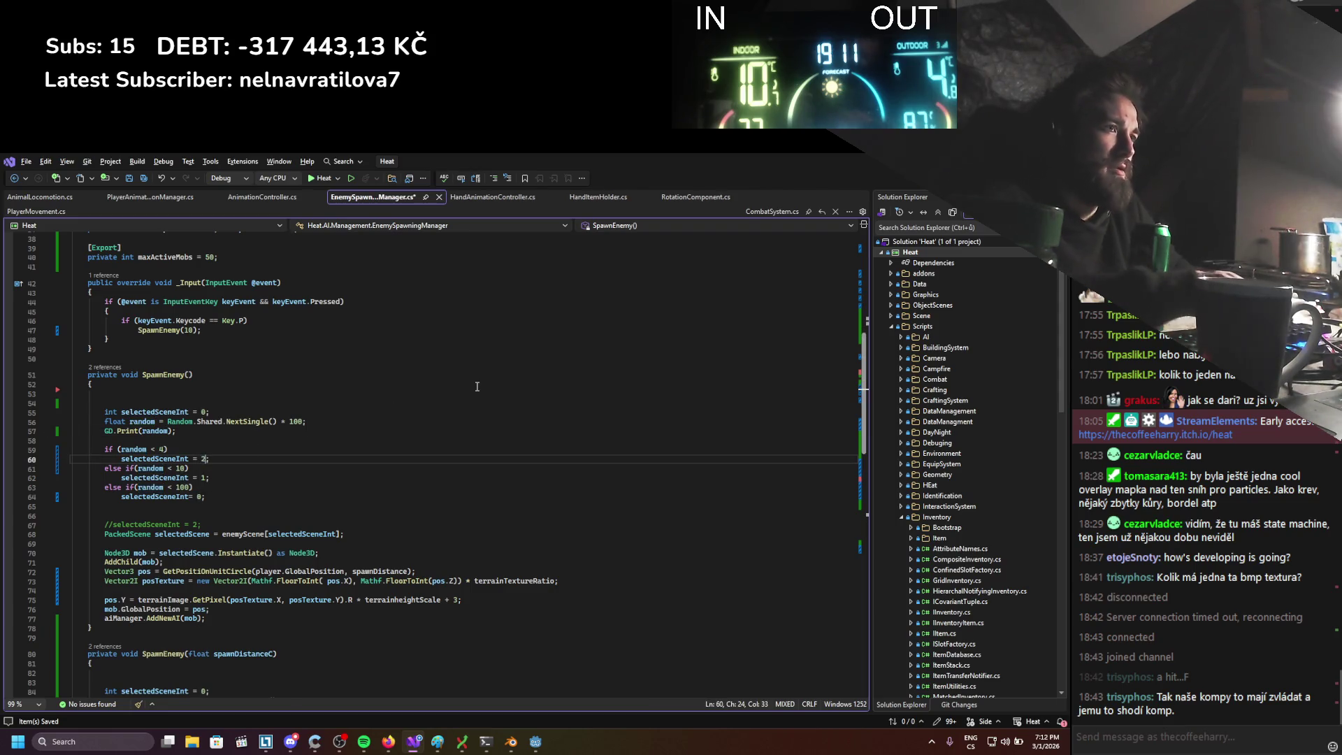
pyautogui.hotkey('alt', 'Tab')
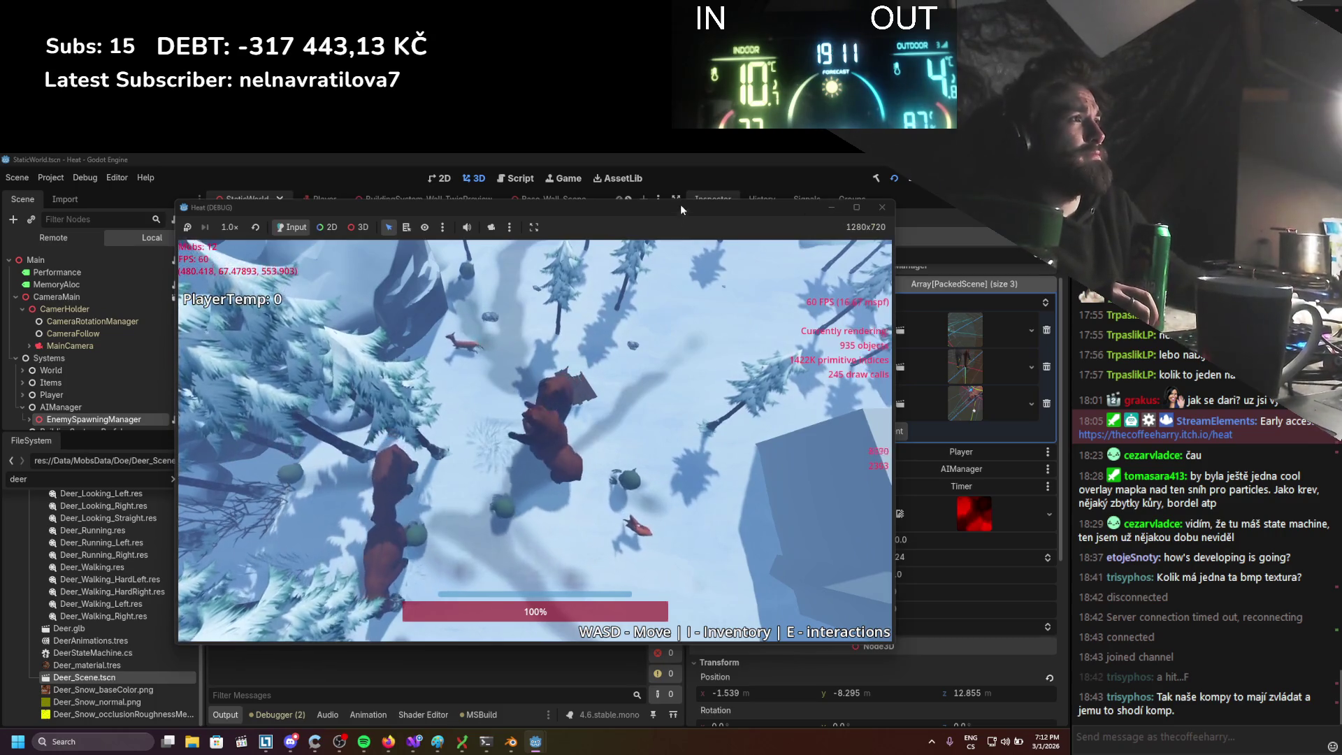
# Stop the Heat debug game after it logs a roll of 20.746262, then return to EnemySpawningManager.cs
pyautogui.moveTo(682, 221); pyautogui.dragTo(882, 229)
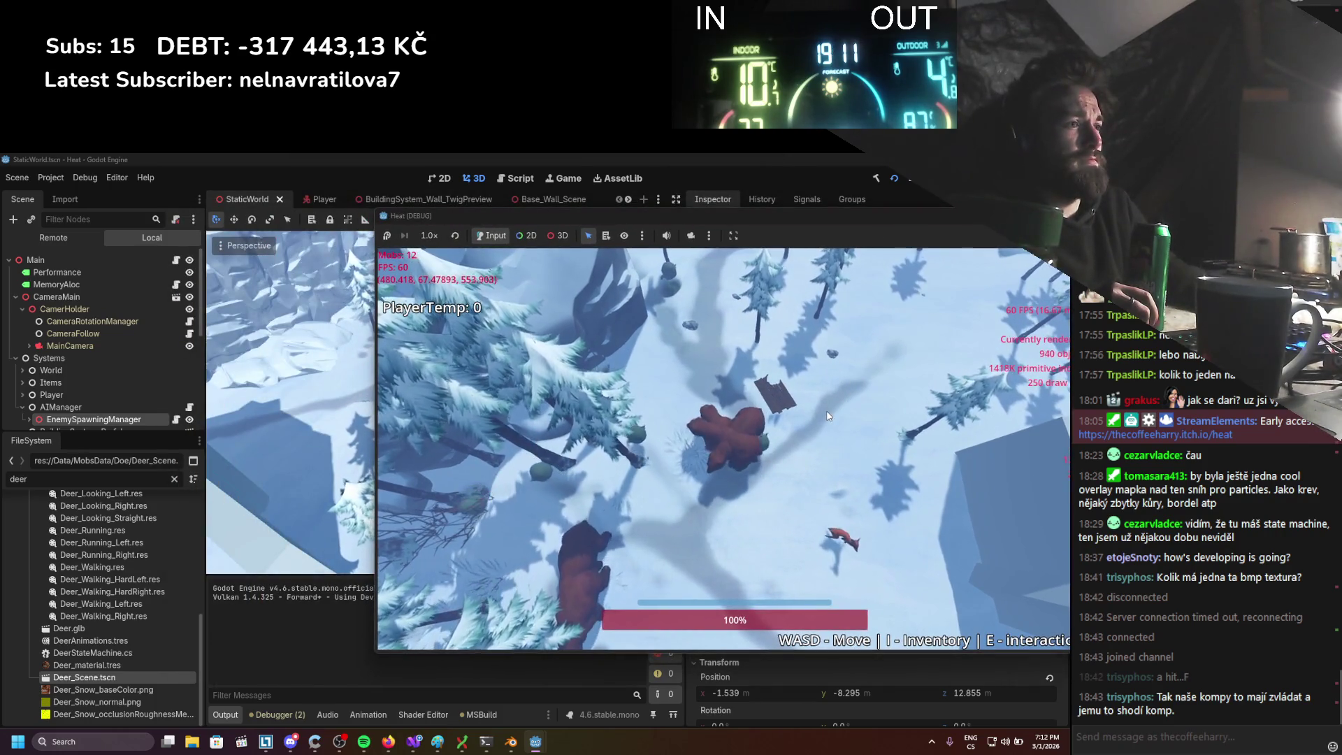
pyautogui.click(279, 669)
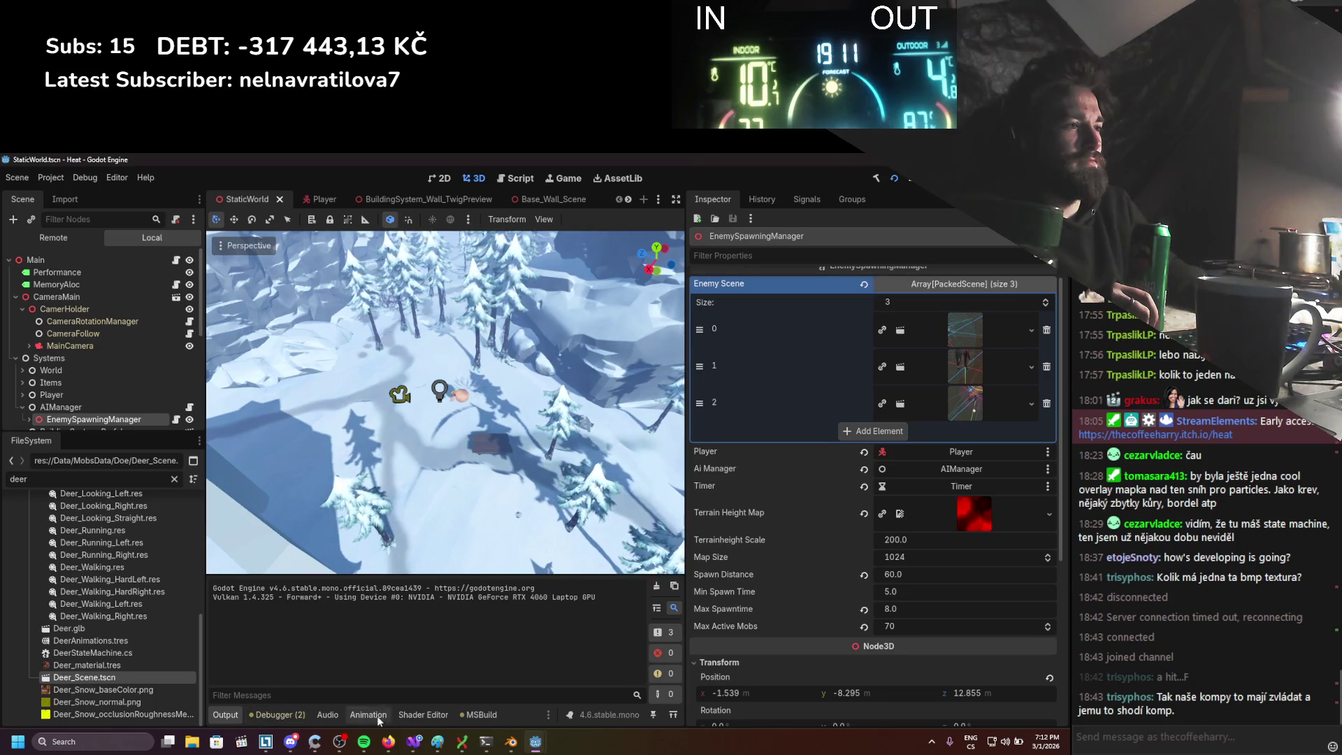
pyautogui.moveTo(534, 743)
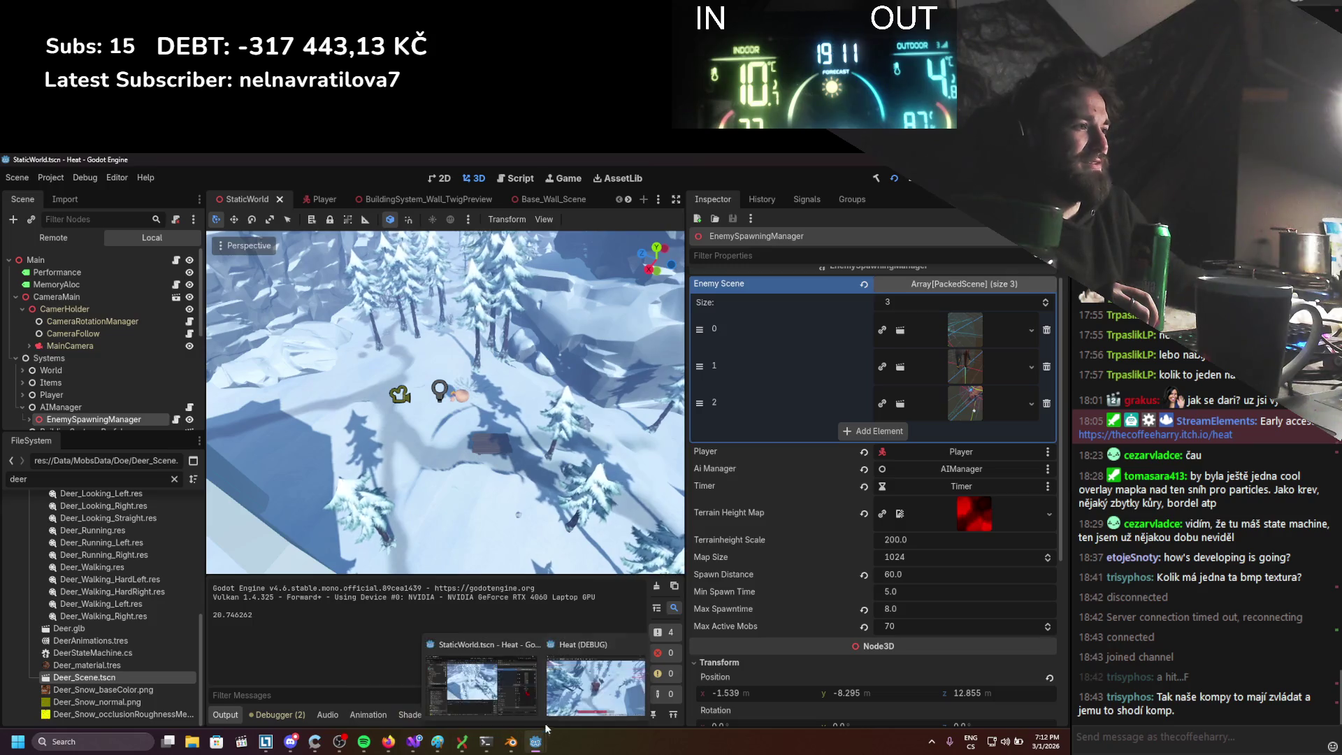
pyautogui.click(594, 685)
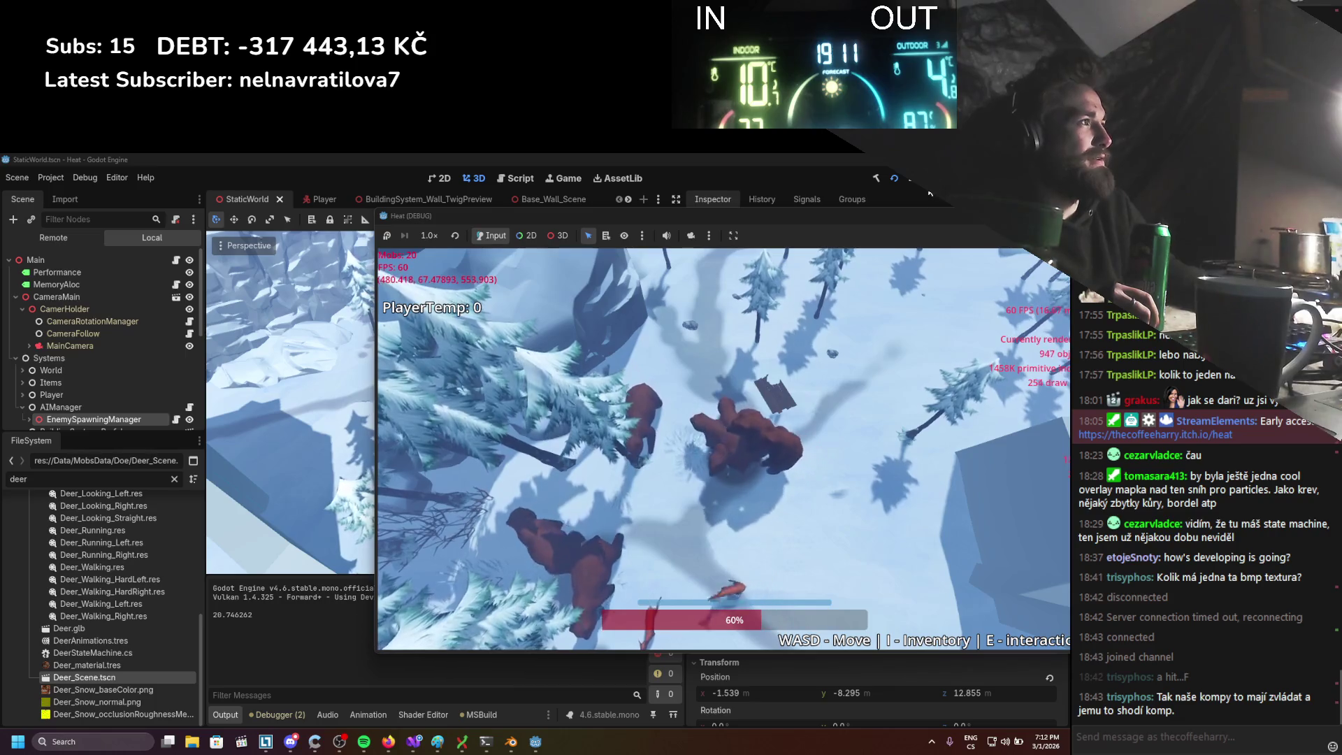
pyautogui.click(909, 179)
pyautogui.click(176, 400)
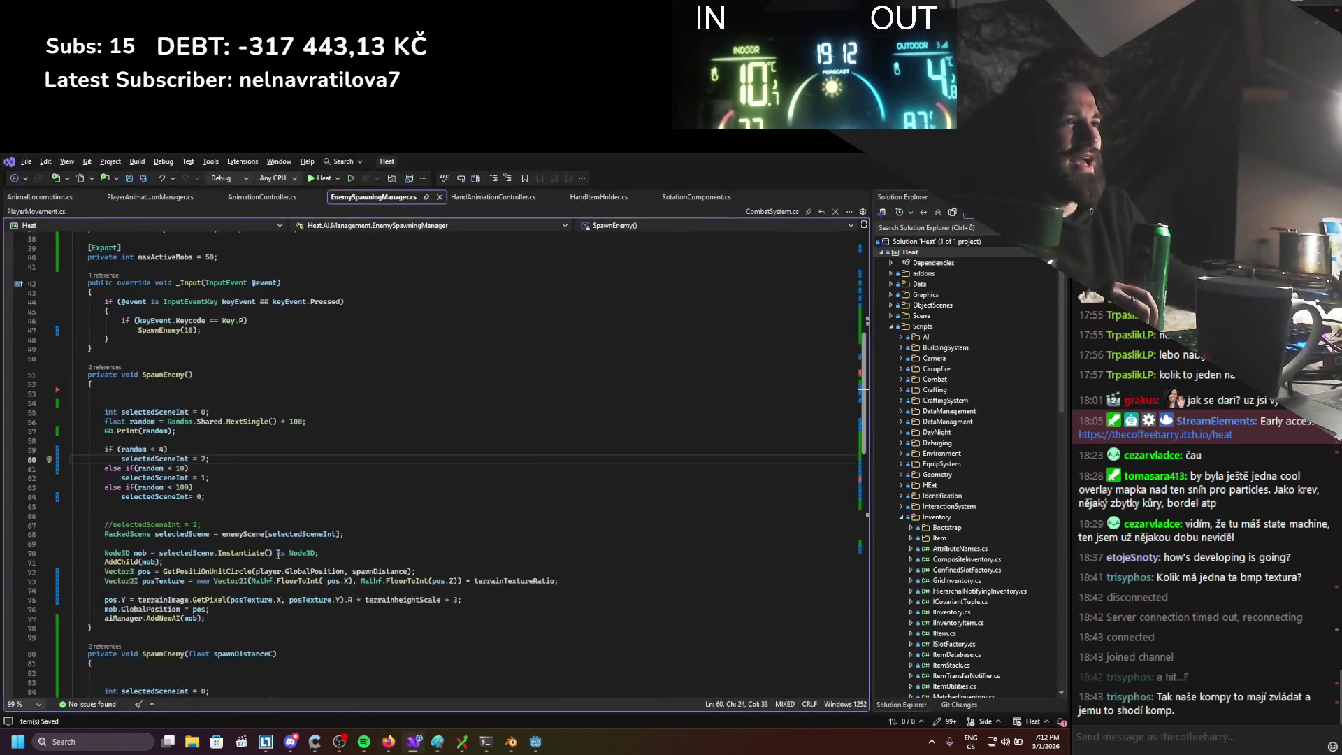
# Paste the 4/10/100 chance block from lines 59–64 over lines 88–93, then launch with F5
pyautogui.scroll(-5, 258, 530)
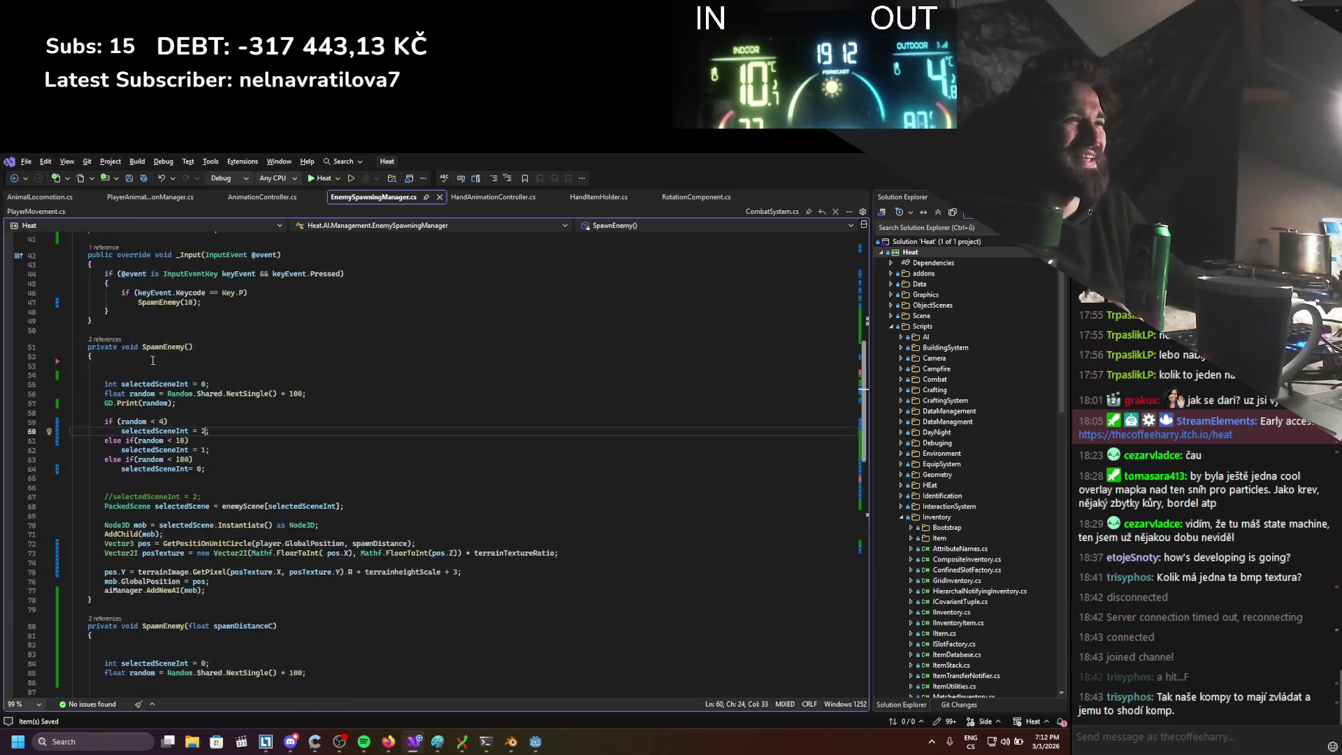
pyautogui.scroll(7, 156, 518)
pyautogui.moveTo(205, 441)
pyautogui.mouseDown()
pyautogui.moveTo(103, 392)
pyautogui.moveTo(112, 402)
pyautogui.mouseUp()
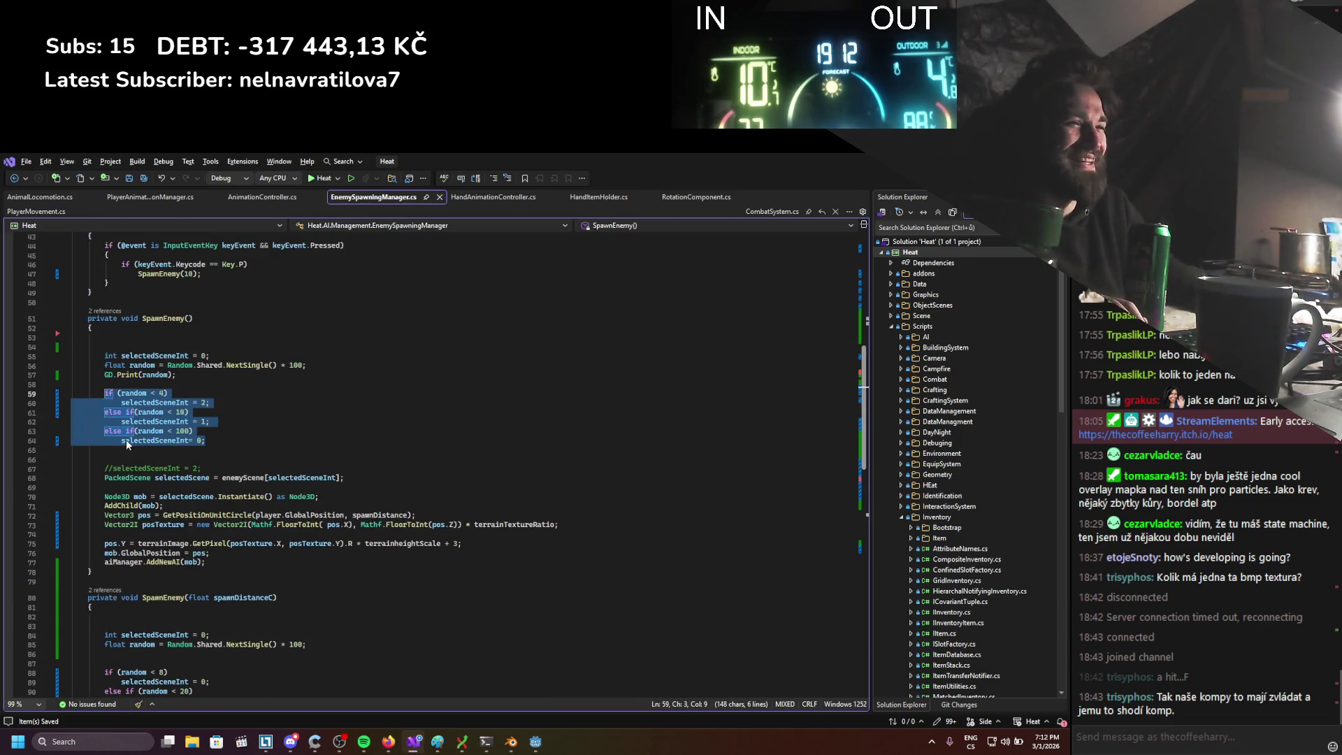
pyautogui.scroll(-3, 126, 438)
pyautogui.moveTo(209, 635)
pyautogui.mouseDown()
pyautogui.moveTo(140, 625)
pyautogui.moveTo(104, 587)
pyautogui.mouseUp()
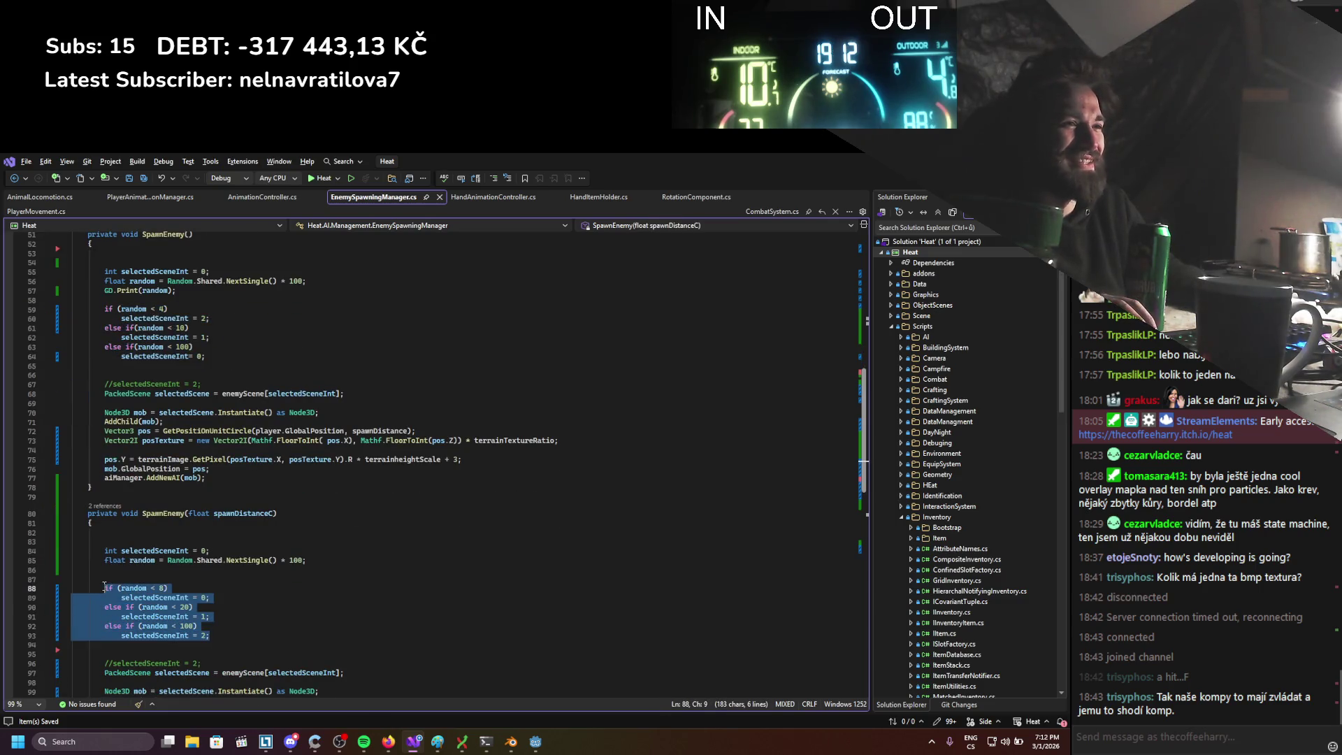
pyautogui.write('if (random < 4)             selectedSceneInt = 2;         else if (random < 10)             selectedSceneInt = 1;         else if (random < 100)             selectedSceneInt = 0;')
pyautogui.hotkey('alt', 'Tab')
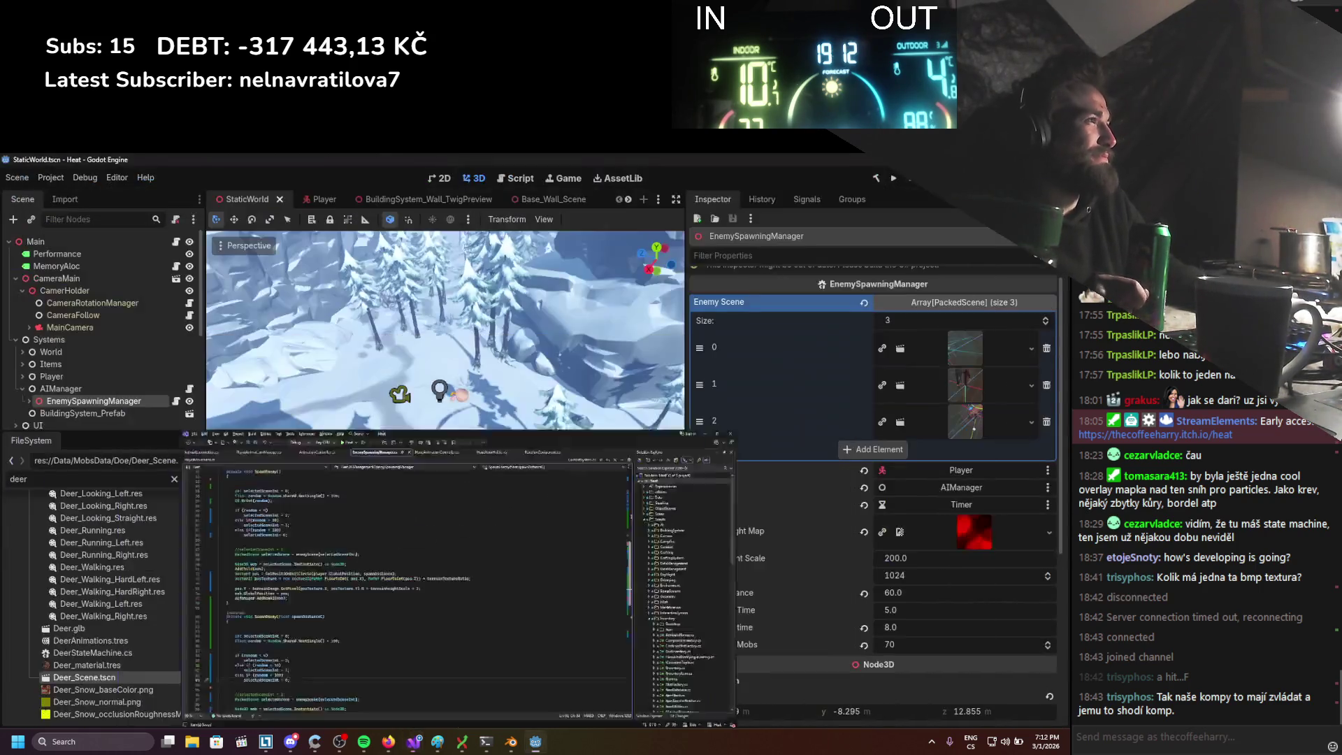
pyautogui.press('F5')
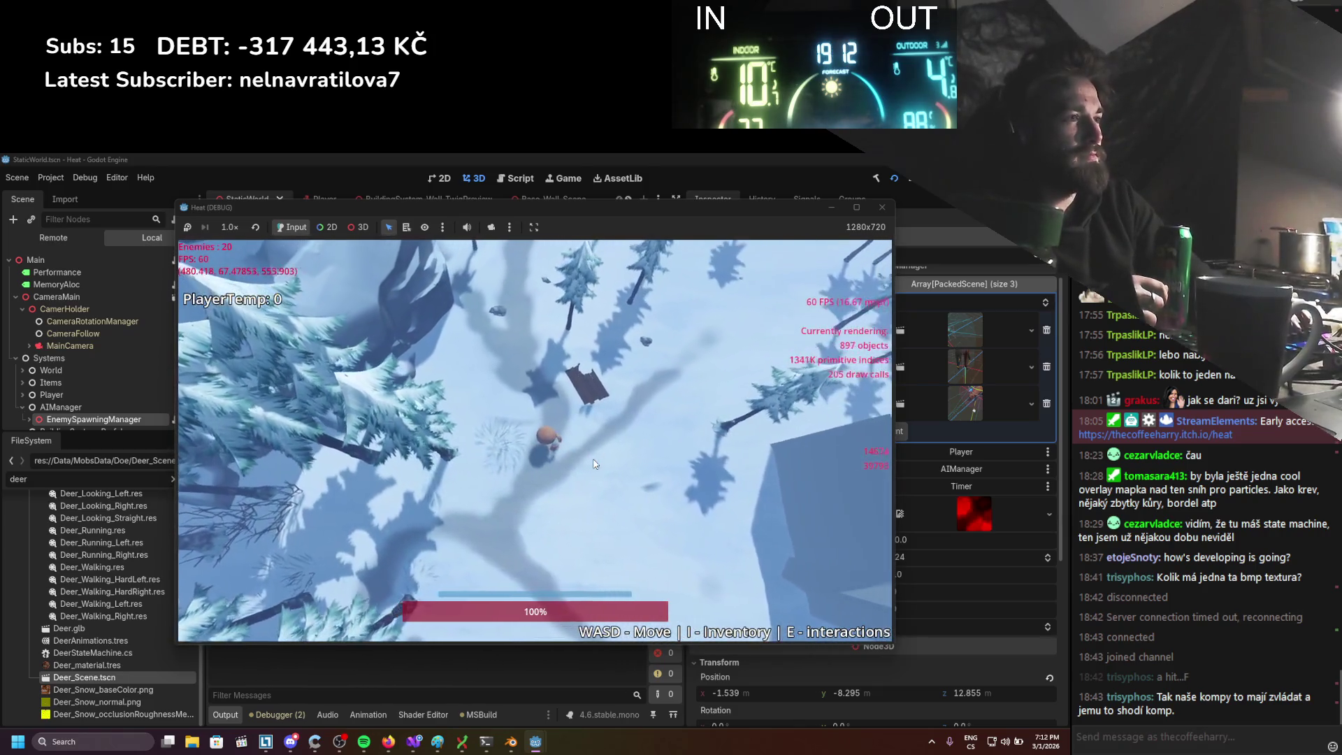
# Dismiss the screen-capture bar, walk the player right and left in the snow, then return to Visual Studio
pyautogui.press('super+shift+s')
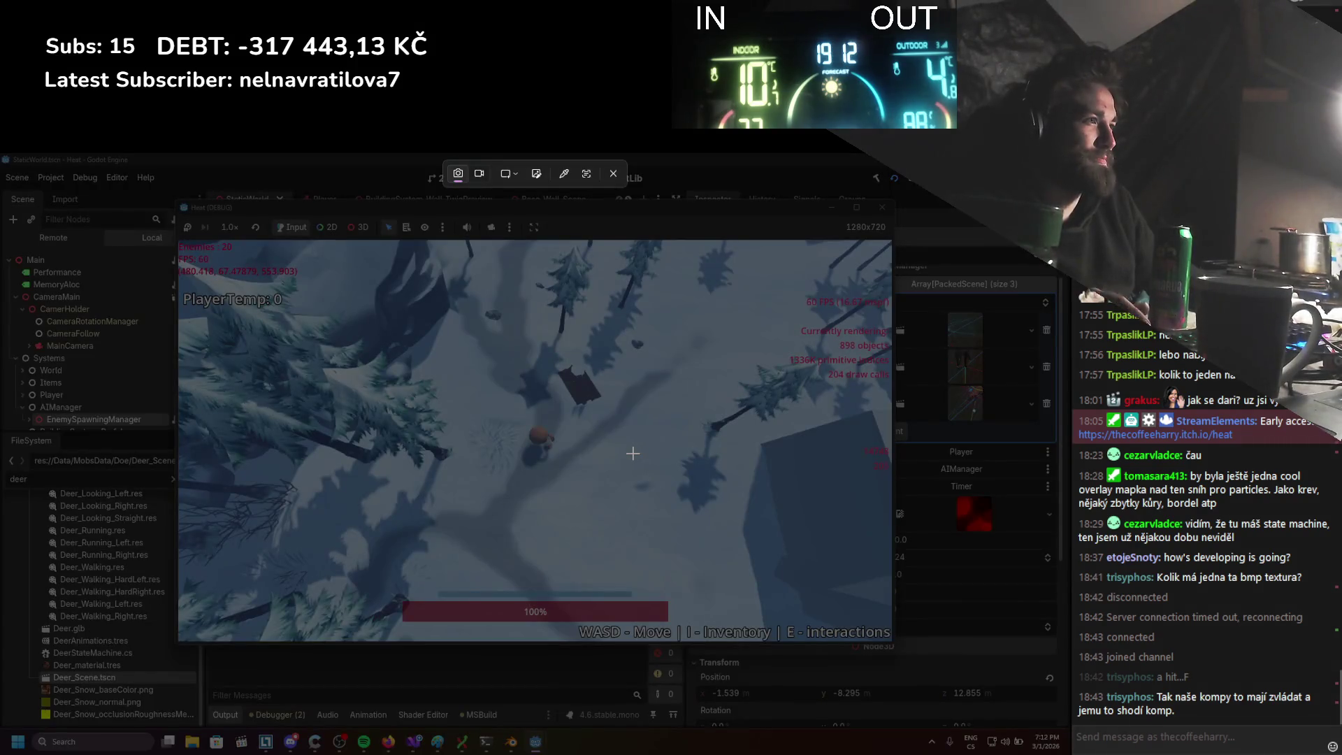
pyautogui.click(612, 173)
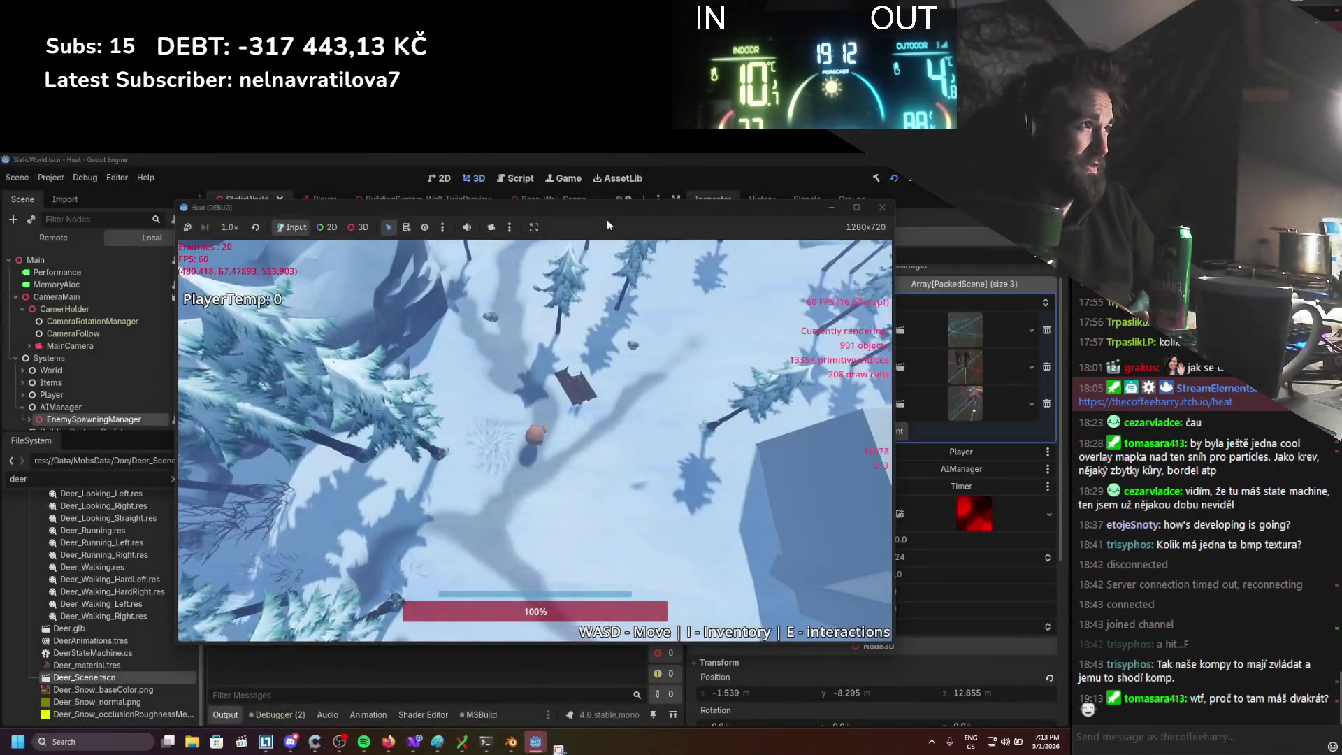
pyautogui.press('d')
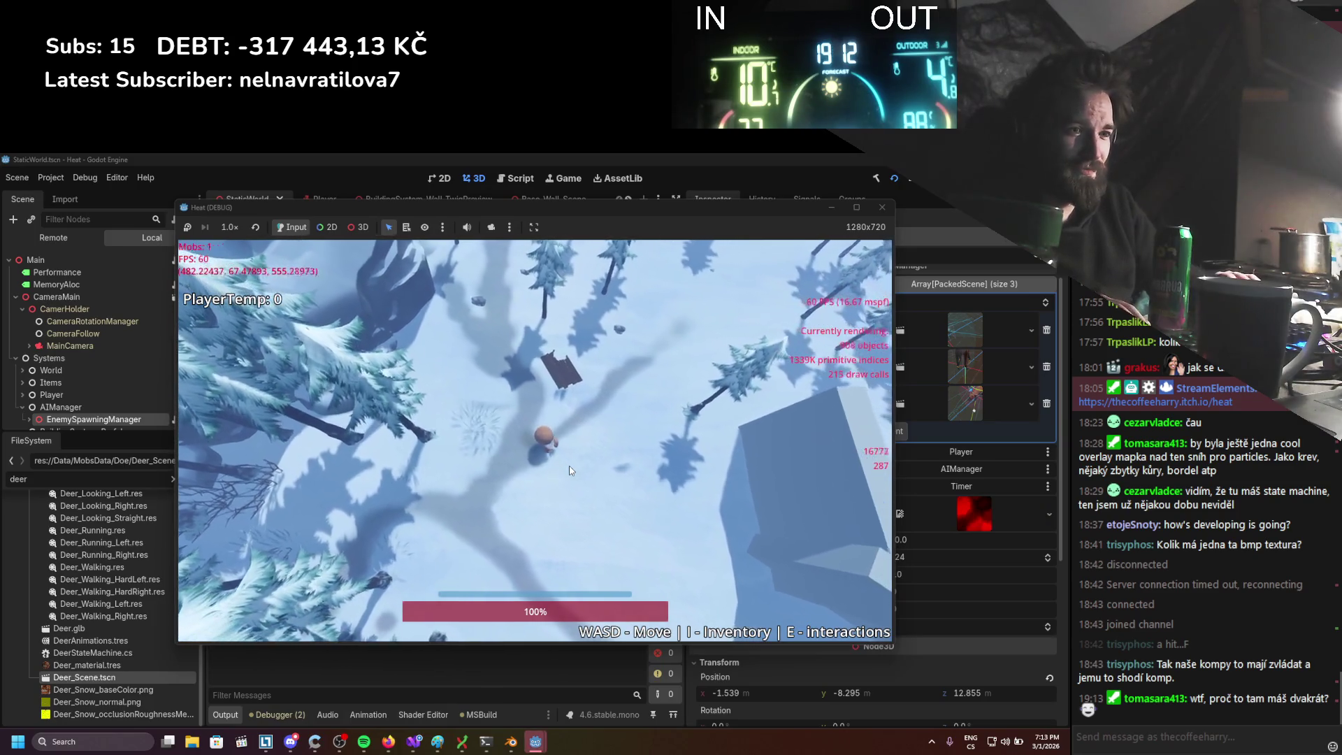
pyautogui.press('a')
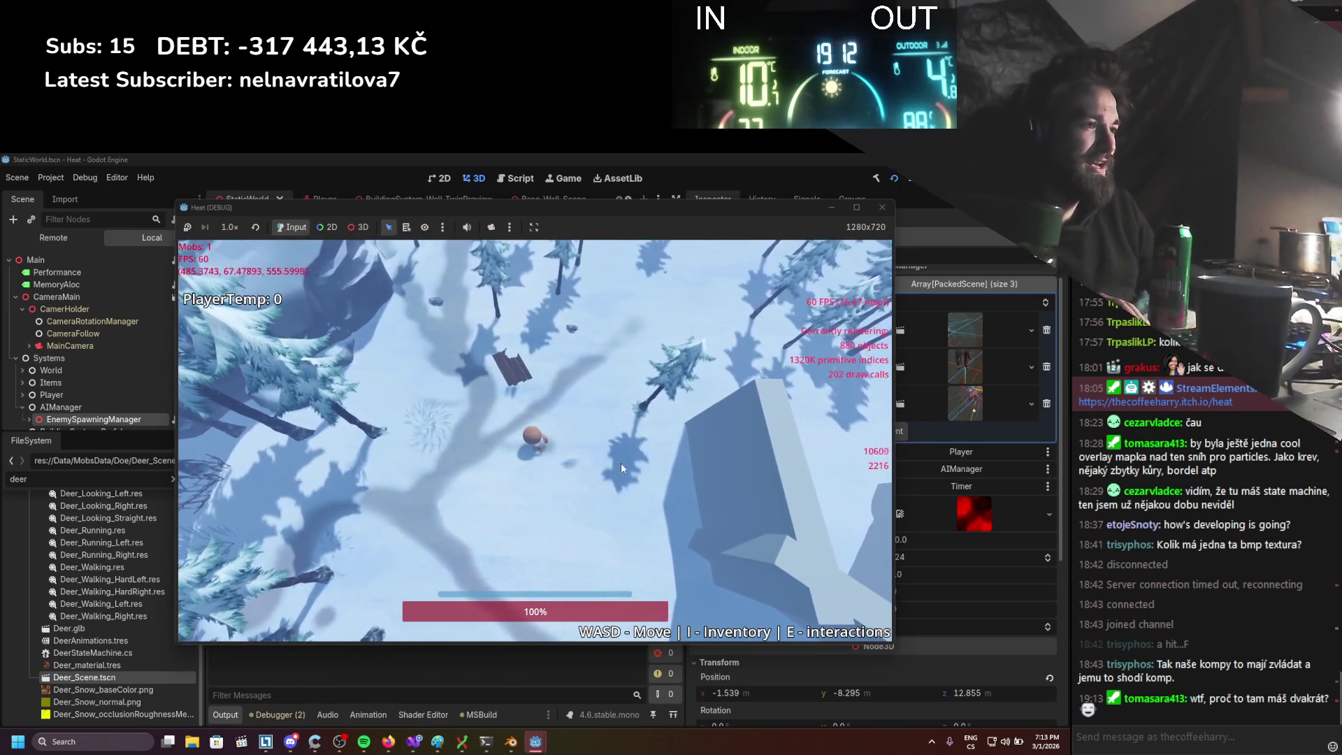
pyautogui.click(415, 741)
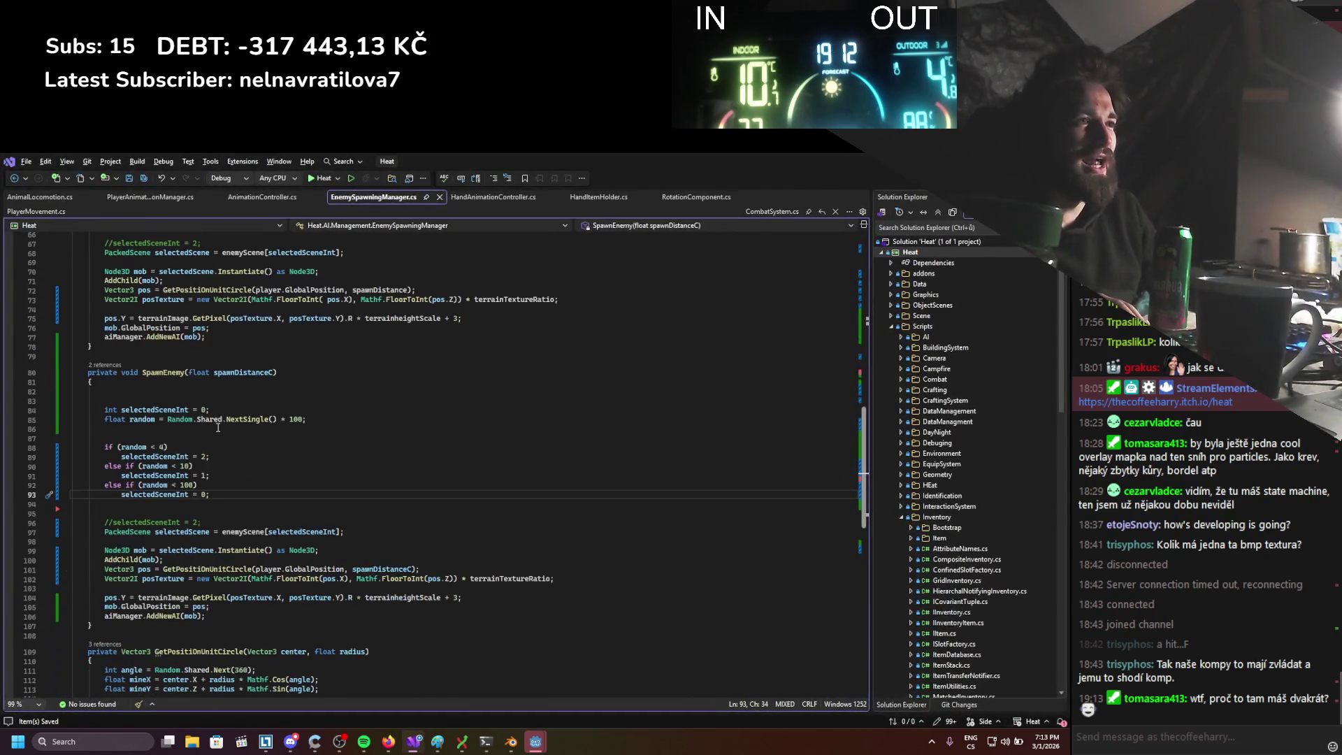
# Review both SpawnEnemy methods' chance code, noting the 10 passed to SpawnEnemy, then rerun the game
pyautogui.scroll(3, 231, 419)
pyautogui.moveTo(214, 428); pyautogui.dragTo(279, 428)
pyautogui.scroll(6, 232, 462)
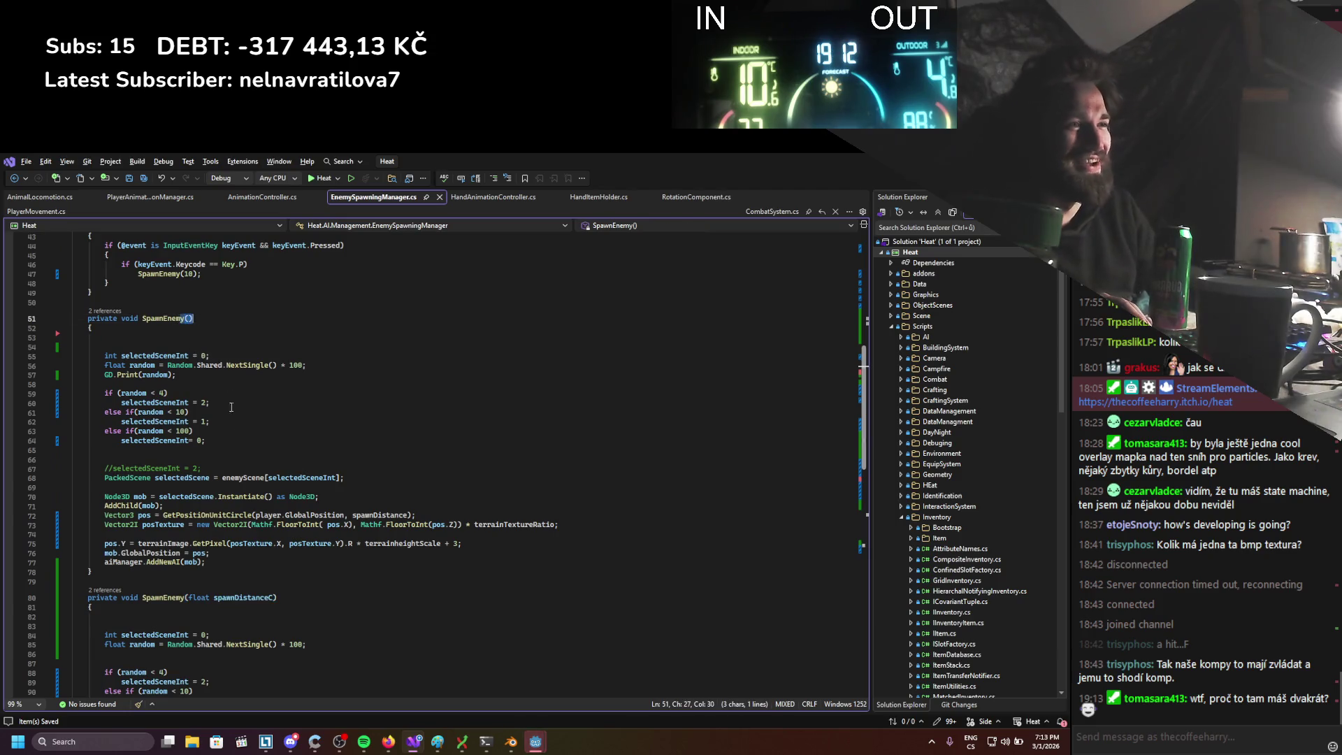
pyautogui.scroll(-4, 230, 407)
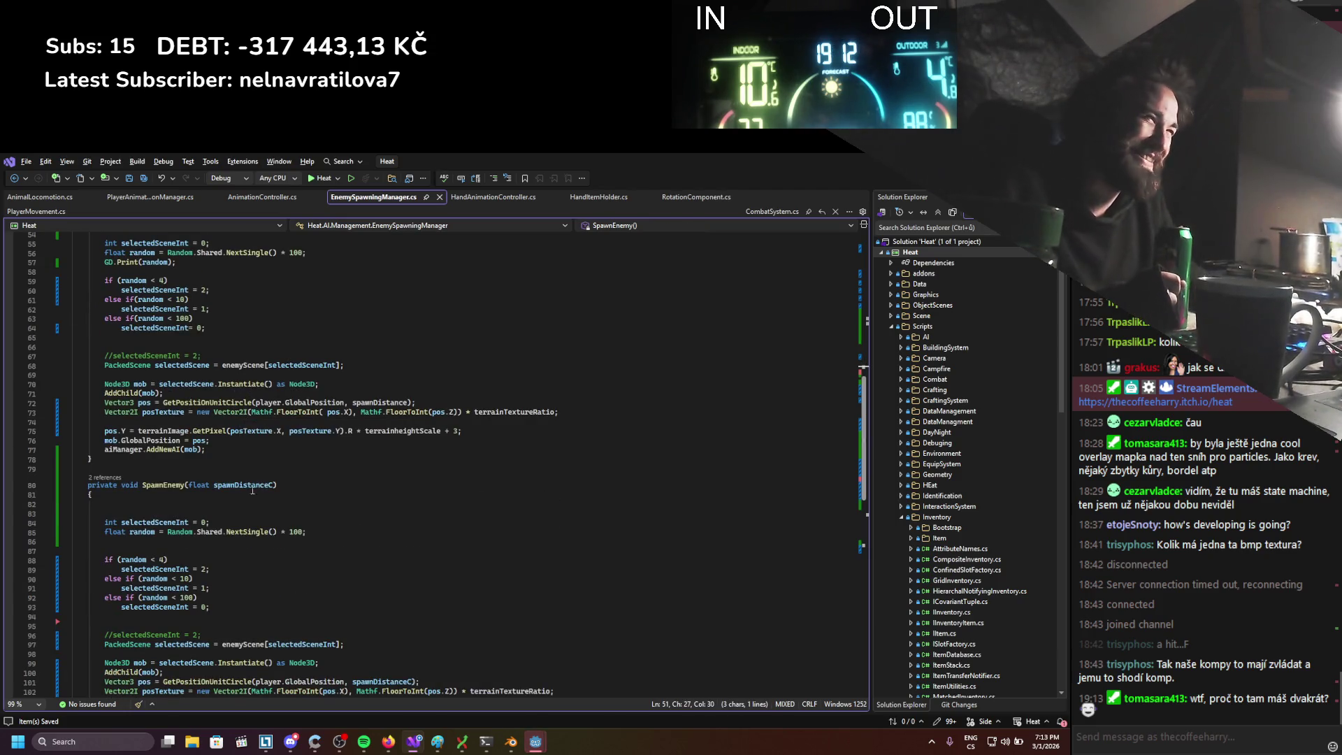
pyautogui.scroll(8, 252, 490)
pyautogui.doubleClick(189, 415)
pyautogui.scroll(-10, 211, 546)
pyautogui.scroll(-5, 211, 546)
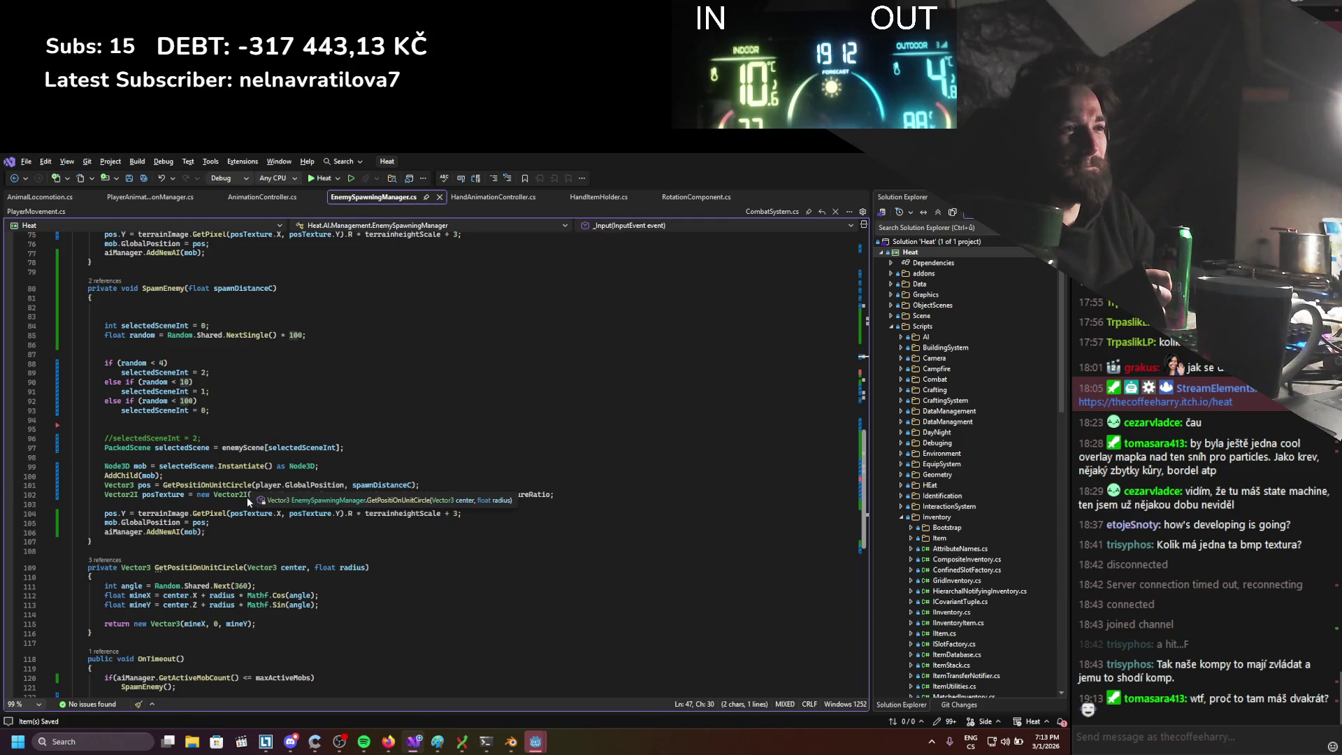
pyautogui.scroll(-4, 248, 501)
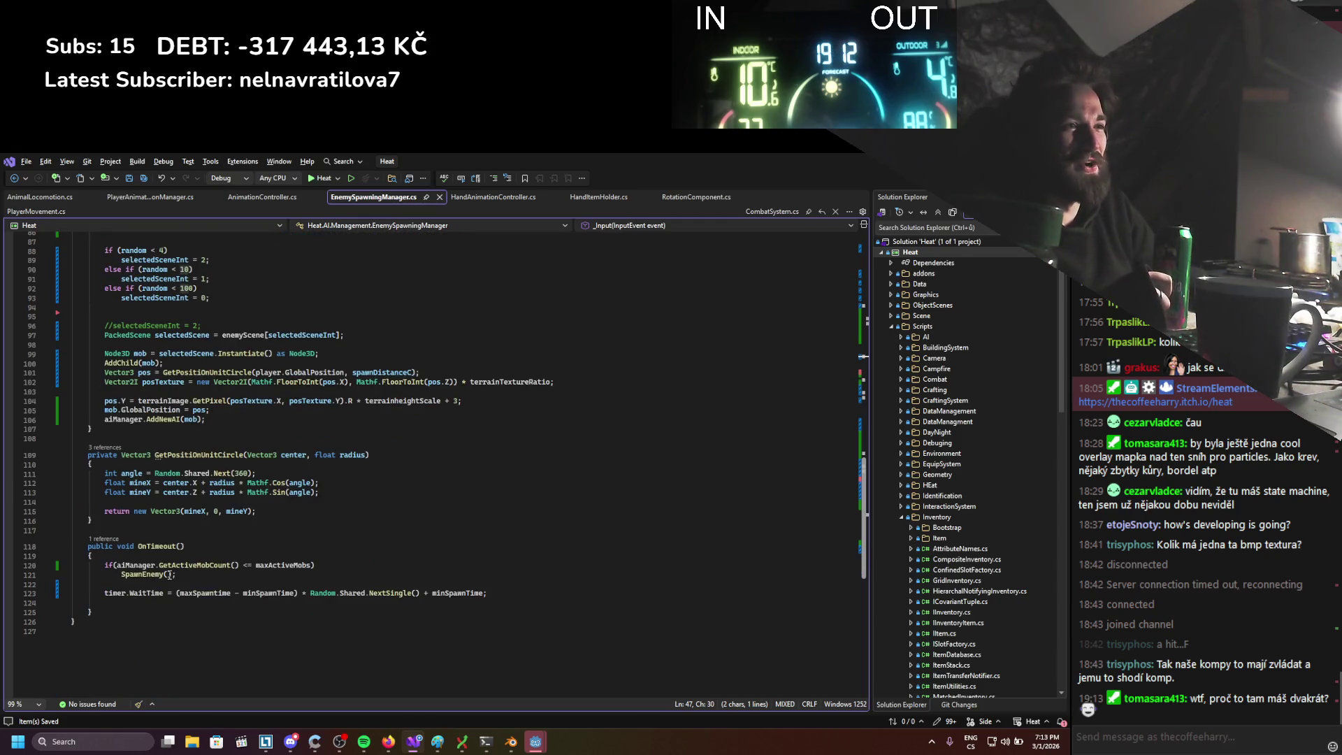
pyautogui.scroll(9, 202, 571)
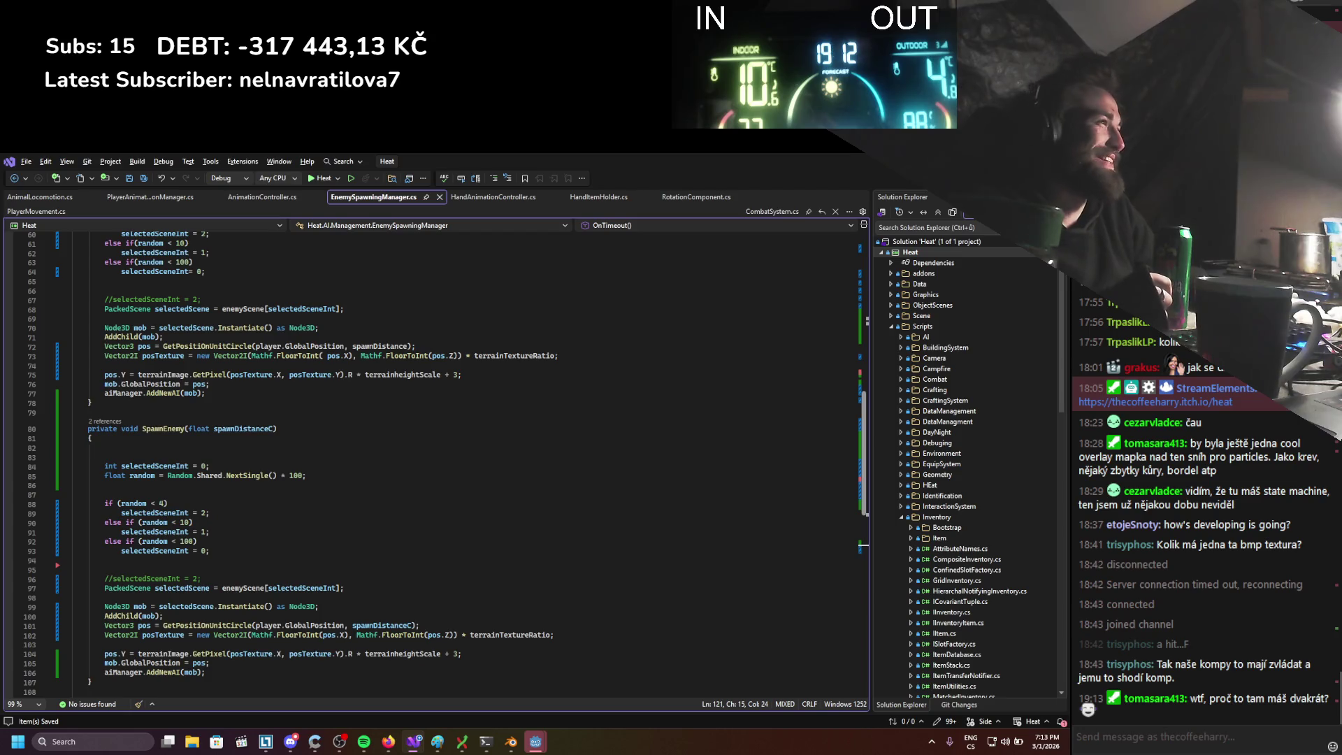
pyautogui.hotkey('alt', 'Tab')
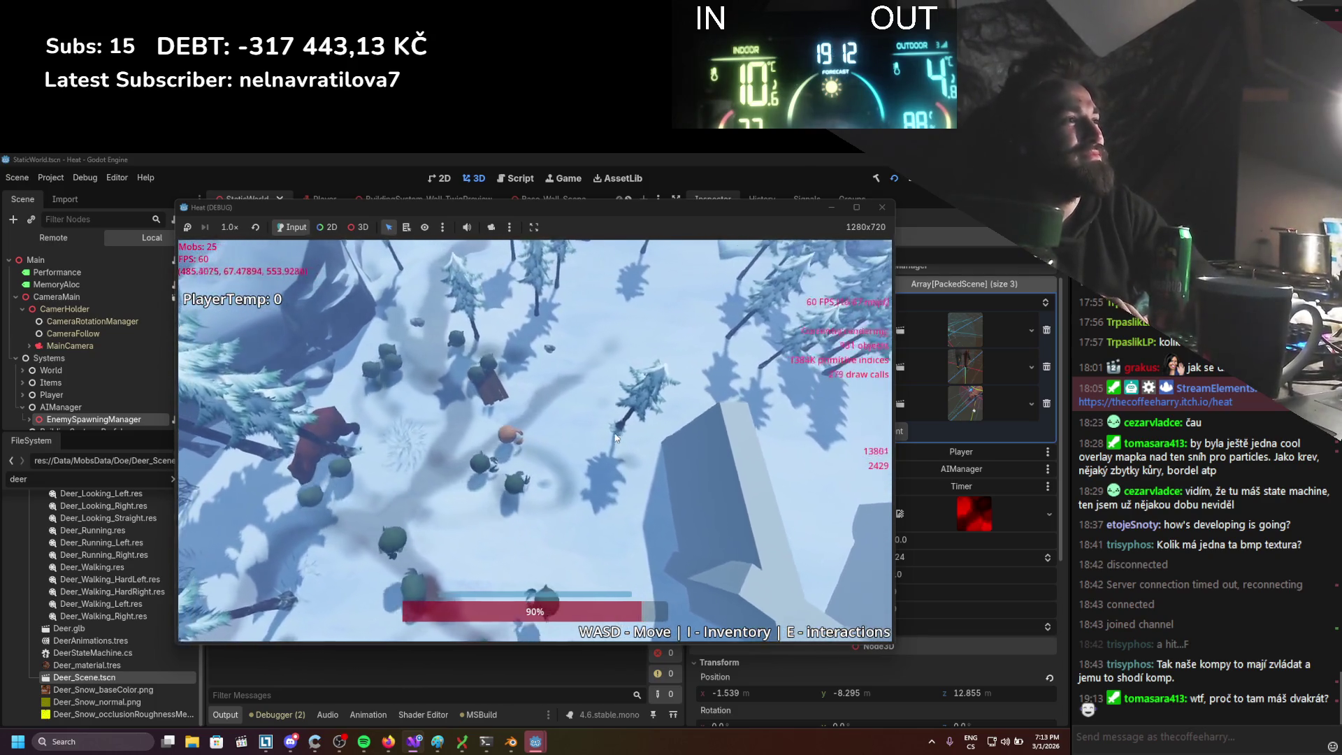
# Walk the player down, right and up while mobs climb to about 55, then return to the code
pyautogui.press('s')
pyautogui.press('d')
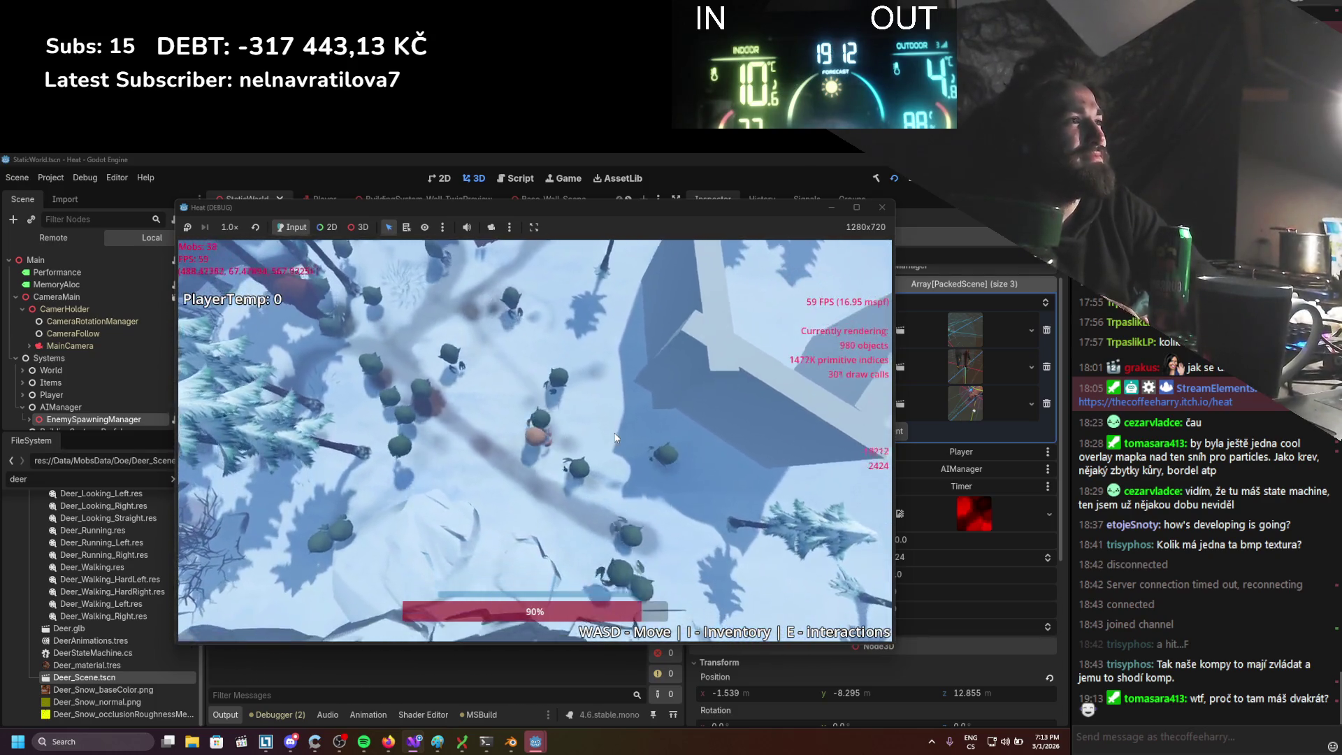
pyautogui.press('w')
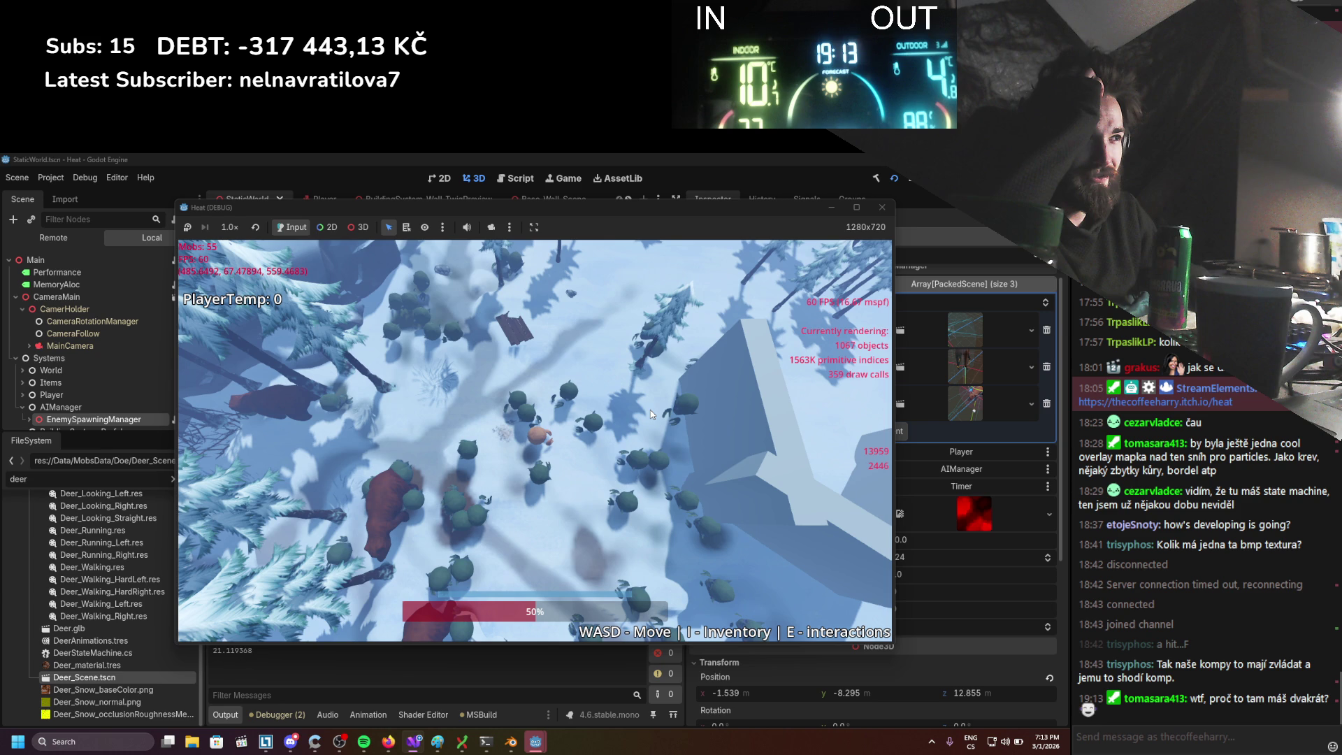
pyautogui.click(599, 427)
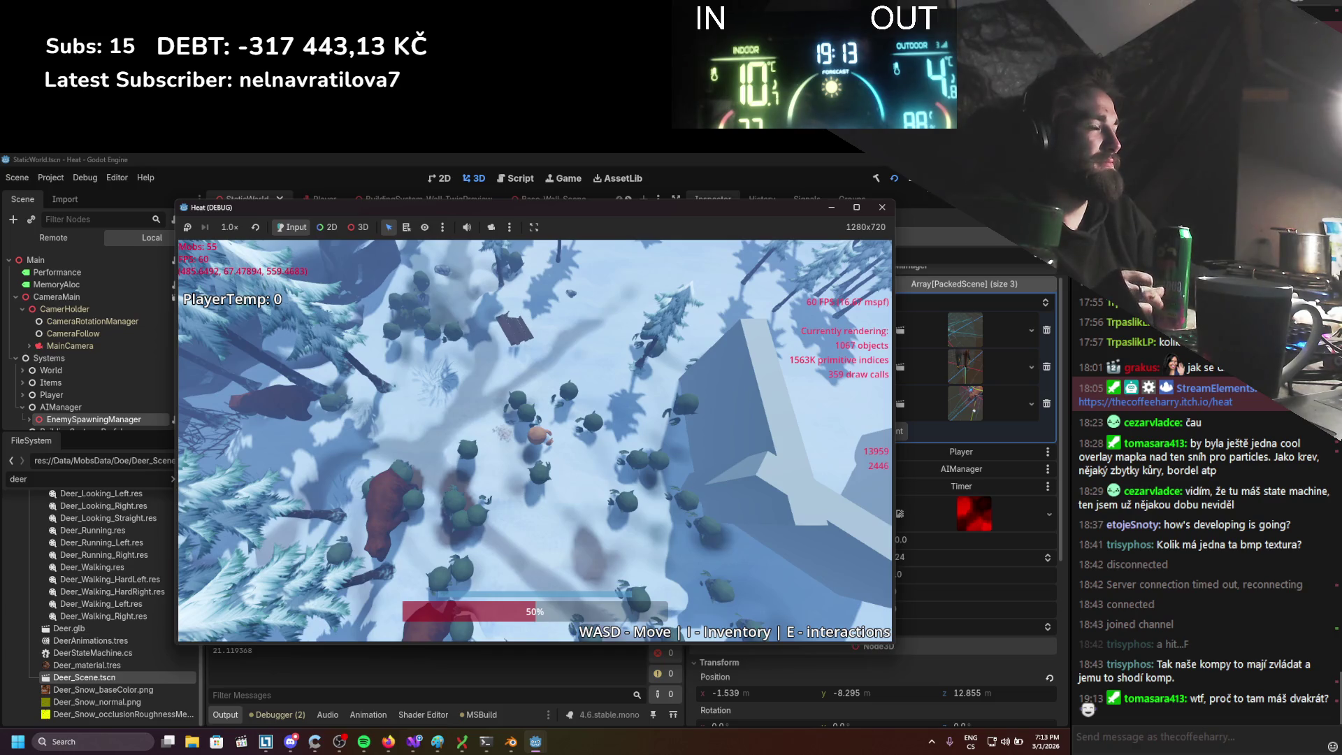
pyautogui.hotkey('alt', 'Tab')
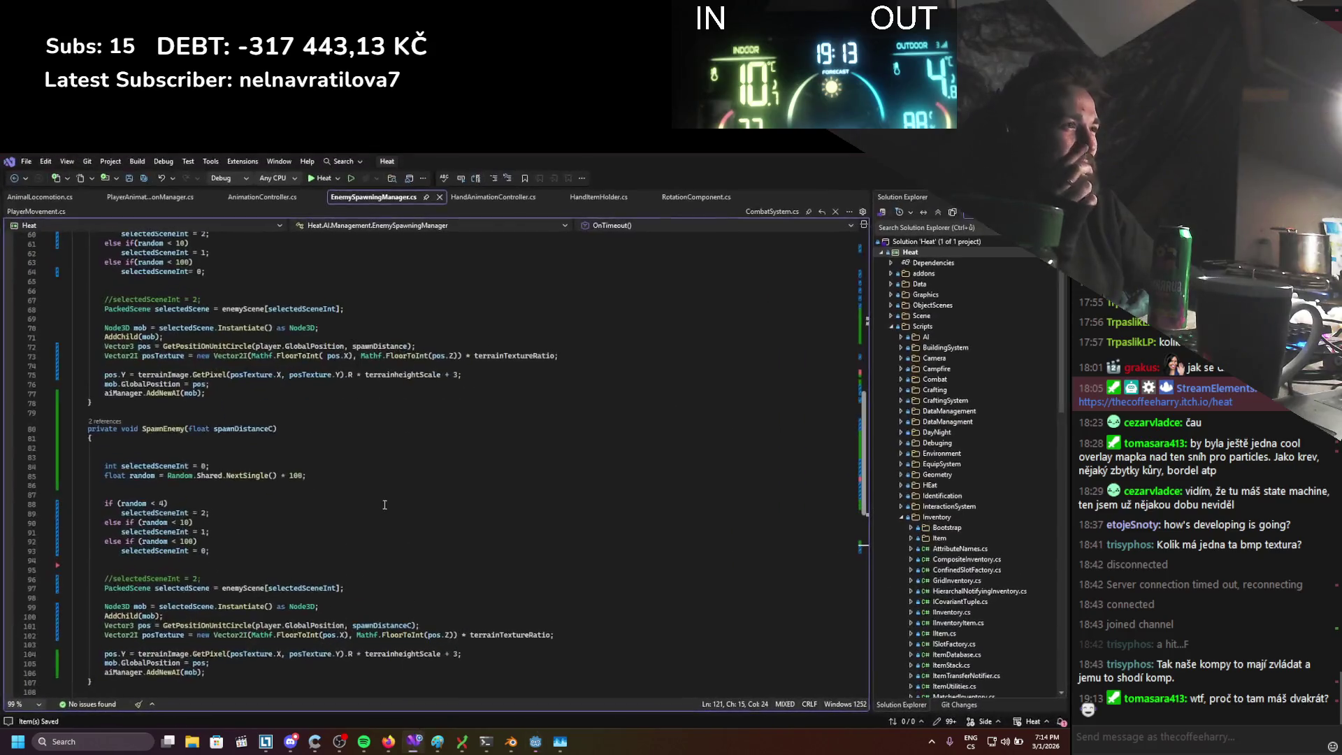
# Change the middle threshold on line 90 of the second SpawnEnemy from 10 to 3
pyautogui.scroll(4, 341, 507)
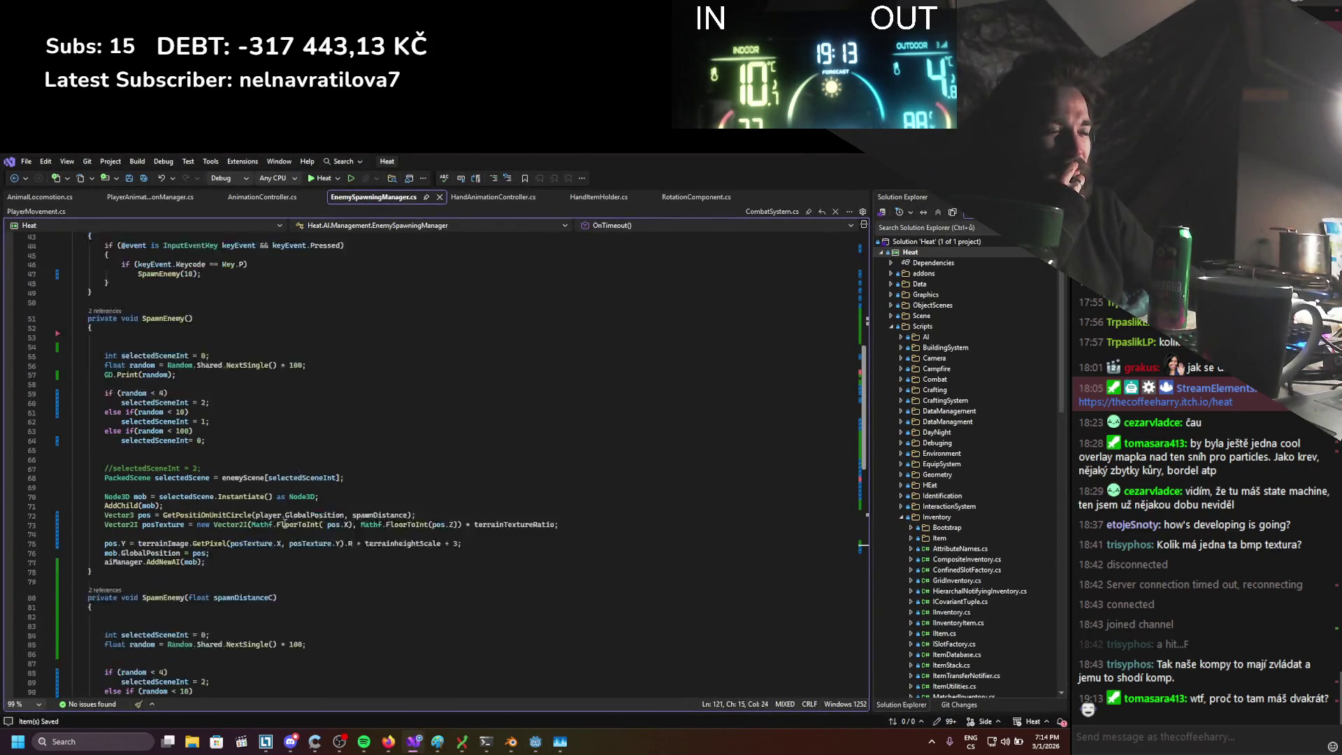
pyautogui.scroll(-2, 253, 496)
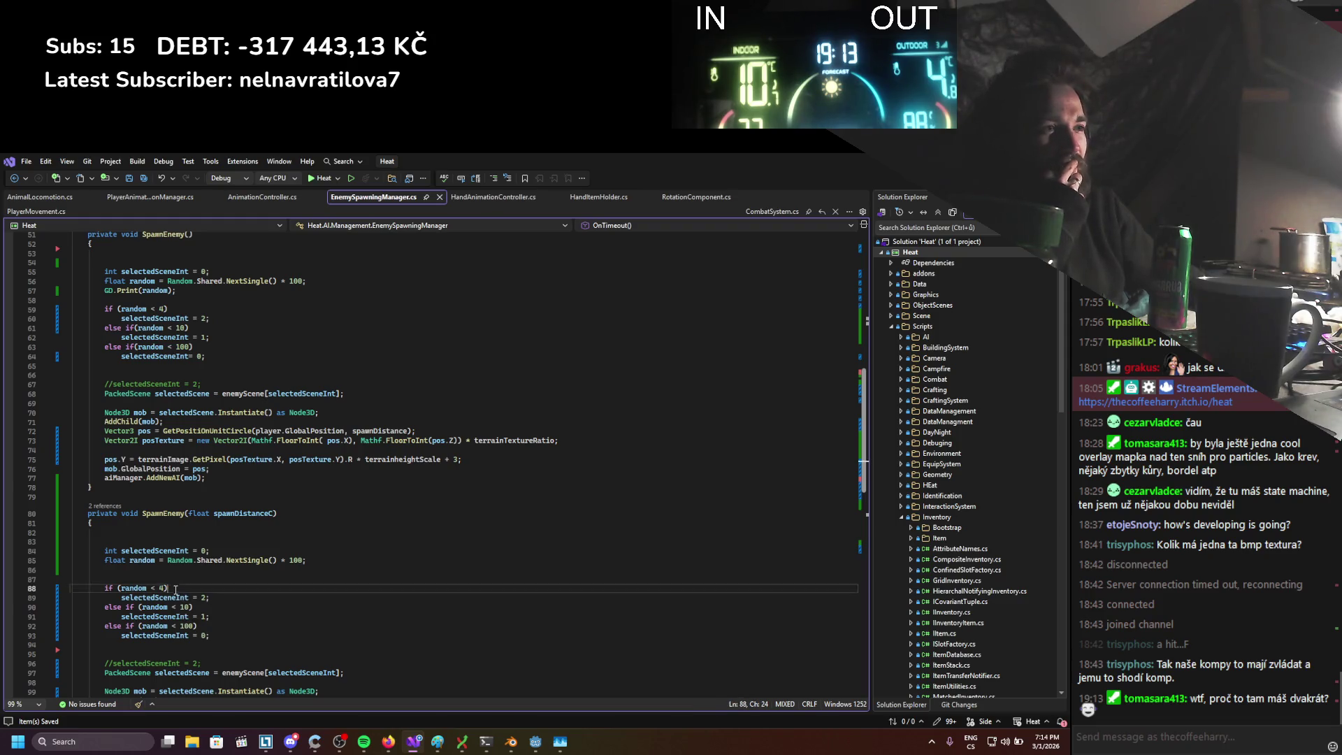
pyautogui.moveTo(209, 617)
pyautogui.mouseDown()
pyautogui.moveTo(163, 598)
pyautogui.moveTo(169, 587)
pyautogui.mouseUp()
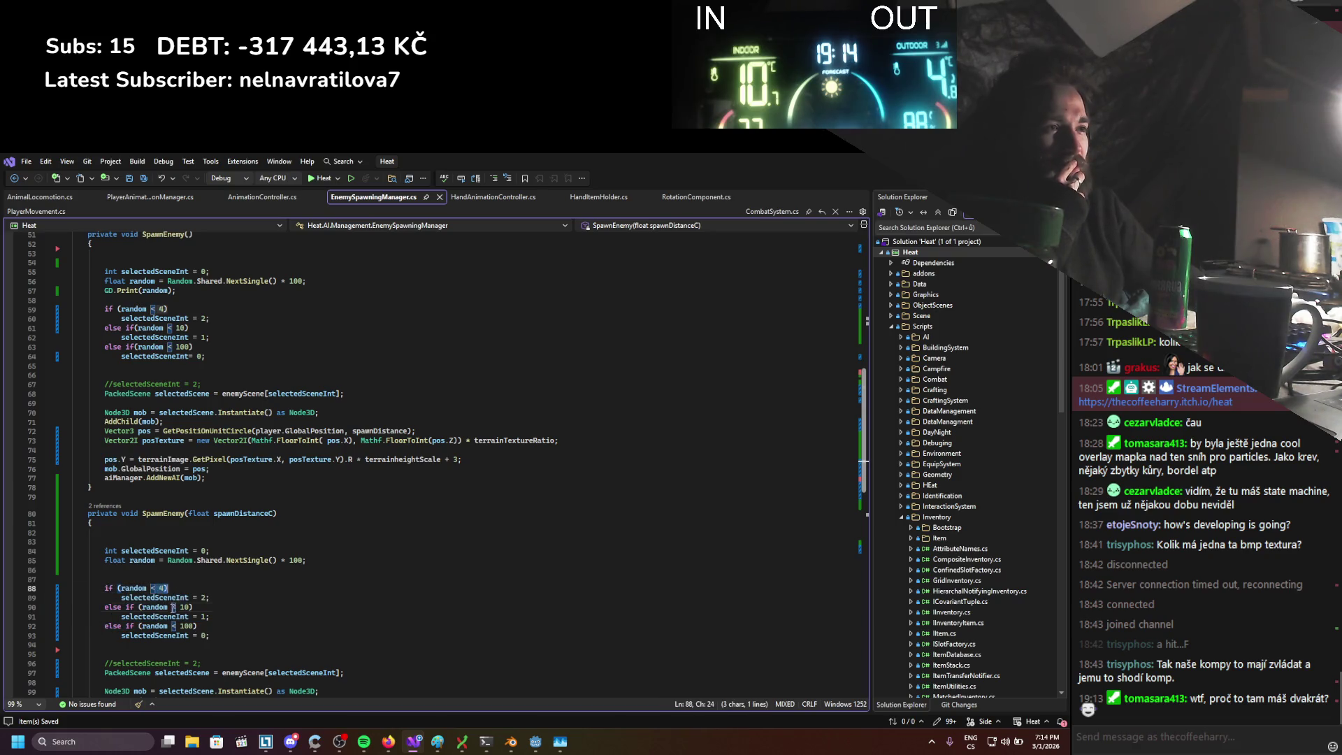
pyautogui.write('3')
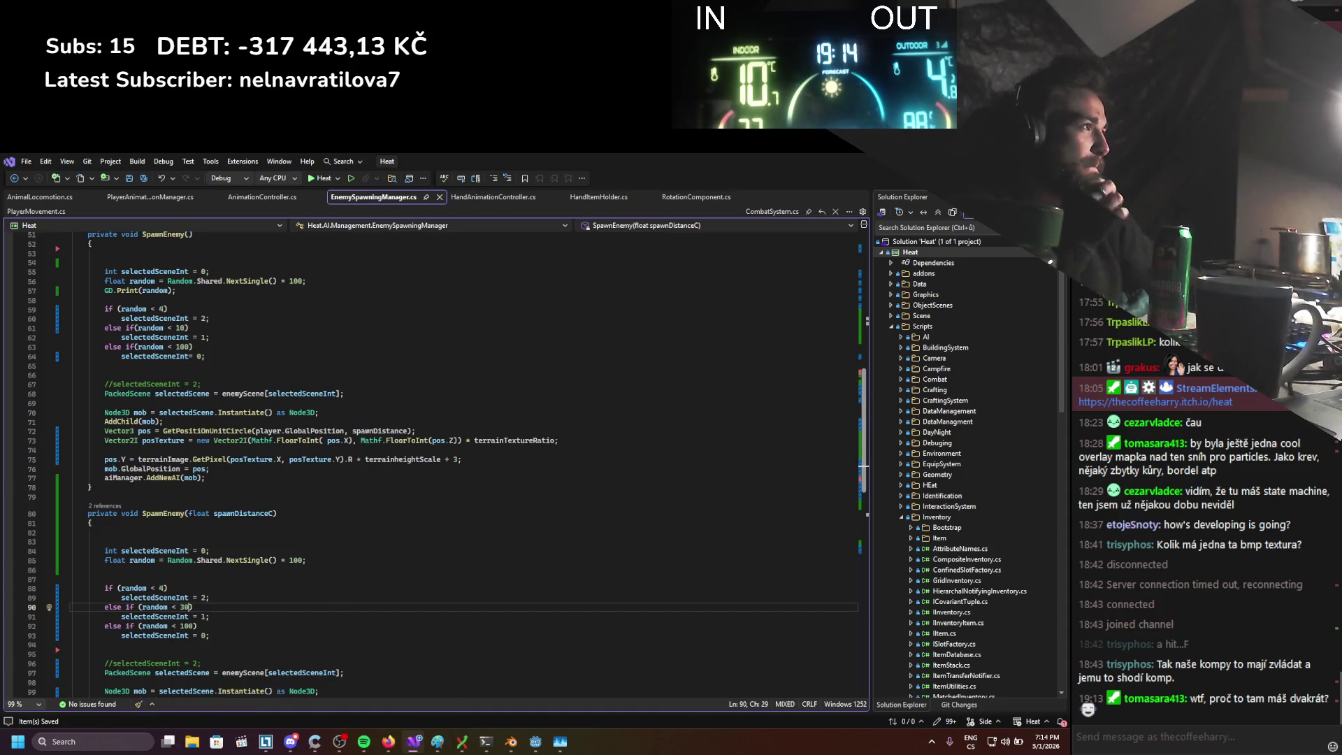
# Run the game to test the new spawn chances, then save the StaticWorld scene
pyautogui.hotkey('alt', 'Tab')
pyautogui.click(894, 182)
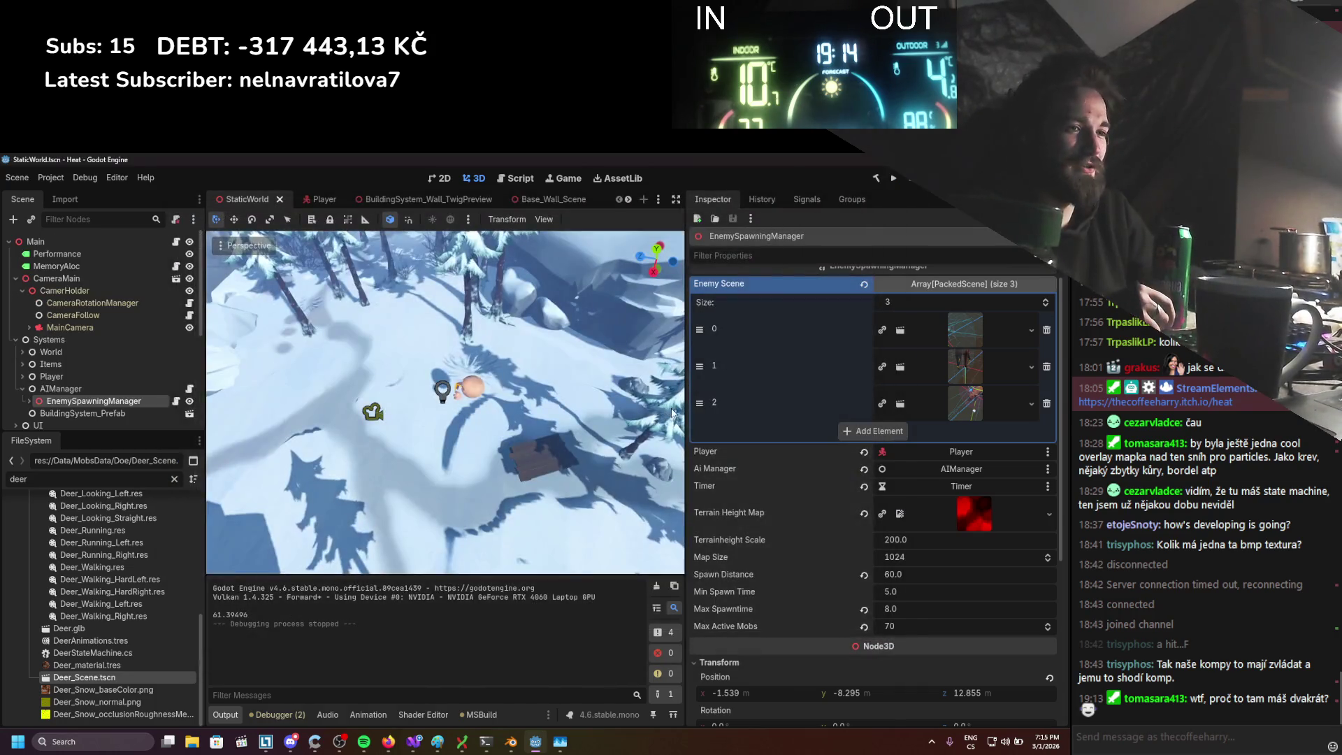
pyautogui.hotkey('ctrl', 's')
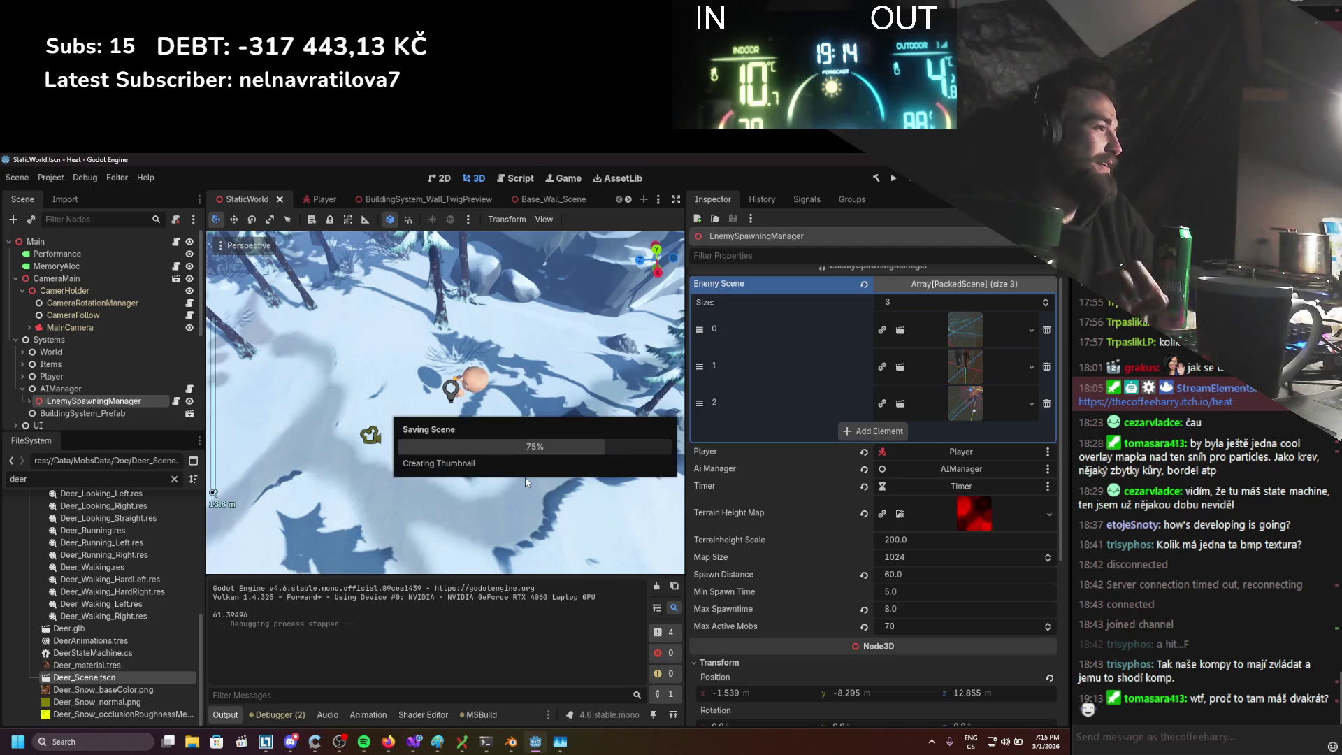
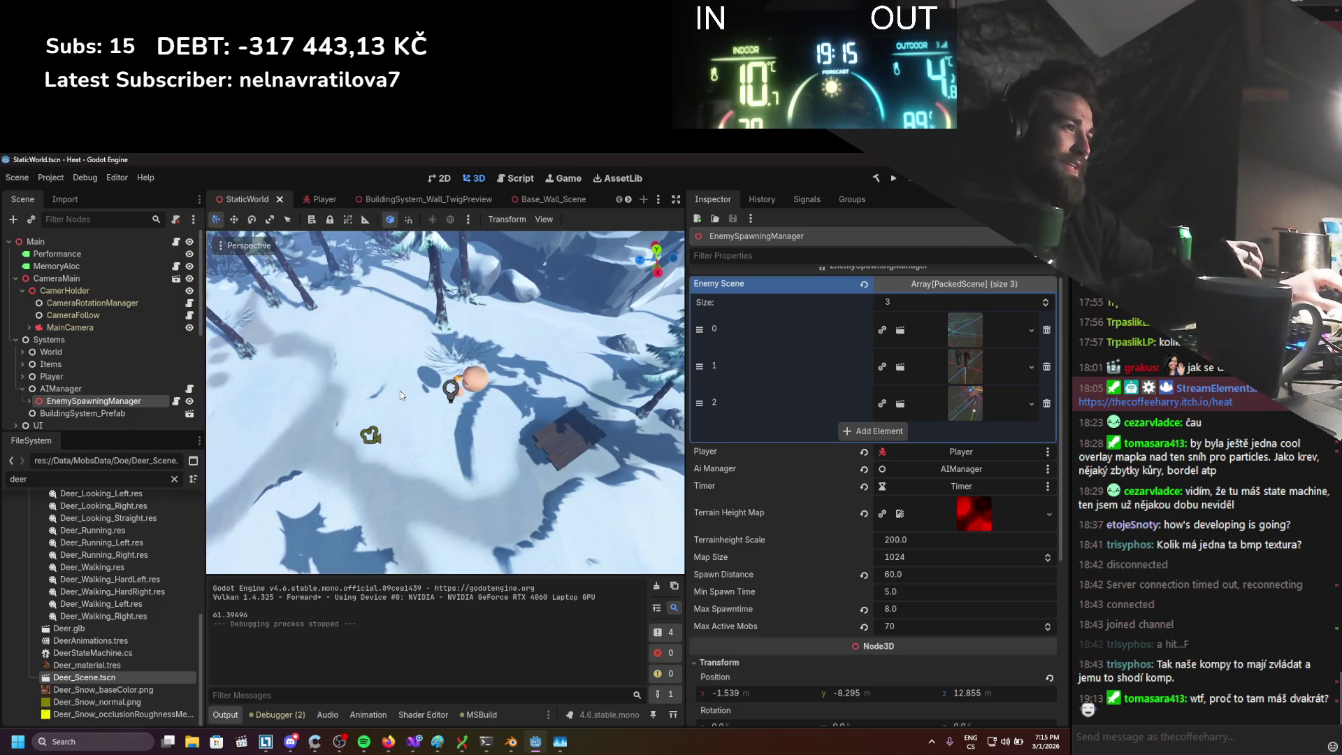
# Open Project Settings and view the Application Run settings
pyautogui.scroll(-3, 440, 412)
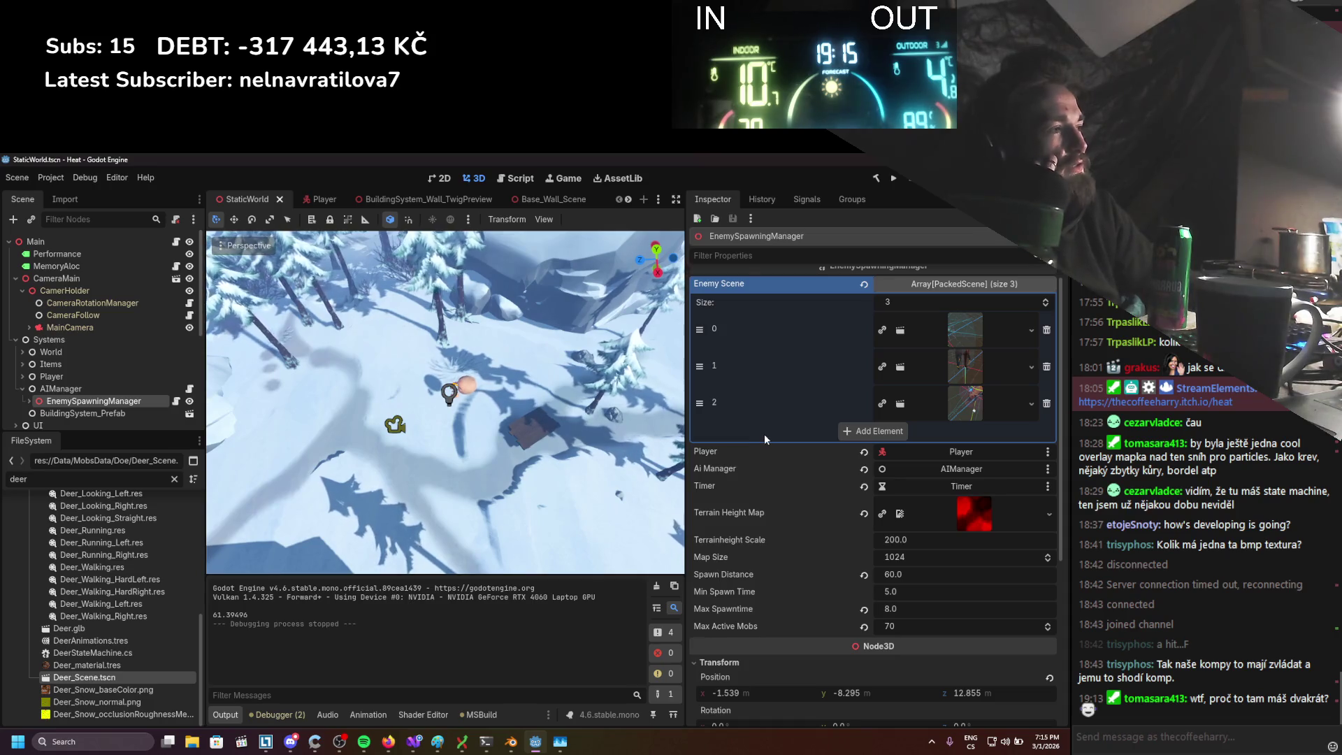
pyautogui.scroll(-3, 763, 447)
pyautogui.scroll(3, 761, 451)
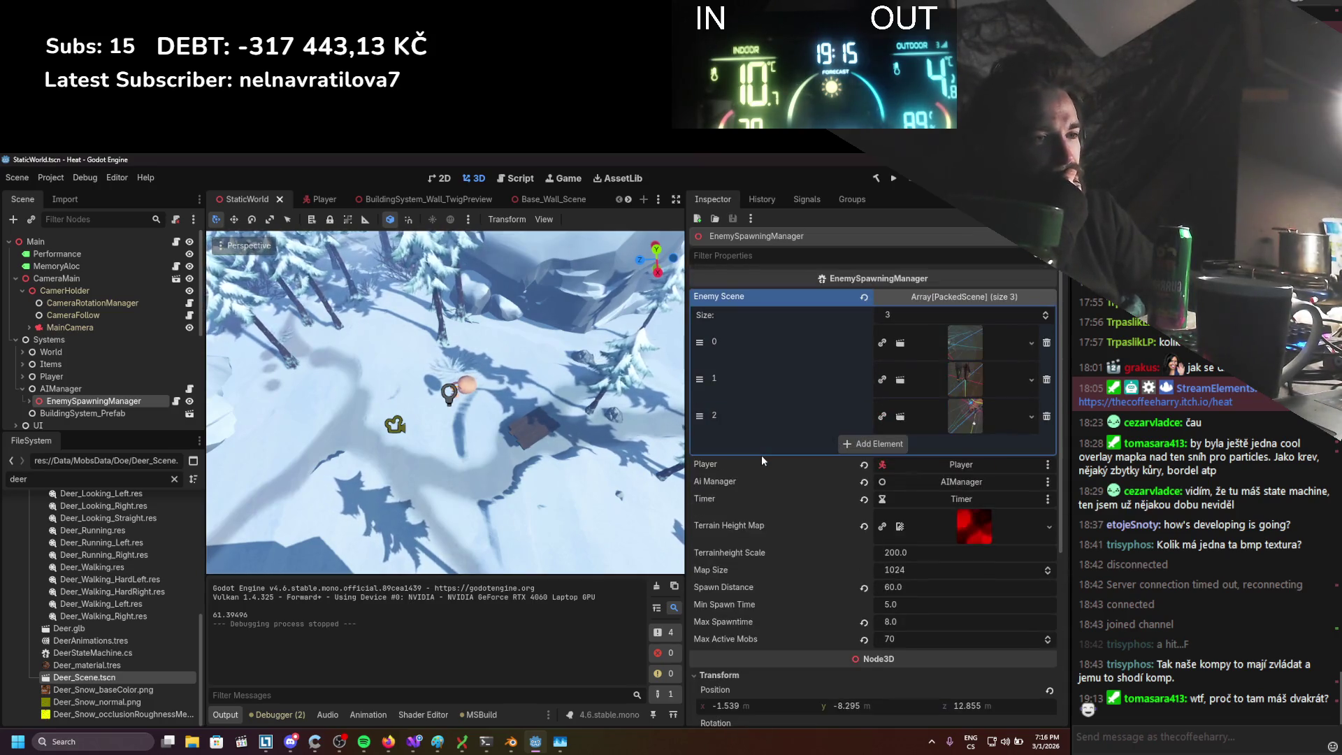
pyautogui.scroll(-5, 545, 493)
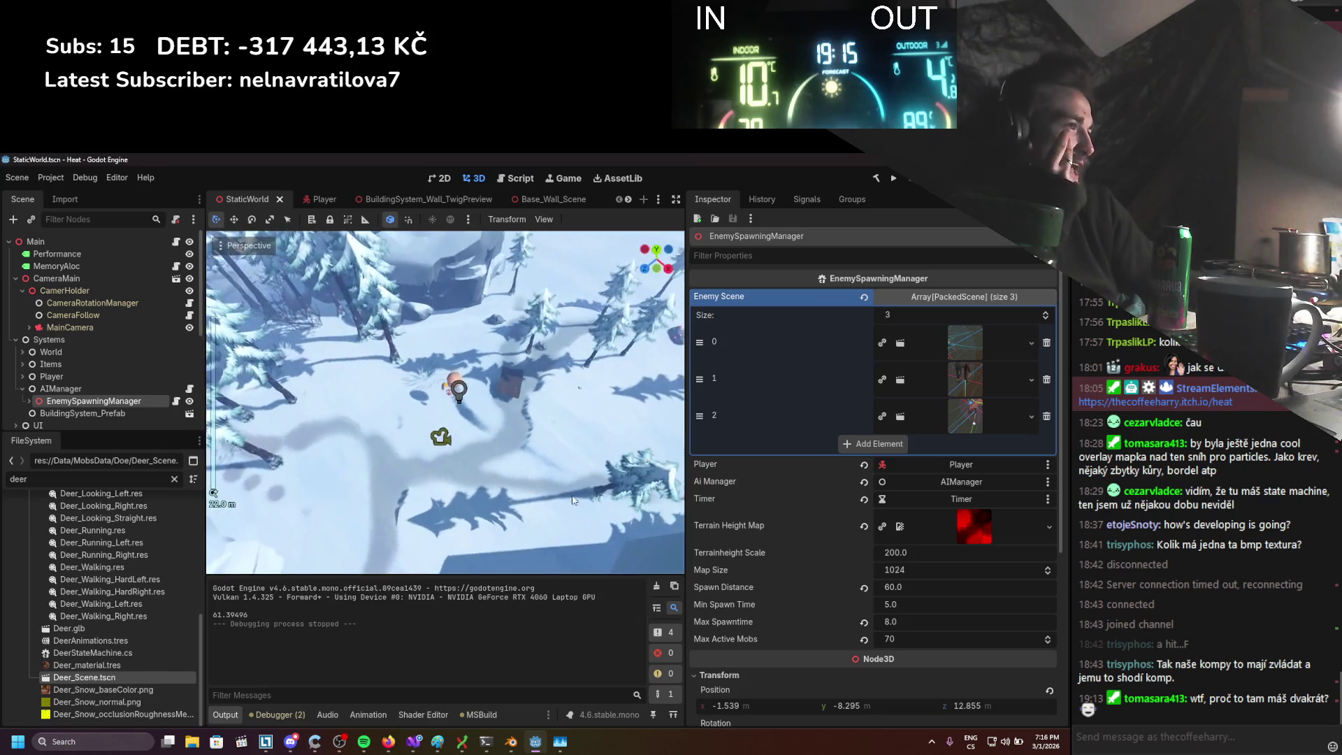
pyautogui.scroll(5, 531, 510)
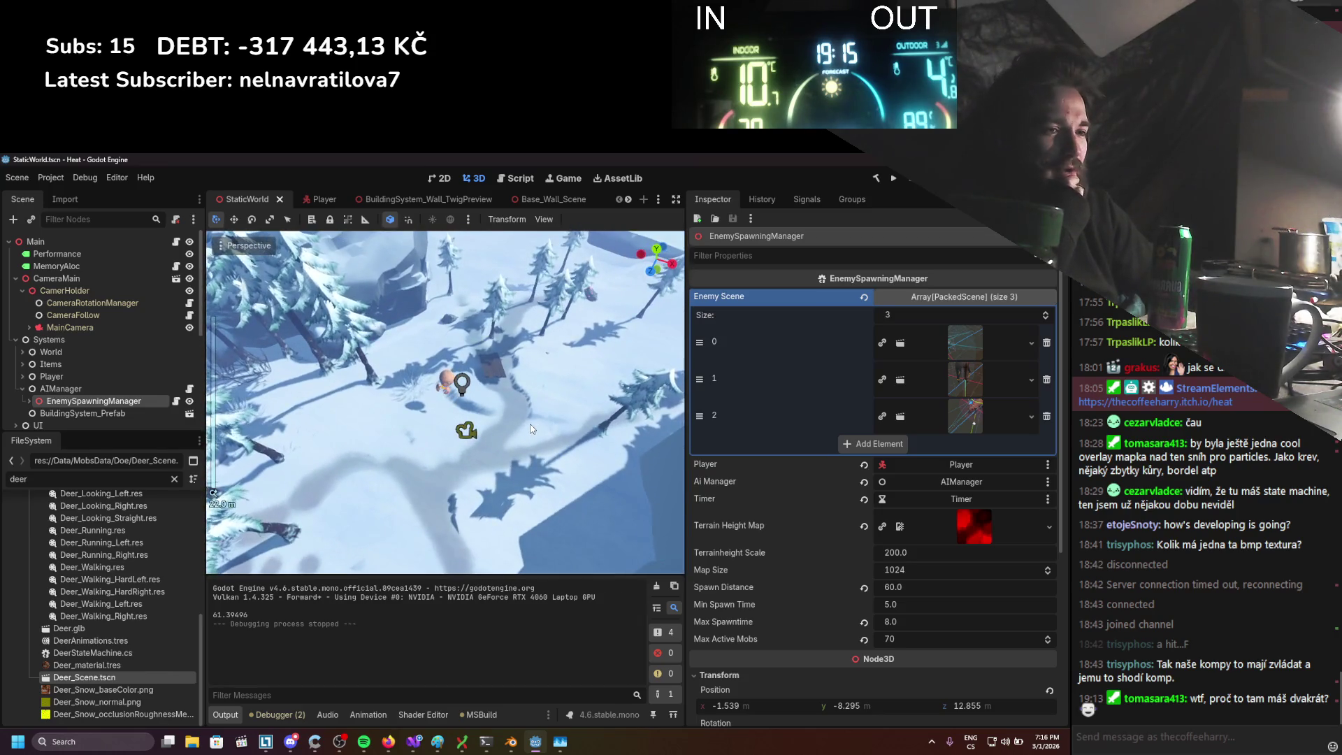
pyautogui.scroll(2, 396, 402)
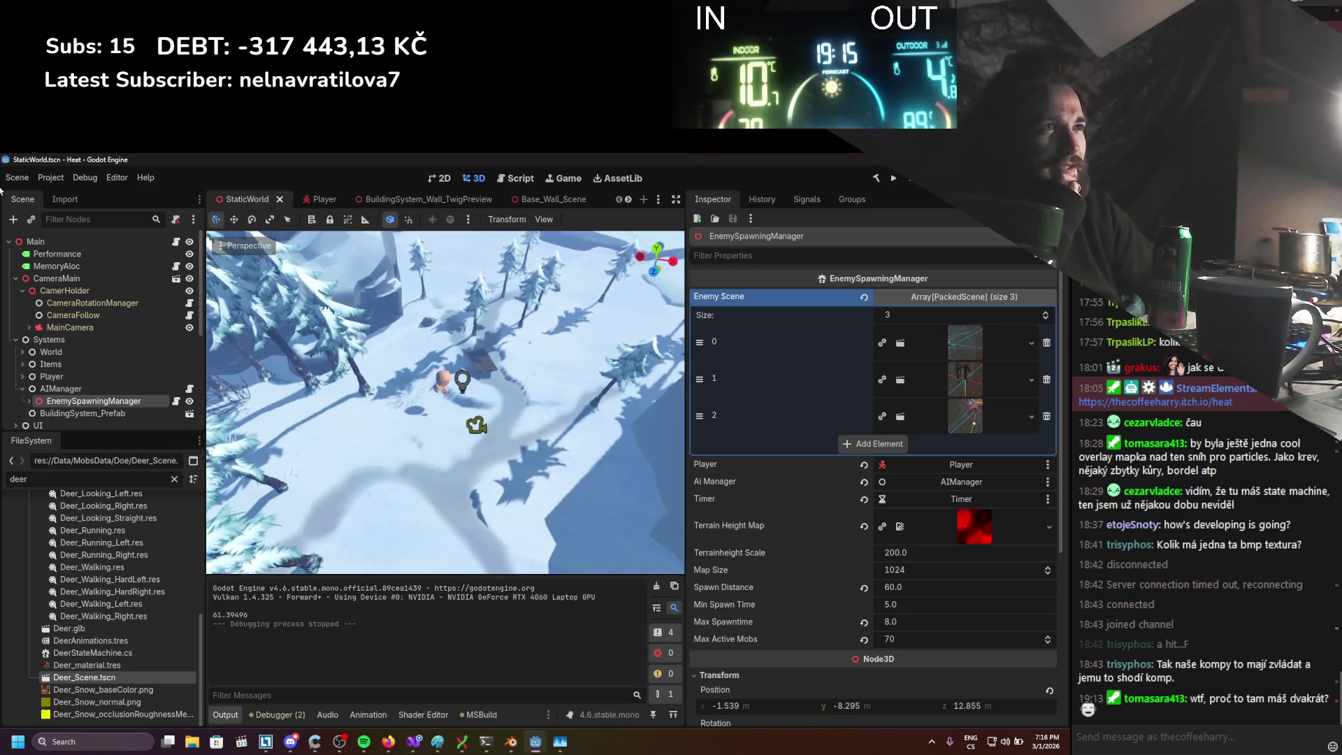
pyautogui.click(50, 178)
pyautogui.click(57, 194)
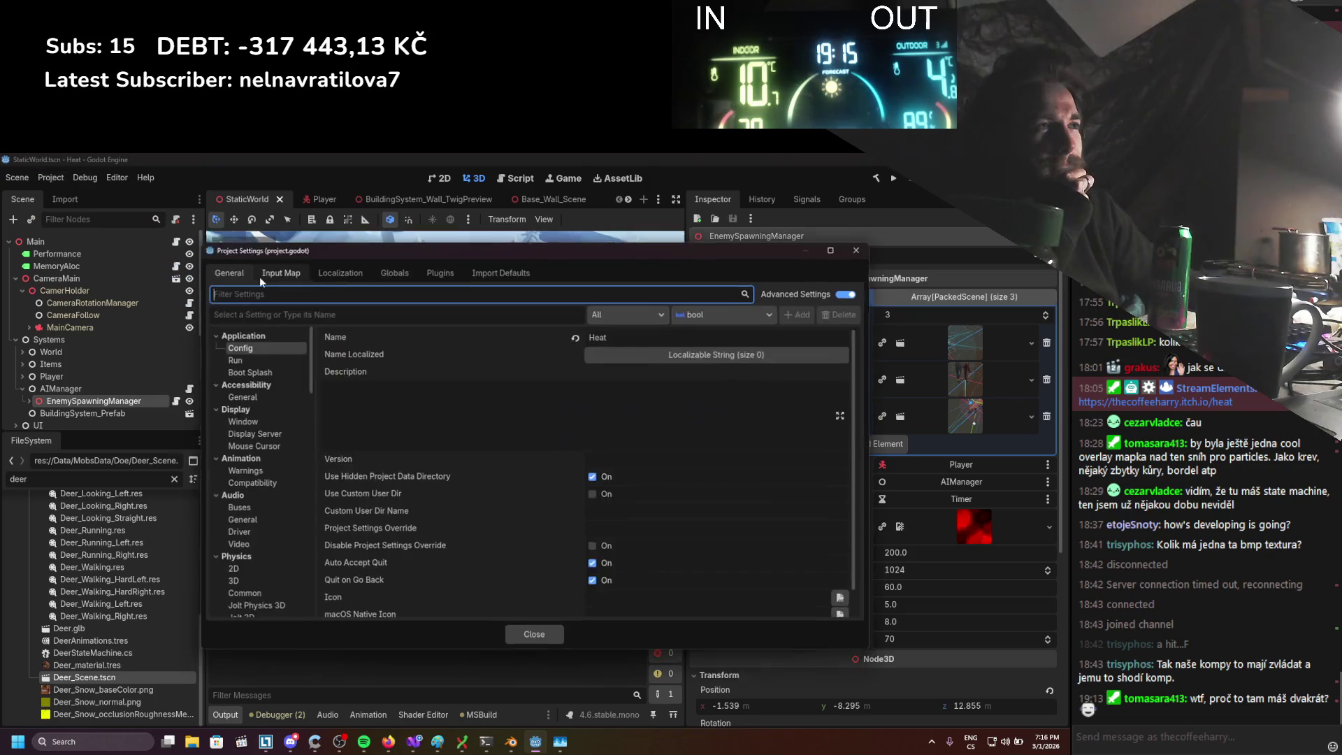
pyautogui.click(260, 362)
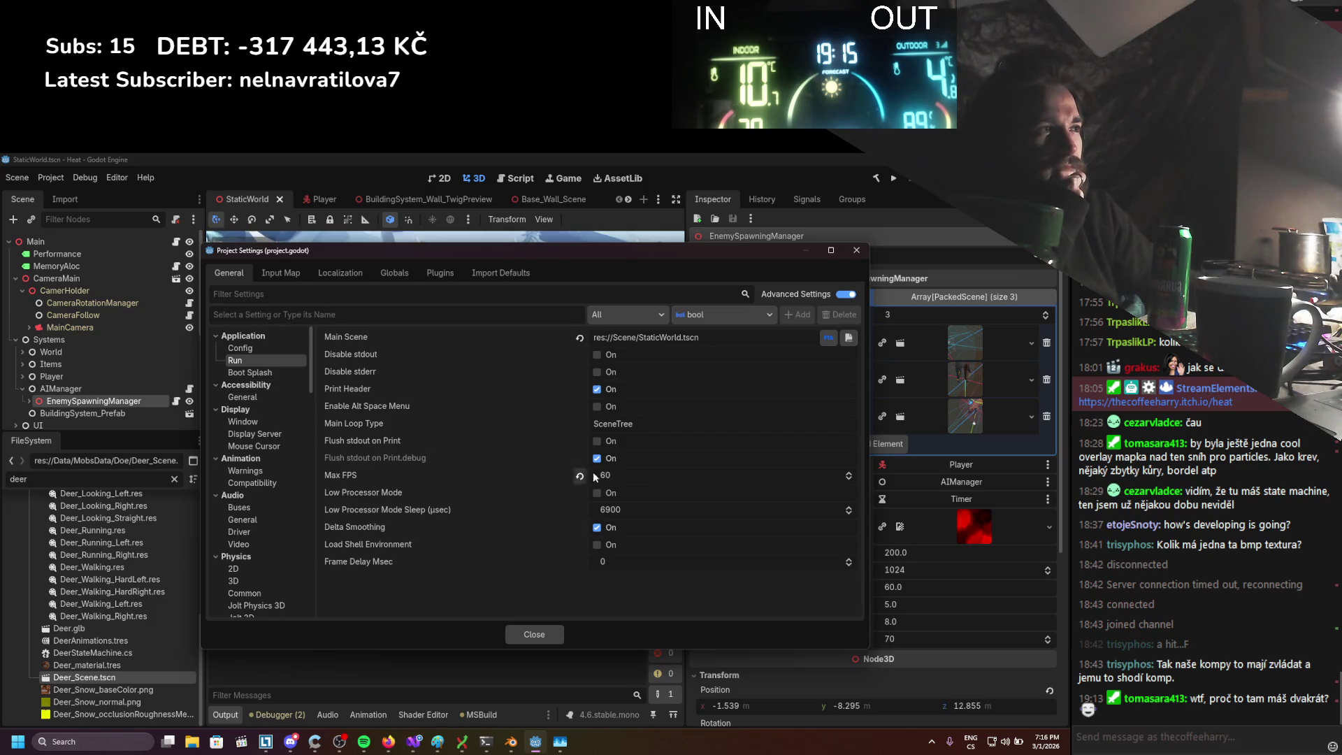
# Browse the Accessibility and Boot Splash settings, then close Project Settings
pyautogui.click(251, 372)
pyautogui.click(270, 385)
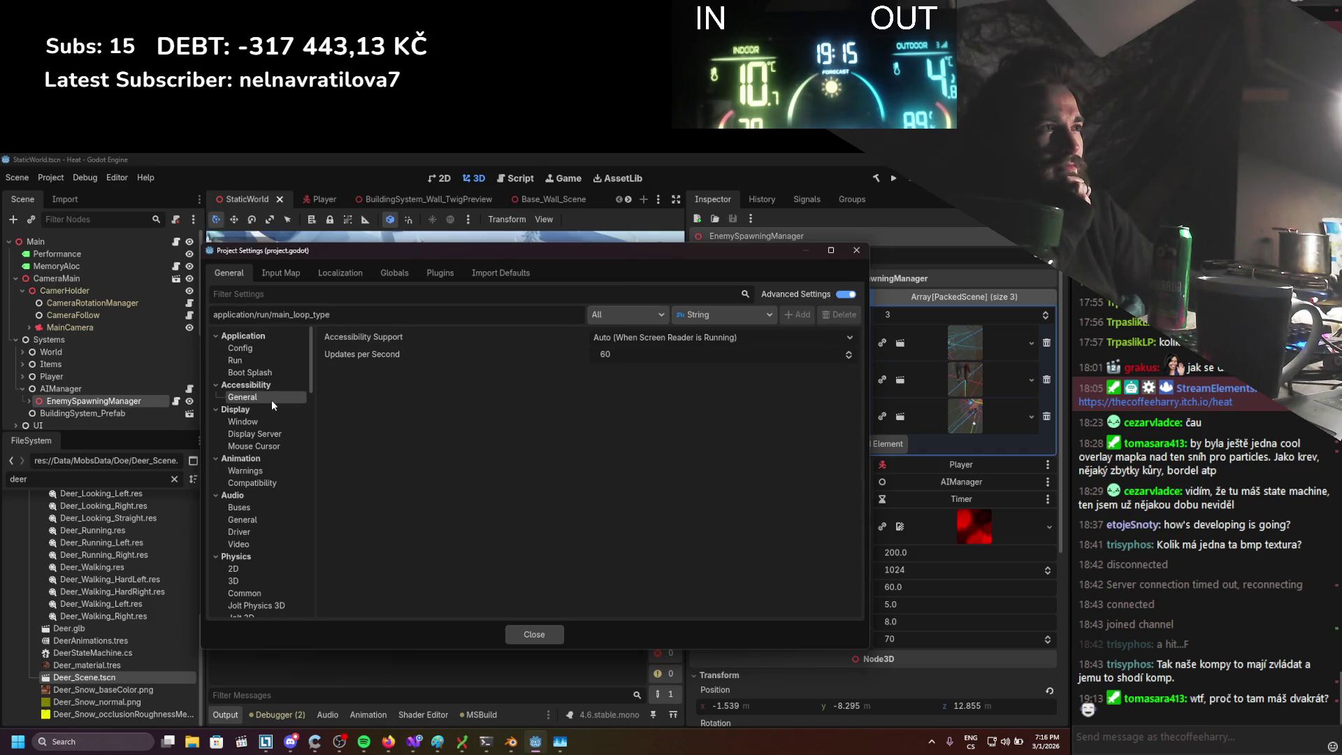
pyautogui.click(265, 376)
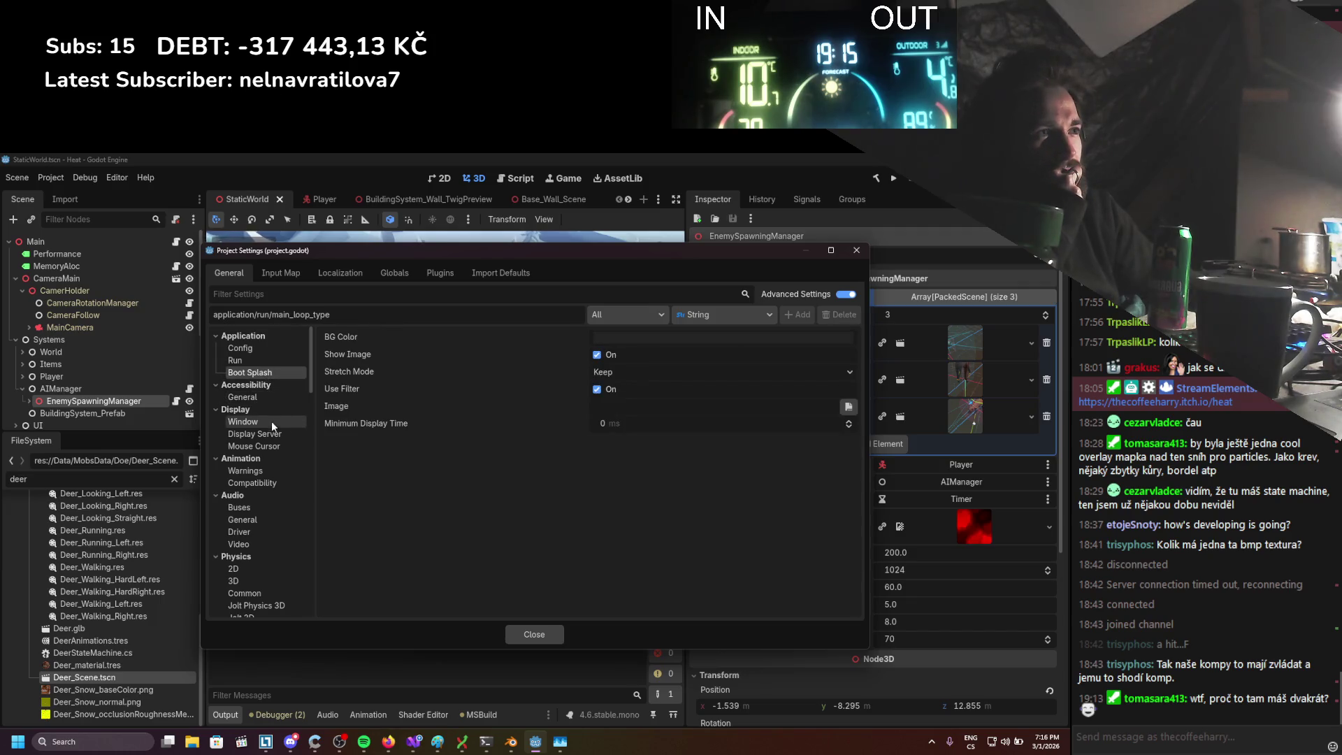
pyautogui.scroll(-3, 265, 436)
pyautogui.scroll(-7, 263, 441)
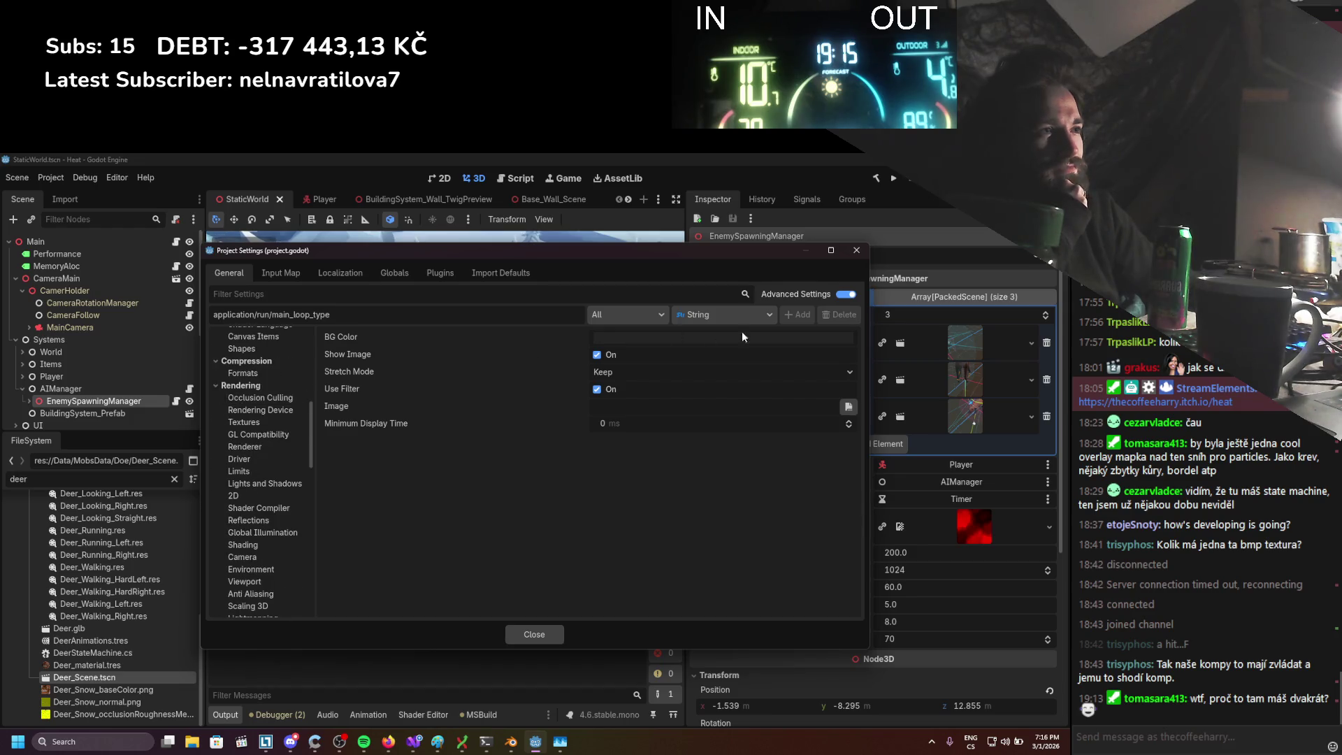
pyautogui.scroll(-15, 280, 447)
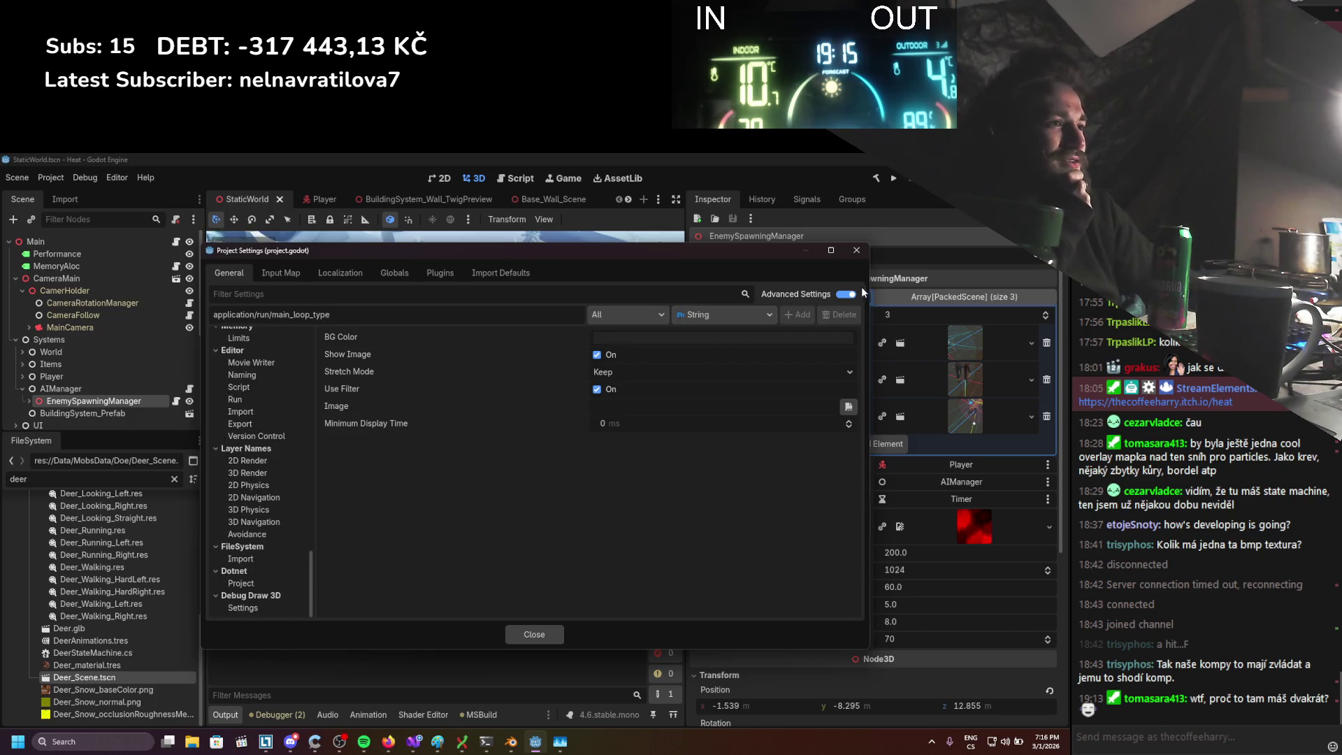
pyautogui.click(856, 250)
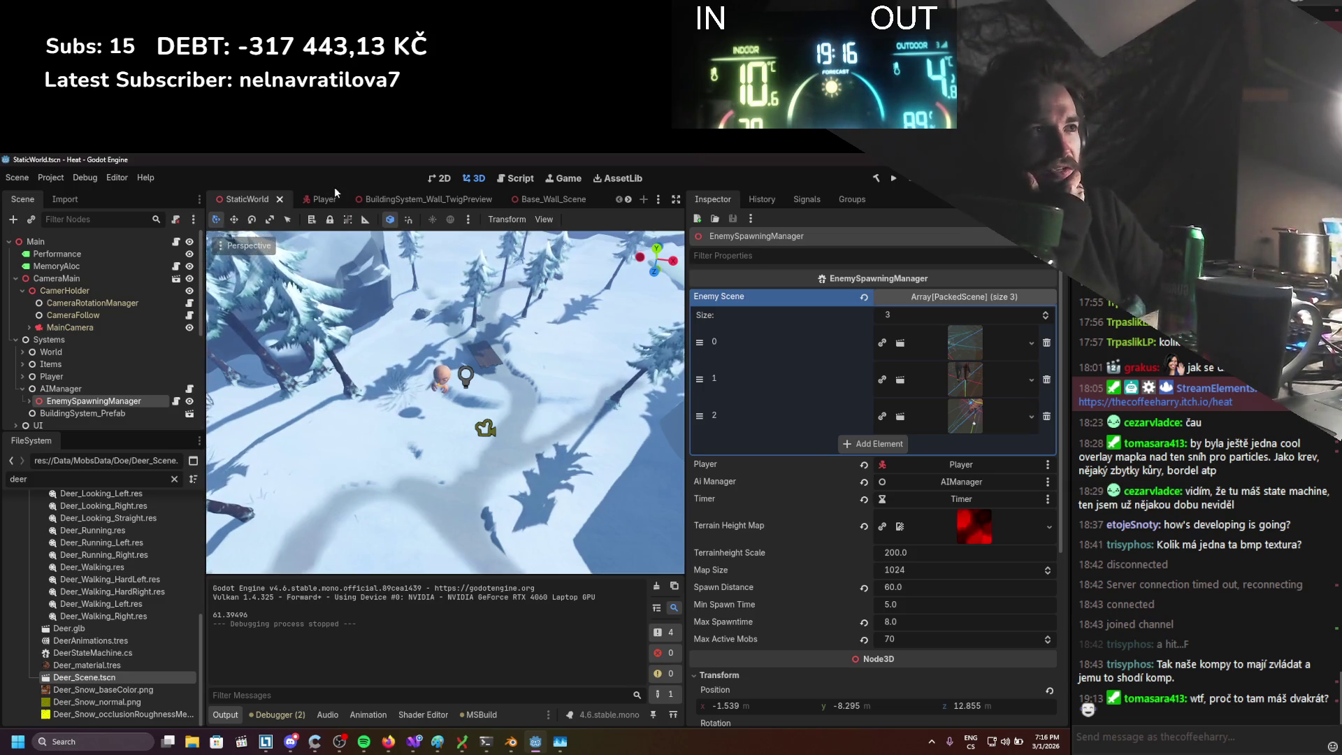
# Expand and collapse Player, Items and World, collapse Systems, and orbit the viewport around the cabin
pyautogui.scroll(-3, 28, 350)
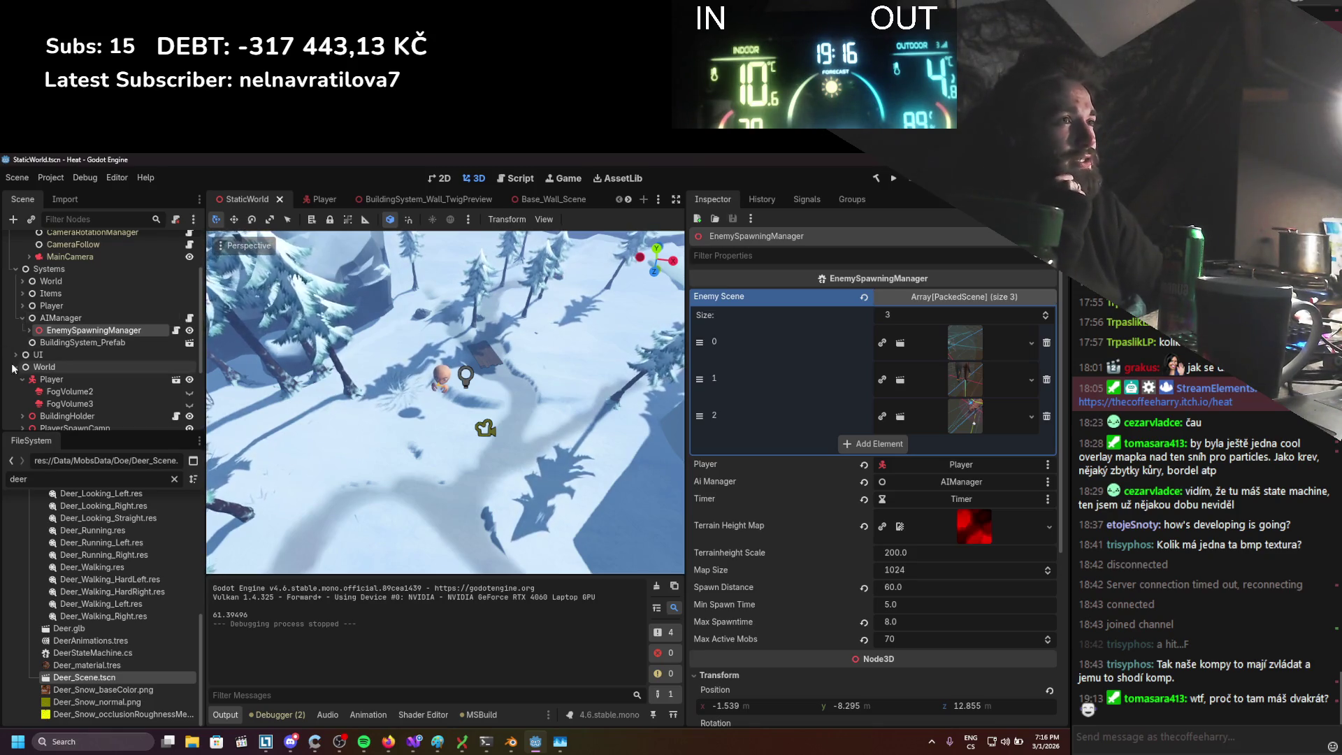
pyautogui.click(16, 365)
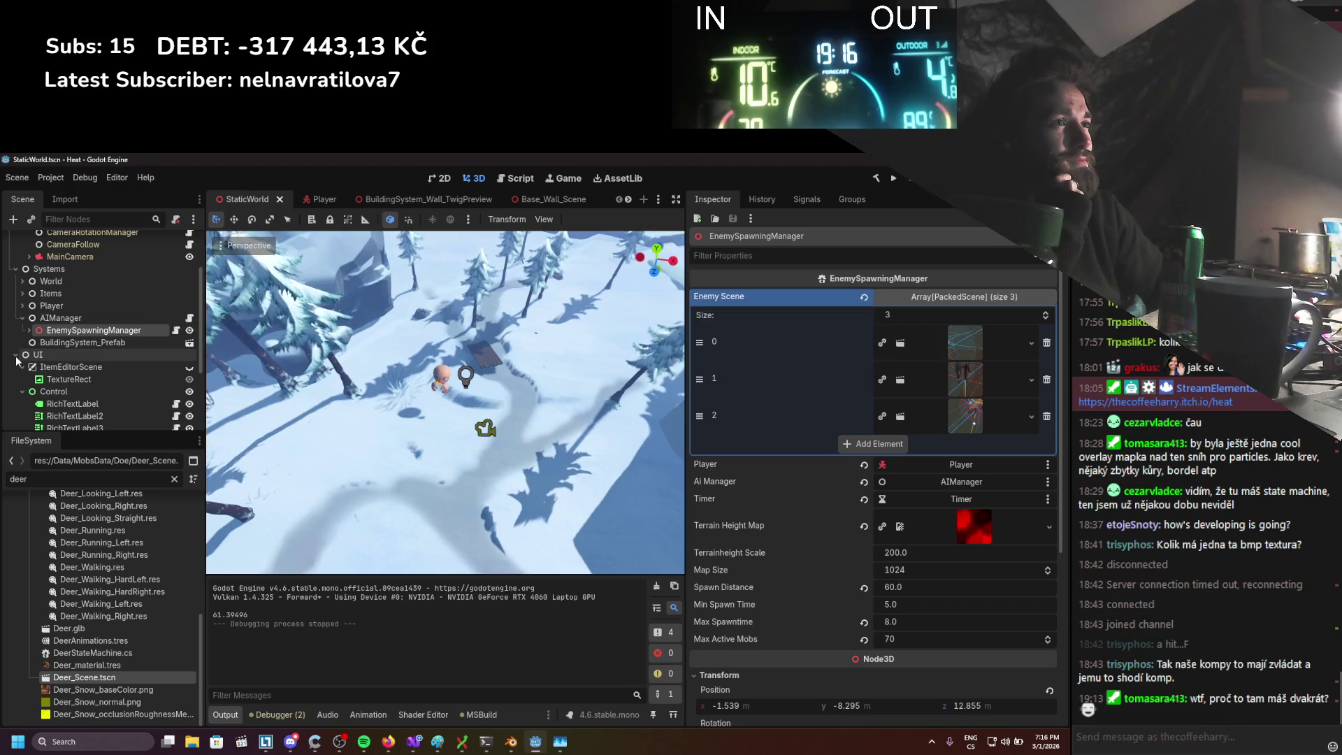
pyautogui.click(22, 318)
pyautogui.click(22, 306)
pyautogui.click(22, 306)
pyautogui.click(22, 293)
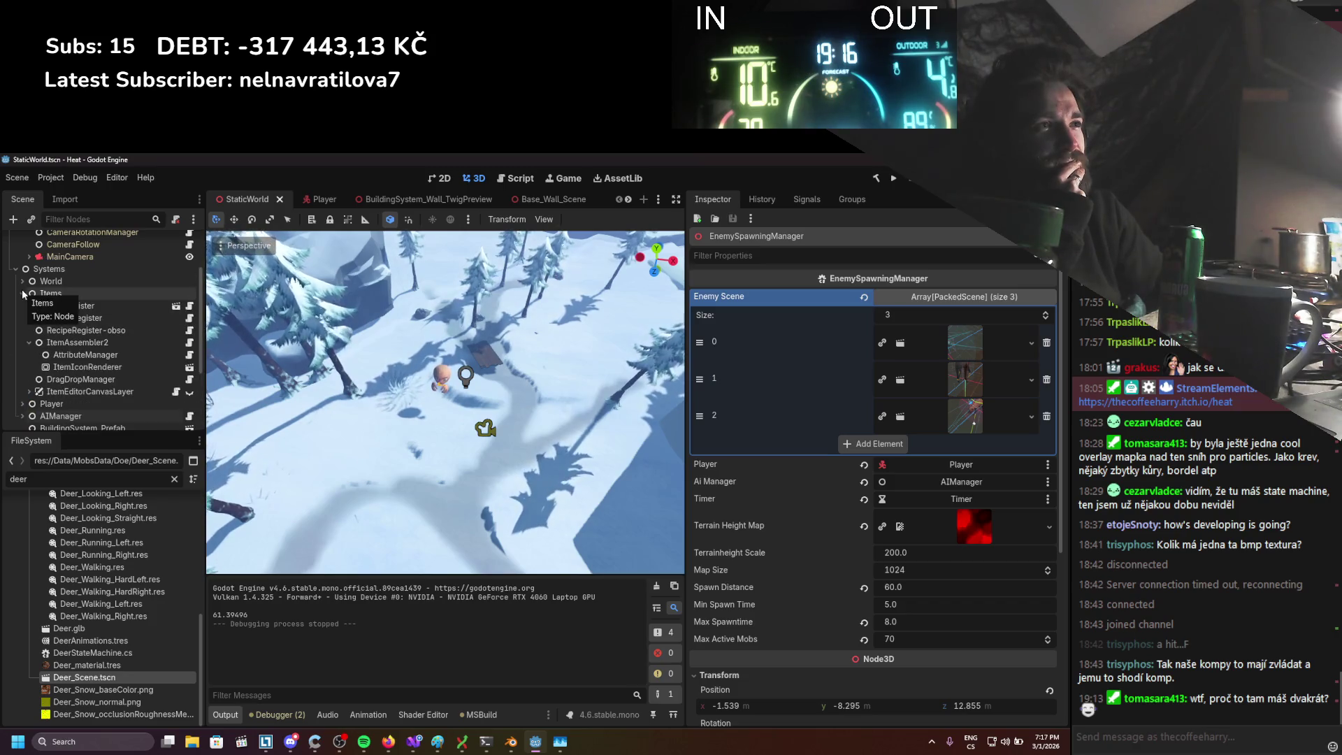
pyautogui.click(22, 294)
pyautogui.click(22, 281)
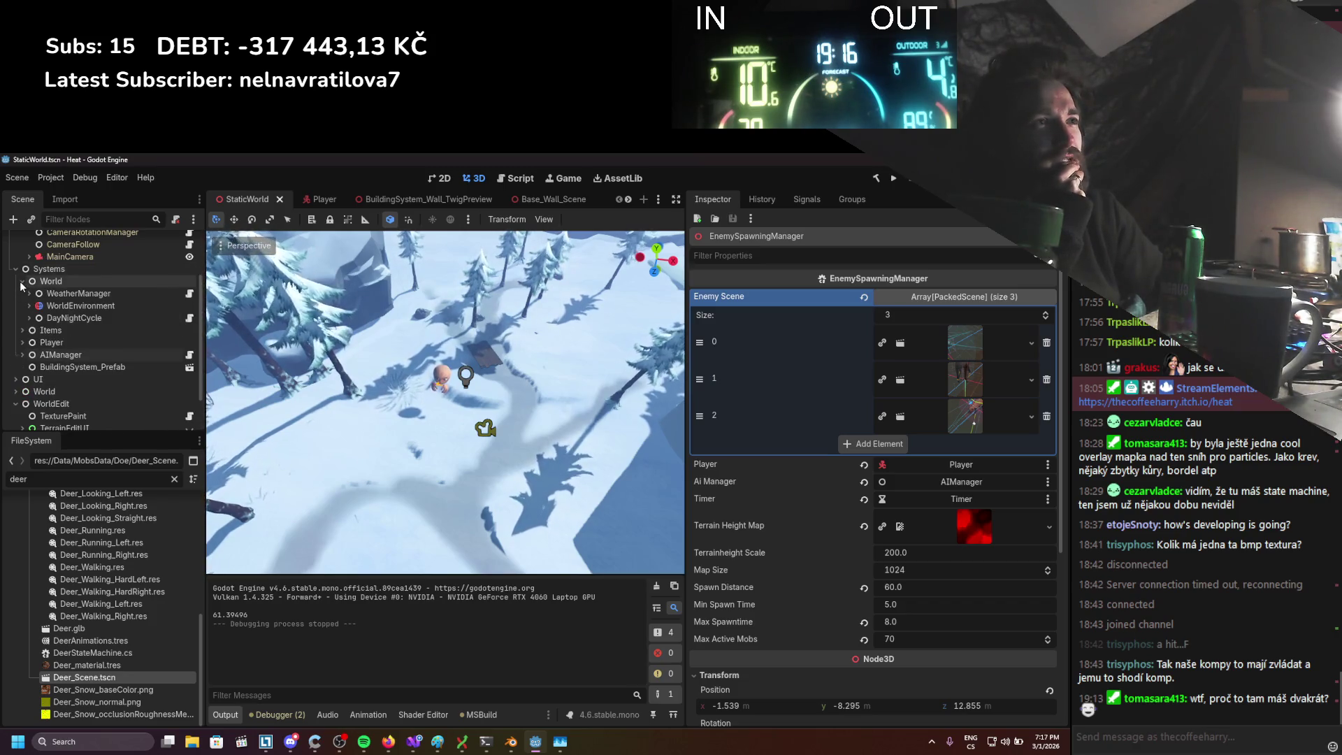
pyautogui.click(23, 281)
pyautogui.click(16, 269)
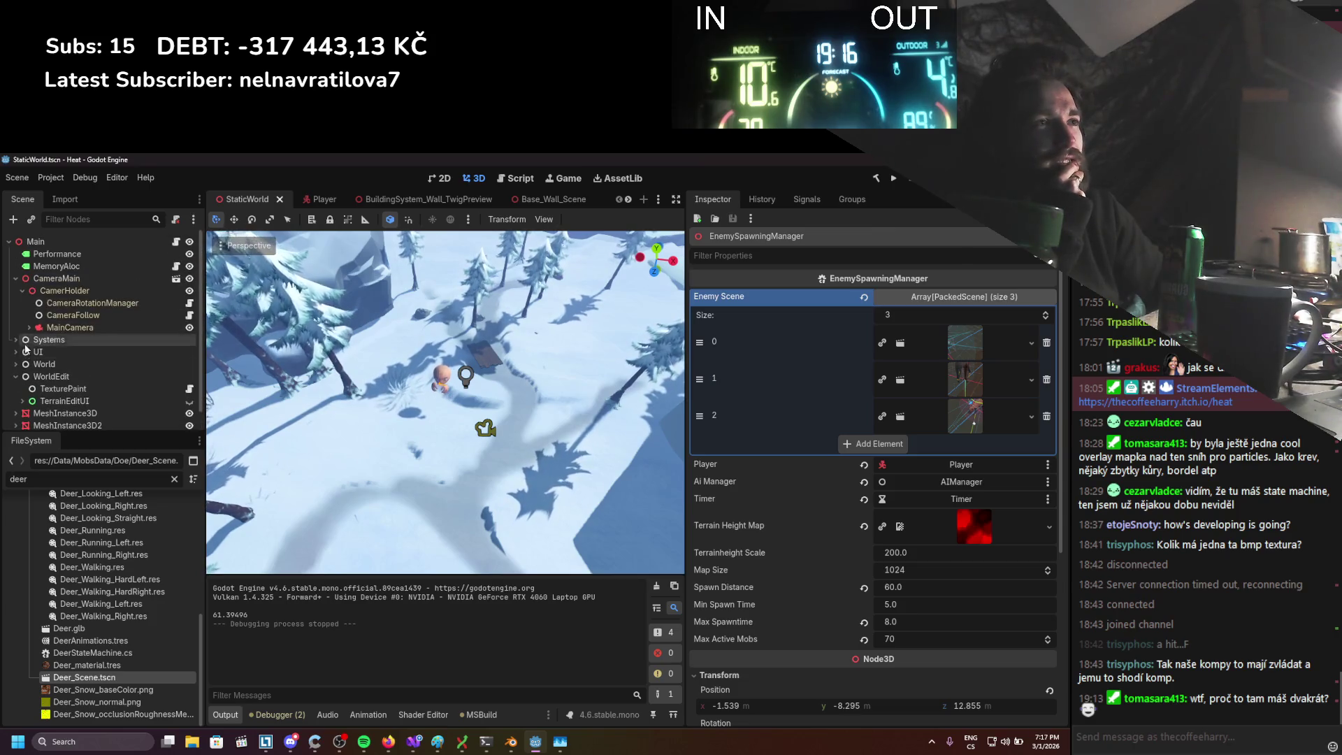
pyautogui.scroll(5, 433, 428)
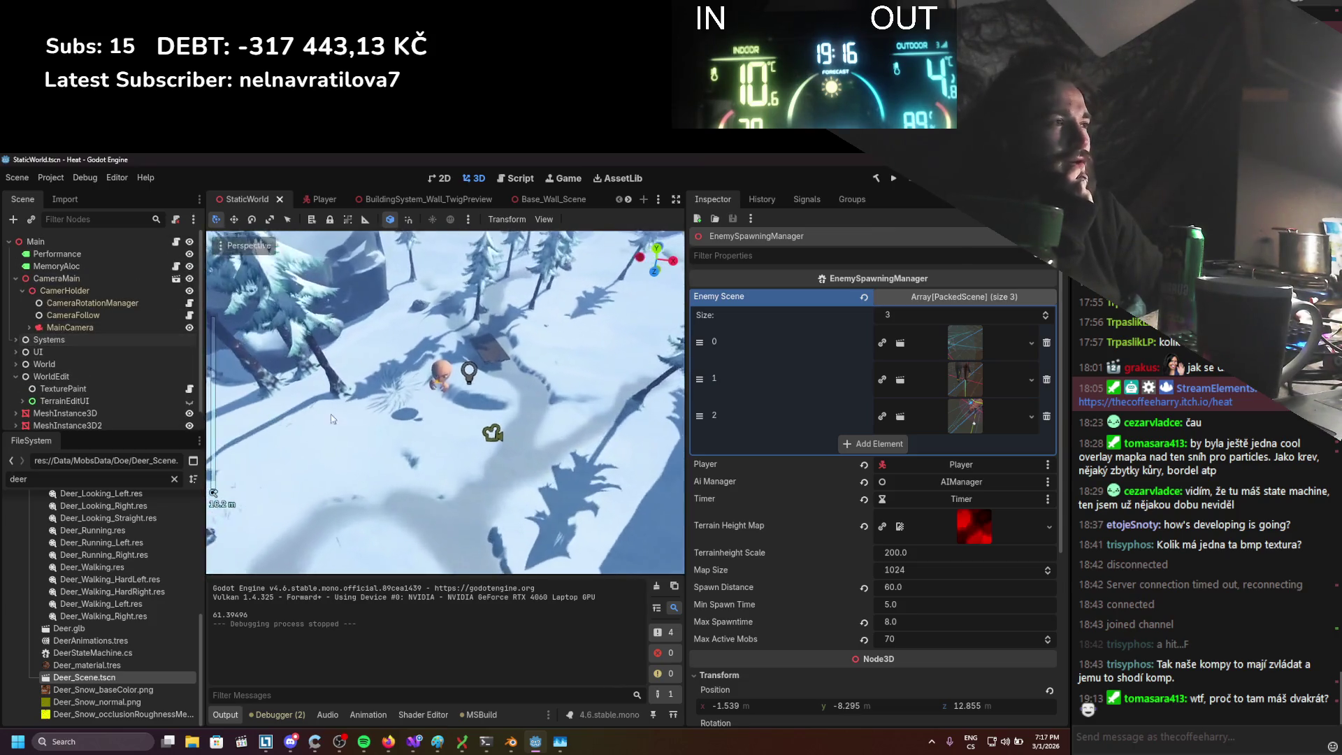
pyautogui.moveTo(433, 425); pyautogui.dragTo(603, 408)
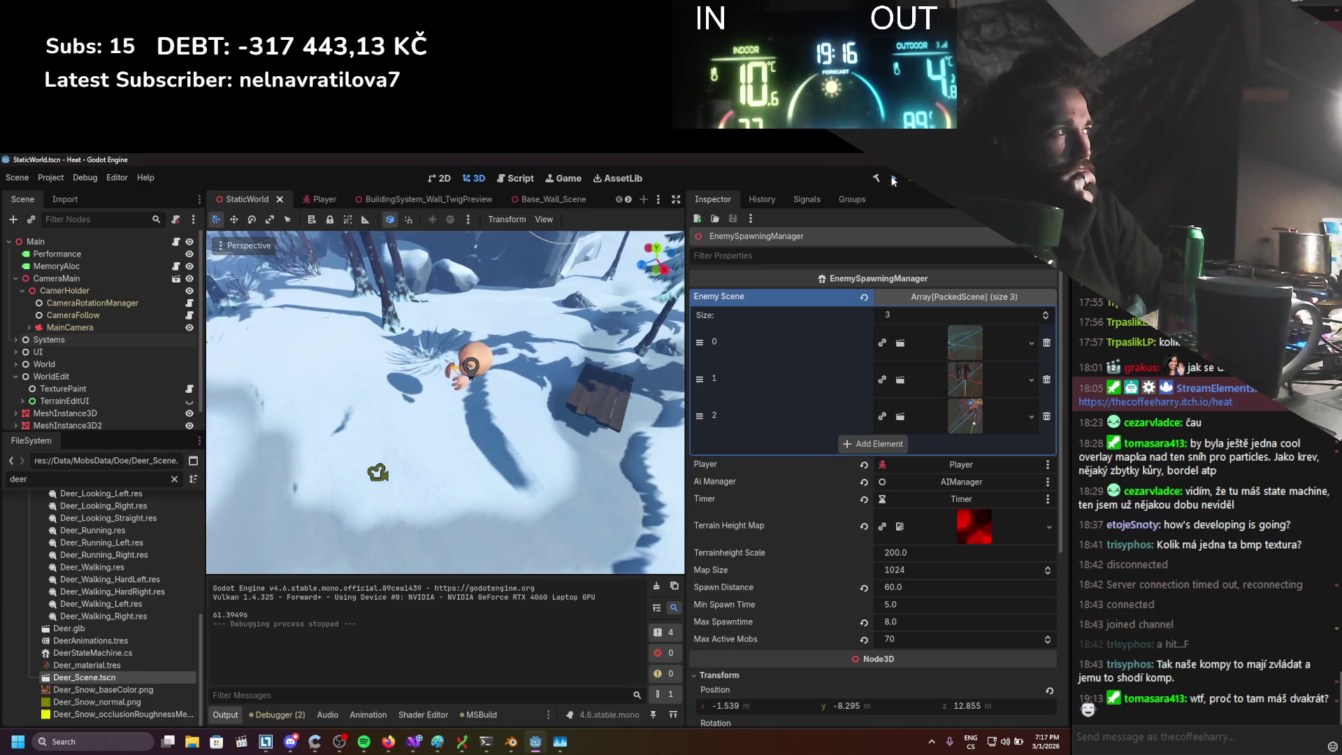
pyautogui.press('F5')
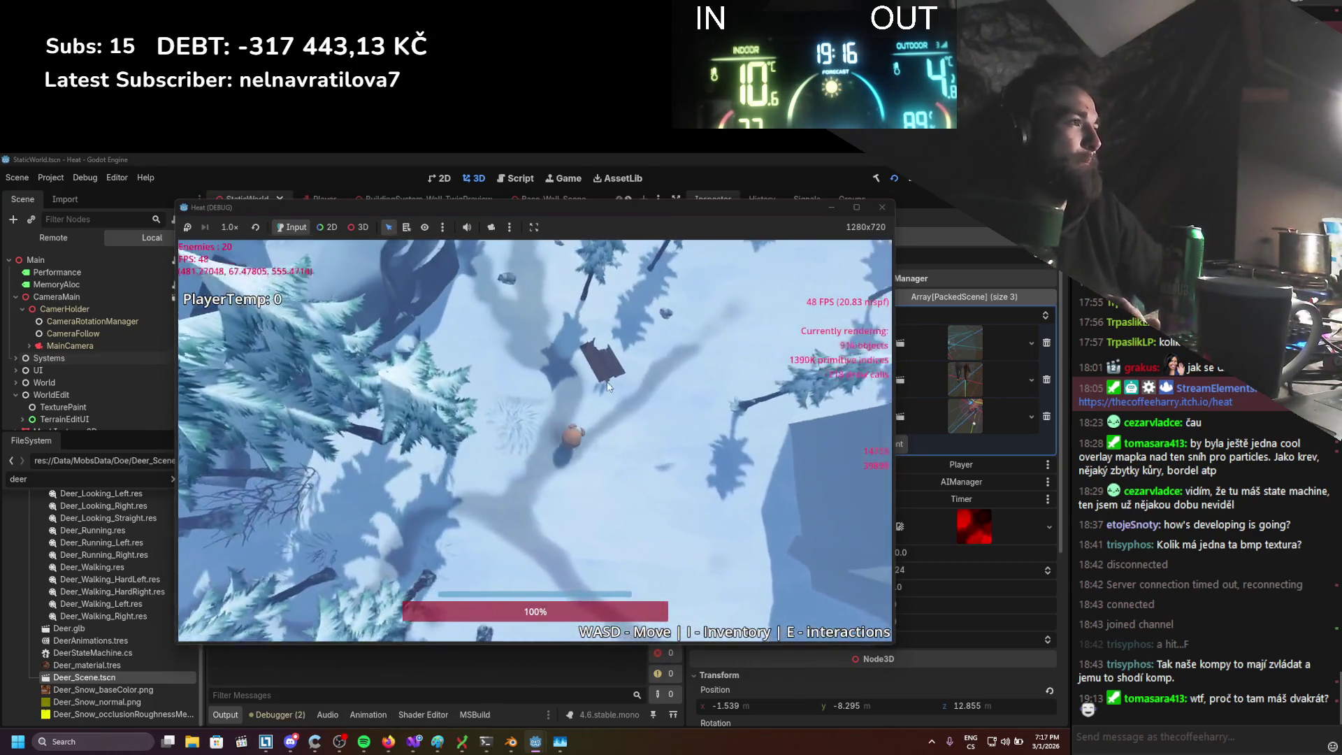
pyautogui.press('i')
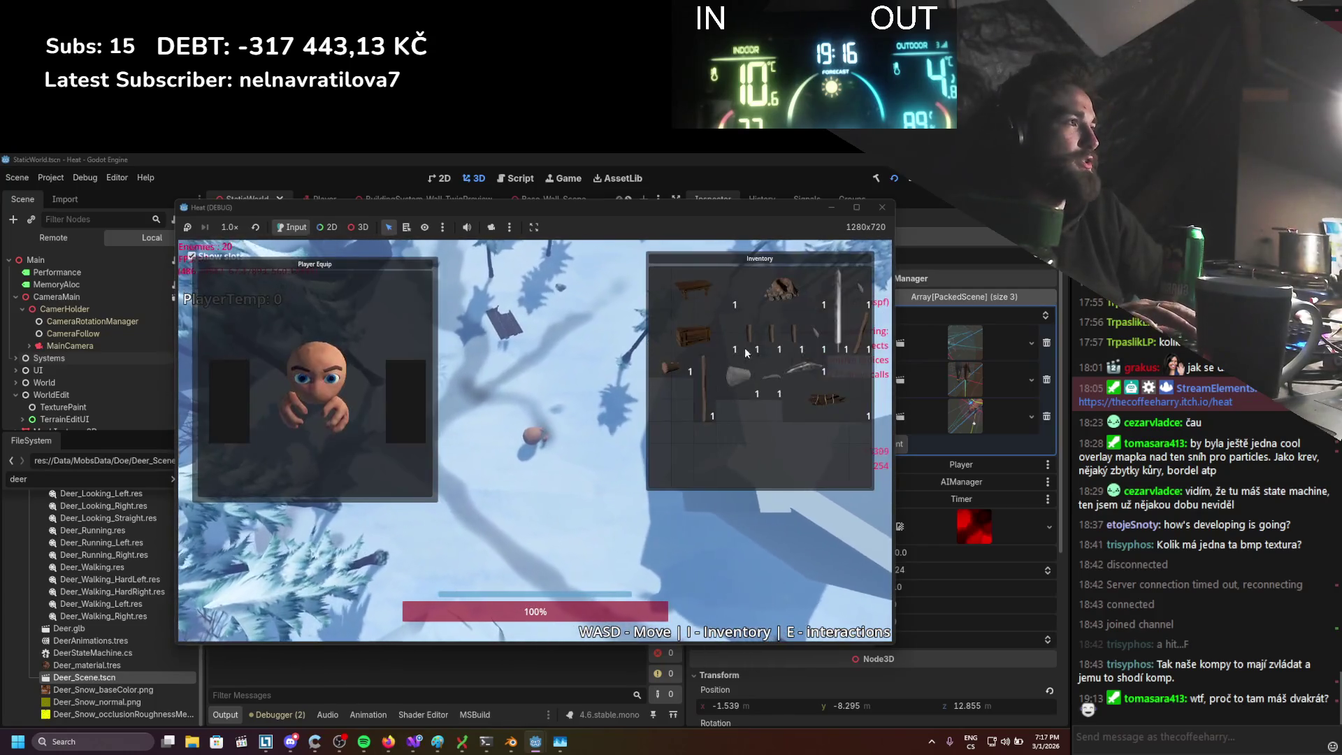
pyautogui.click(691, 328)
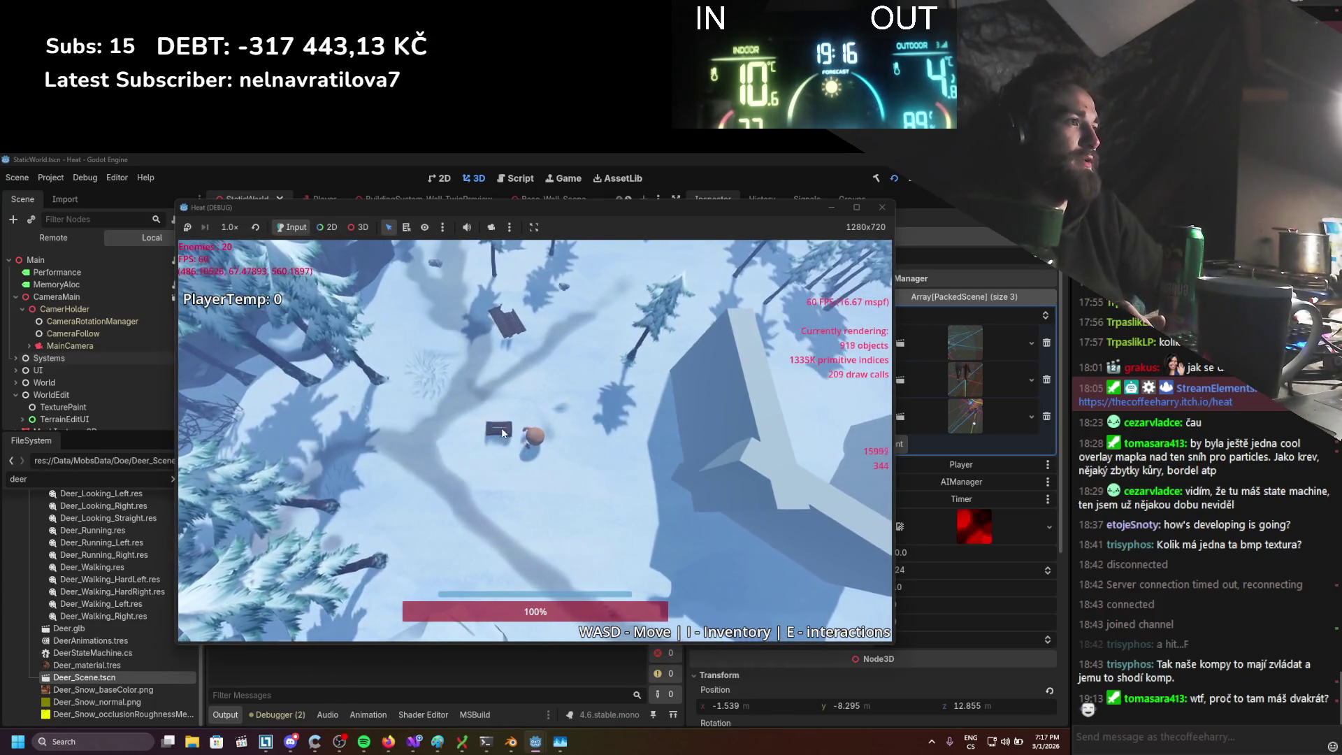
pyautogui.press('i')
pyautogui.click(442, 294)
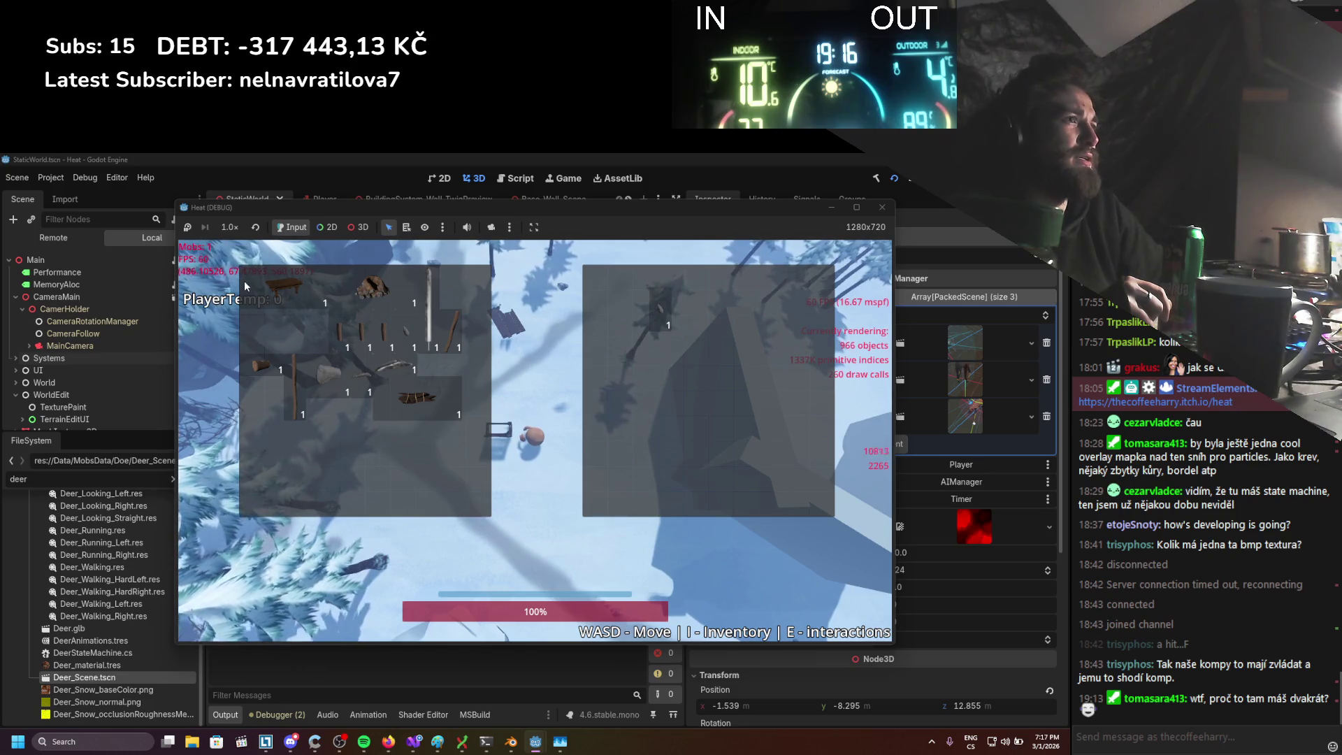
pyautogui.press('F8')
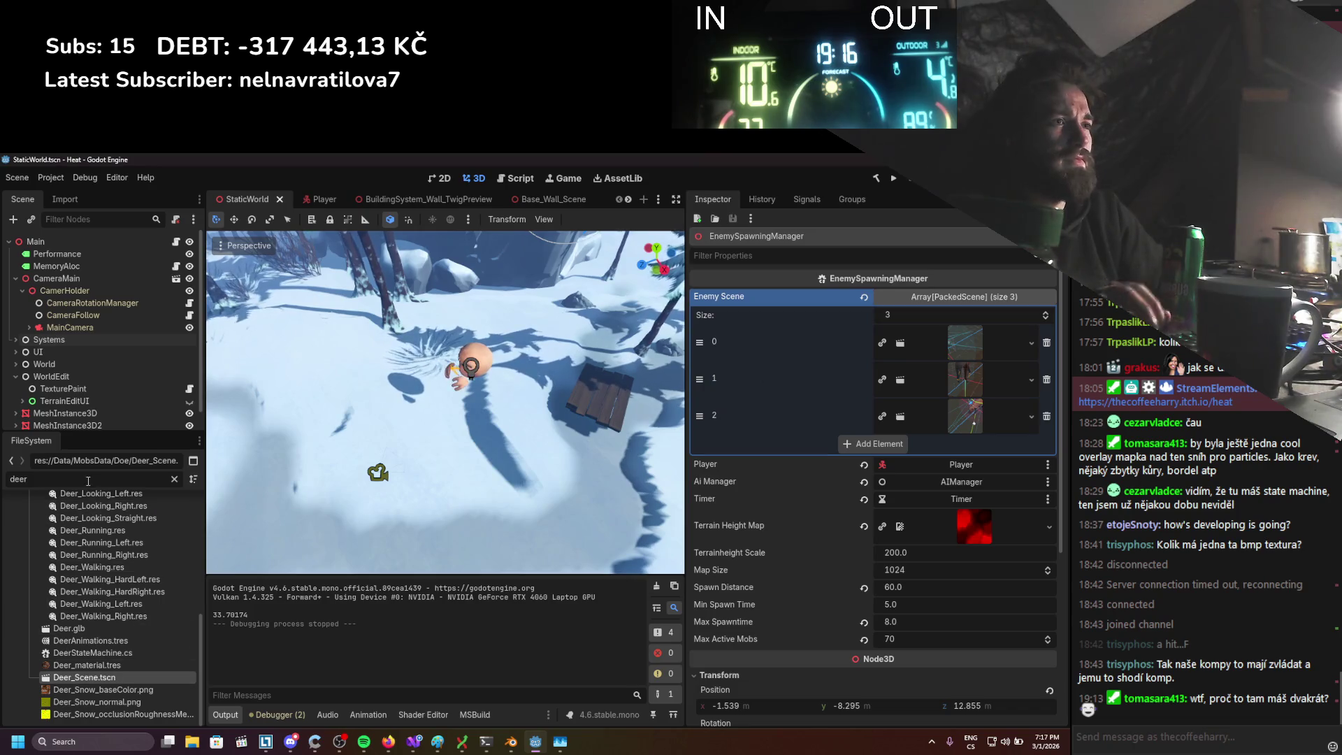
# Filter the FileSystem dock for 'chest' and open Storage_Chest.tscn
pyautogui.write('chest')
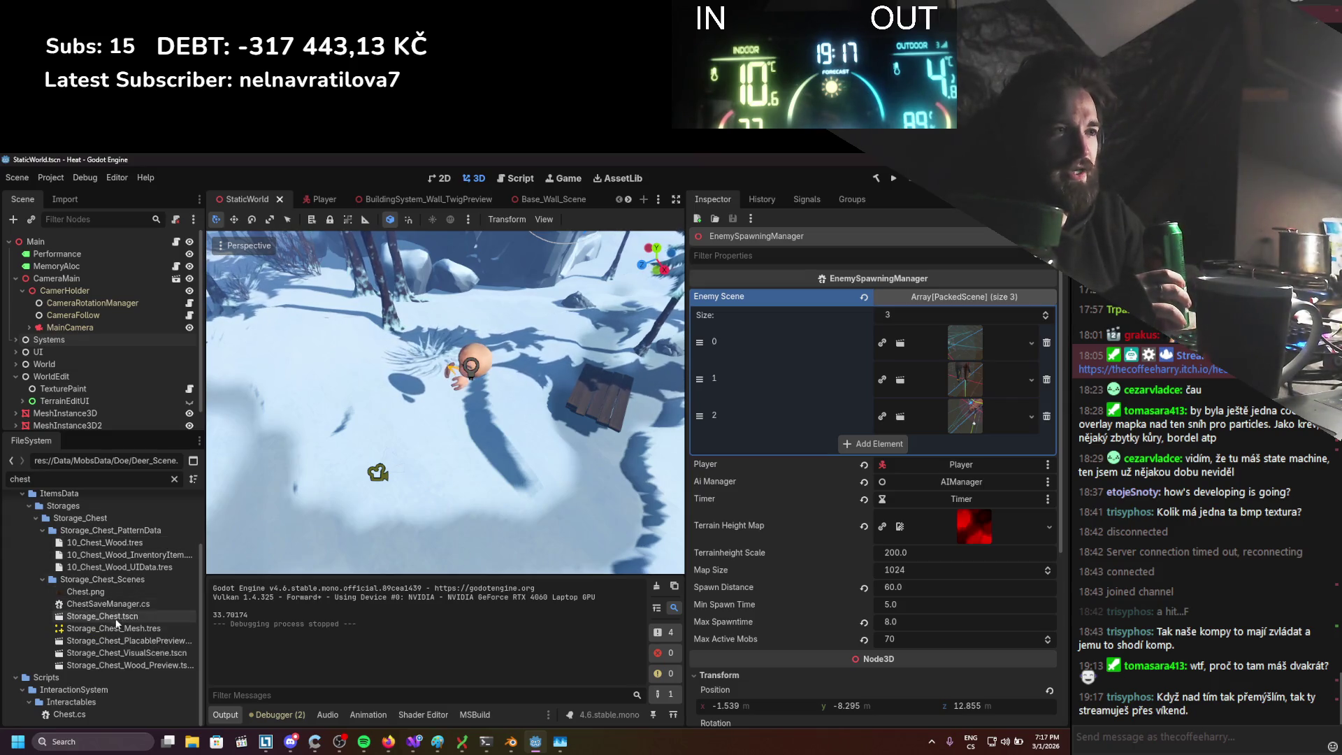
pyautogui.moveTo(205, 643); pyautogui.dragTo(273, 638)
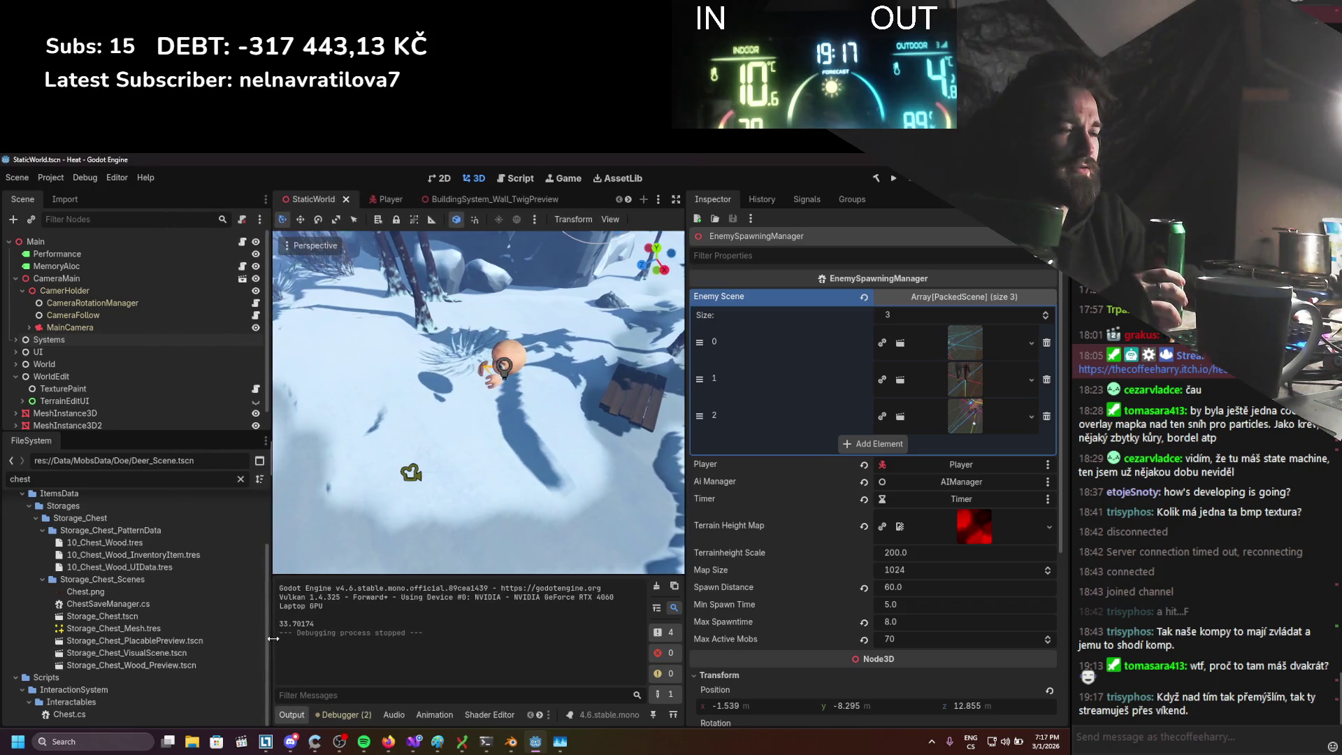
pyautogui.doubleClick(190, 619)
pyautogui.scroll(-1, 179, 421)
pyautogui.scroll(3, 179, 421)
# In the 2D view, select Chest_UI and open its script InteractableUIManager.cs
pyautogui.click(443, 179)
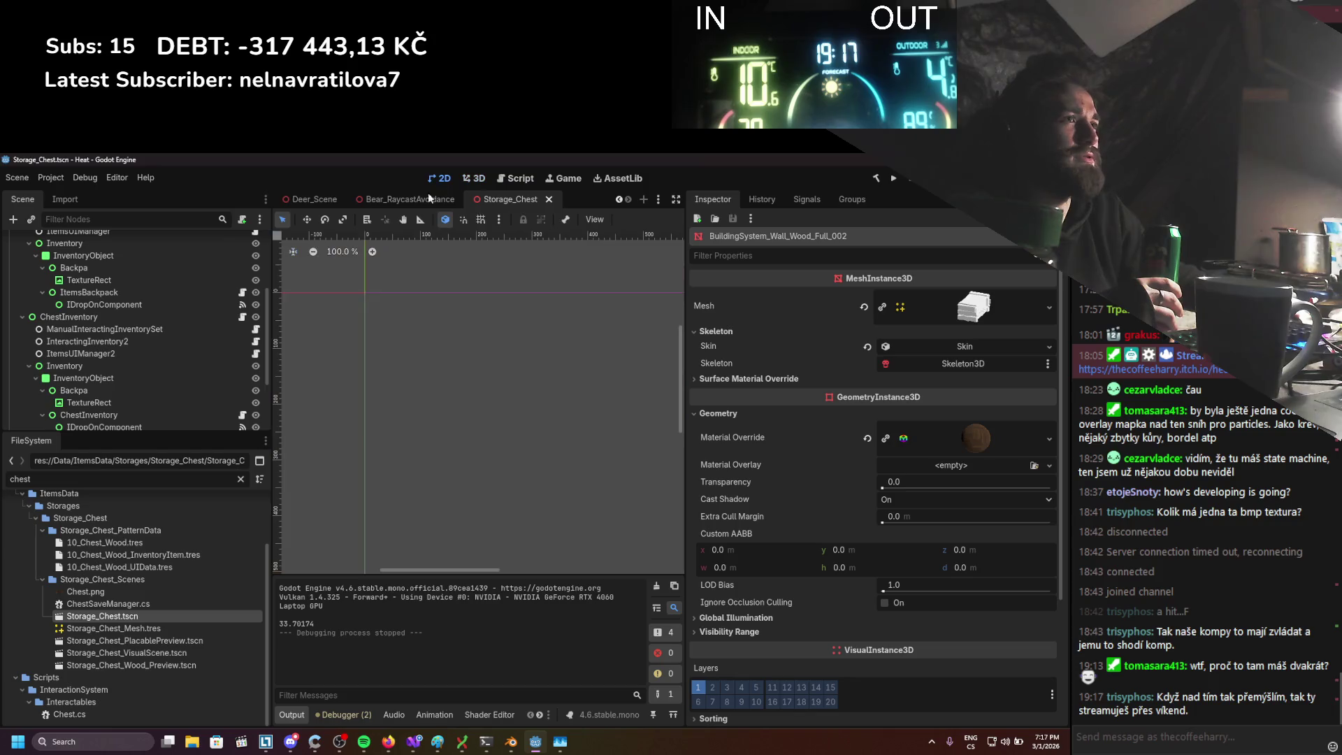
pyautogui.scroll(4, 157, 375)
pyautogui.click(204, 318)
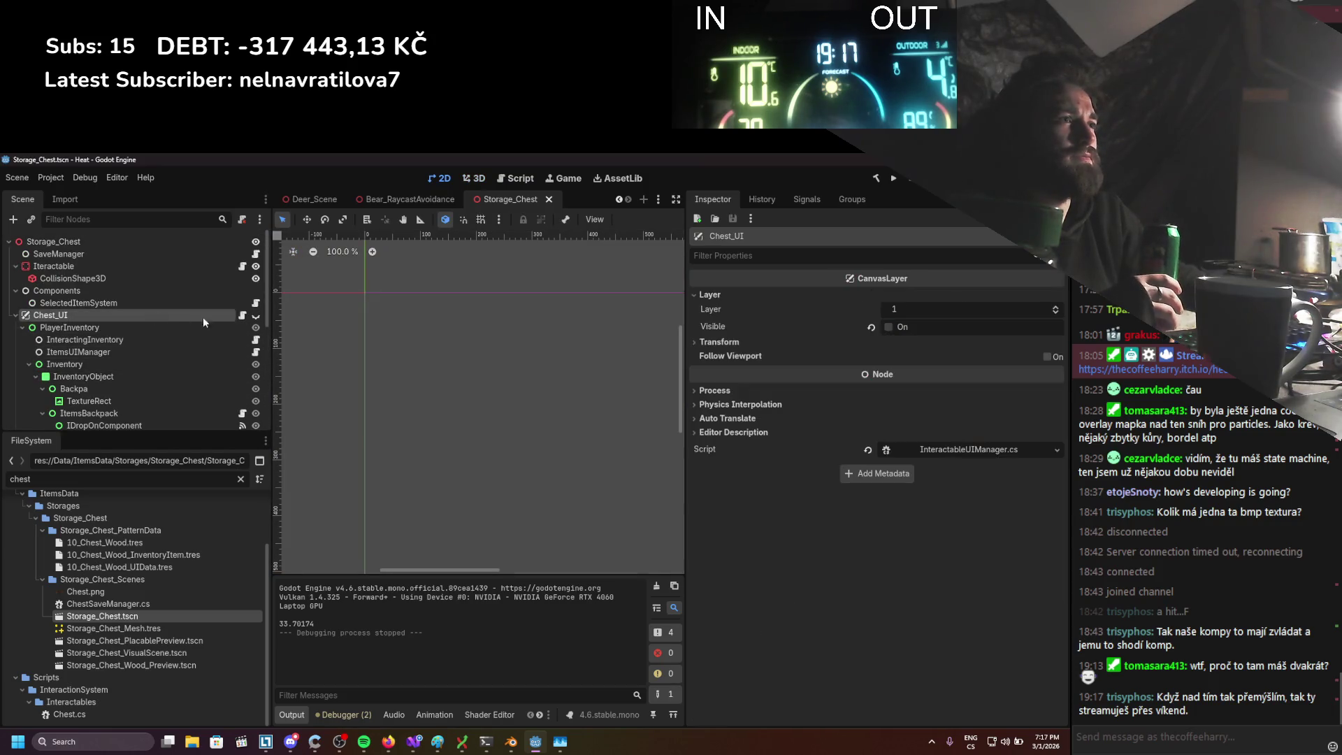
pyautogui.click(241, 316)
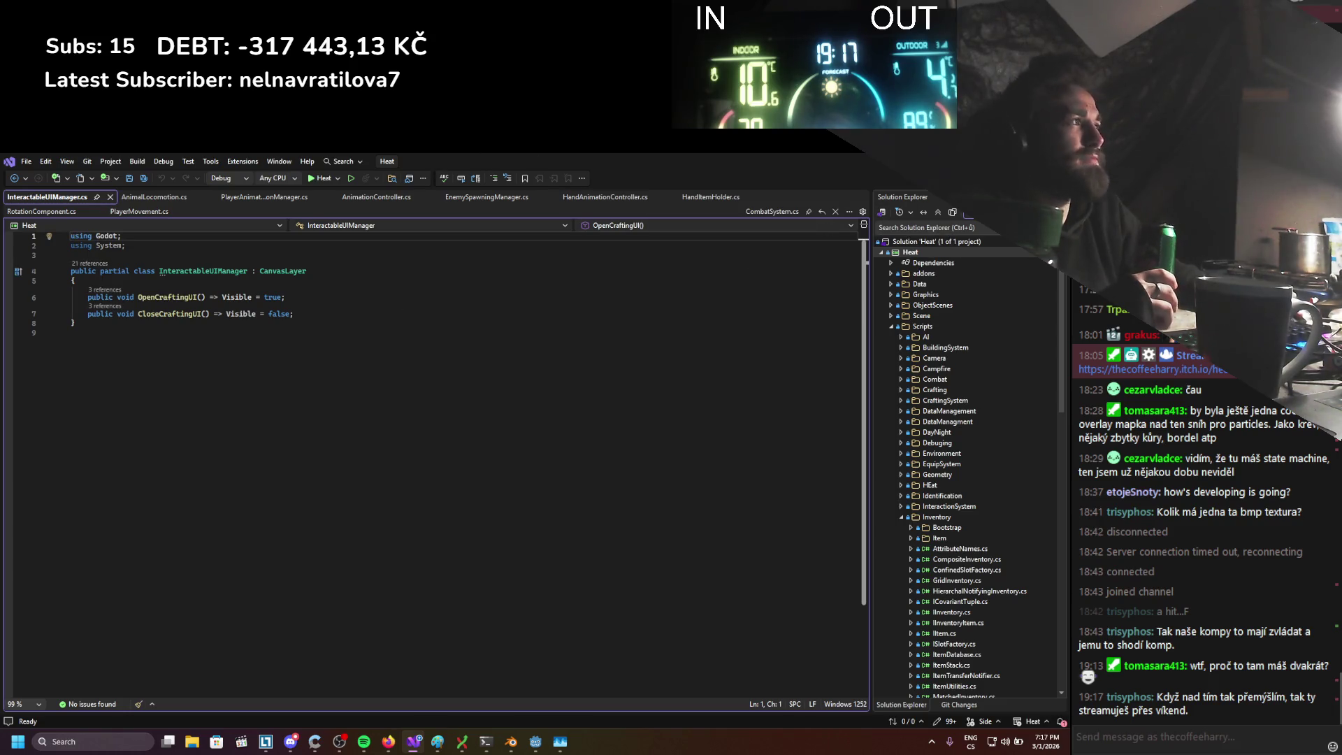
# Back in Godot, bring up Chest.cs from the chest's Interactable node
pyautogui.hotkey('alt', 'Tab')
pyautogui.click(241, 267)
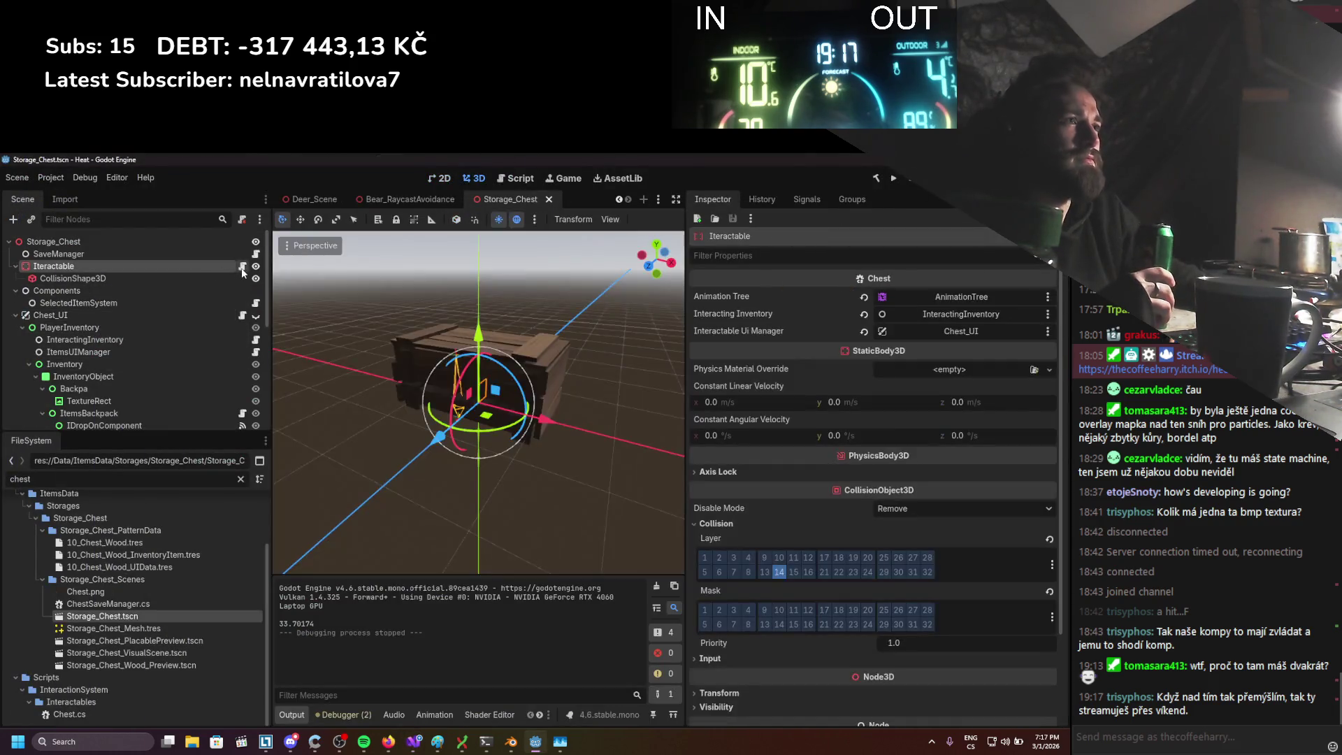
pyautogui.click(241, 267)
pyautogui.scroll(-3, 278, 479)
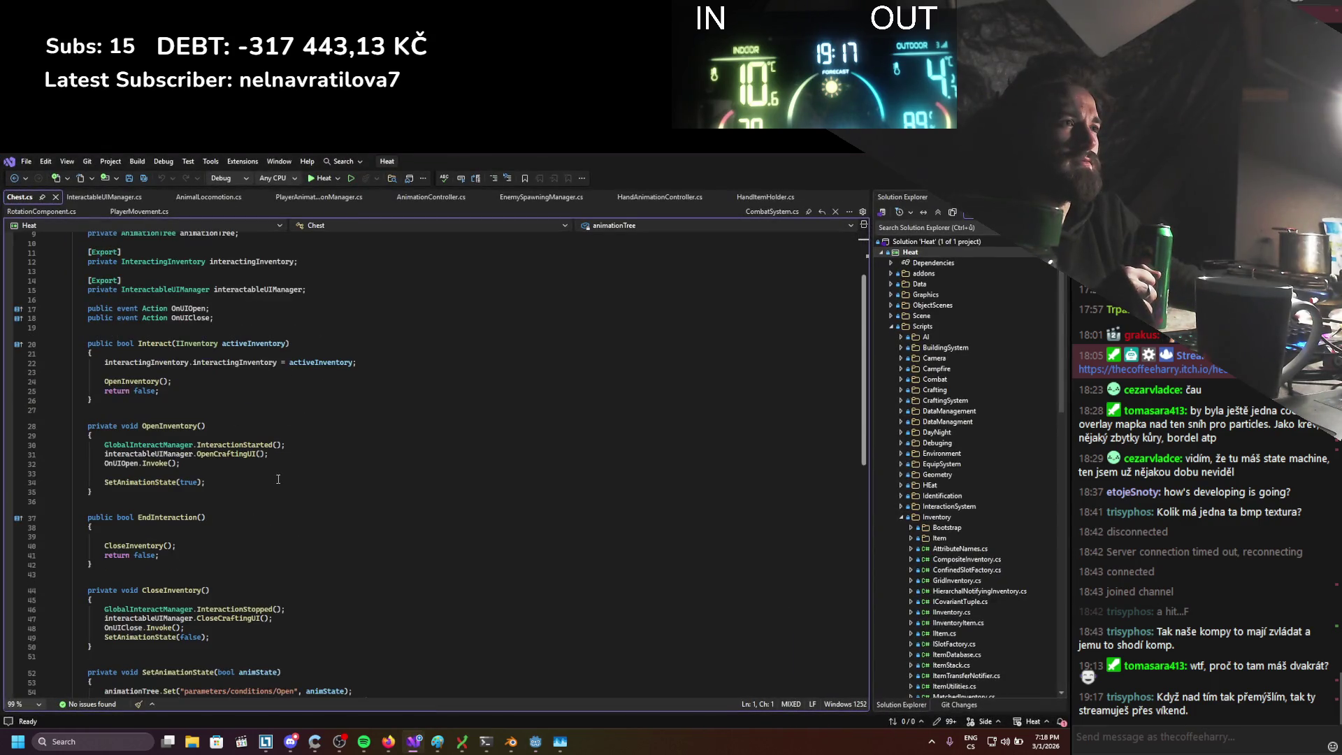
pyautogui.scroll(-2, 279, 513)
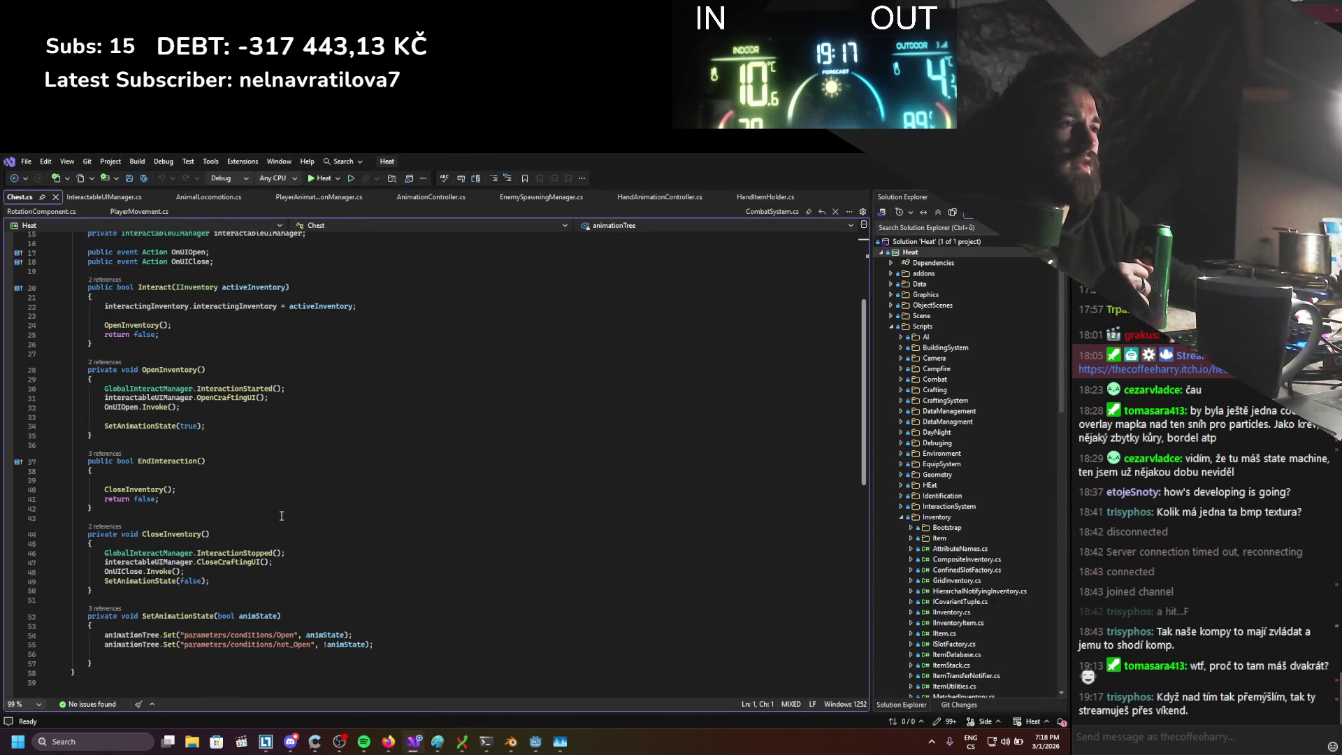
# Add UISettings.SetInventorySlotSizePixels(); after OpenCraftingUI() in OpenInventory and save Chest.cs
pyautogui.click(282, 399)
pyautogui.press('Return')
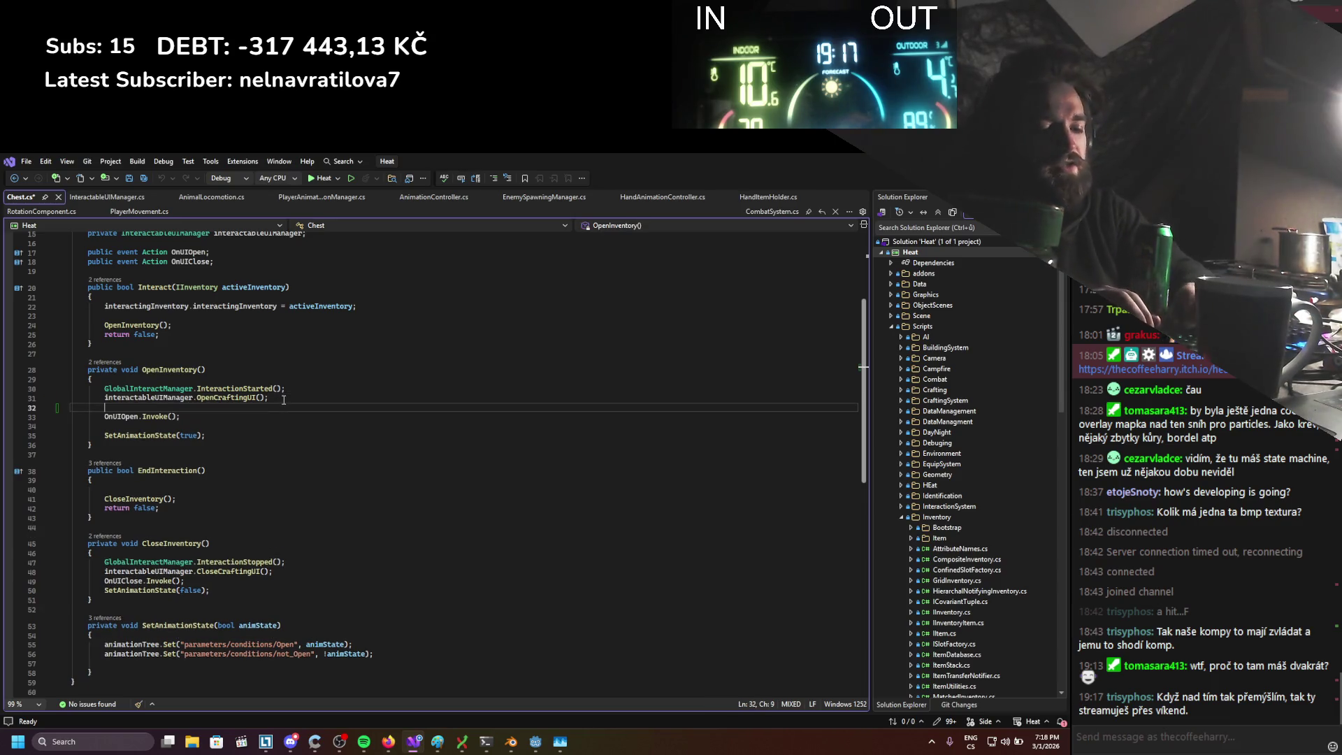
pyautogui.write('uiset')
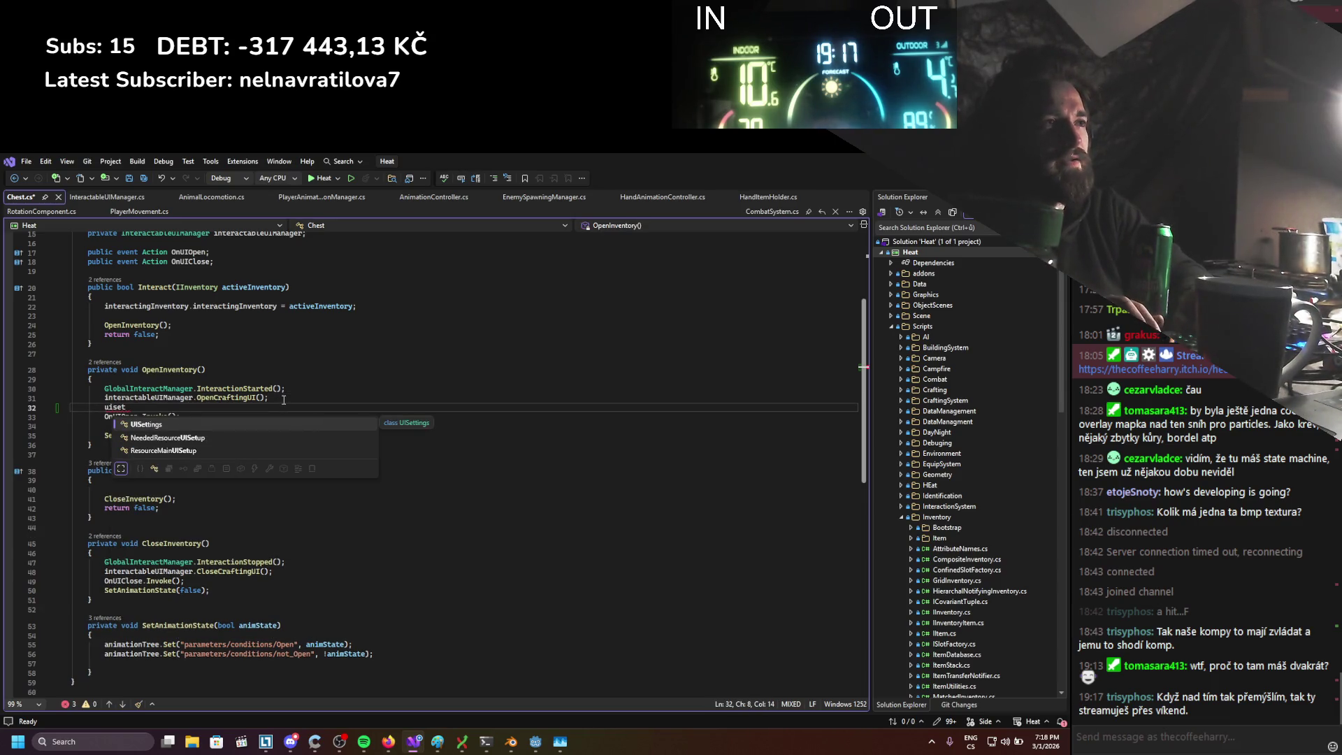
pyautogui.write('.Set')
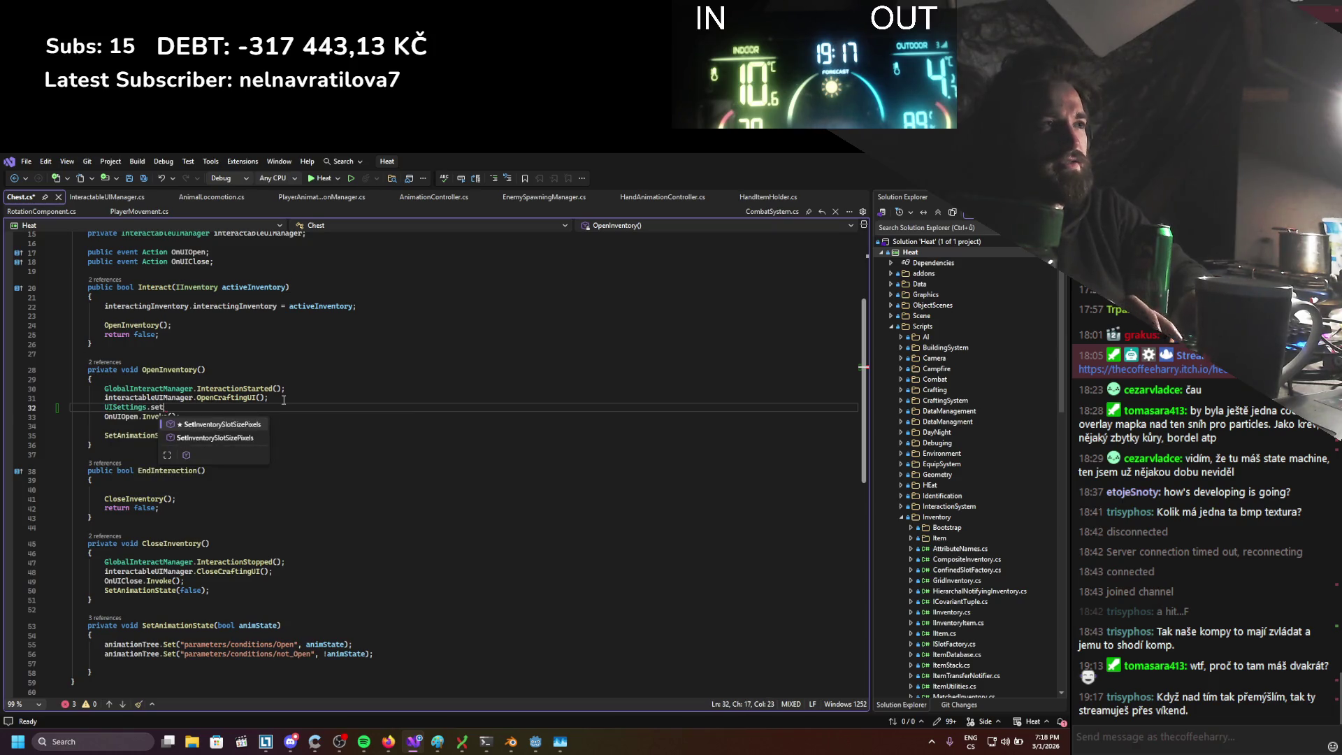
pyautogui.press('Tab')
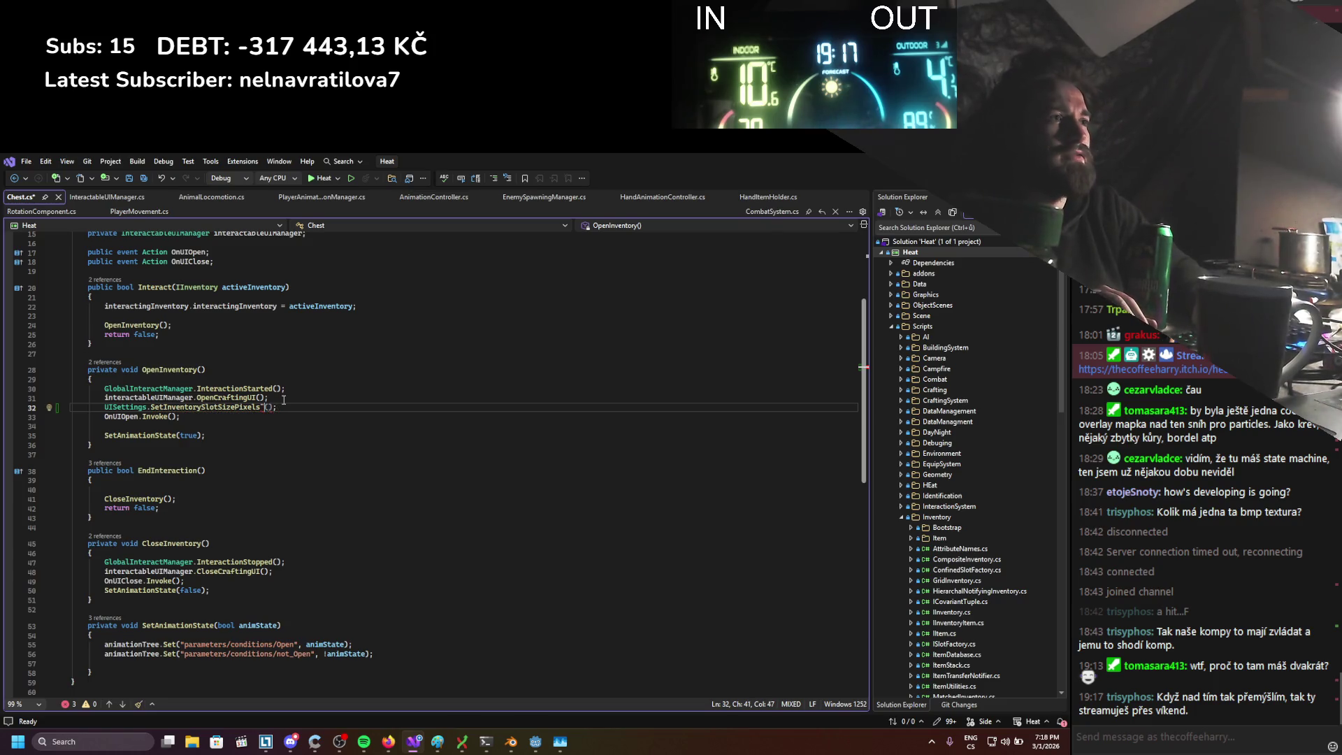
pyautogui.press('BackSpace')
pyautogui.hotkey('ctrl', 's')
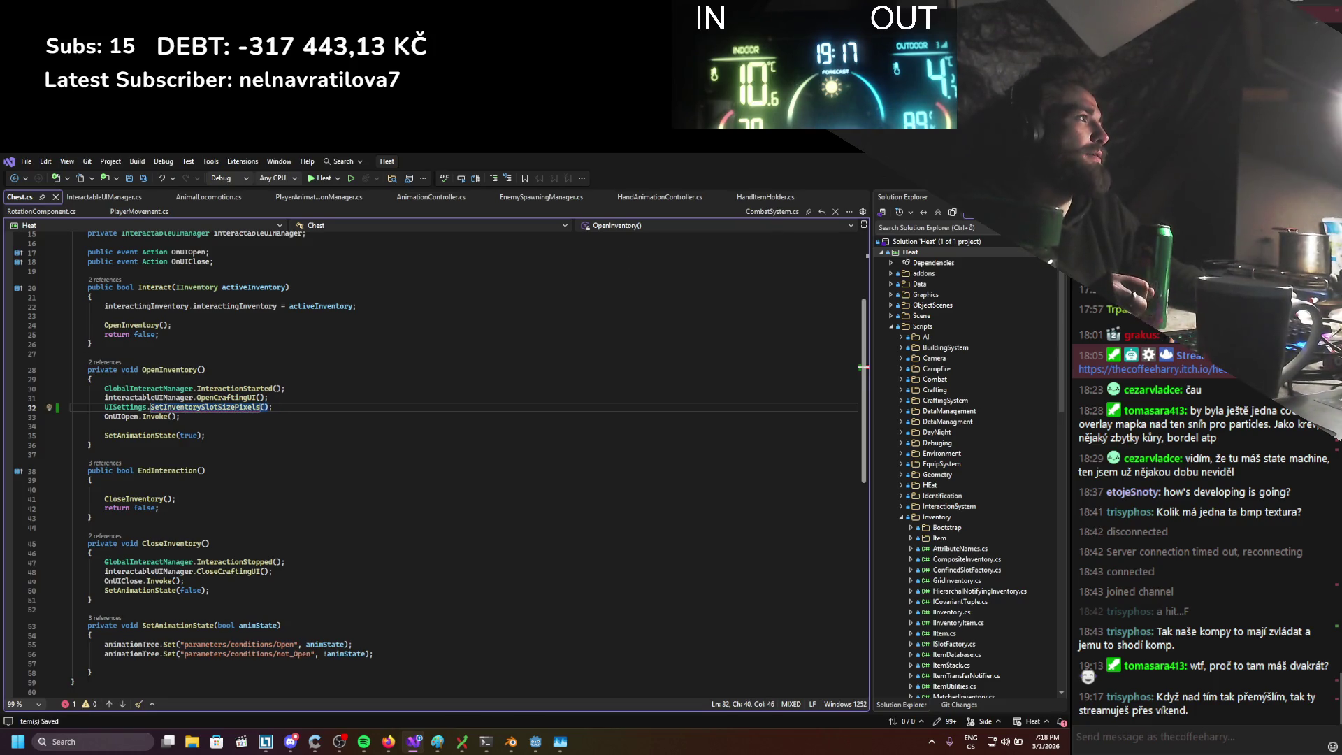
pyautogui.hotkey('alt', 'Tab')
pyautogui.scroll(-2, 108, 332)
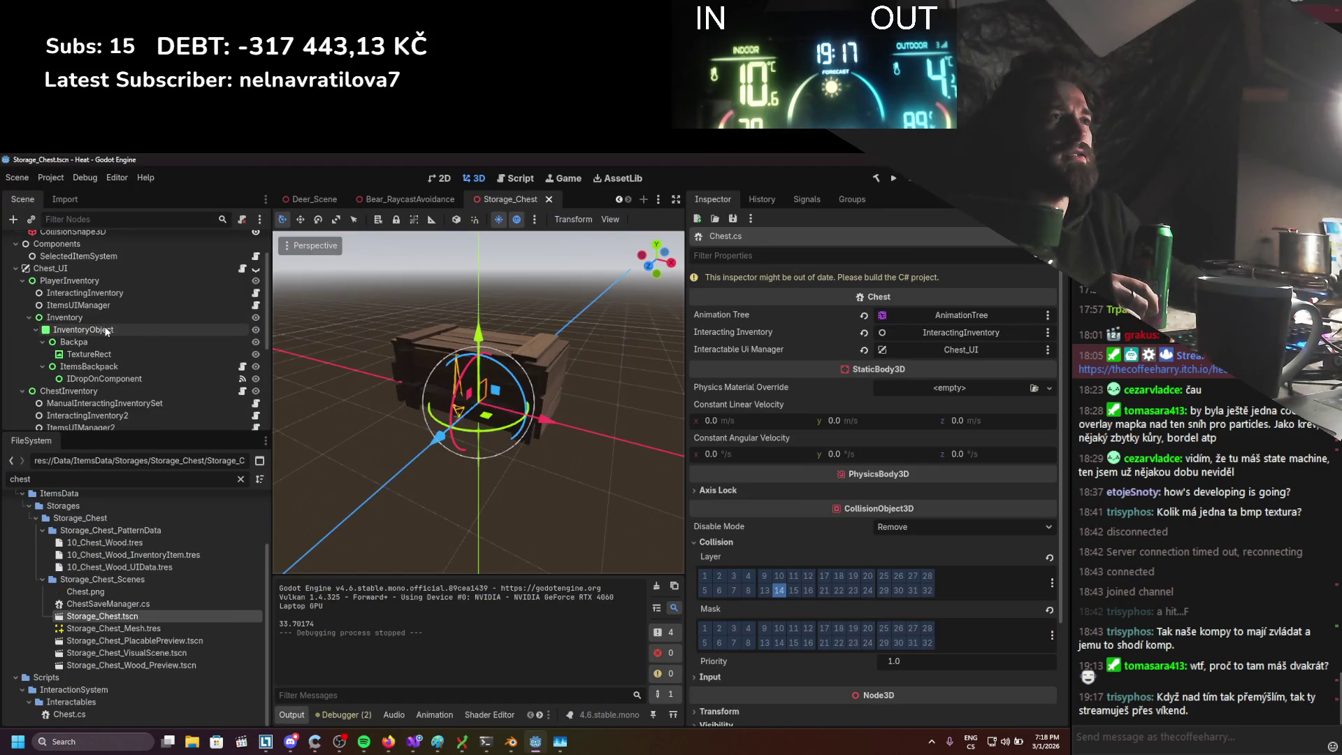
# In the 2D workspace, make Chest_UI visible and select the Inventory panel
pyautogui.click(440, 177)
pyautogui.scroll(-3, 437, 407)
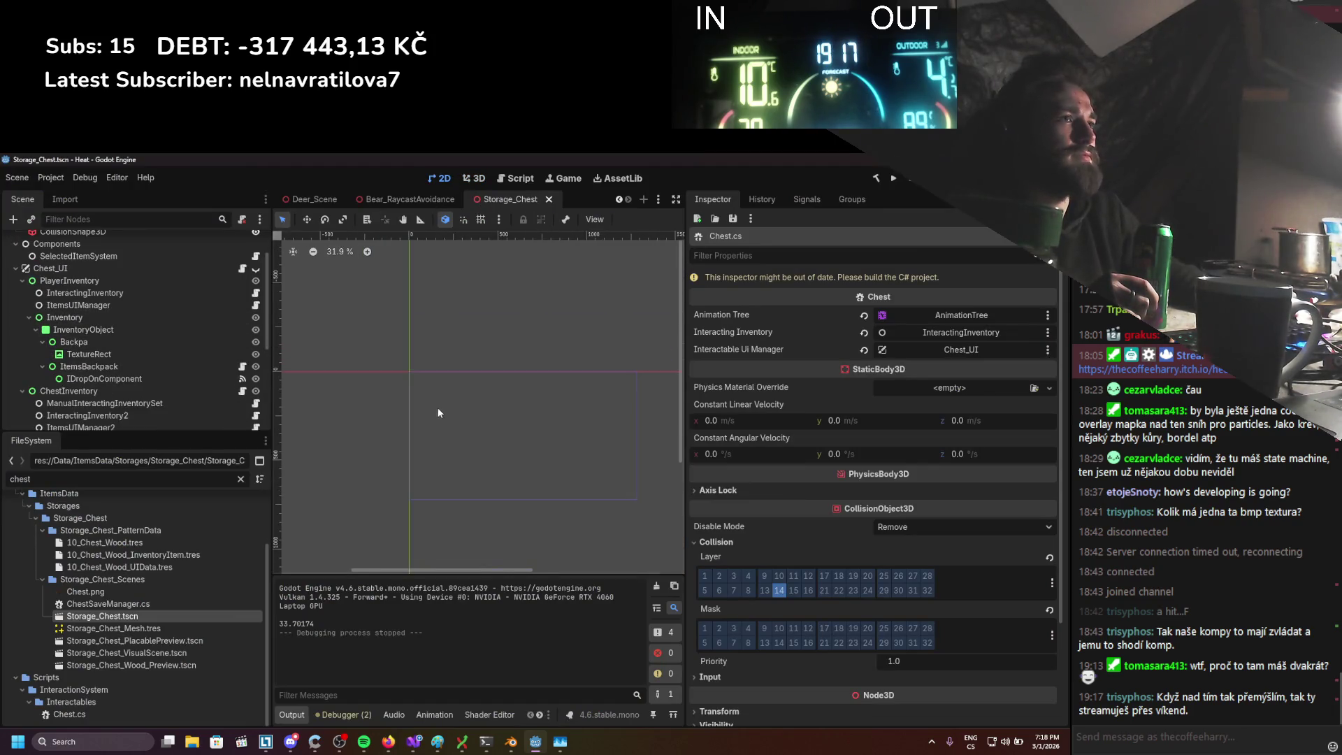
pyautogui.click(255, 268)
pyautogui.scroll(2, 396, 360)
pyautogui.click(127, 318)
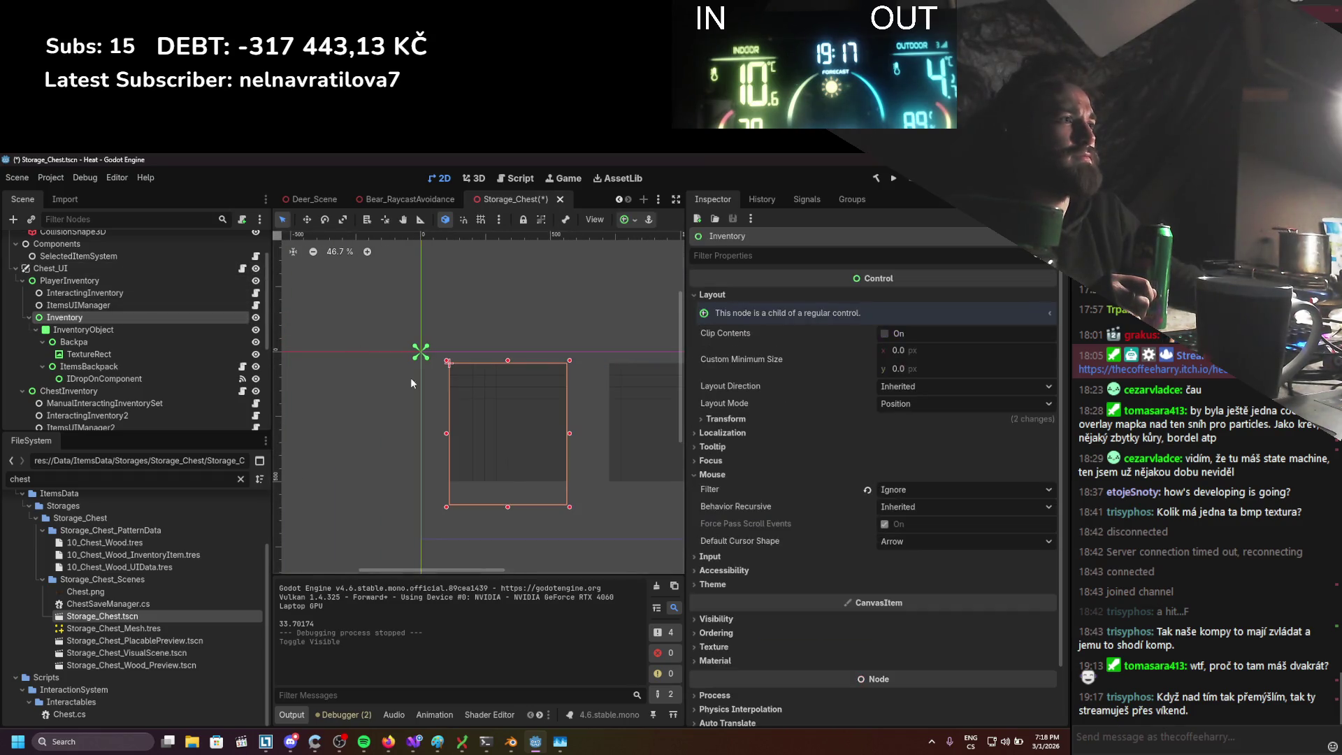
pyautogui.scroll(2, 405, 370)
pyautogui.moveTo(452, 467); pyautogui.dragTo(451, 461)
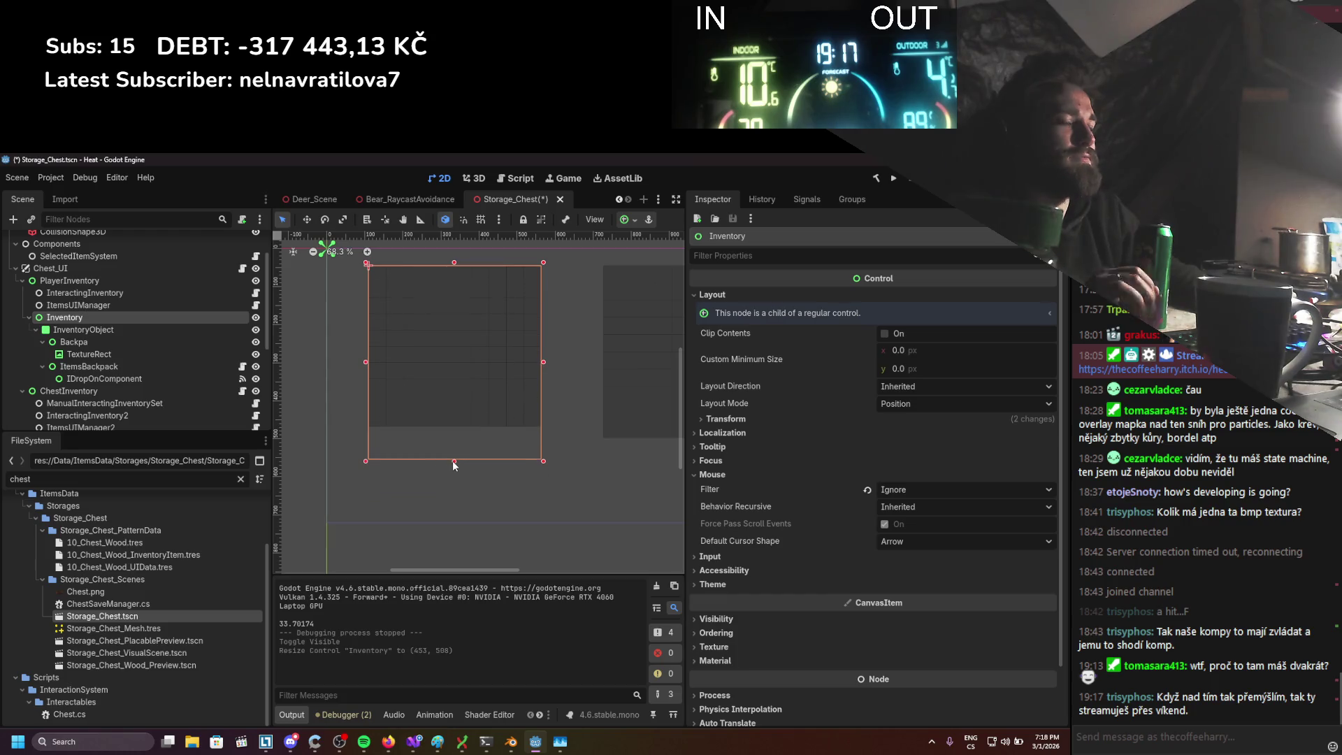
pyautogui.hotkey('ctrl', 'z')
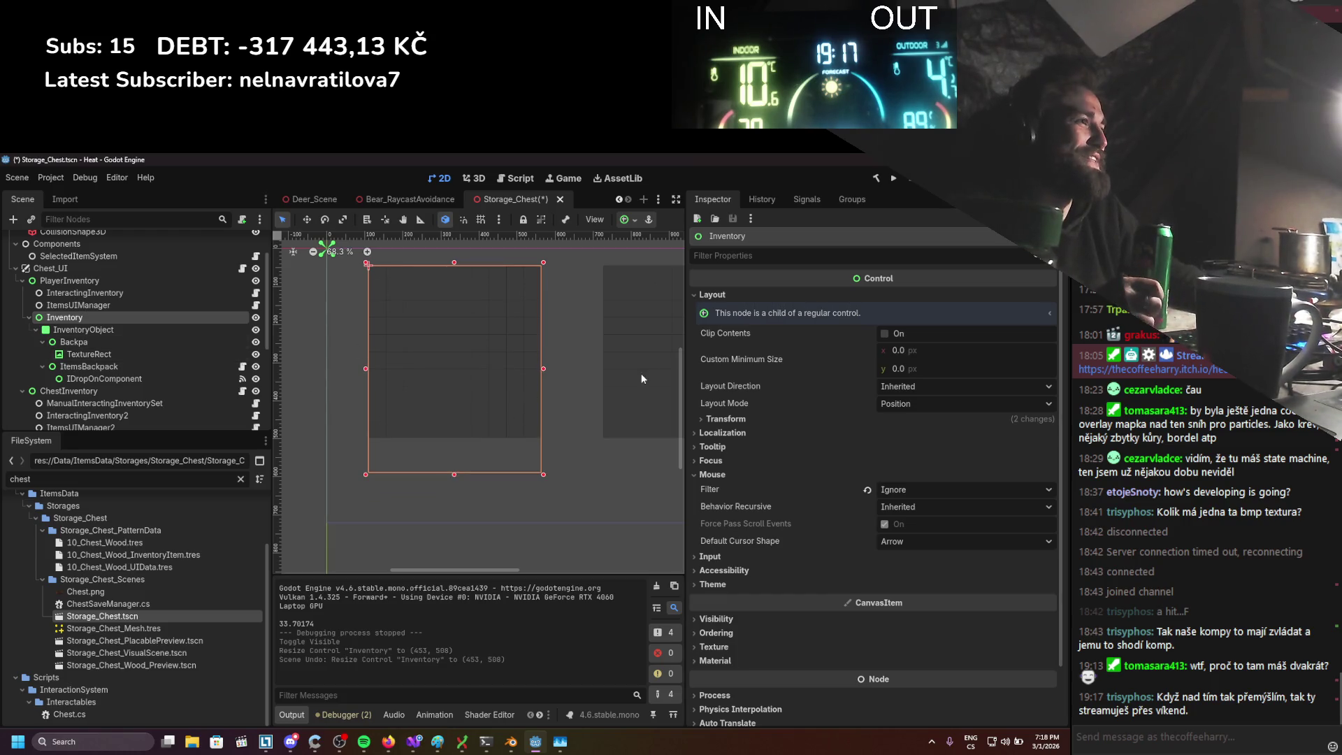
# Set the Inventory's Transform size x to 450 and save the Storage_Chest scene
pyautogui.click(726, 419)
pyautogui.moveTo(908, 433); pyautogui.dragTo(911, 434)
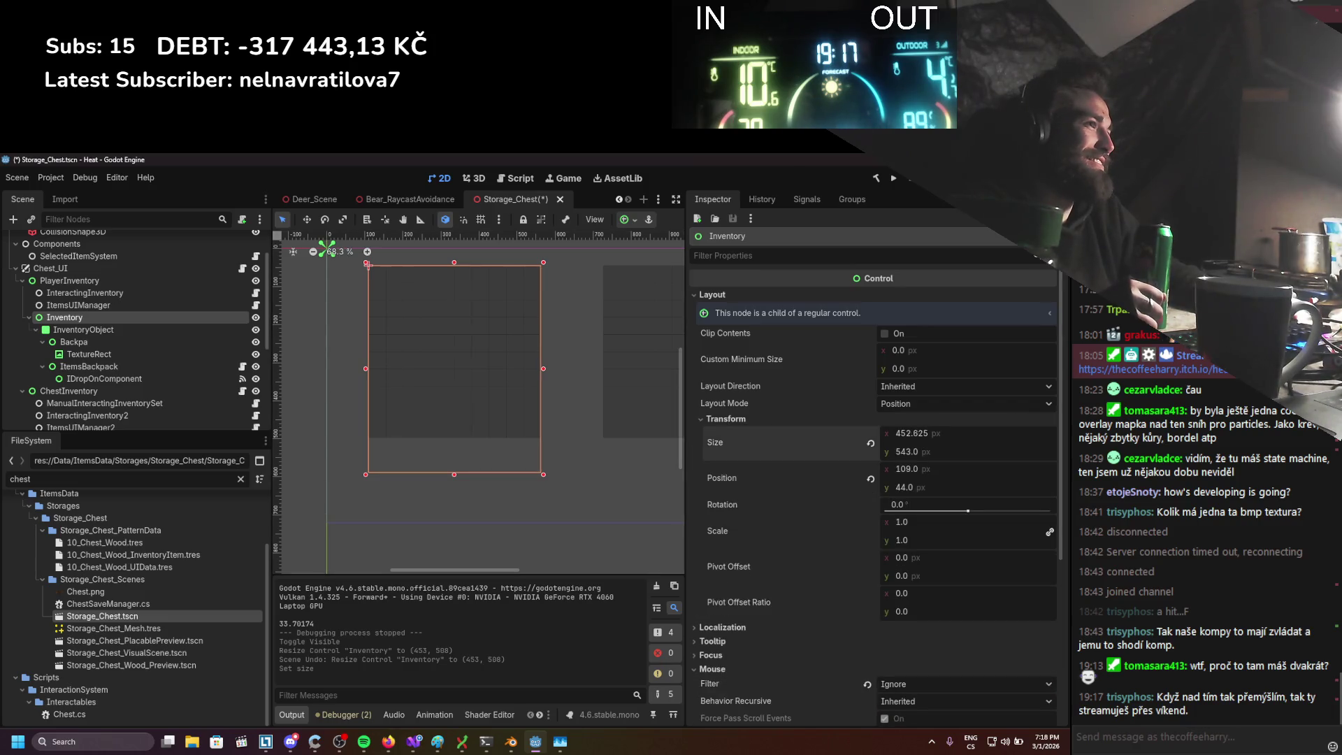
pyautogui.hotkey('ctrl', 'z')
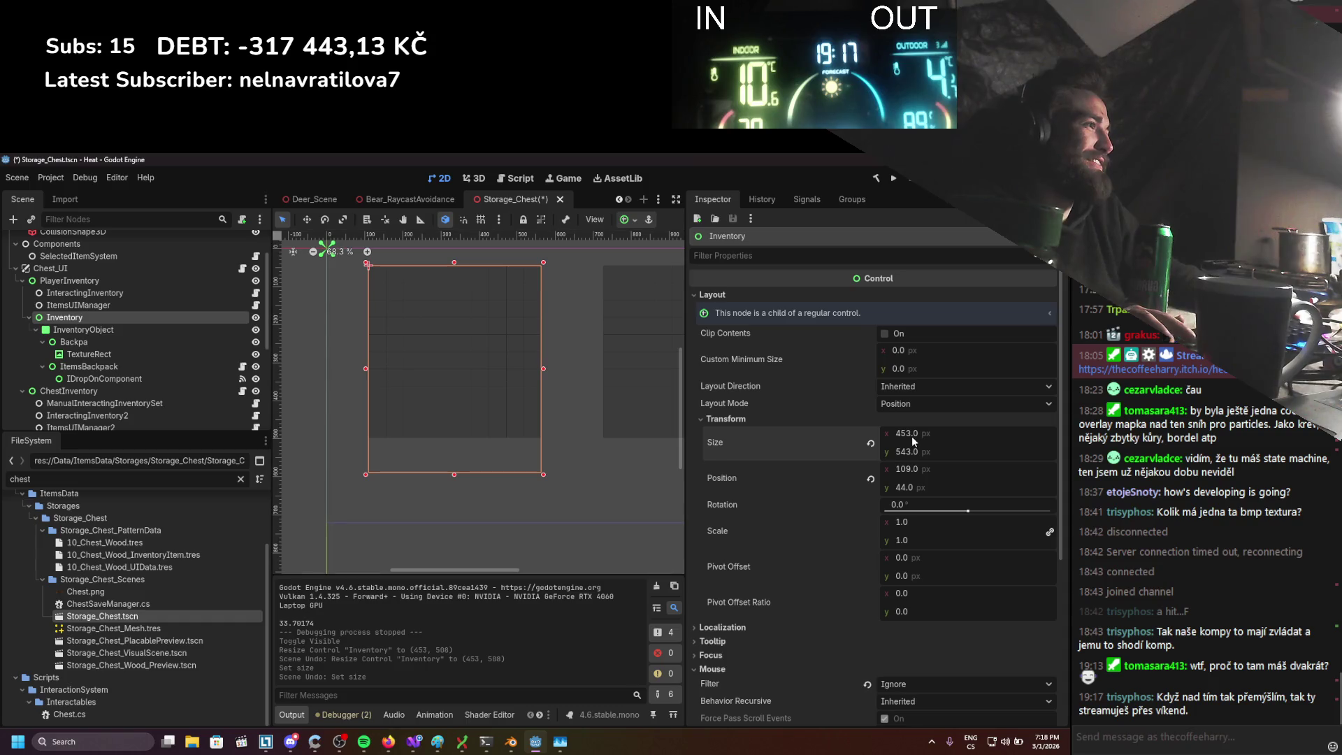
pyautogui.write('0')
pyautogui.press('Return')
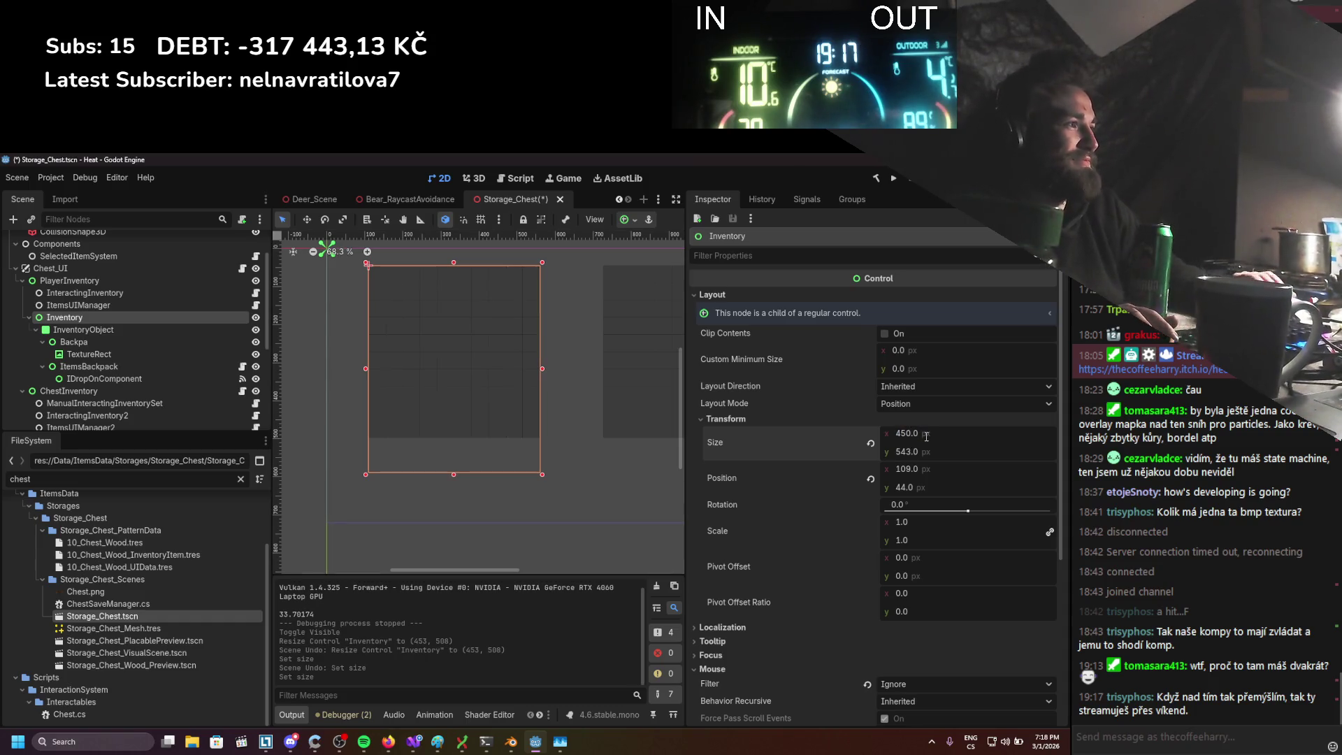
pyautogui.hotkey('ctrl', 's')
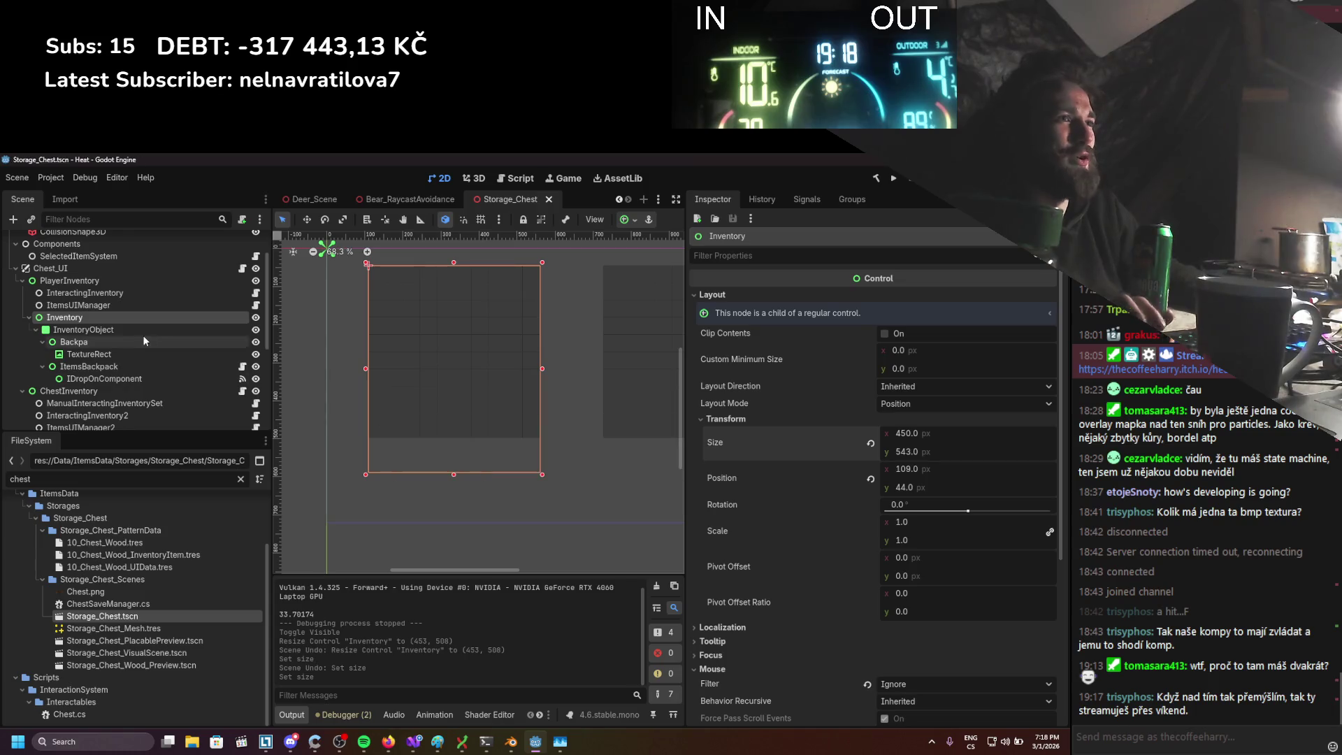
pyautogui.click(413, 741)
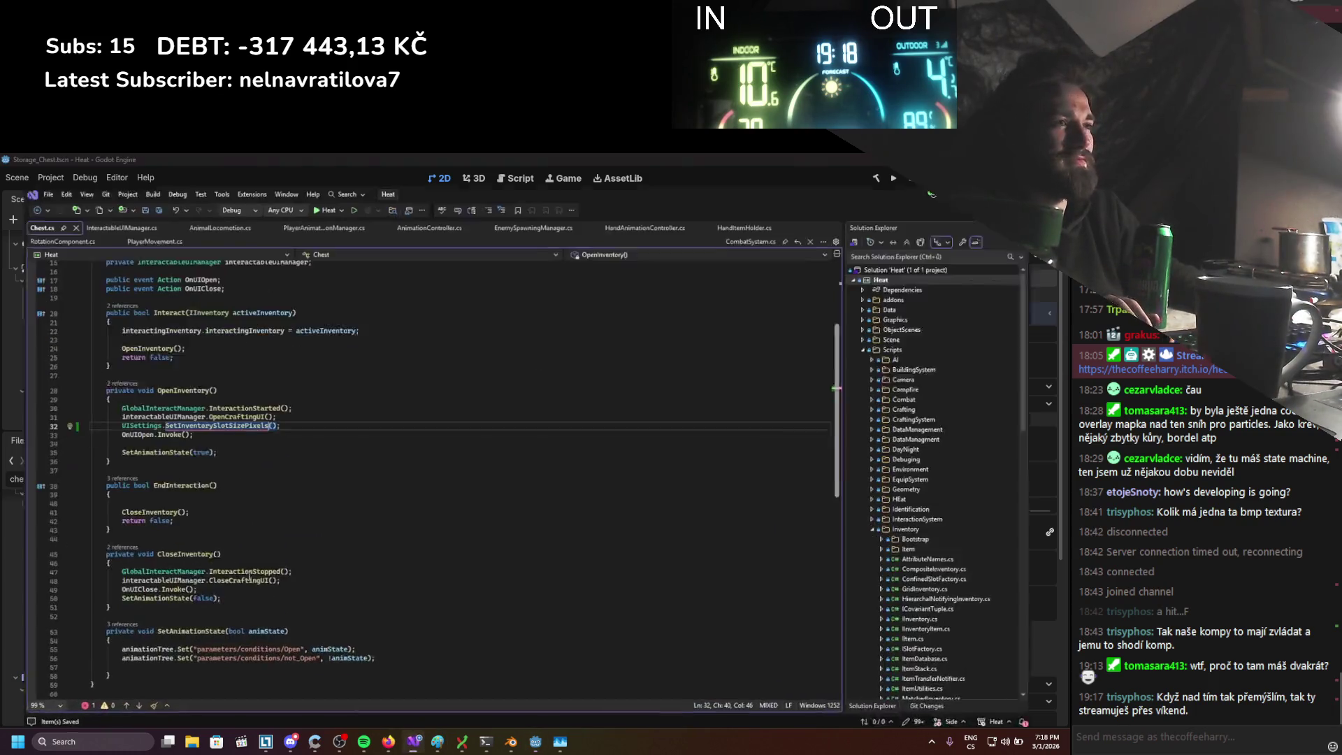
# Pass 45 to SetInventorySlotSizePixels in OpenInventory and copy that line into CloseInventory
pyautogui.write('45')
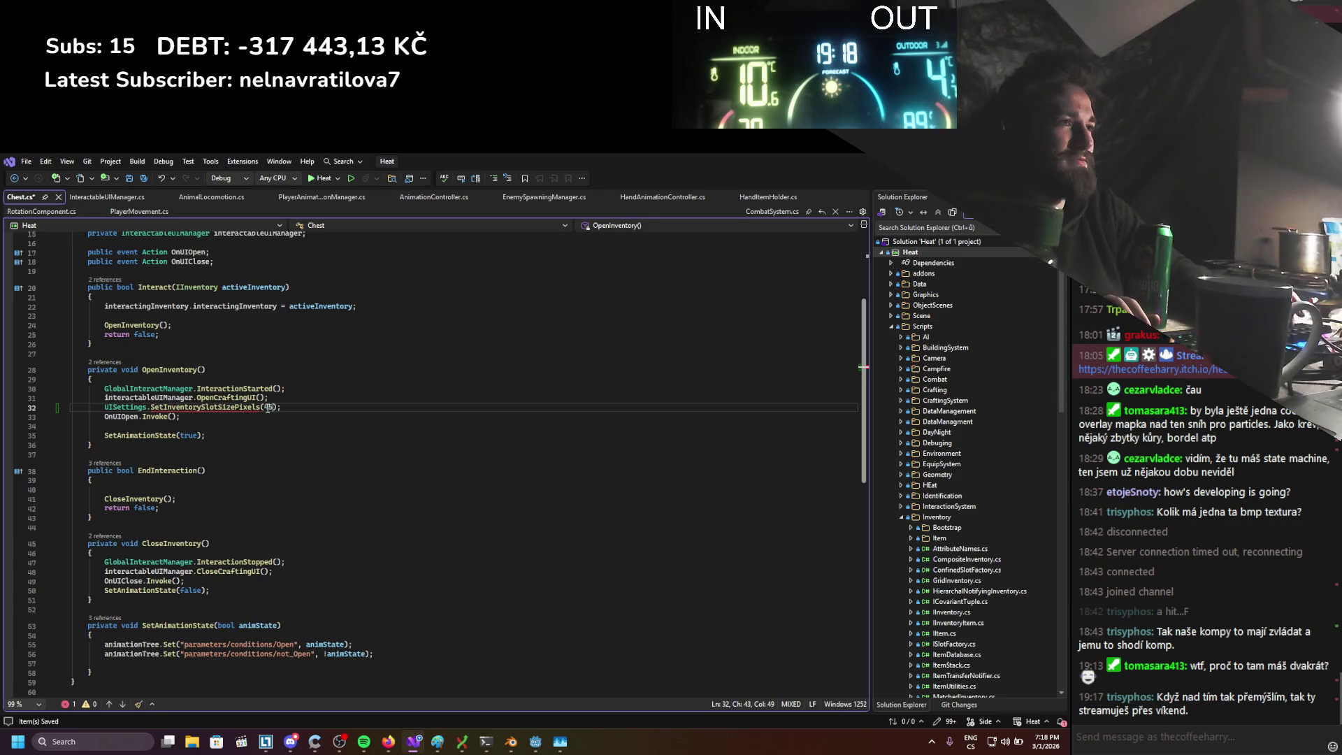
pyautogui.hotkey('ctrl', 's')
pyautogui.moveTo(280, 408); pyautogui.dragTo(104, 412)
pyautogui.hotkey('ctrl', 'c')
pyautogui.click(284, 574)
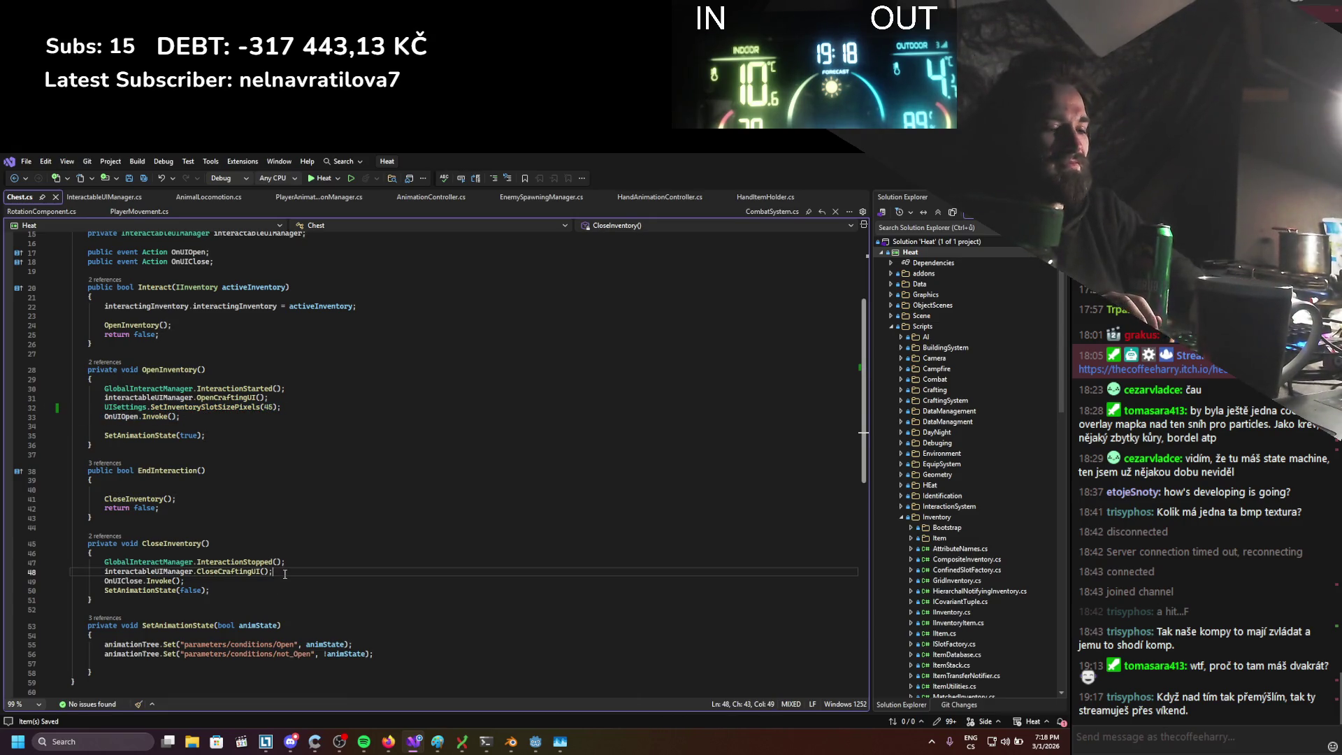
pyautogui.press('Down')
pyautogui.press('Home')
pyautogui.hotkey('ctrl', 'v')
pyautogui.press('Return')
# Change the copied call's argument to 40 and save Chest.cs
pyautogui.click(274, 582)
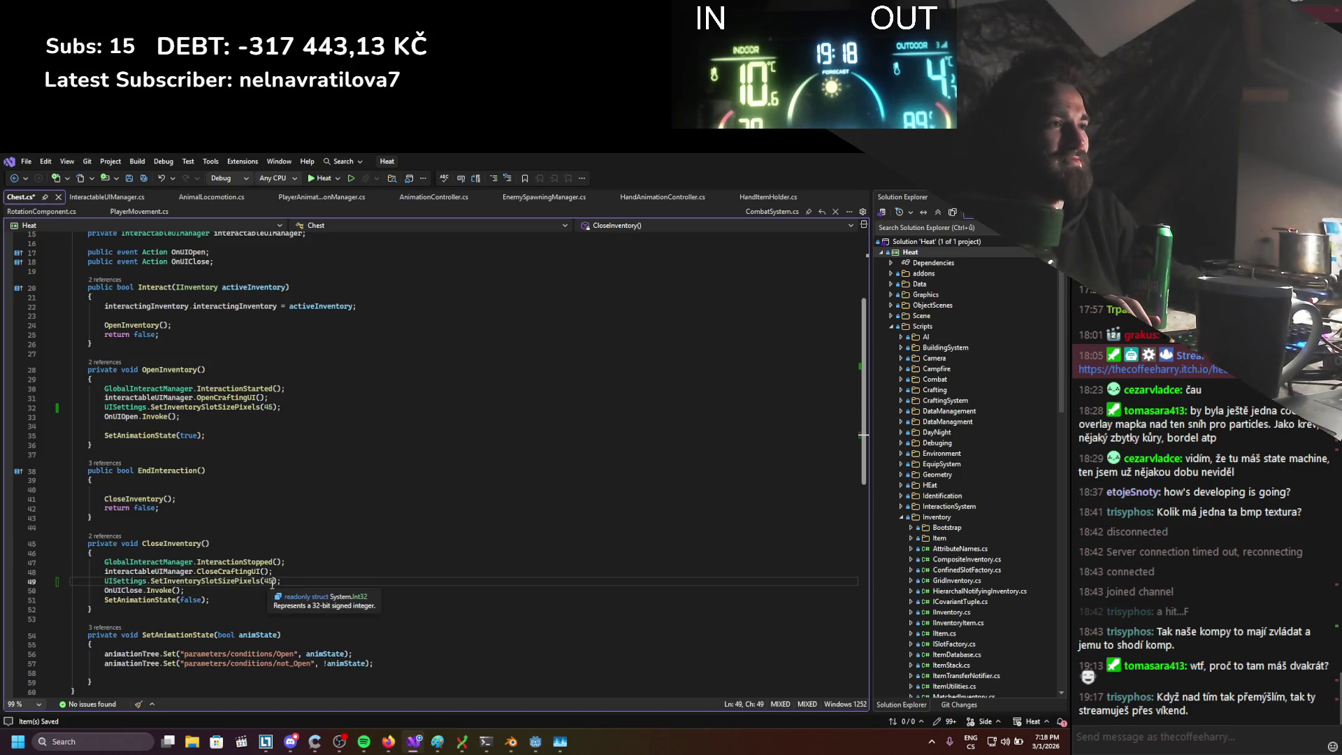
pyautogui.press('BackSpace')
pyautogui.write('0')
pyautogui.hotkey('ctrl', 's')
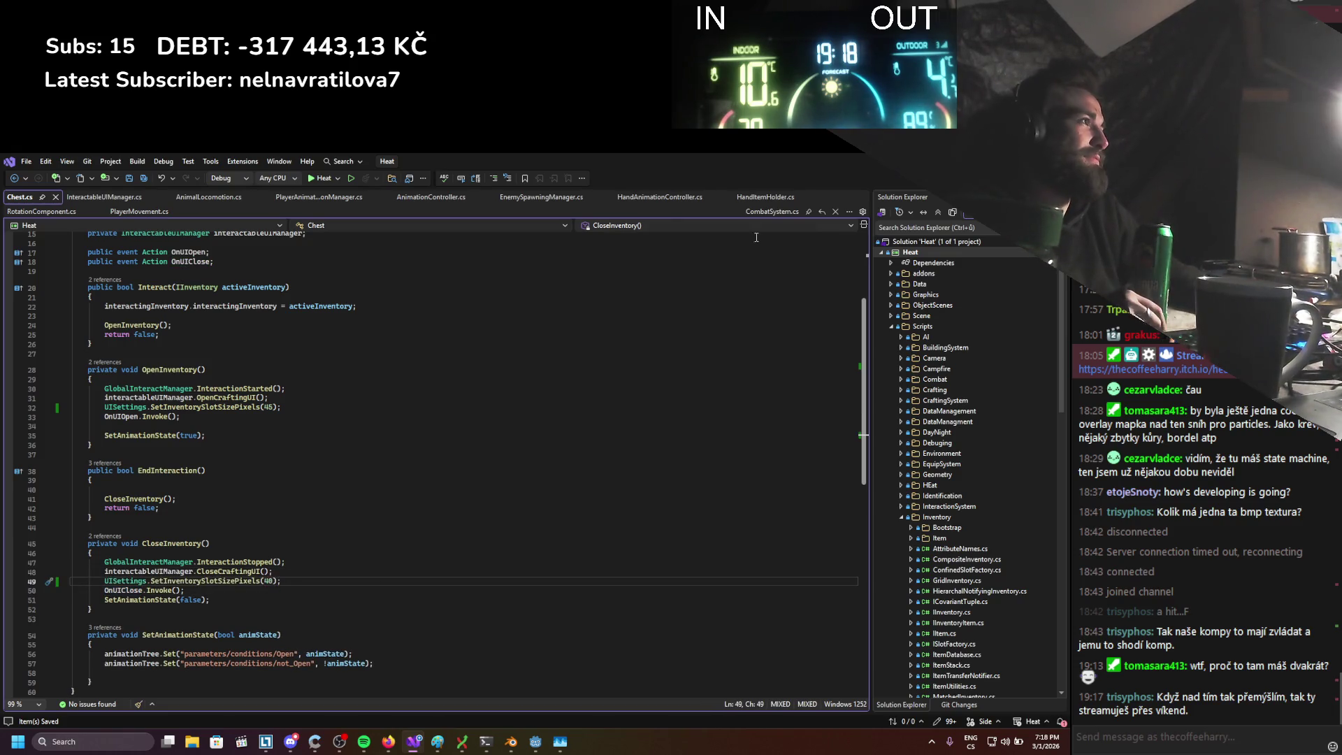
pyautogui.hotkey('alt', 'Tab')
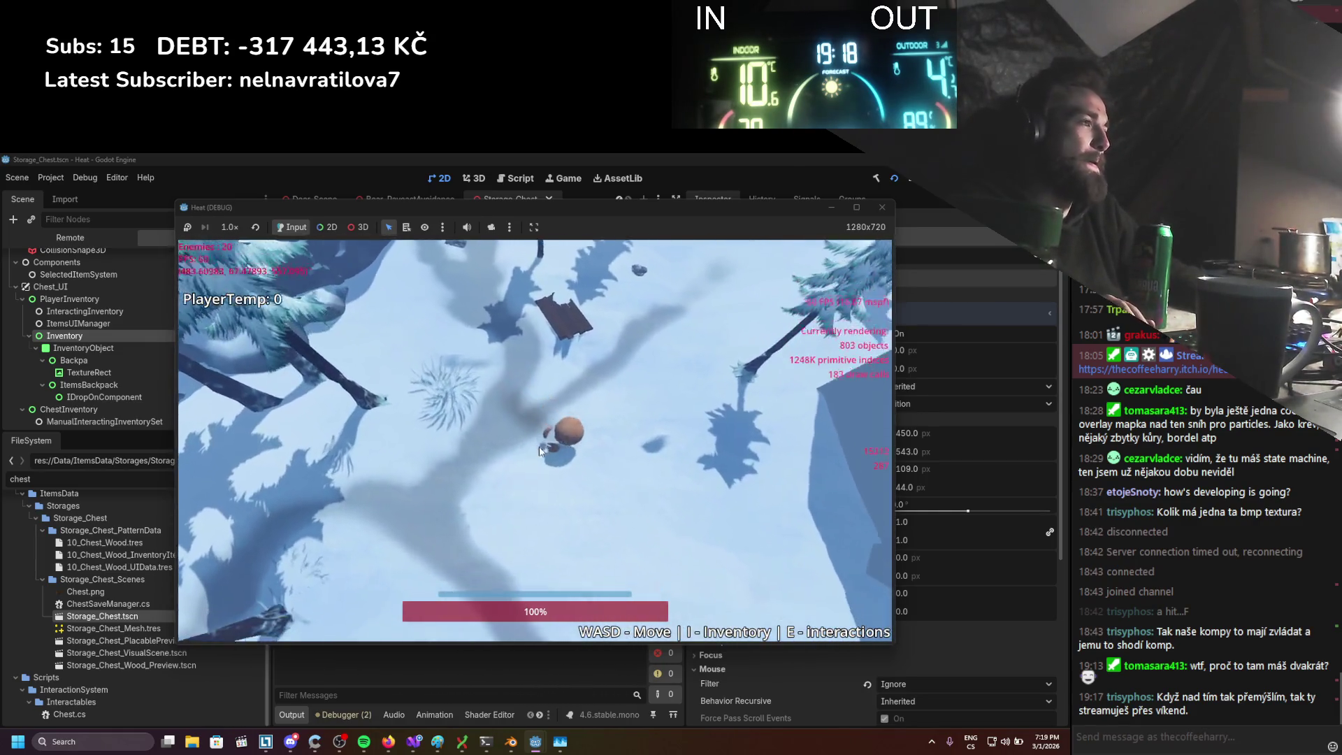
# Toggle the inventory in-game, moving the Player Equip and Inventory panels and the log item
pyautogui.press('i')
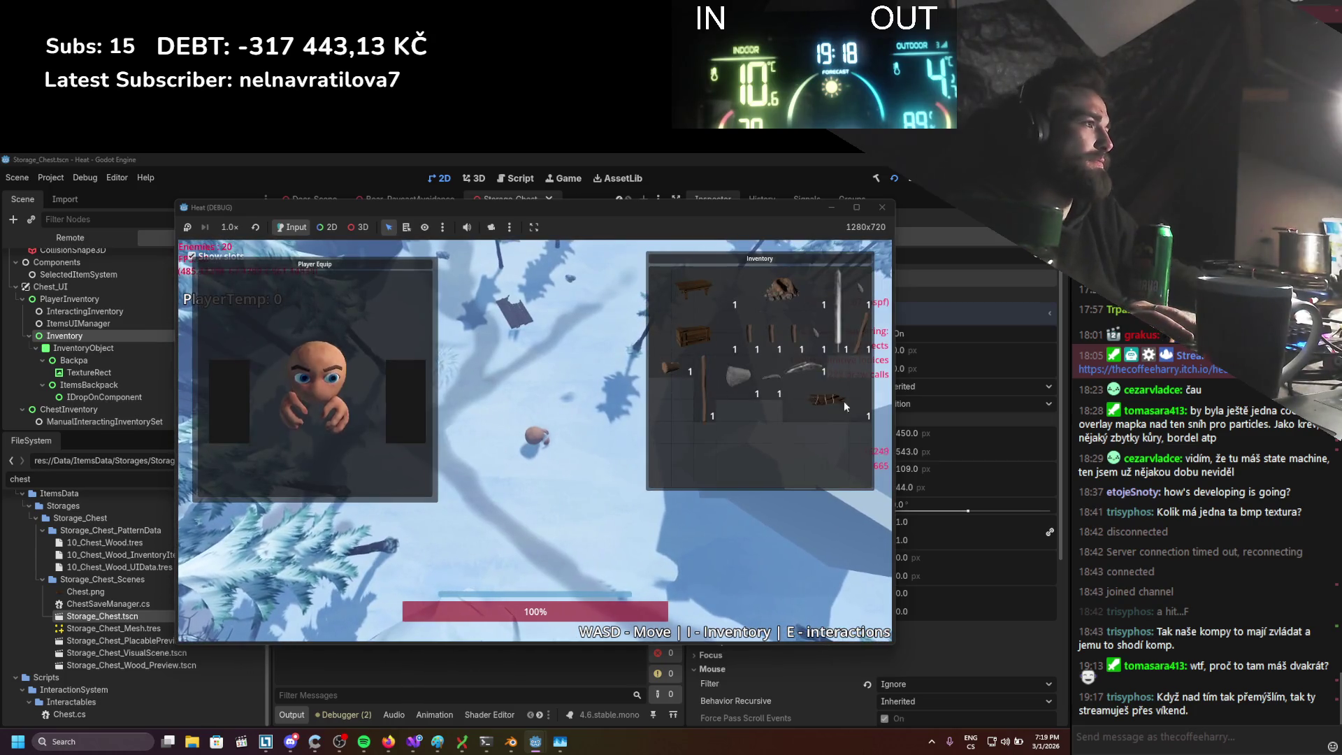
pyautogui.press('i')
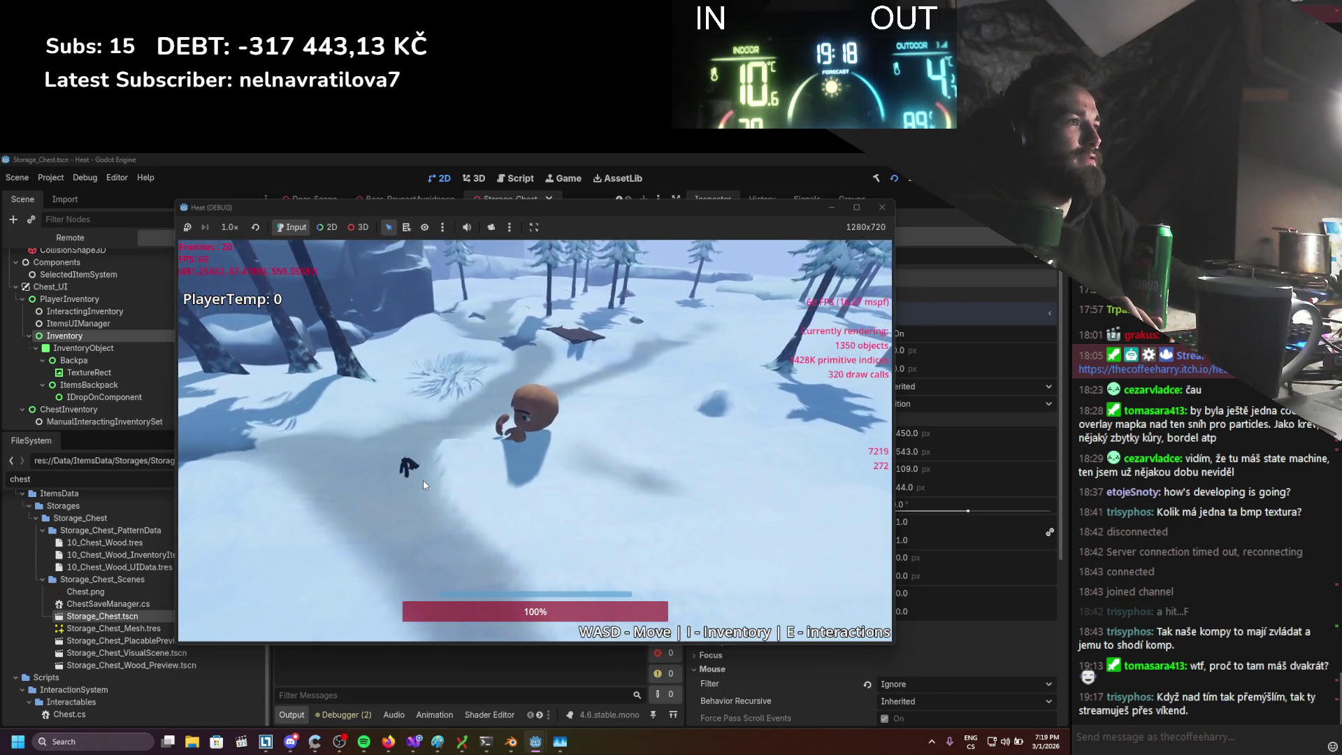
pyautogui.press('i')
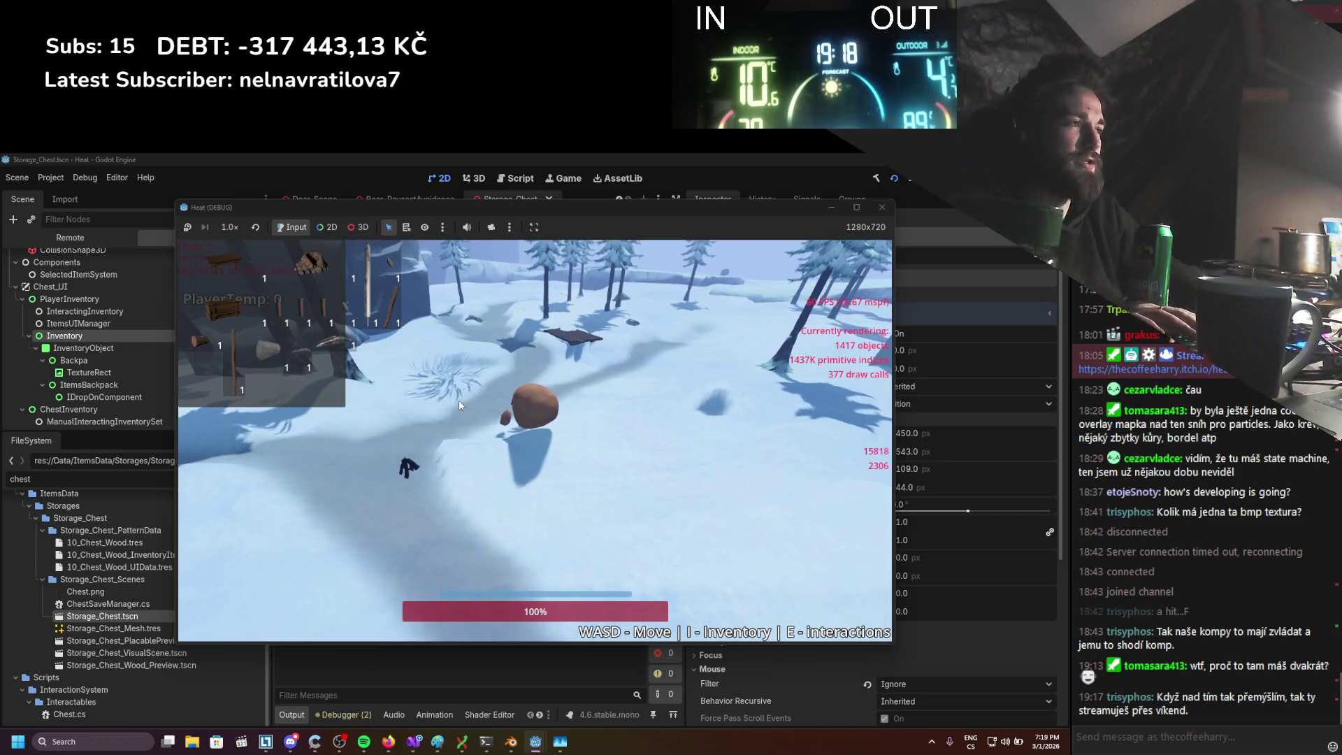
pyautogui.press('i')
pyautogui.press('i')
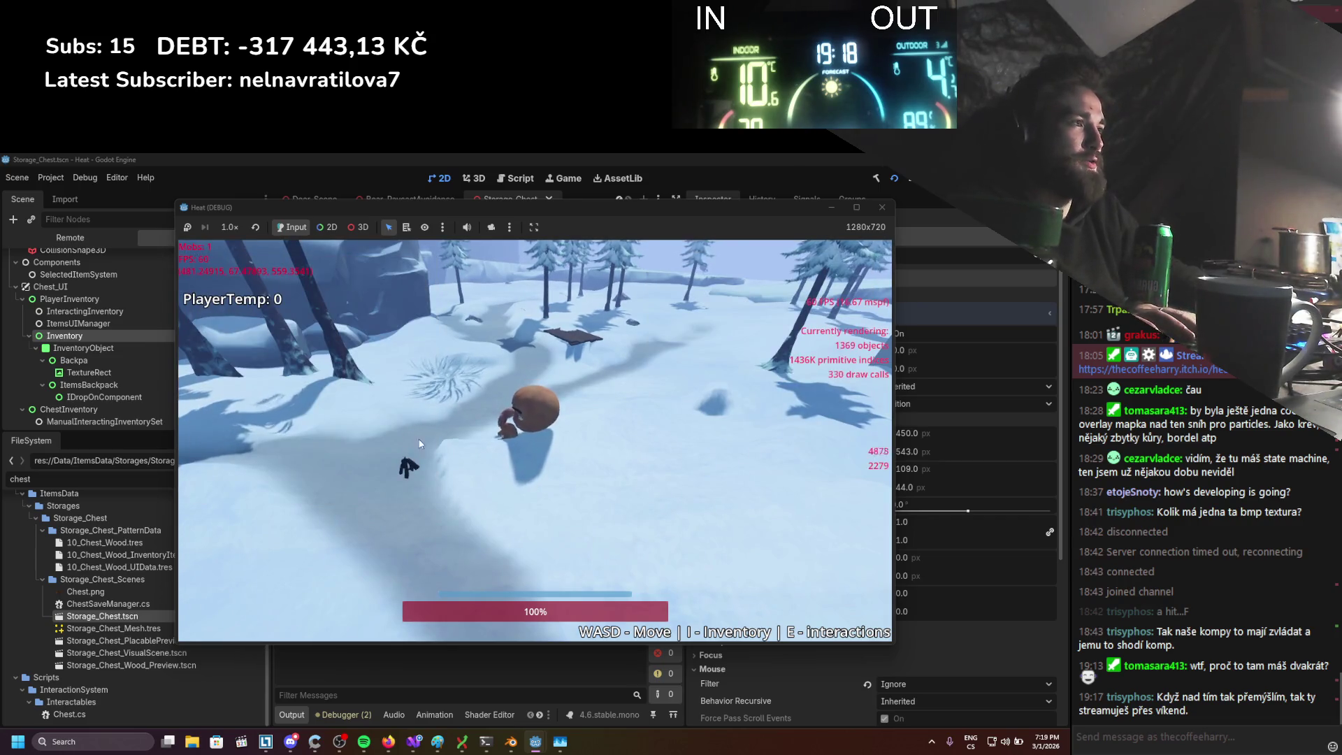
pyautogui.press('i')
pyautogui.moveTo(345, 271)
pyautogui.mouseDown()
pyautogui.moveTo(338, 324)
pyautogui.moveTo(404, 295)
pyautogui.moveTo(252, 635)
pyautogui.moveTo(312, 529)
pyautogui.moveTo(313, 405)
pyautogui.moveTo(308, 567)
pyautogui.mouseUp()
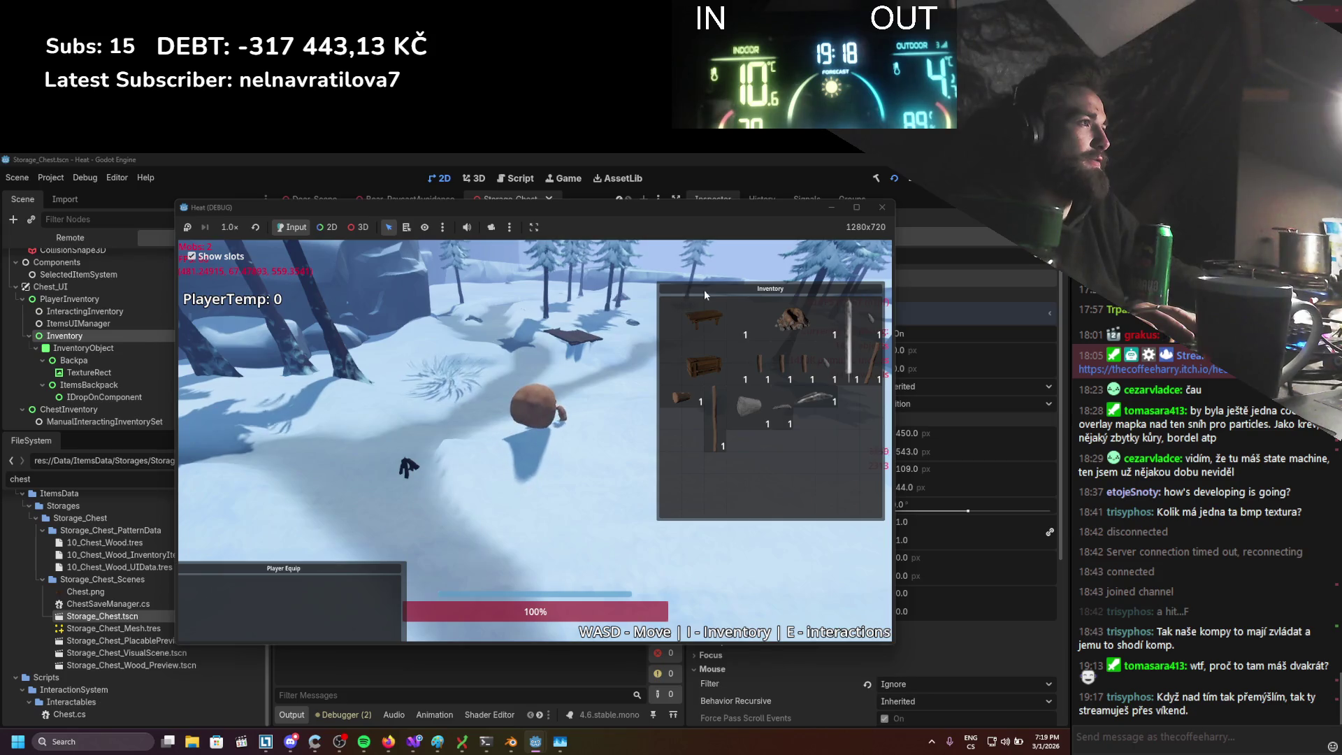
pyautogui.moveTo(704, 294); pyautogui.dragTo(657, 302)
pyautogui.moveTo(634, 406)
pyautogui.mouseDown()
pyautogui.moveTo(679, 433)
pyautogui.moveTo(507, 479)
pyautogui.moveTo(501, 457)
pyautogui.moveTo(619, 429)
pyautogui.mouseUp()
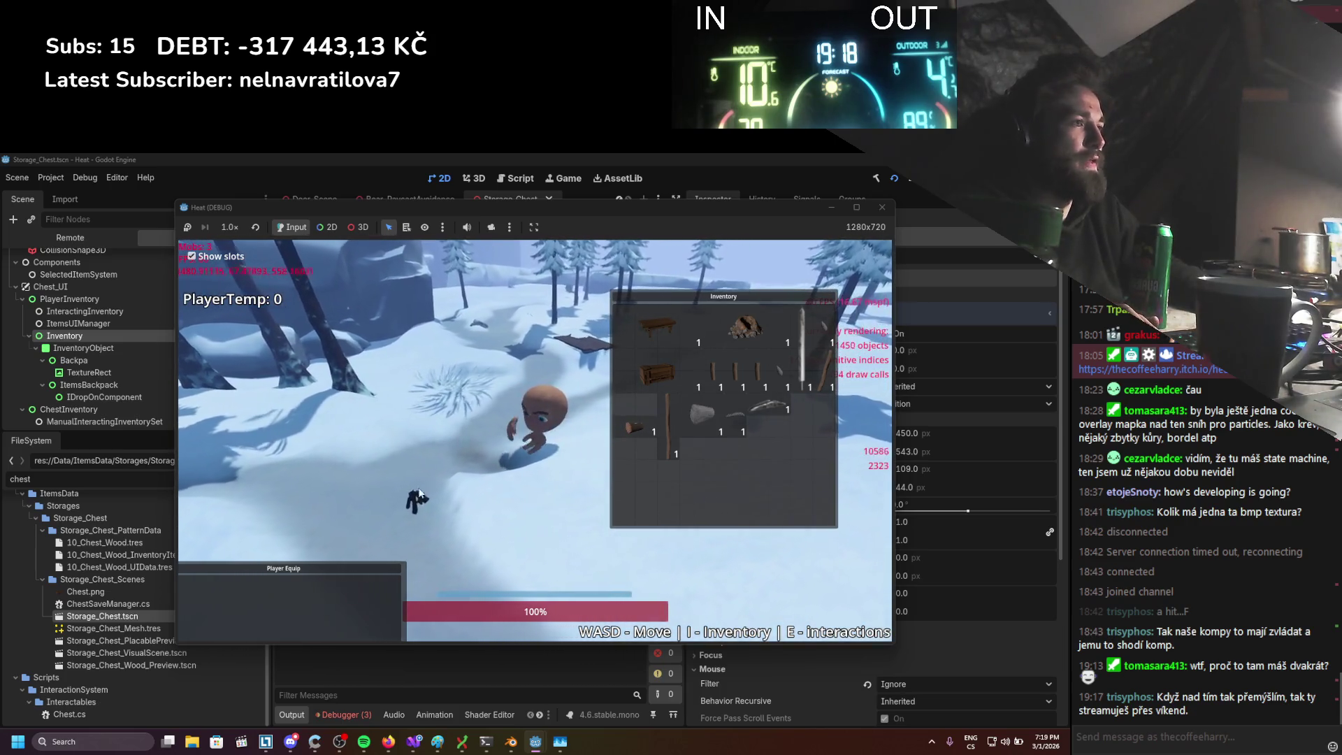
pyautogui.press('i')
pyautogui.press('i')
# Place a chest on the snow, open it to check the inventories, then stop the game
pyautogui.press('w')
pyautogui.moveTo(217, 378); pyautogui.dragTo(436, 513)
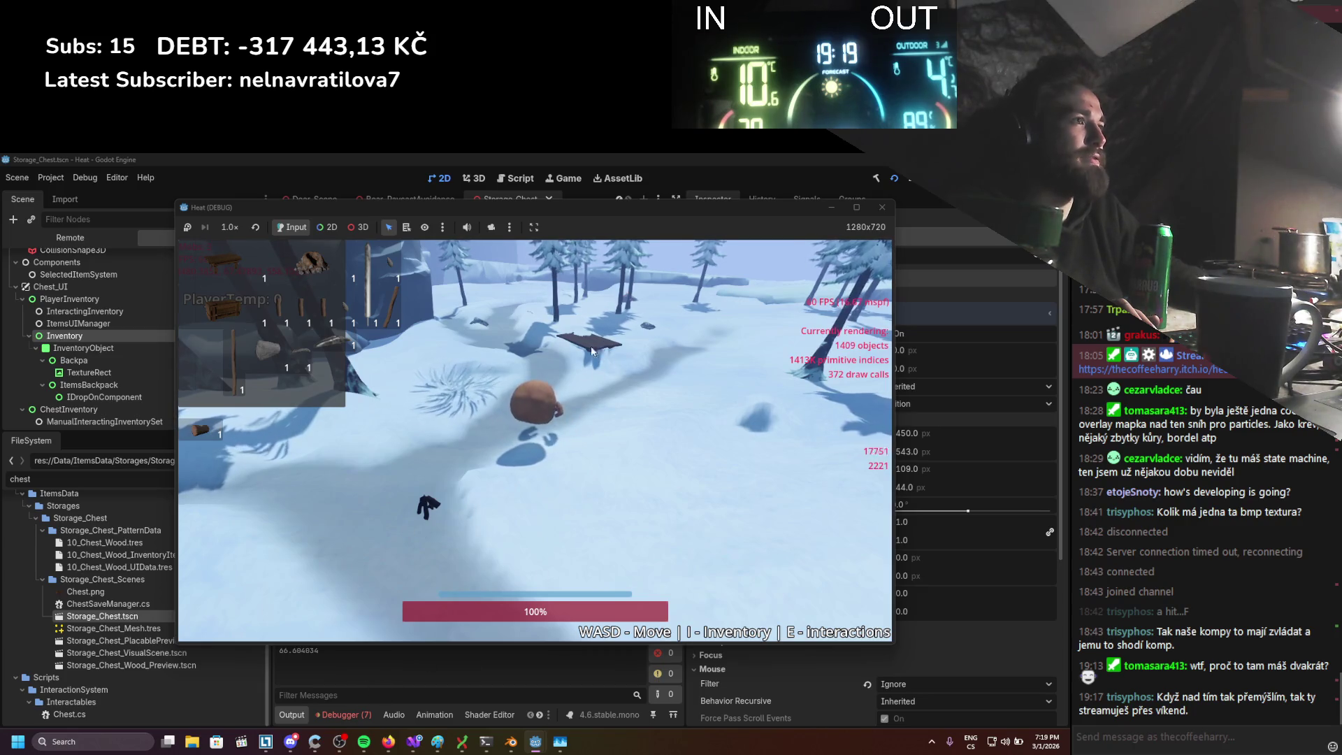
pyautogui.press('i')
pyautogui.press('e')
pyautogui.press('e')
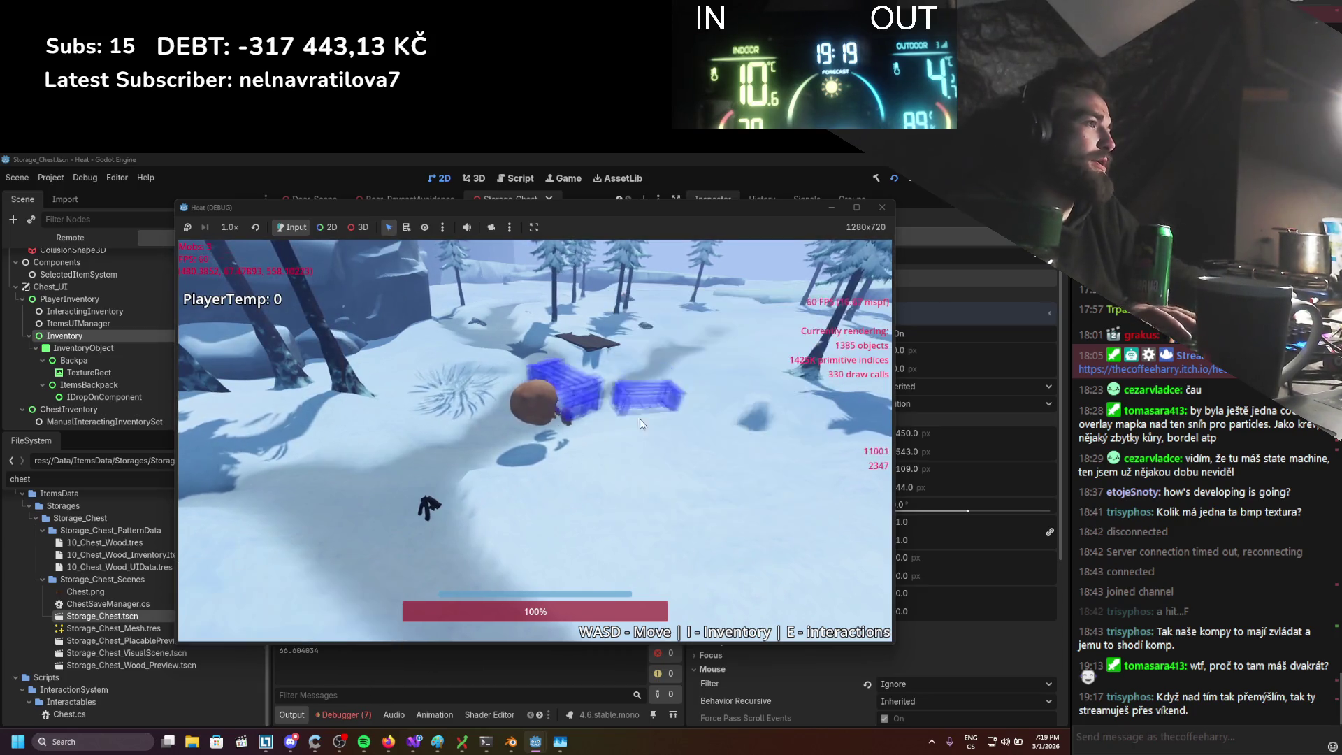
pyautogui.click(632, 416)
pyautogui.press('e')
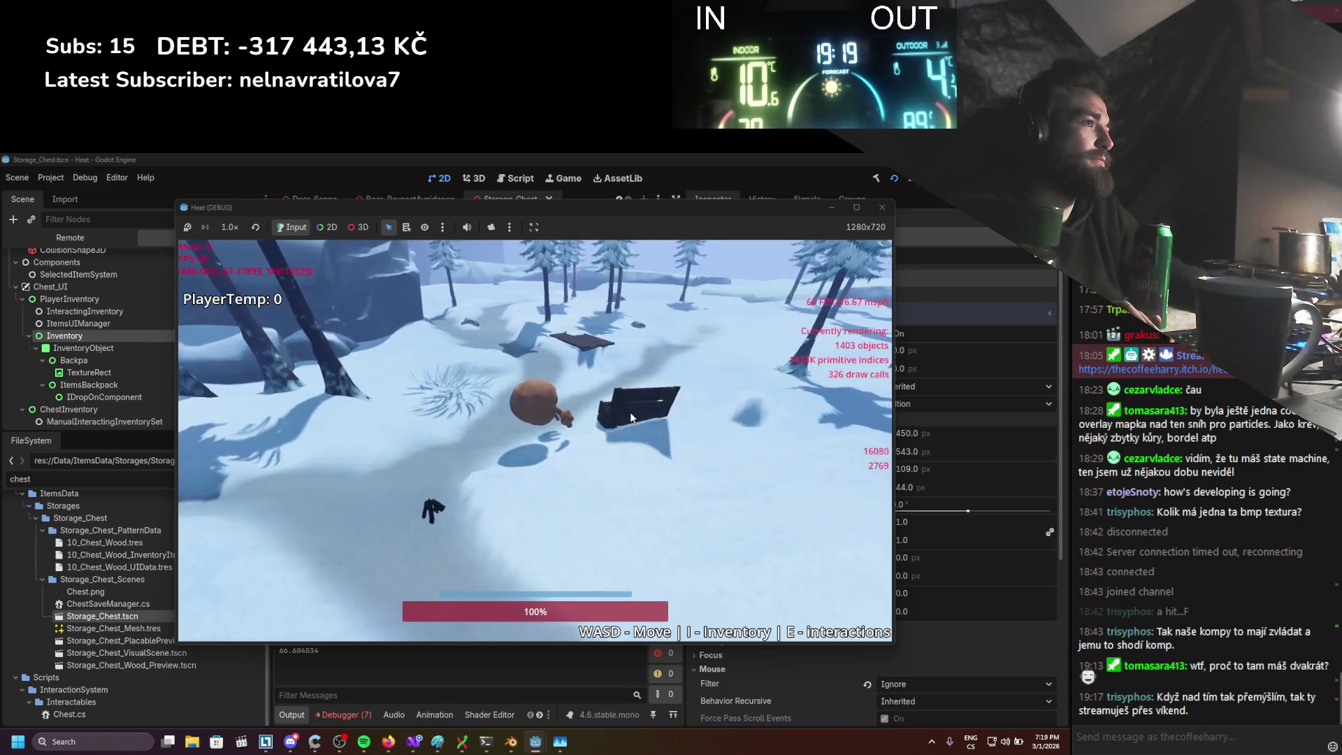
pyautogui.press('e')
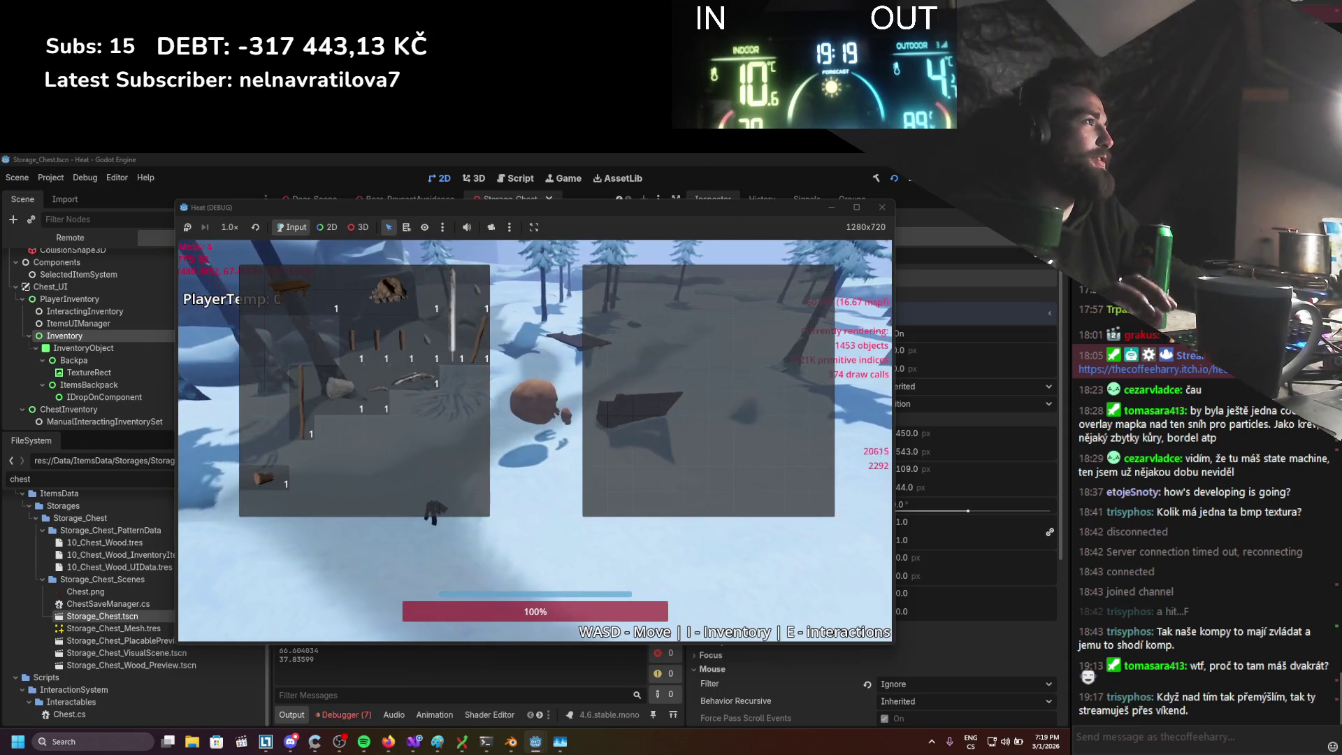
pyautogui.press('F8')
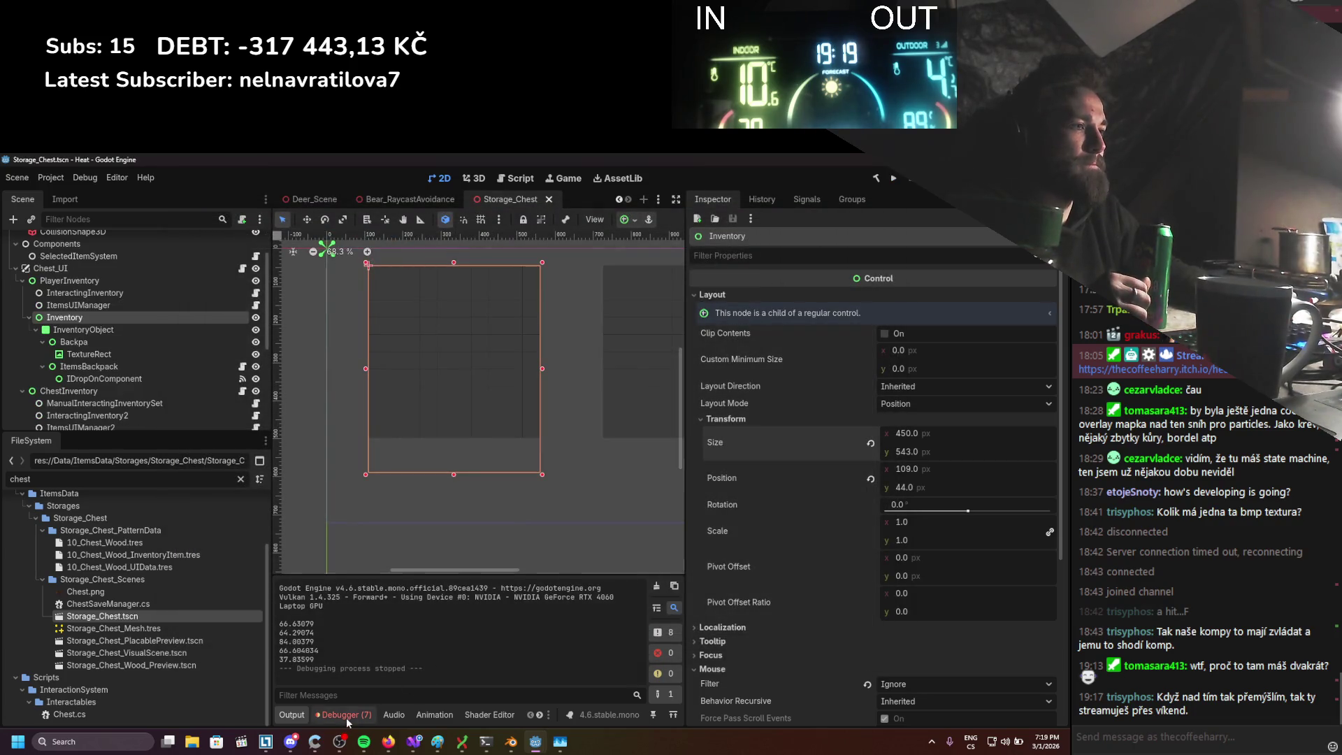
# Show the debugger's Errors tab and expand the FireComponent error's stack trace
pyautogui.click(346, 714)
pyautogui.moveTo(417, 661)
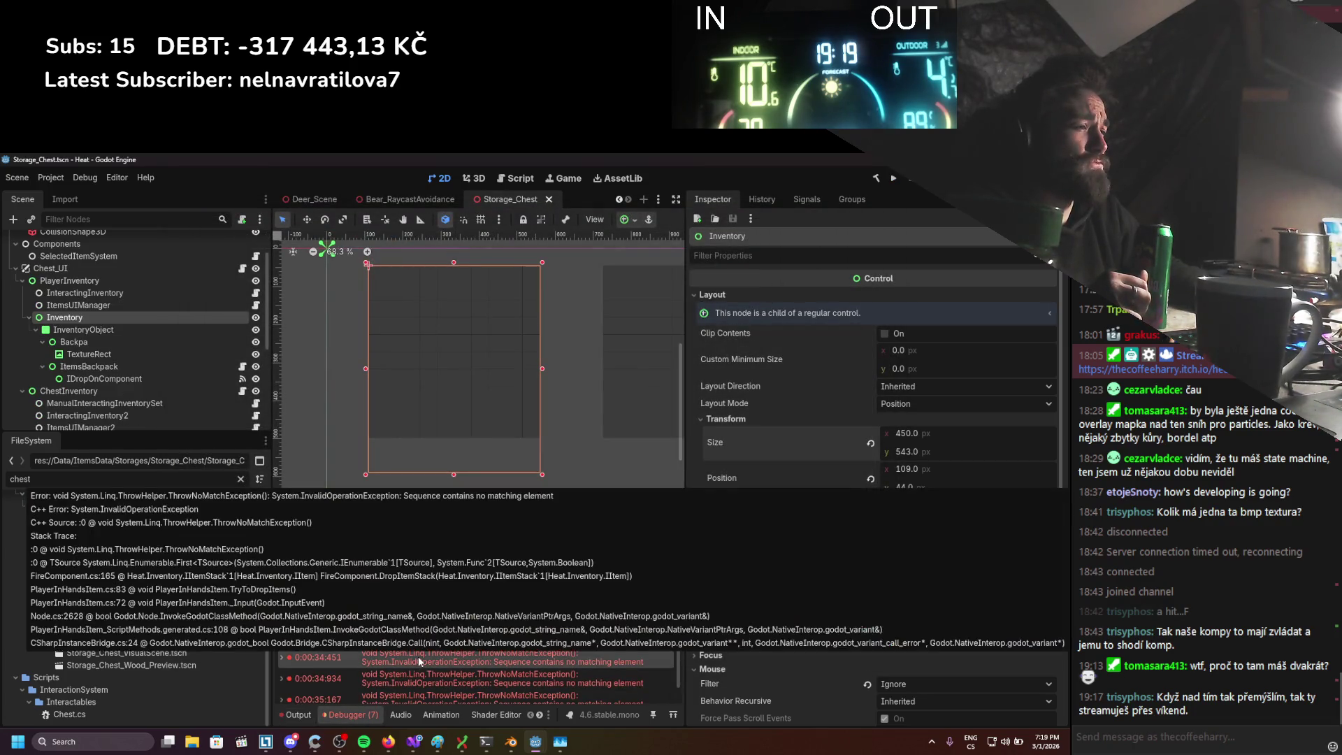
pyautogui.click(418, 656)
pyautogui.scroll(-2, 418, 657)
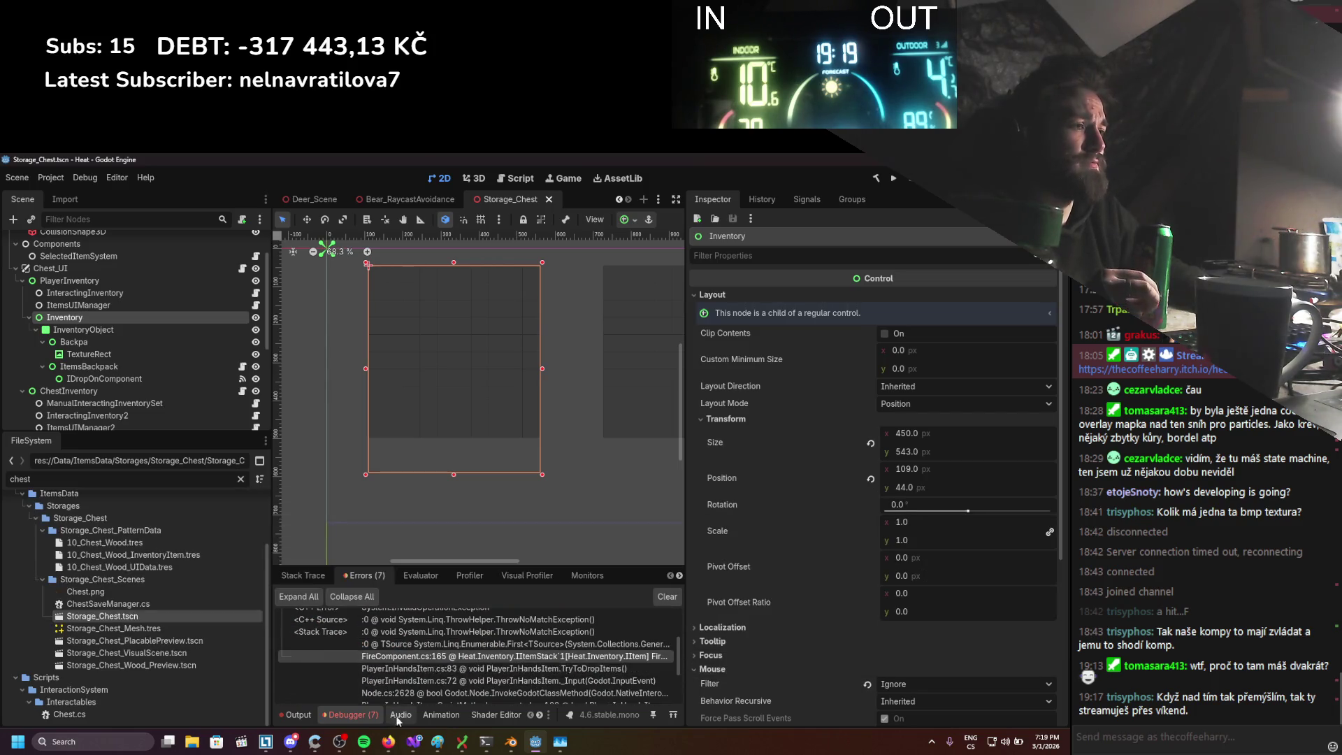
pyautogui.click(410, 746)
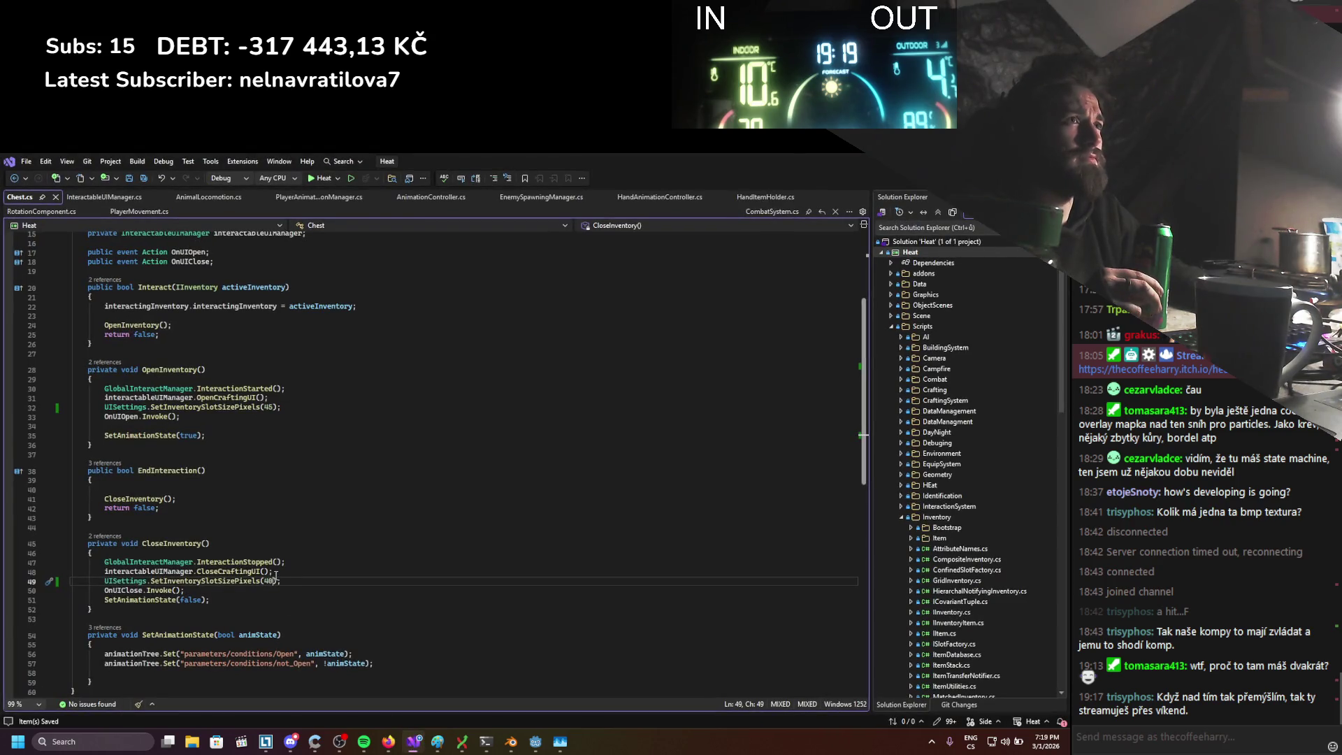
pyautogui.hotkey('alt', 'Tab')
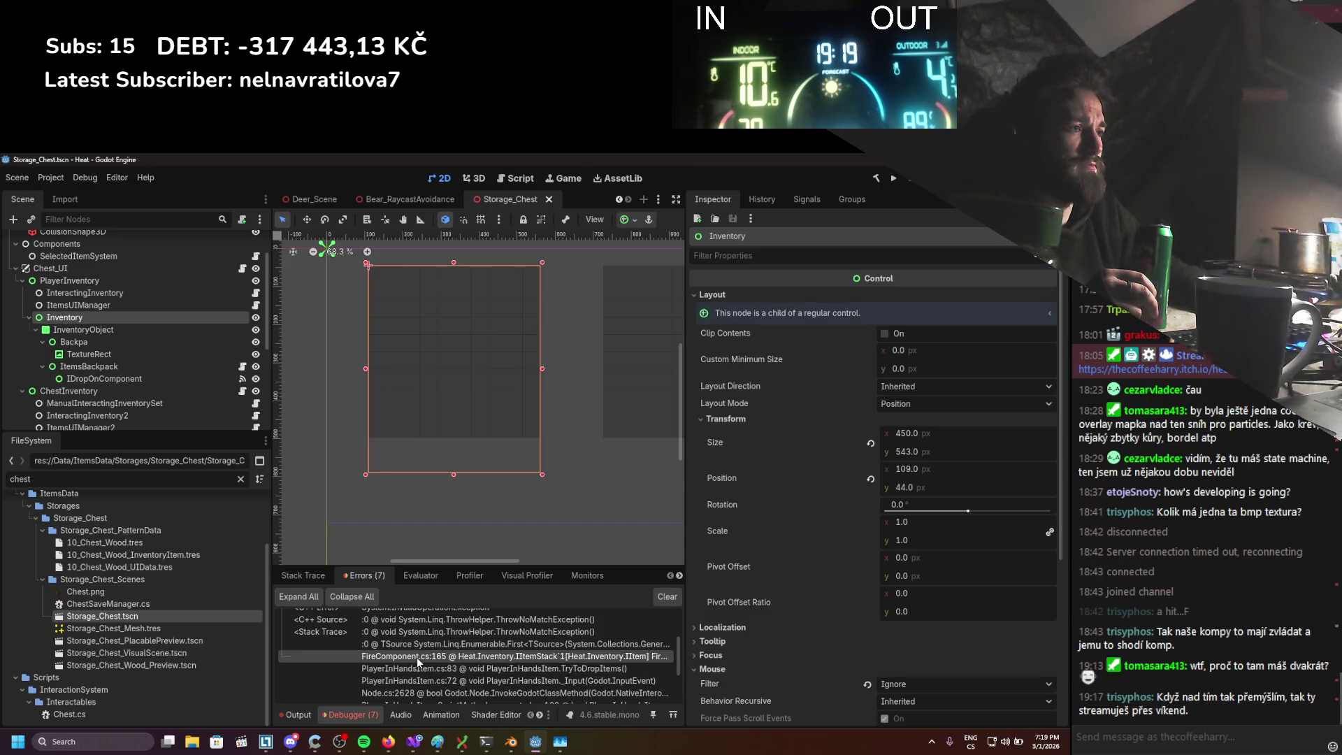
# Filter the FileSystem dock for 'firecom' and select FireComponent.cs
pyautogui.press('BackSpace')
pyautogui.press('BackSpace')
pyautogui.press('BackSpace')
pyautogui.write('fir')
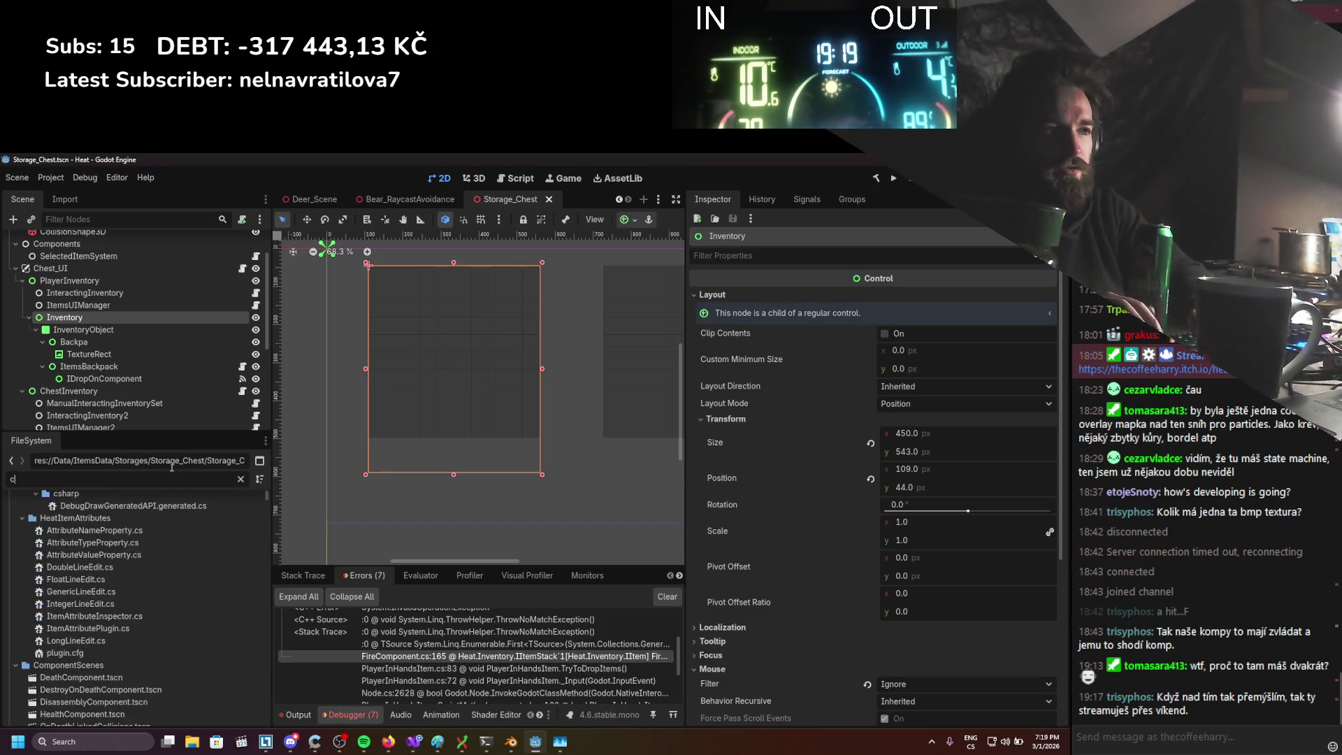
pyautogui.write('ecom')
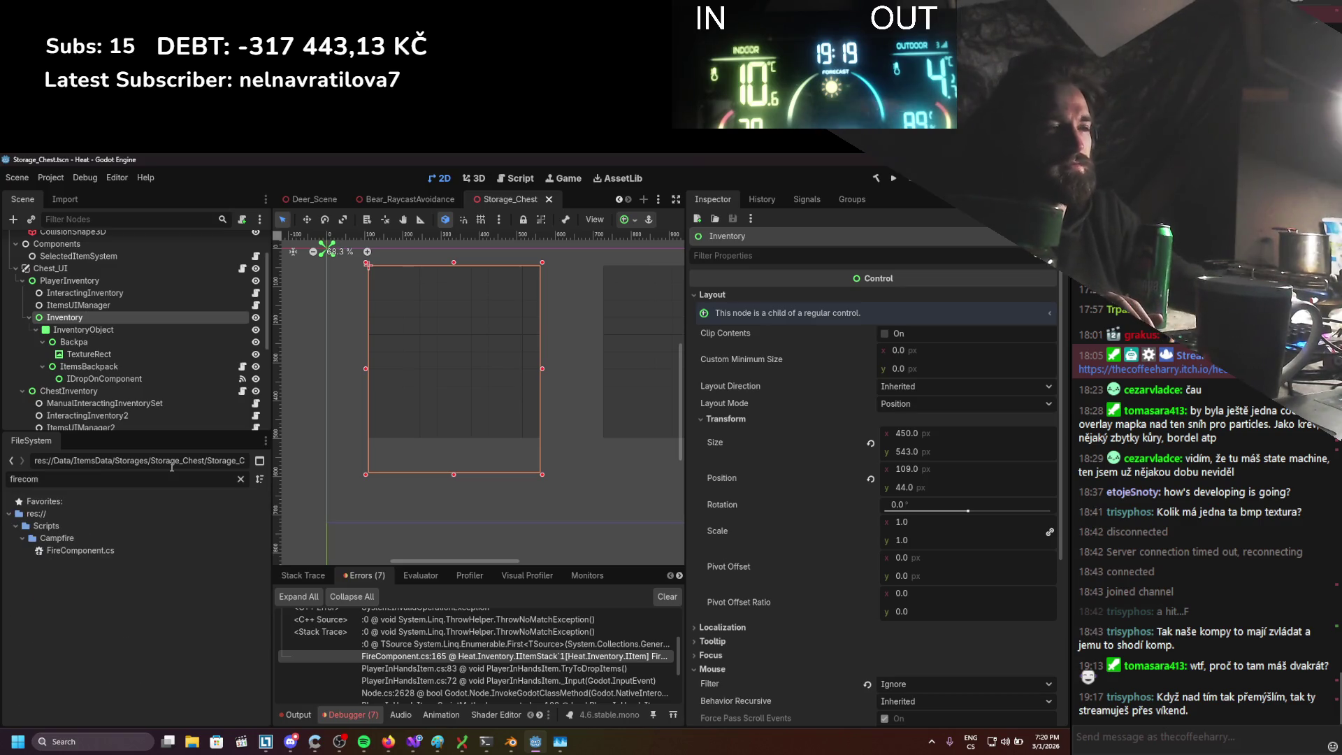
pyautogui.click(88, 550)
# Open FireComponent.cs in Visual Studio and scroll down to DropItemStack
pyautogui.doubleClick(89, 550)
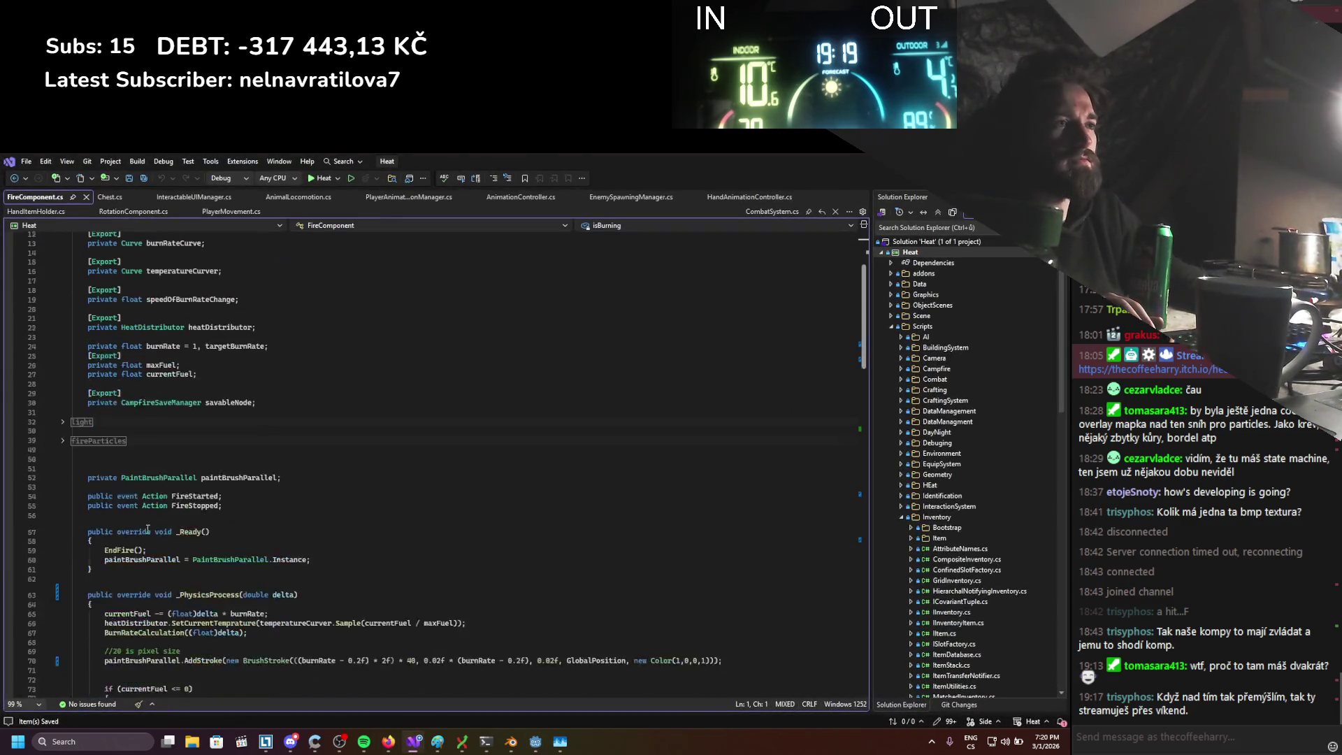
pyautogui.scroll(-7, 148, 484)
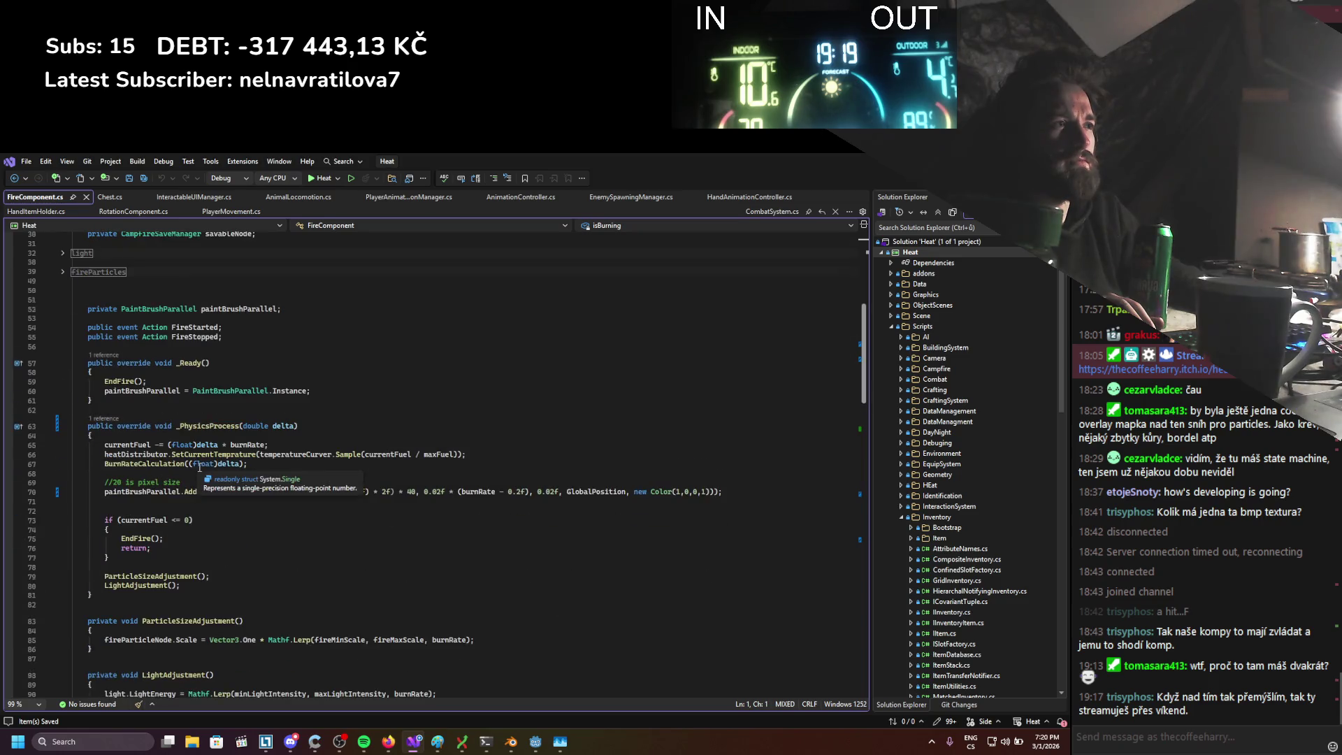
pyautogui.scroll(-7, 202, 475)
pyautogui.scroll(-6, 216, 467)
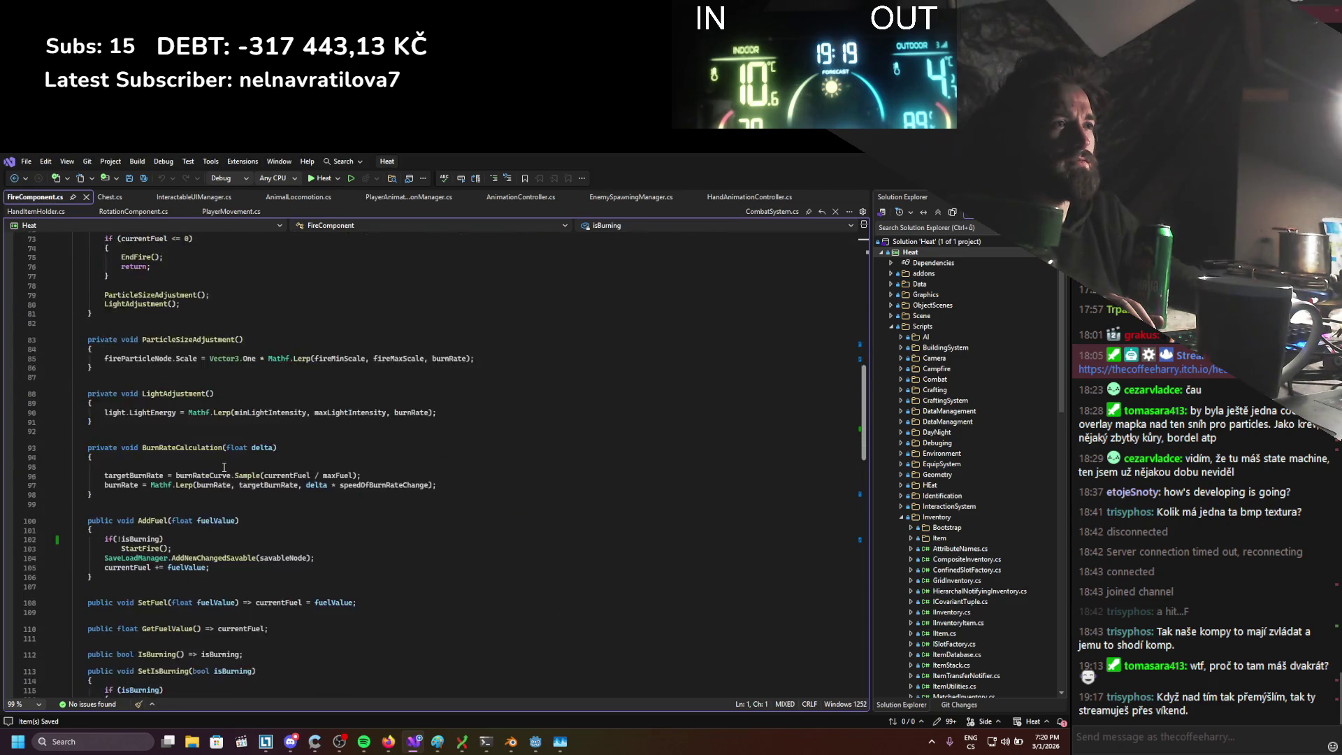
pyautogui.scroll(-20, 224, 467)
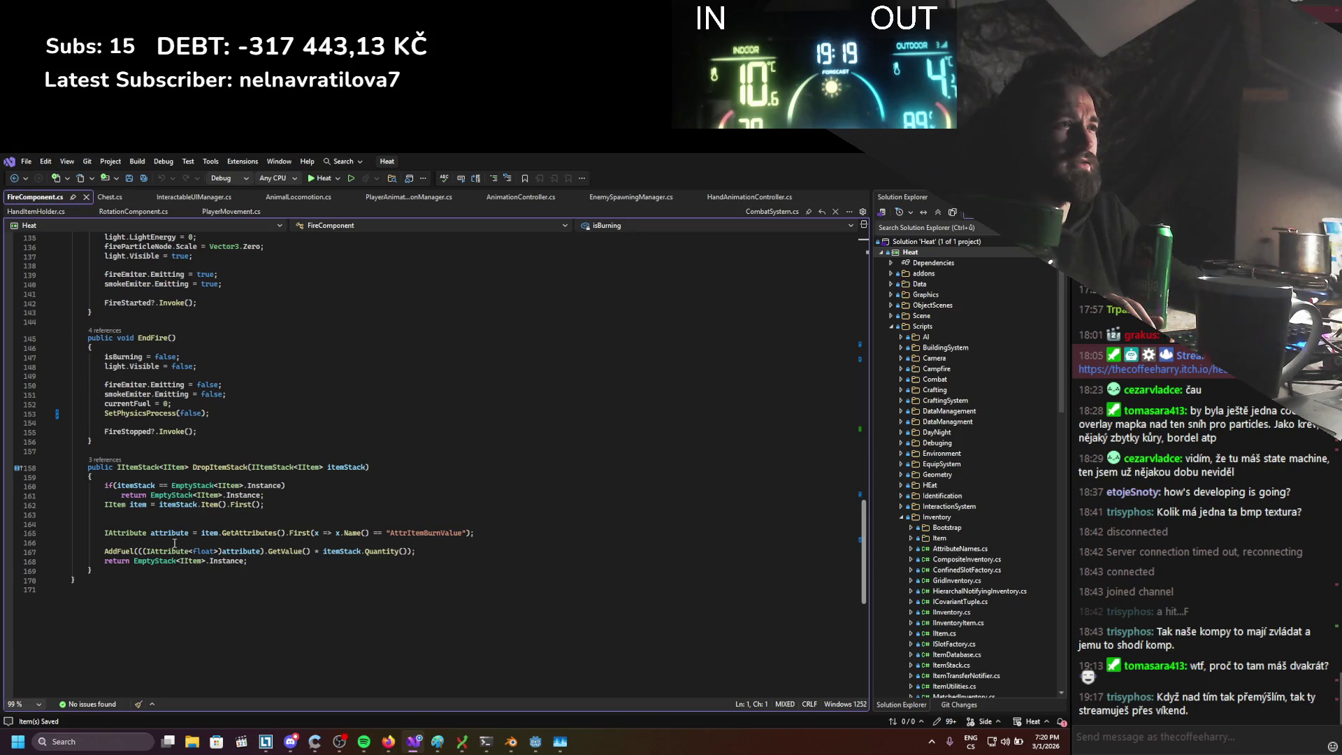
# Insert the condition if (!item.HasAttribute("AttrItemBurnValue")) in DropItemStack and save
pyautogui.click(174, 514)
pyautogui.press('Return')
pyautogui.press('Return')
pyautogui.press('Up')
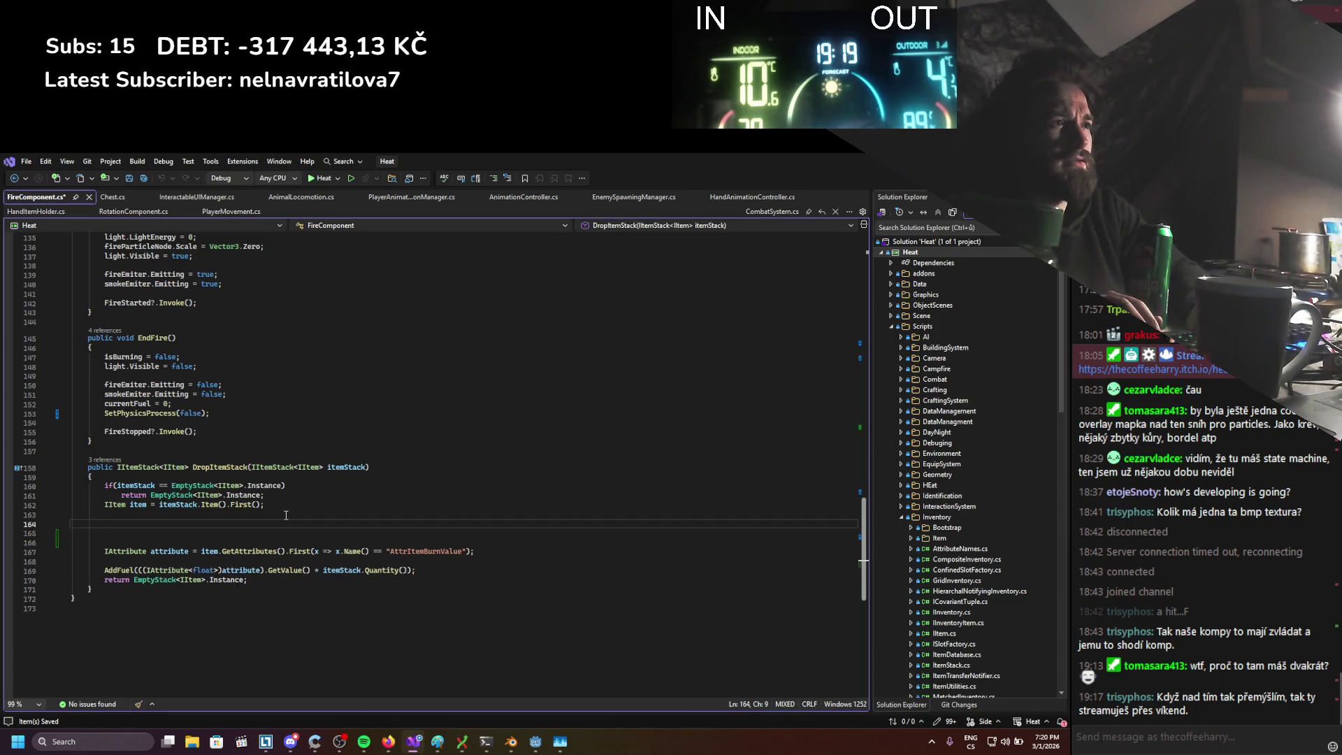
pyautogui.write('if')
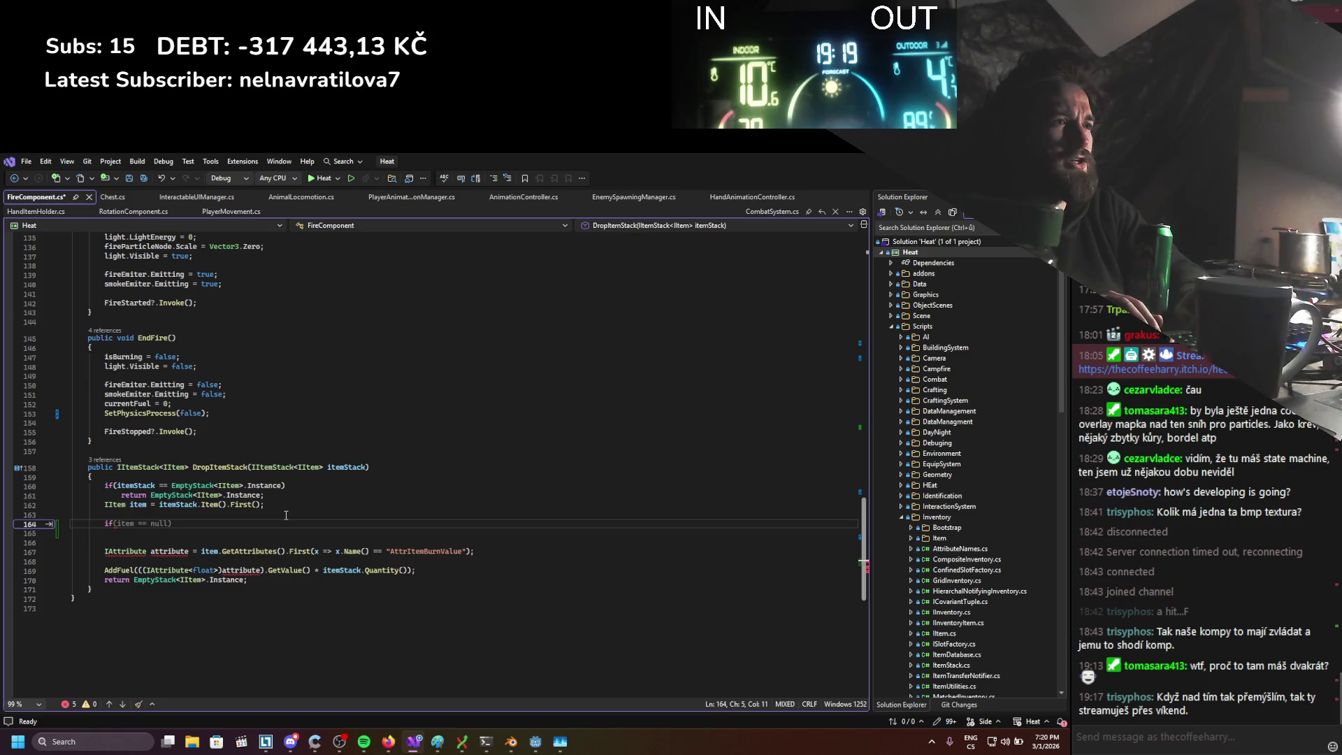
pyautogui.write(')')
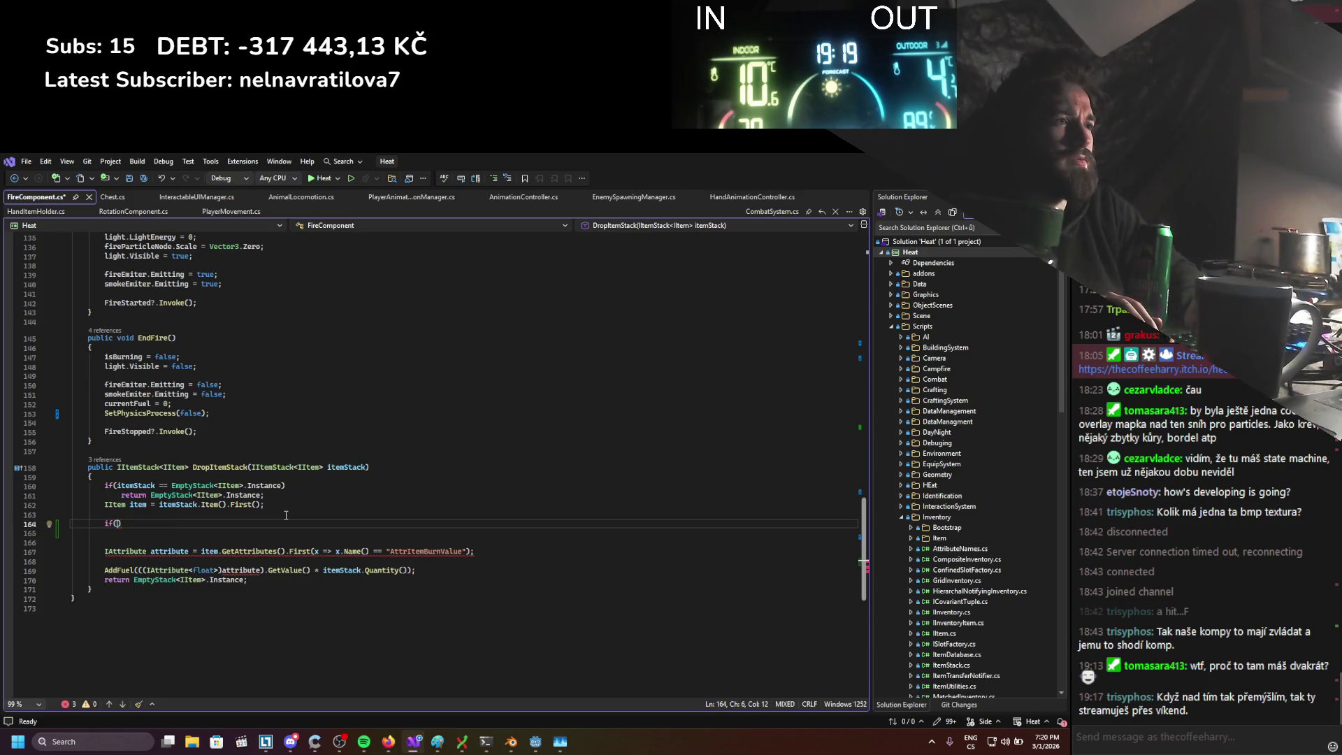
pyautogui.write('item.has')
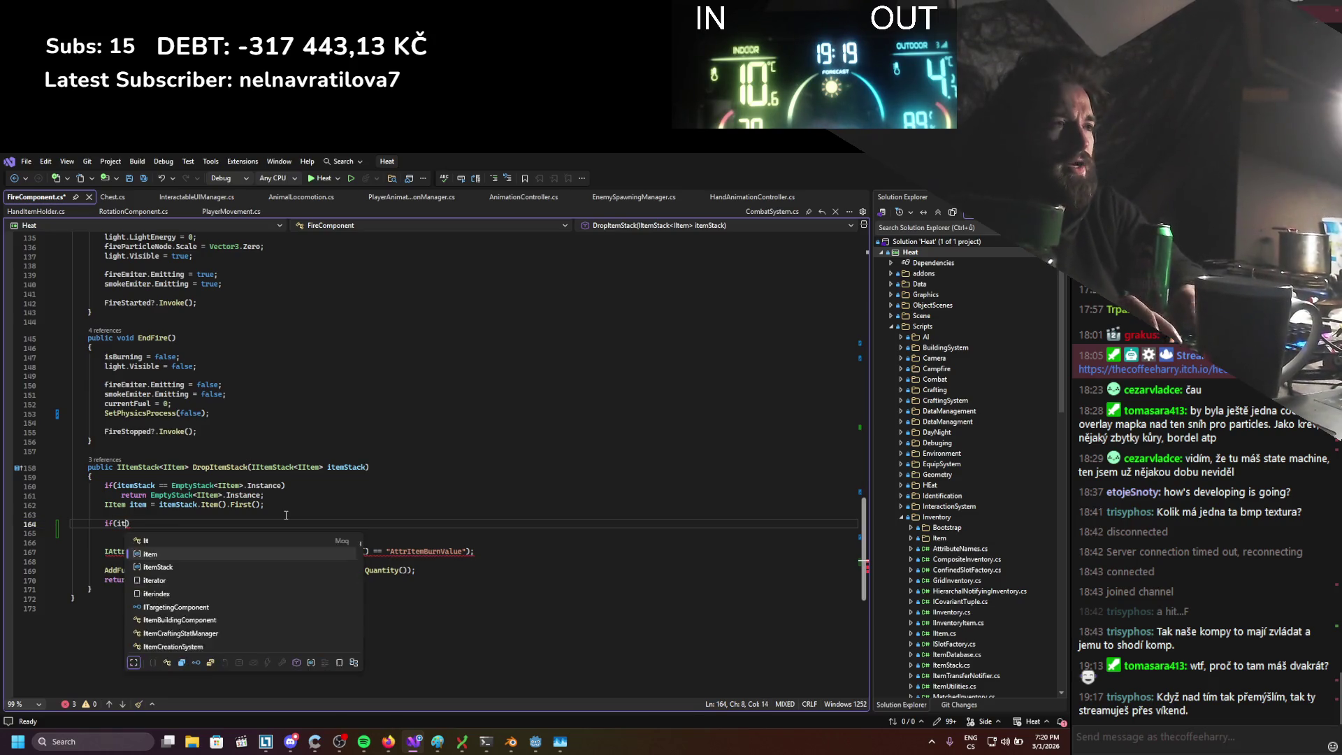
pyautogui.write('a')
pyautogui.press('Tab')
pyautogui.write('()')
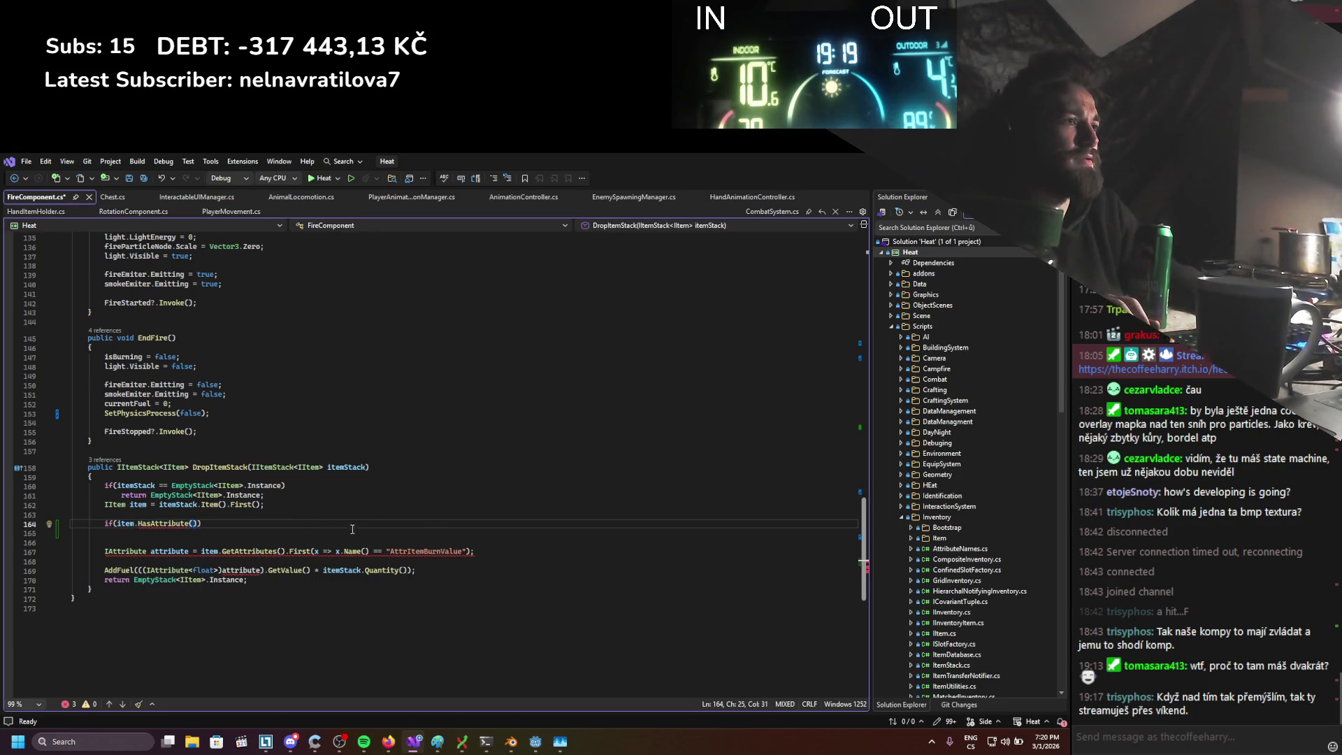
pyautogui.moveTo(385, 551); pyautogui.dragTo(459, 554)
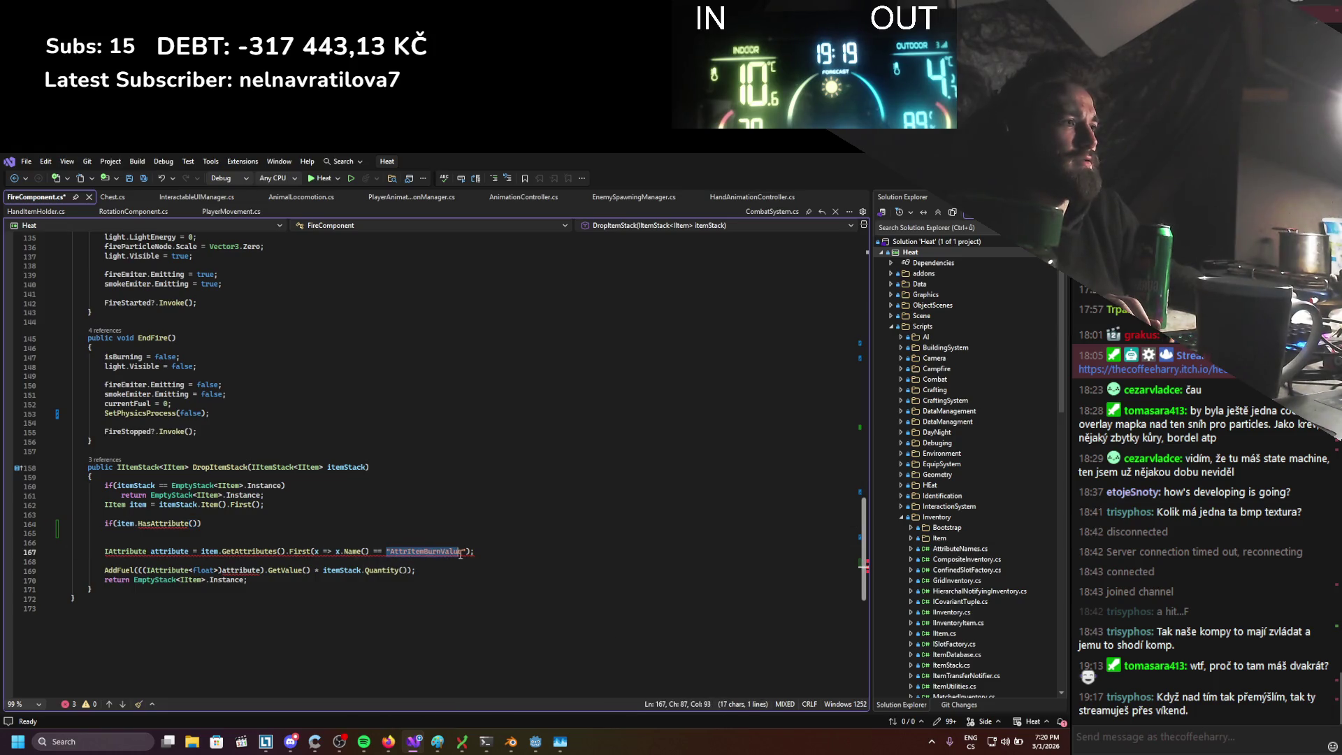
pyautogui.click(194, 524)
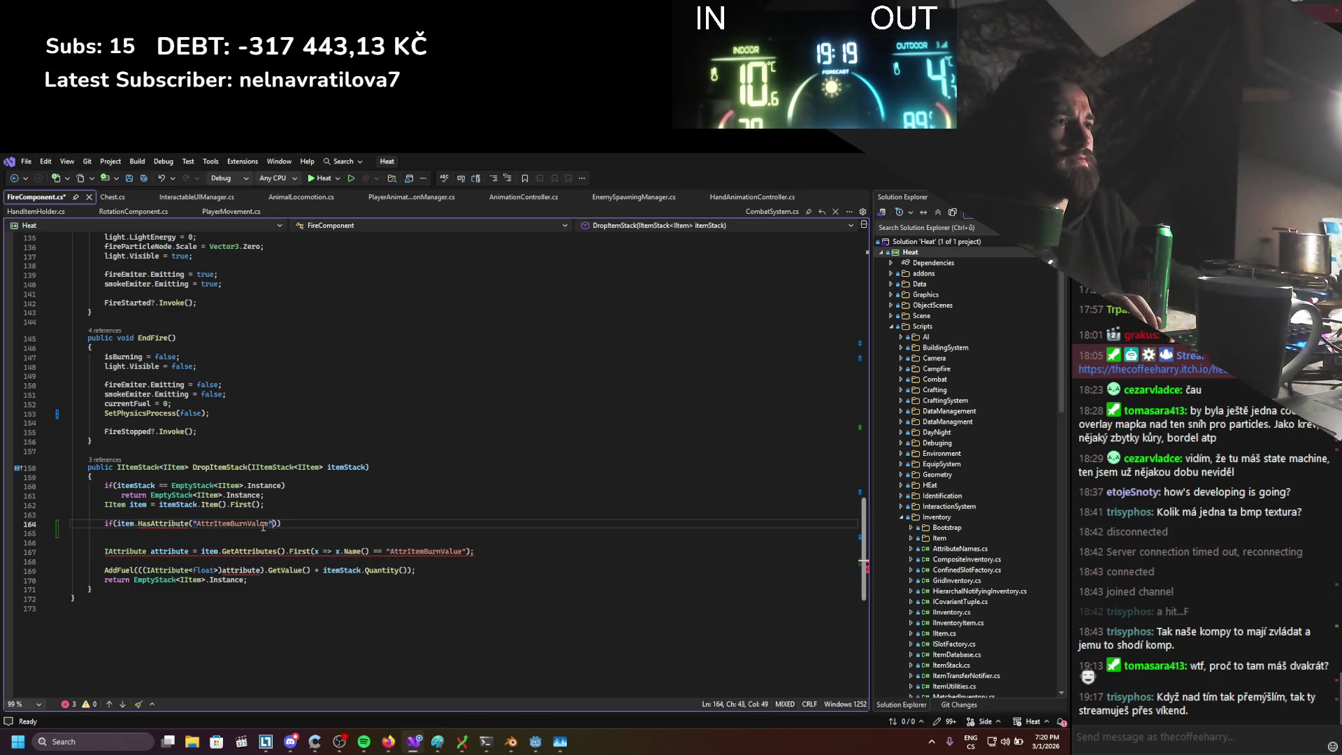
pyautogui.moveTo(117, 524); pyautogui.dragTo(121, 524)
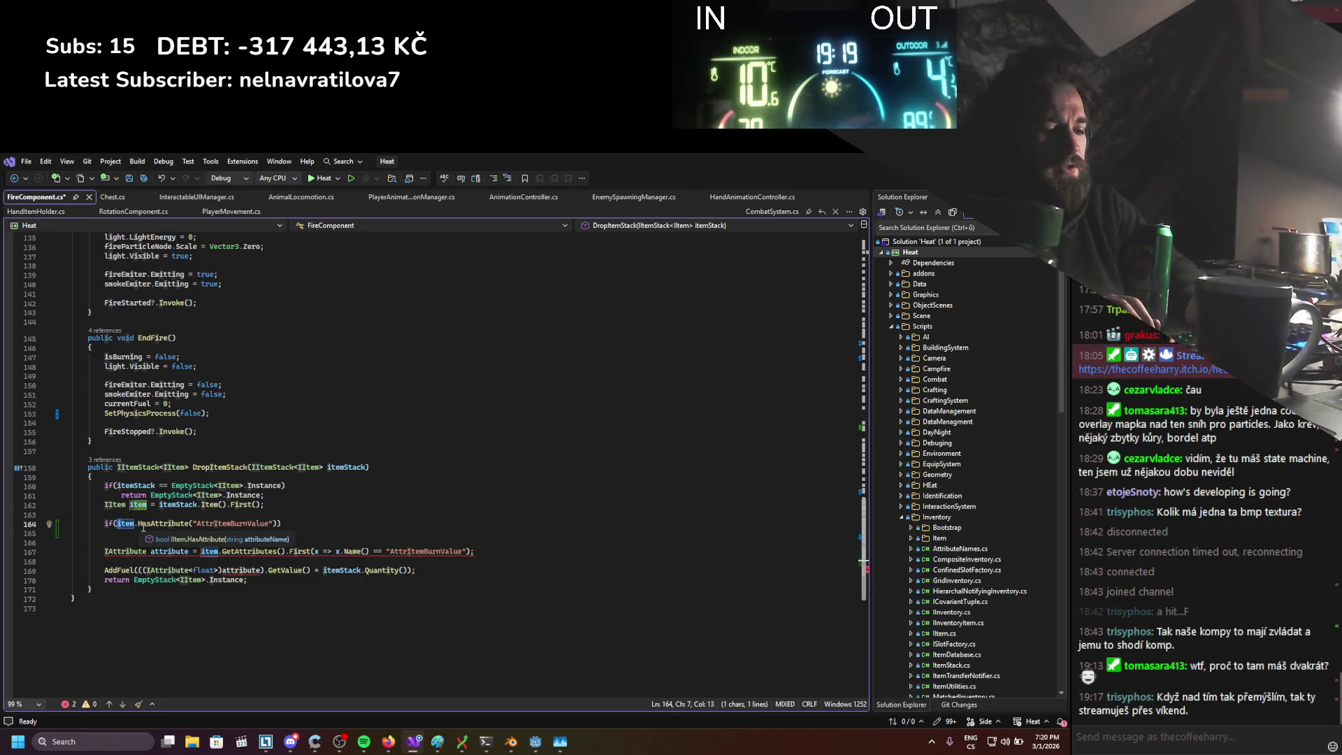
pyautogui.press('Left')
pyautogui.write('!')
pyautogui.hotkey('ctrl', 's')
# Add 'return itemStack;' under the condition and save FireComponent.cs
pyautogui.click(294, 525)
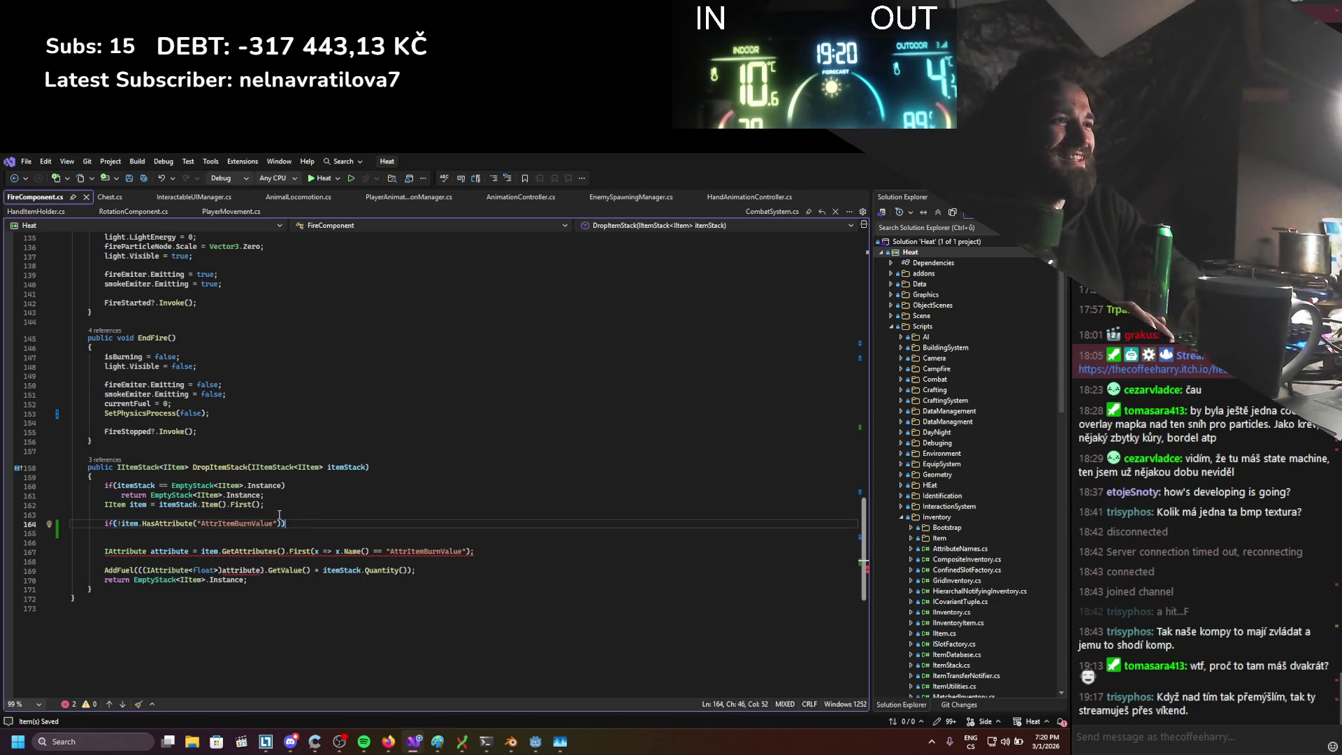
pyautogui.press('Return')
pyautogui.write('return ')
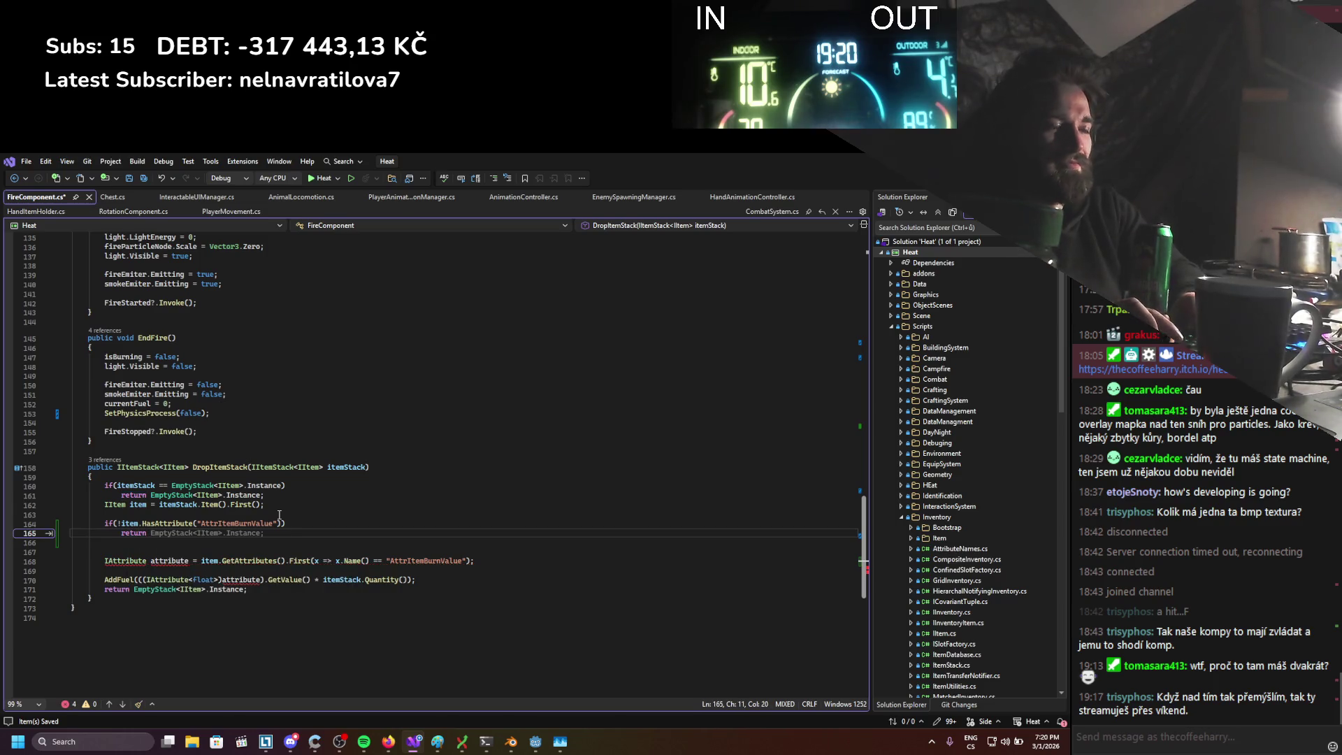
pyautogui.write('itemStack;')
pyautogui.hotkey('ctrl', 's')
pyautogui.click(309, 499)
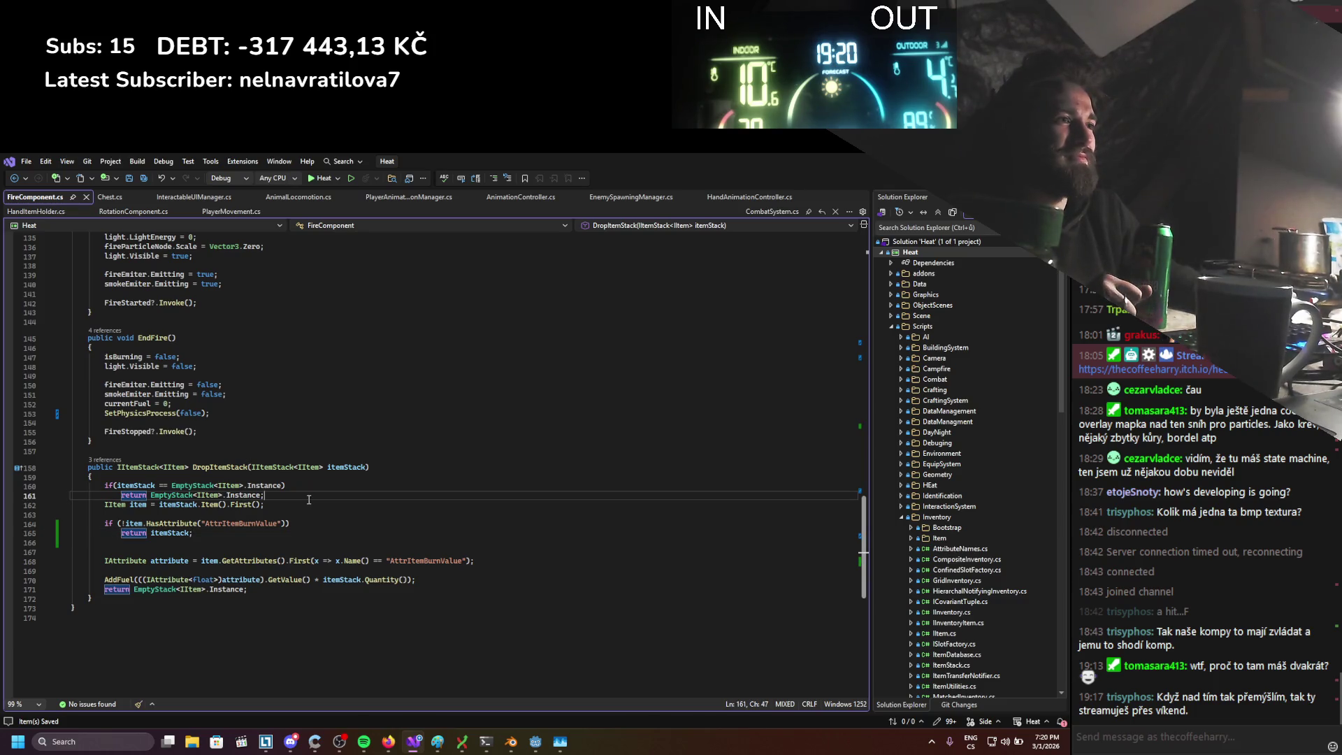
pyautogui.click(326, 516)
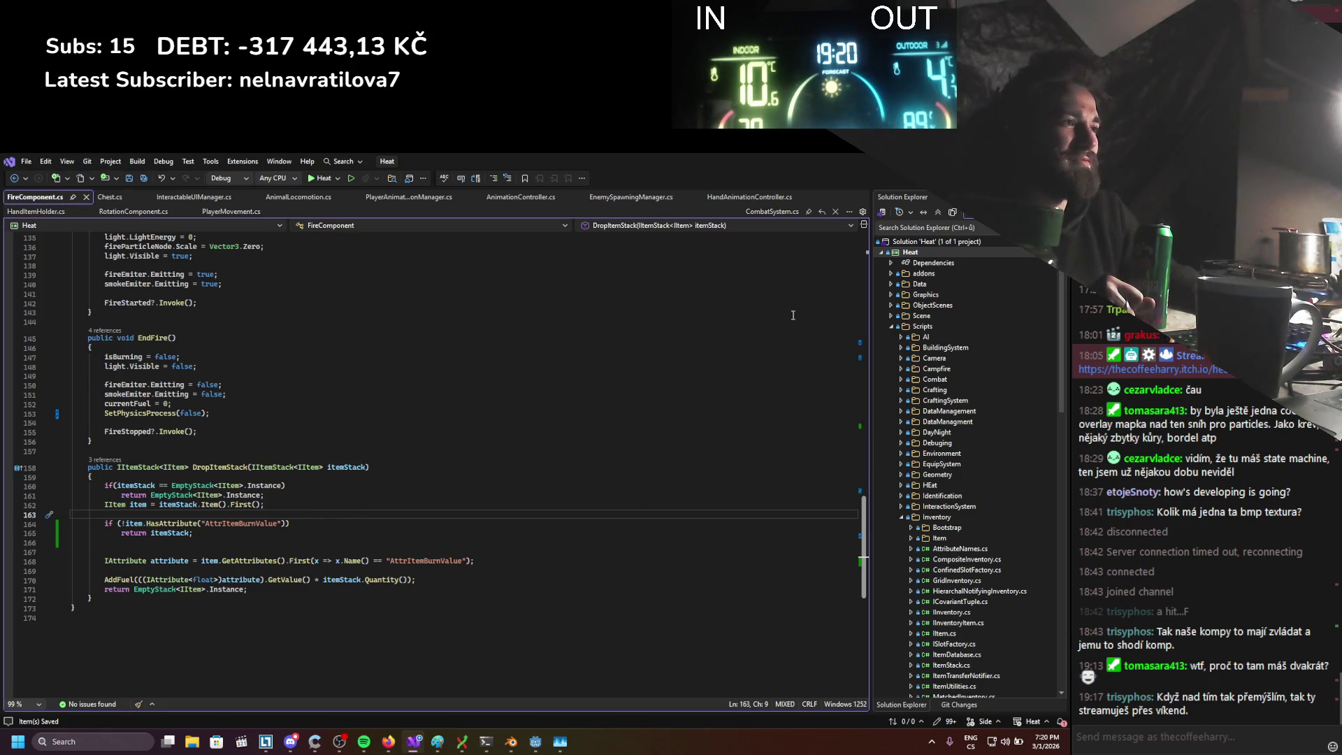
pyautogui.hotkey('alt', 'Tab')
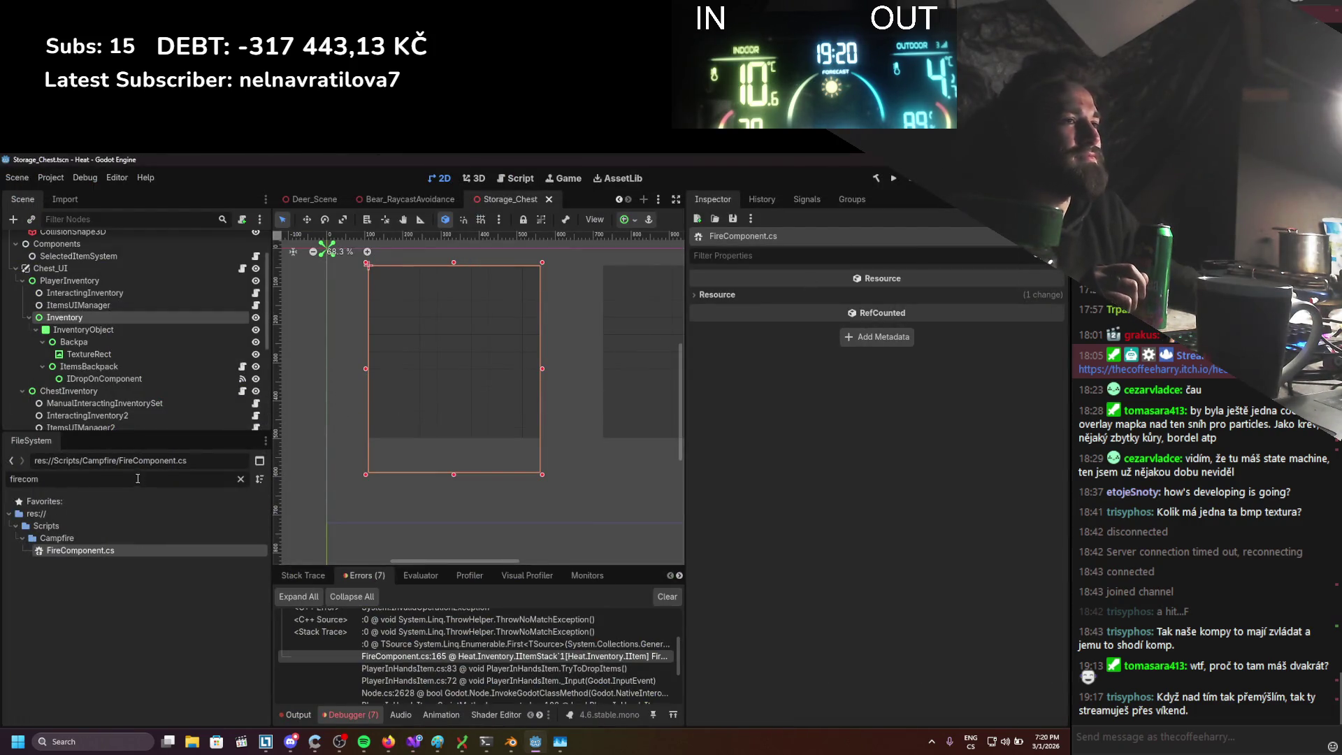
# Filter the FileSystem for 'camp', open Workstation_Campfire_Scene and select its InventoryObject
pyautogui.click(64, 478)
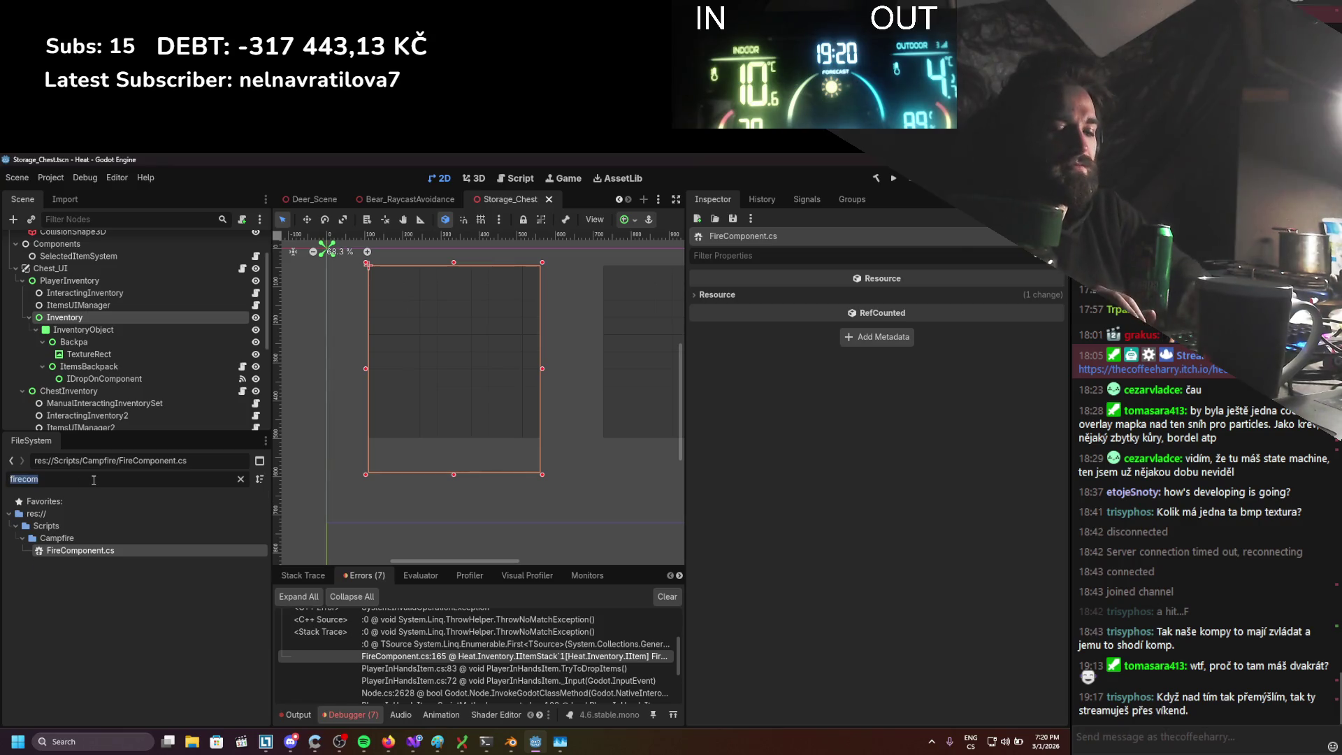
pyautogui.write('camp')
pyautogui.scroll(-3, 130, 614)
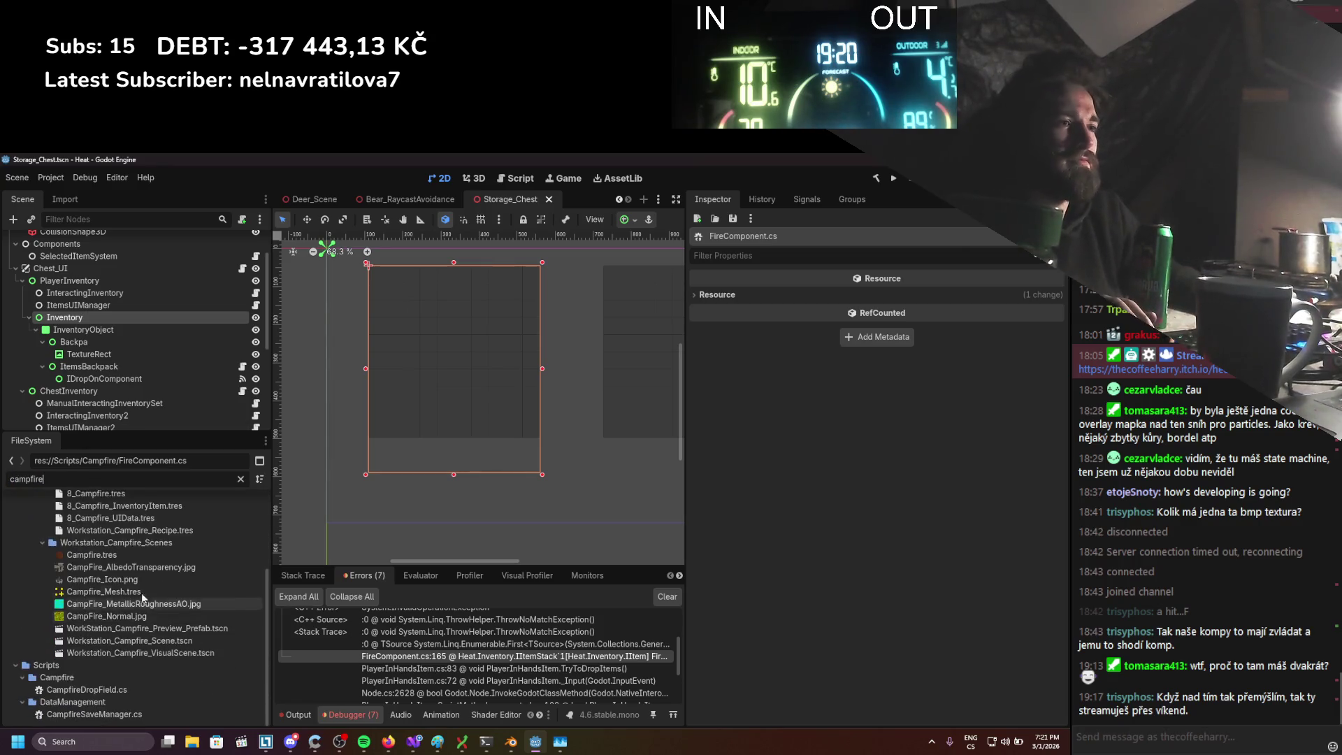
pyautogui.doubleClick(129, 640)
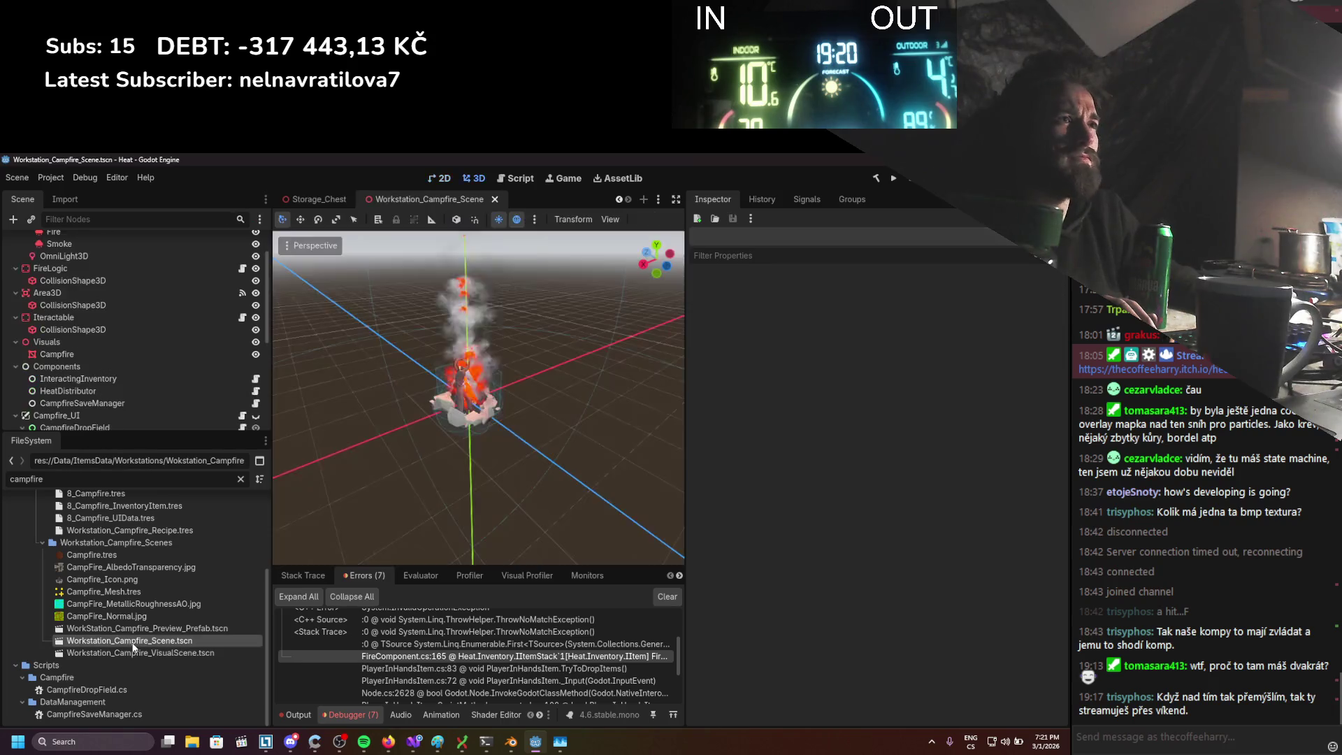
pyautogui.scroll(-5, 123, 408)
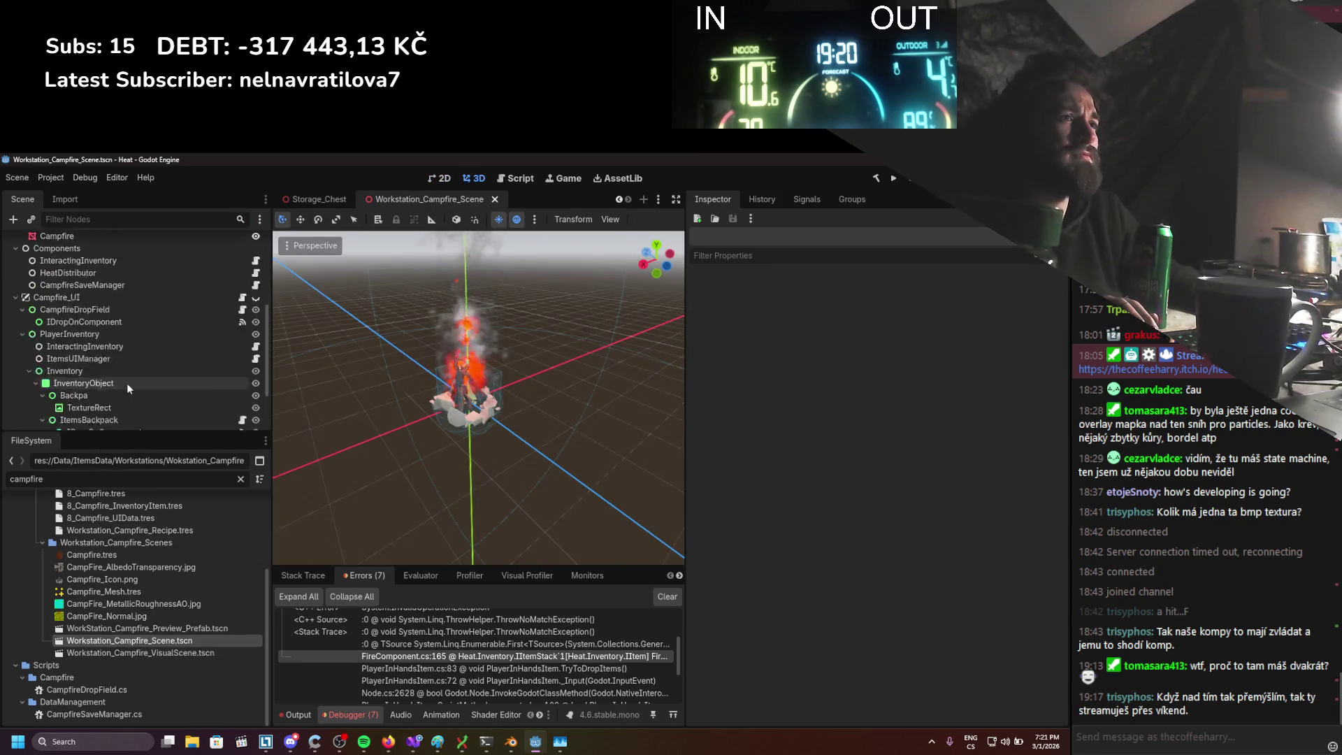
pyautogui.click(112, 336)
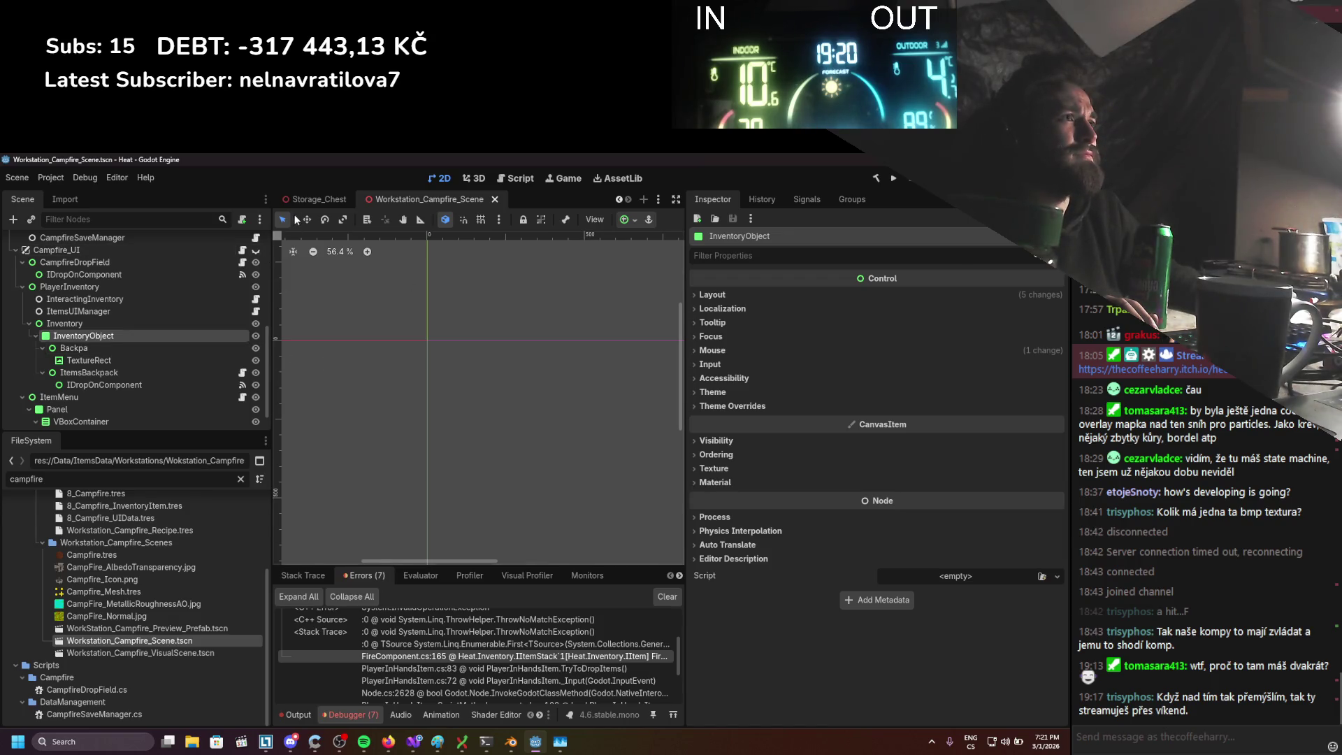
# Show the campfire UI, confirm InventoryObject's Layout > Transform size is 300×300, and save
pyautogui.click(305, 199)
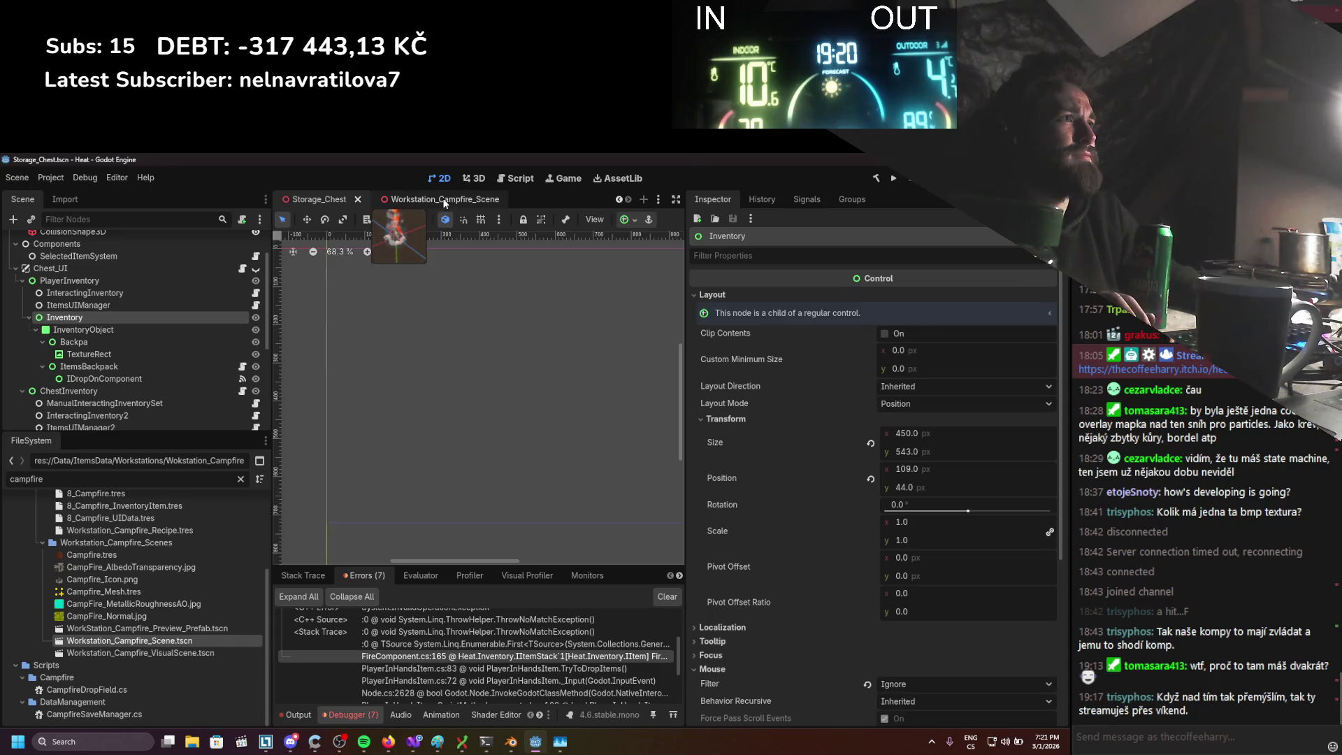
pyautogui.click(443, 198)
pyautogui.click(256, 262)
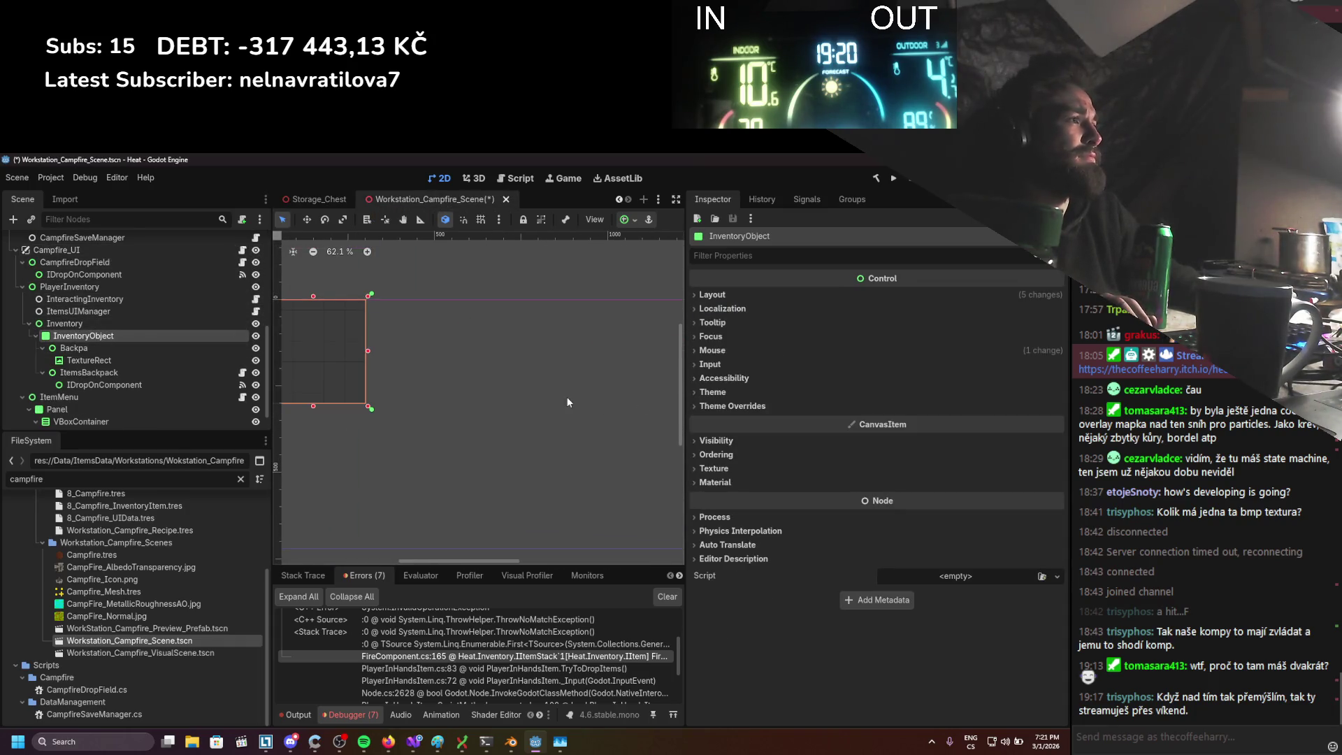
pyautogui.click(745, 292)
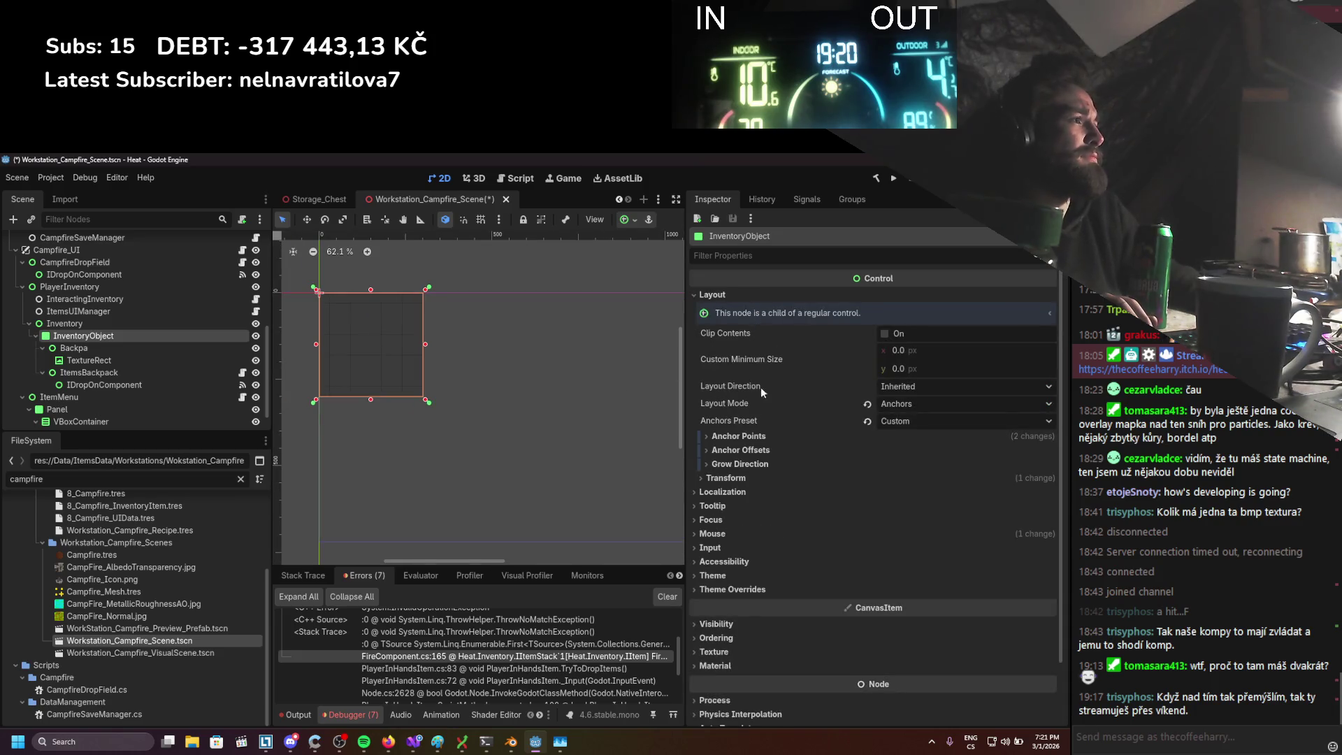
pyautogui.click(735, 480)
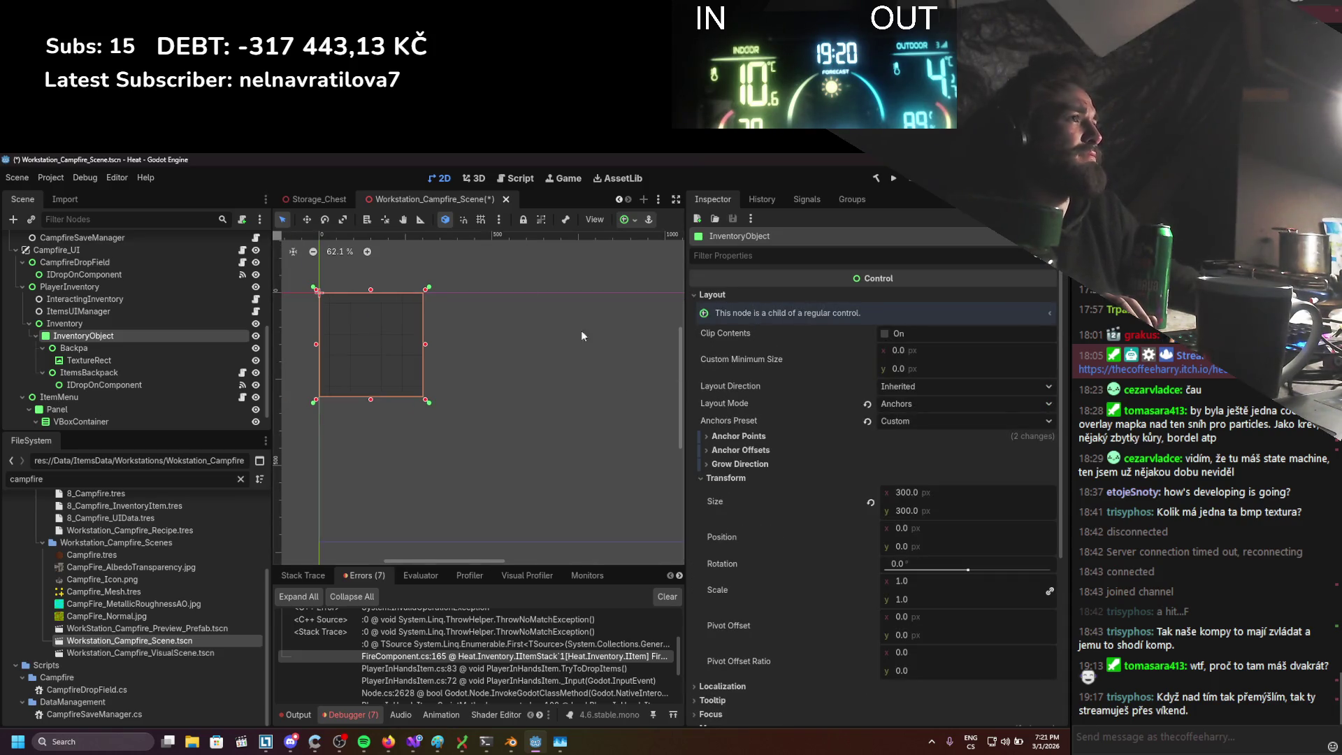
pyautogui.hotkey('ctrl', 's')
# Hide the campfire UI again and save the scene
pyautogui.scroll(1, 288, 291)
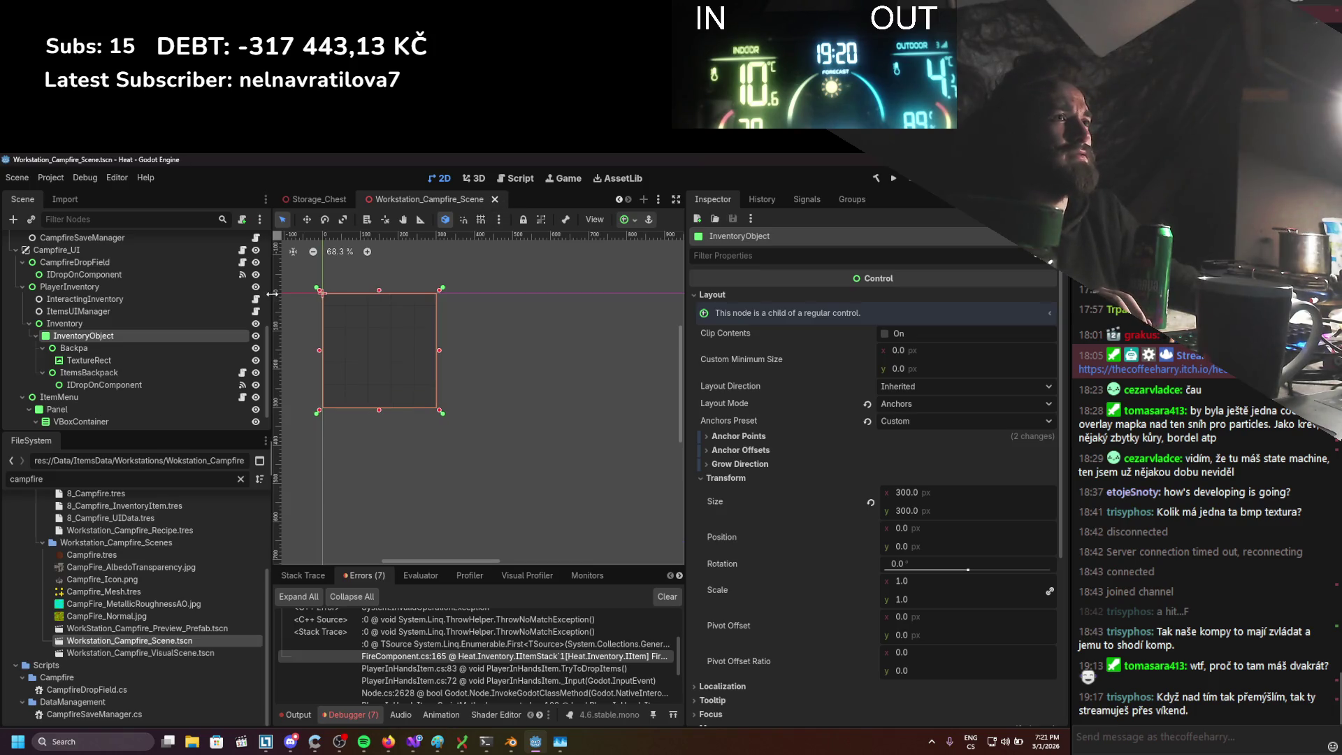
pyautogui.scroll(1, 259, 287)
pyautogui.click(257, 285)
pyautogui.hotkey('ctrl', 's')
# Open the InteractableObject script from the Iteractable node for editing
pyautogui.scroll(5, 165, 325)
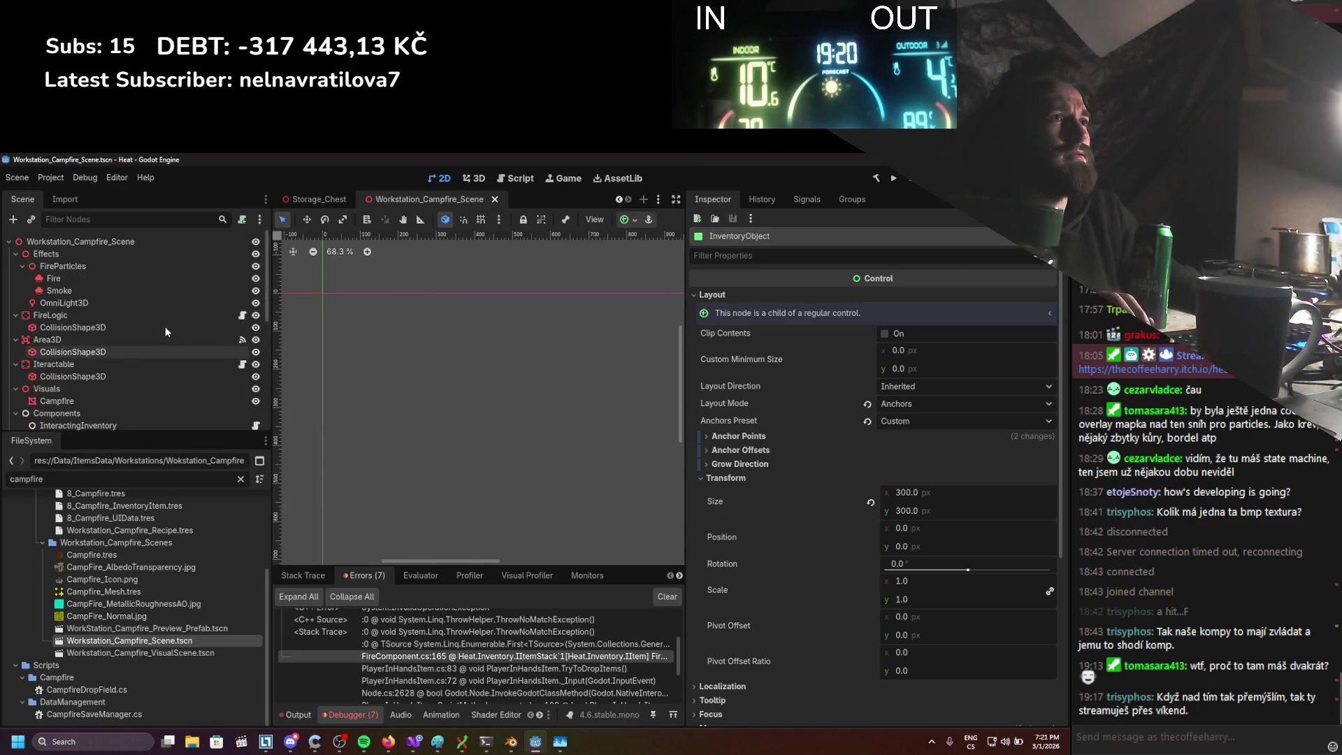
pyautogui.click(242, 364)
pyautogui.scroll(-5, 265, 475)
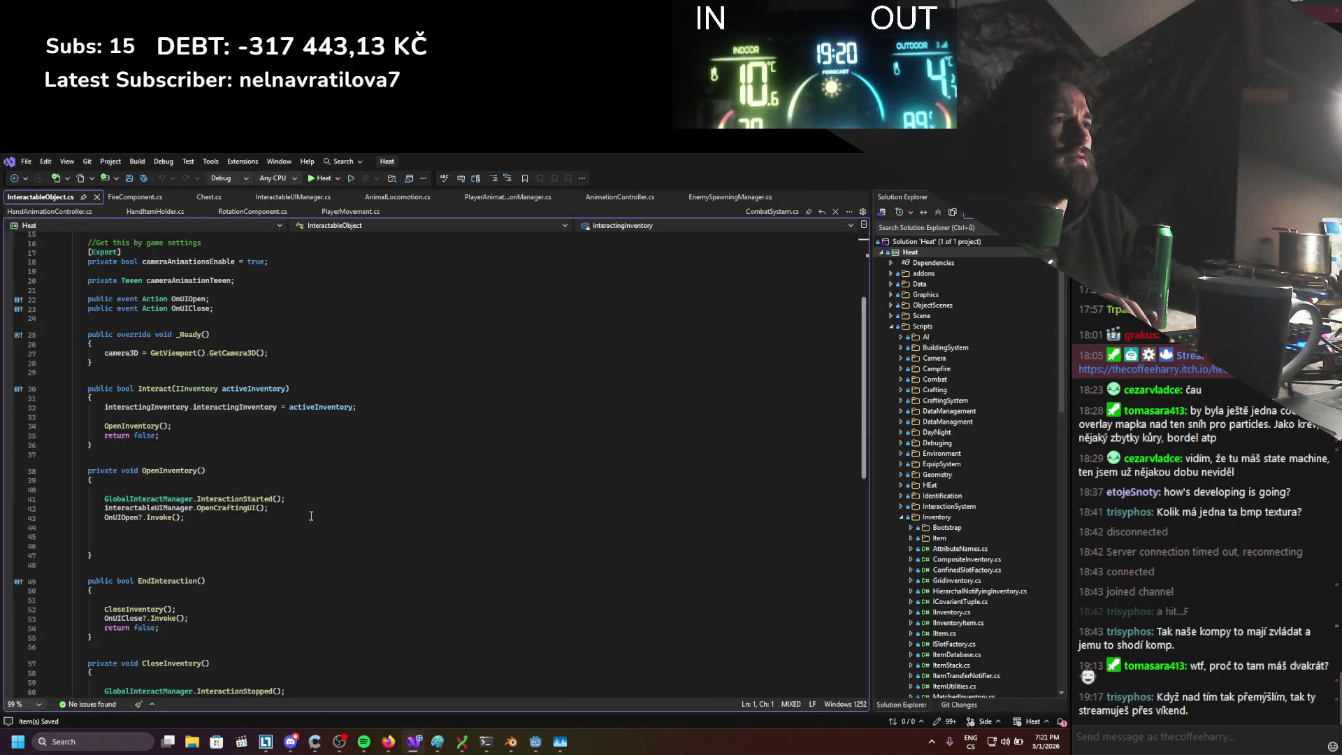
# Add UISettings.SetInventorySlotSizePixels(30); to OpenInventory and save
pyautogui.press('Return')
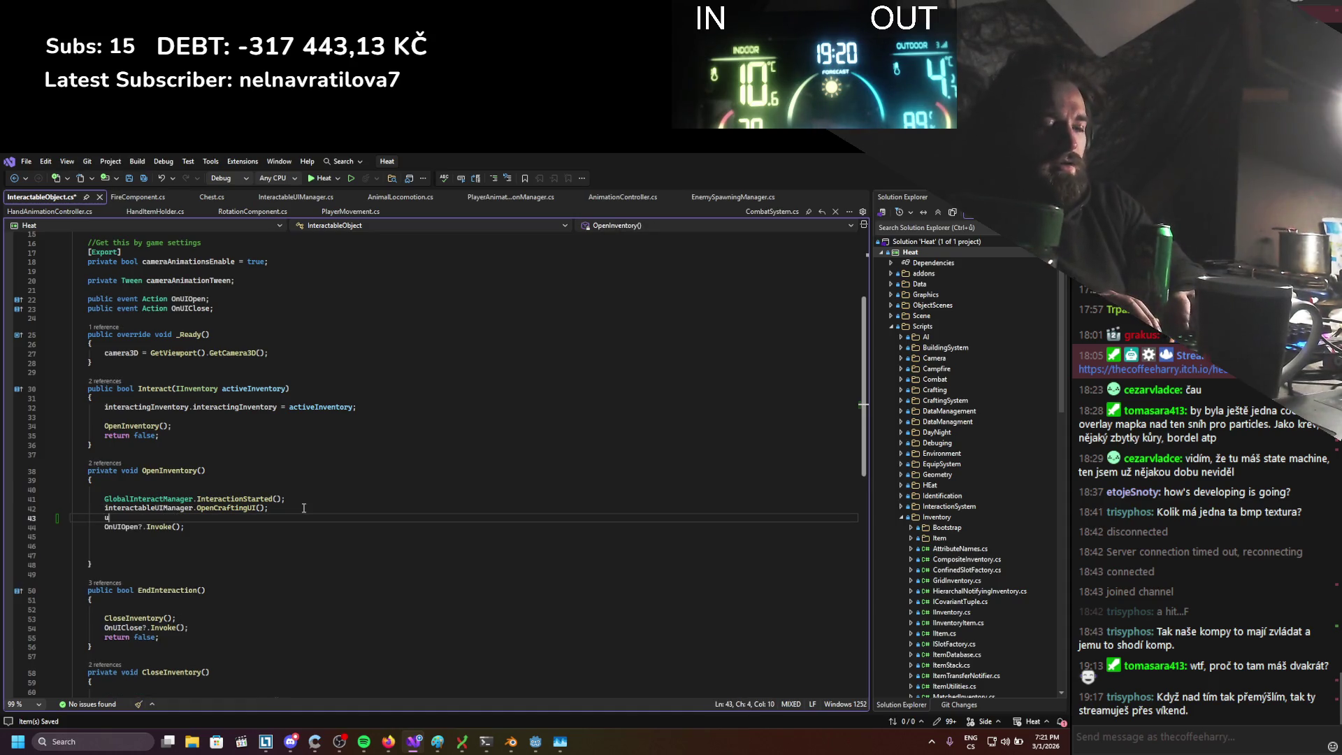
pyautogui.write('i')
pyautogui.press('Tab')
pyautogui.write('.set')
pyautogui.press('Tab')
pyautogui.write('();')
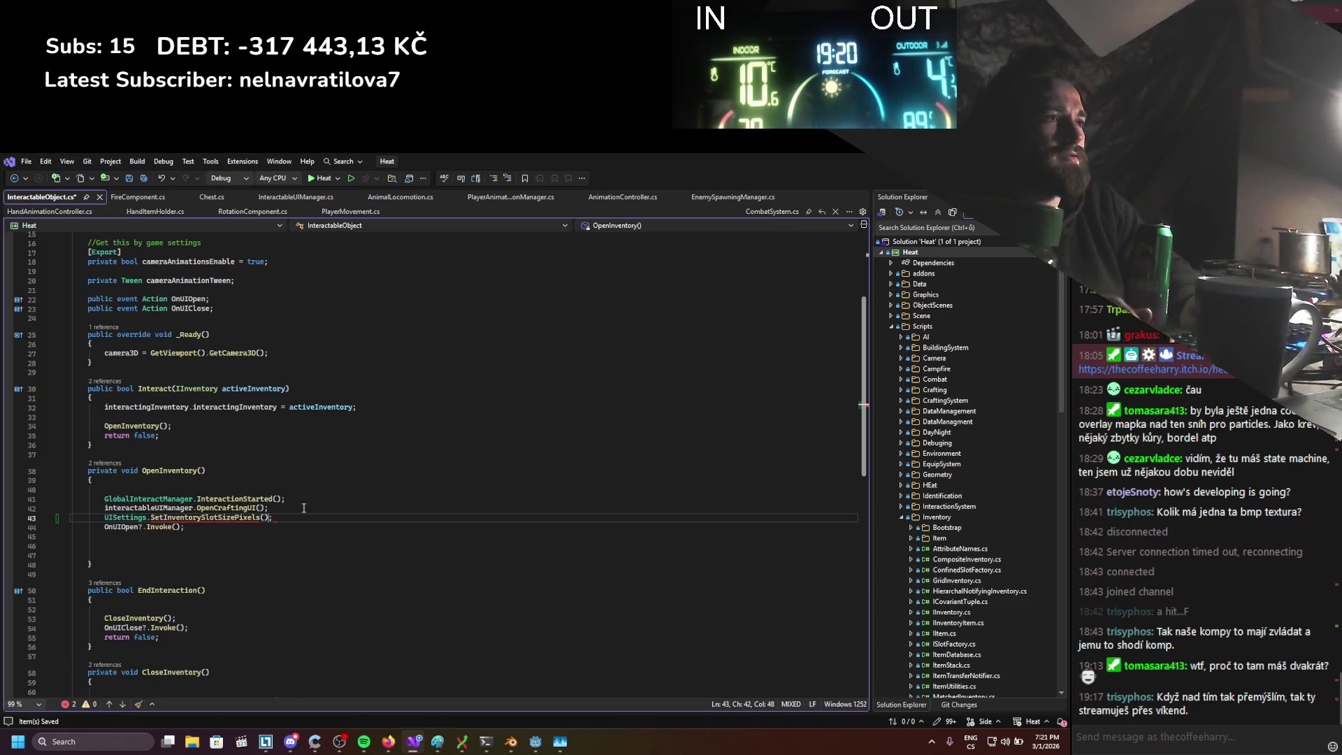
pyautogui.write('30')
pyautogui.hotkey('ctrl', 's')
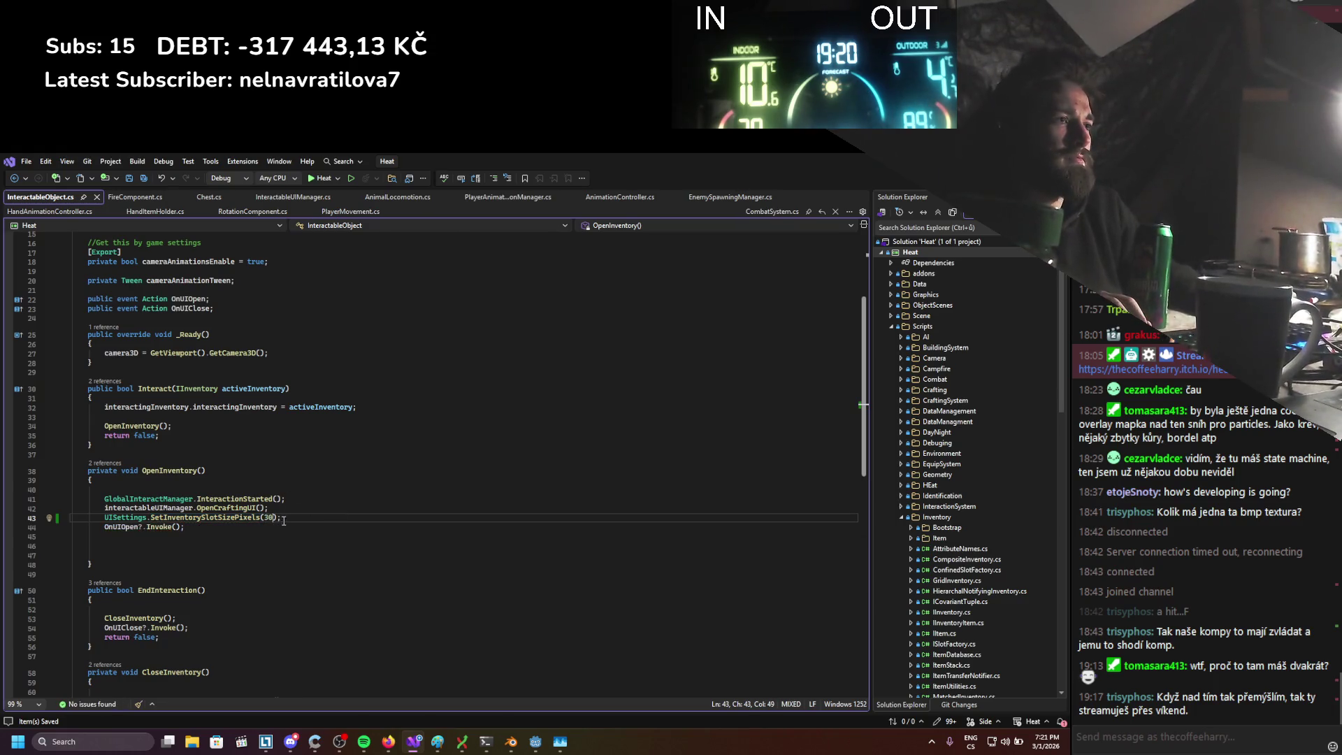
# Copy the slot-size call into CloseInventory with 40 pixels and save the script
pyautogui.moveTo(283, 520); pyautogui.dragTo(122, 510)
pyautogui.scroll(-6, 148, 545)
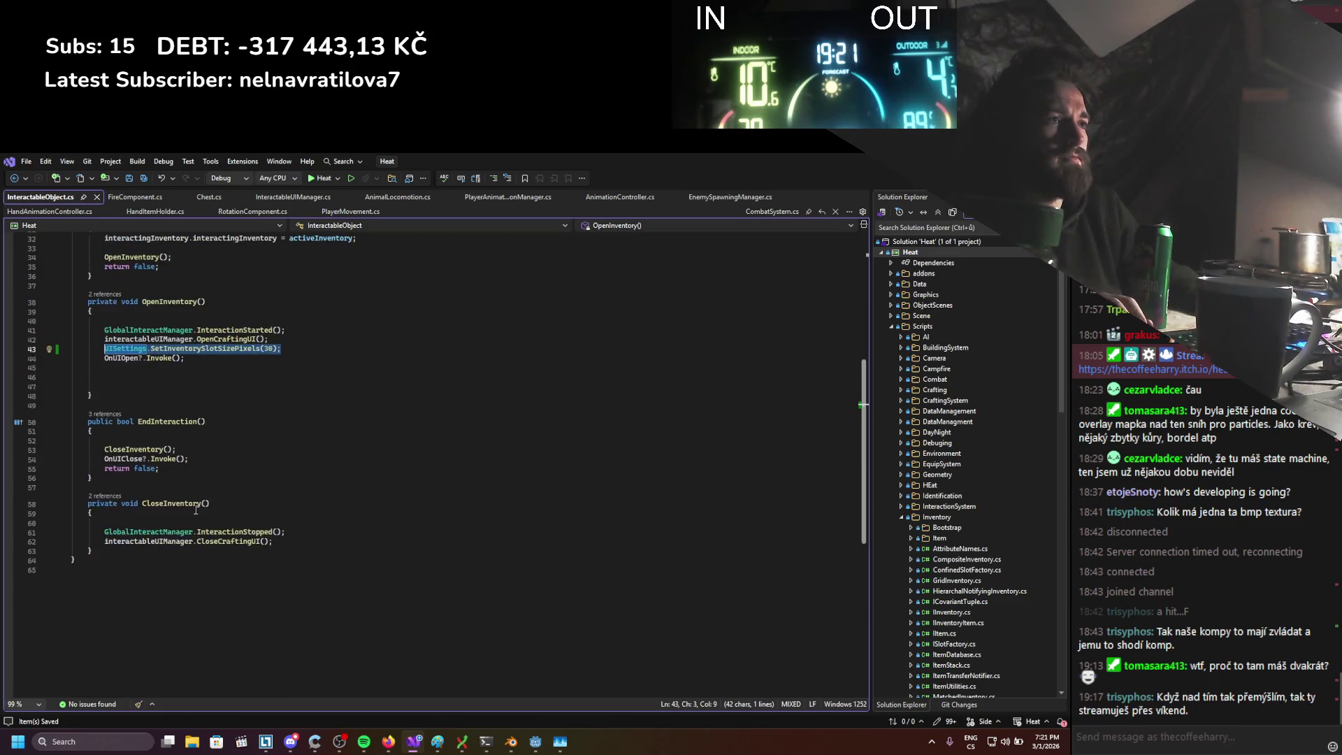
pyautogui.hotkey('ctrl', 'c')
pyautogui.click(263, 531)
pyautogui.press('Down')
pyautogui.press('Home')
pyautogui.hotkey('ctrl', 'v')
pyautogui.press('Return')
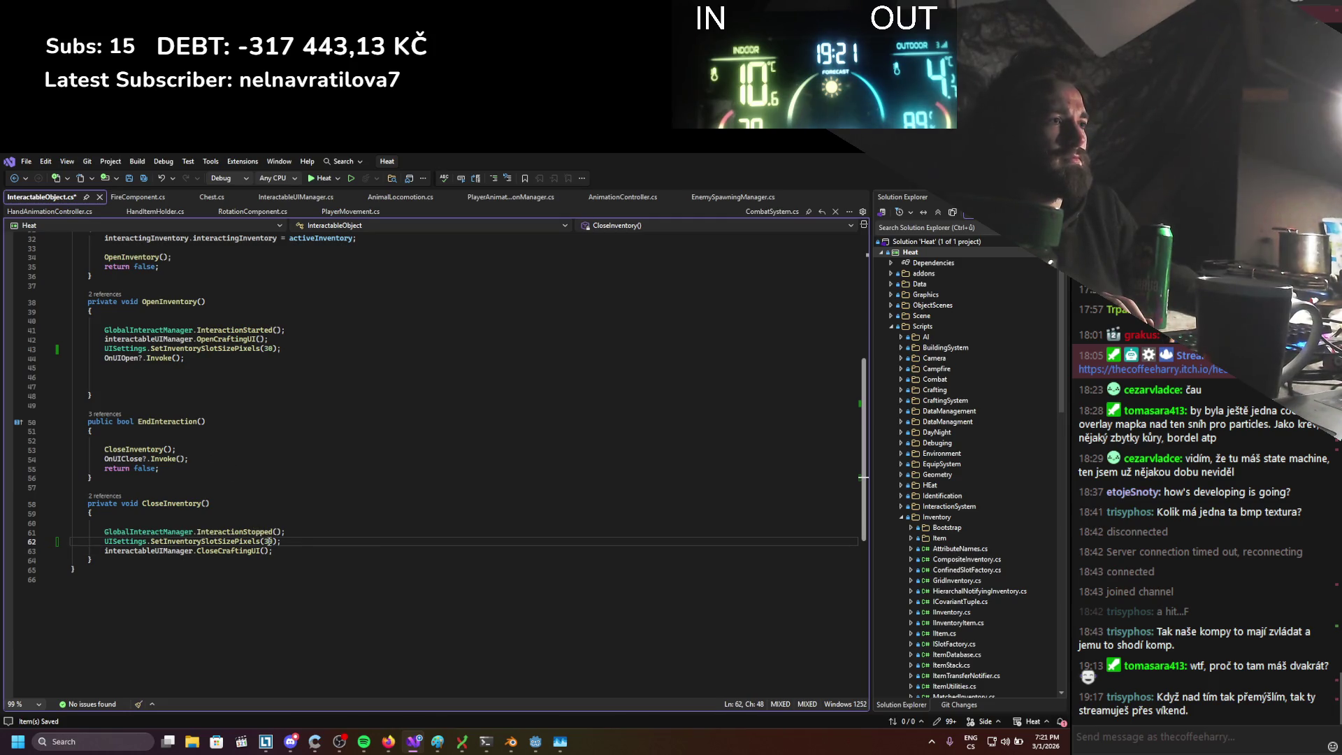
pyautogui.hotkey('ctrl', 's')
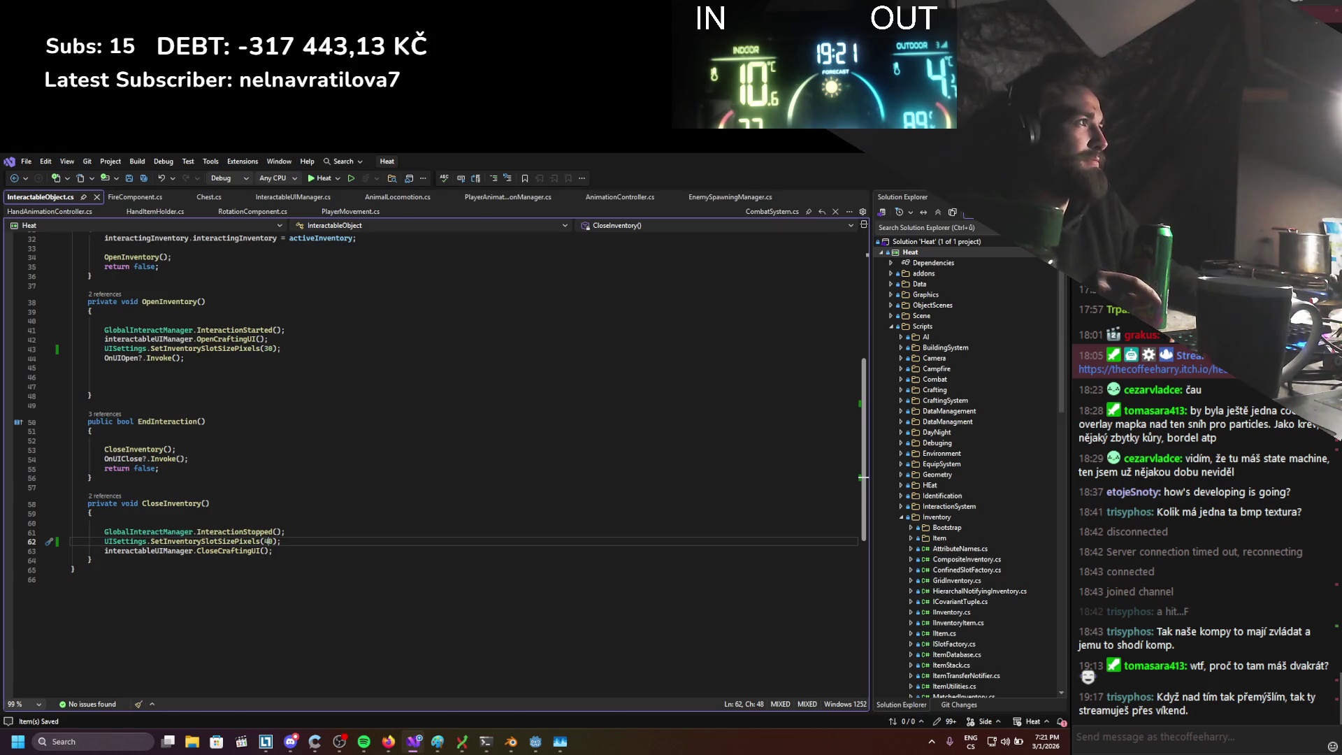
pyautogui.hotkey('alt', 'Tab')
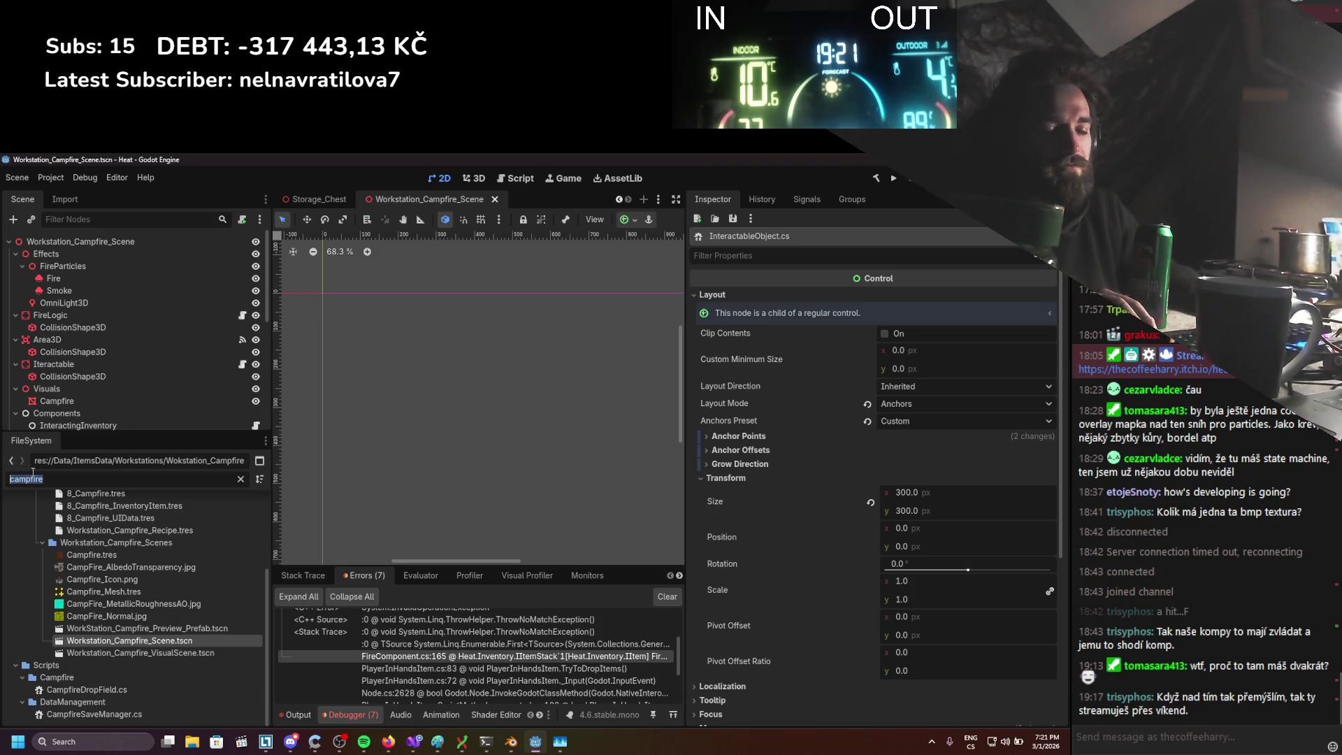
# Open Workstation_Furnace via the 'furna' filter, show Furnace_UI and select its InventoryObject
pyautogui.write('furna')
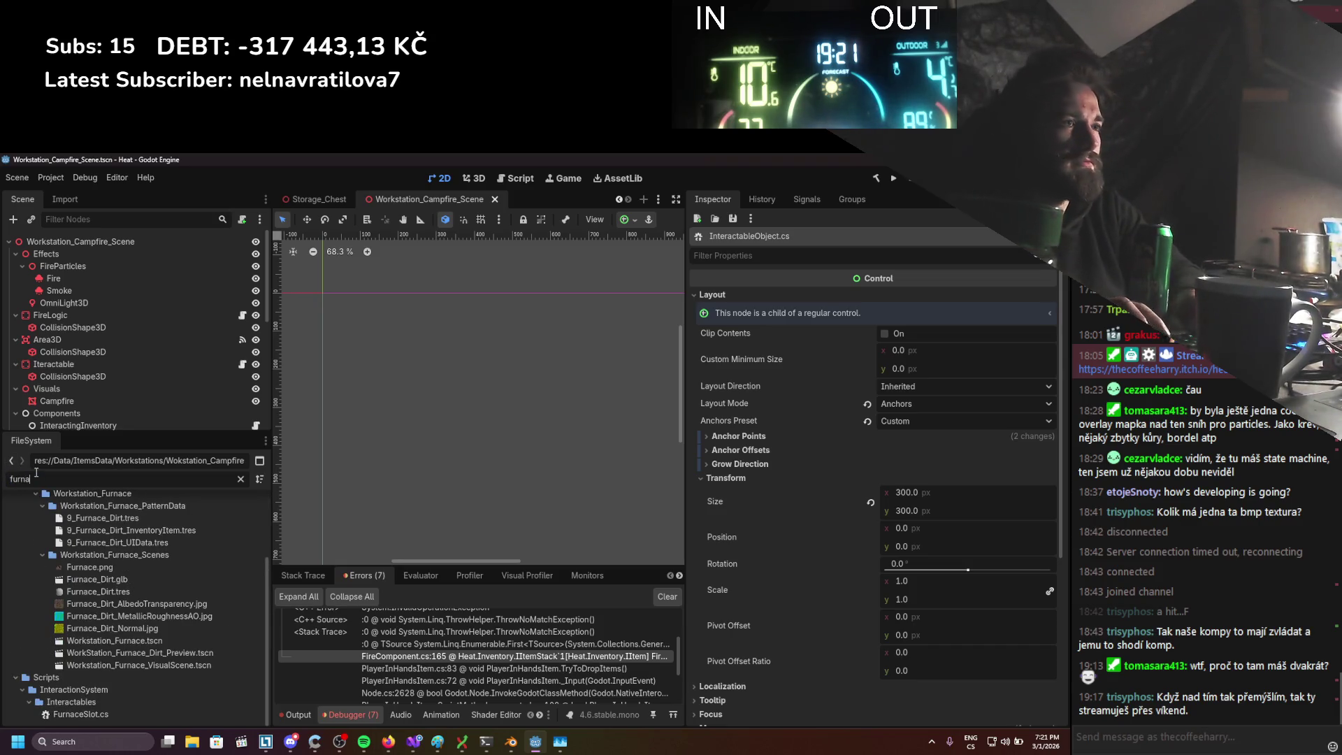
pyautogui.doubleClick(140, 636)
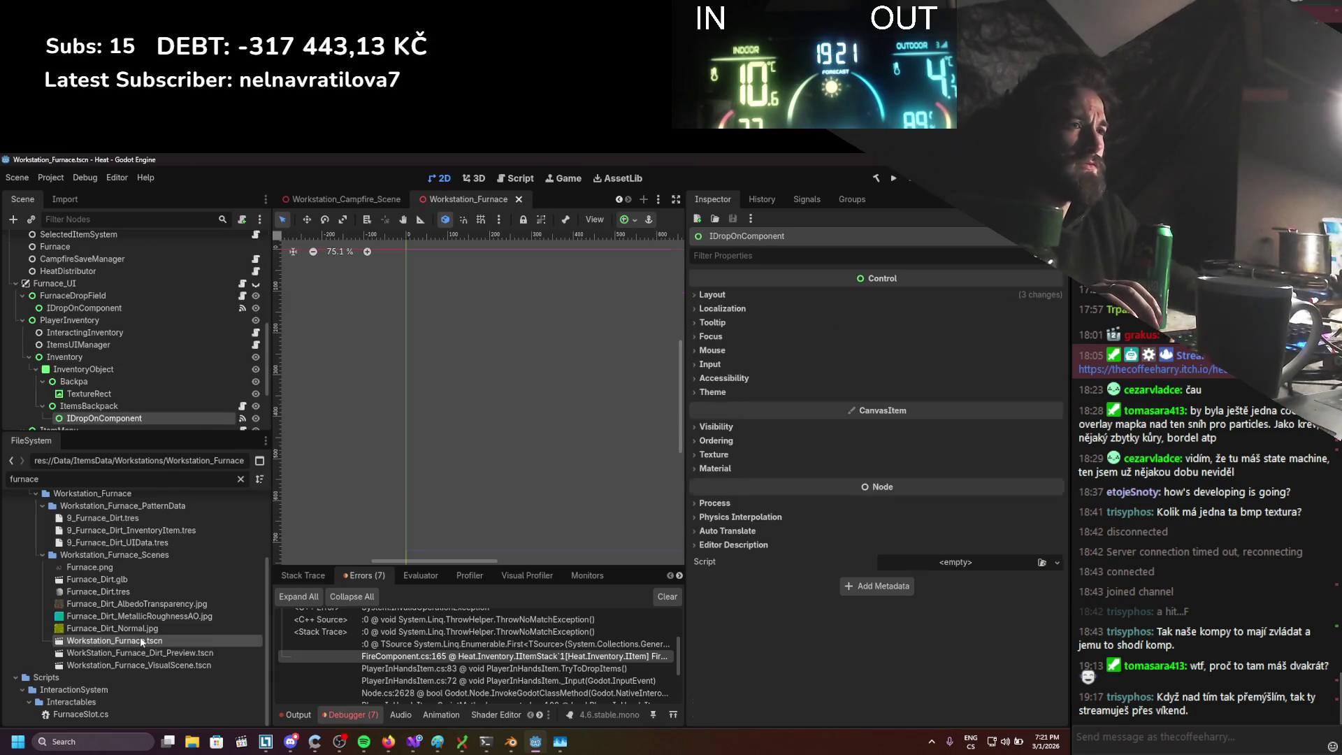
pyautogui.click(256, 284)
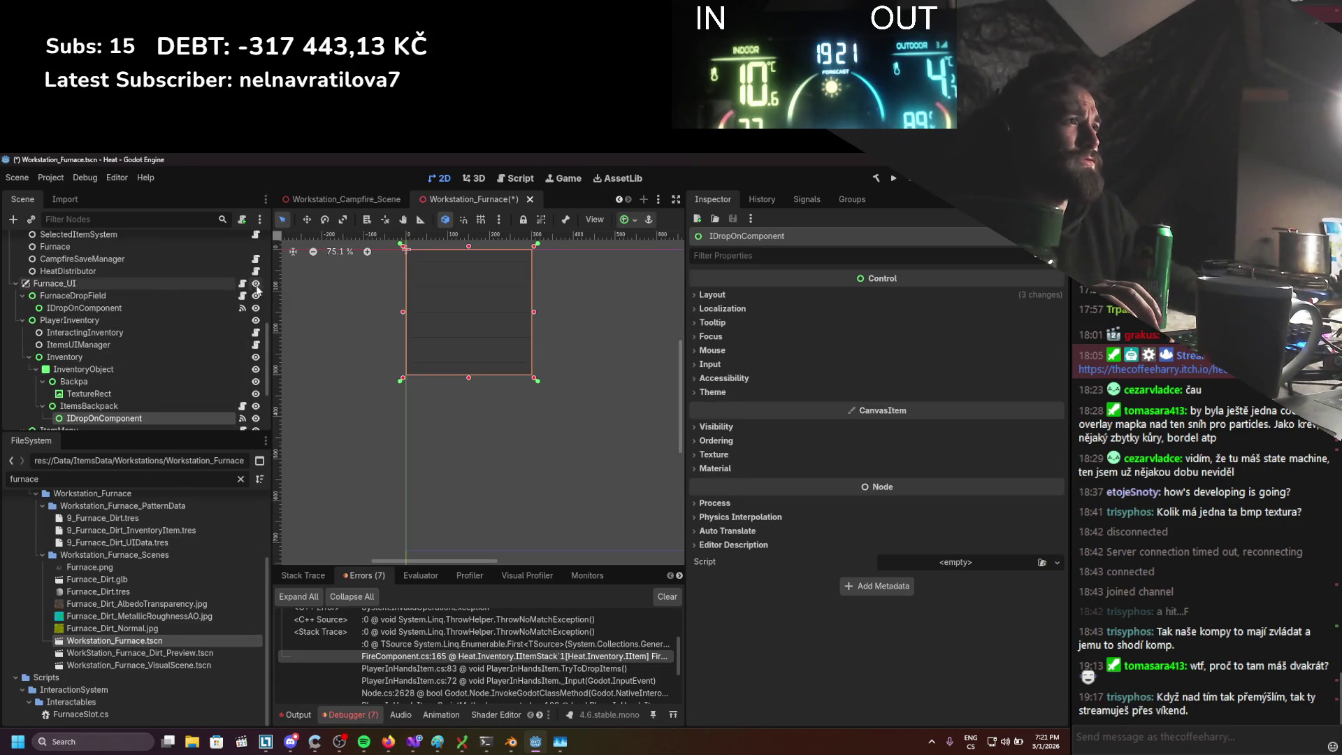
pyautogui.click(115, 370)
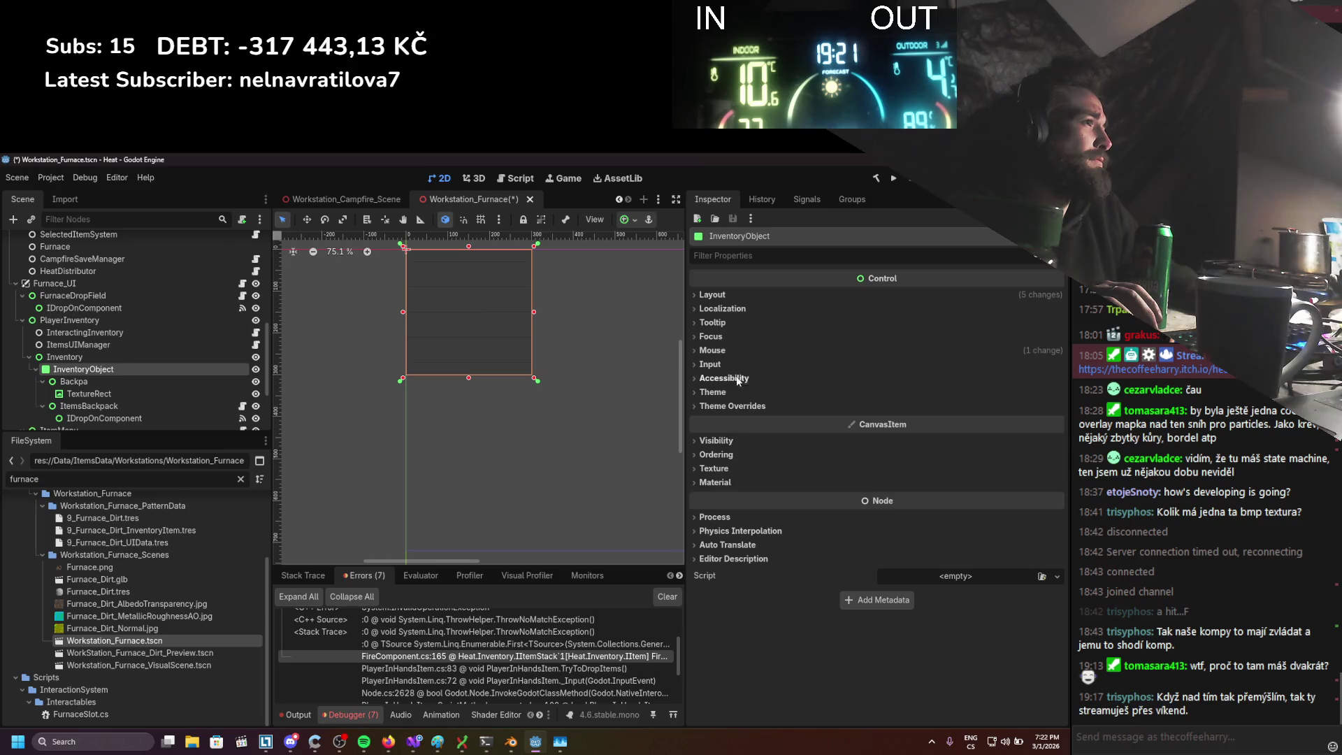
# Confirm the furnace InventoryObject is 300×300, hide the furnace UI and save
pyautogui.click(715, 296)
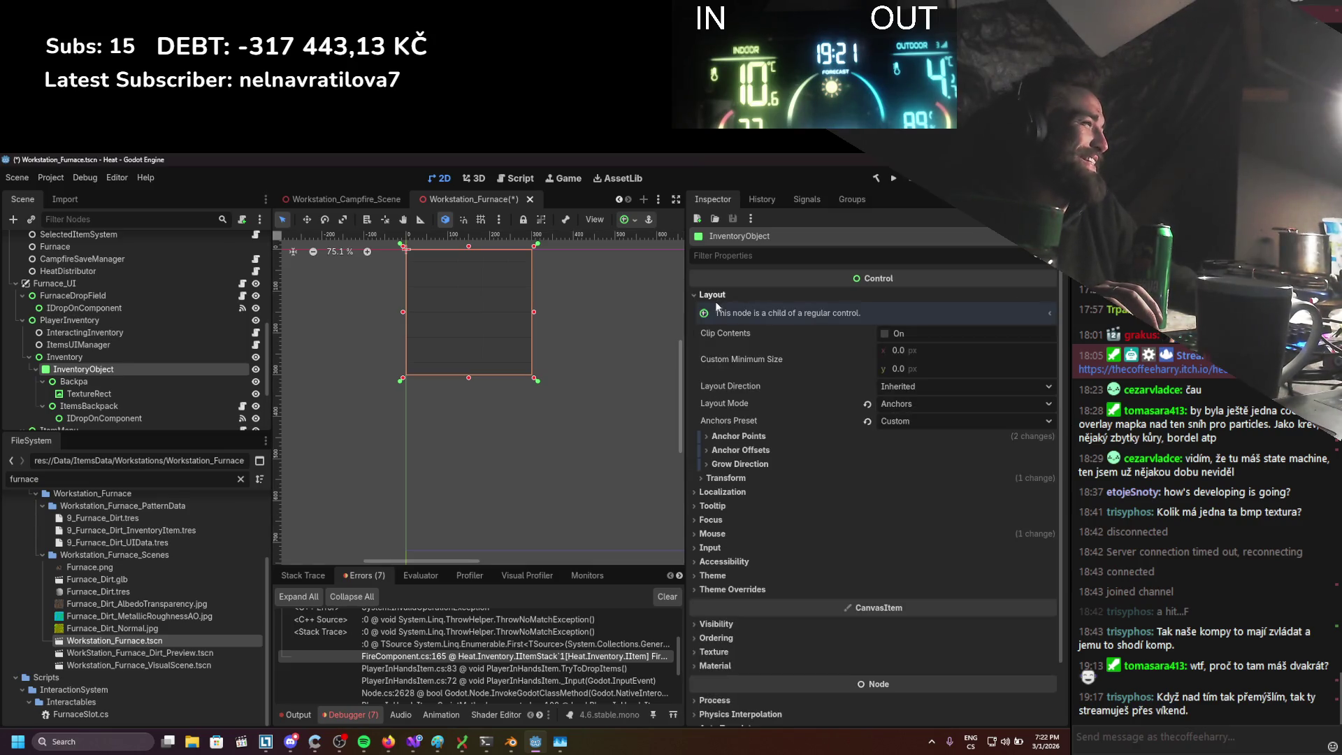
pyautogui.click(727, 479)
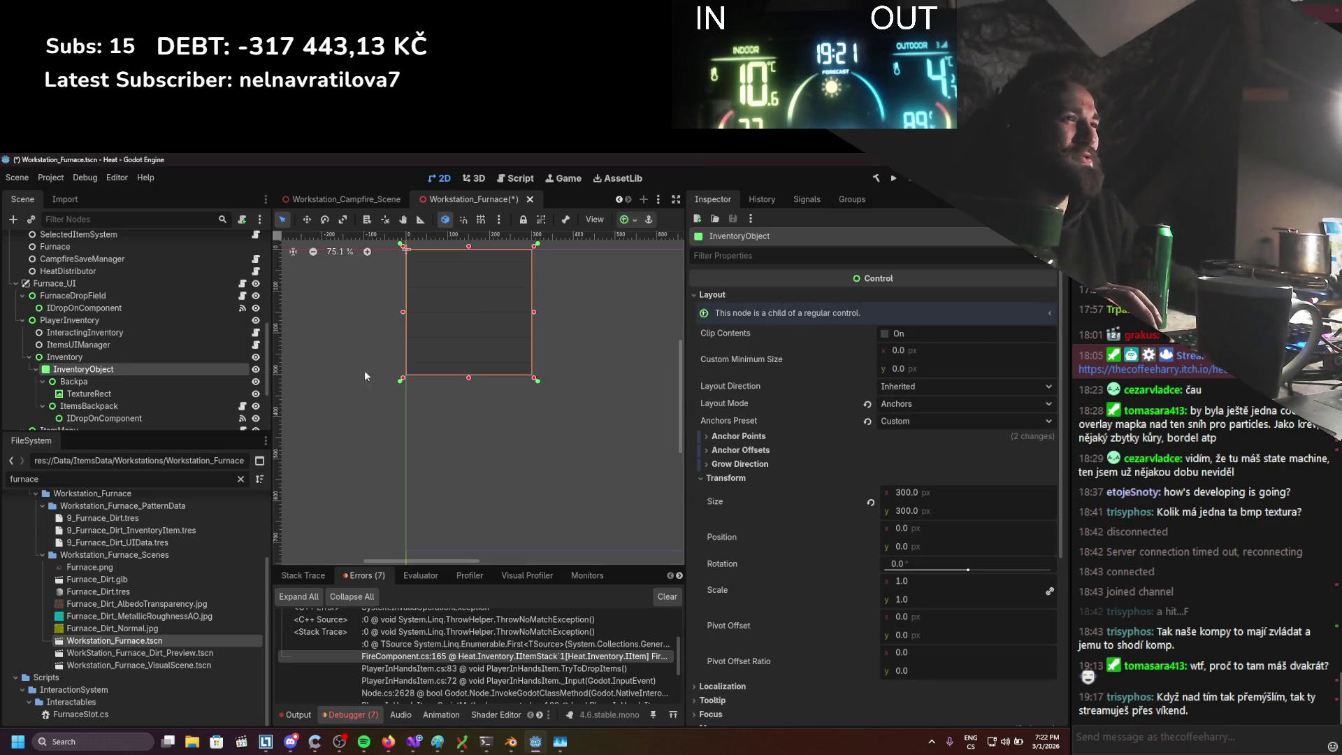
pyautogui.scroll(3, 217, 318)
pyautogui.scroll(-2, 226, 391)
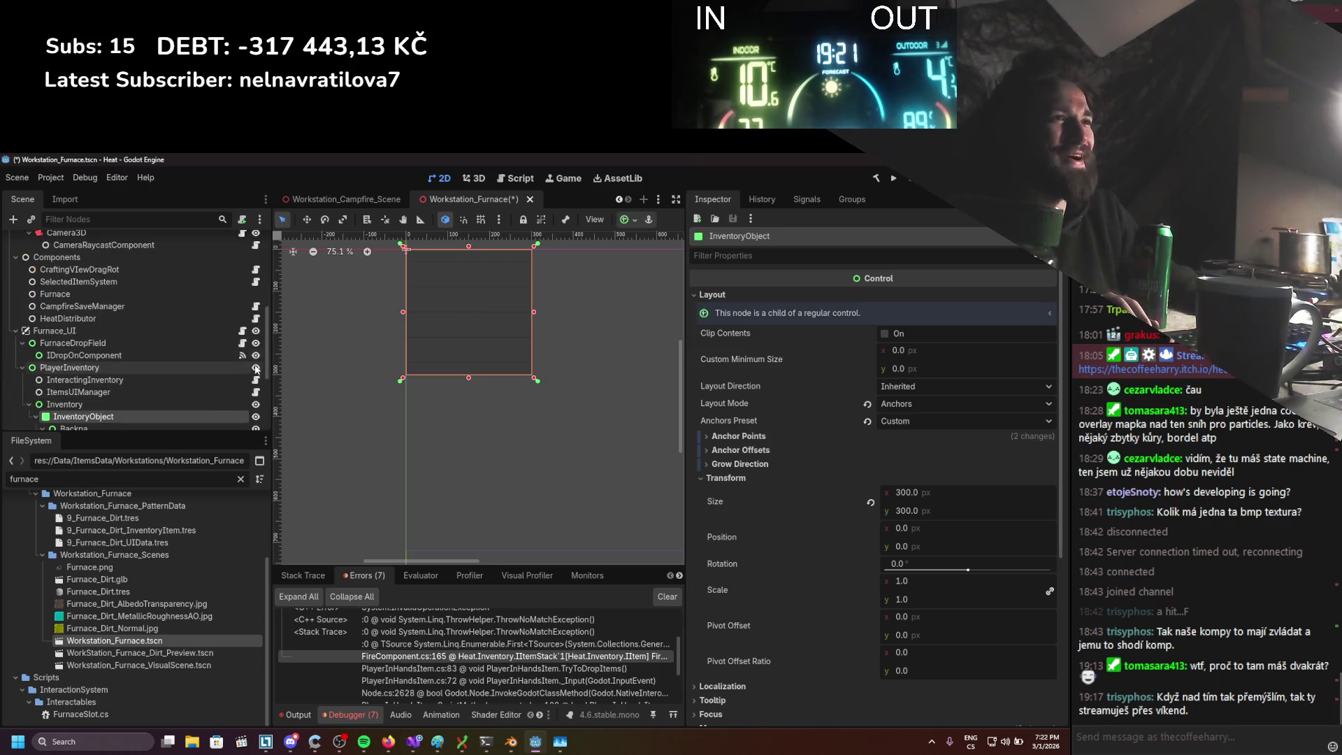
pyautogui.click(257, 332)
pyautogui.hotkey('ctrl', 's')
# In the 3D view, select the Iteractable node and review its script
pyautogui.scroll(5, 195, 339)
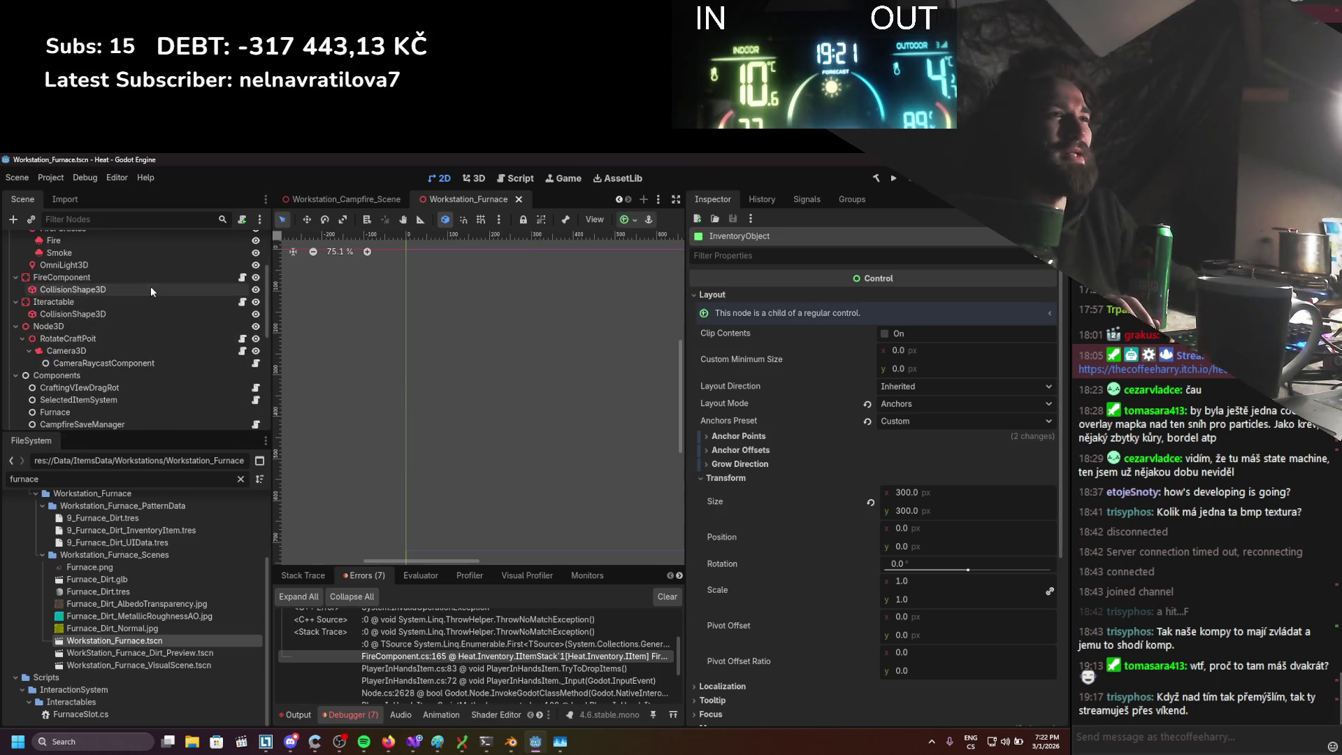
pyautogui.click(196, 371)
pyautogui.click(181, 397)
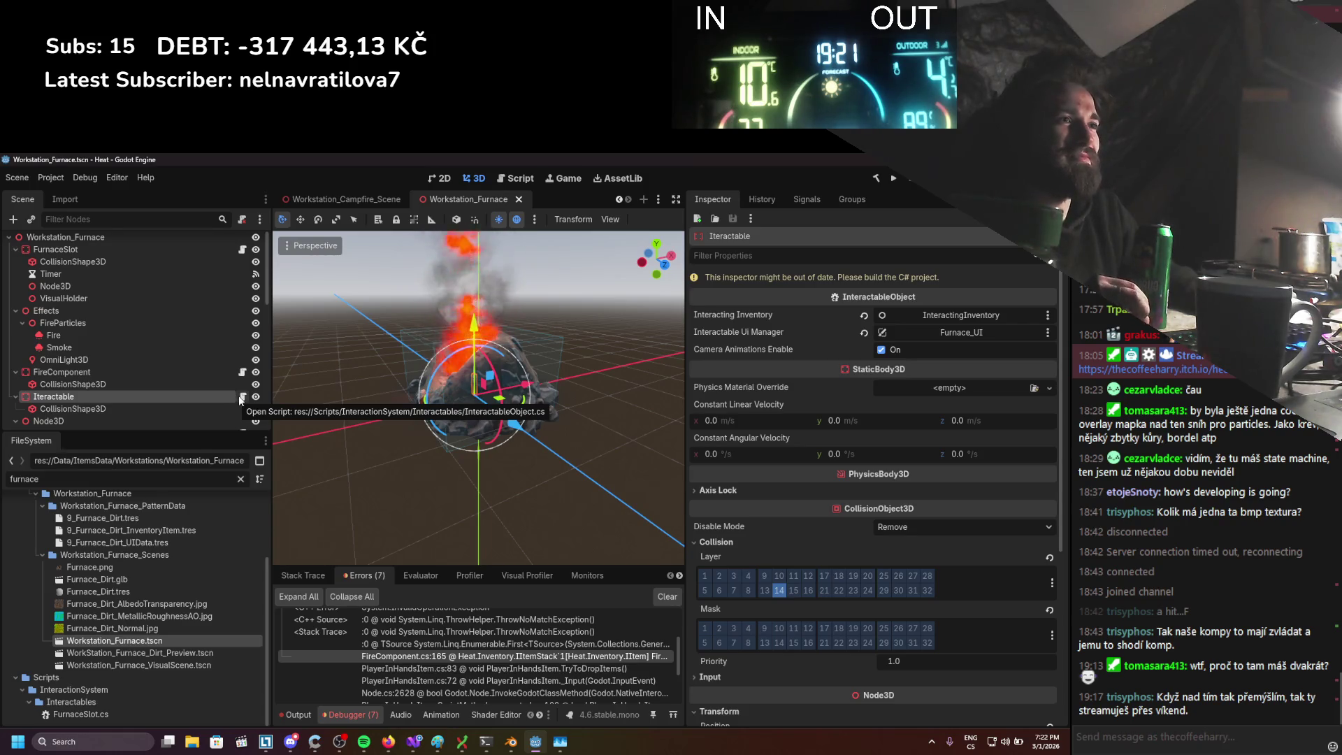
pyautogui.click(242, 397)
pyautogui.scroll(-9, 250, 427)
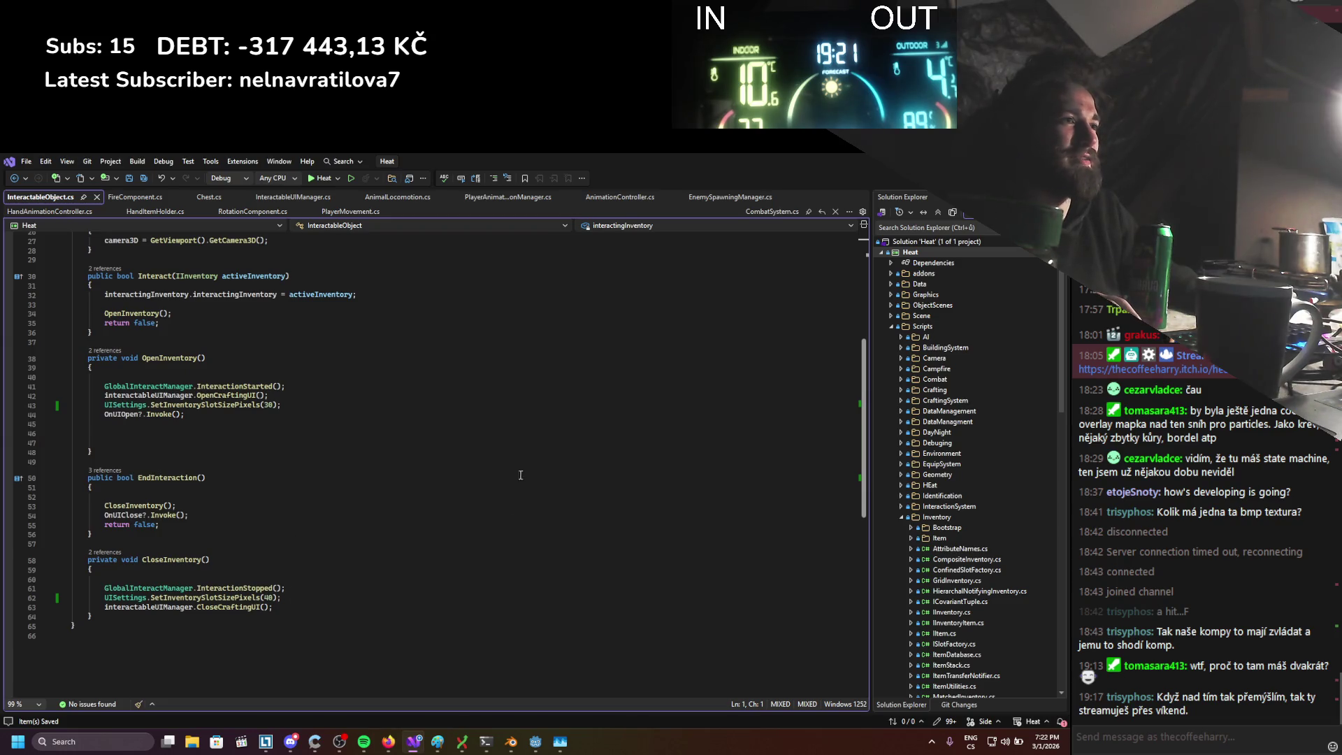
pyautogui.scroll(9, 518, 481)
pyautogui.hotkey('alt', 'Tab')
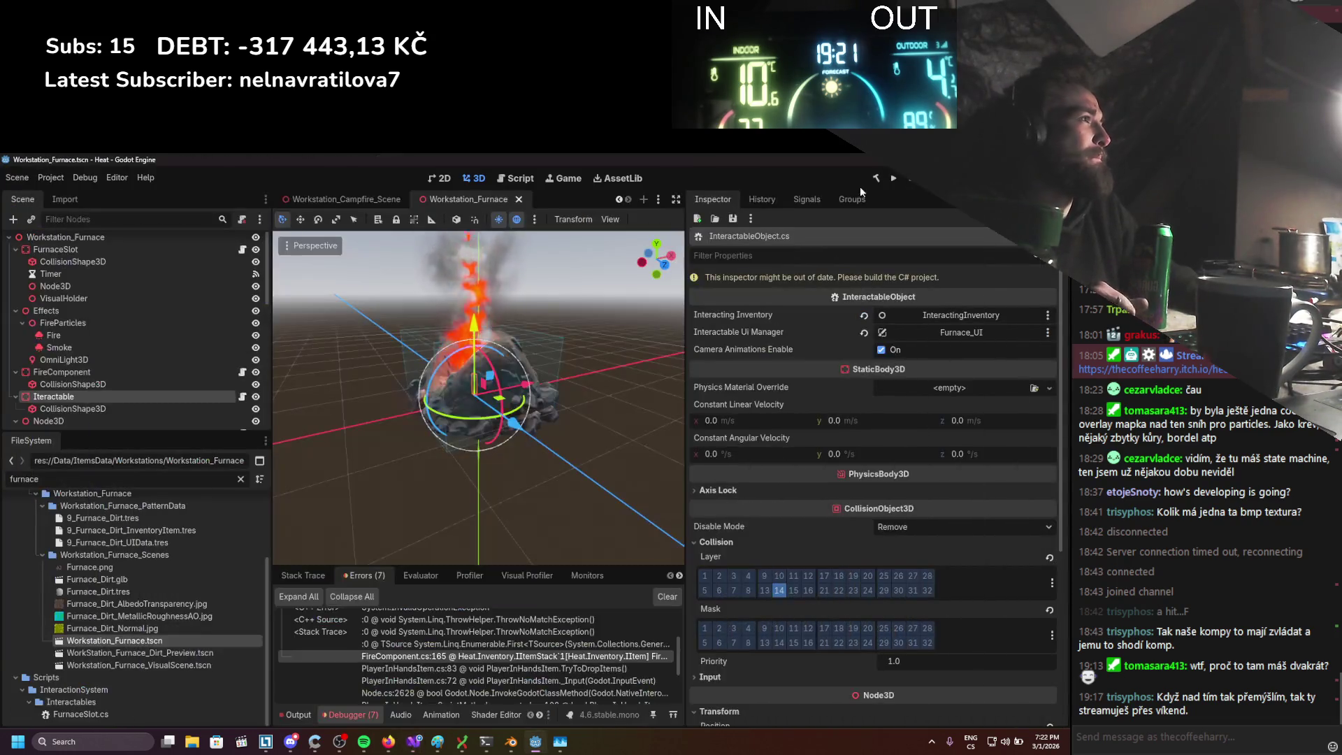
# Run the game, open the inventory with I and drop an item onto the snow
pyautogui.click(893, 177)
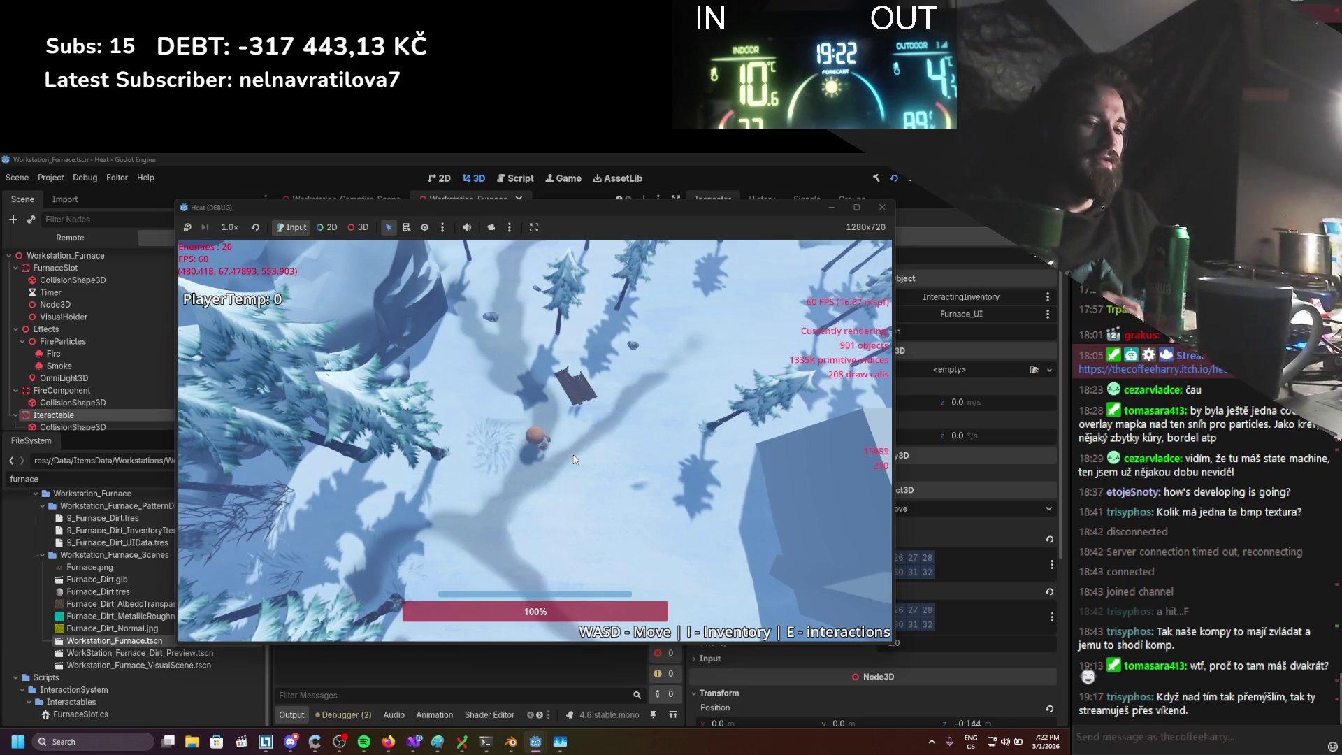
pyautogui.press('i')
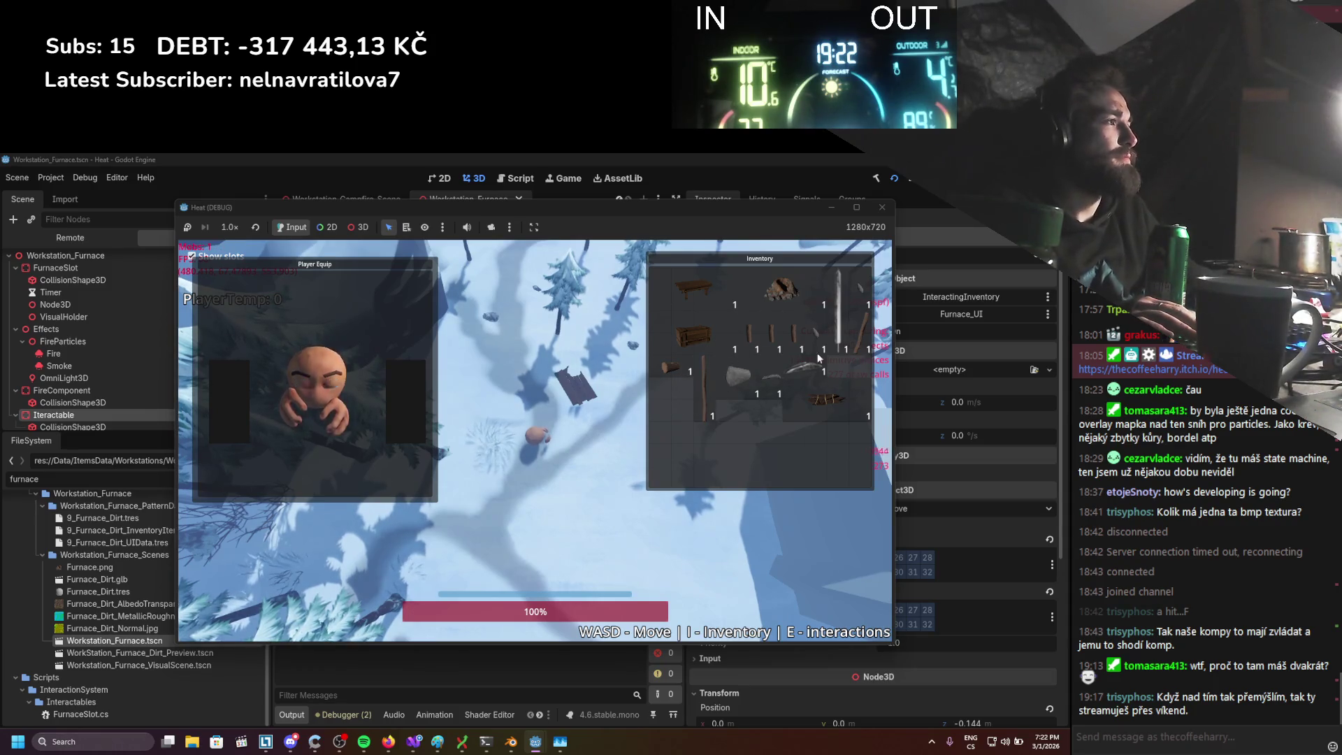
pyautogui.moveTo(809, 404)
pyautogui.mouseDown()
pyautogui.moveTo(619, 486)
pyautogui.moveTo(627, 440)
pyautogui.mouseUp()
pyautogui.click(679, 338)
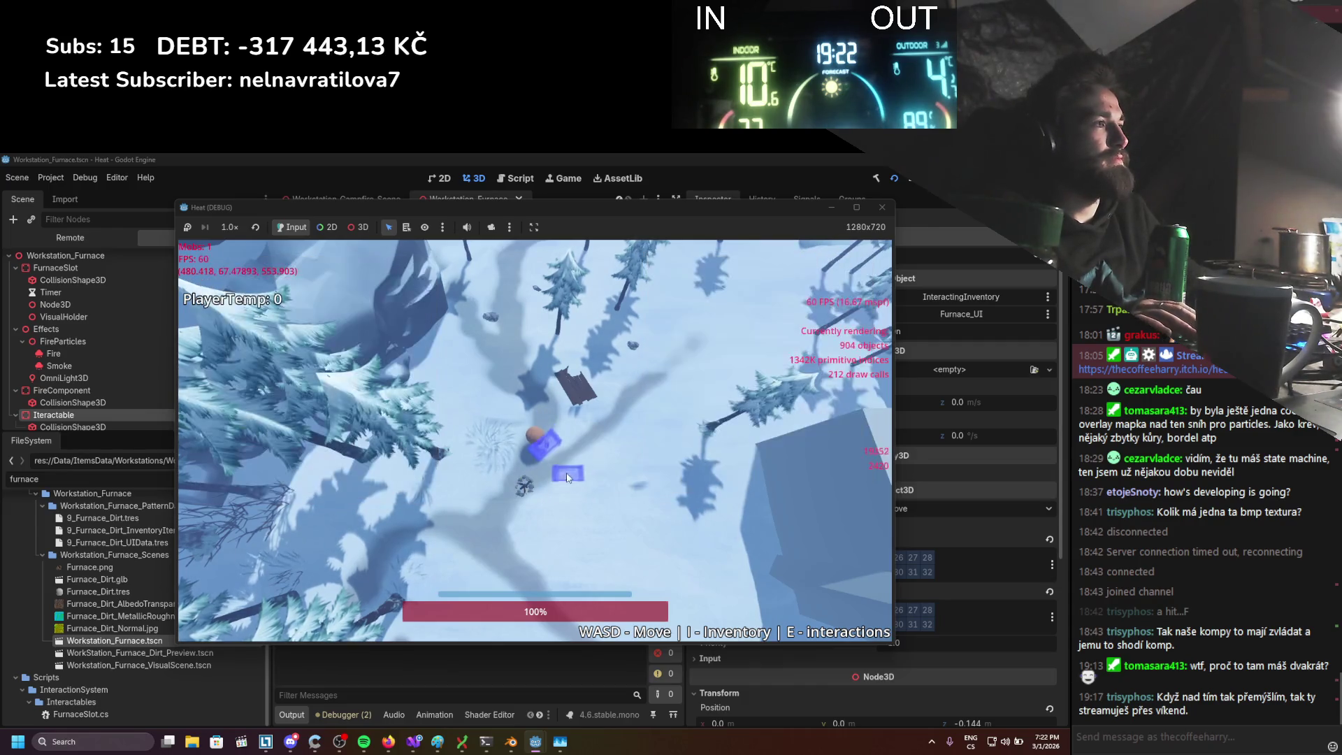
pyautogui.press('i')
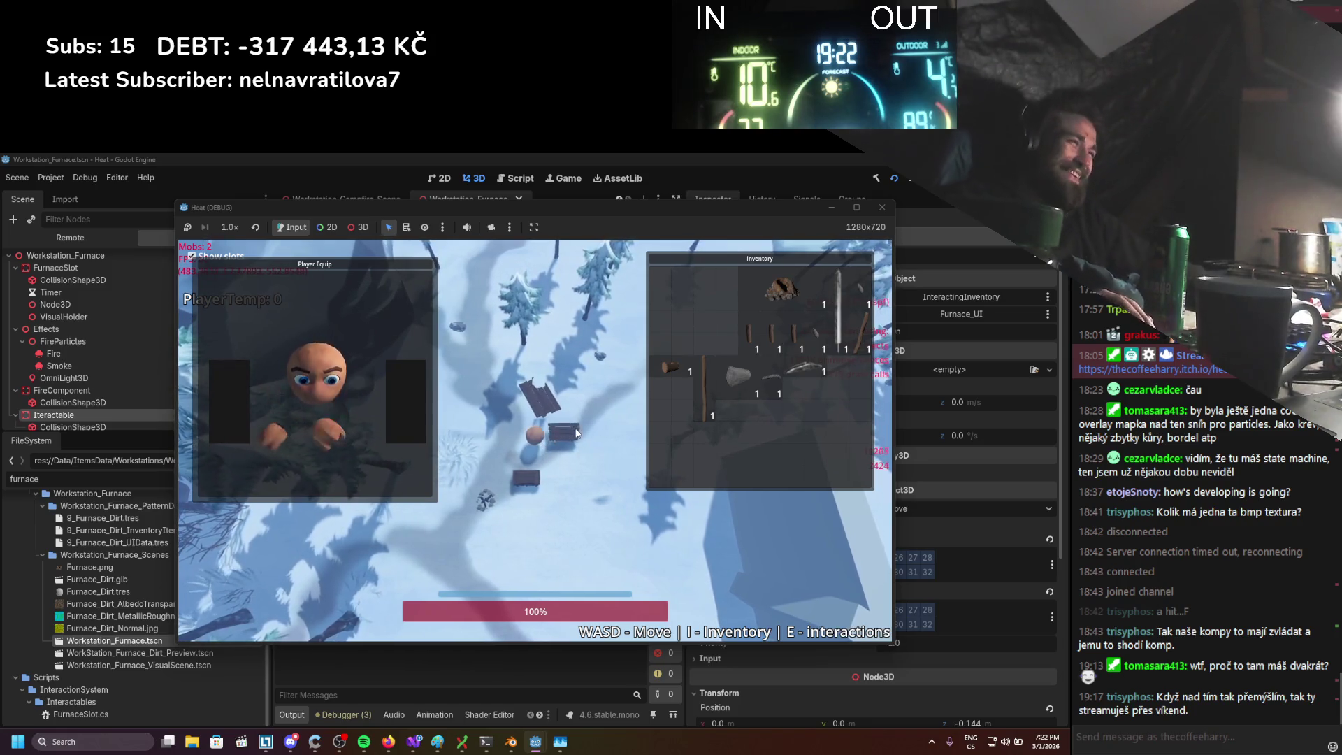
# Open and close the handle and Camp crafting panels
pyautogui.click(569, 430)
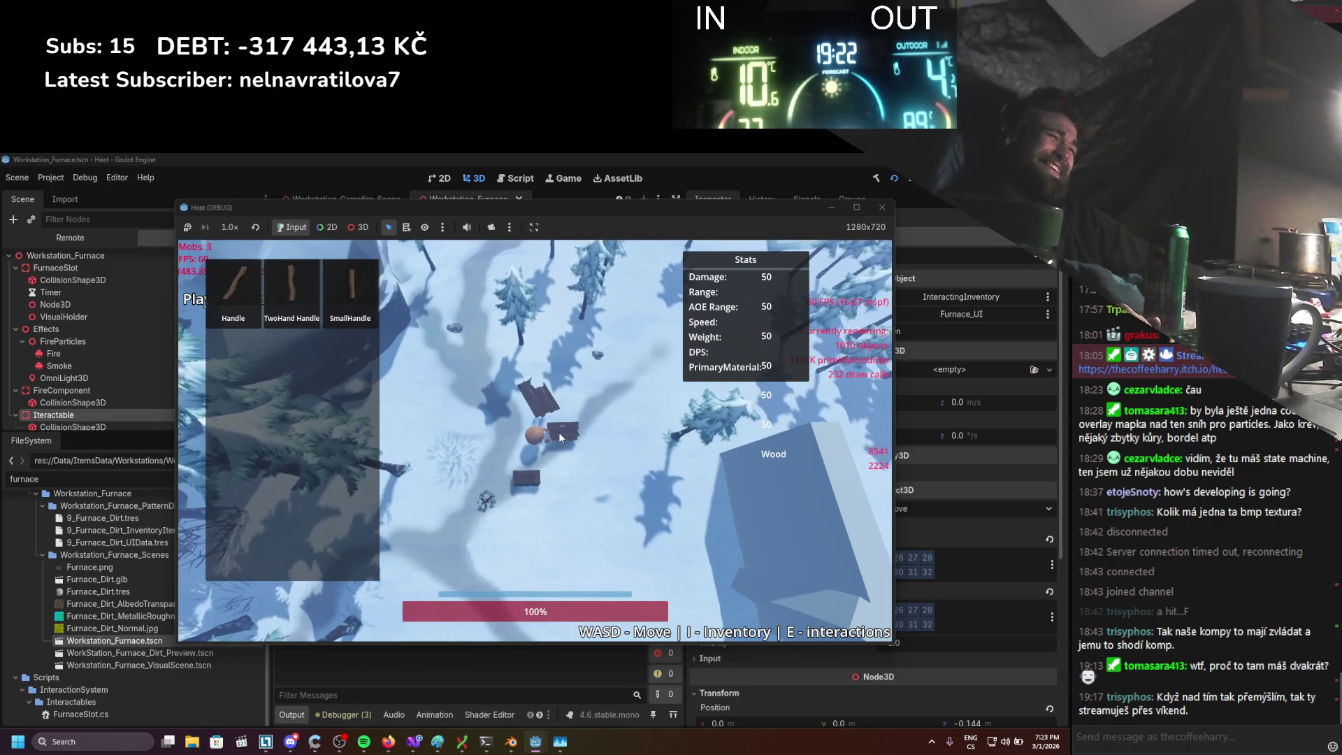
pyautogui.press('Escape')
pyautogui.click(558, 426)
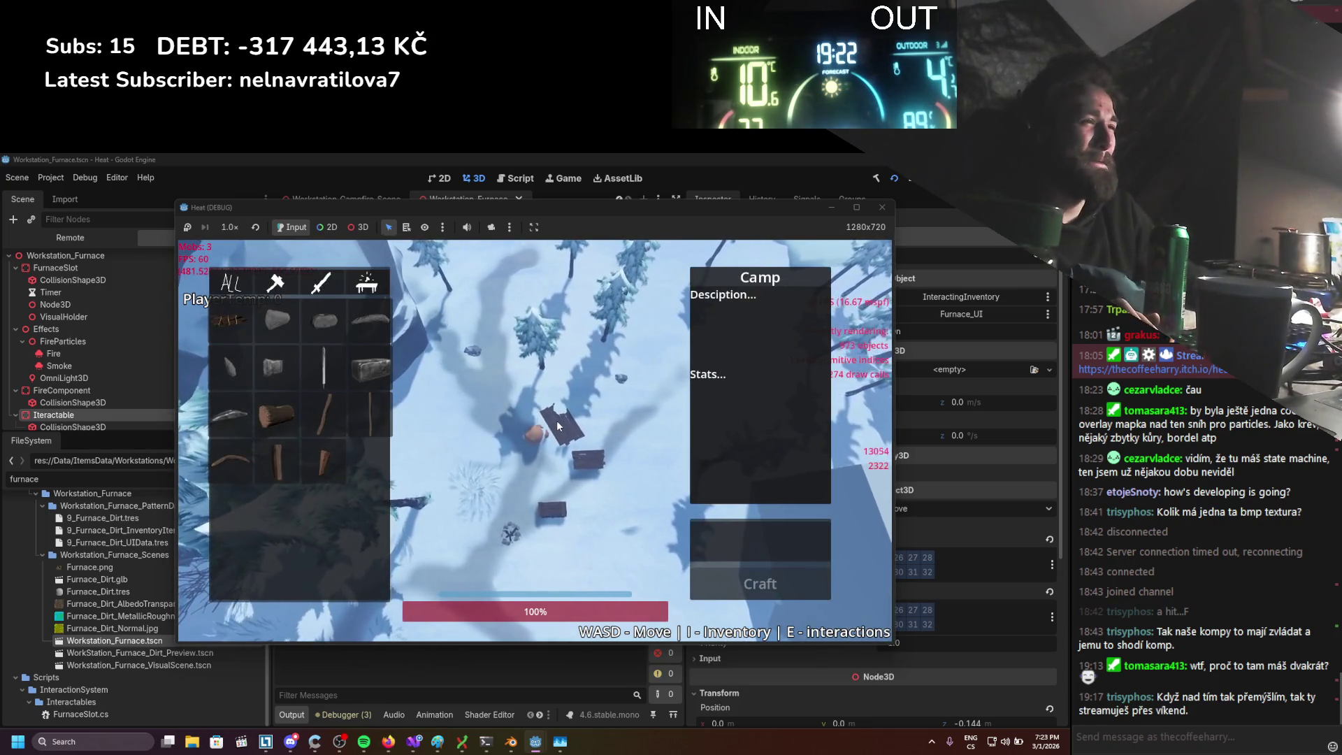
pyautogui.press('Escape')
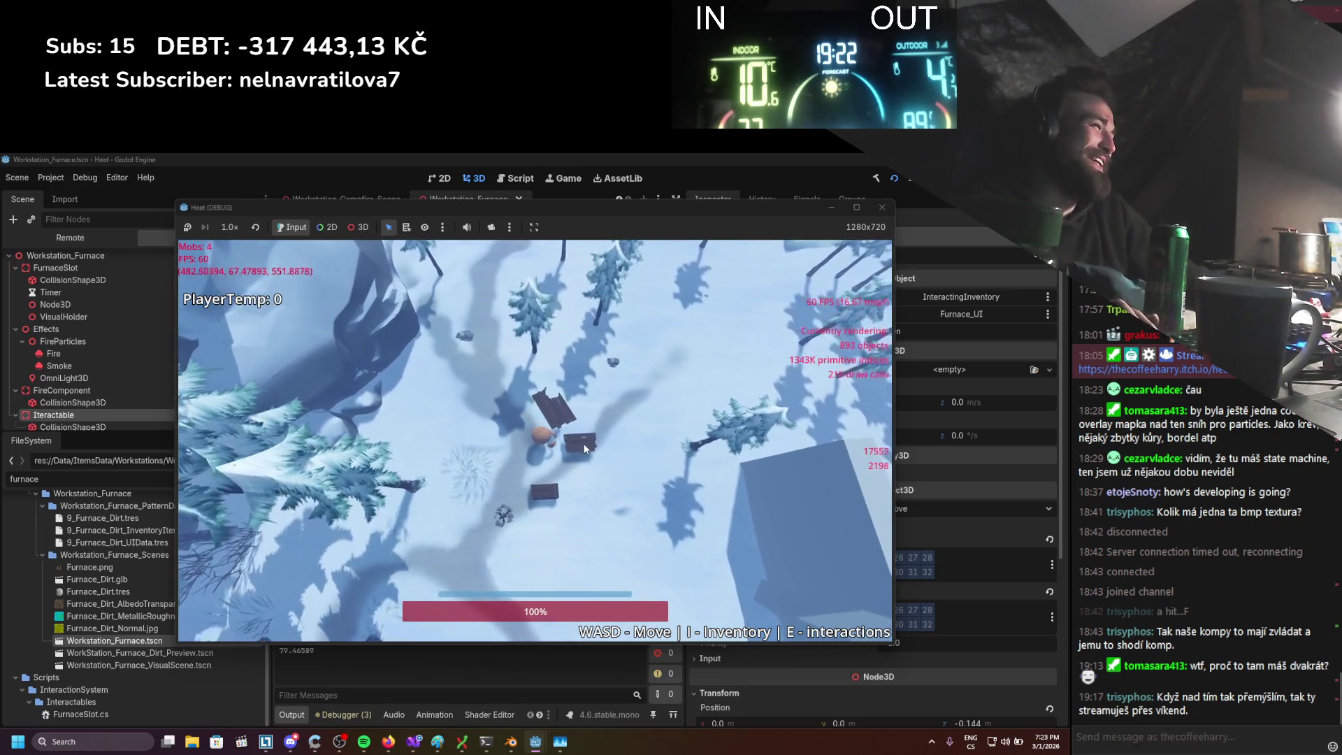
pyautogui.click(580, 443)
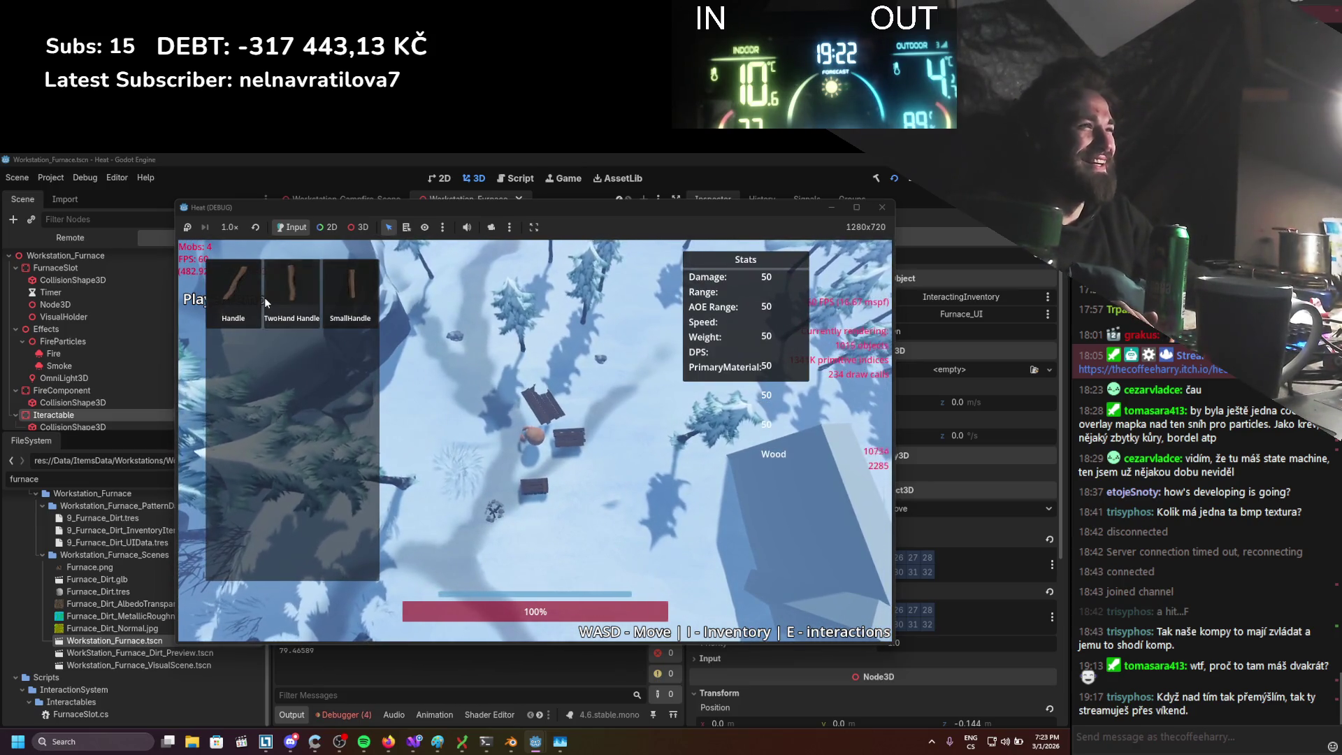
# Walk to the box, open and close its container with E, and restore the mini inventory
pyautogui.press('s')
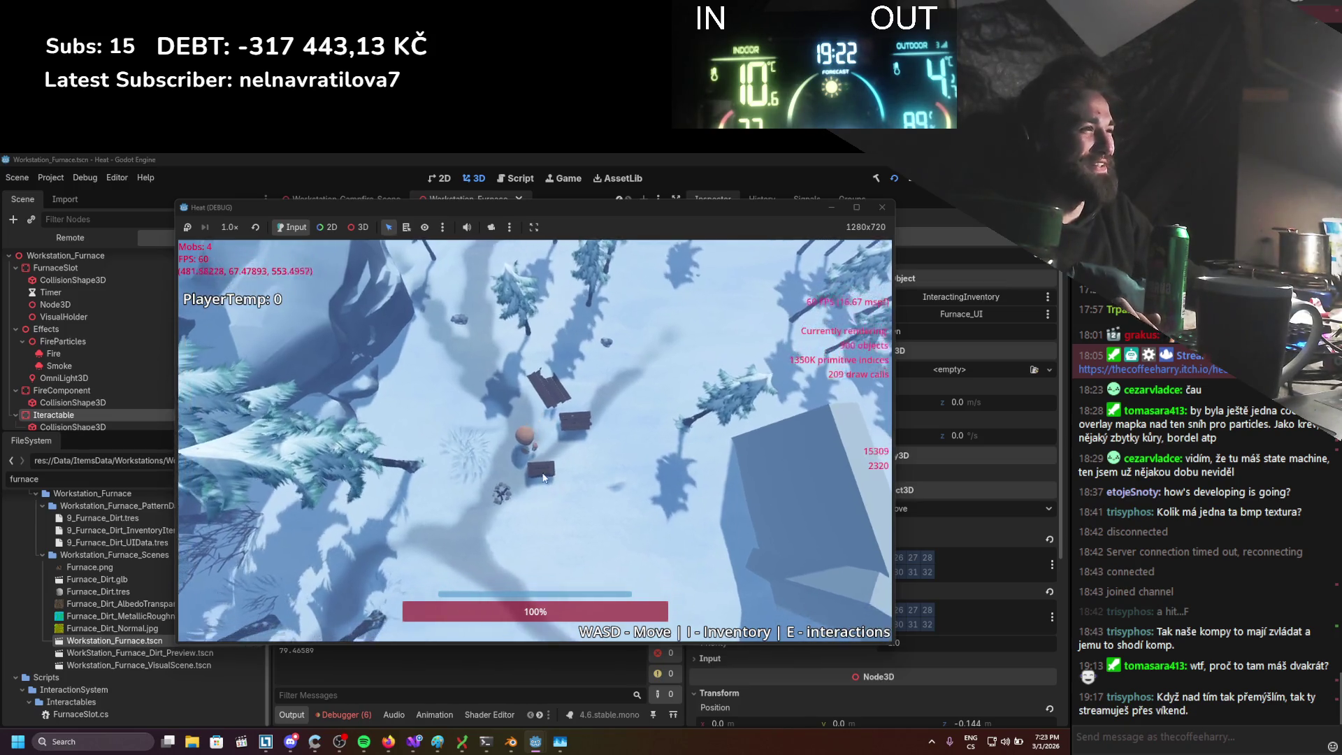
pyautogui.press('e')
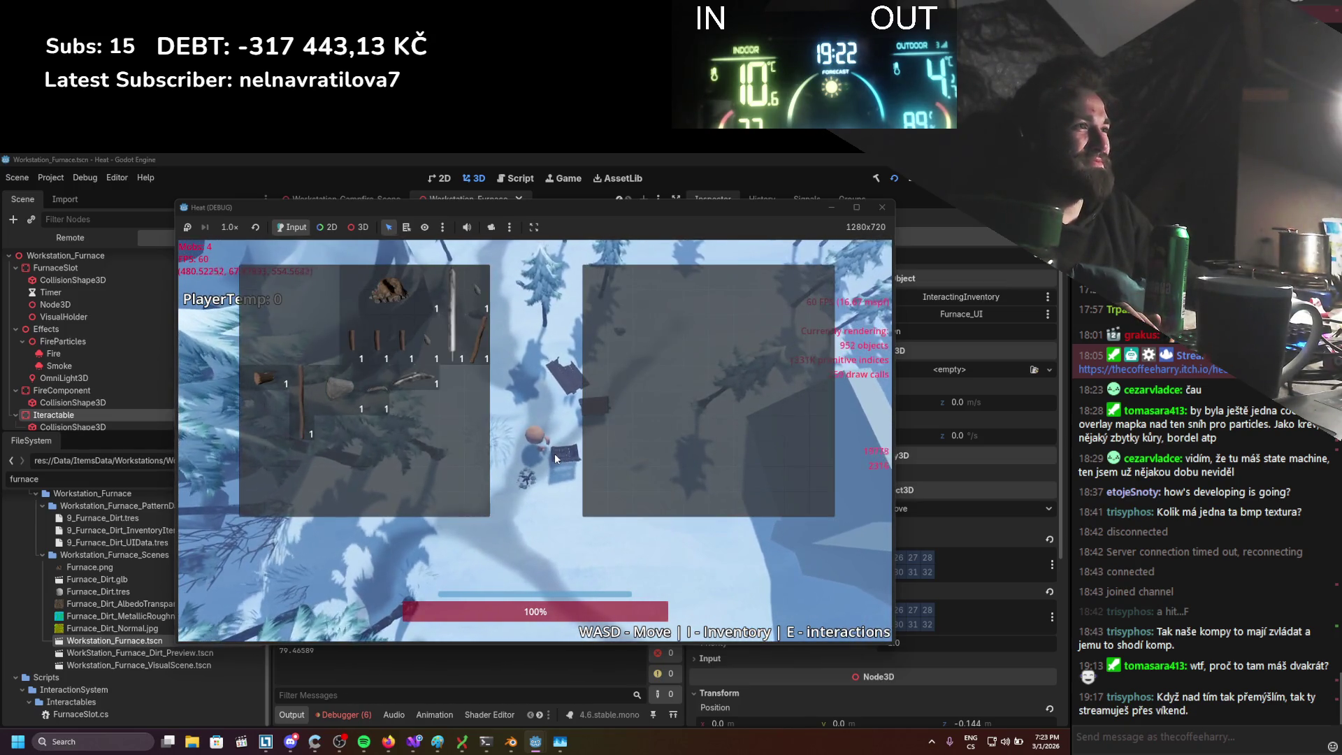
pyautogui.press('e')
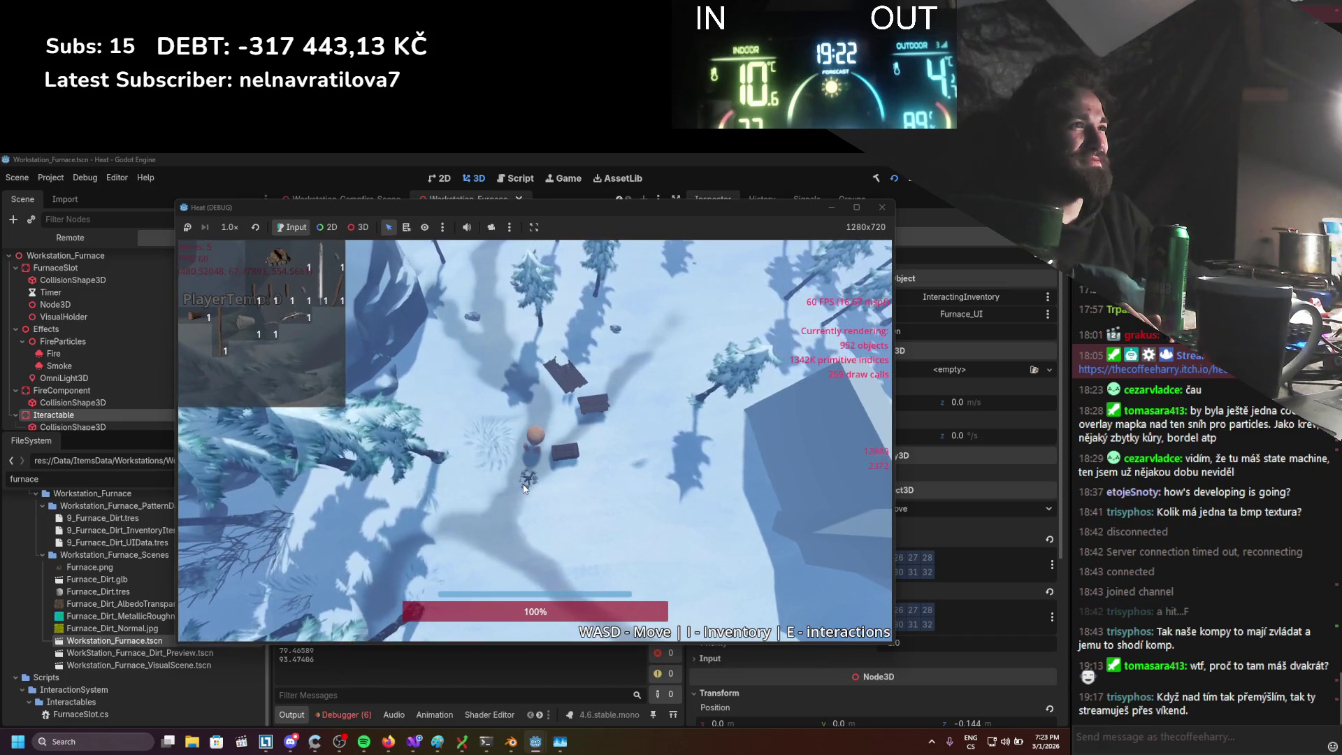
pyautogui.press('i')
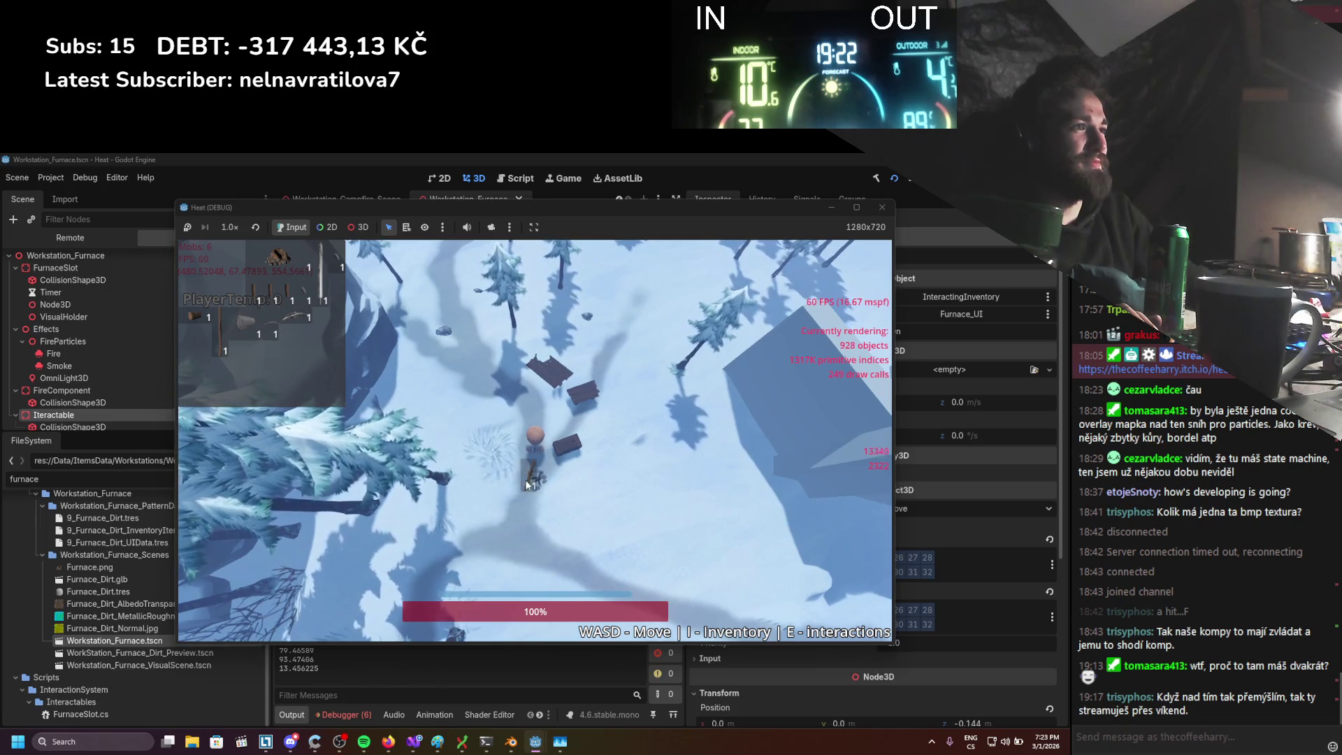
# Hide the mini inventory and stop the game with F8
pyautogui.press('i')
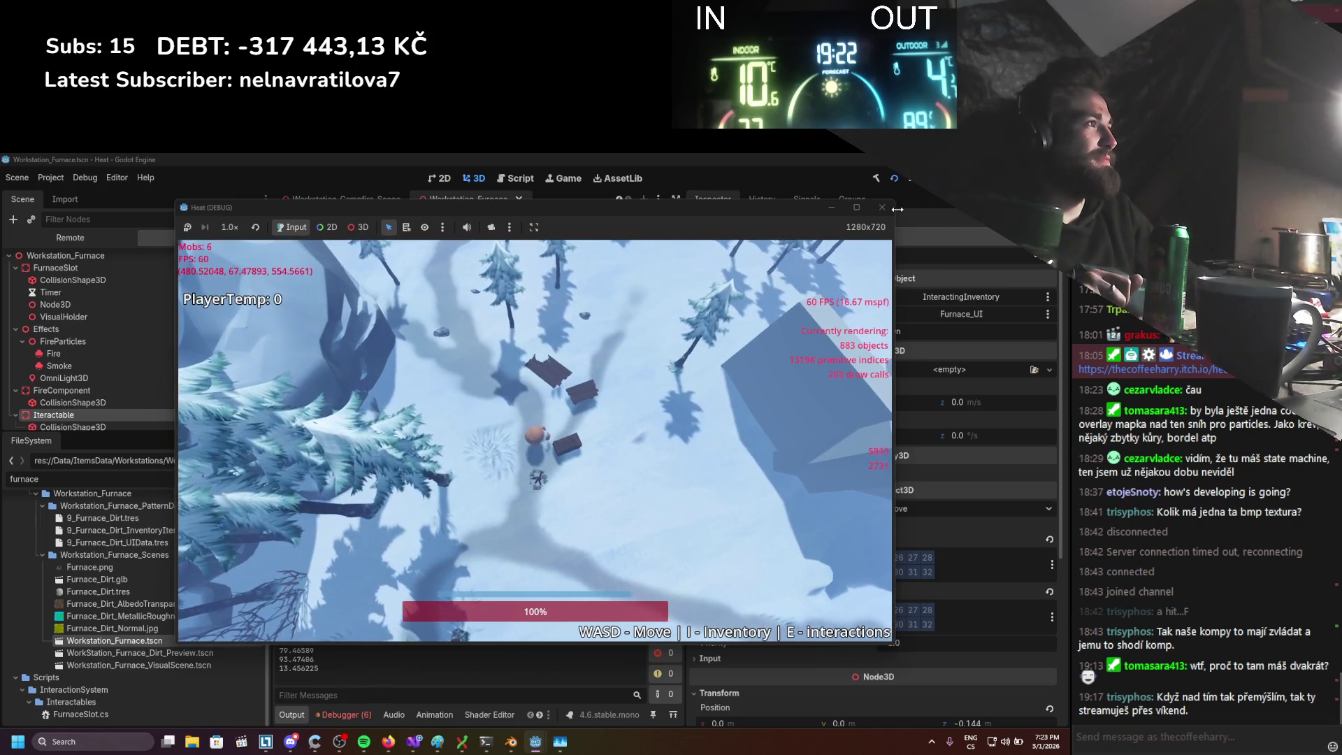
pyautogui.press('F8')
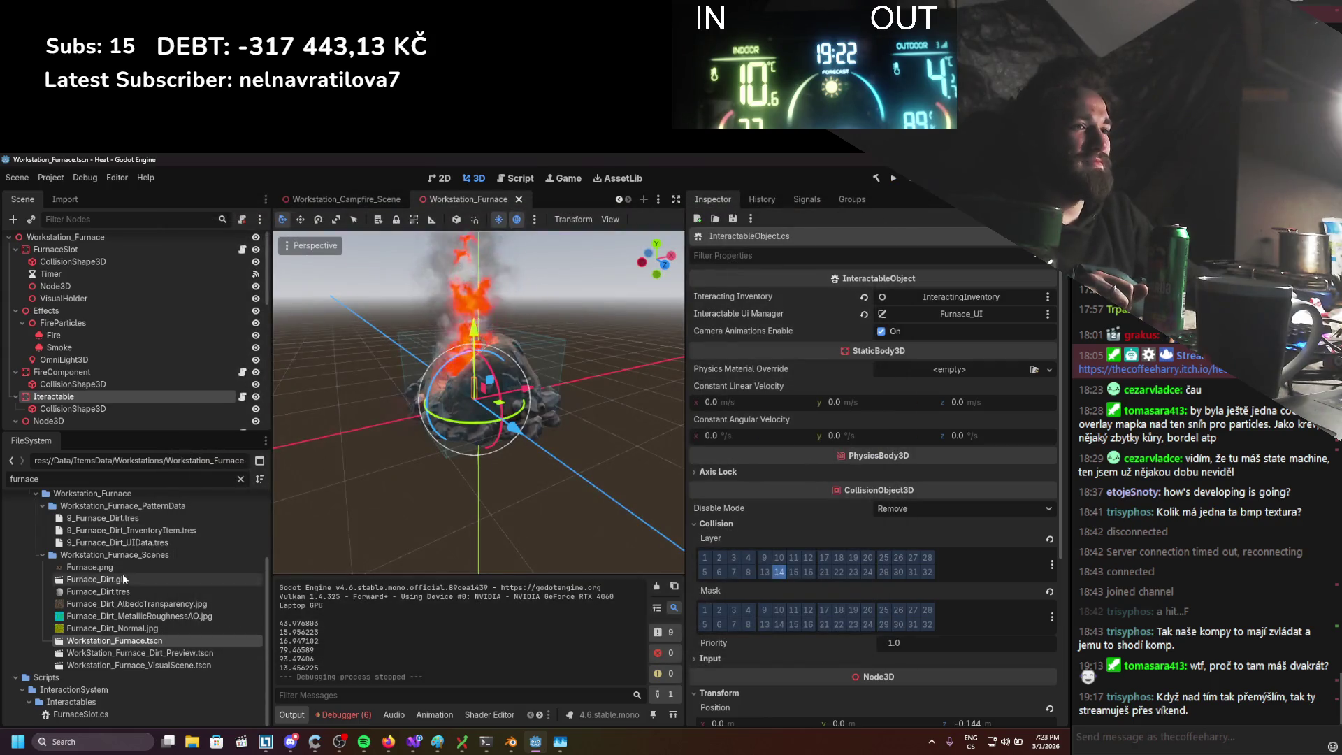
pyautogui.scroll(1, 32, 266)
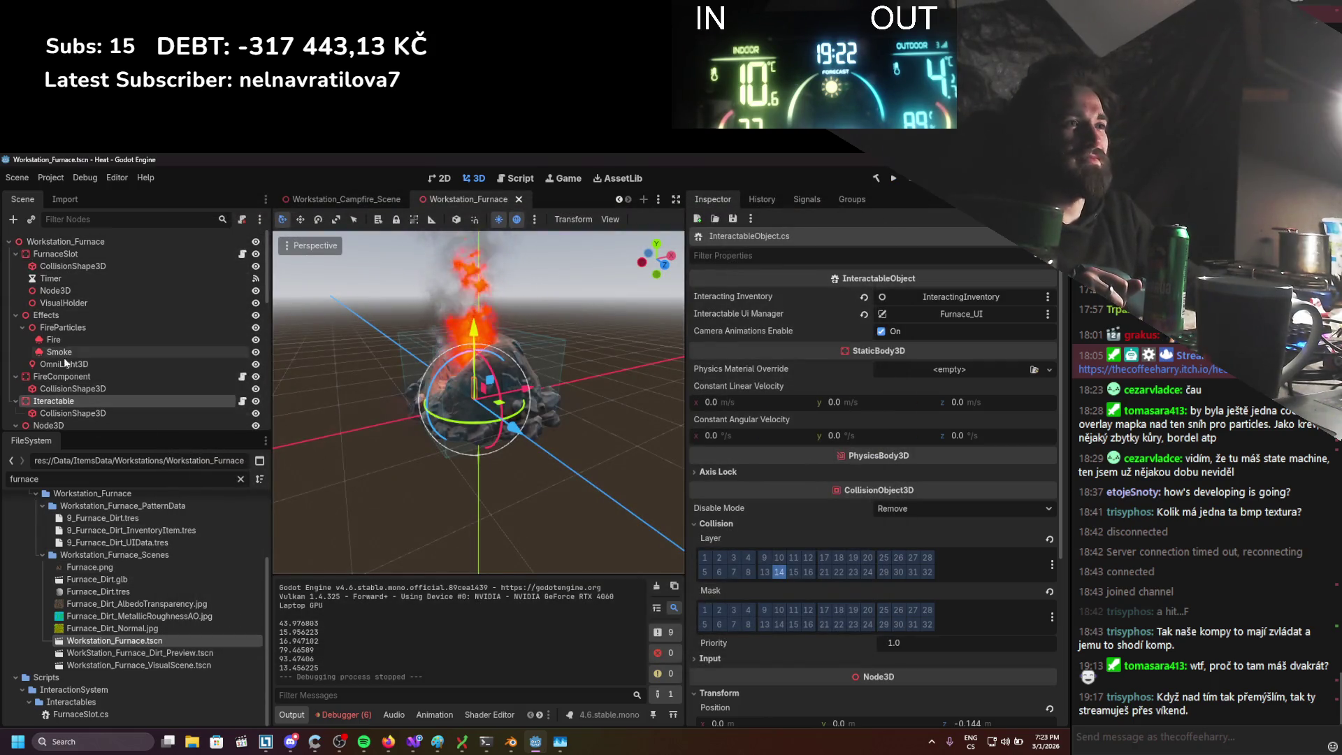
pyautogui.scroll(3, 362, 202)
pyautogui.scroll(-3, 405, 196)
# Open the Player scene, select the Player node and expand Components
pyautogui.click(391, 198)
pyautogui.scroll(1, 100, 283)
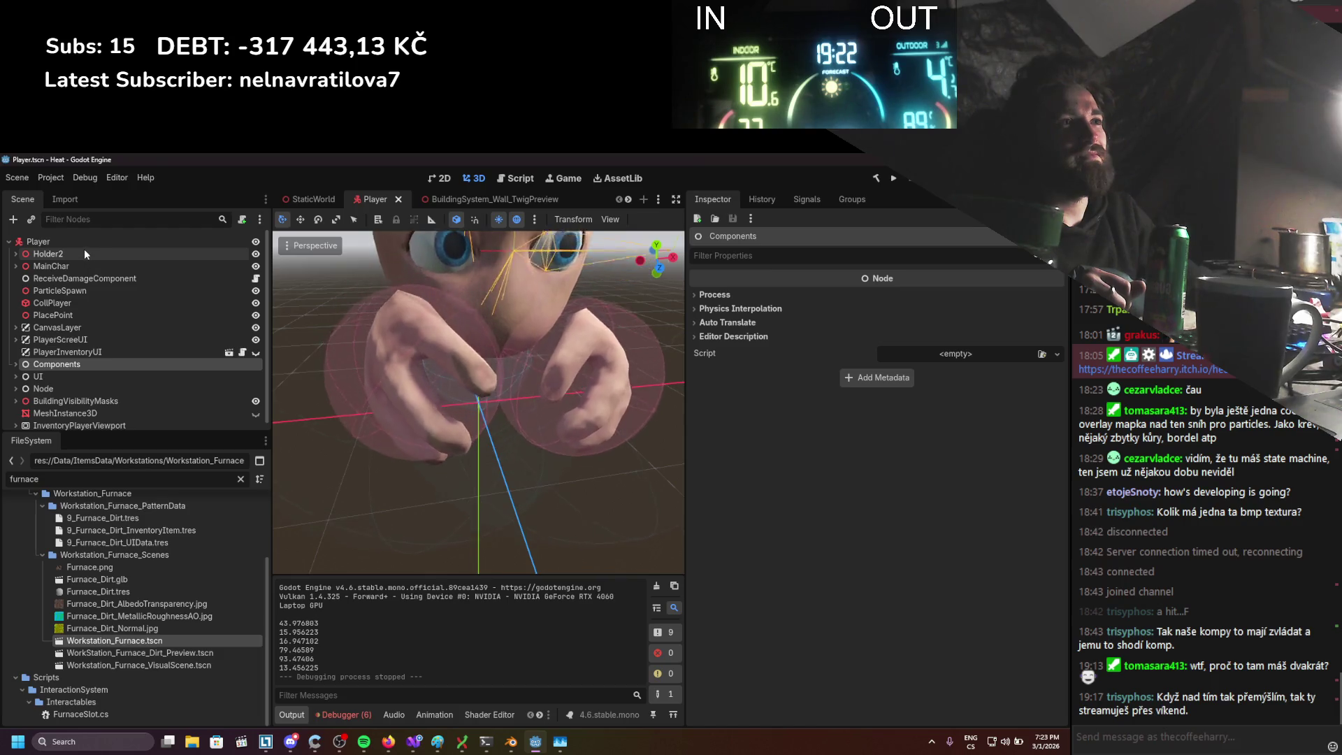
pyautogui.click(76, 241)
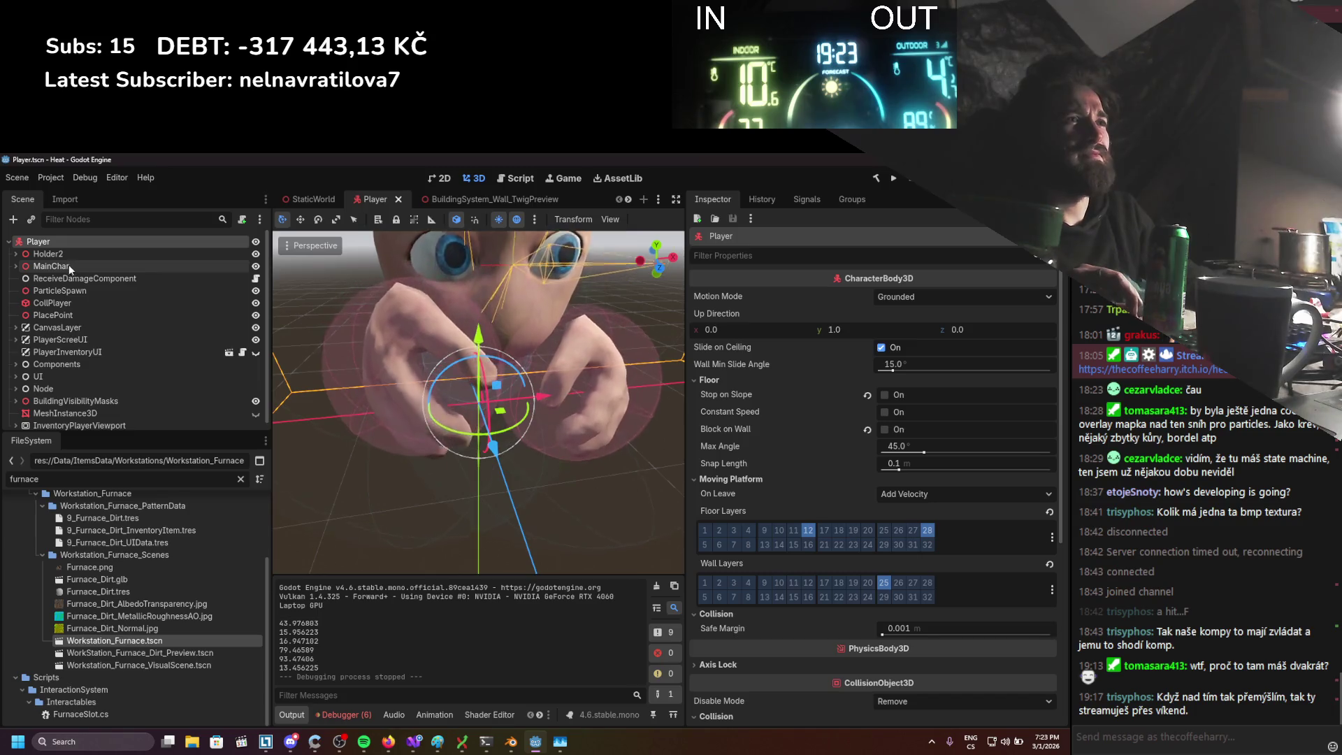
pyautogui.scroll(-1, 69, 264)
pyautogui.moveTo(304, 204)
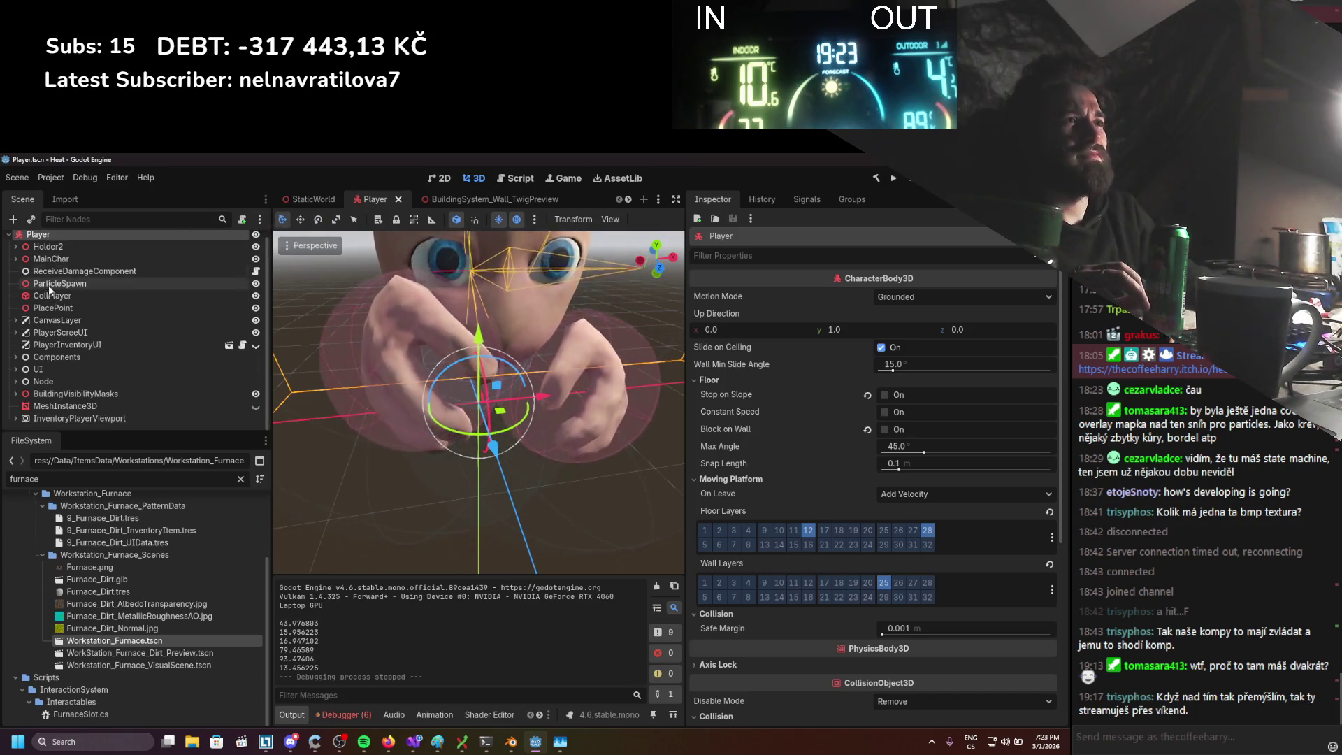
pyautogui.click(15, 357)
pyautogui.scroll(-2, 28, 356)
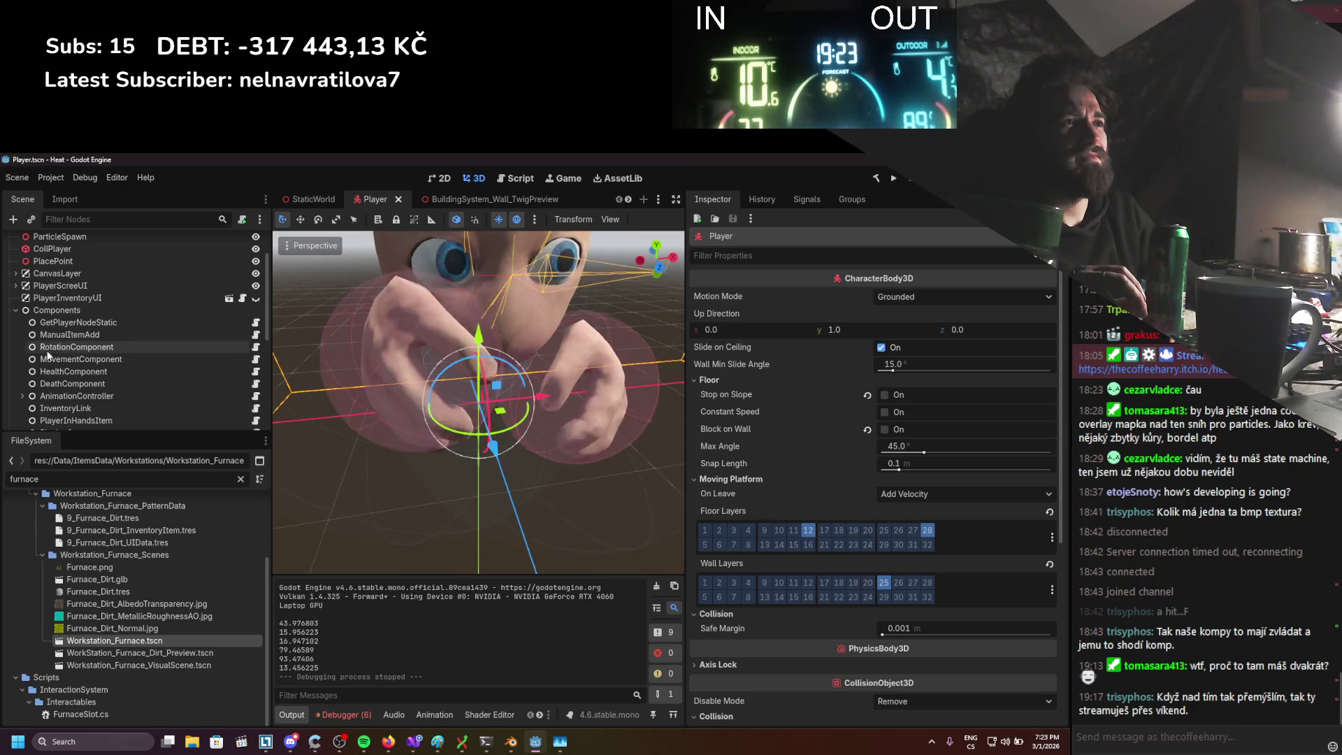
# Select ManualItemAdd and delete its ToolDesigner pattern, leaving 15 Item Pattern entries
pyautogui.click(114, 334)
pyautogui.click(256, 336)
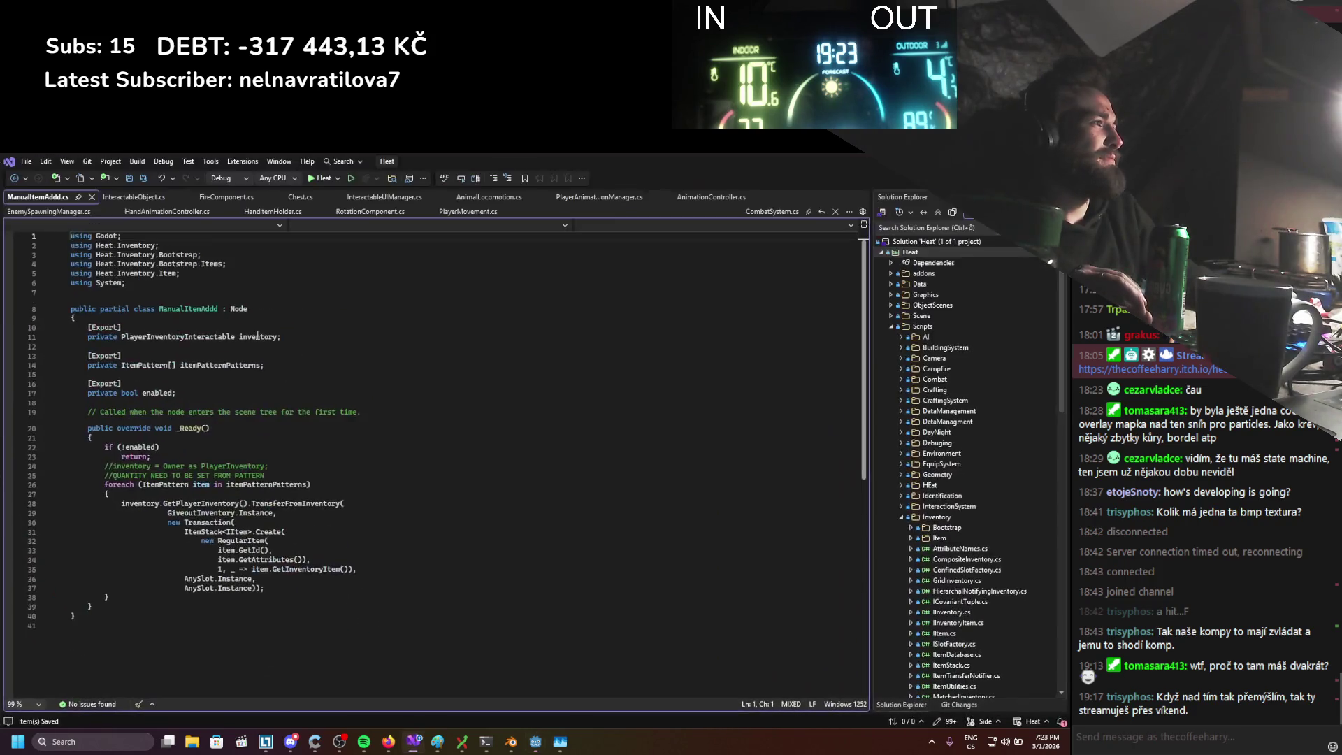
pyautogui.hotkey('alt', 'Tab')
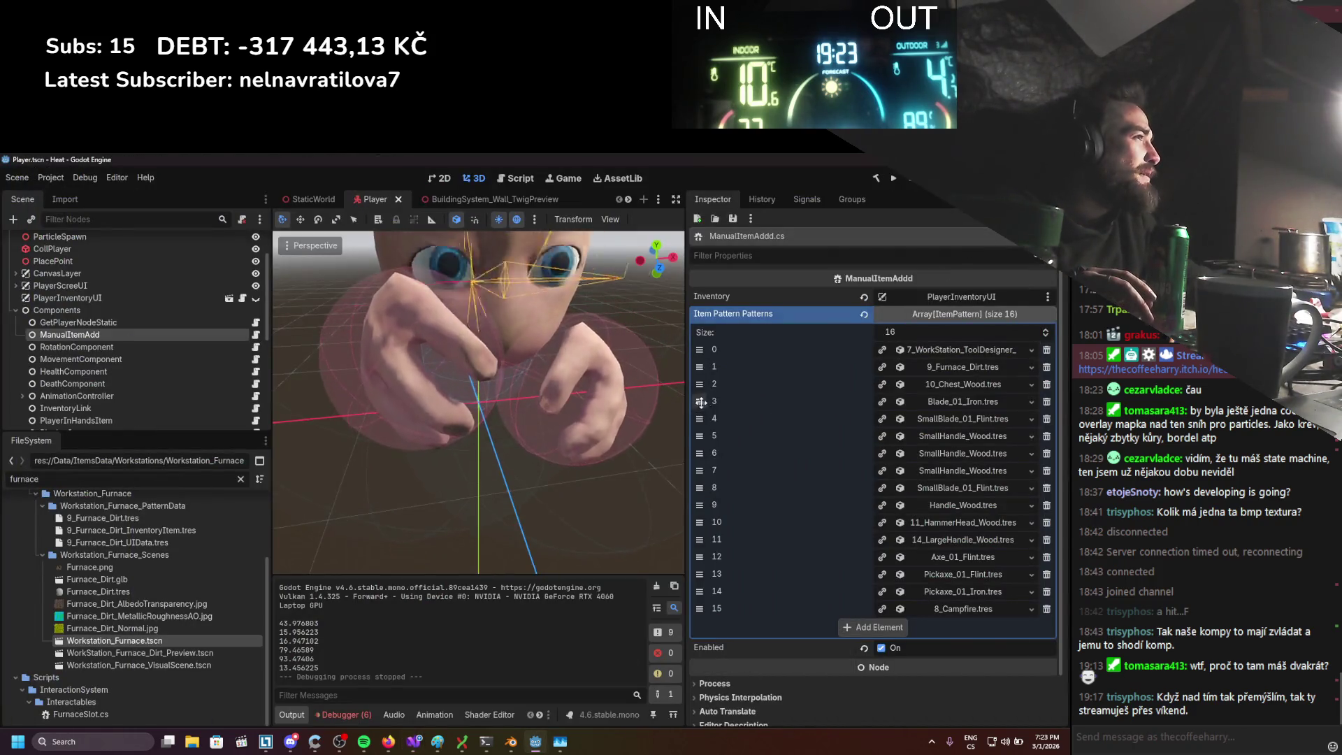
pyautogui.click(1046, 353)
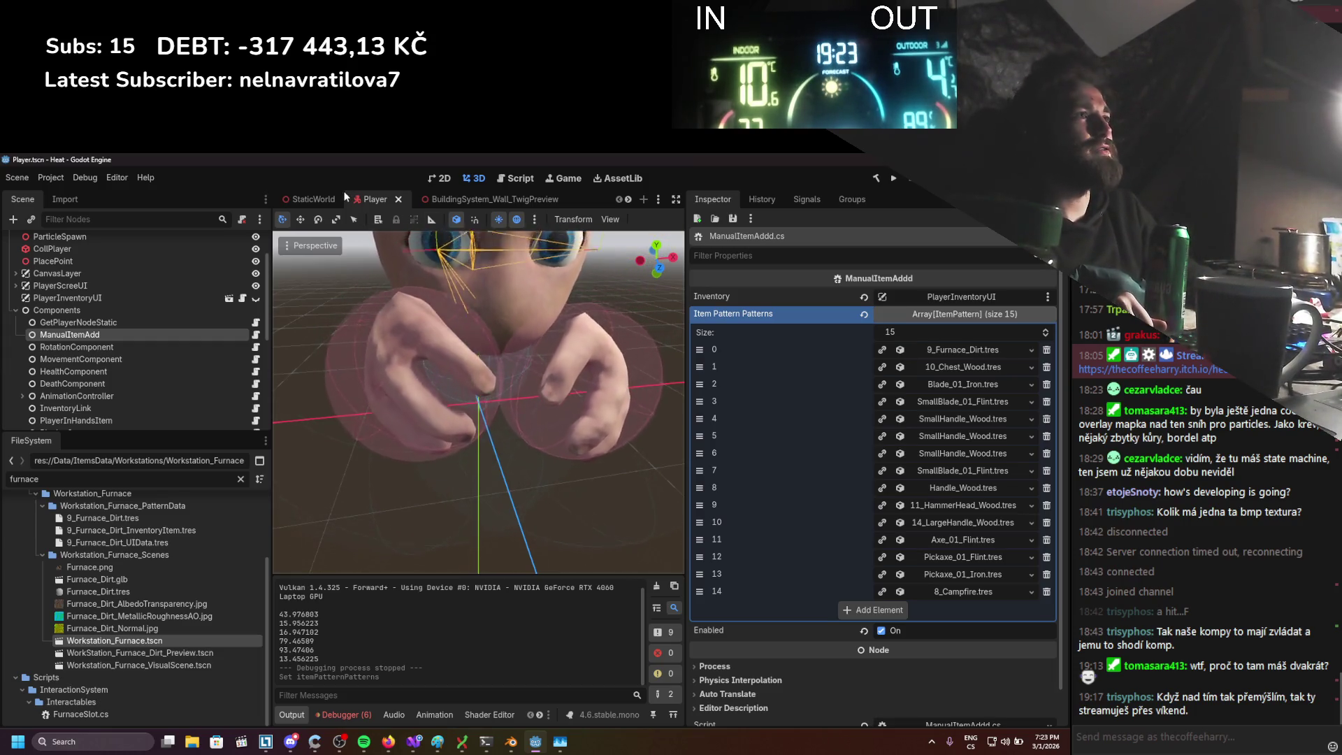
pyautogui.click(328, 198)
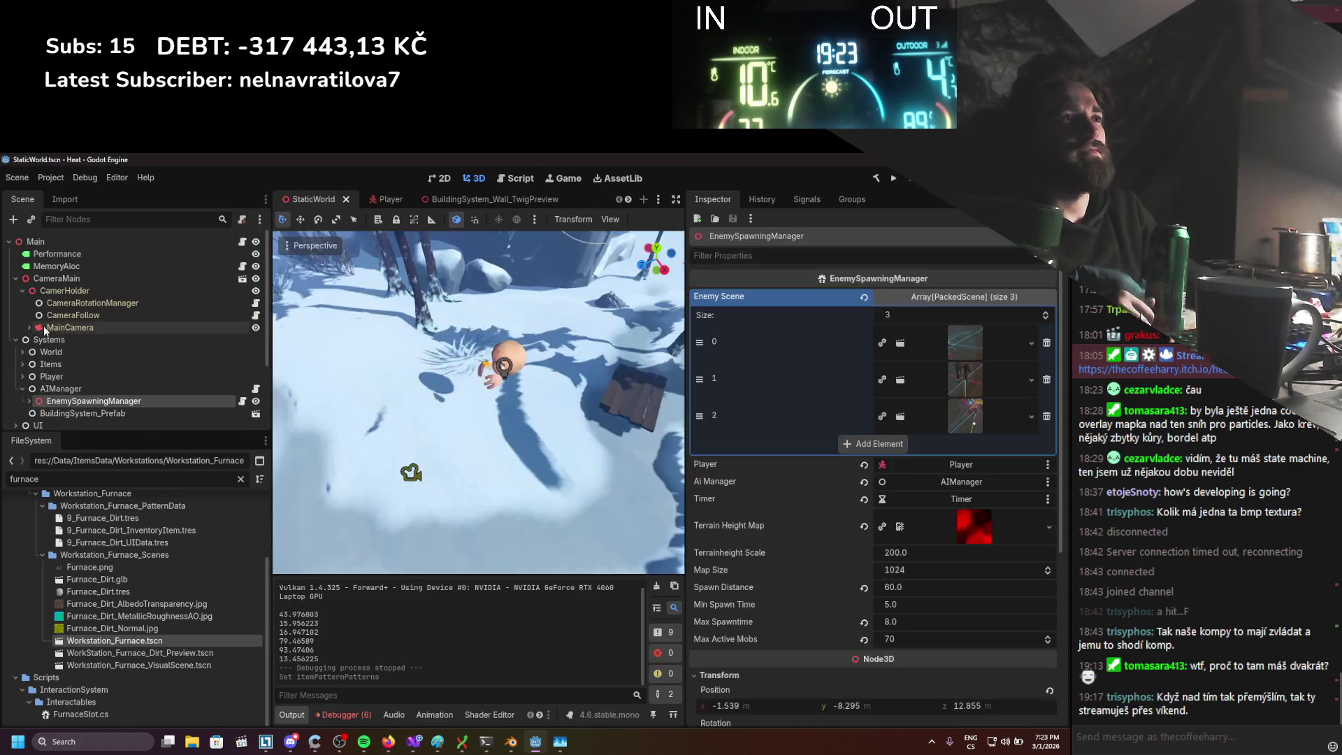
# Open the CameraRotationManager script from the CameraMain node
pyautogui.click(91, 273)
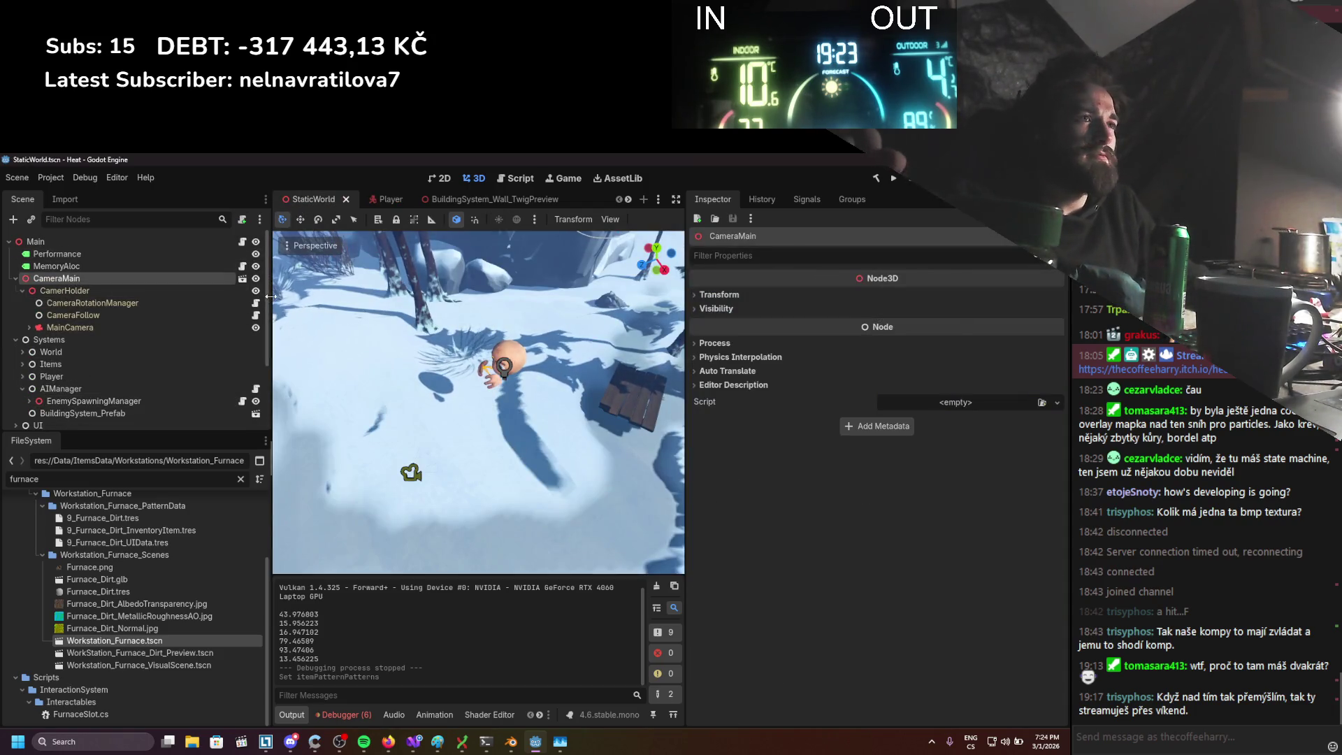
pyautogui.click(256, 303)
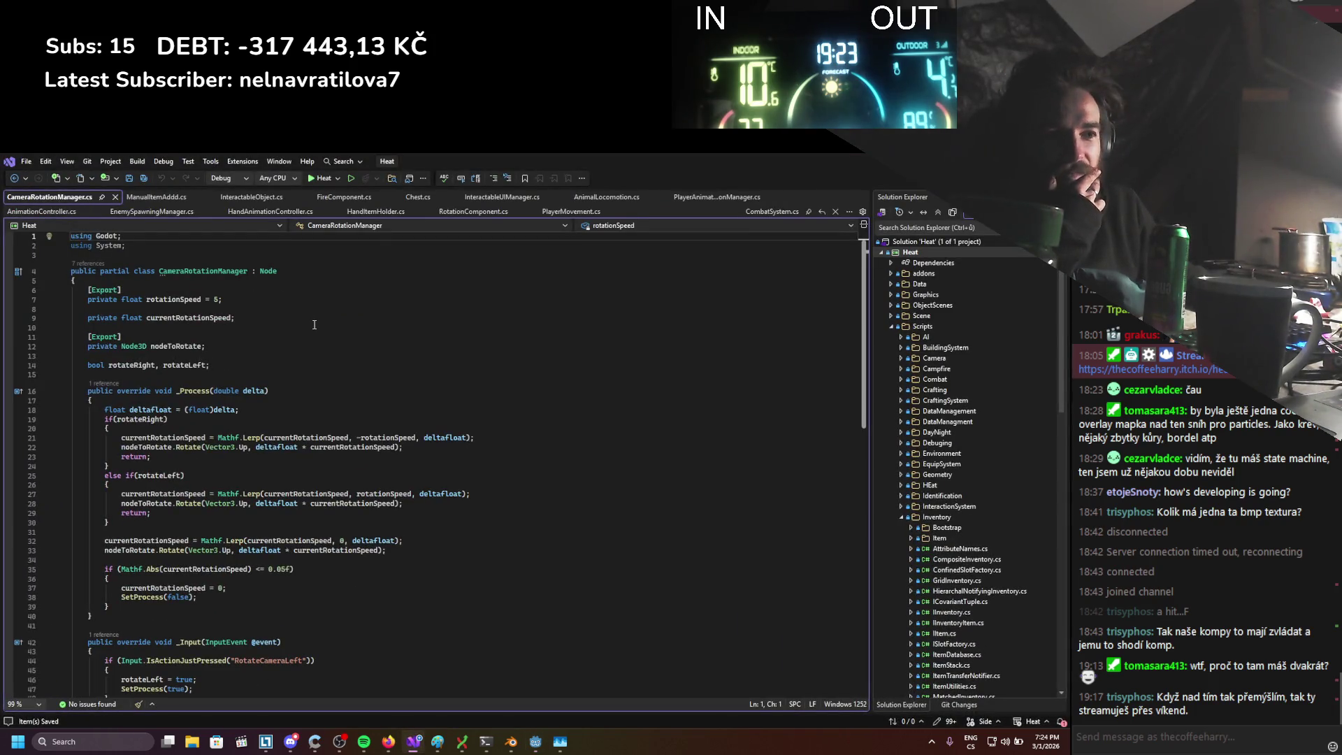
pyautogui.scroll(-2, 314, 325)
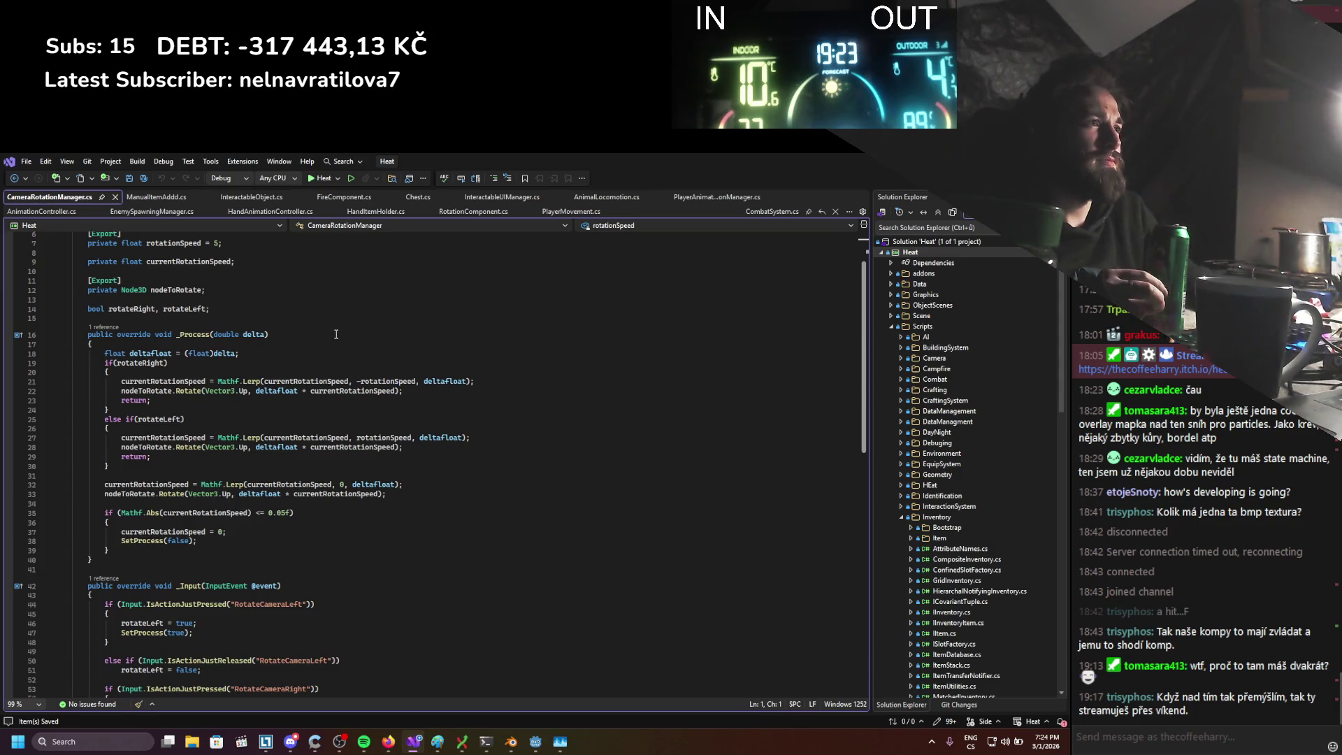
pyautogui.scroll(2, 354, 387)
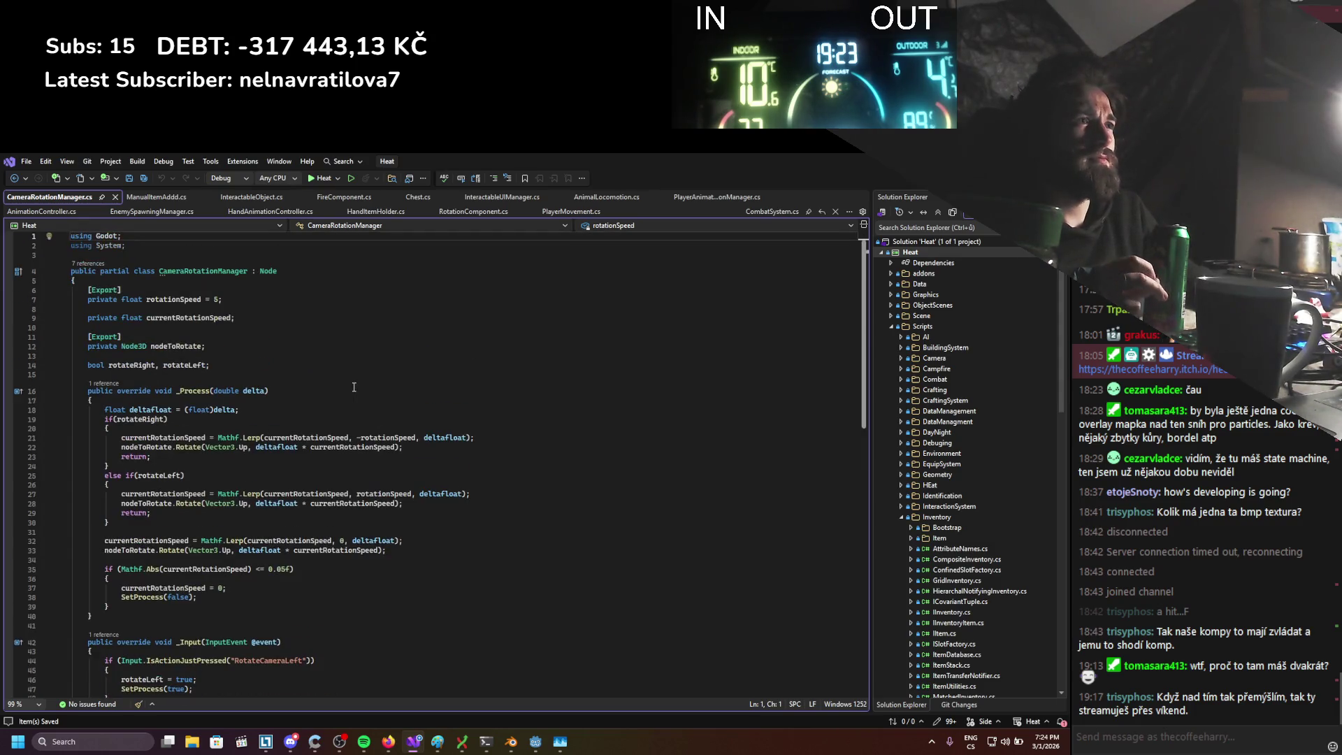
pyautogui.scroll(-2, 354, 386)
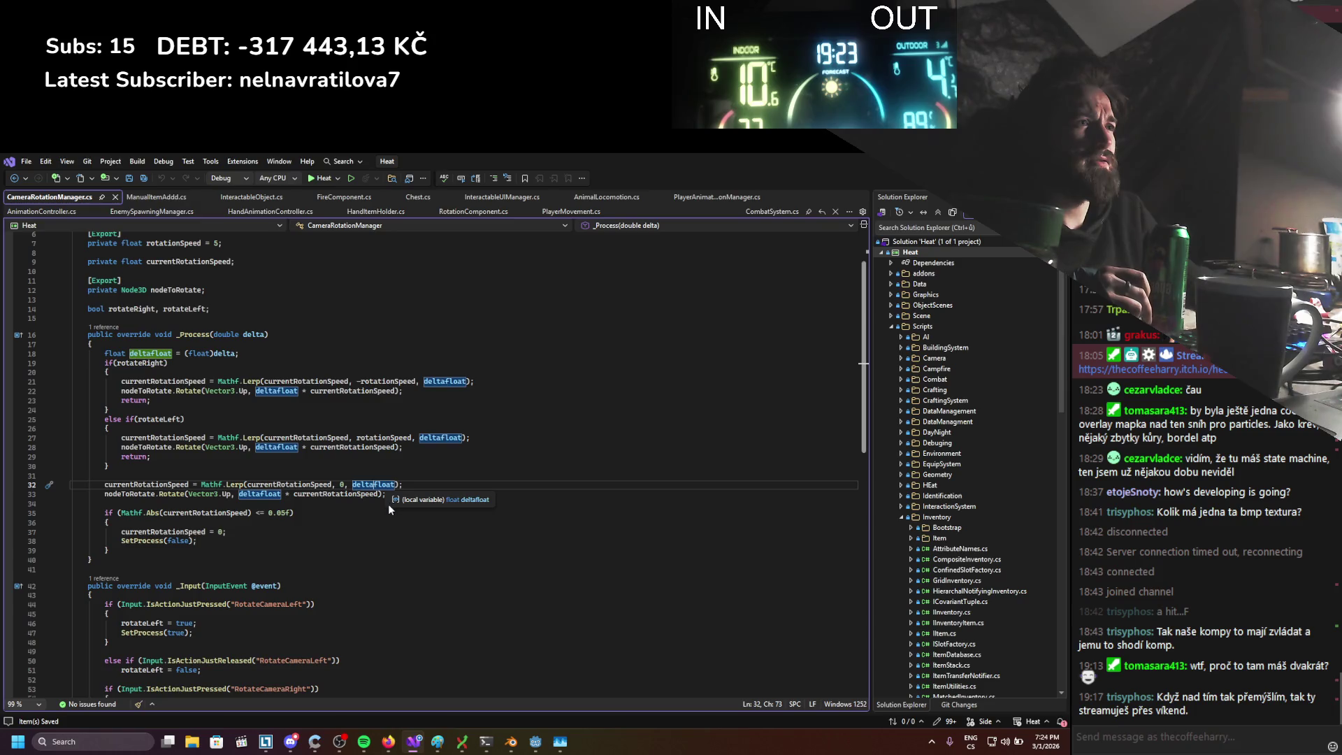
# Append * 4 to deltaFloat in the three Mathf.Lerp calls and return to Godot
pyautogui.click(394, 484)
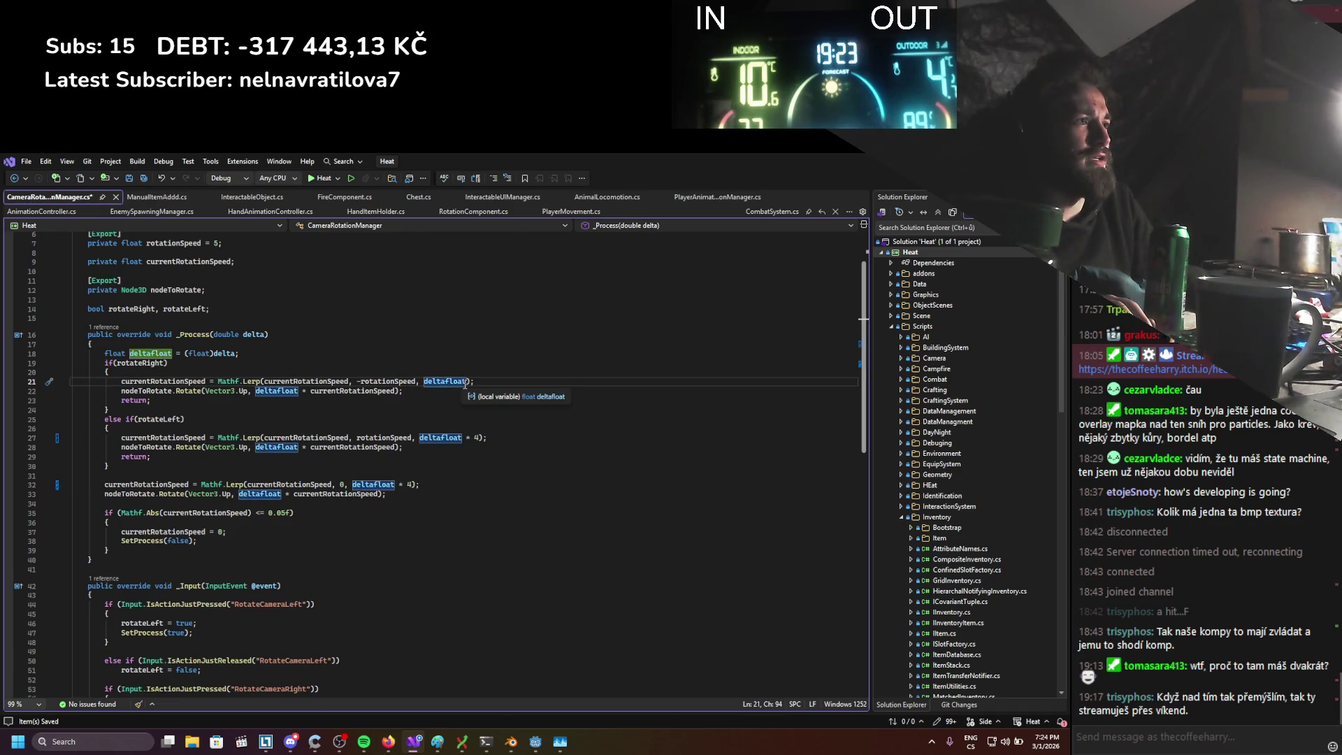
pyautogui.press('Tab')
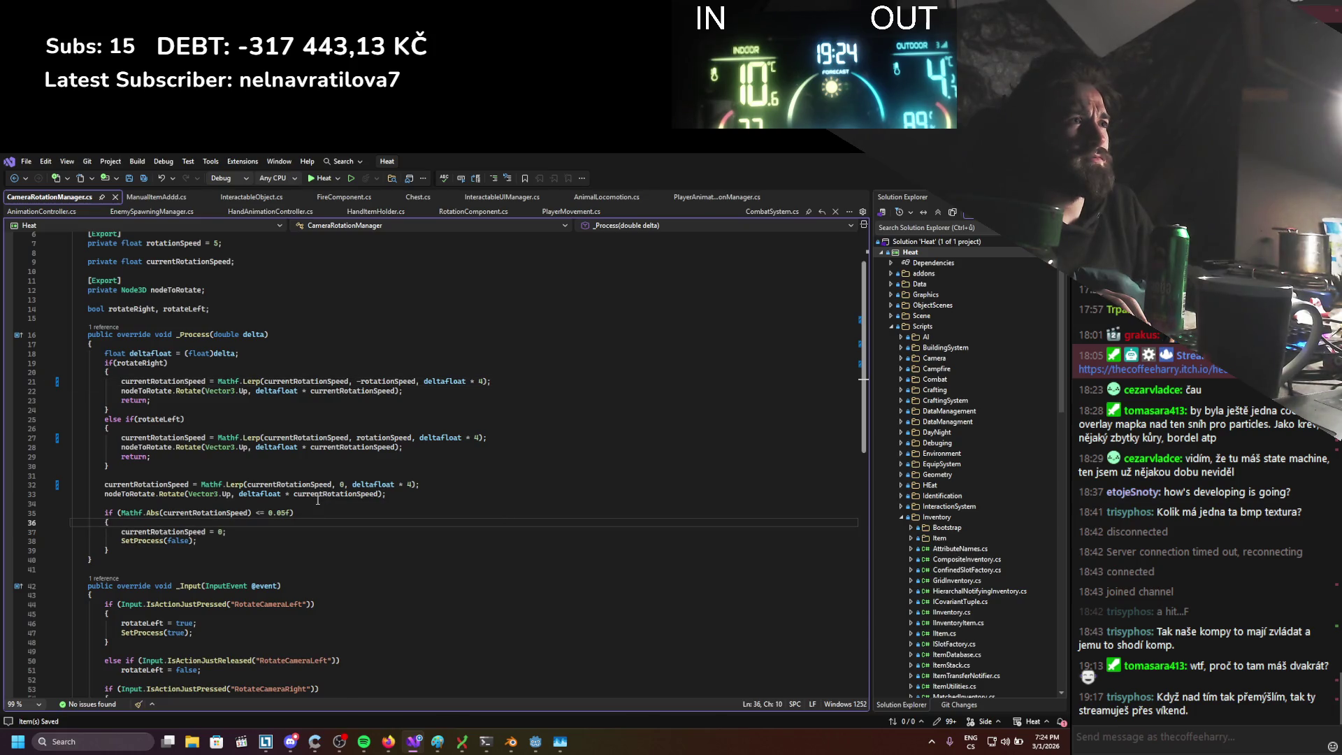
pyautogui.click(386, 438)
pyautogui.scroll(2, 292, 483)
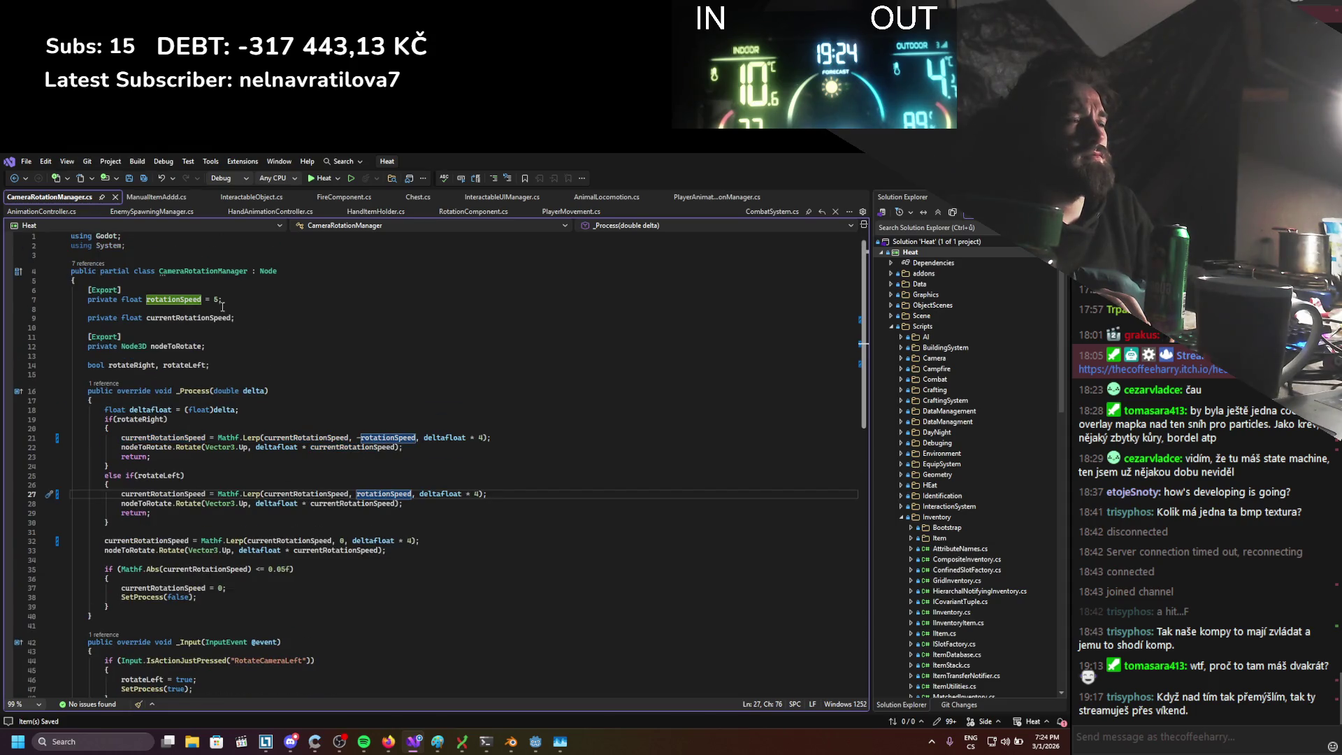
pyautogui.hotkey('alt', 'Tab')
pyautogui.click(207, 278)
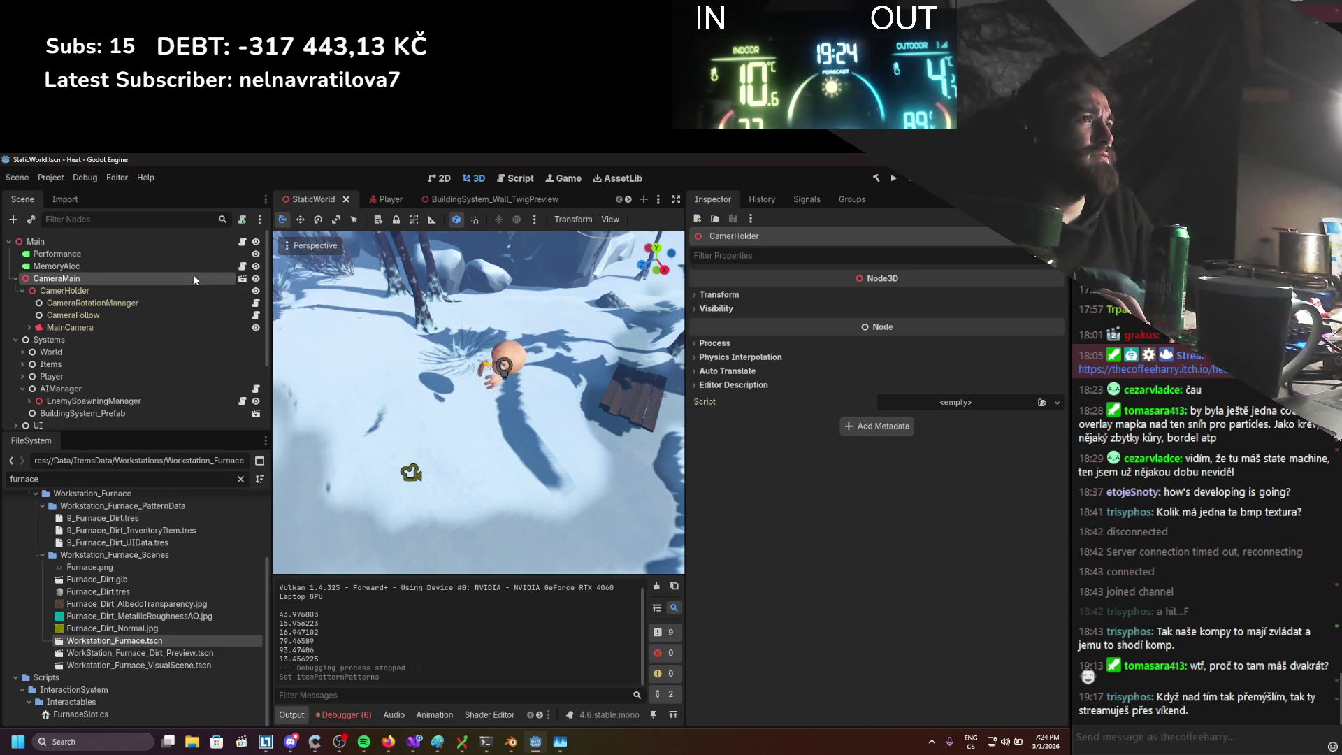
# Set CameraRotationManager's Rotation Speed to 2.0, test-run the game, then stop it
pyautogui.click(181, 306)
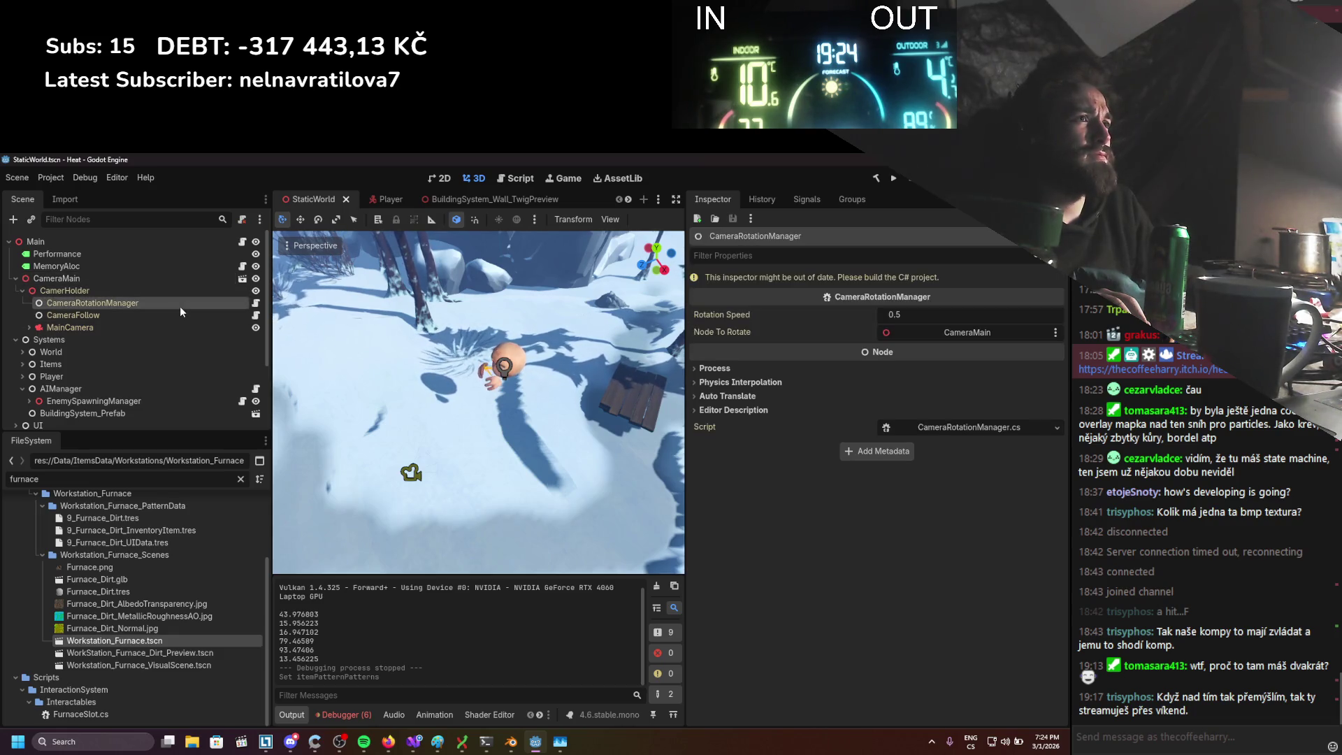
pyautogui.click(915, 311)
pyautogui.write('2')
pyautogui.press('Return')
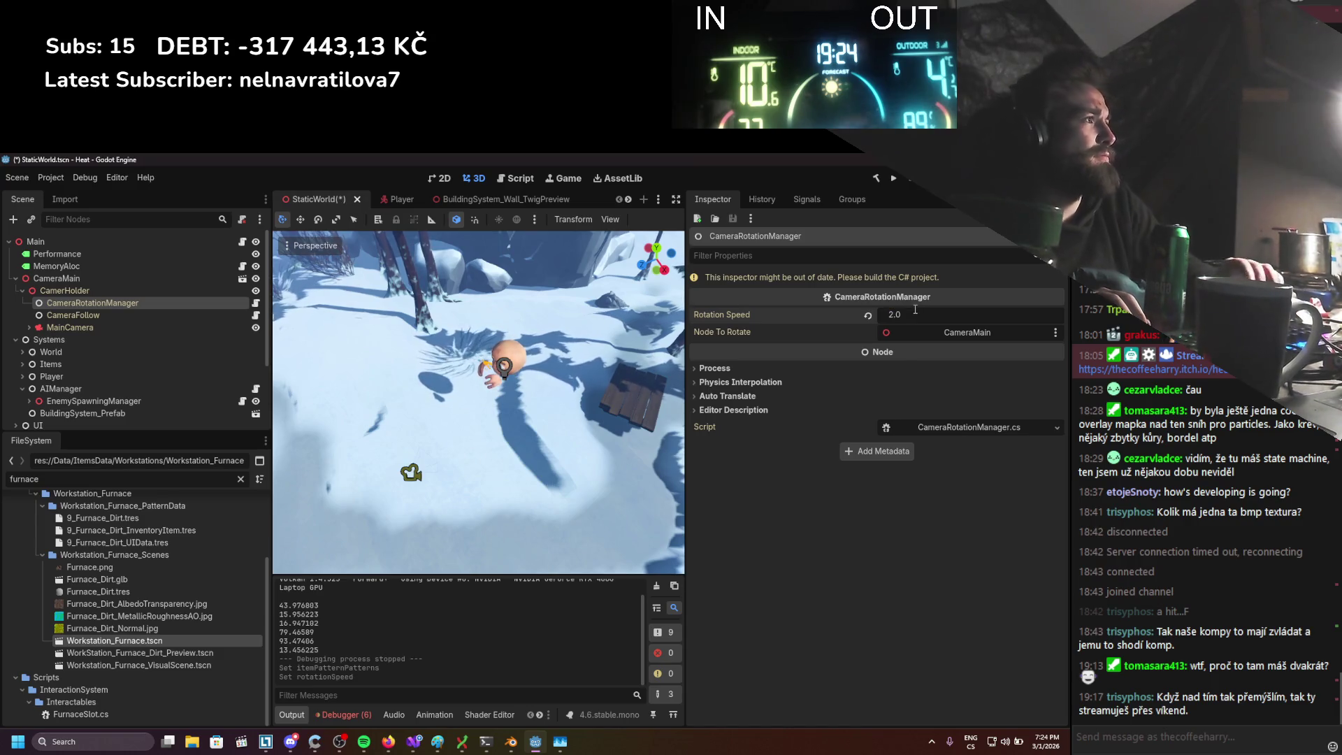
pyautogui.click(894, 180)
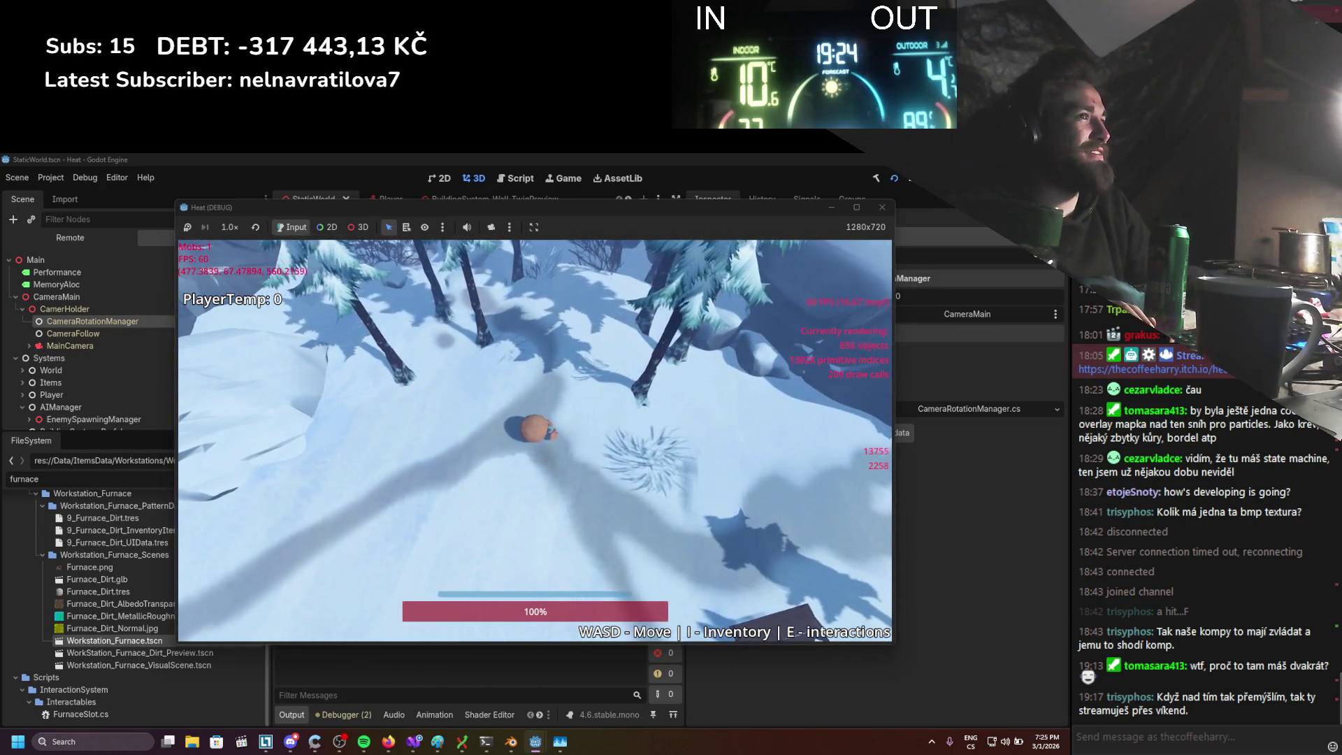
pyautogui.press('F8')
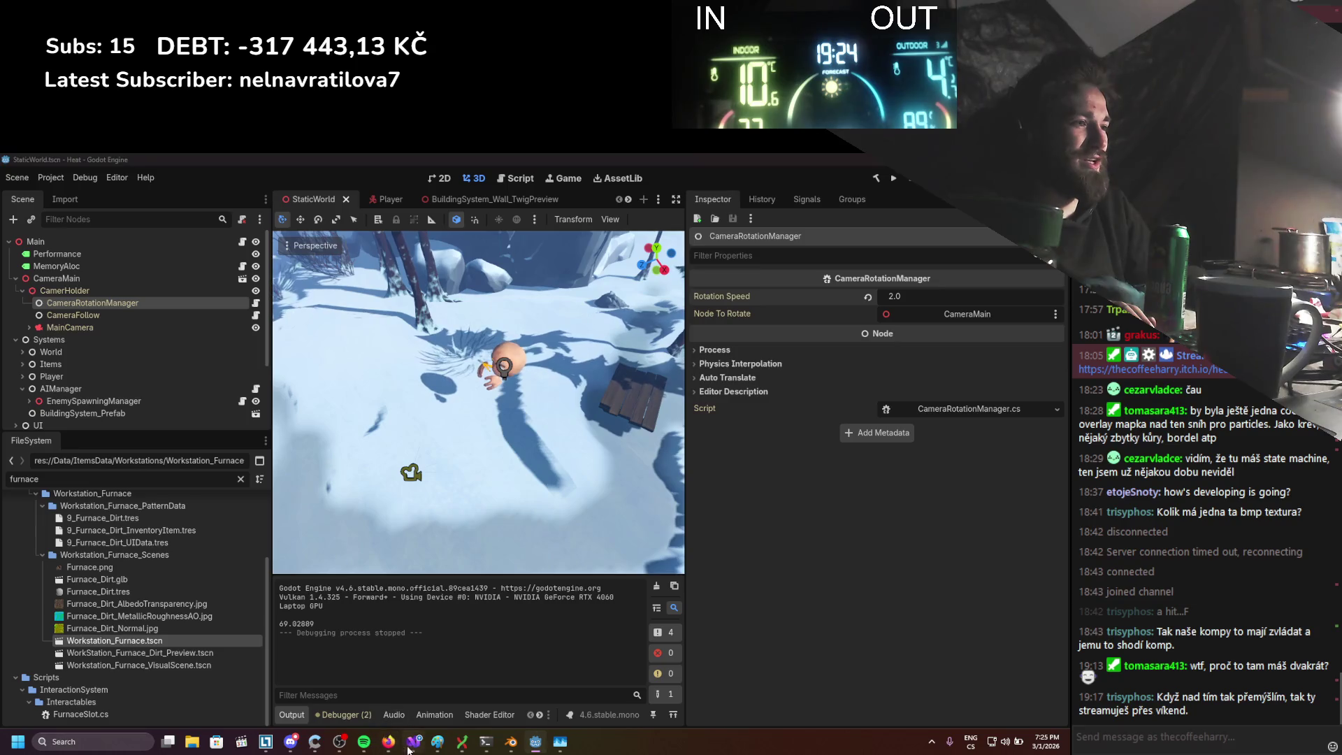
# Change the Lerp multipliers to deltaFloat * 3, set Rotation Speed 1.5 and rerun
pyautogui.click(413, 741)
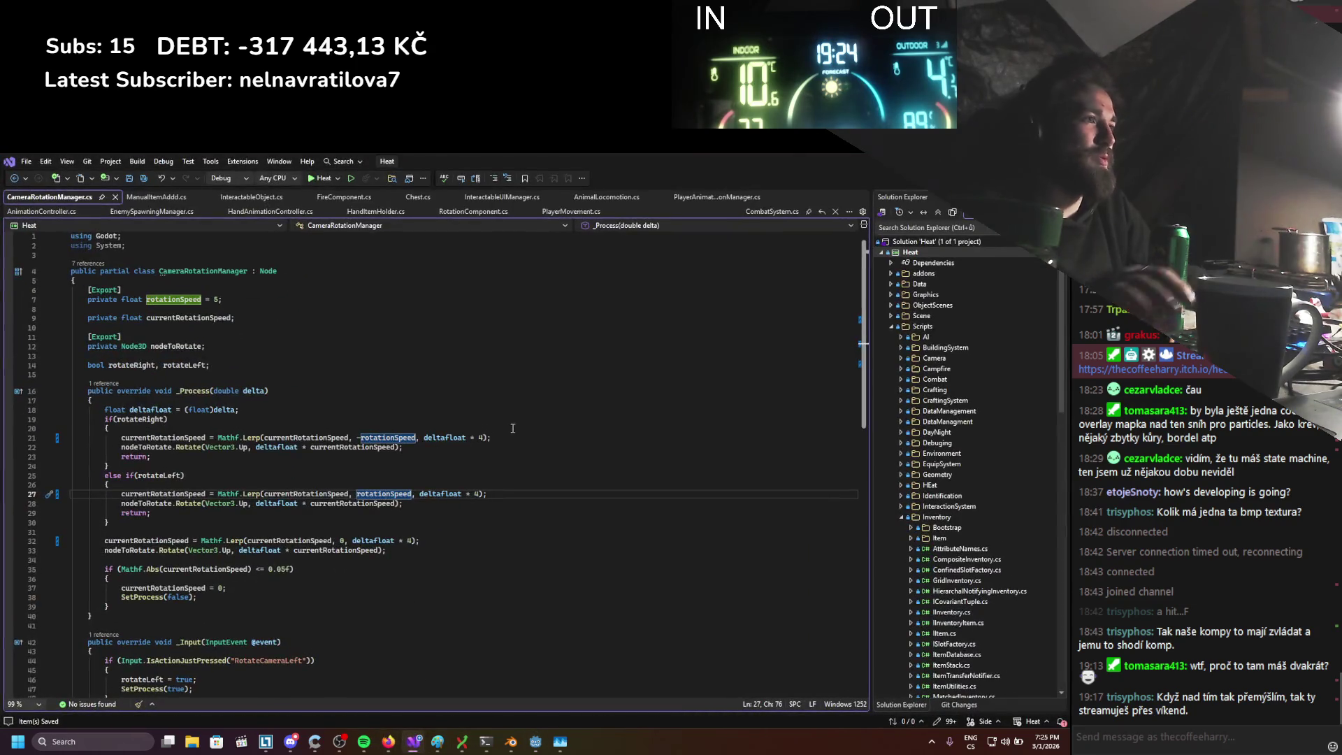
pyautogui.click(478, 495)
pyautogui.doubleClick(482, 437)
pyautogui.write('3')
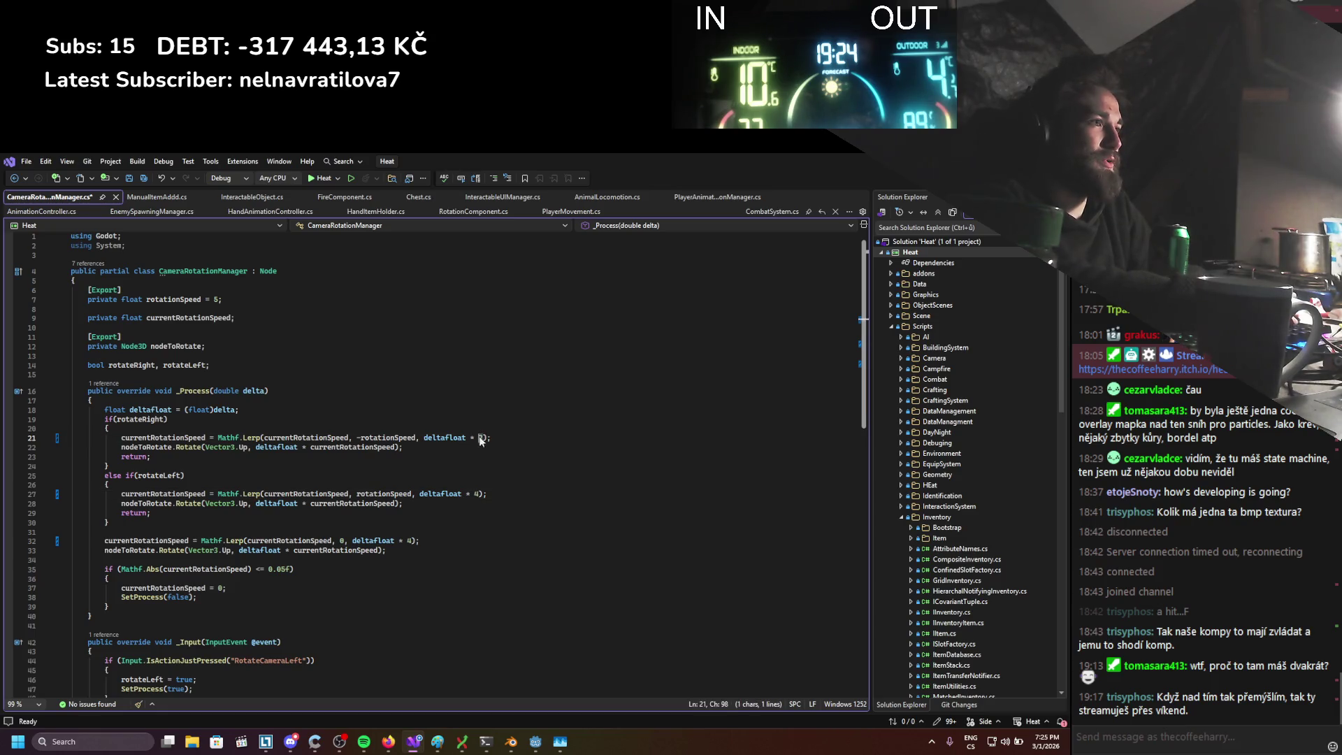
pyautogui.click(477, 493)
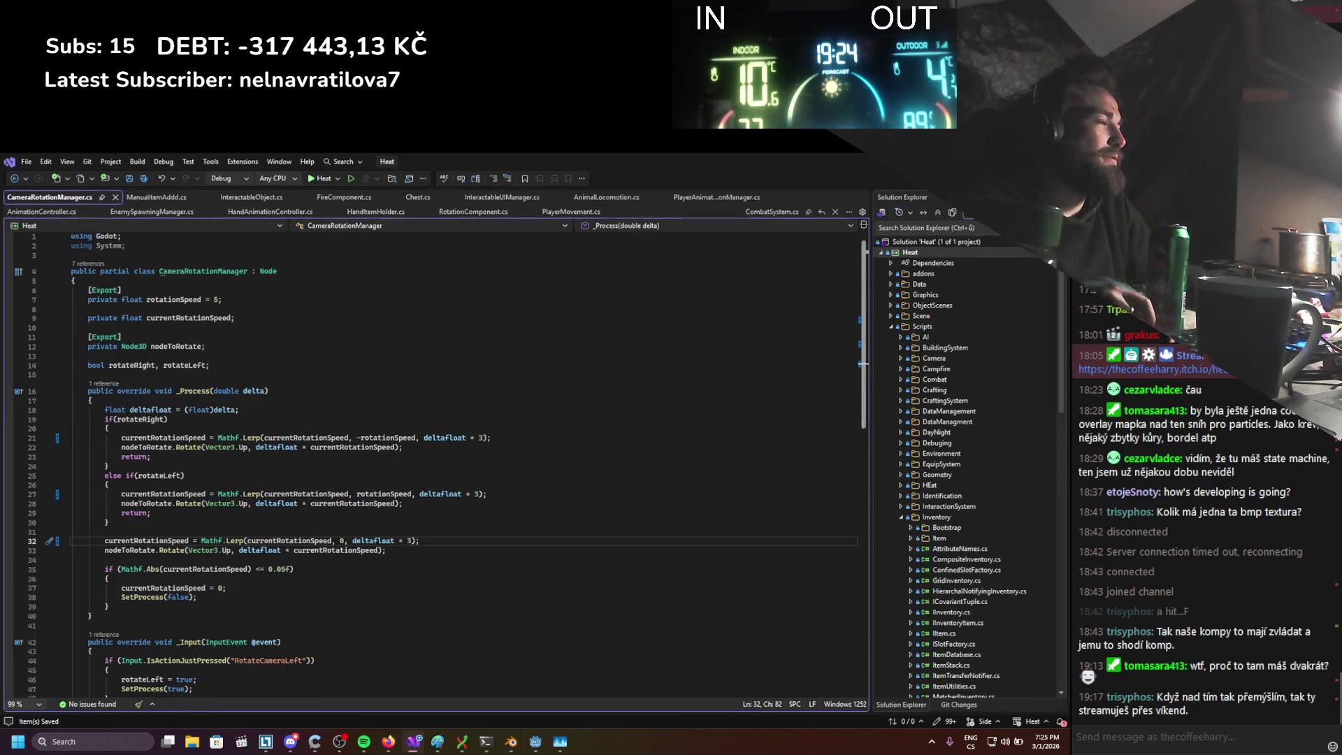
pyautogui.hotkey('alt', 'Tab')
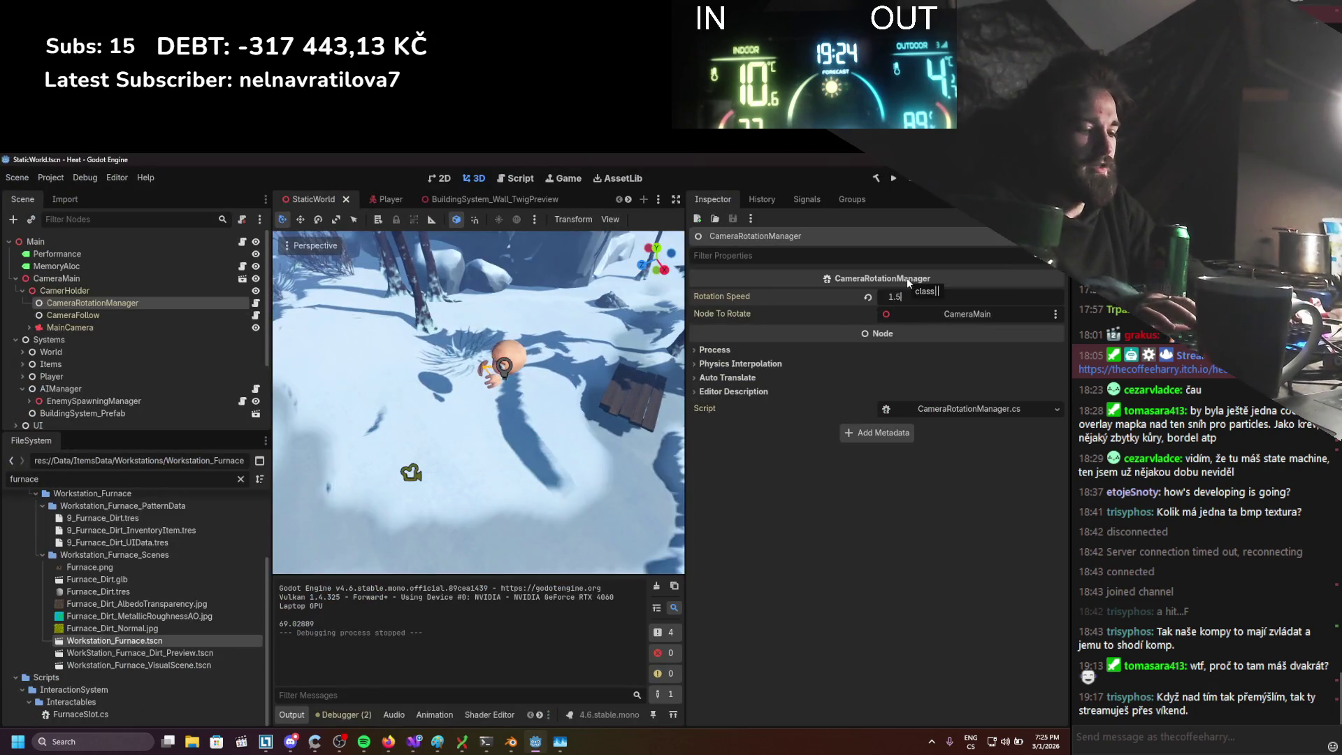
pyautogui.click(894, 178)
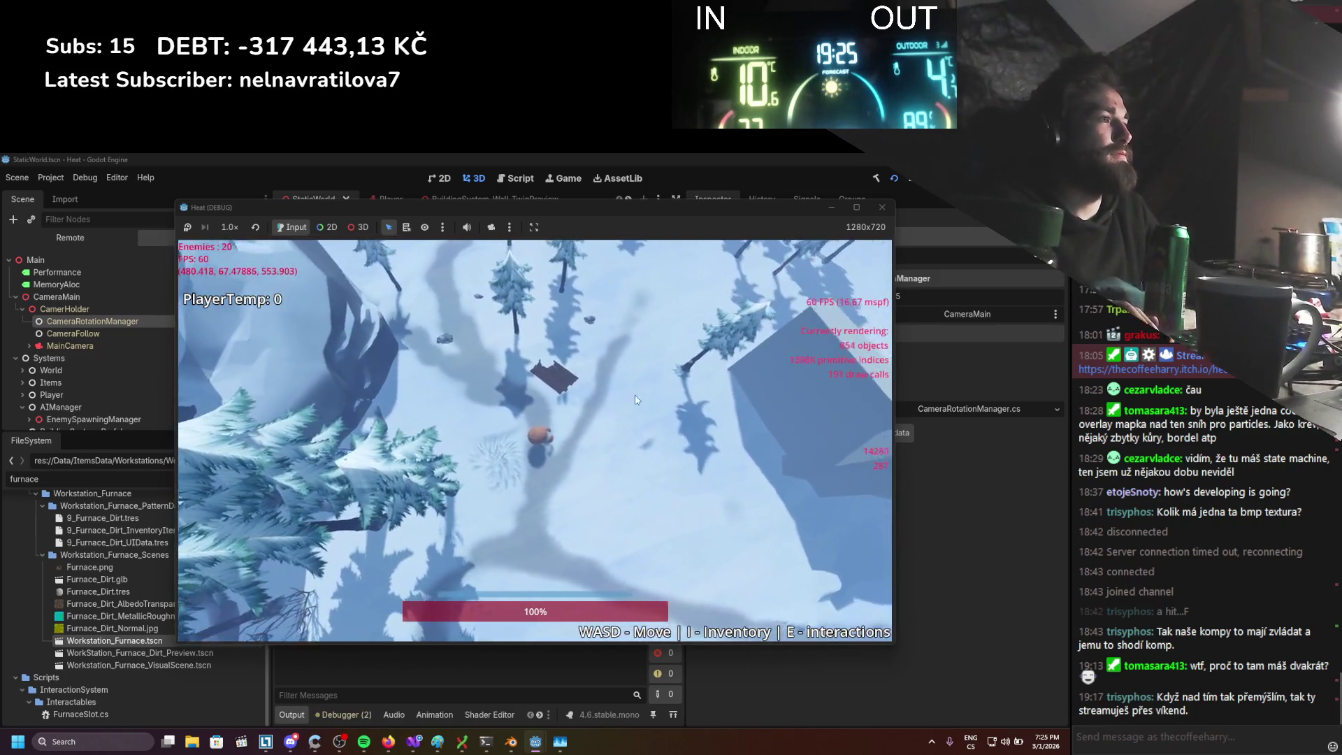
# Walk the player past an enemy, swinging the camera low, around, and zooming overhead and close
pyautogui.press('w')
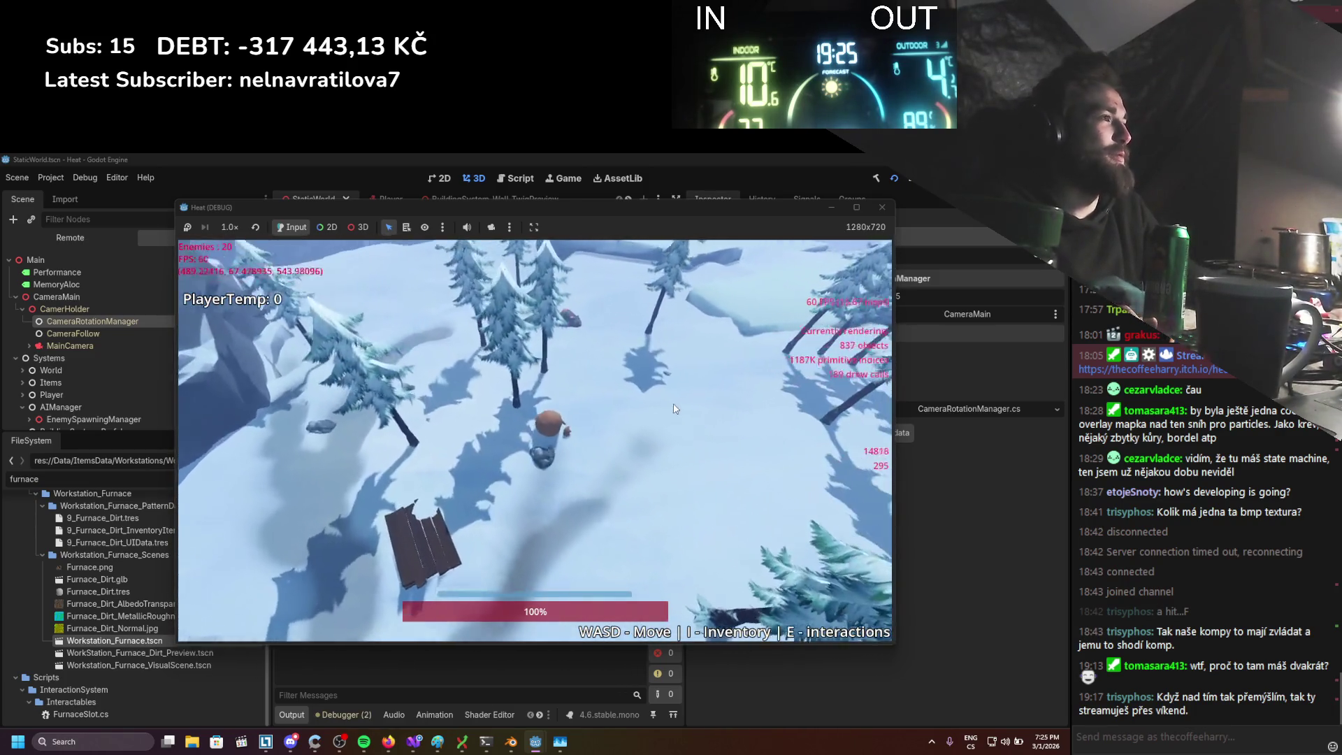
pyautogui.press('w')
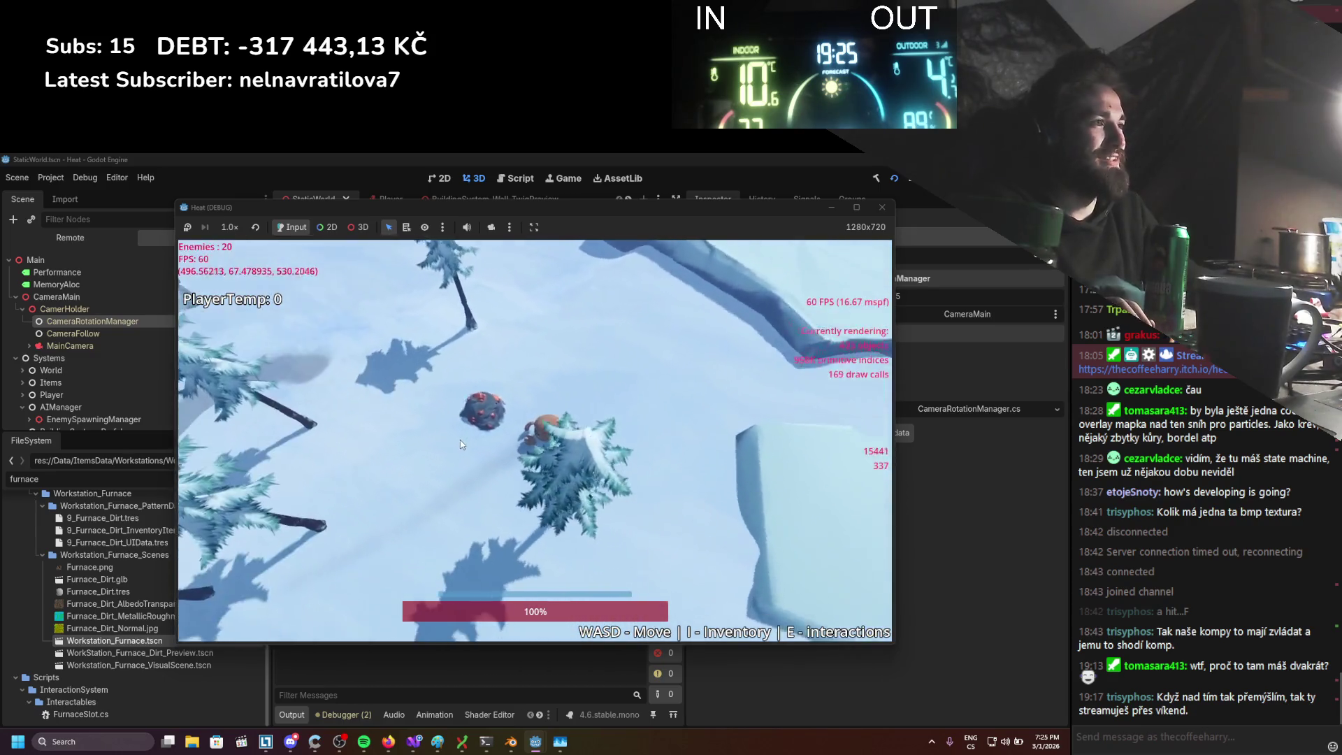
pyautogui.press('w')
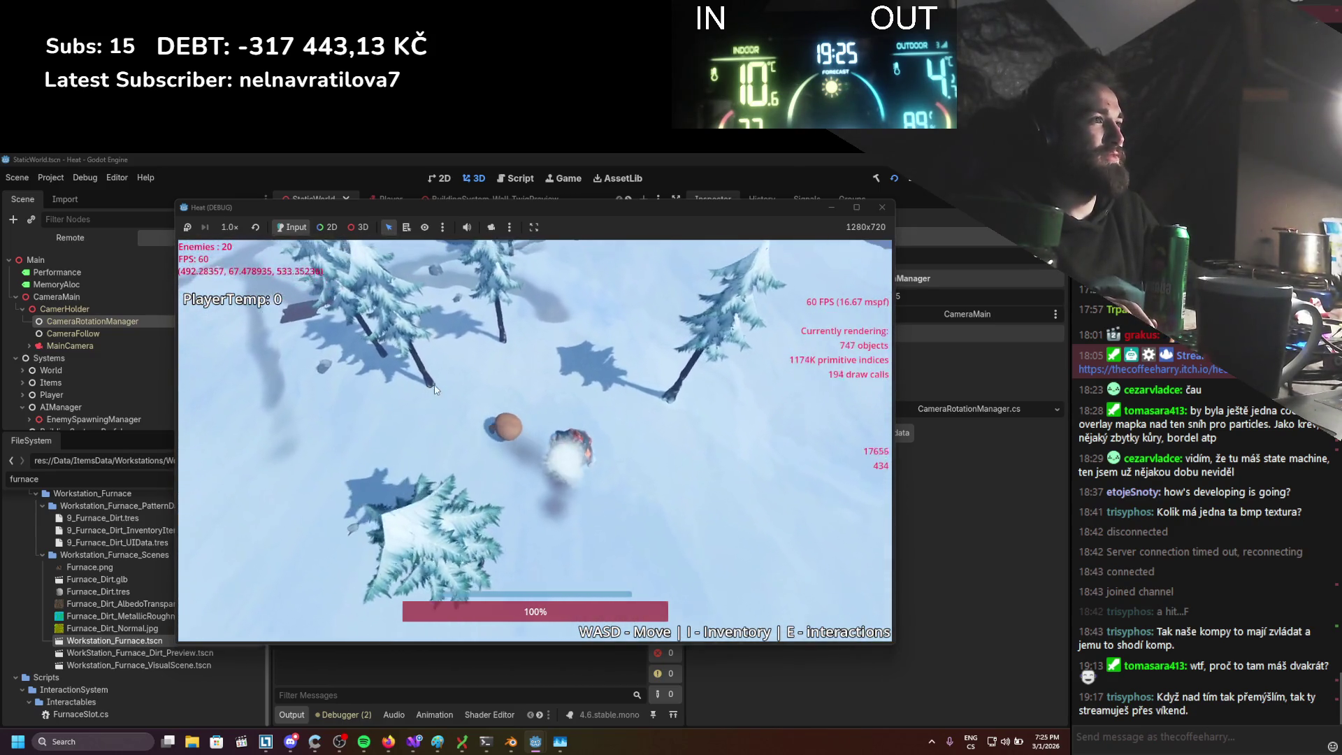
pyautogui.press('w')
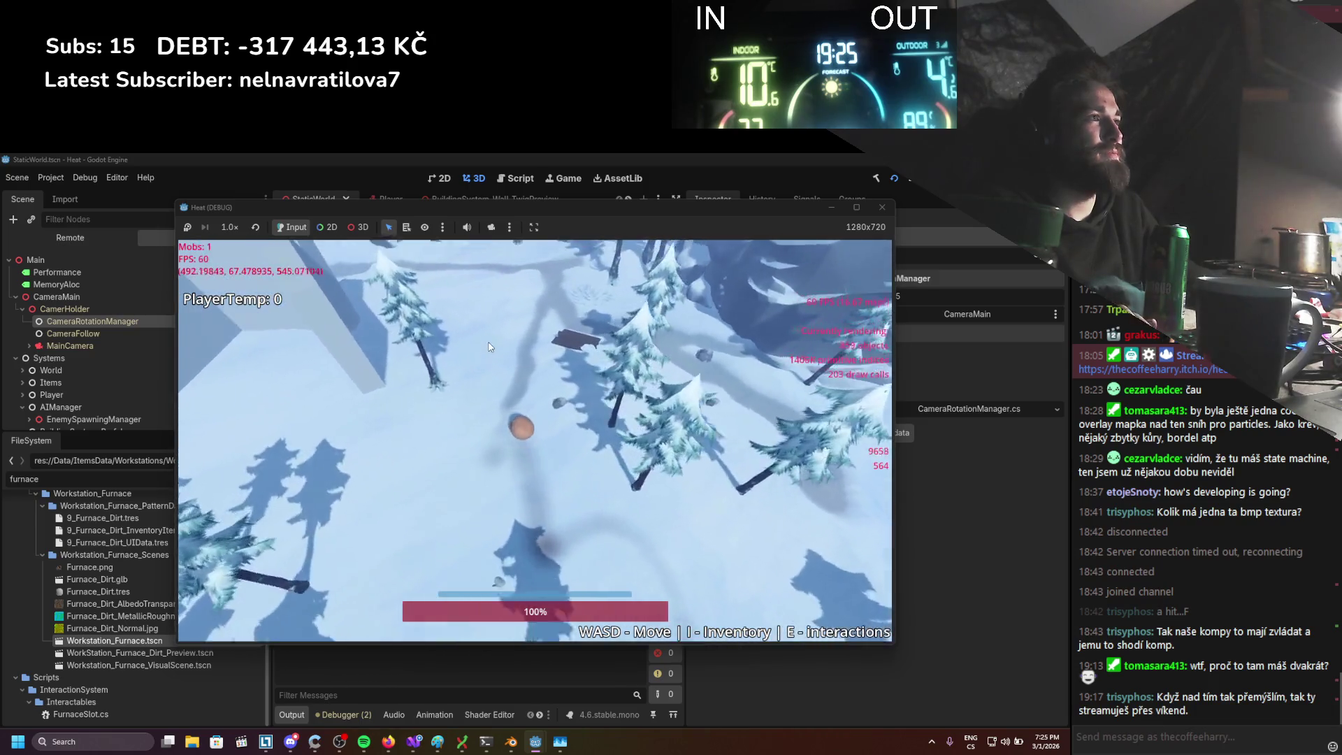
pyautogui.press('w')
pyautogui.scroll(-5, 489, 347)
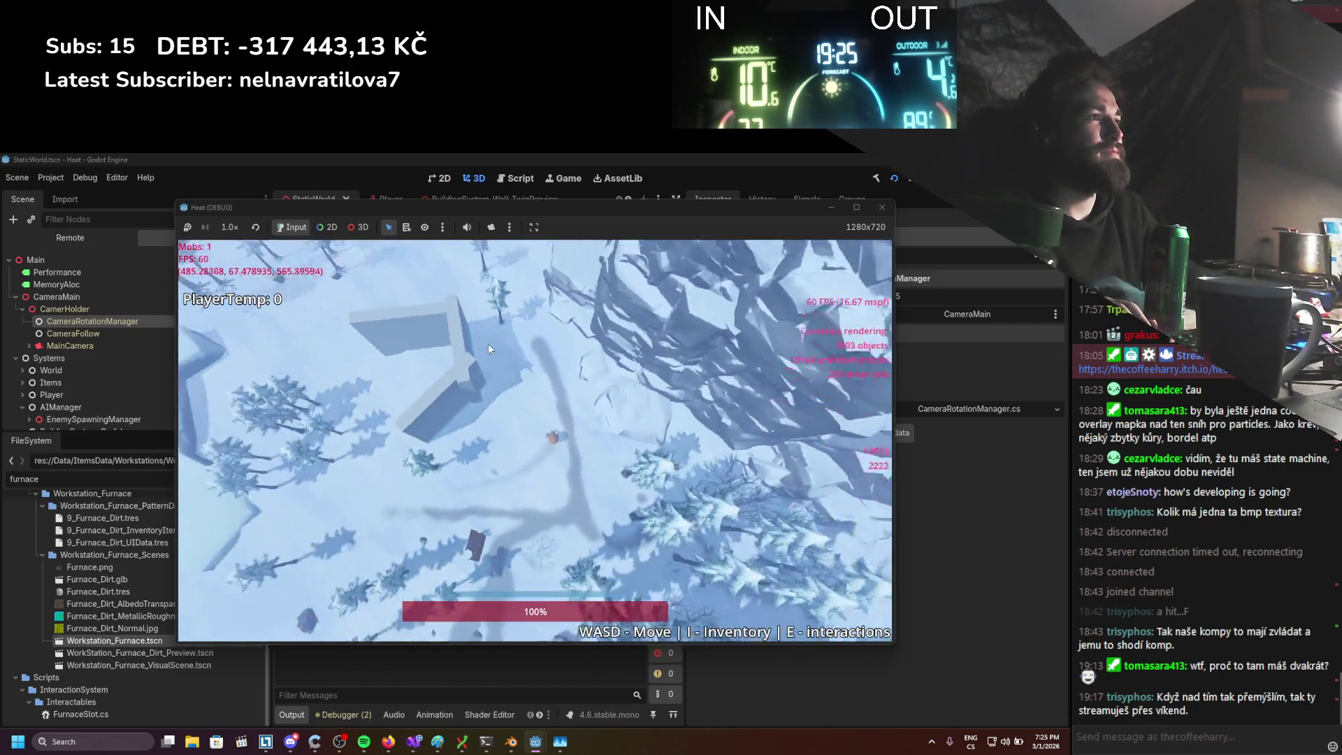
pyautogui.press('w')
pyautogui.scroll(2, 489, 349)
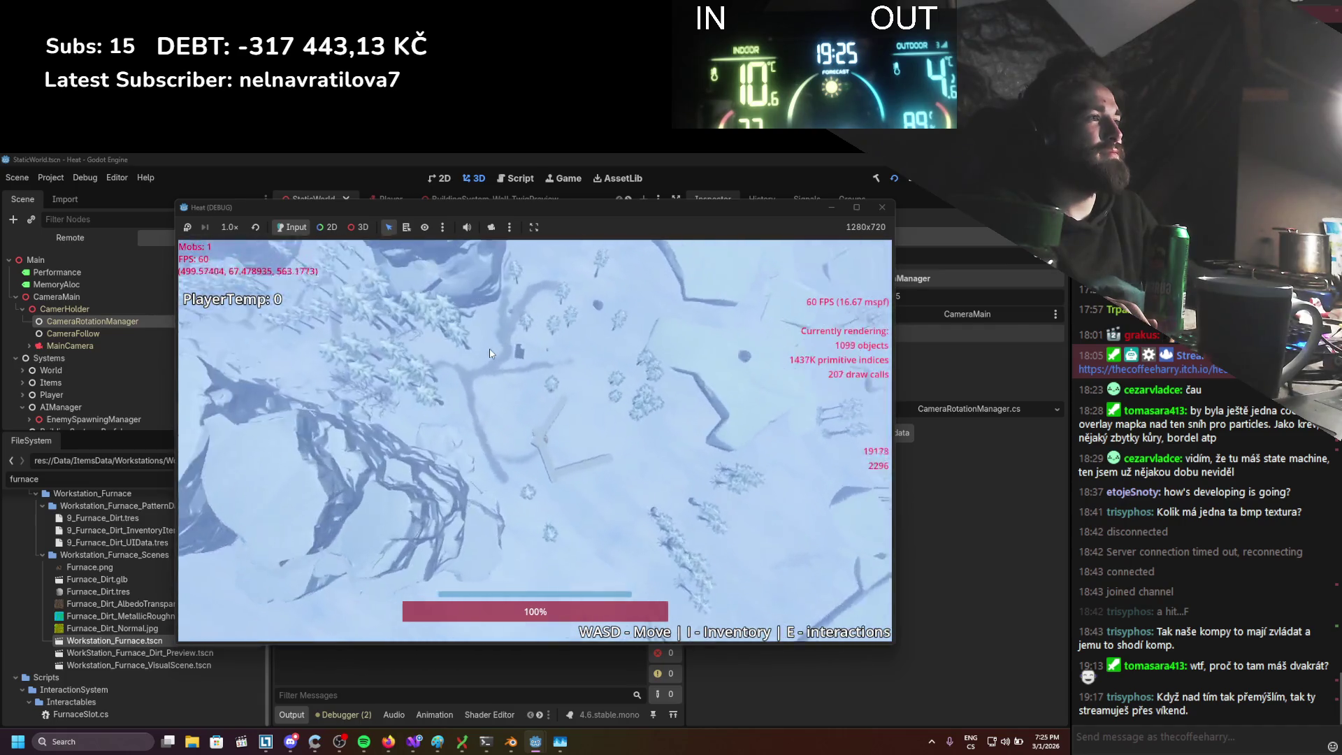
pyautogui.press('w')
pyautogui.scroll(5, 490, 353)
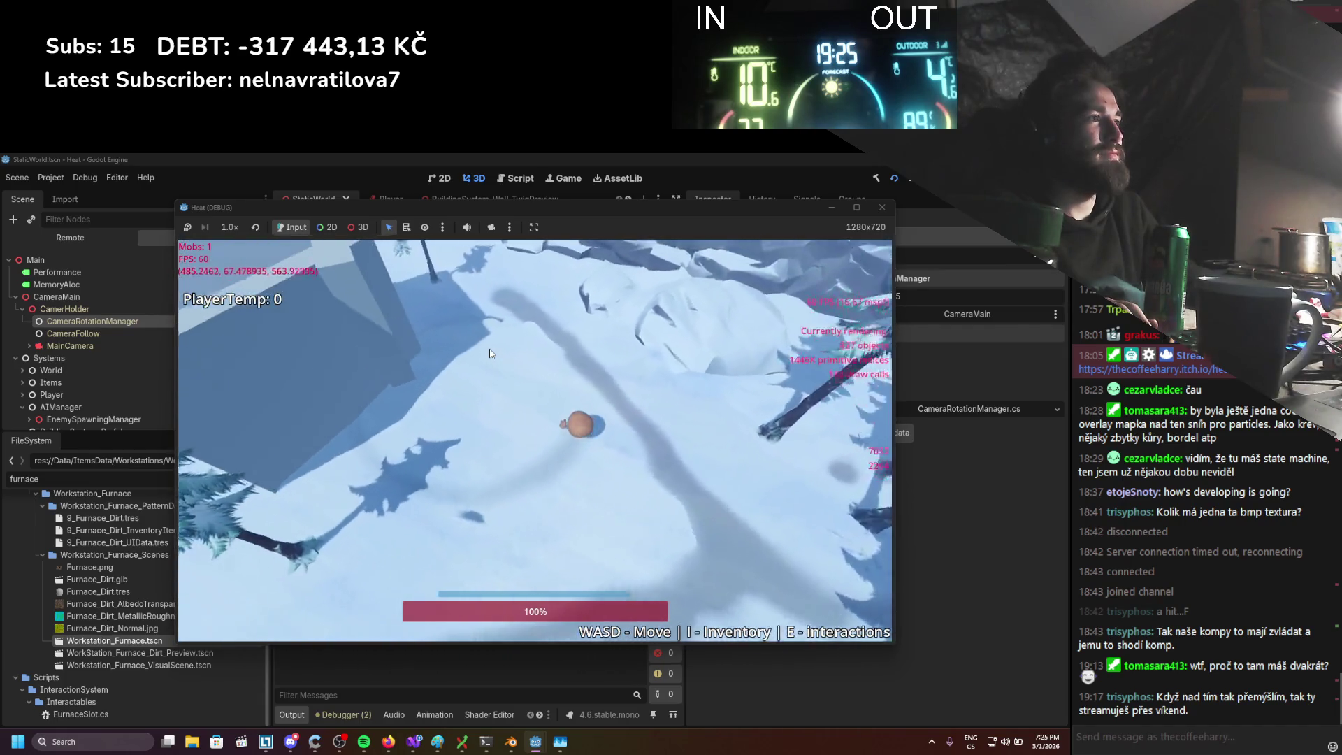
pyautogui.press('w')
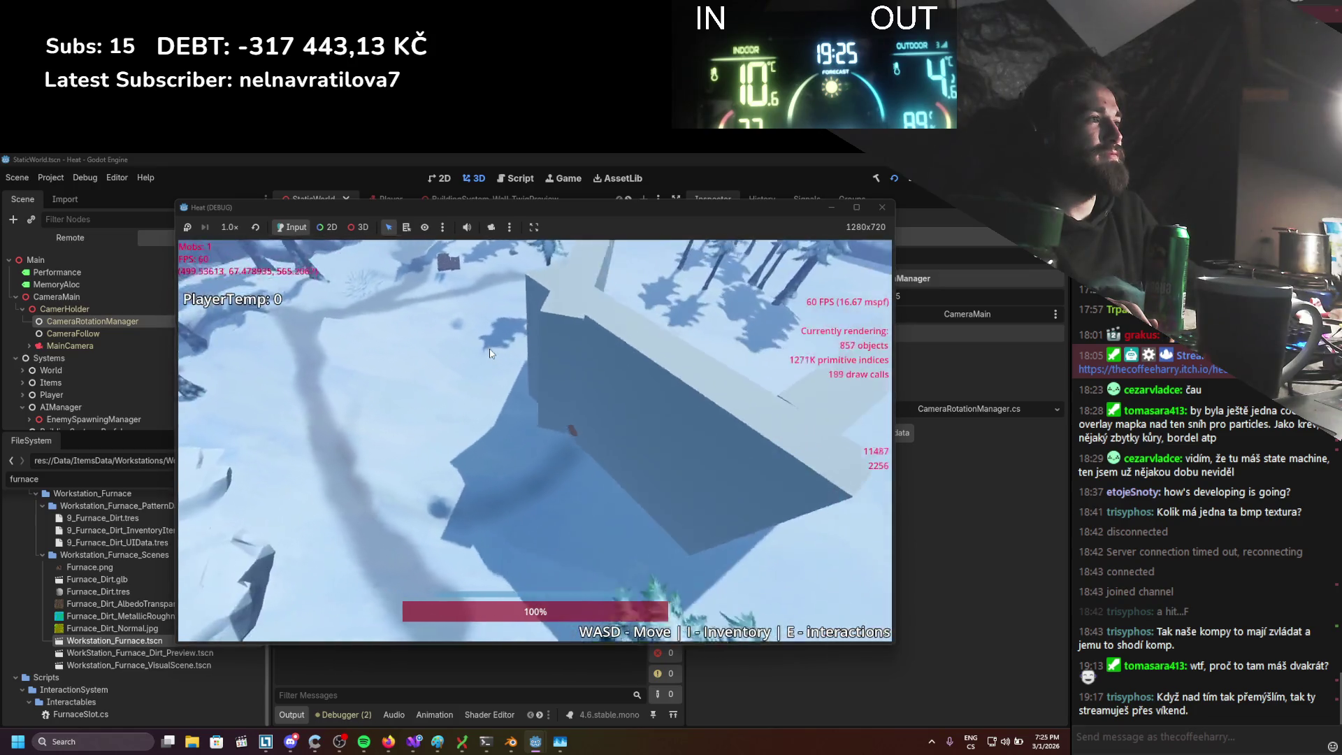
pyautogui.press('w')
pyautogui.scroll(-4, 524, 335)
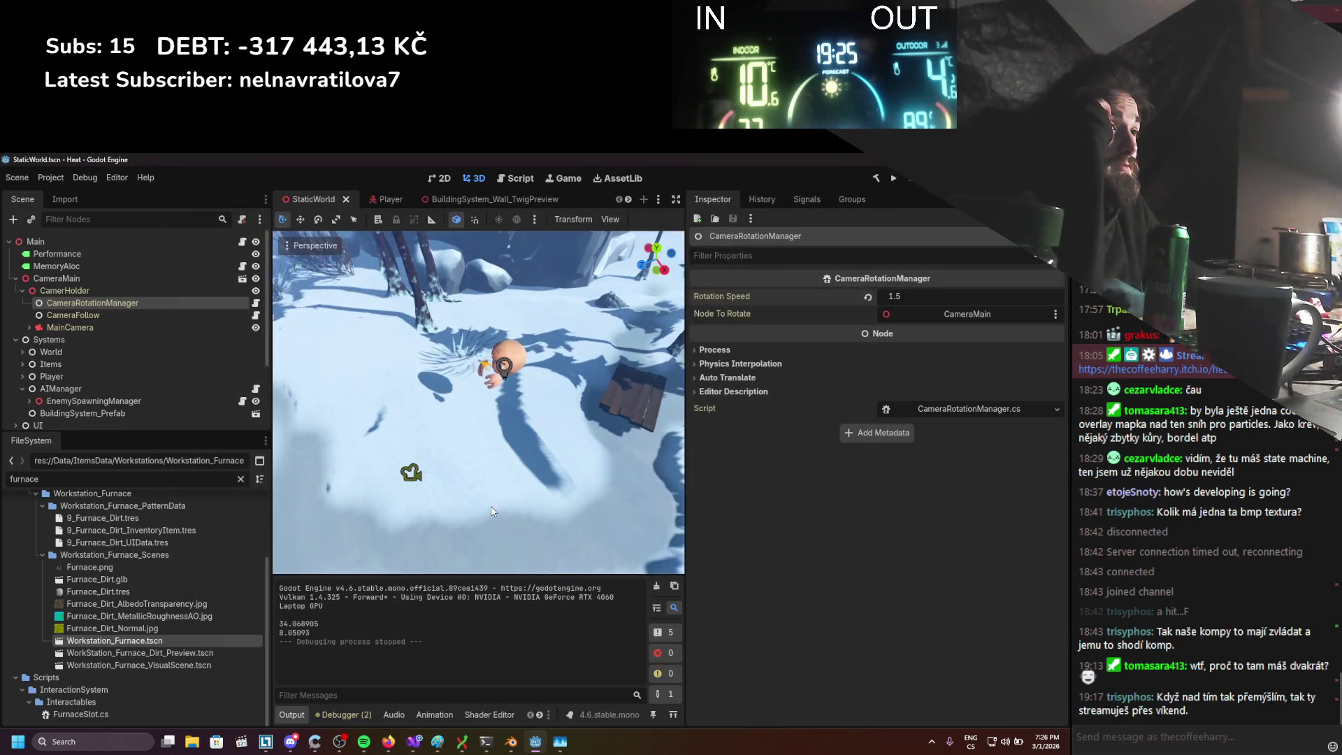
# Switch to the Player scene and open GlobalInput.cs to review its _Input Close handling
pyautogui.scroll(-2, 126, 354)
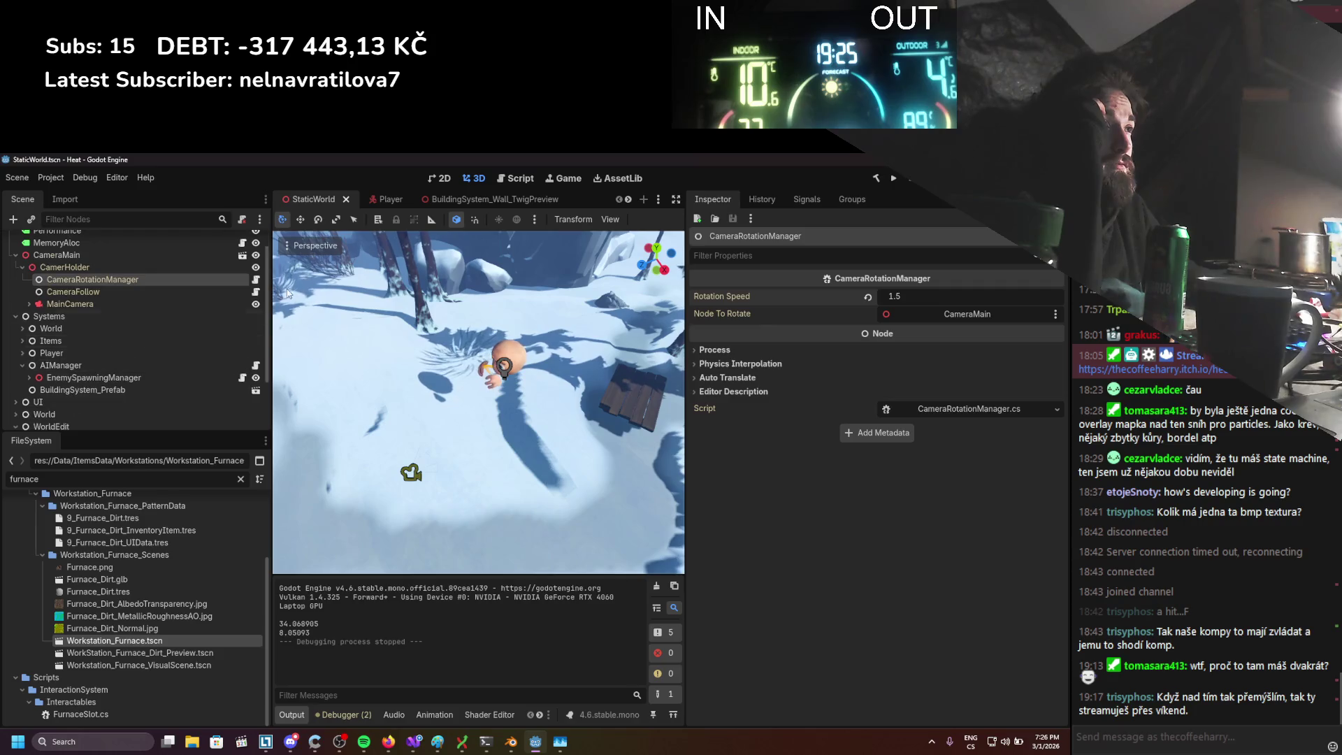
pyautogui.scroll(-1, 126, 352)
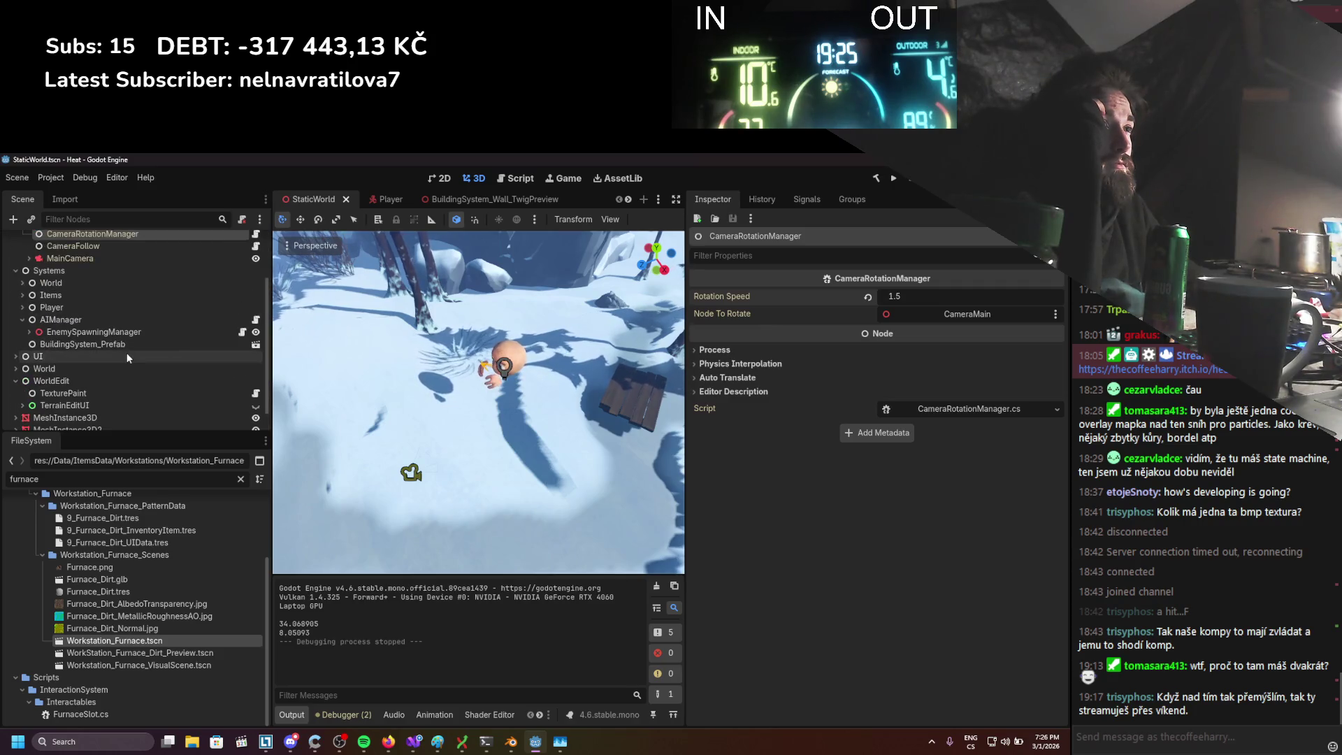
pyautogui.hotkey('ctrl', 'Tab')
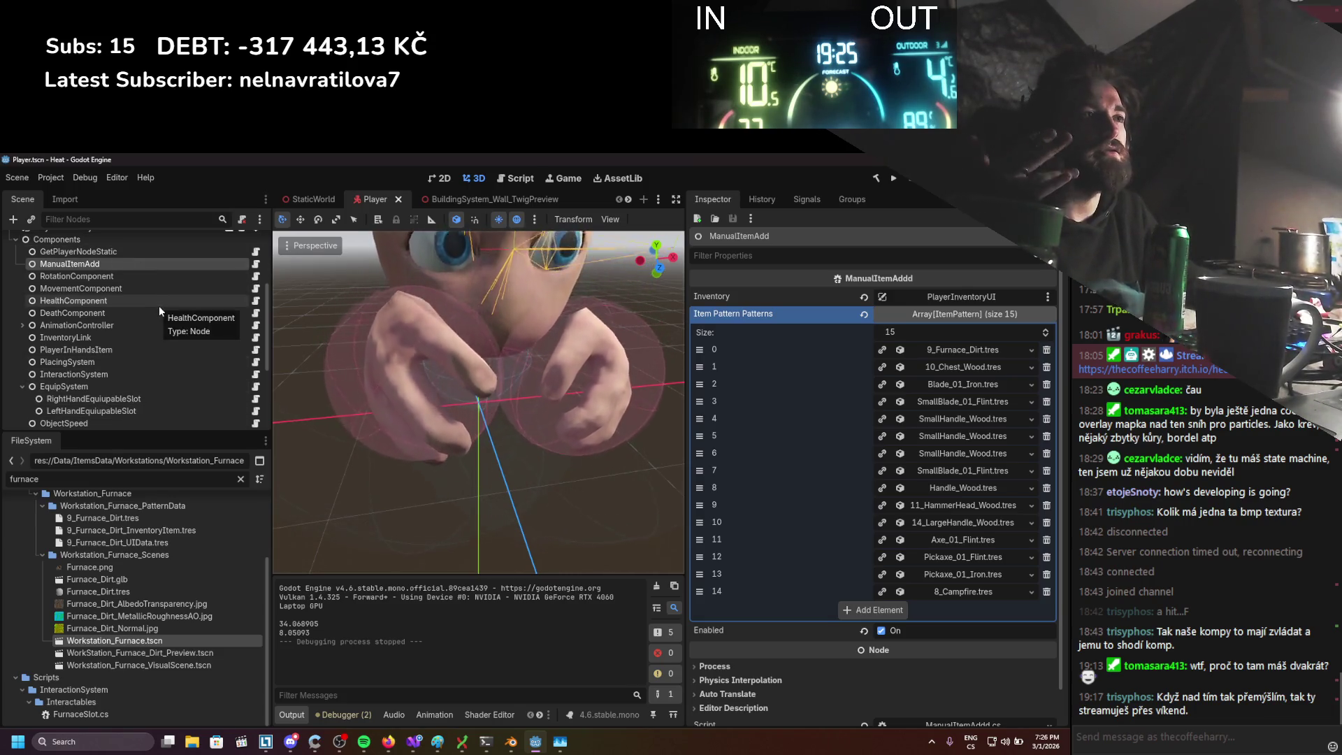
pyautogui.scroll(-3, 153, 353)
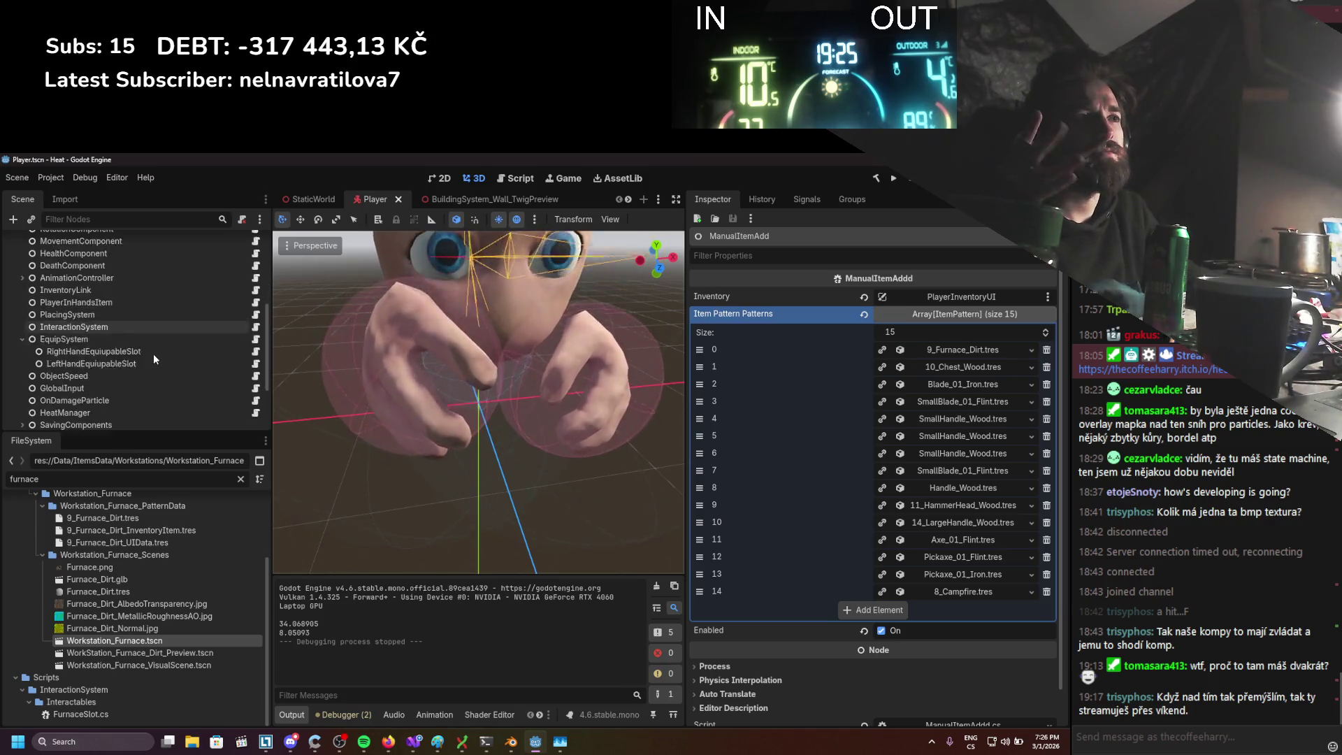
pyautogui.click(255, 364)
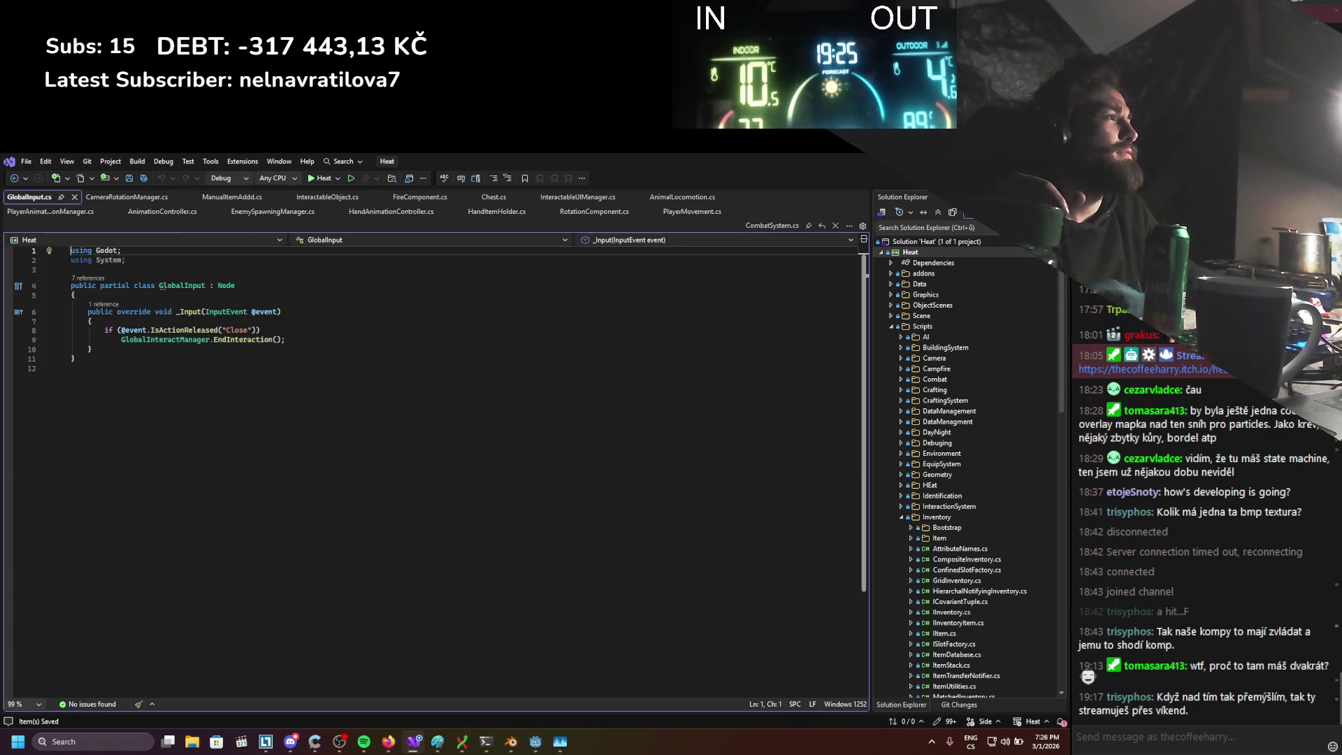
pyautogui.hotkey('alt', 'Tab')
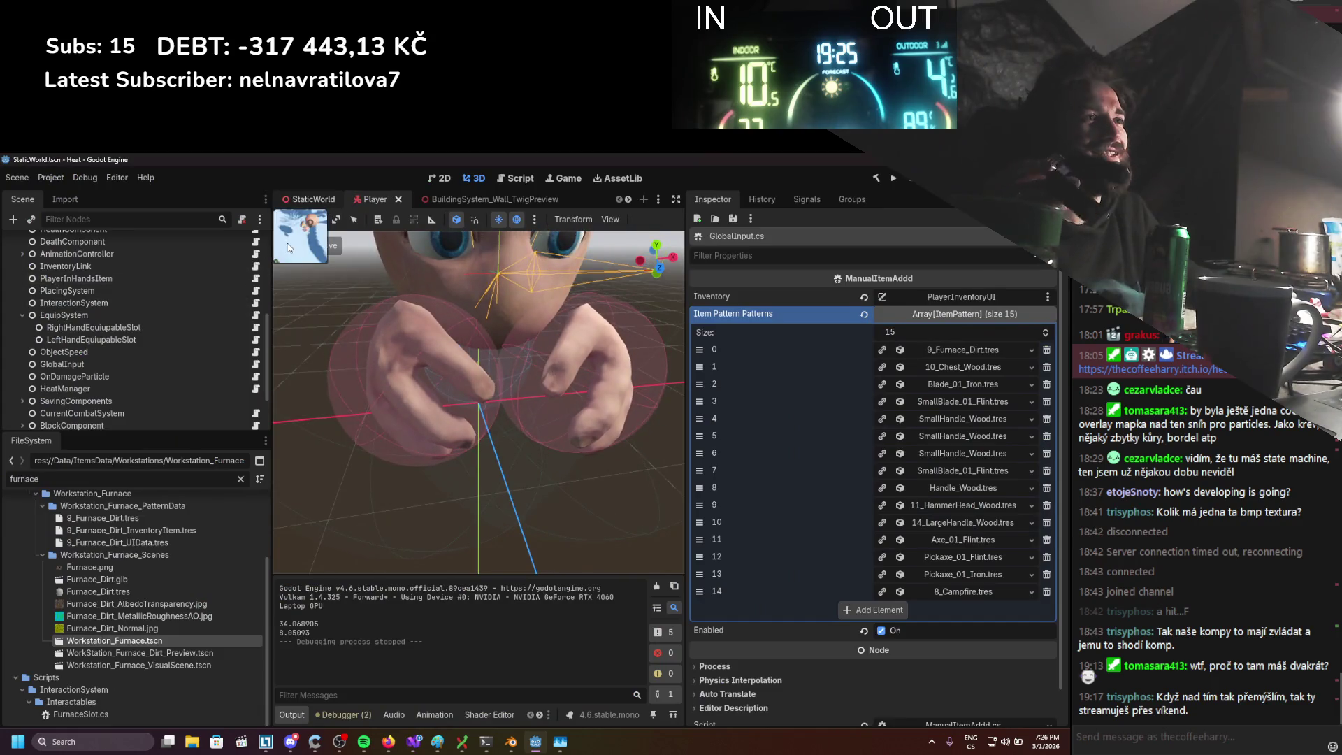
# From StaticWorld, open the BuildingSystem_Prefab scene and open BuildingSystemsManager.cs in Visual Studio
pyautogui.click(307, 199)
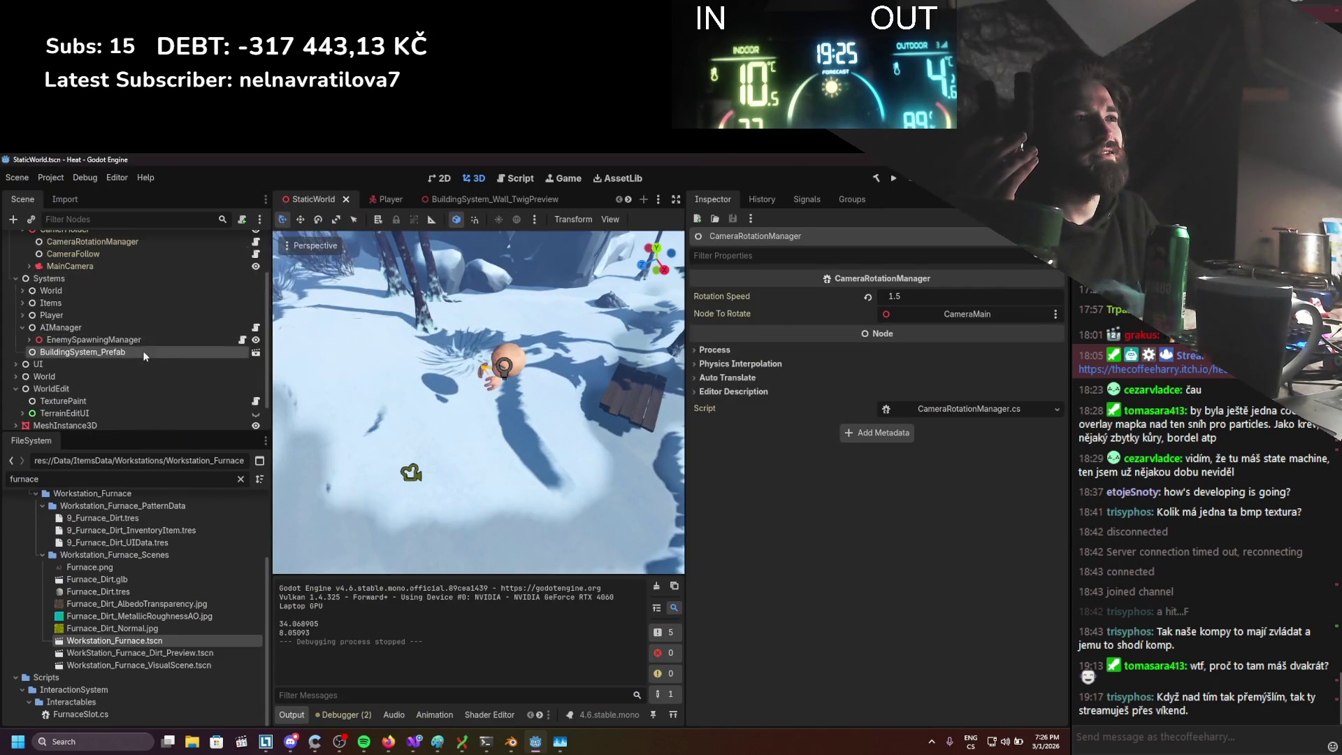
pyautogui.click(144, 351)
pyautogui.click(255, 352)
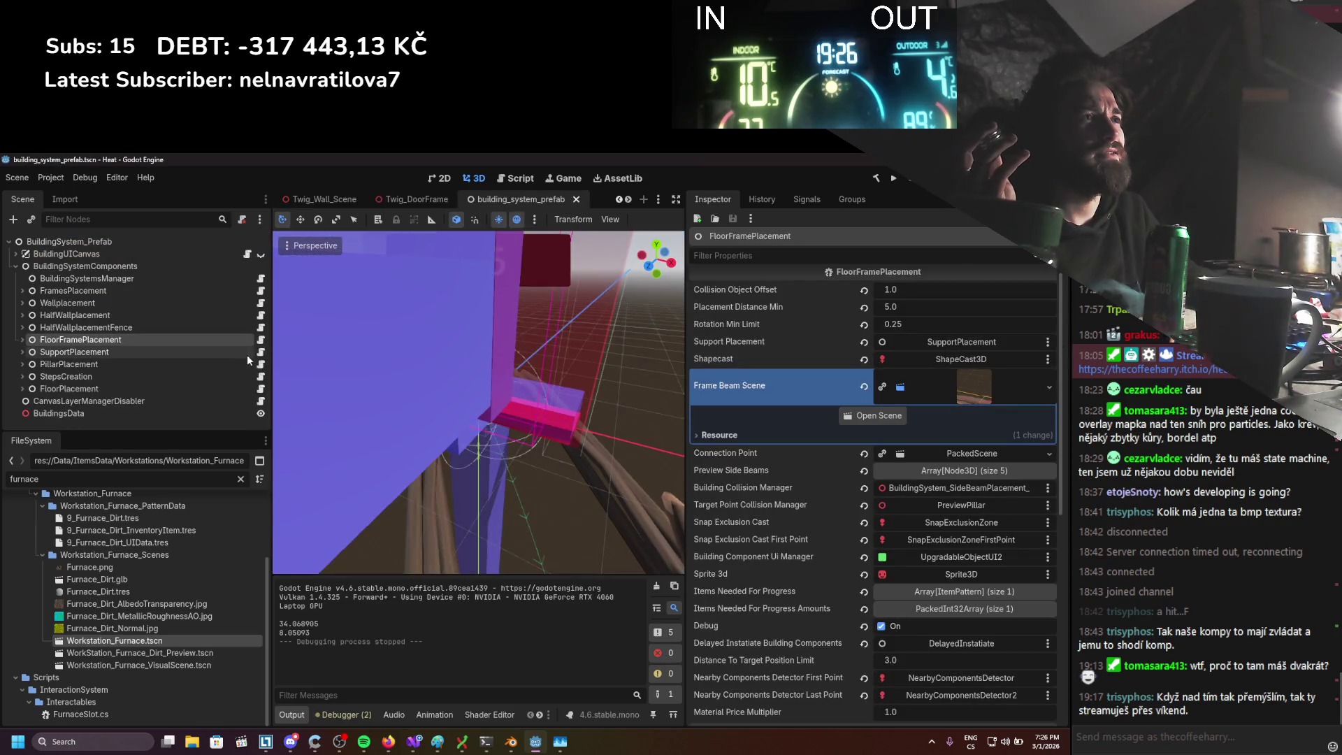
pyautogui.click(200, 280)
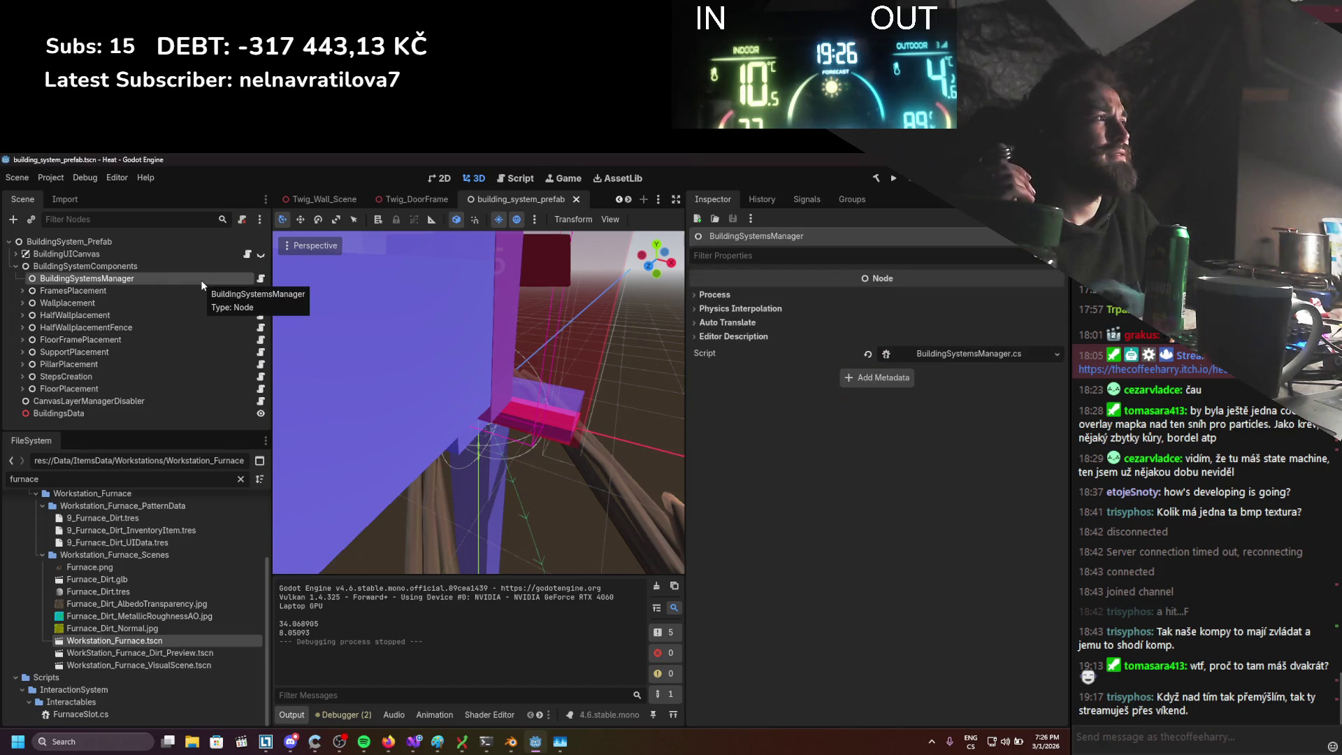
pyautogui.click(934, 355)
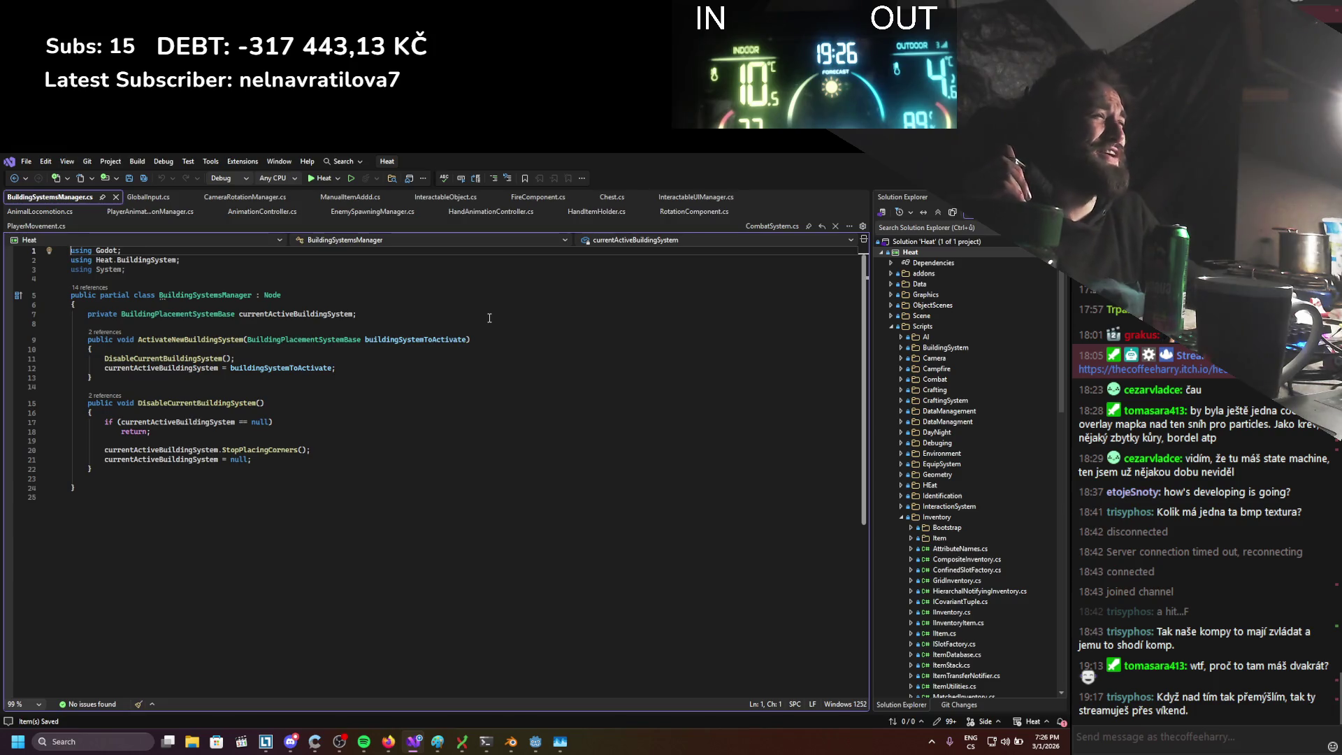
# Back in Godot, view the BuildingUICanvas node's script, then return to the editor's Project menu
pyautogui.hotkey('alt', 'Tab')
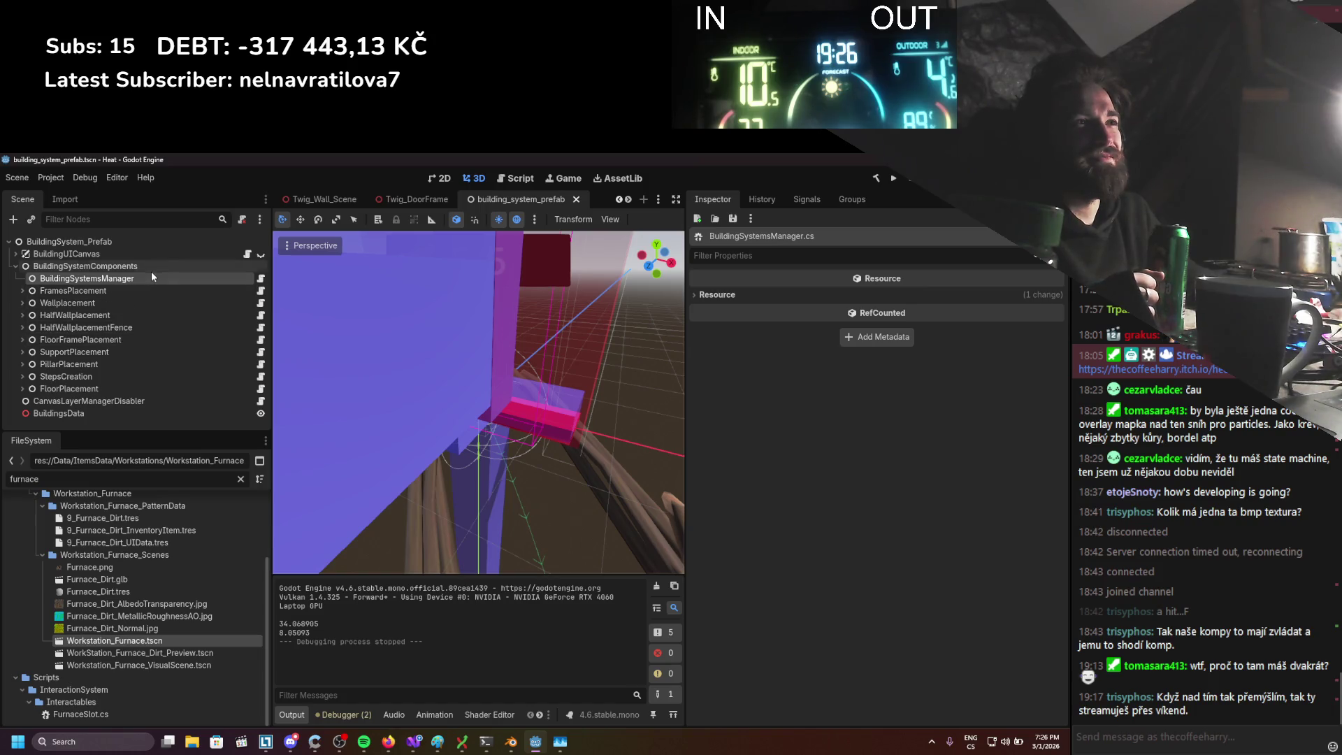
pyautogui.click(194, 254)
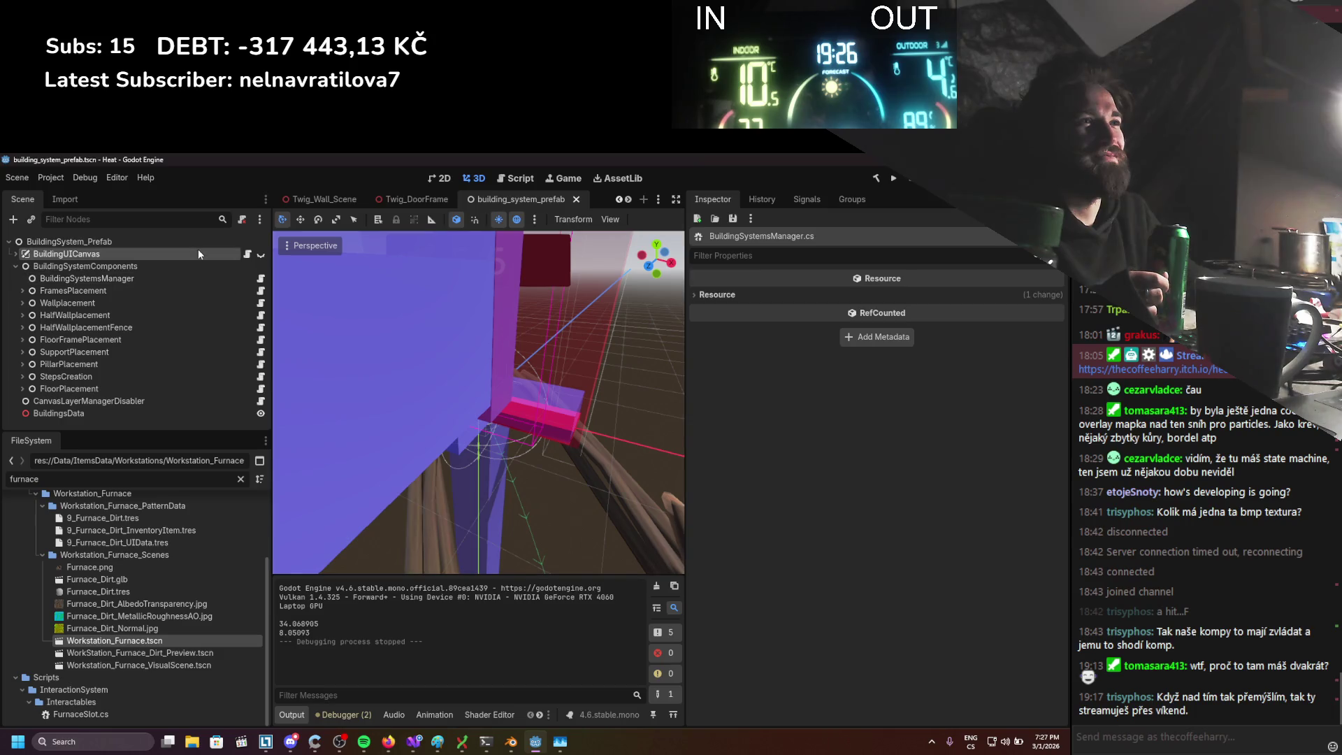
pyautogui.click(247, 255)
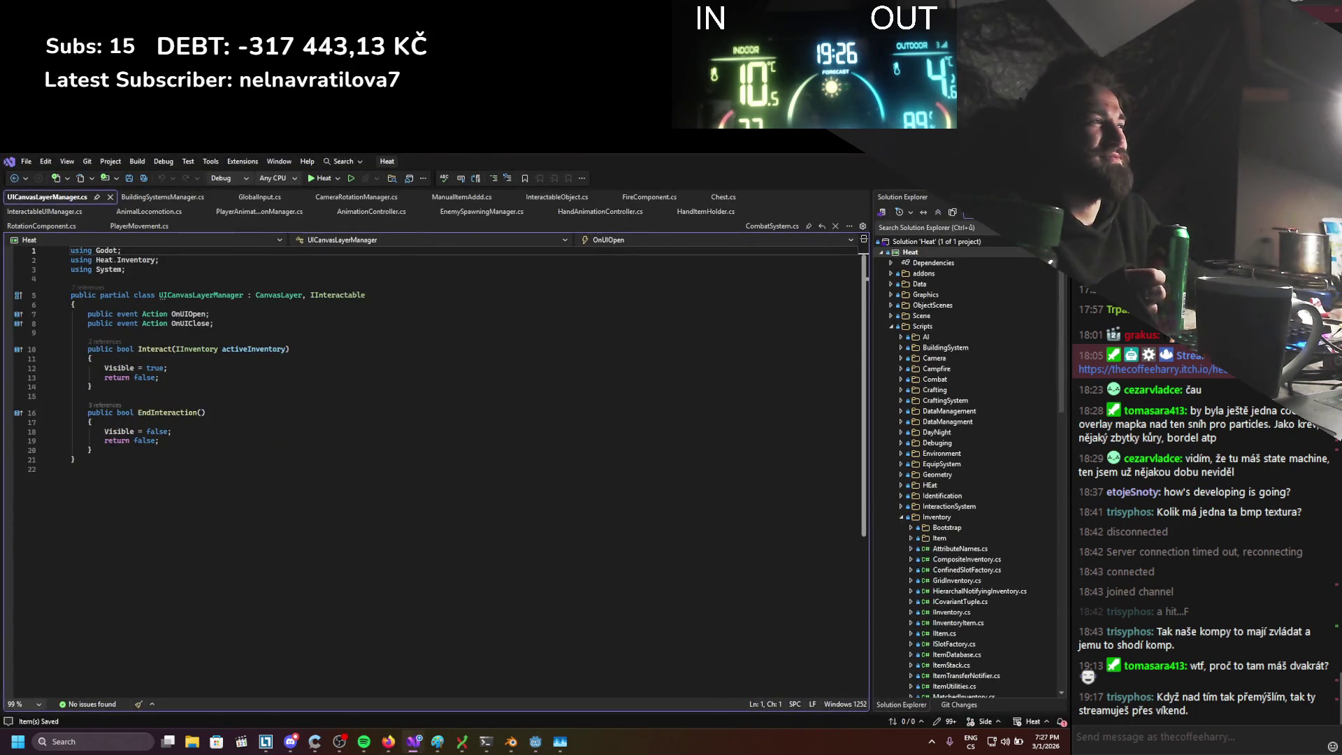
pyautogui.hotkey('alt', 'Tab')
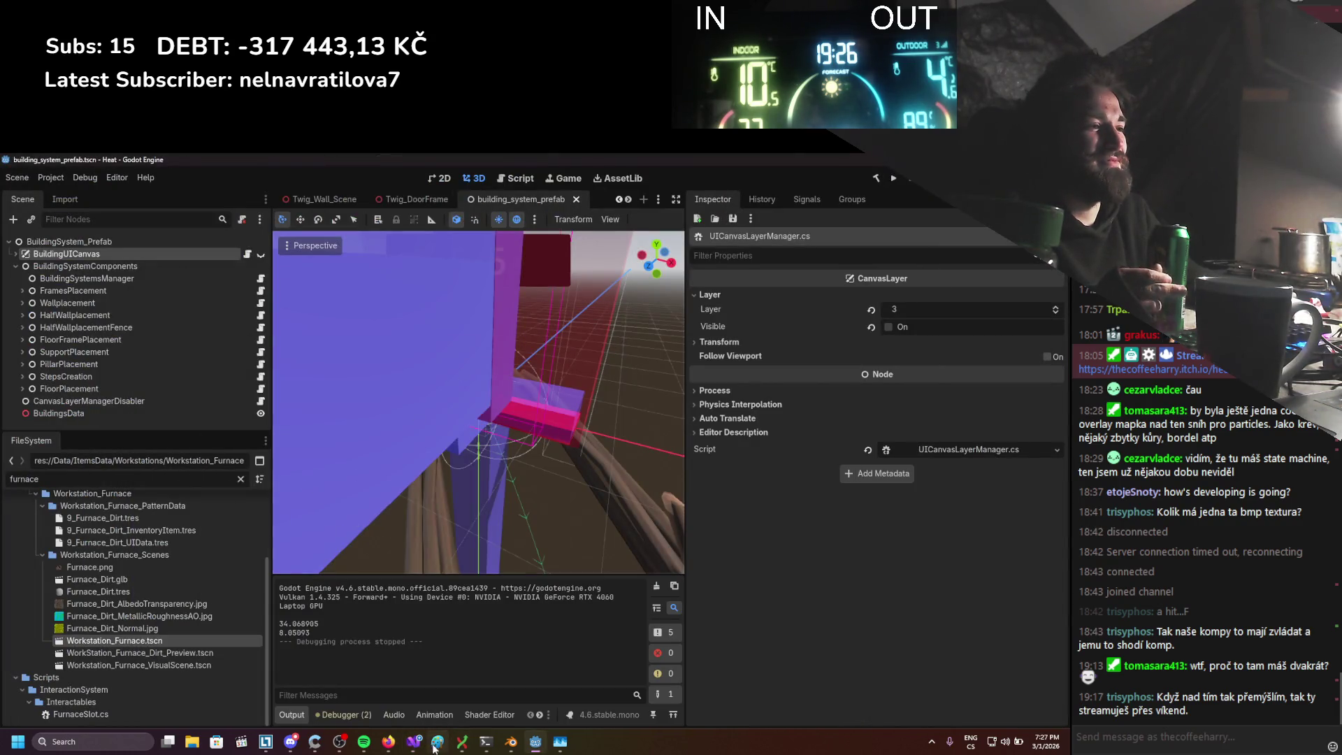
pyautogui.click(50, 178)
# In Project Settings' Input Map, copy the BuildingAction name (bound to B) and switch to Visual Studio
pyautogui.click(91, 196)
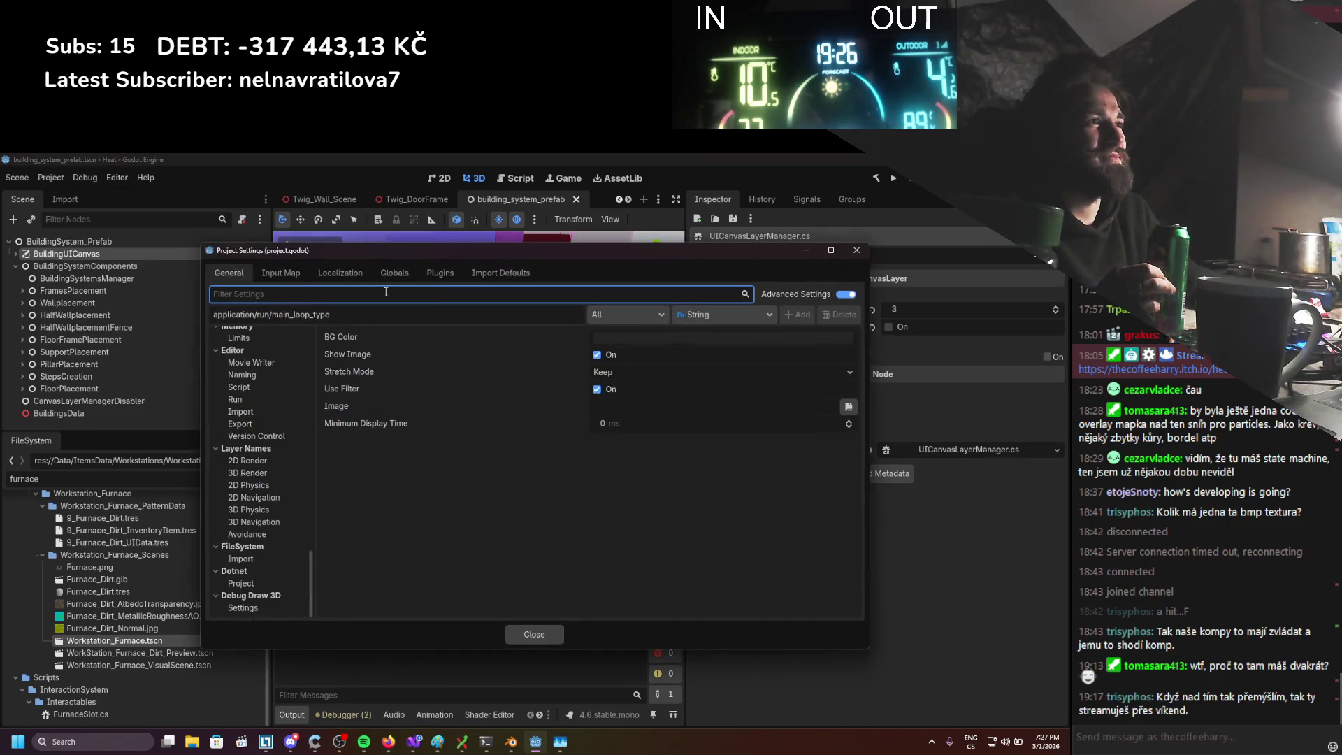
pyautogui.scroll(2, 288, 408)
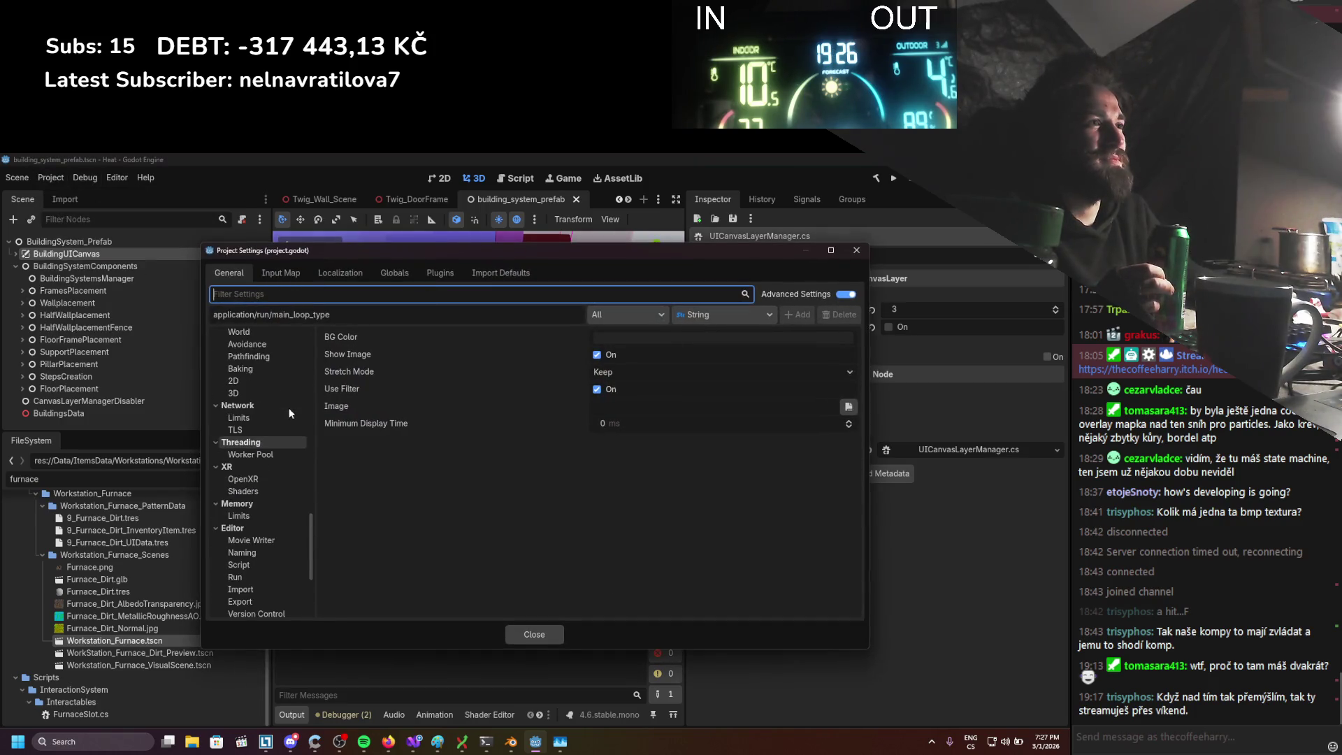
pyautogui.click(291, 273)
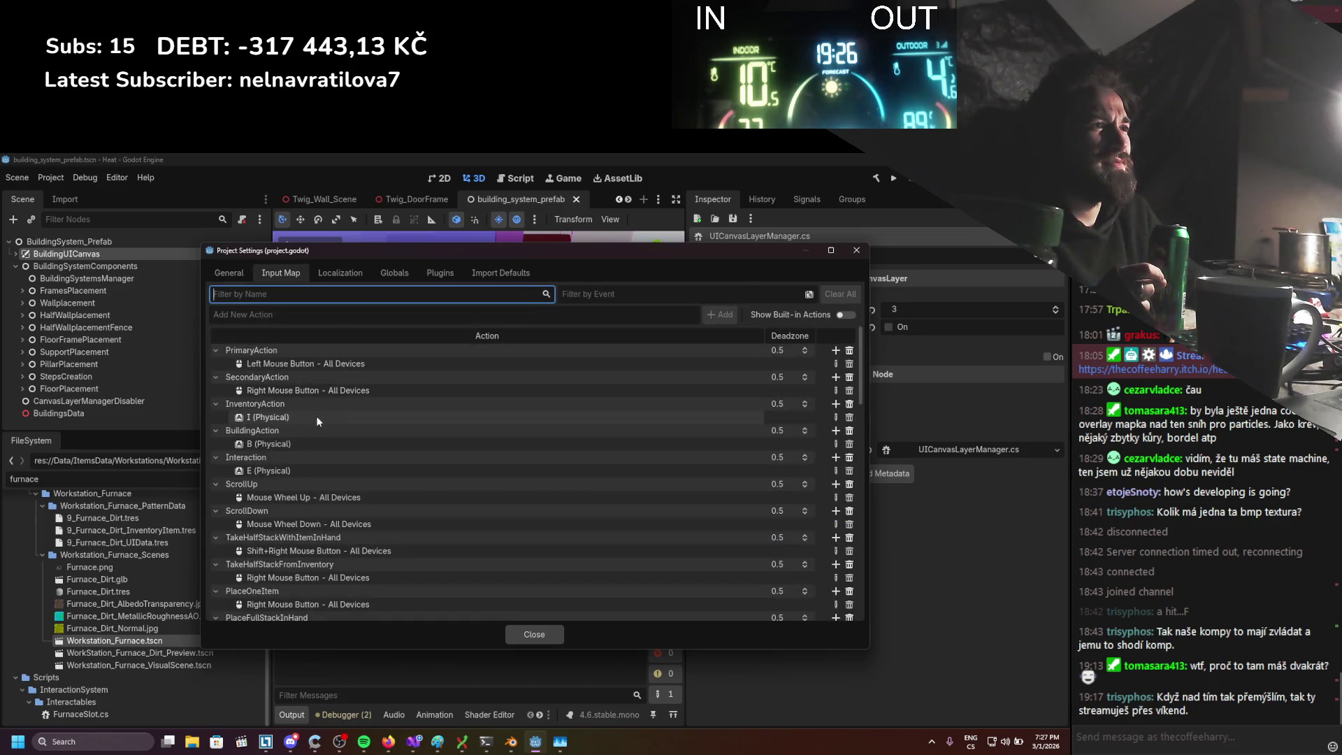
pyautogui.doubleClick(270, 430)
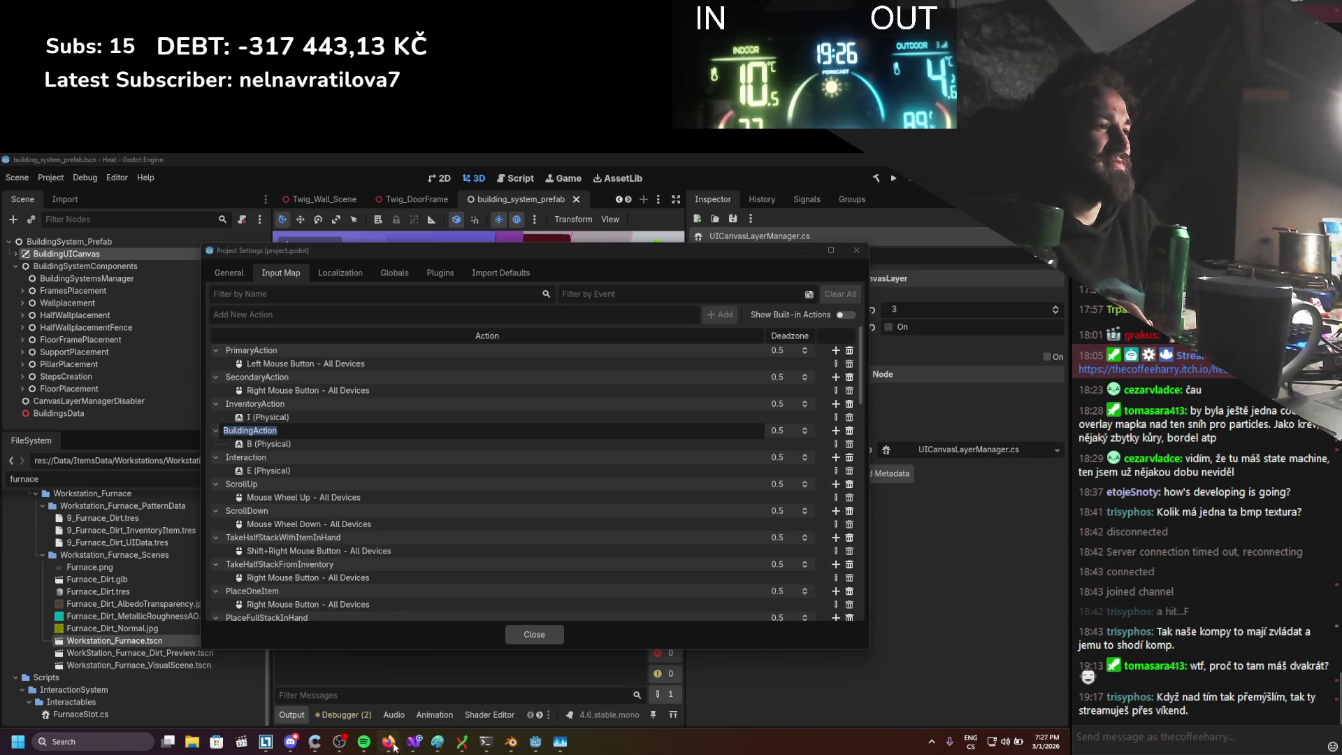
pyautogui.click(414, 741)
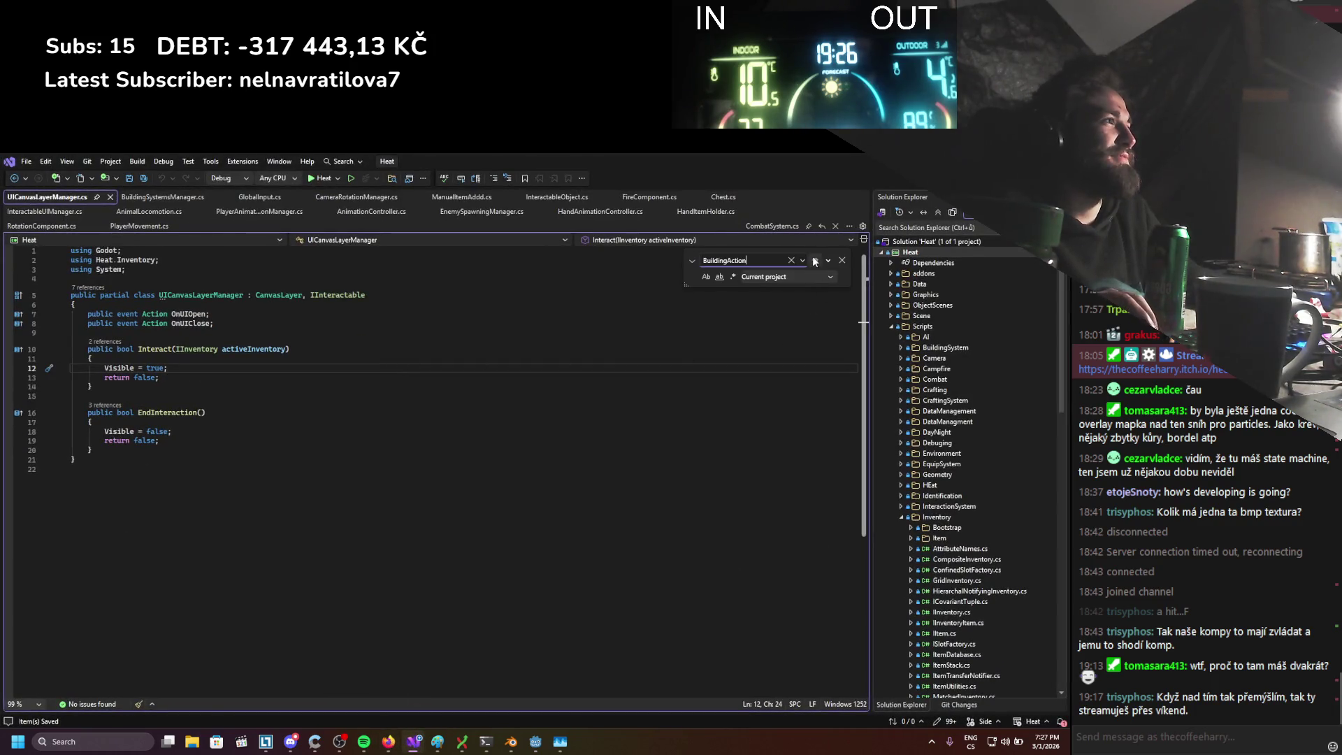
# Search the code for BuildingAction and B, get no match, close Find, and go back to Godot
pyautogui.click(818, 260)
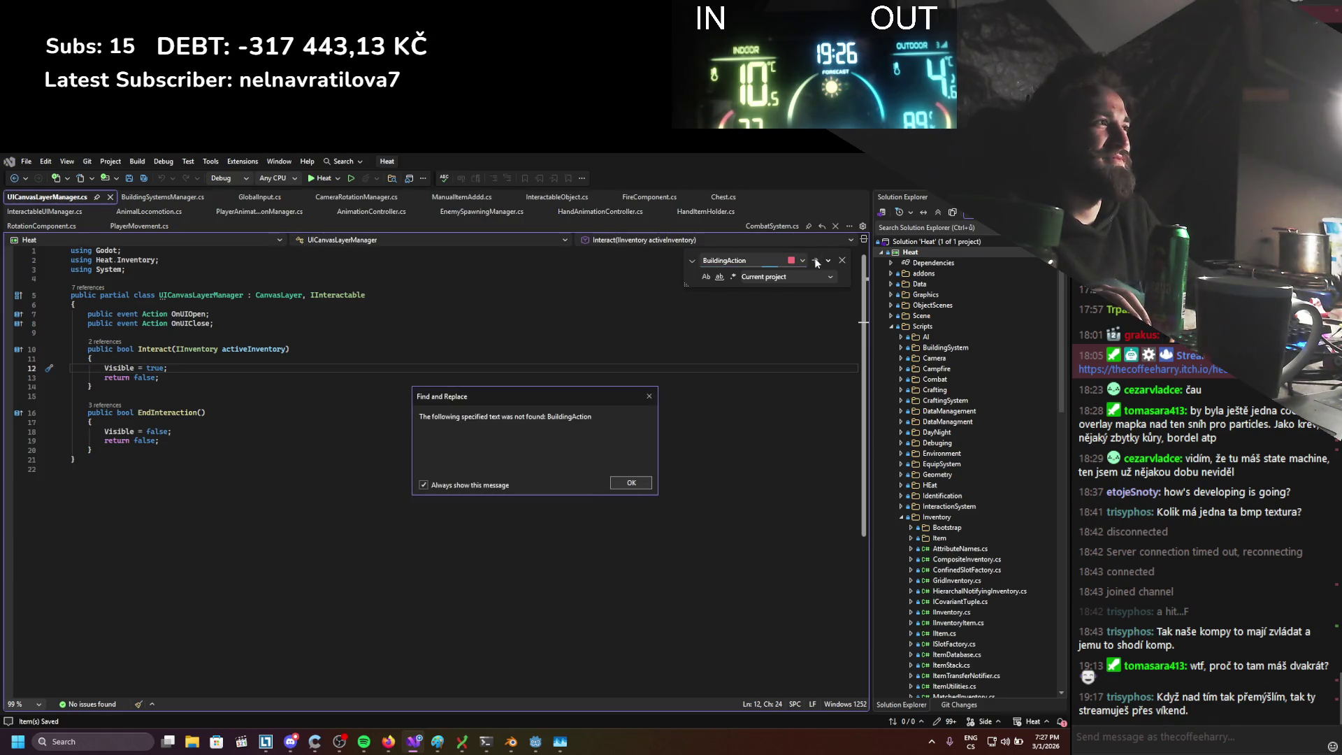
pyautogui.click(631, 483)
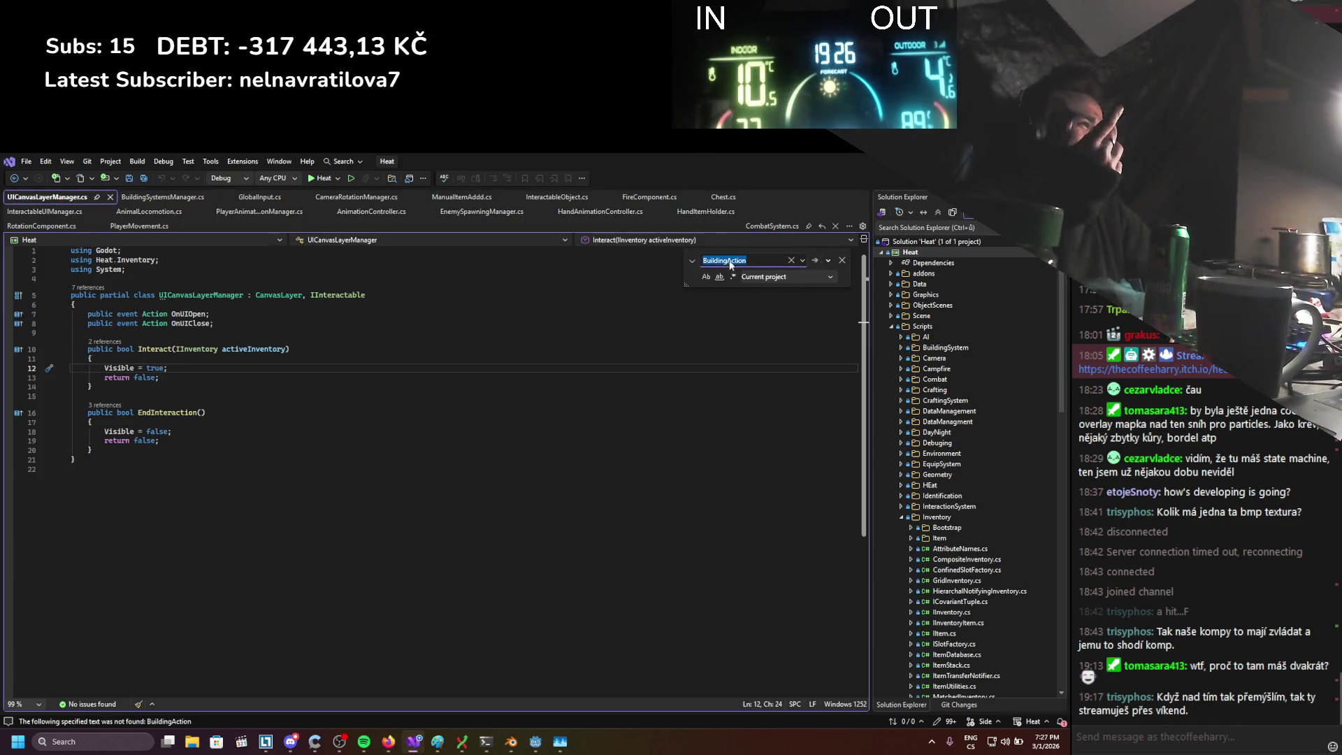
pyautogui.click(816, 261)
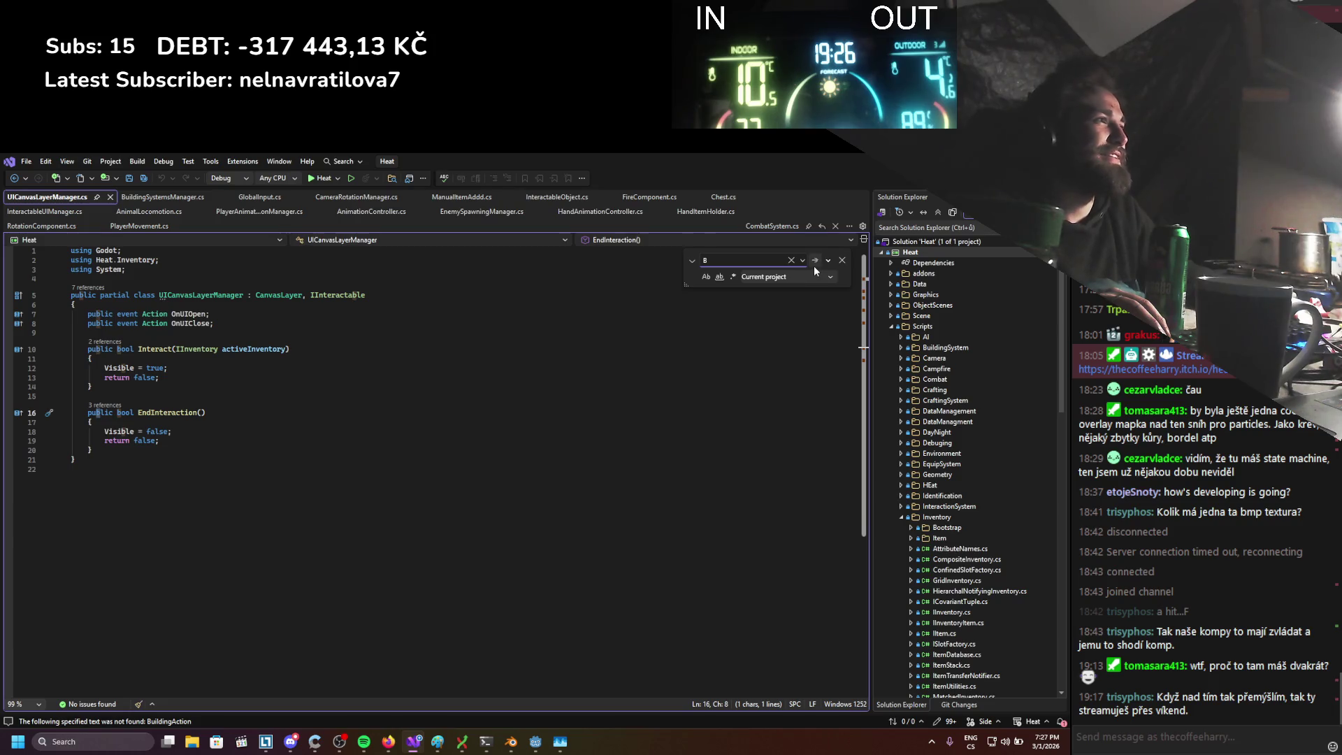
pyautogui.click(815, 263)
pyautogui.scroll(-1, 629, 354)
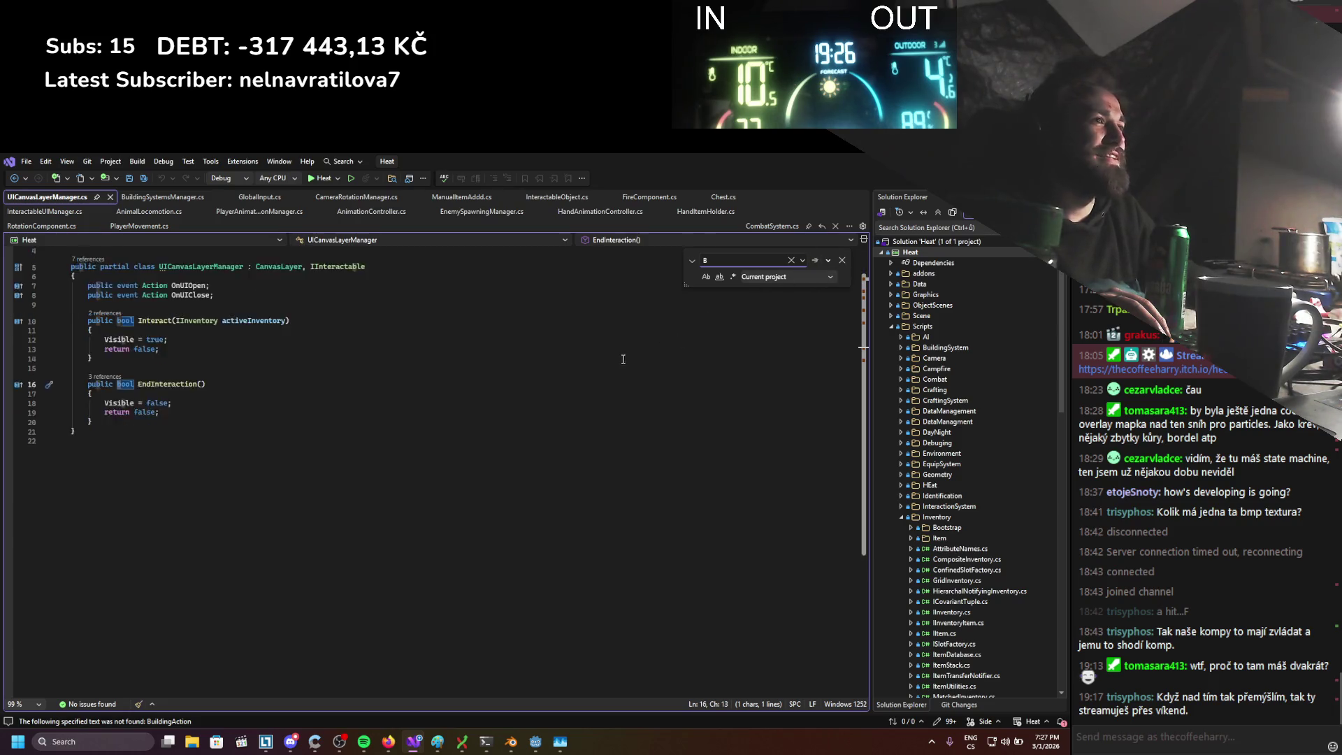
pyautogui.click(841, 259)
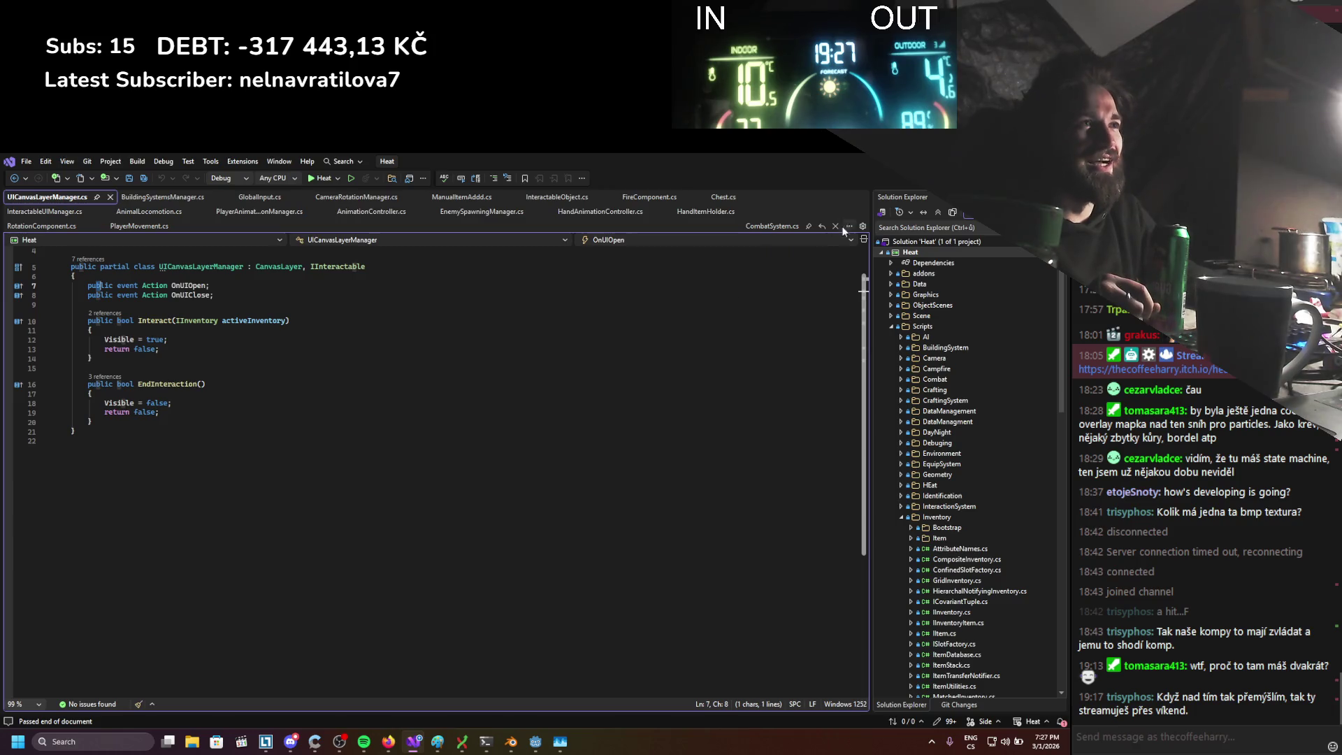
pyautogui.hotkey('alt', 'Tab')
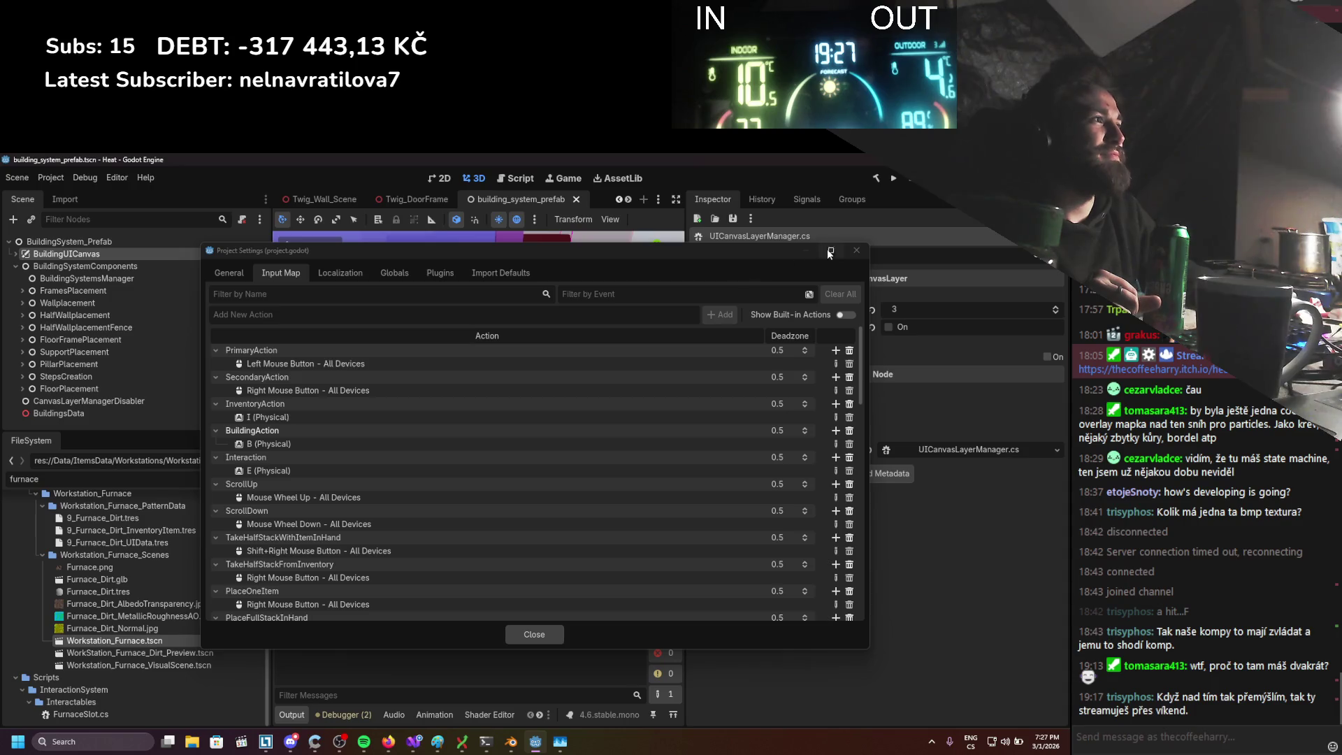
# Close Project Settings and scroll through the Player scene's node tree, including ManualItemAdd's 15 item patterns
pyautogui.click(856, 250)
pyautogui.scroll(3, 385, 200)
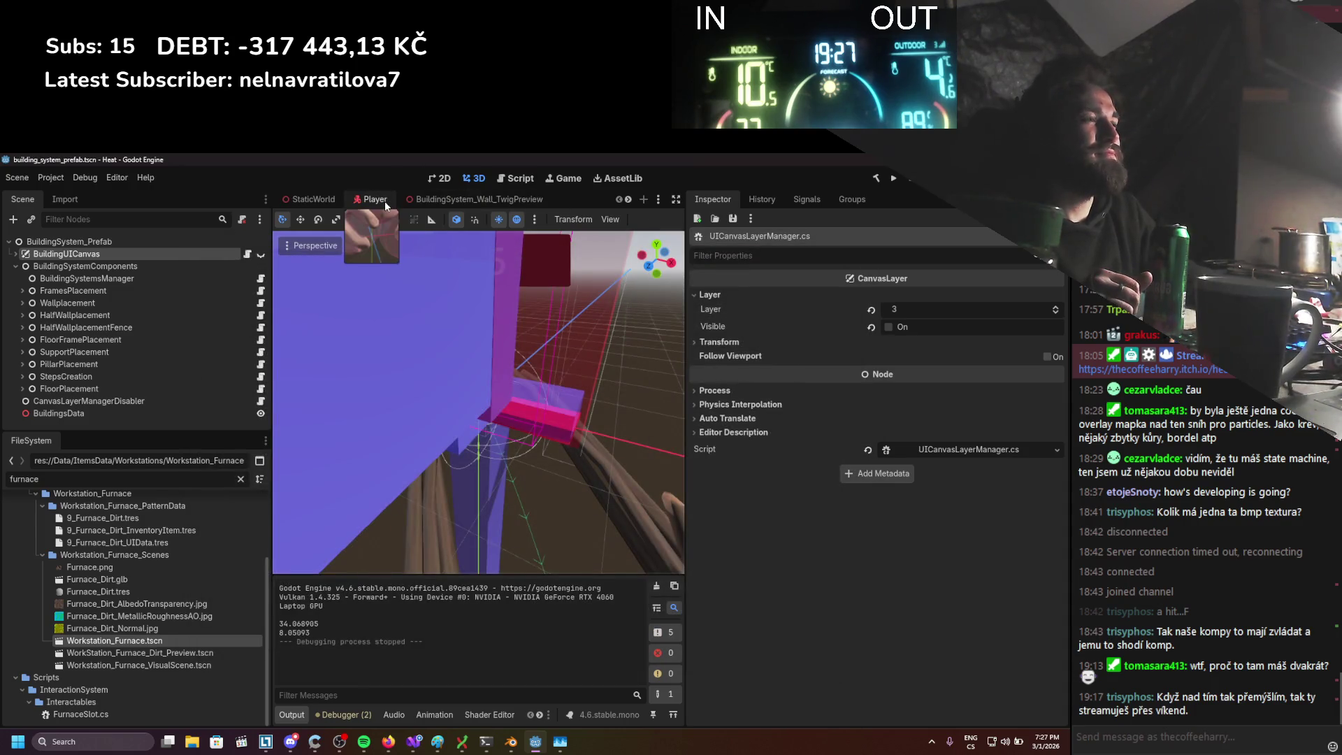
pyautogui.click(384, 200)
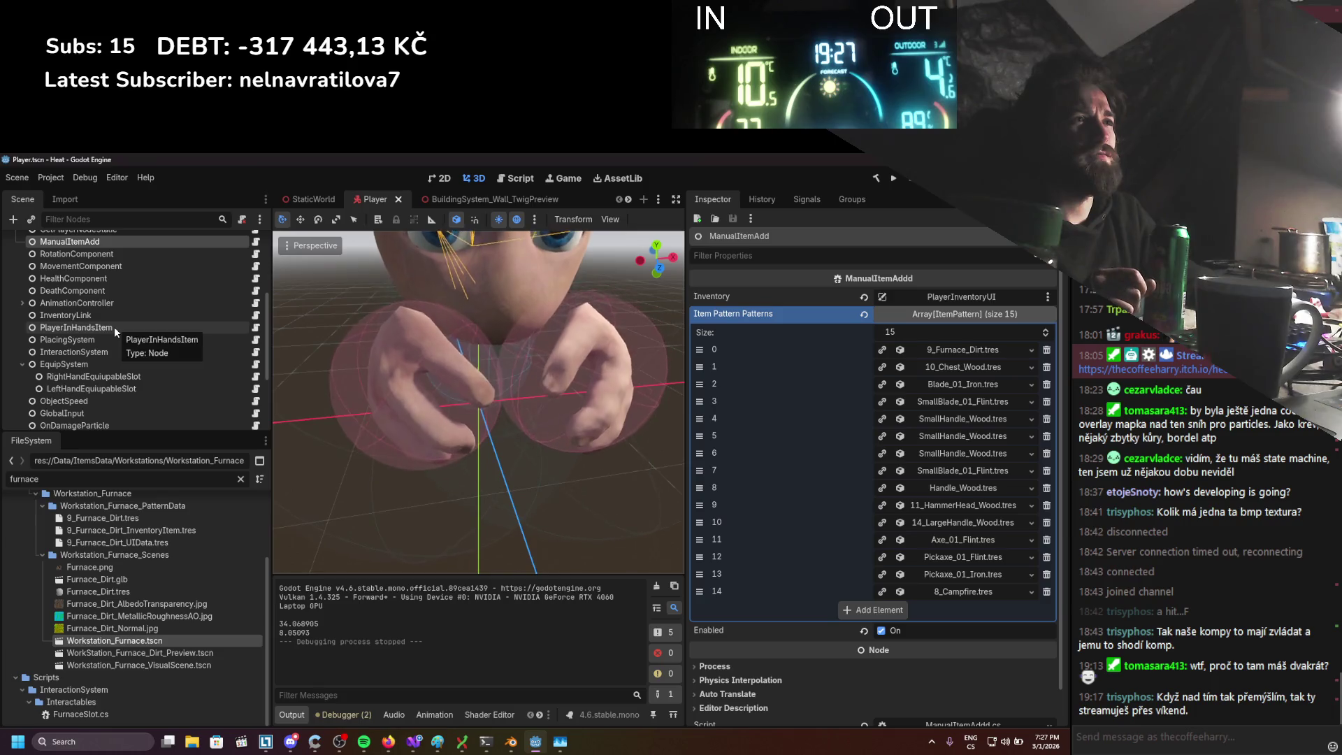
pyautogui.scroll(1, 95, 321)
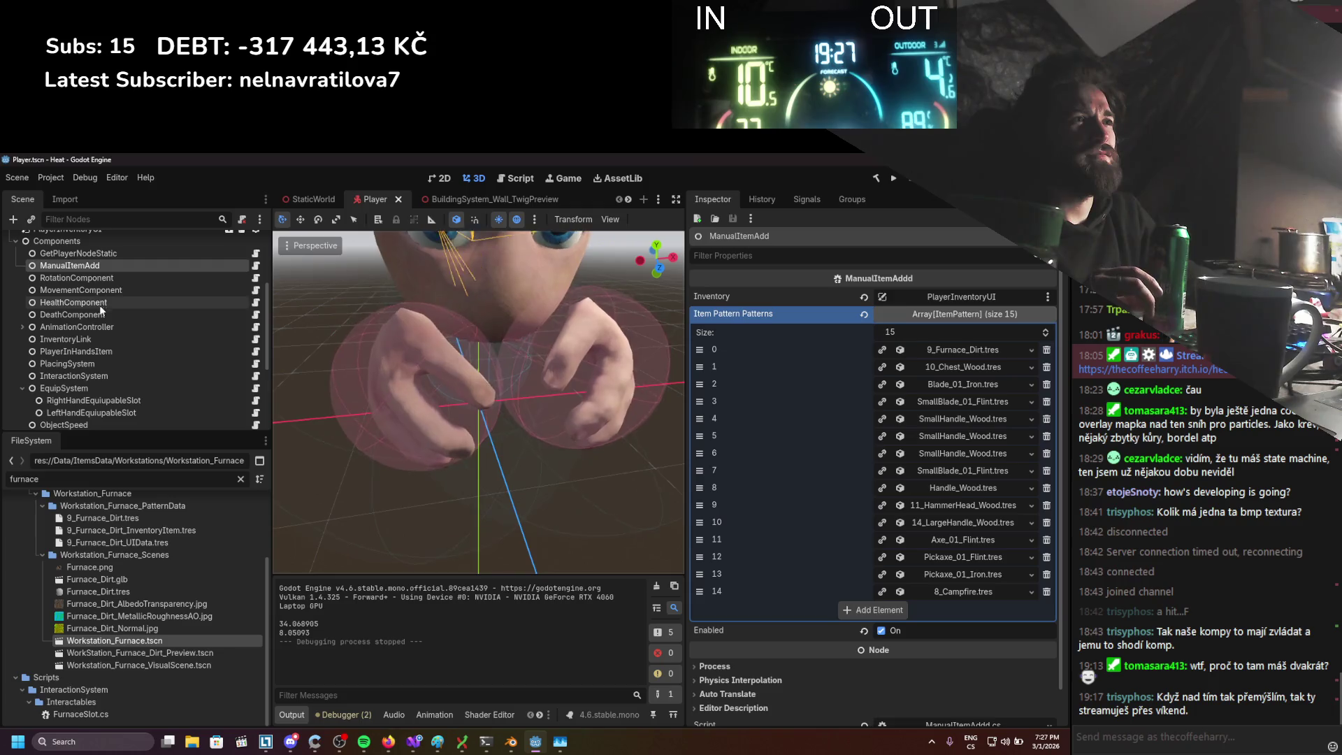
pyautogui.scroll(-1, 91, 326)
pyautogui.scroll(-3, 89, 325)
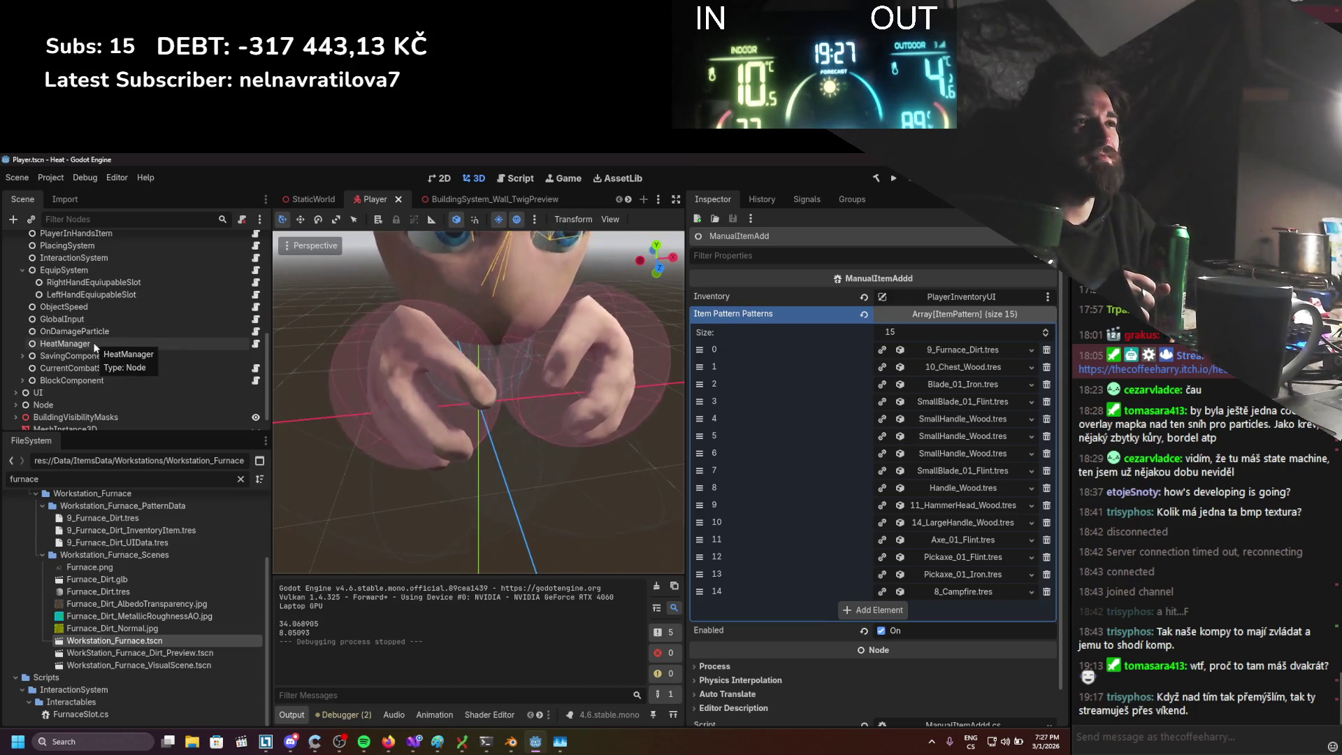
pyautogui.scroll(-1, 97, 397)
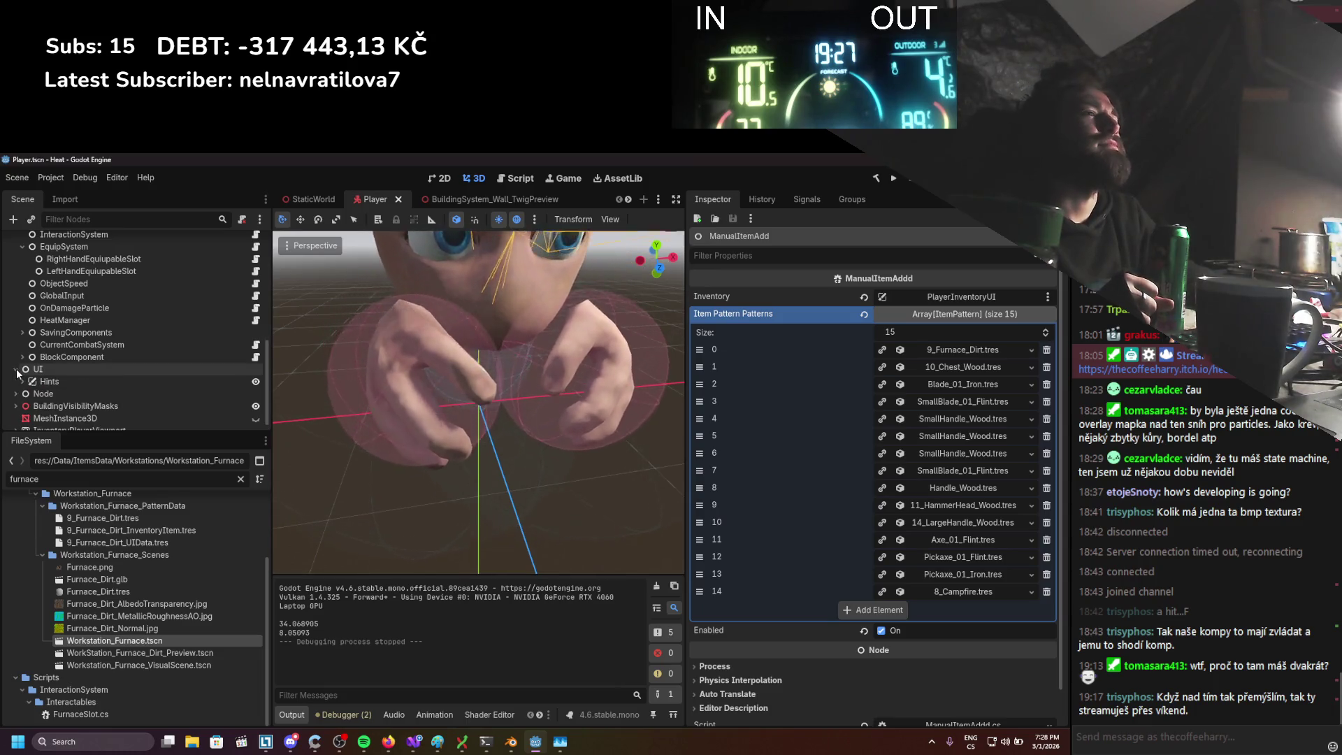
pyautogui.scroll(6, 31, 363)
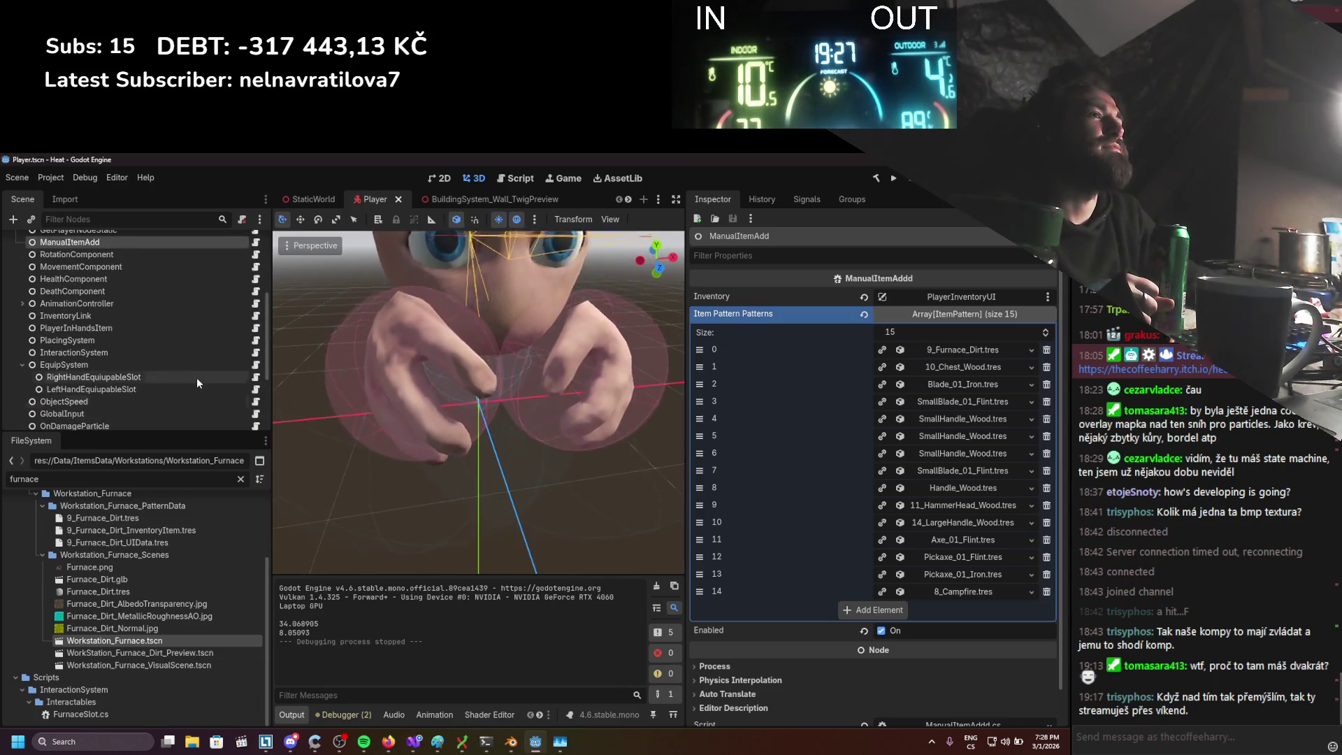
pyautogui.scroll(2, 191, 382)
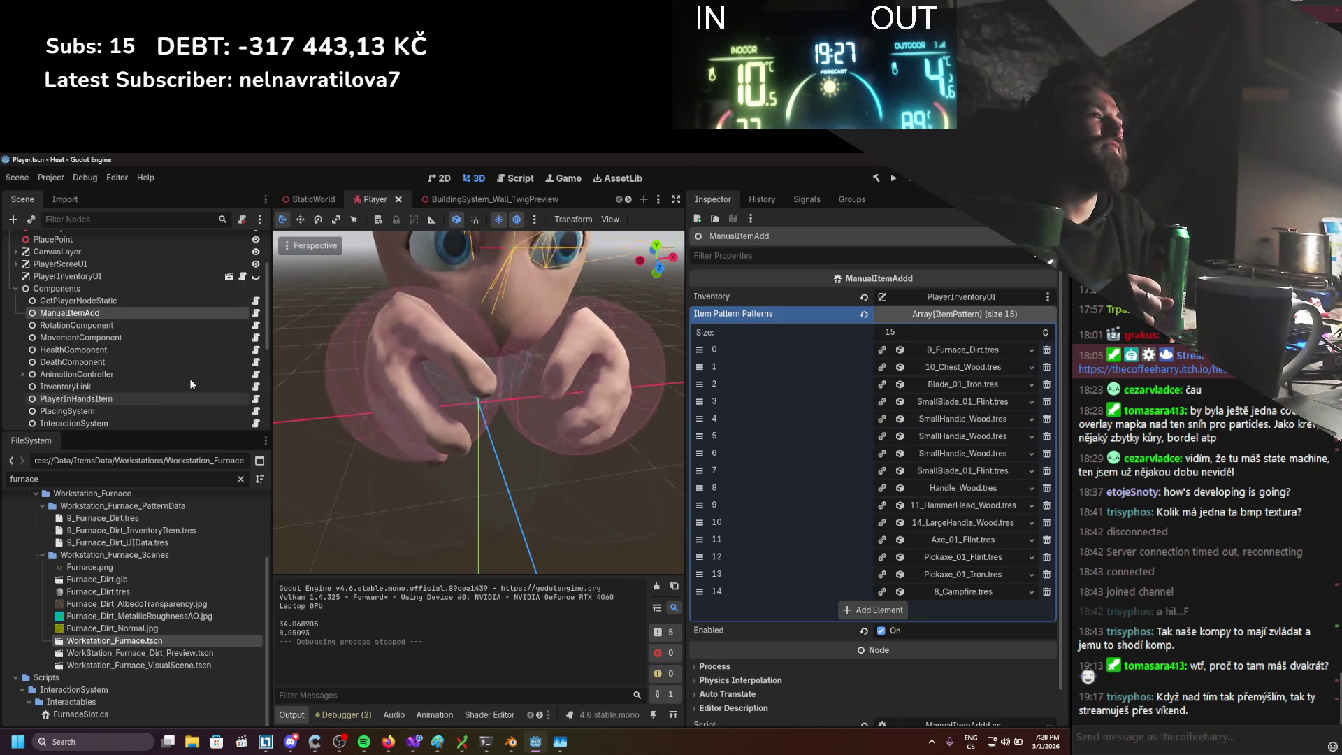
pyautogui.scroll(3, 190, 379)
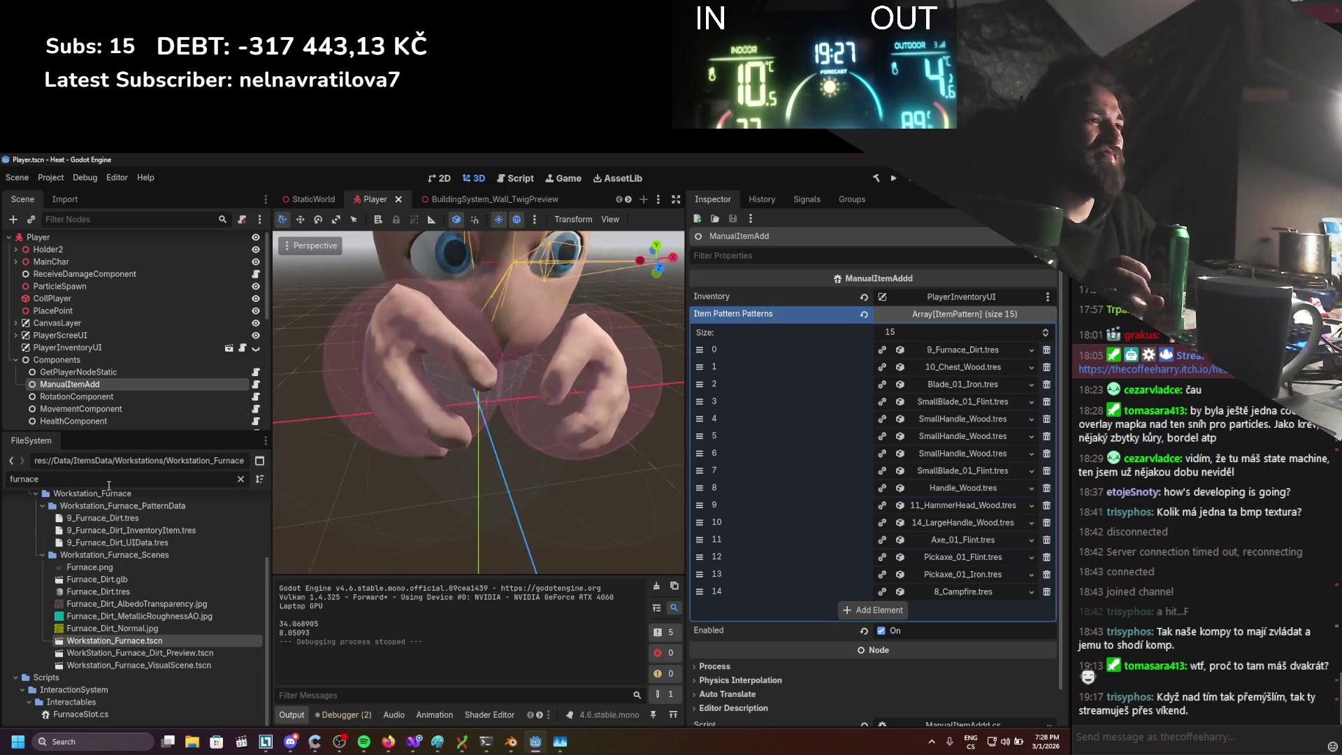
# Filter files for 'hammer' and open Hammer_BaseScene.tscn and Hammer_Components.tscn, ending on Hammer_BaseScene
pyautogui.write('hammer')
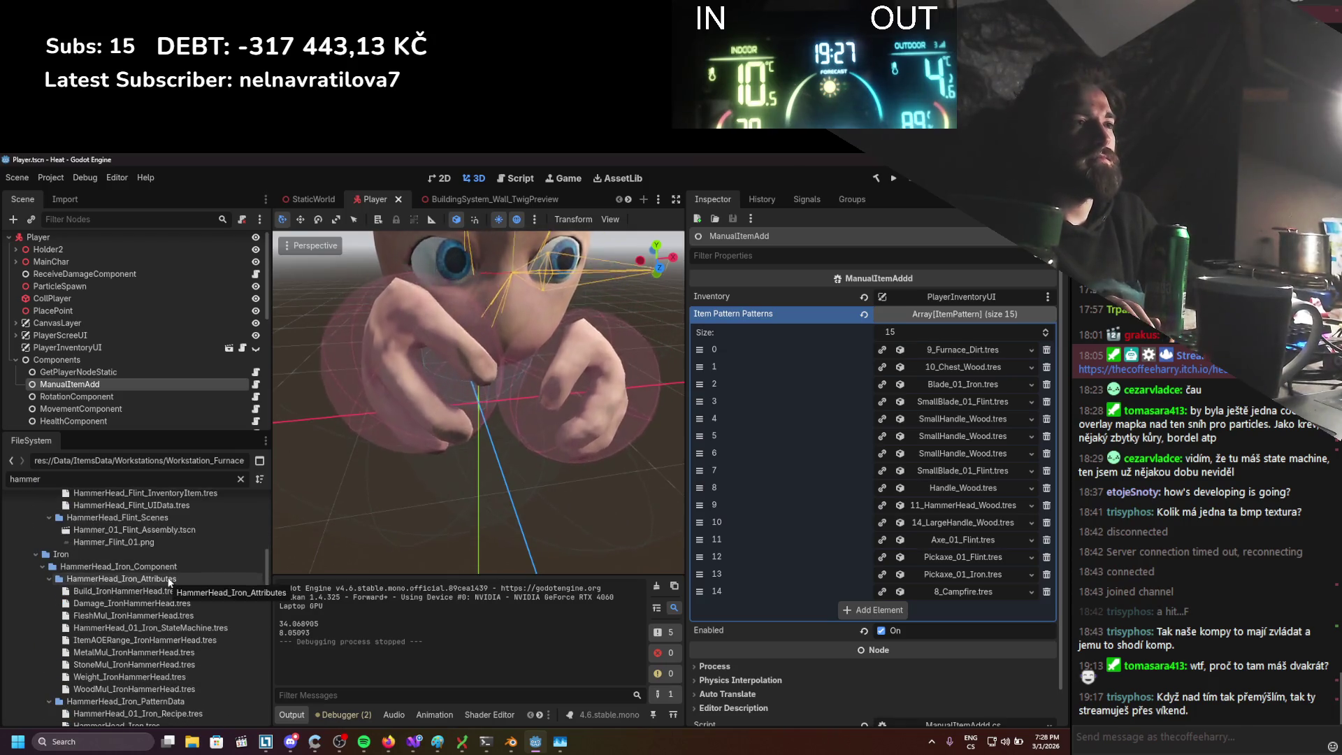
pyautogui.scroll(-8, 166, 580)
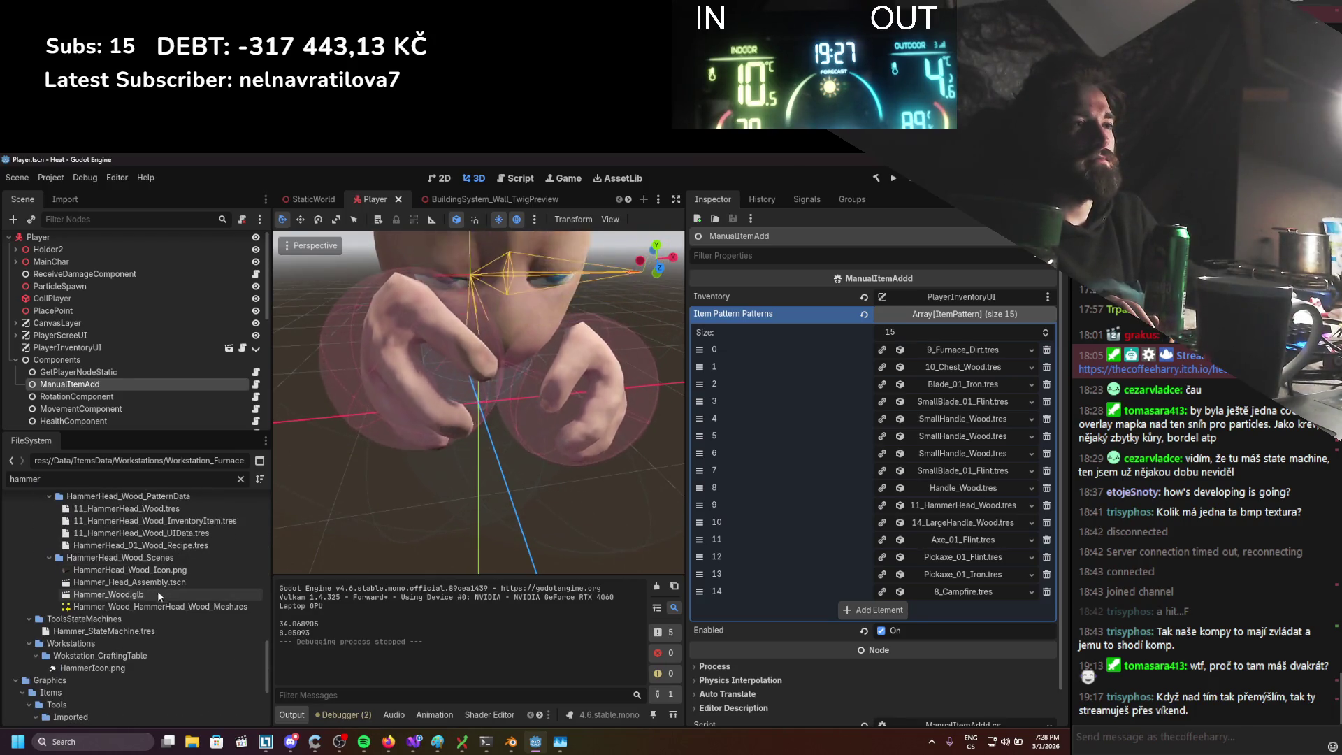
pyautogui.scroll(4, 145, 624)
pyautogui.scroll(10, 148, 623)
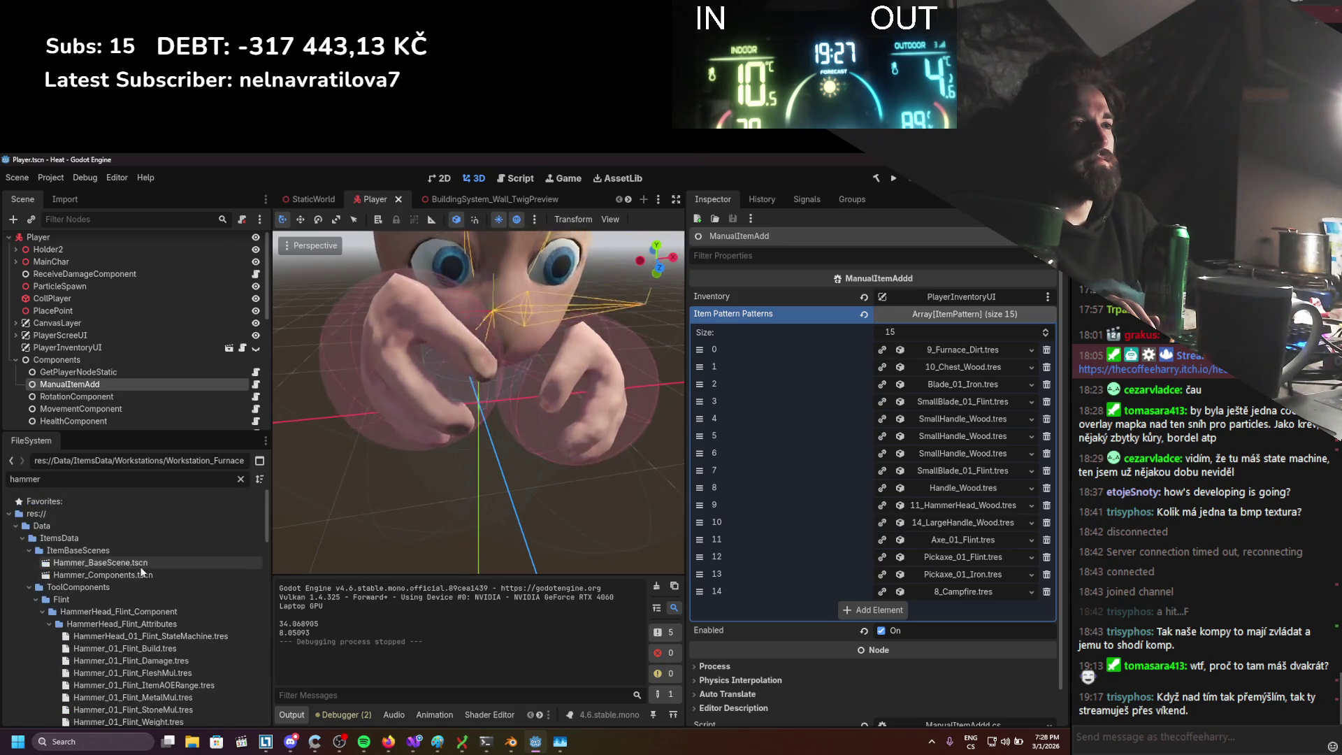
pyautogui.doubleClick(141, 567)
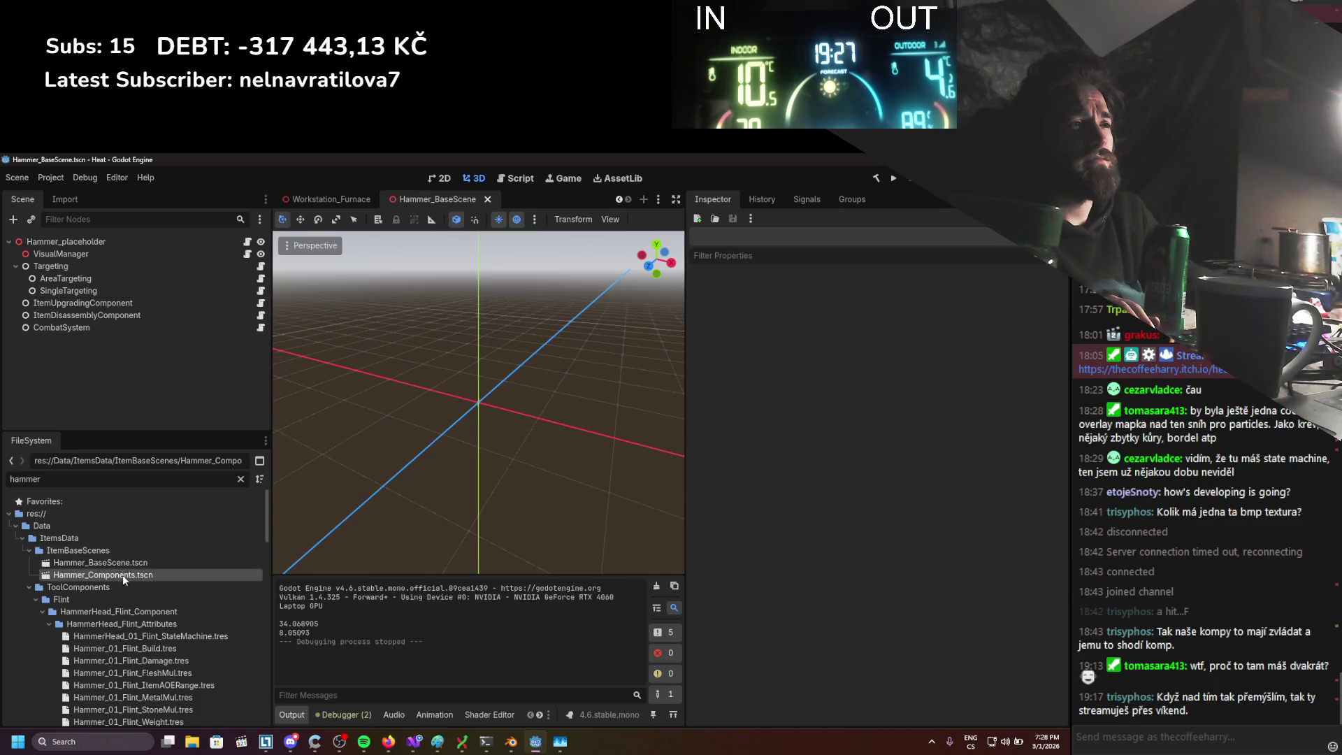
pyautogui.doubleClick(123, 575)
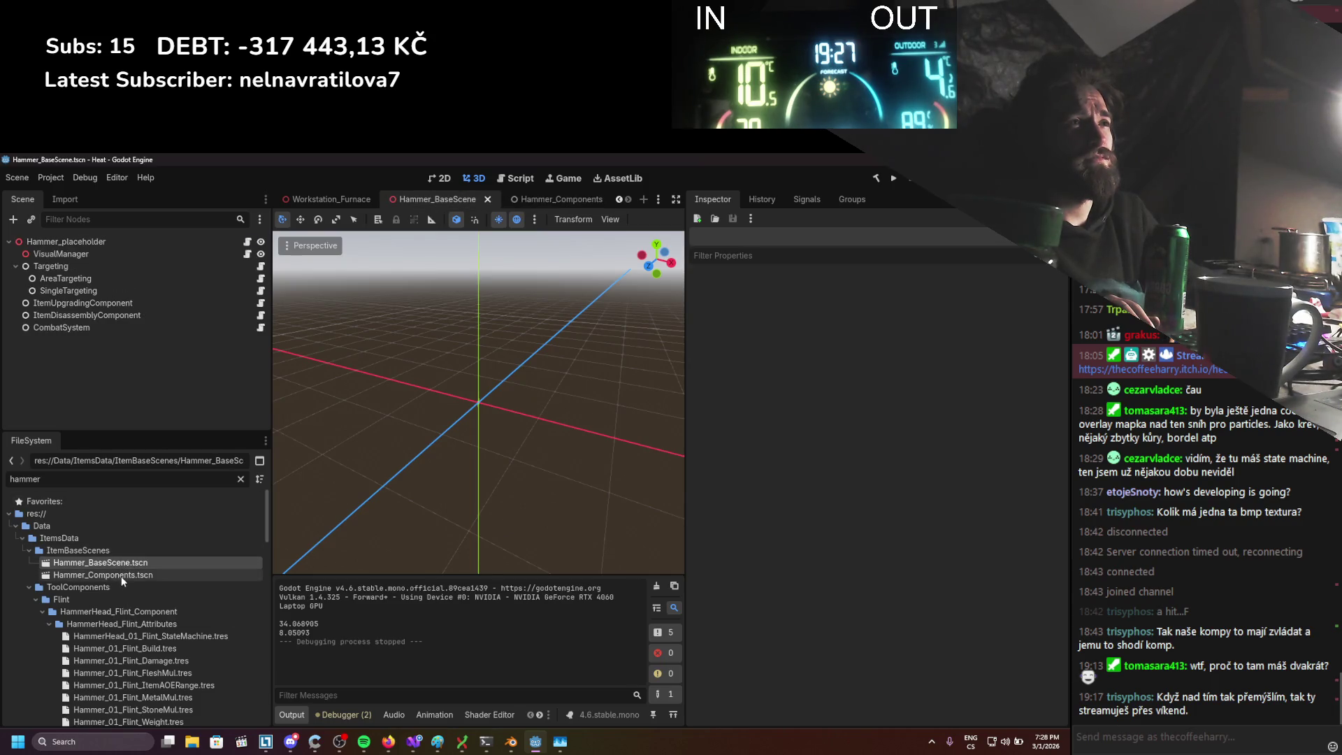
pyautogui.doubleClick(120, 576)
pyautogui.doubleClick(123, 564)
pyautogui.doubleClick(123, 562)
pyautogui.doubleClick(122, 575)
pyautogui.doubleClick(123, 563)
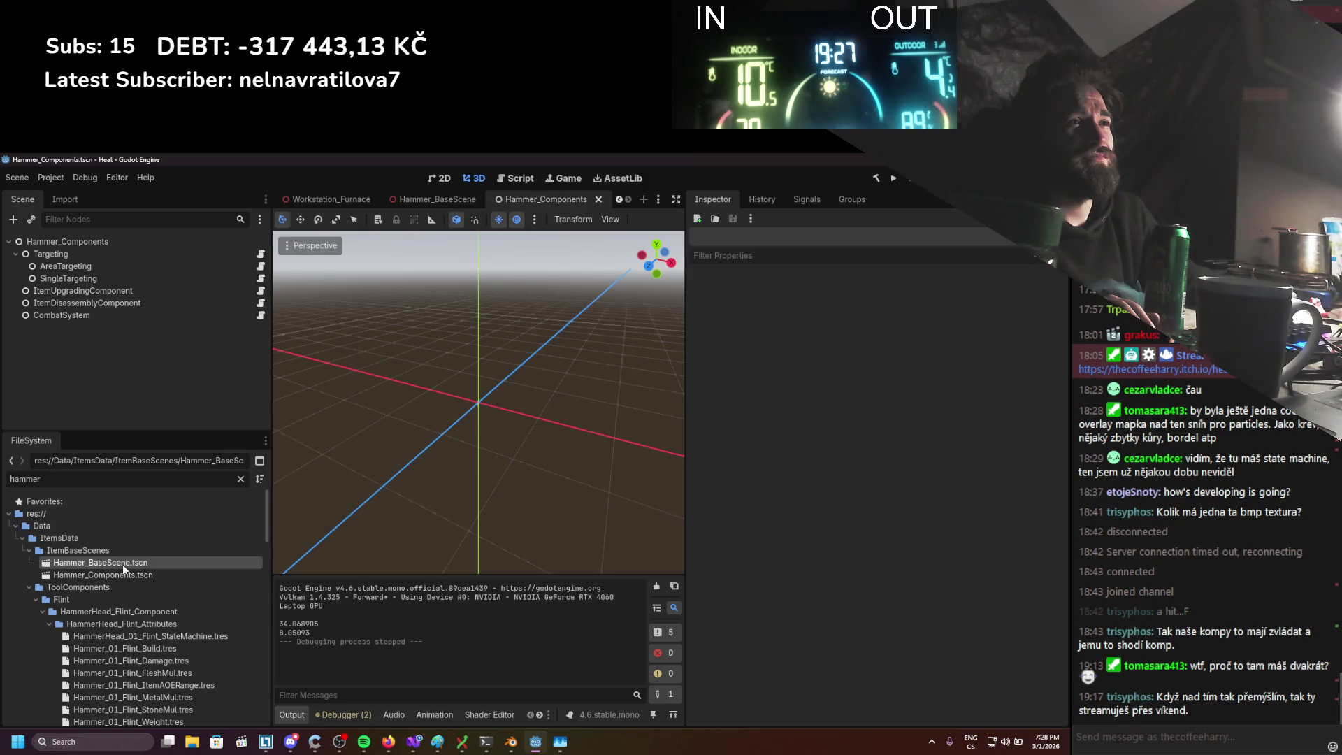
pyautogui.doubleClick(120, 576)
pyautogui.doubleClick(123, 564)
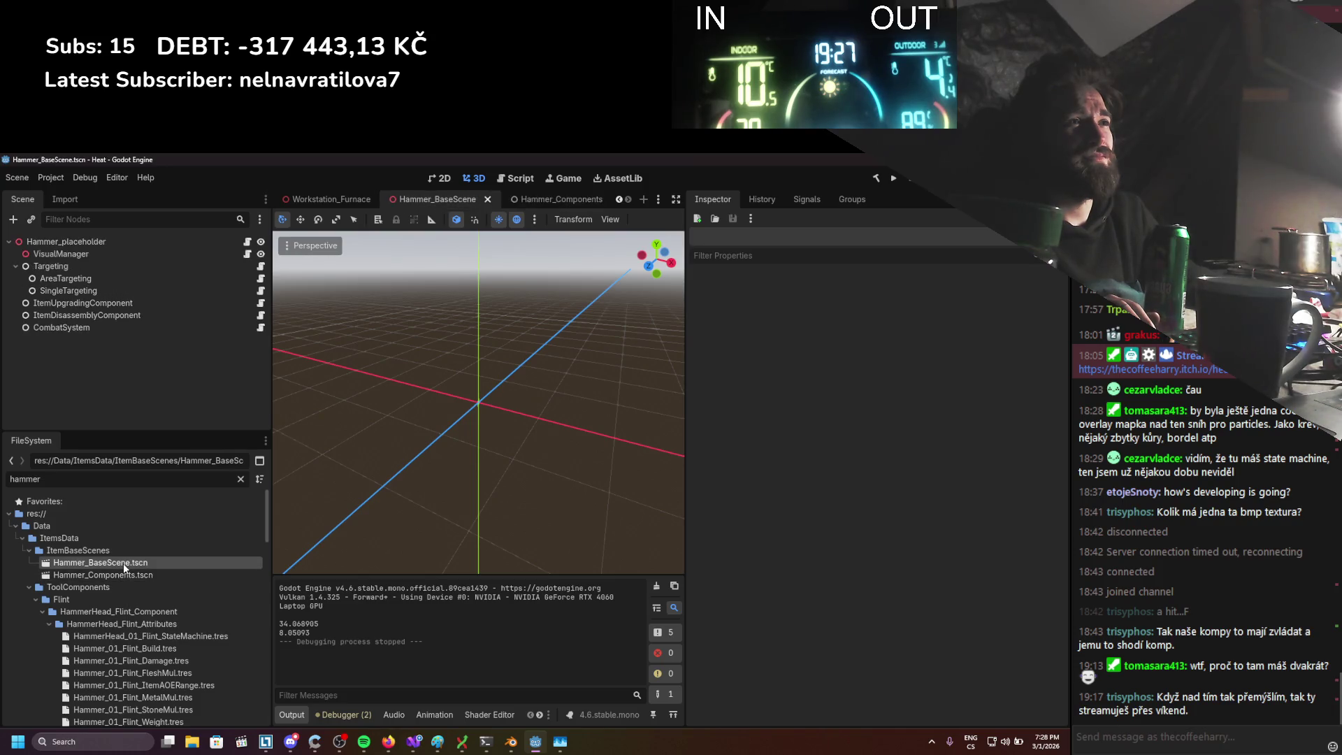
pyautogui.doubleClick(122, 575)
pyautogui.doubleClick(125, 563)
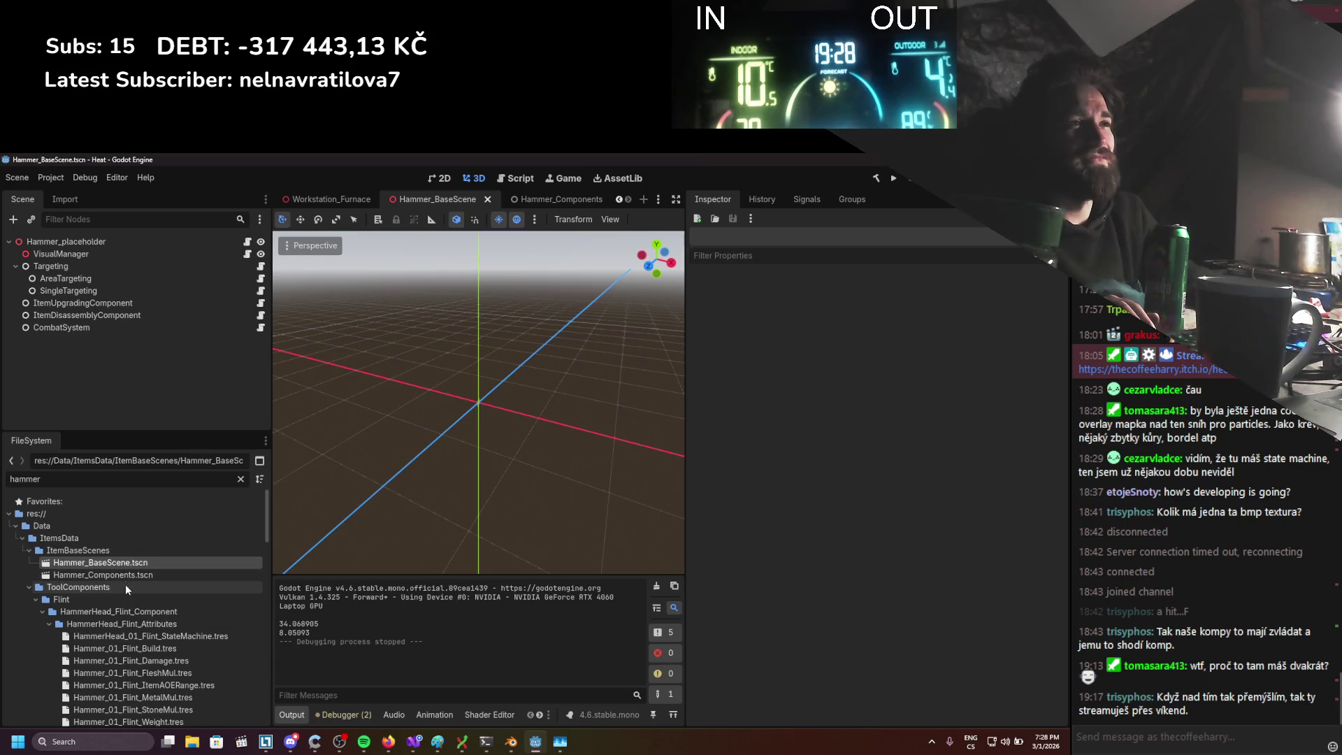
# Replace the FileSystem filter with 'systems'
pyautogui.scroll(-5, 132, 585)
pyautogui.scroll(-10, 146, 586)
pyautogui.scroll(-5, 149, 584)
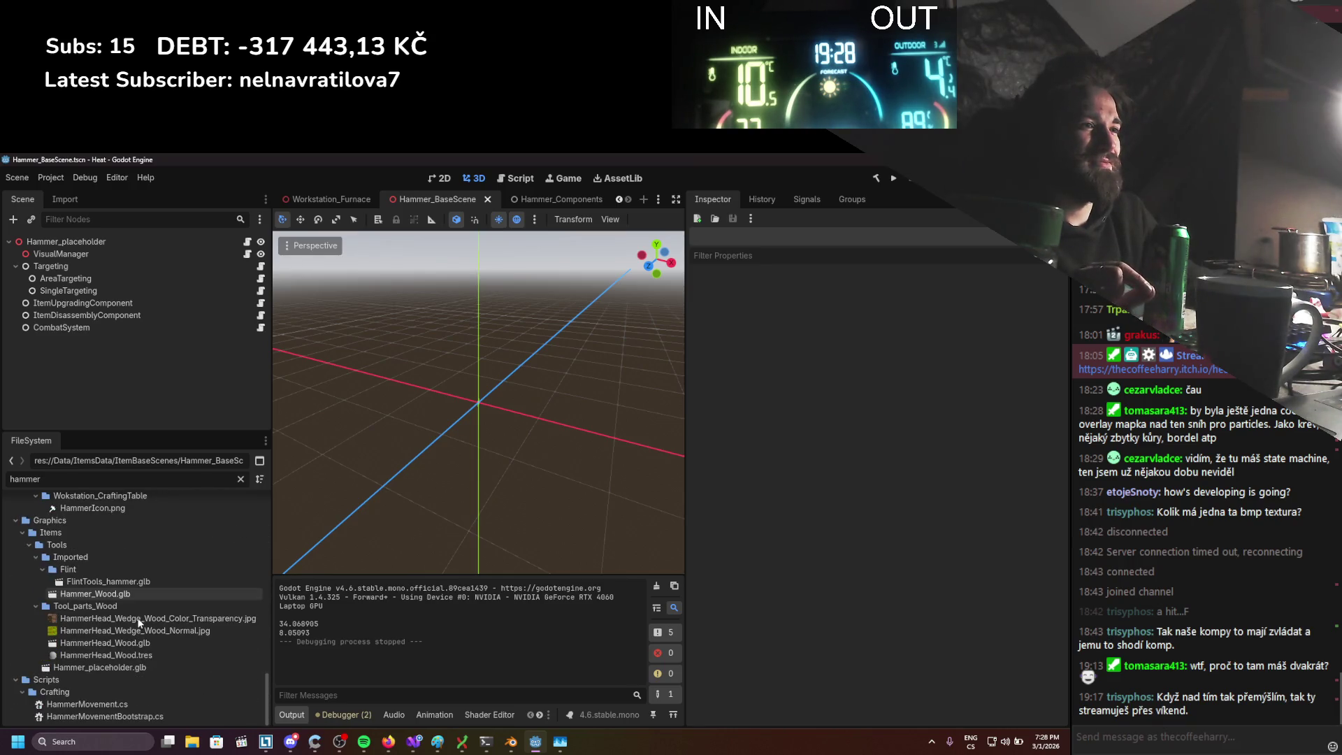
pyautogui.doubleClick(2, 478)
pyautogui.write('systems')
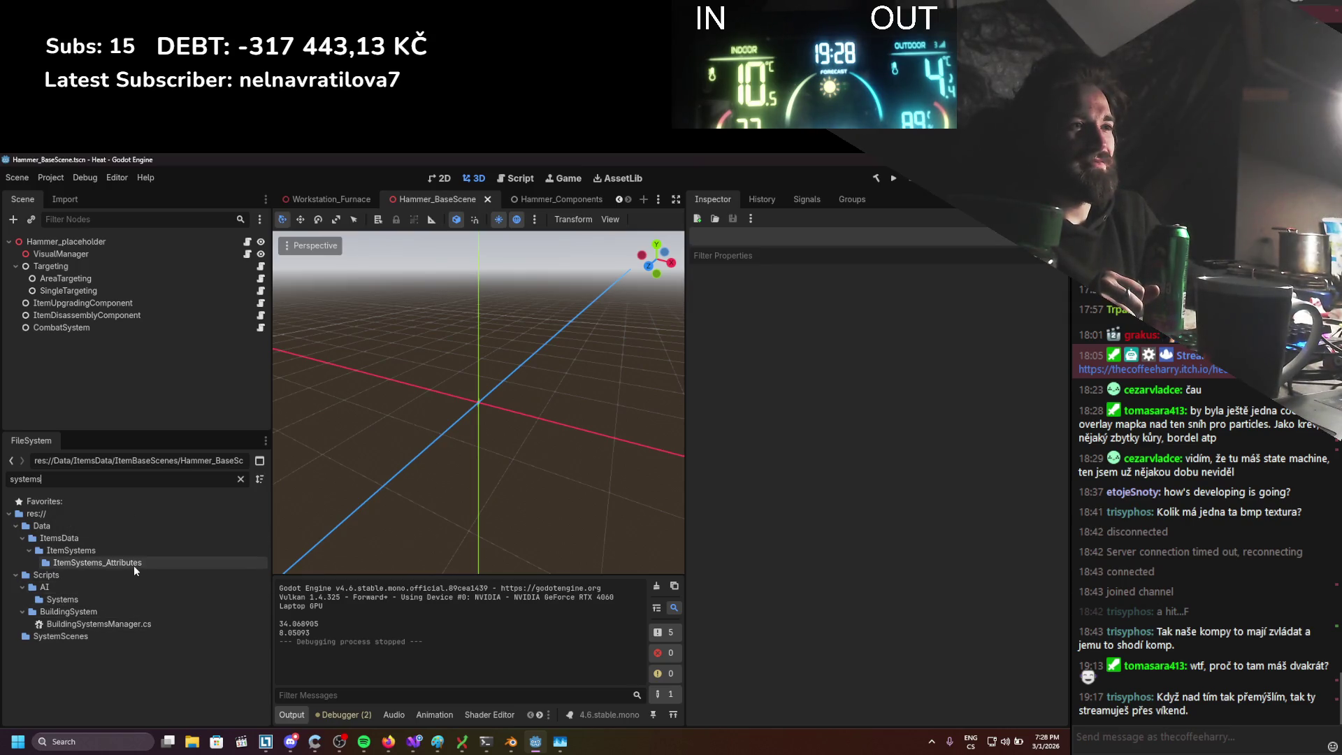
# Check BuildingSystemEnabler's script in BuildingSystem_Item.tscn, then switch to the Player scene
pyautogui.click(152, 550)
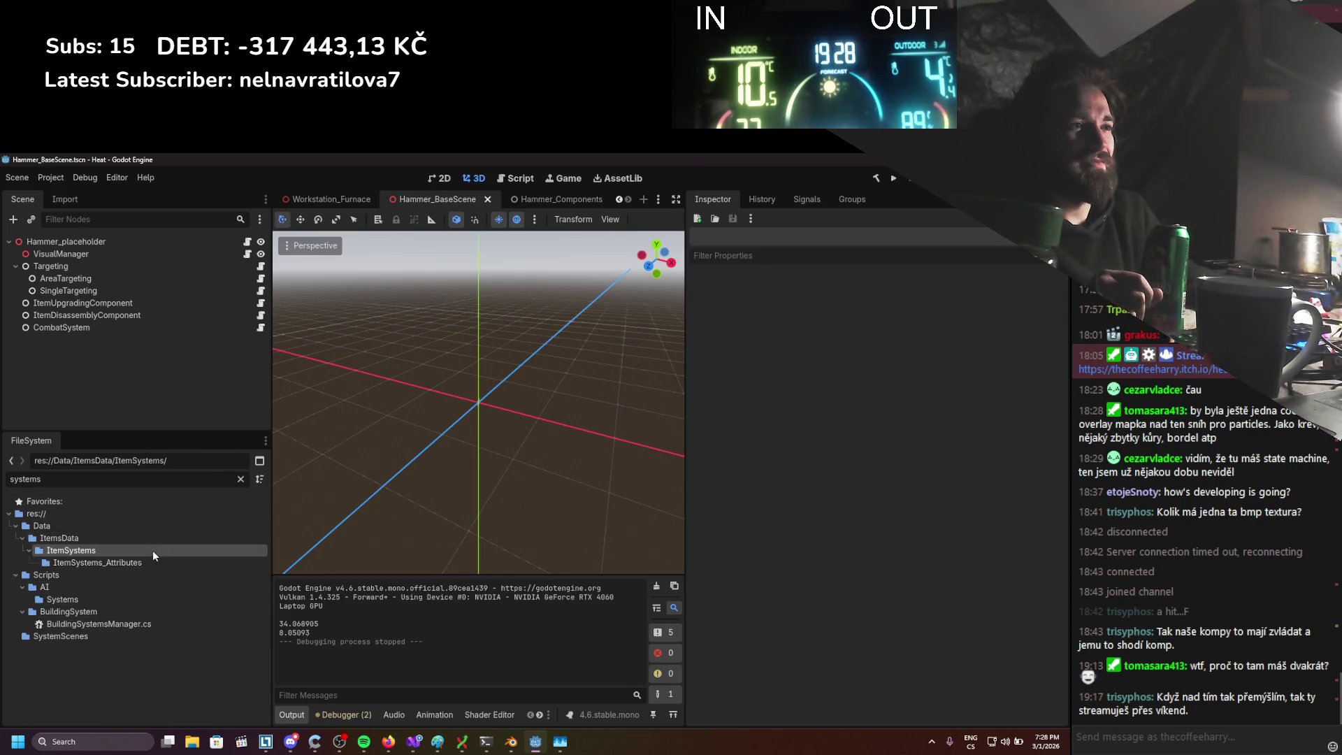
pyautogui.click(240, 479)
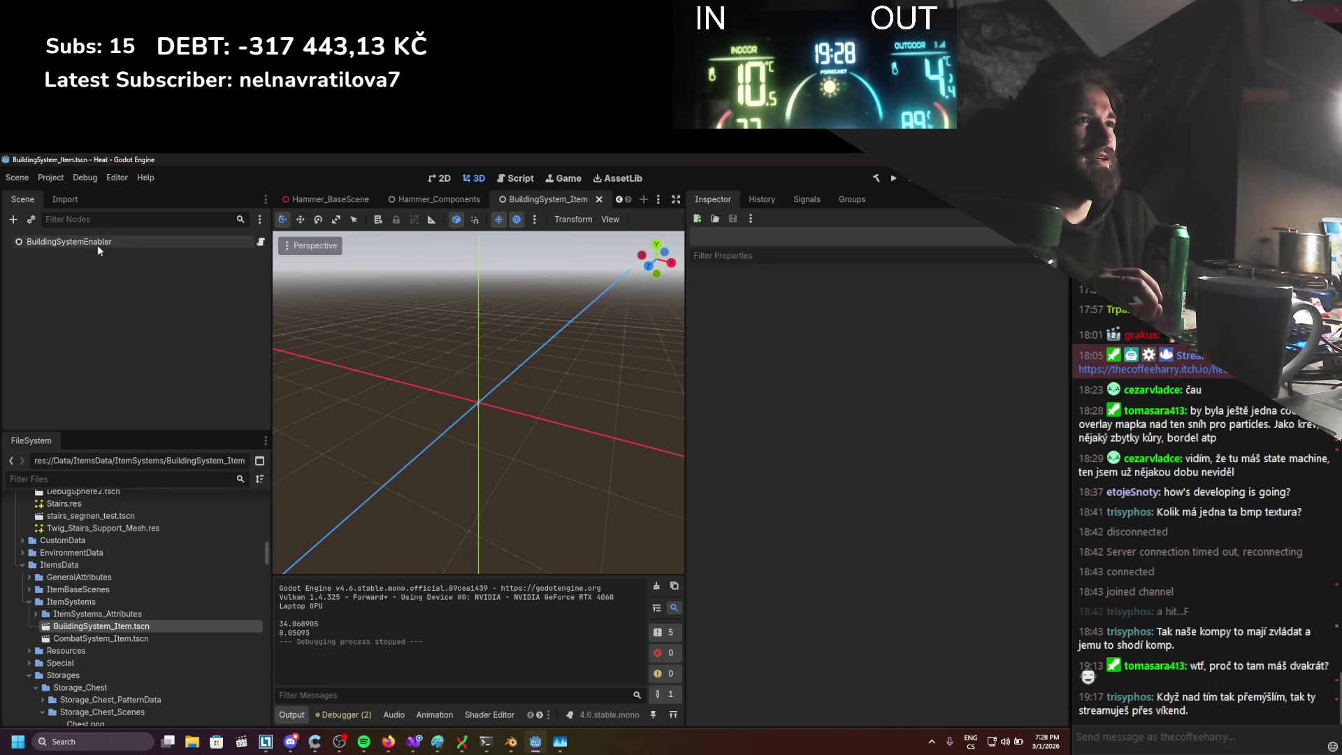
pyautogui.click(95, 244)
pyautogui.click(259, 242)
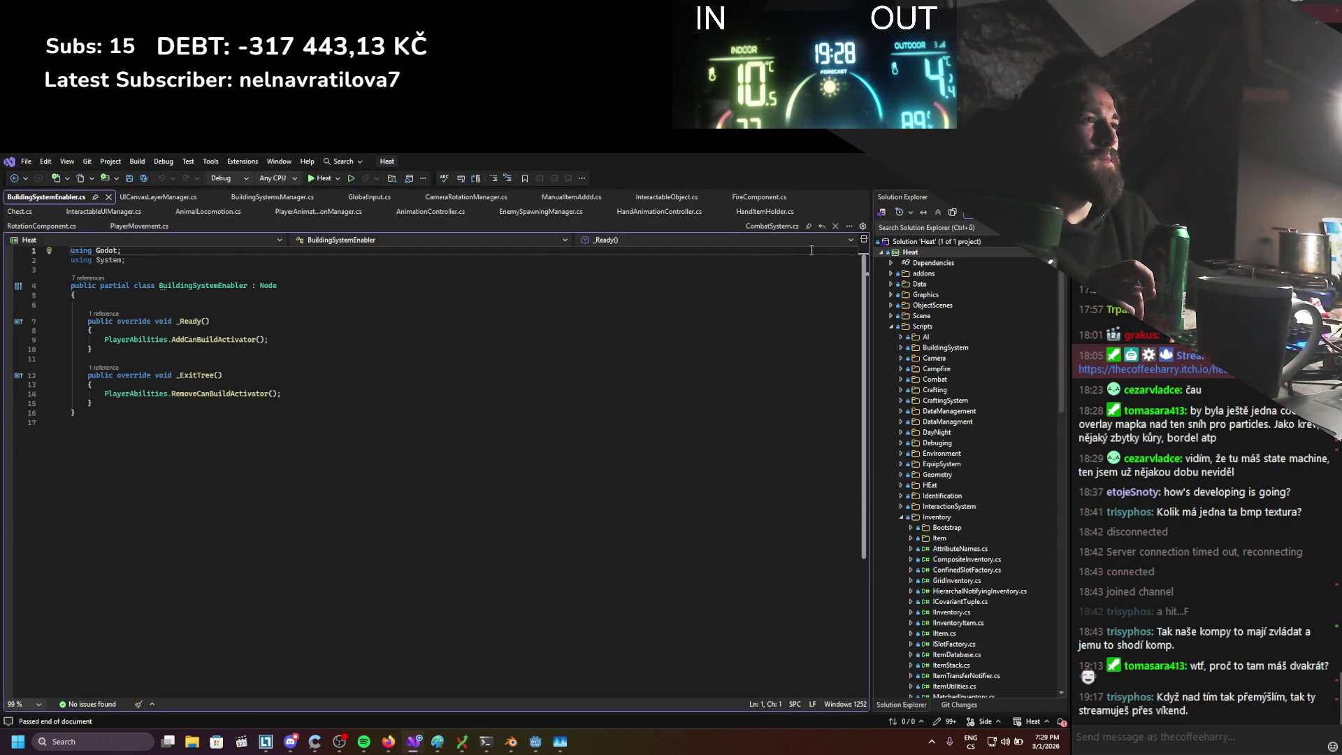
pyautogui.hotkey('alt', 'Tab')
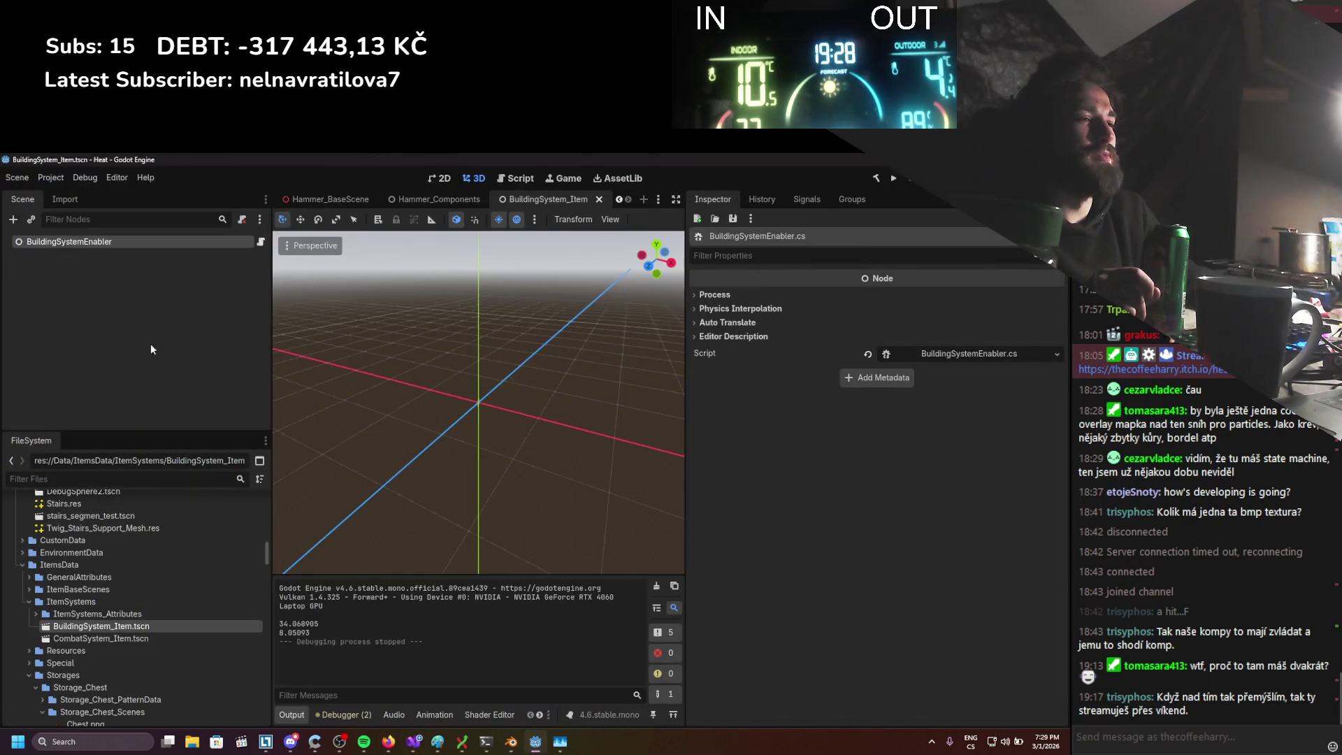
pyautogui.scroll(5, 364, 204)
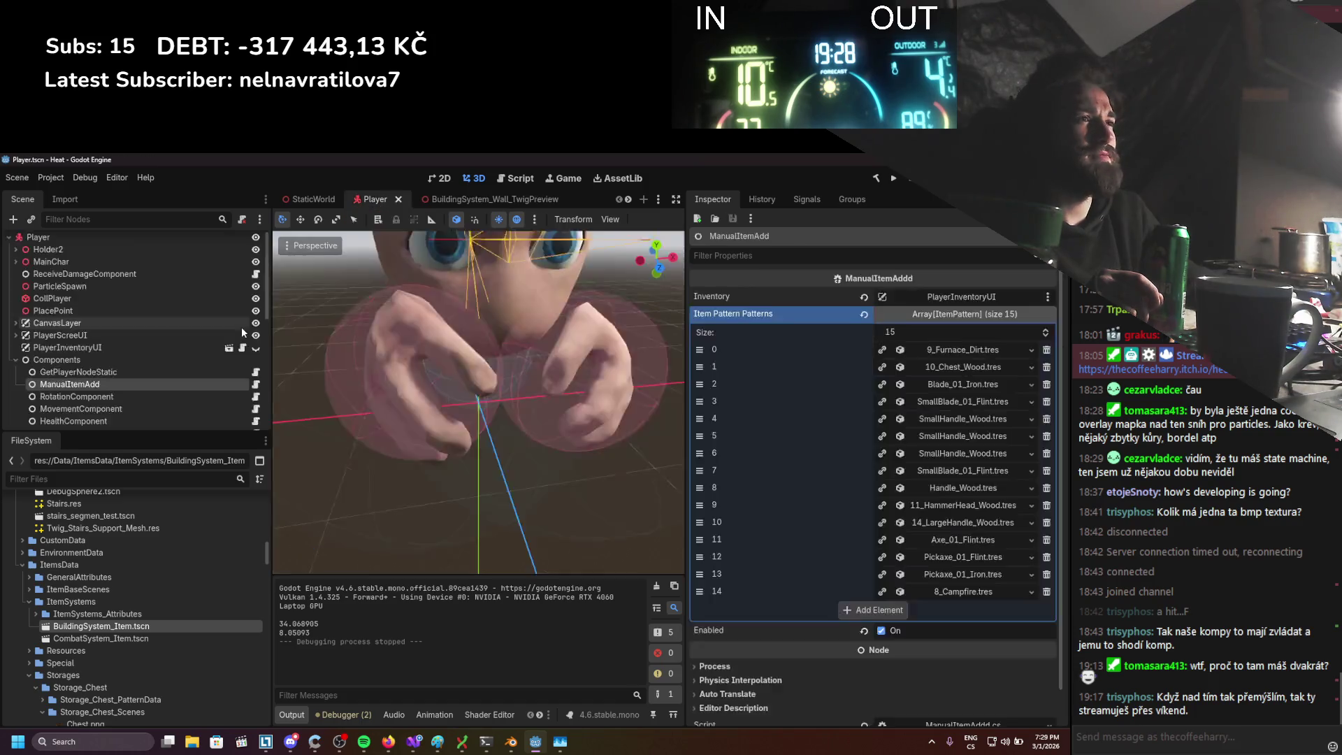
pyautogui.click(78, 359)
# Add BuildingSystem_Item.tscn under the Player's Components and filter files for 'hammer'
pyautogui.moveTo(98, 632)
pyautogui.mouseDown()
pyautogui.moveTo(105, 386)
pyautogui.moveTo(94, 357)
pyautogui.mouseUp()
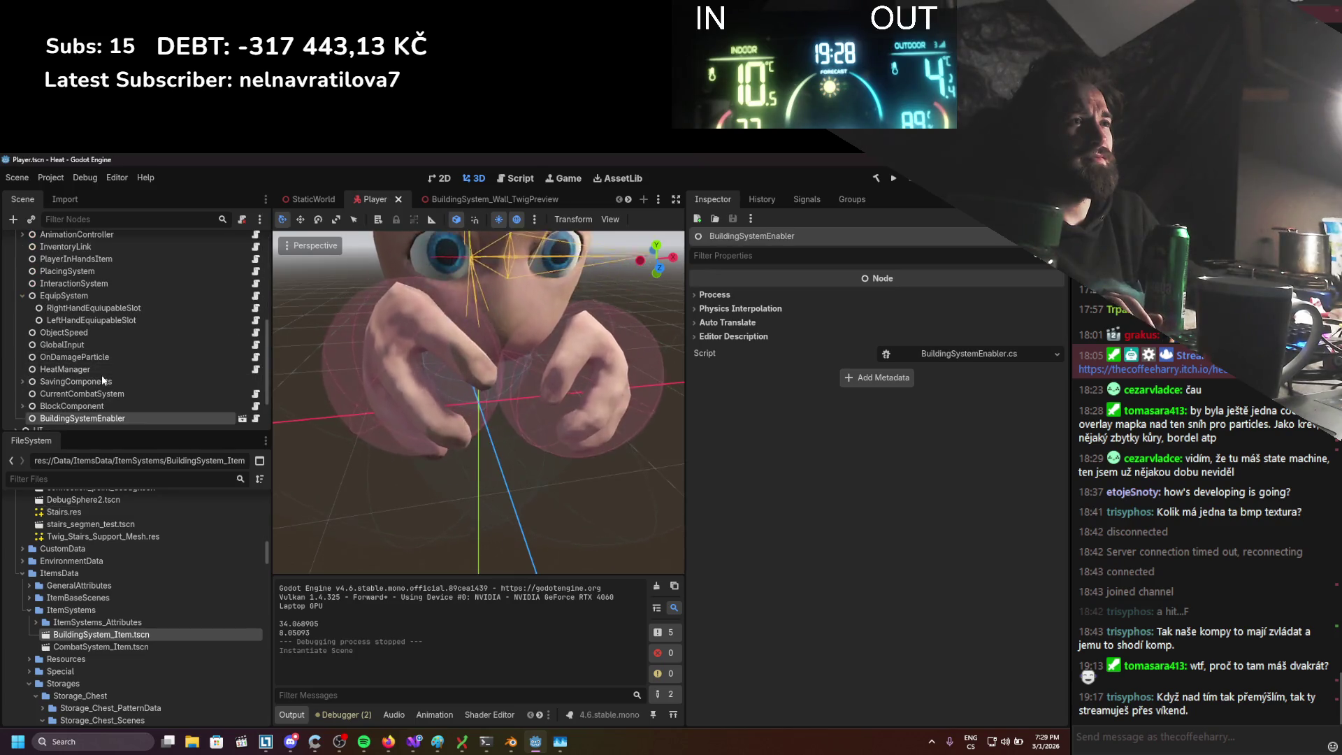
pyautogui.scroll(2, 141, 548)
pyautogui.click(114, 481)
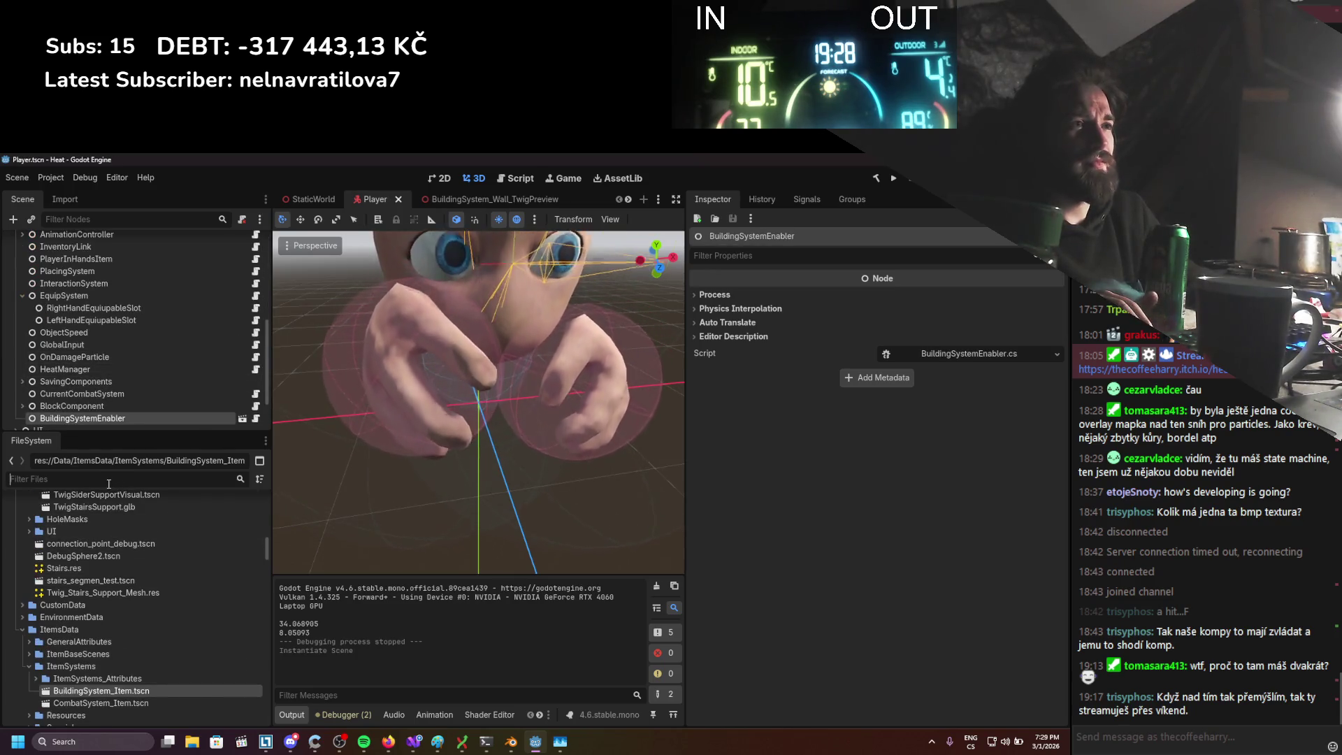
pyautogui.write('hammer')
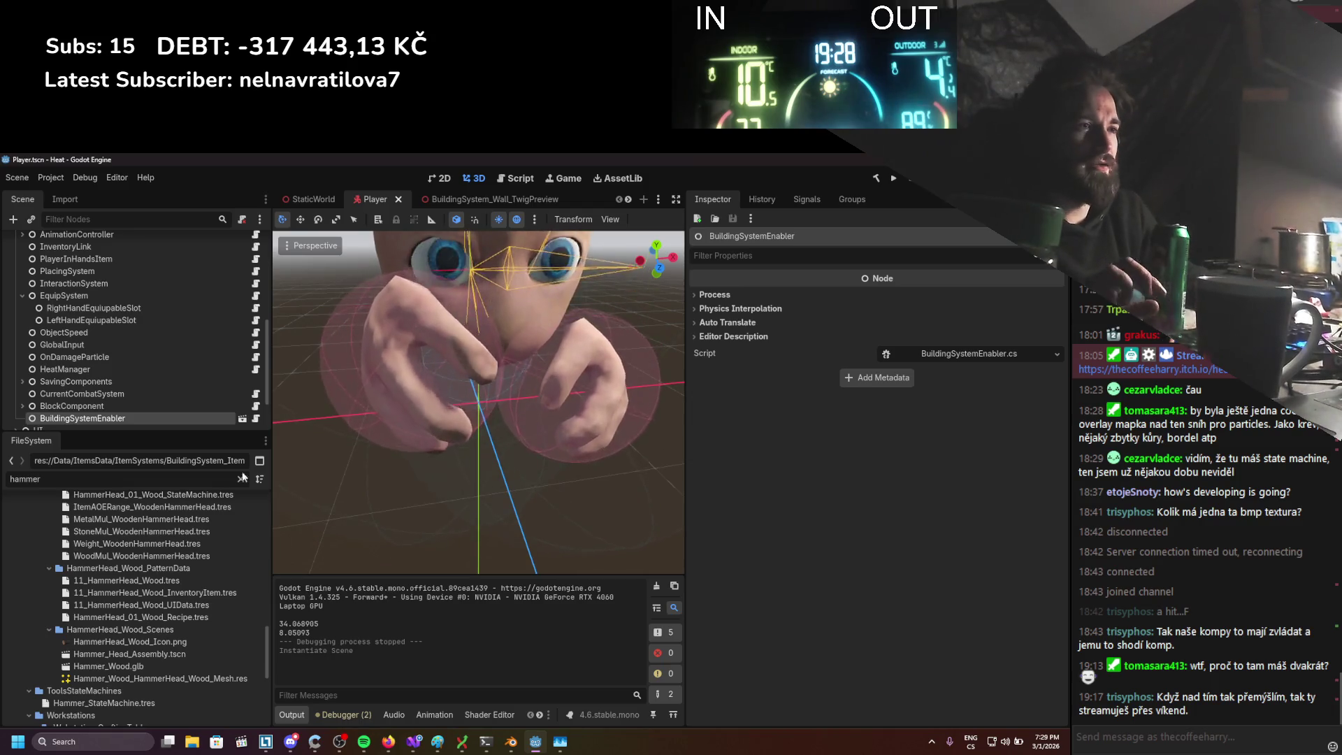
pyautogui.scroll(-3, 162, 601)
pyautogui.scroll(4, 165, 606)
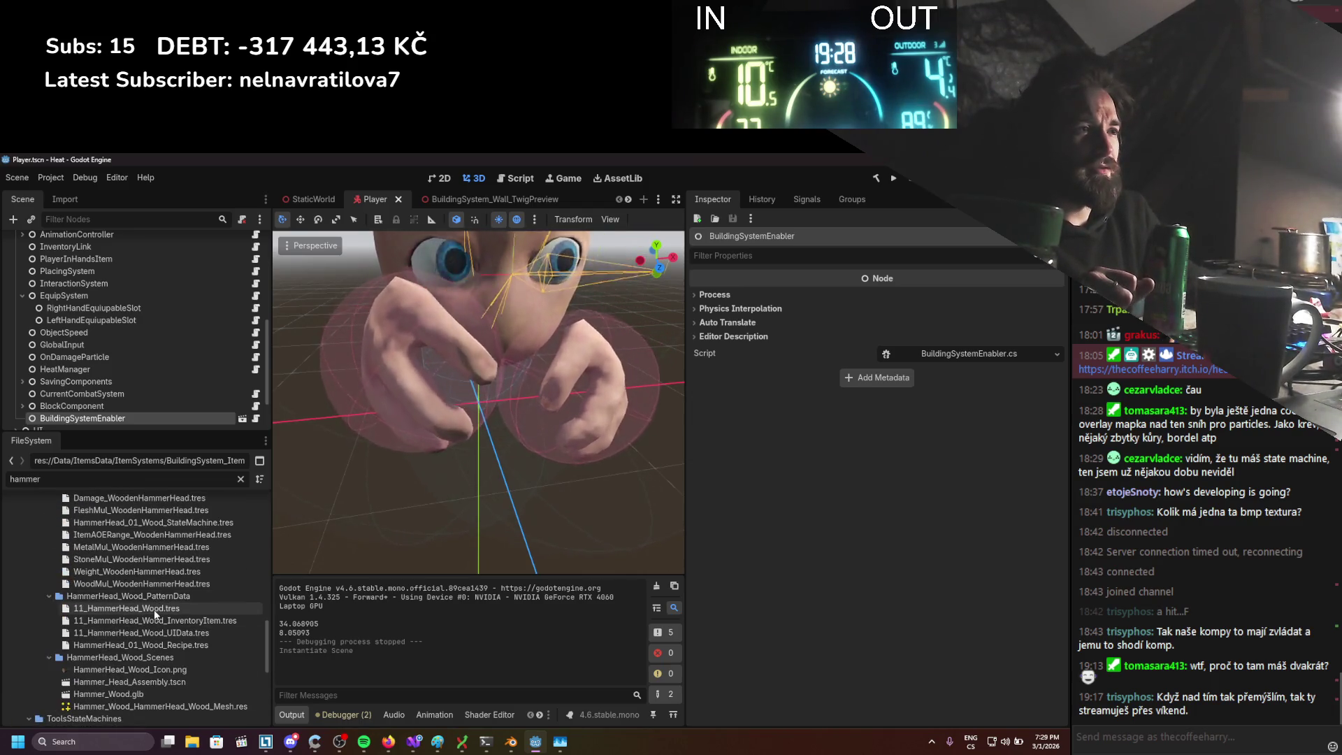
# Remove BuildingSystem_Item.tres from 11_HammerHead_Wood's attributes and save
pyautogui.click(153, 610)
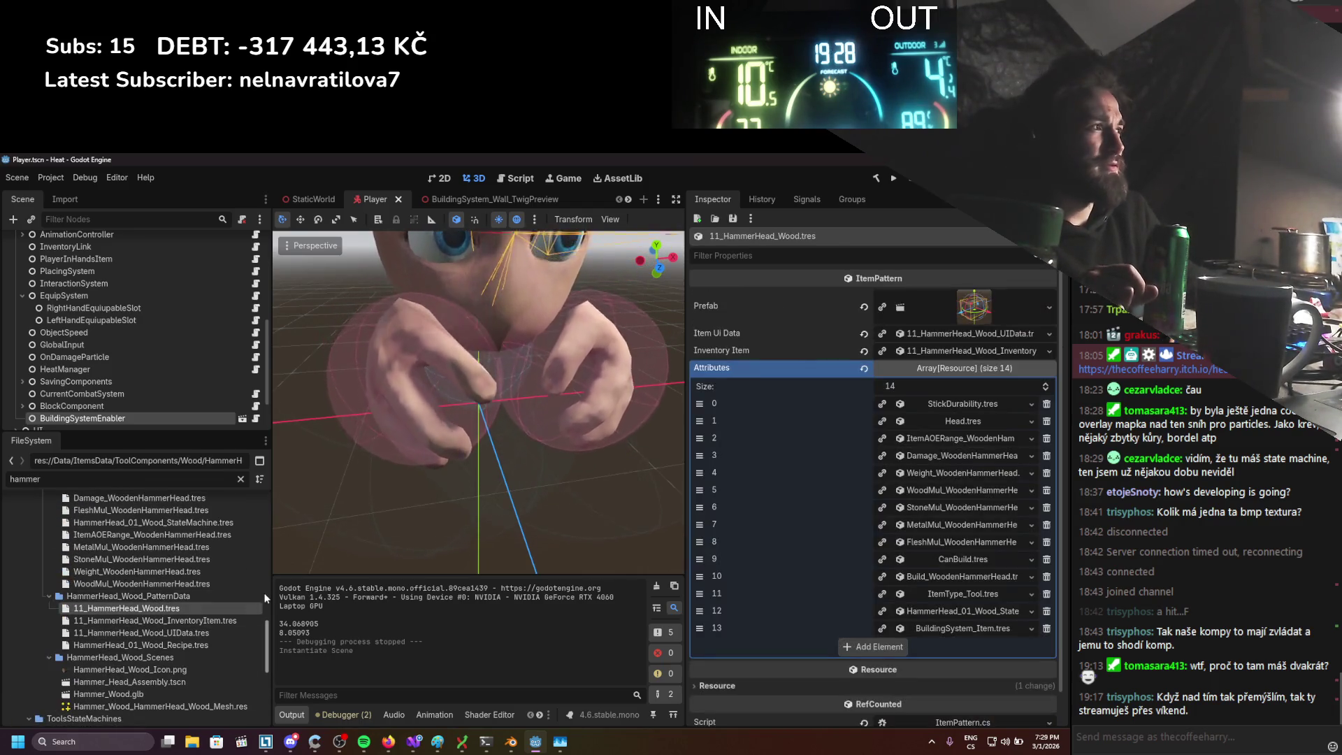
pyautogui.click(1046, 627)
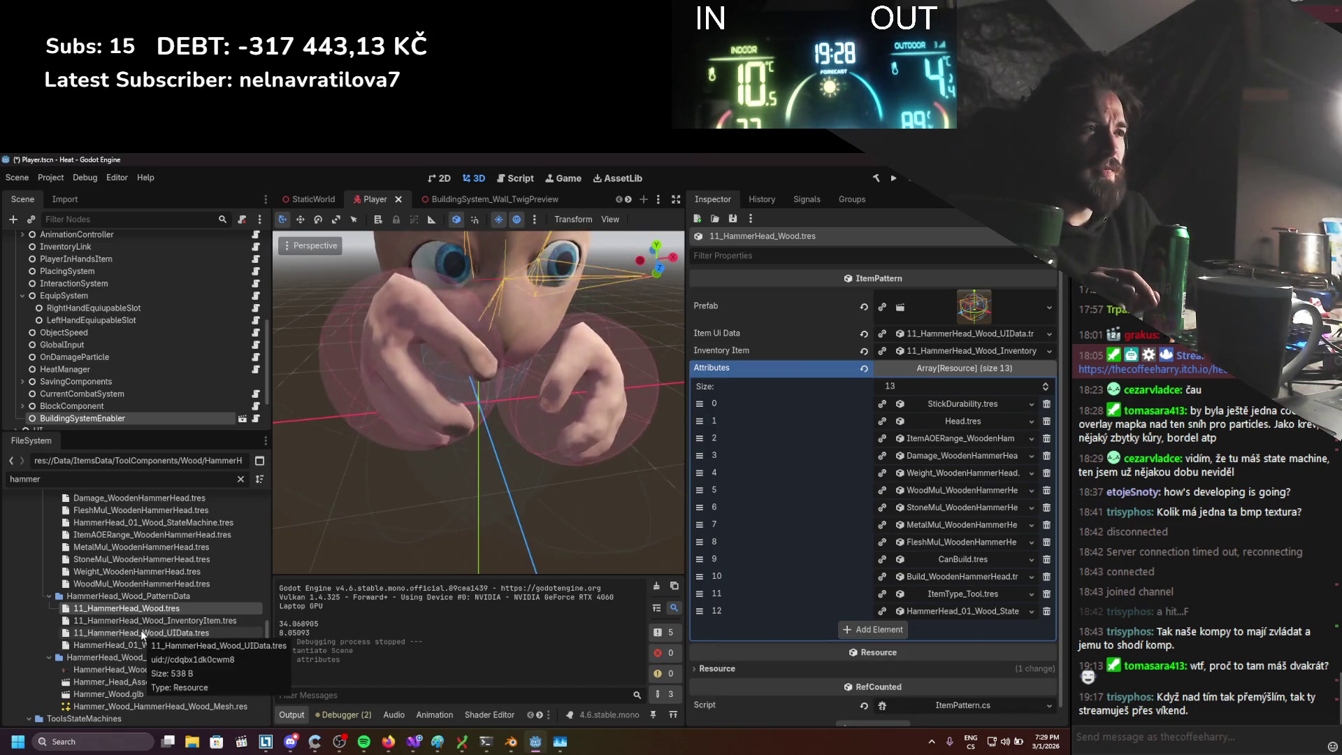
pyautogui.scroll(3, 142, 632)
pyautogui.scroll(3, 145, 632)
pyautogui.hotkey('ctrl', 's')
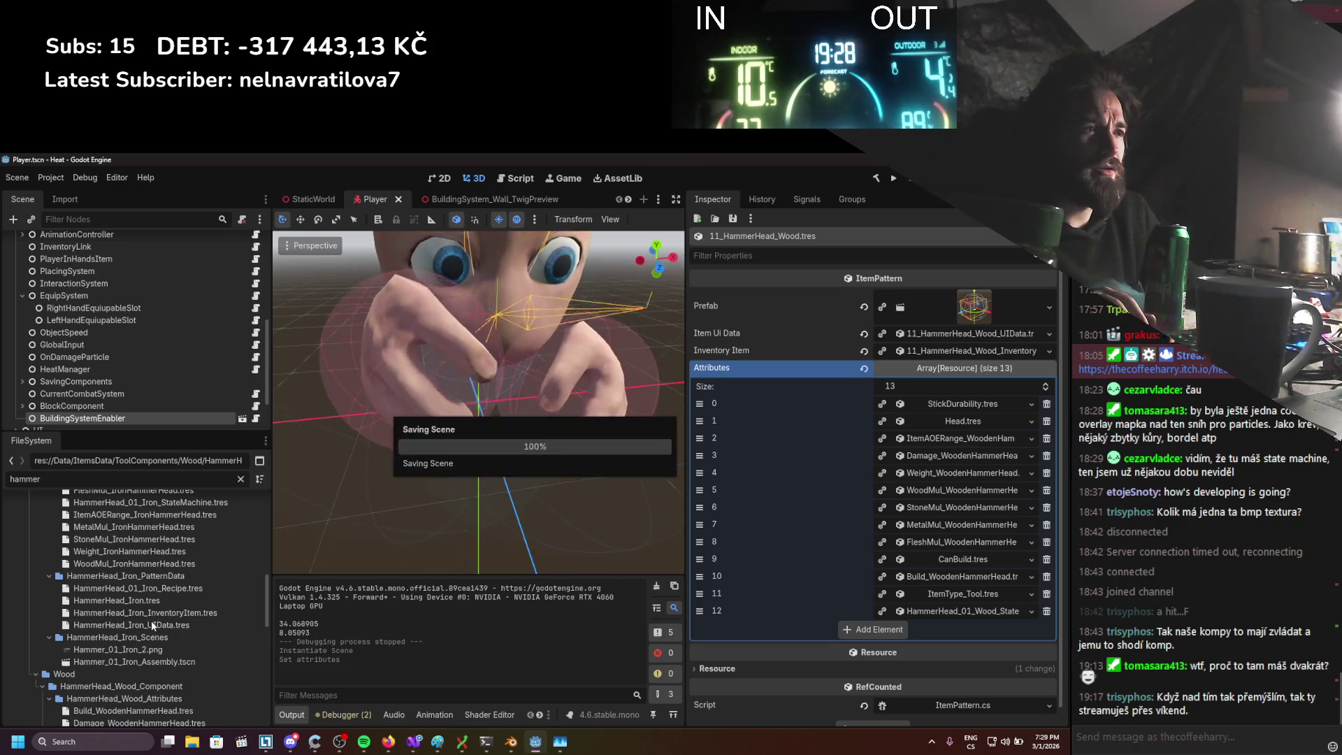
pyautogui.click(150, 600)
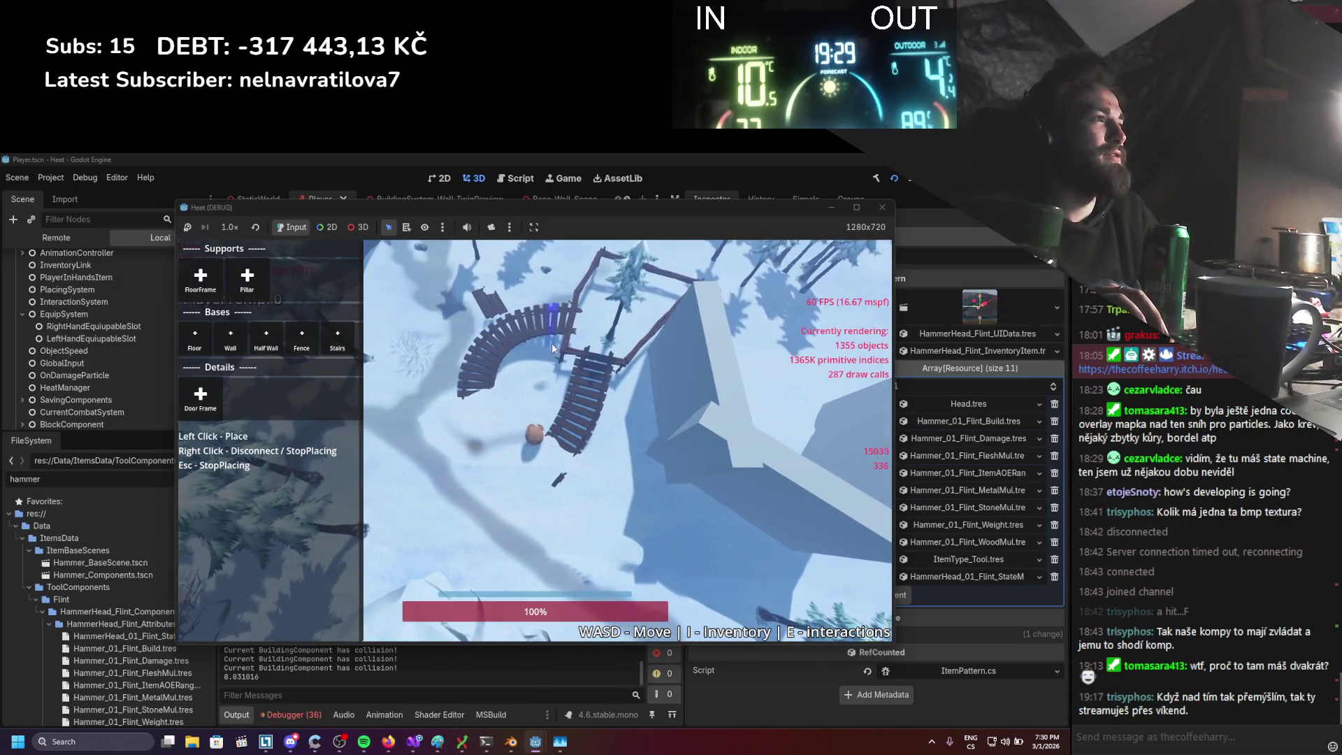
# Close the build menu, walk into the fenced area, and chop down the tree in the corner
pyautogui.press('Escape')
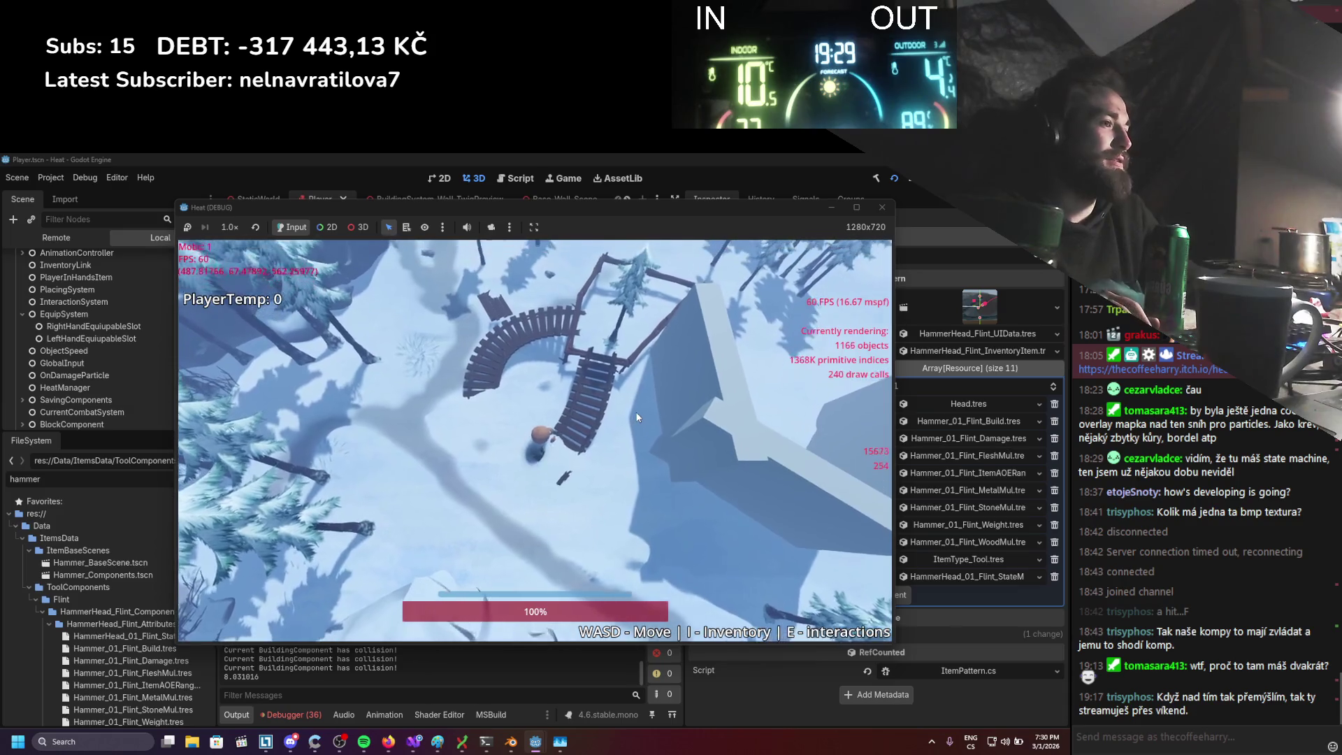
pyautogui.press('s')
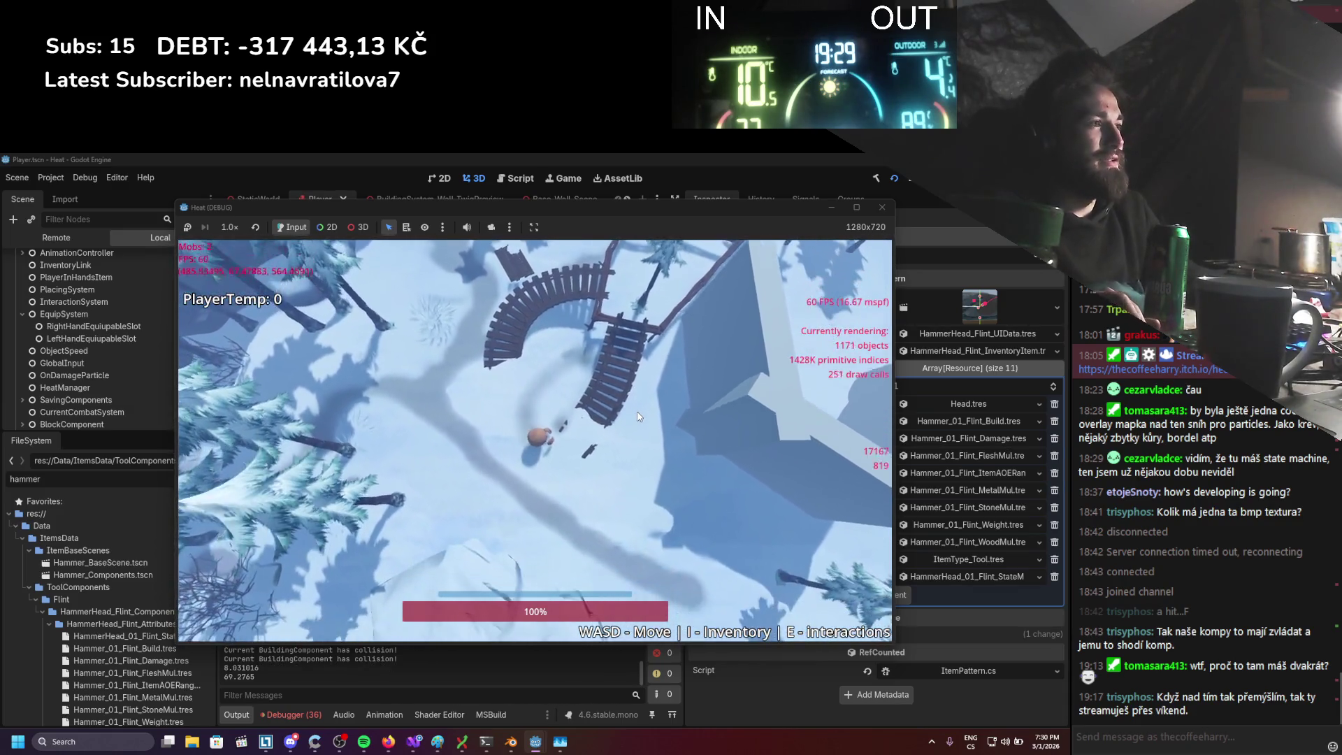
pyautogui.press('w')
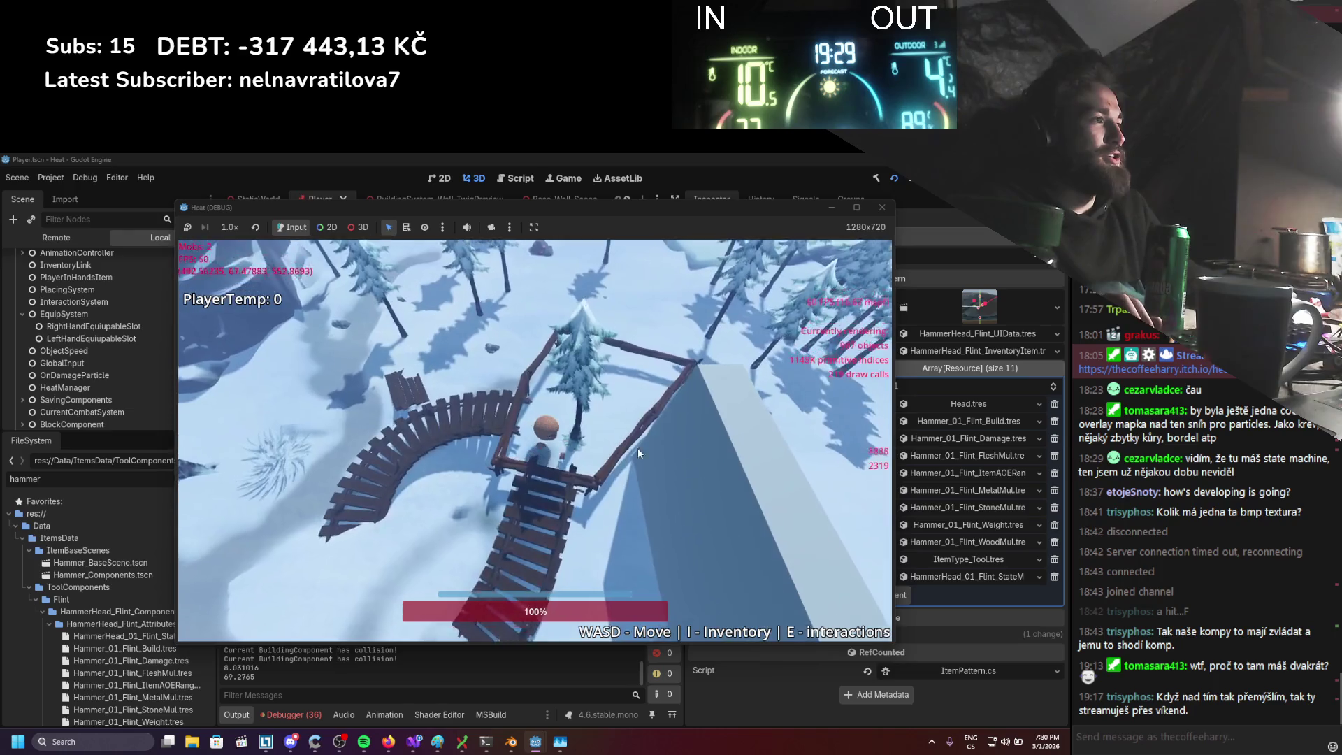
pyautogui.press('s')
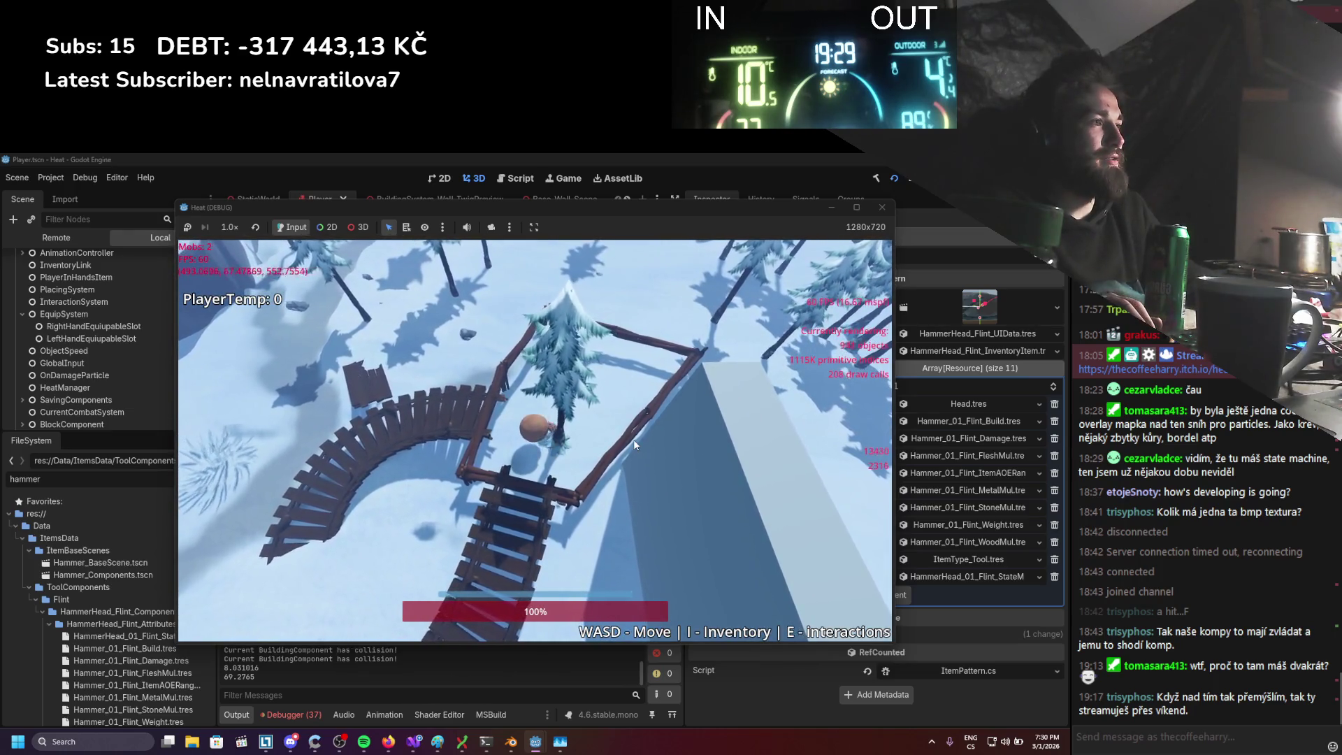
pyautogui.press('w')
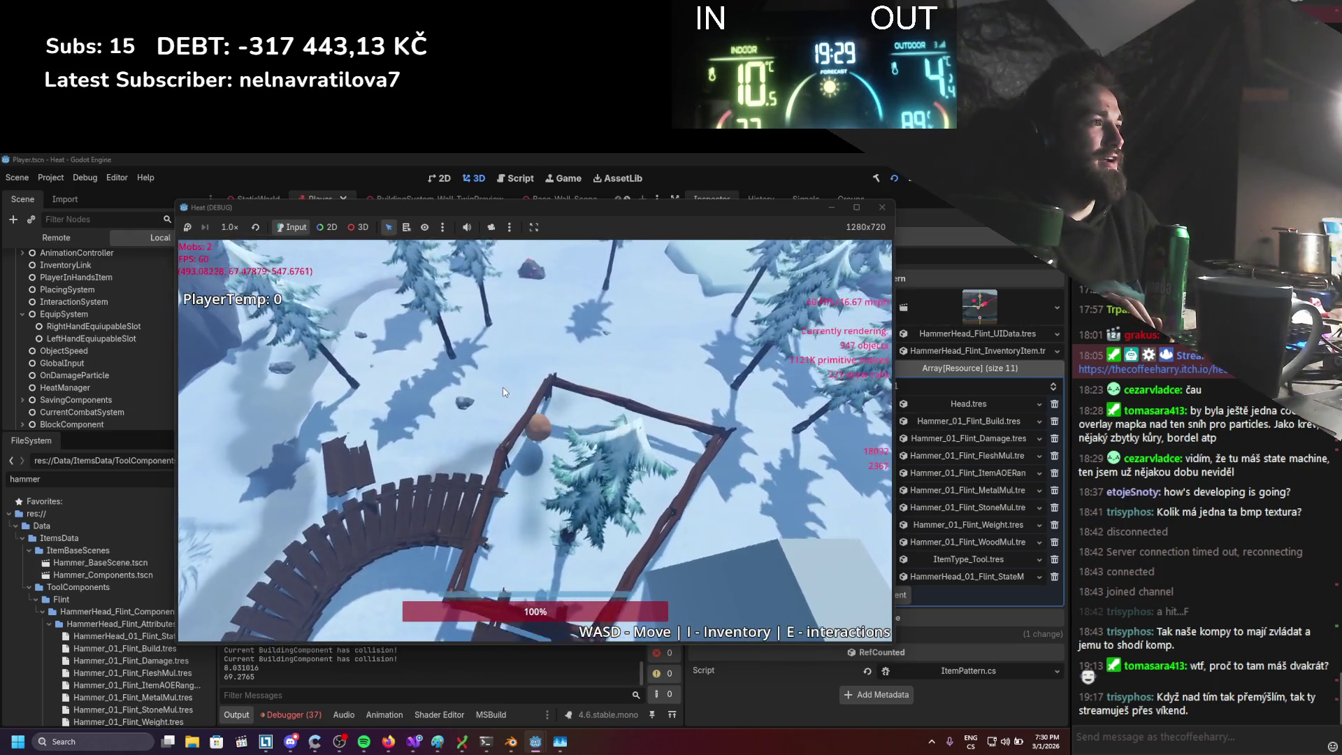
pyautogui.click(642, 475)
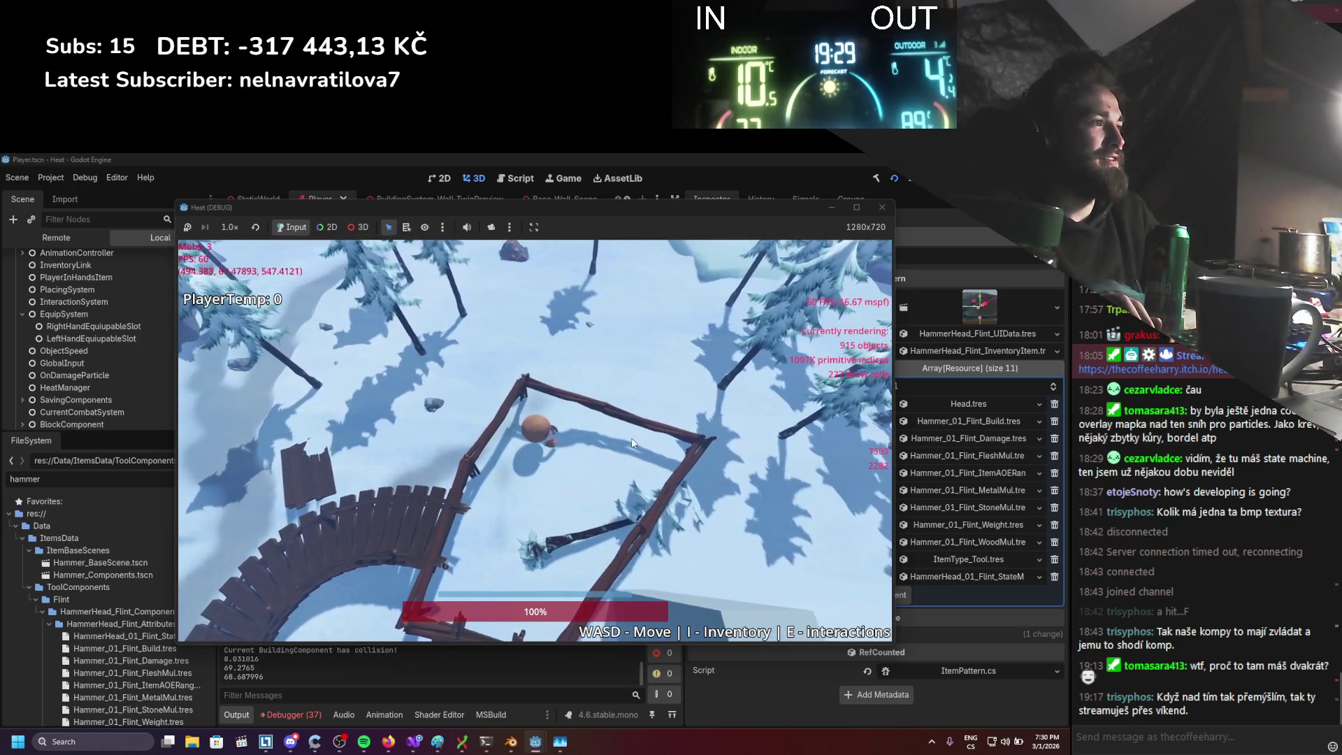
# Walk the player around the fenced area, from the bridge fence to the right fence
pyautogui.press('s')
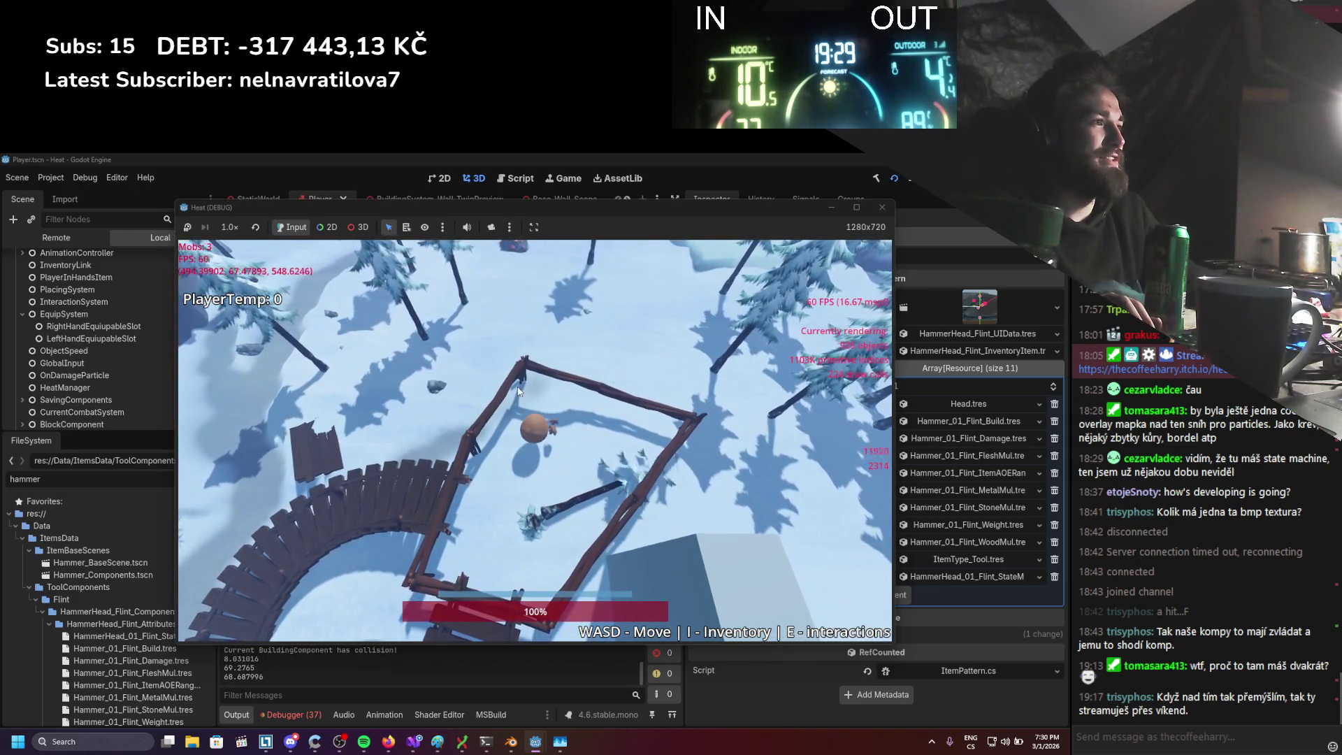
pyautogui.press('s')
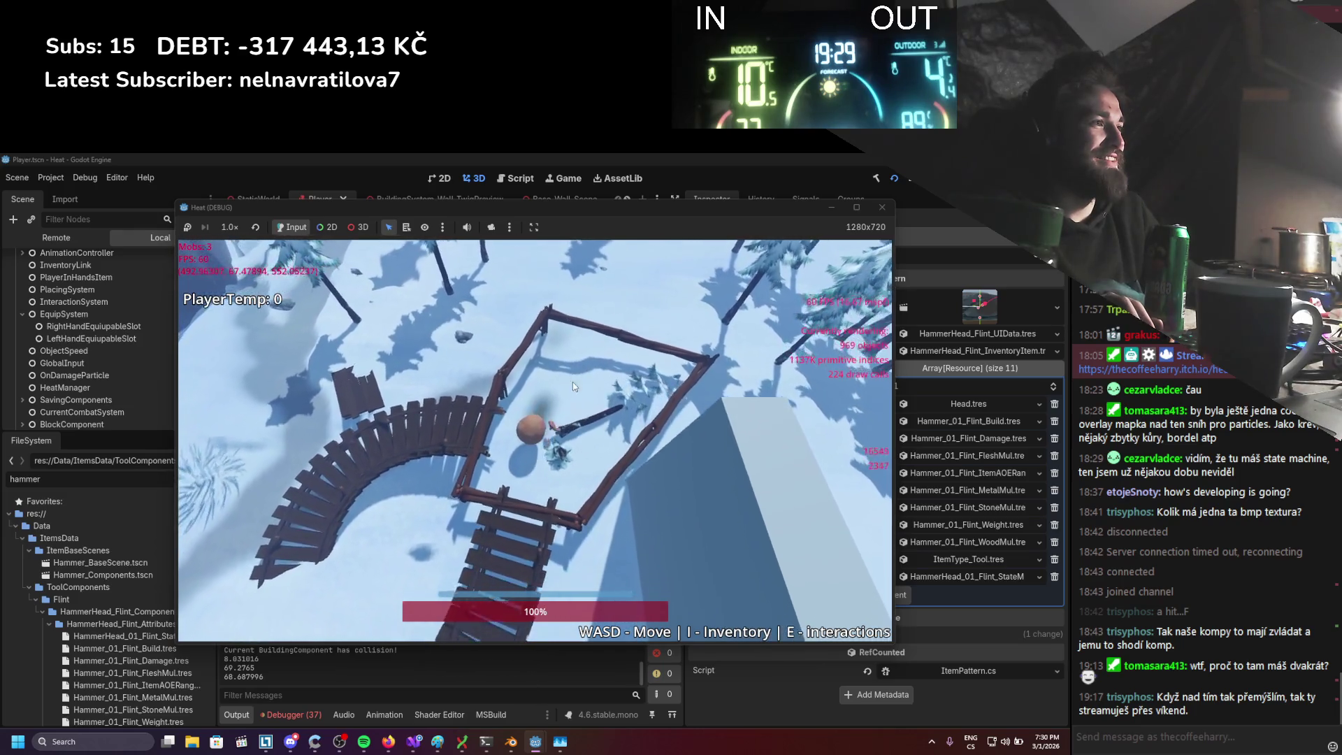
pyautogui.press('w')
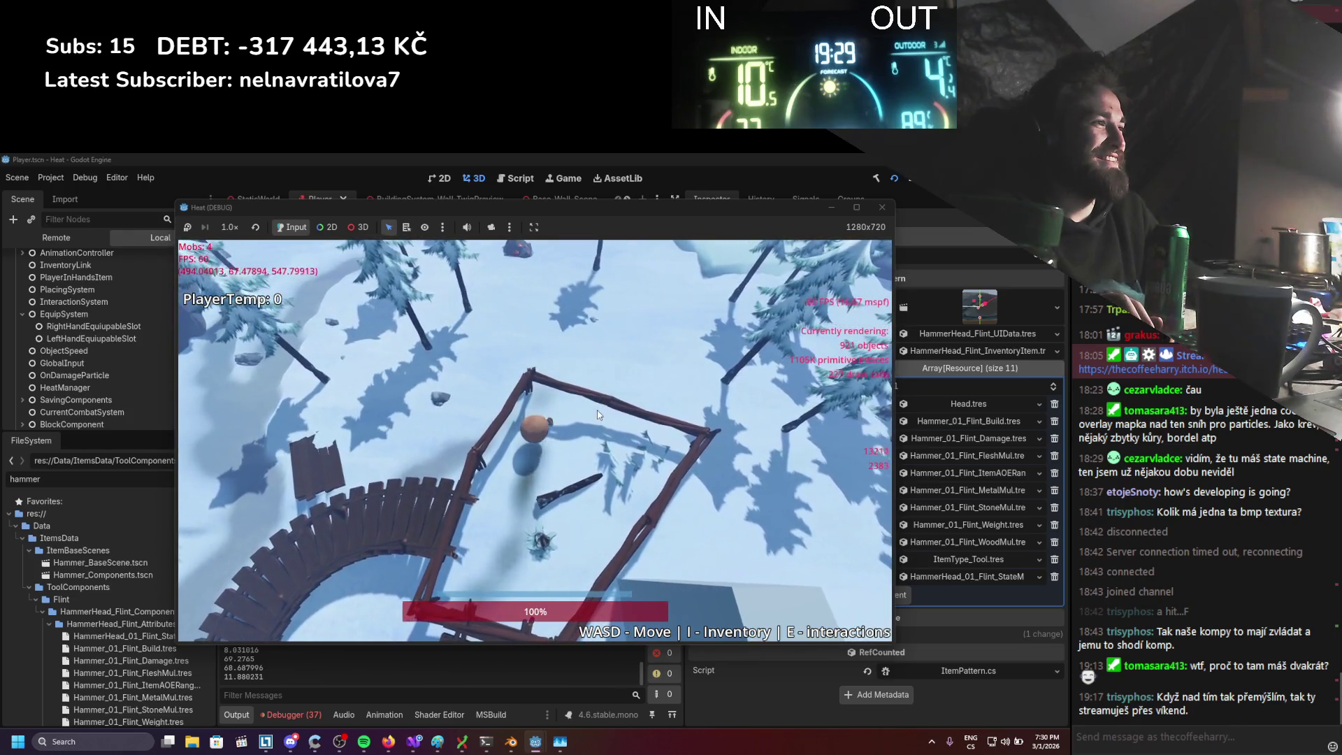
pyautogui.press('s')
pyautogui.press('d')
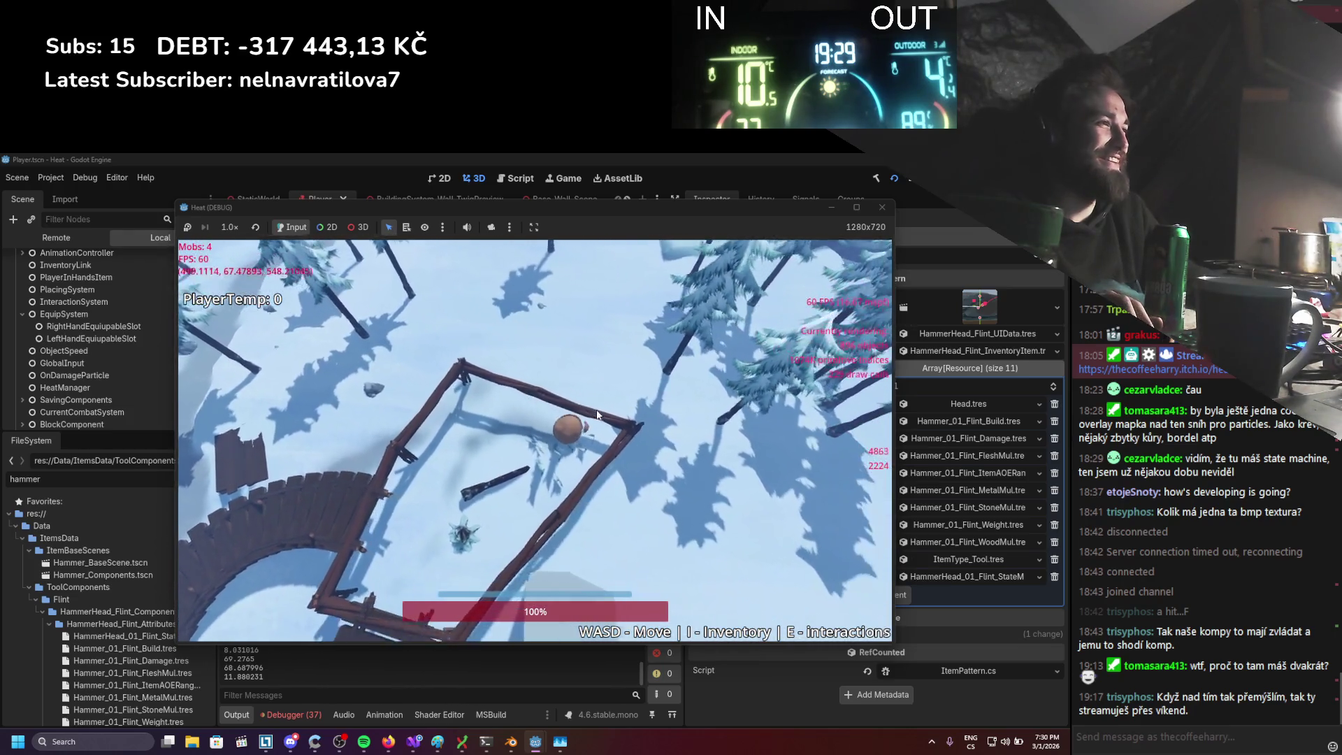
pyautogui.press('a')
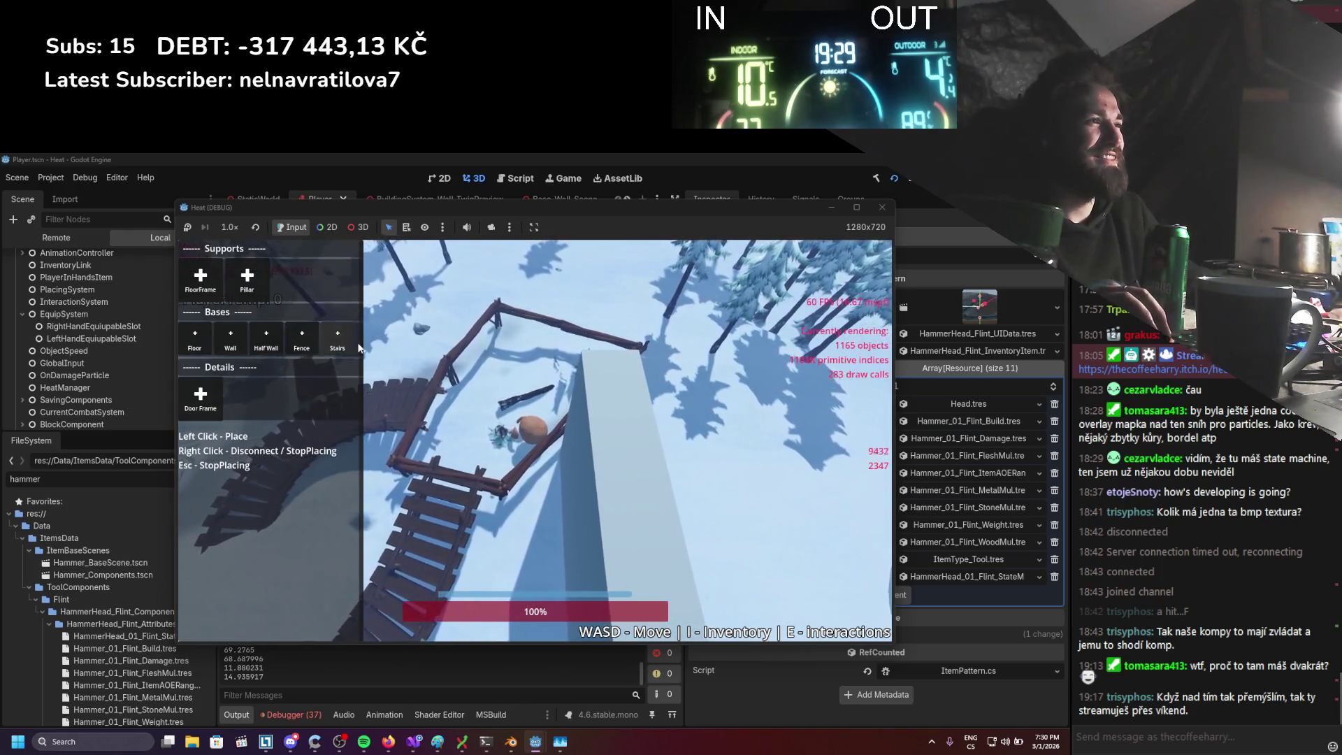
pyautogui.press('w')
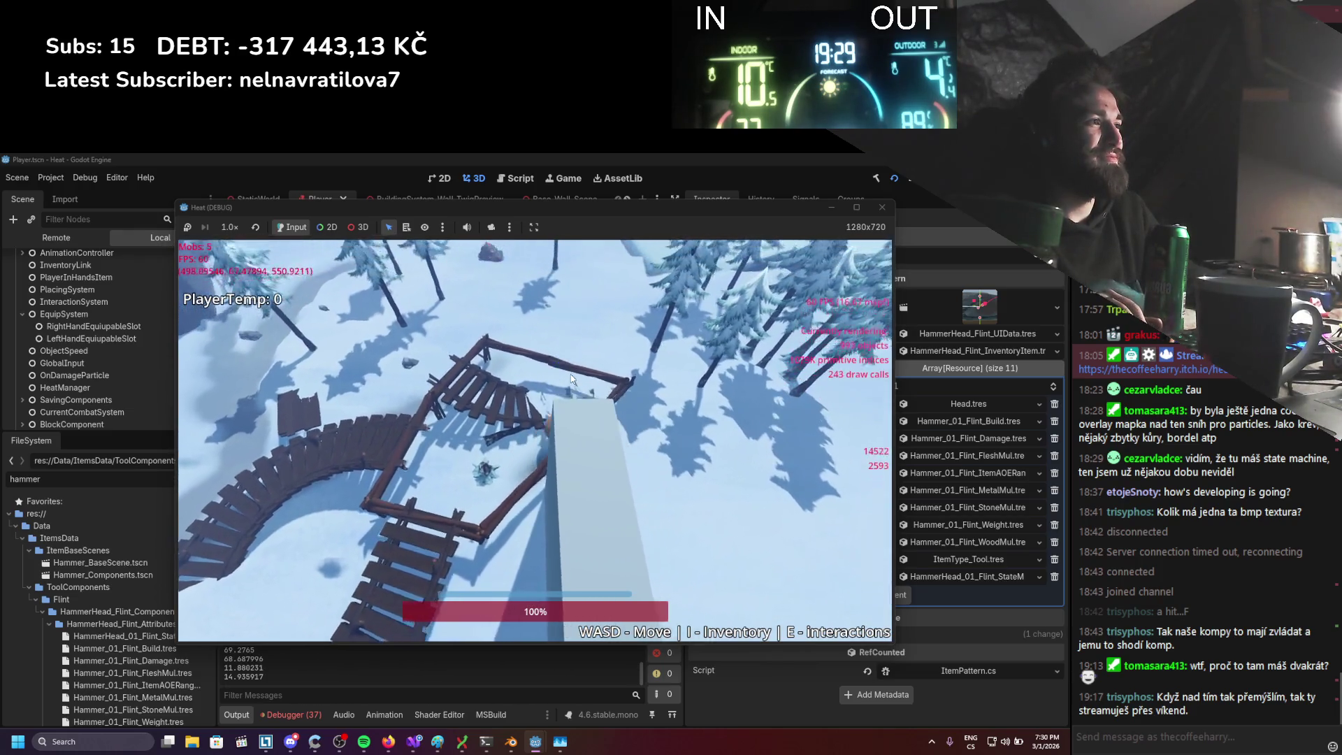
pyautogui.press('d')
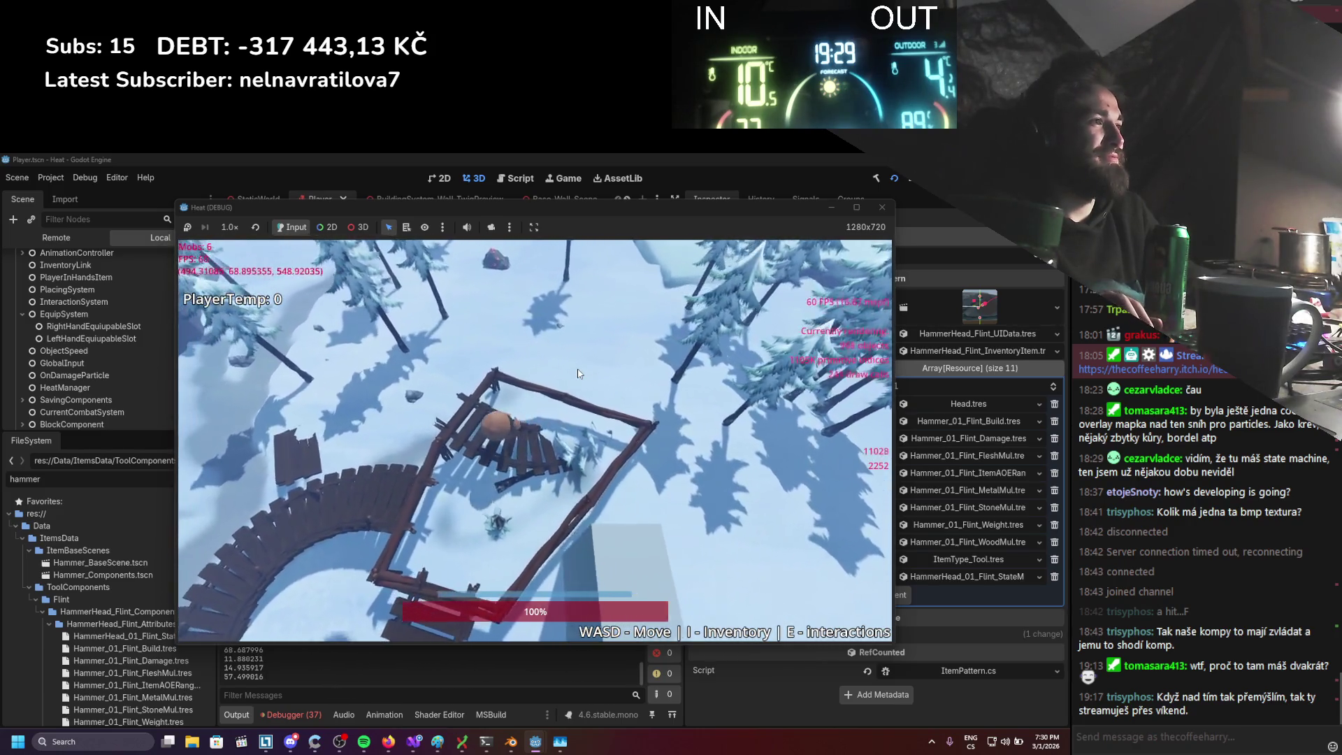
# Build a stairs structure from the building panel and place it in the world
pyautogui.press('b')
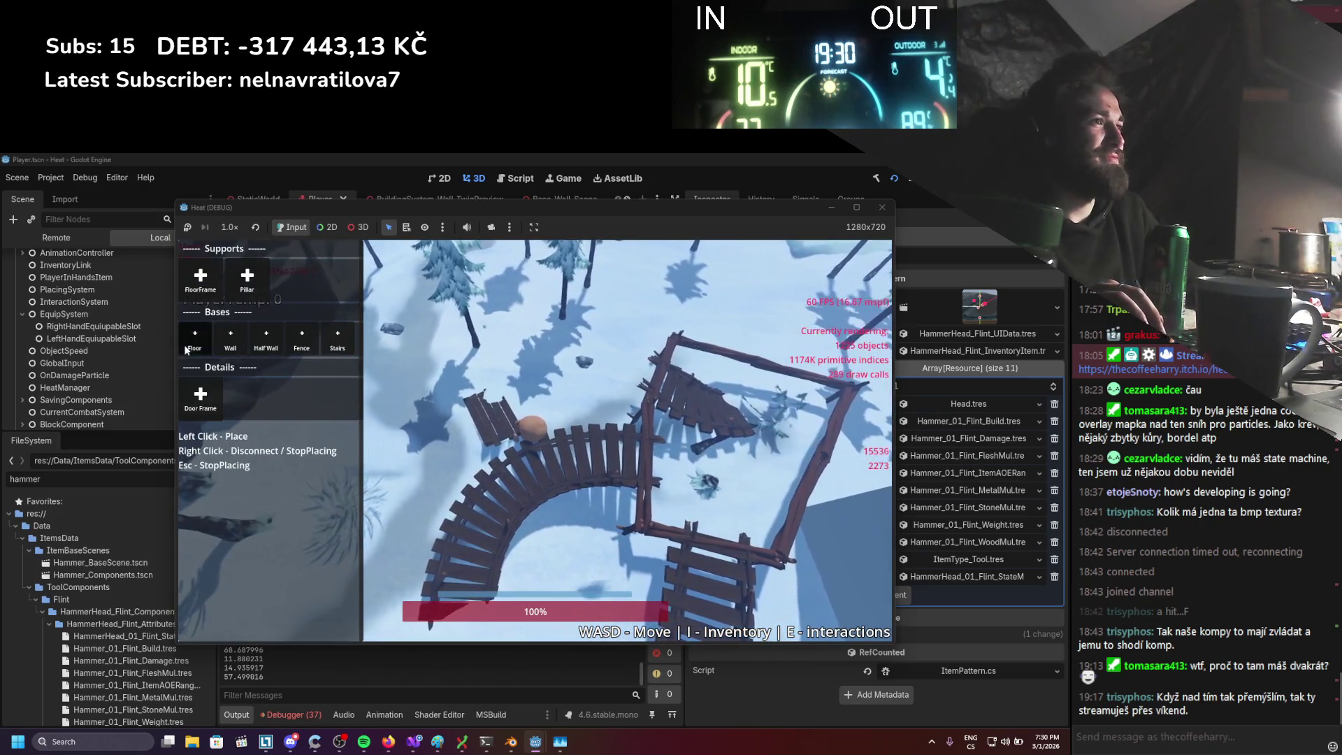
pyautogui.click(329, 343)
pyautogui.click(669, 422)
# Walk the player back and forth across the snow near the new stairs
pyautogui.hotkey('w', 'd')
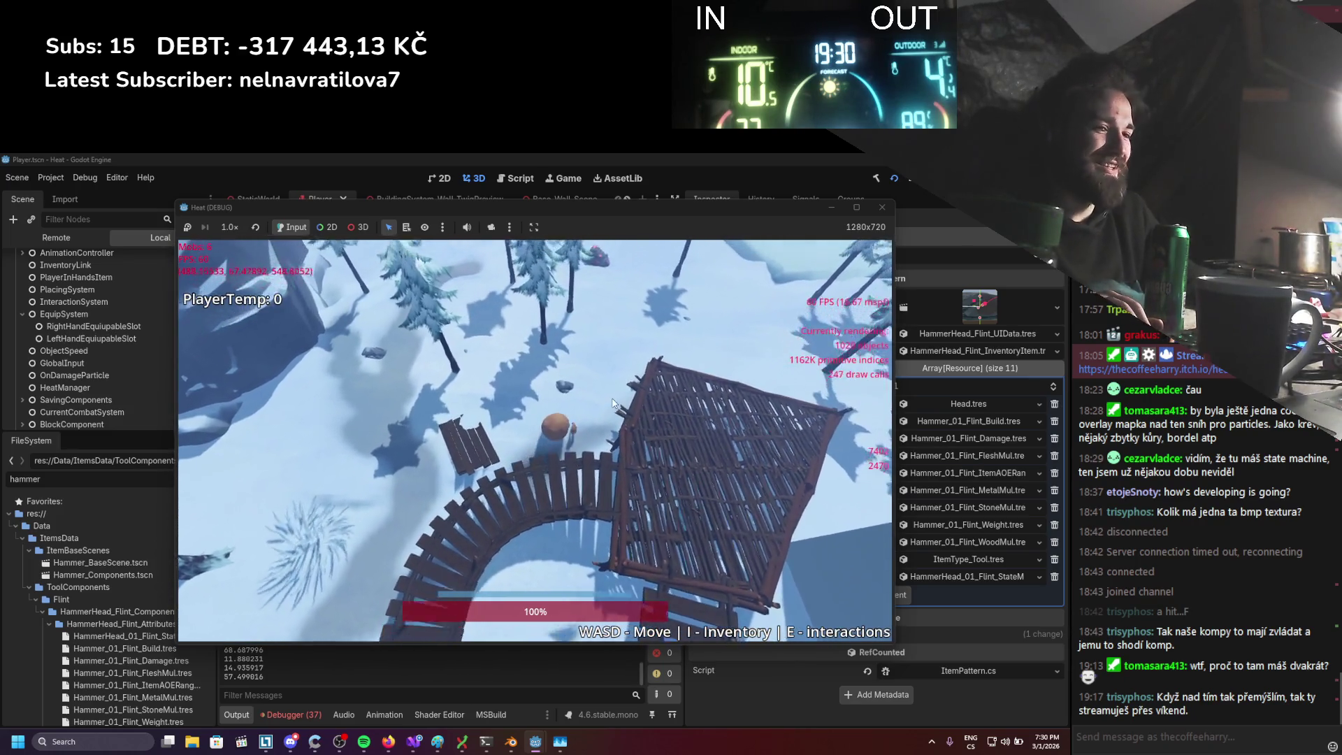
pyautogui.hotkey('s', 'a')
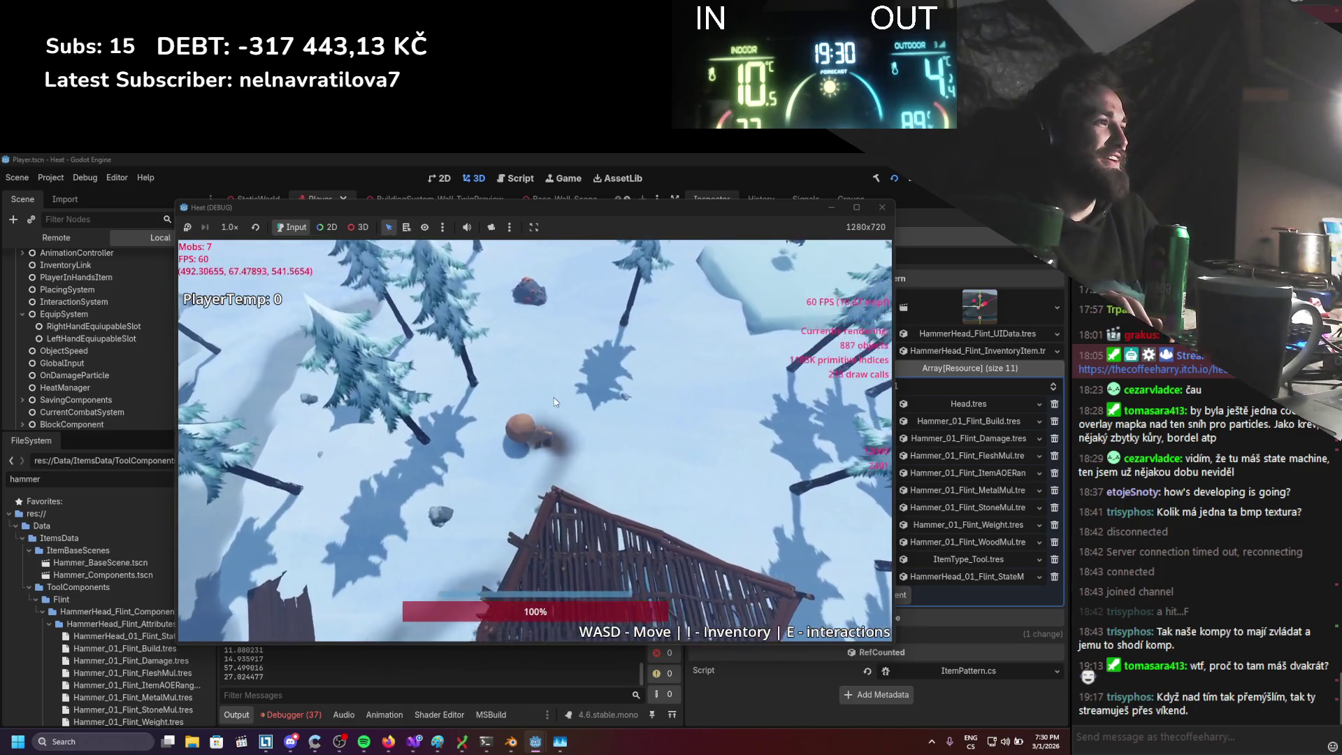
pyautogui.hotkey('s', 'a')
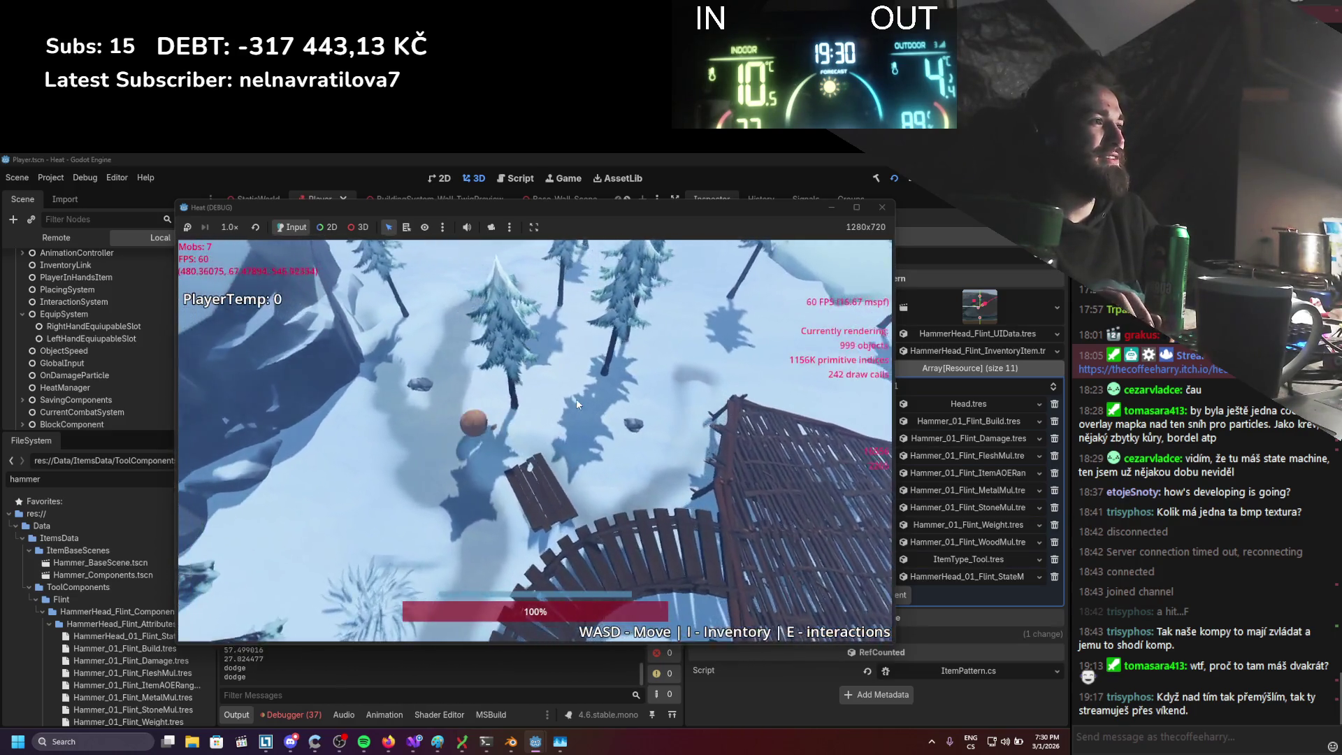
pyautogui.press('d')
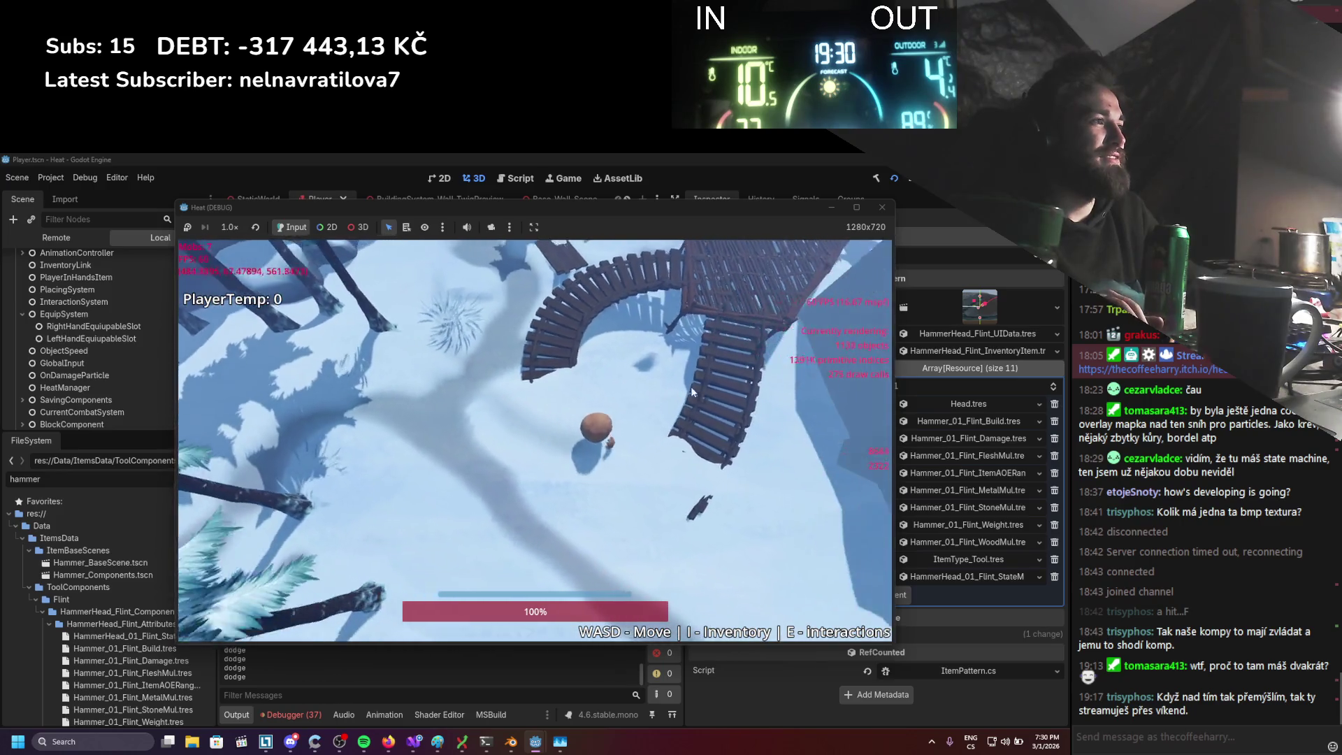
pyautogui.hotkey('s', 'd')
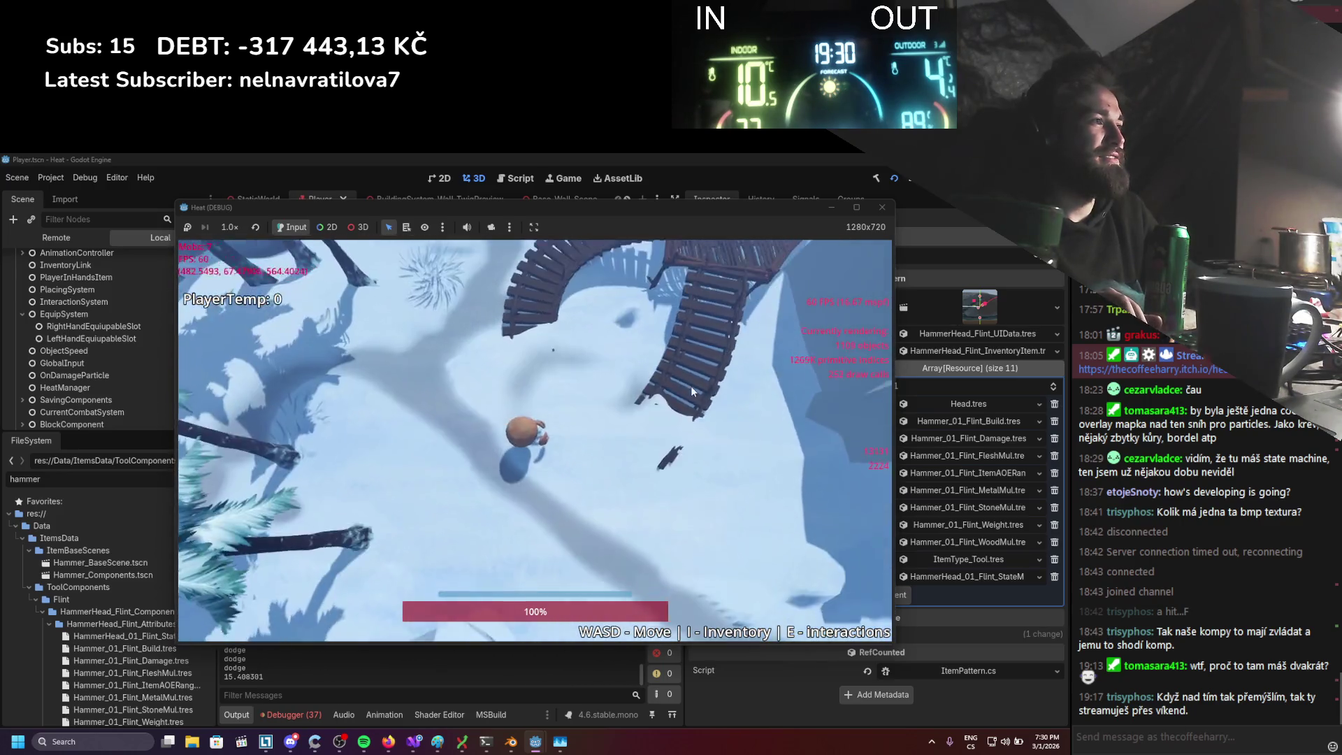
pyautogui.hotkey('w', 'a')
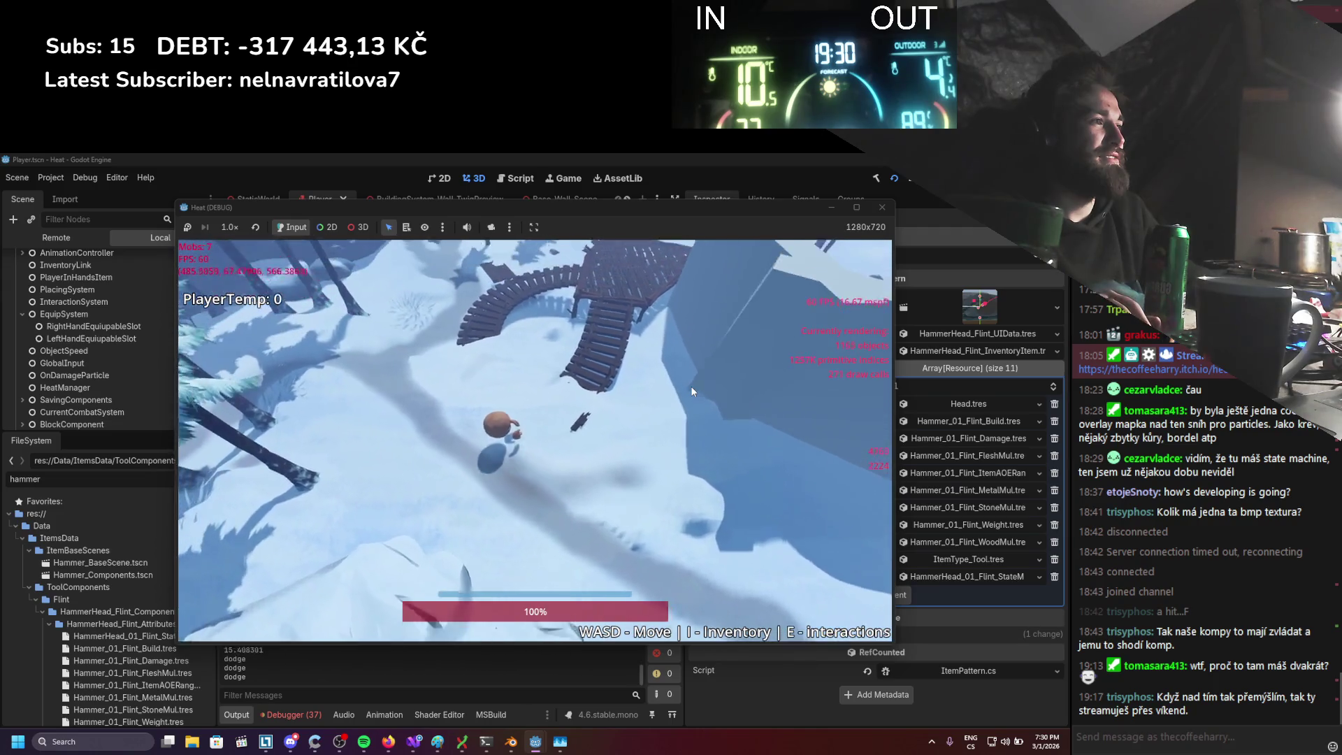
pyautogui.press('s')
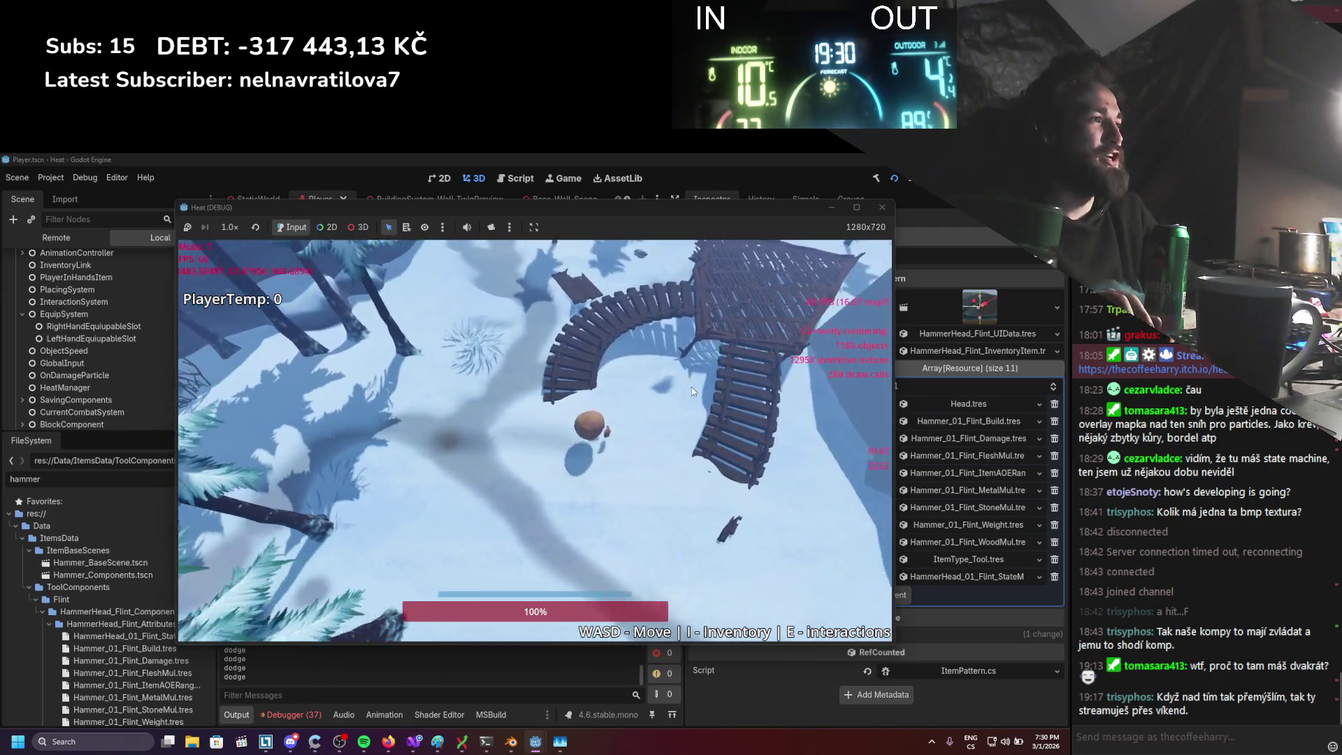
# Climb the curved wooden stairs onto the platform and choose a building piece there
pyautogui.hotkey('w', 'd')
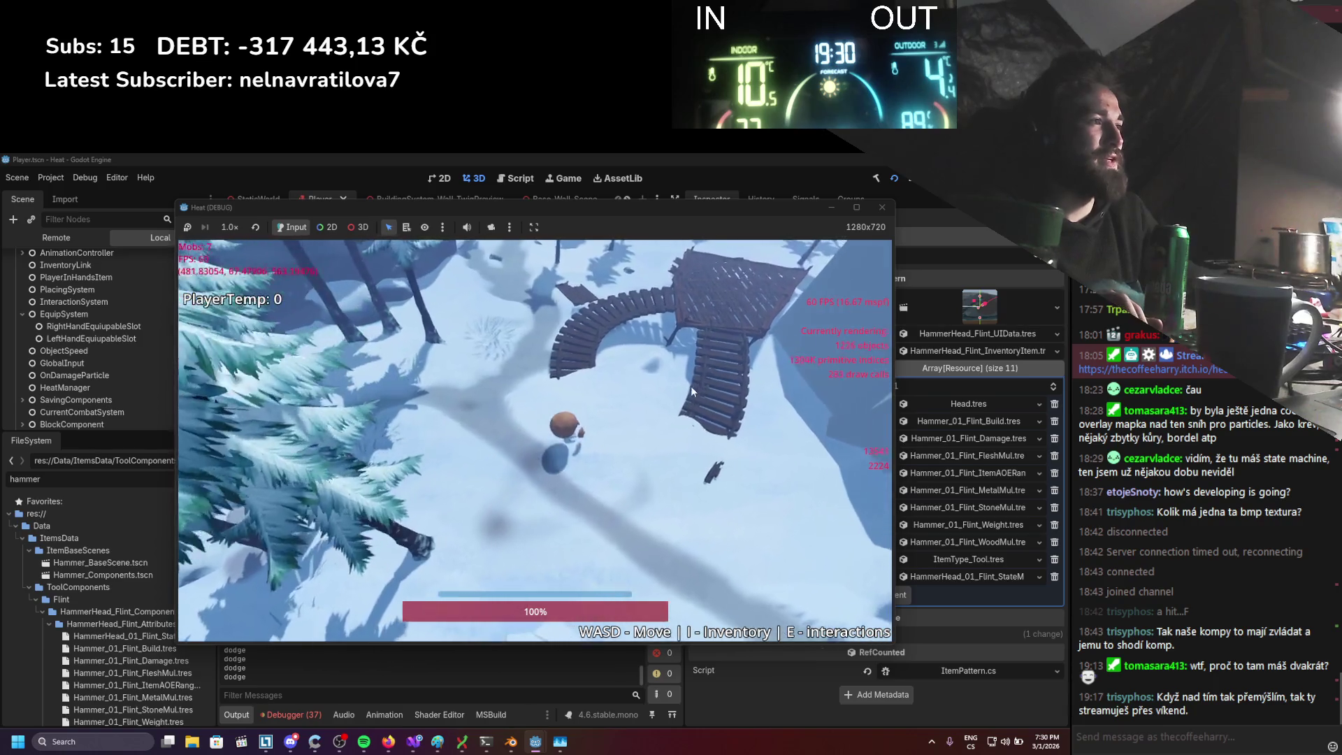
pyautogui.hotkey('w', 'a')
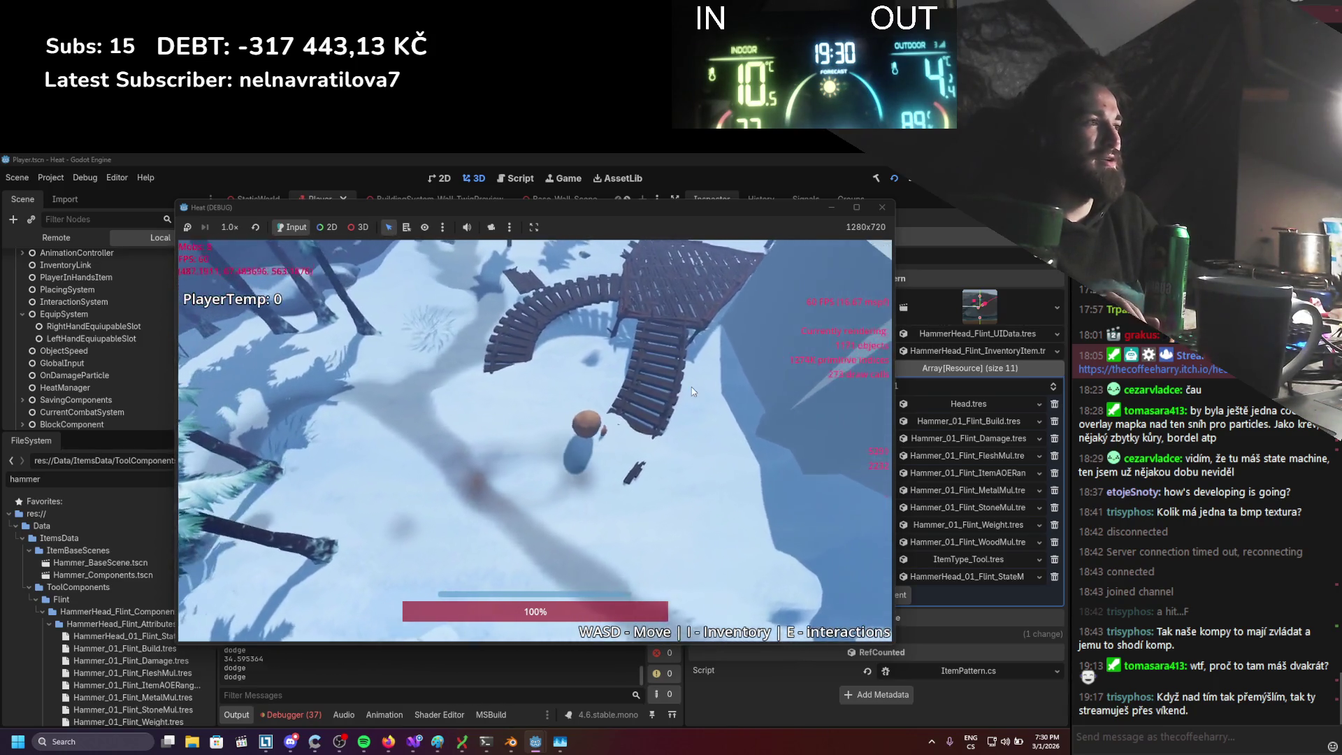
pyautogui.press('s')
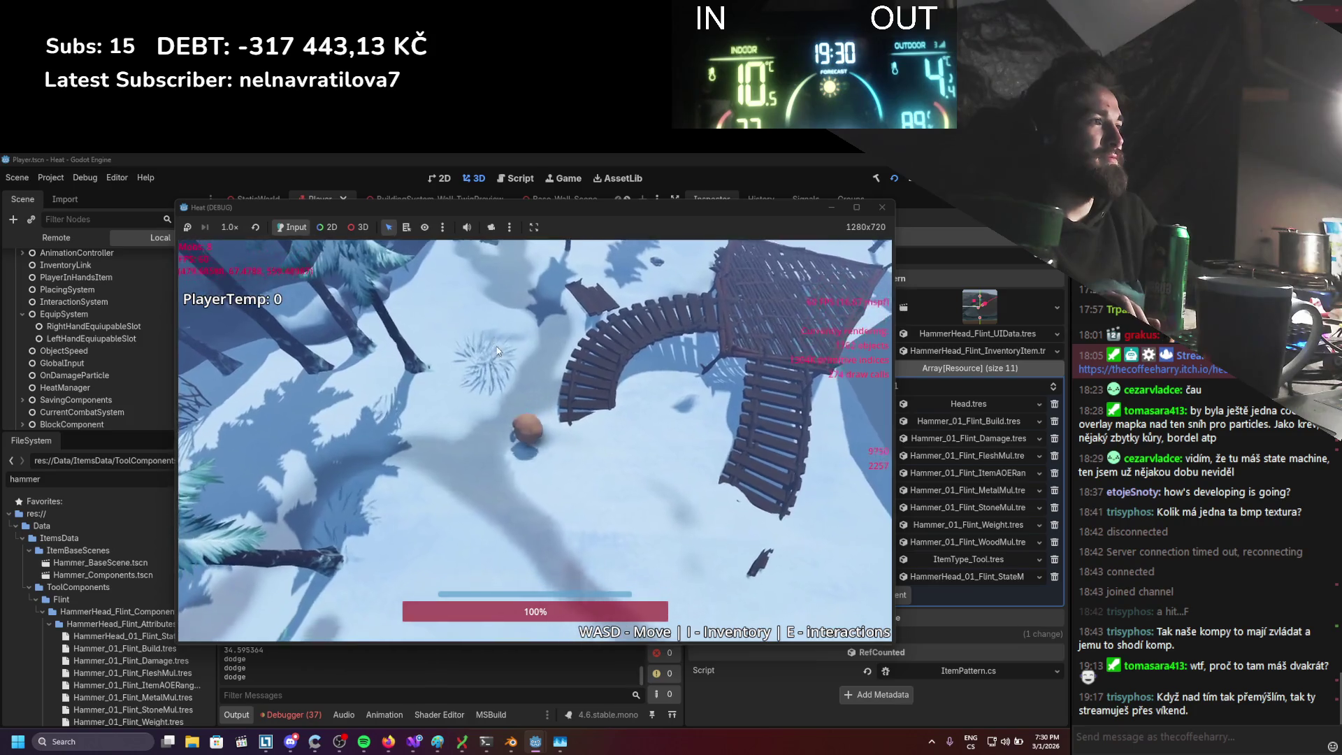
pyautogui.press('d')
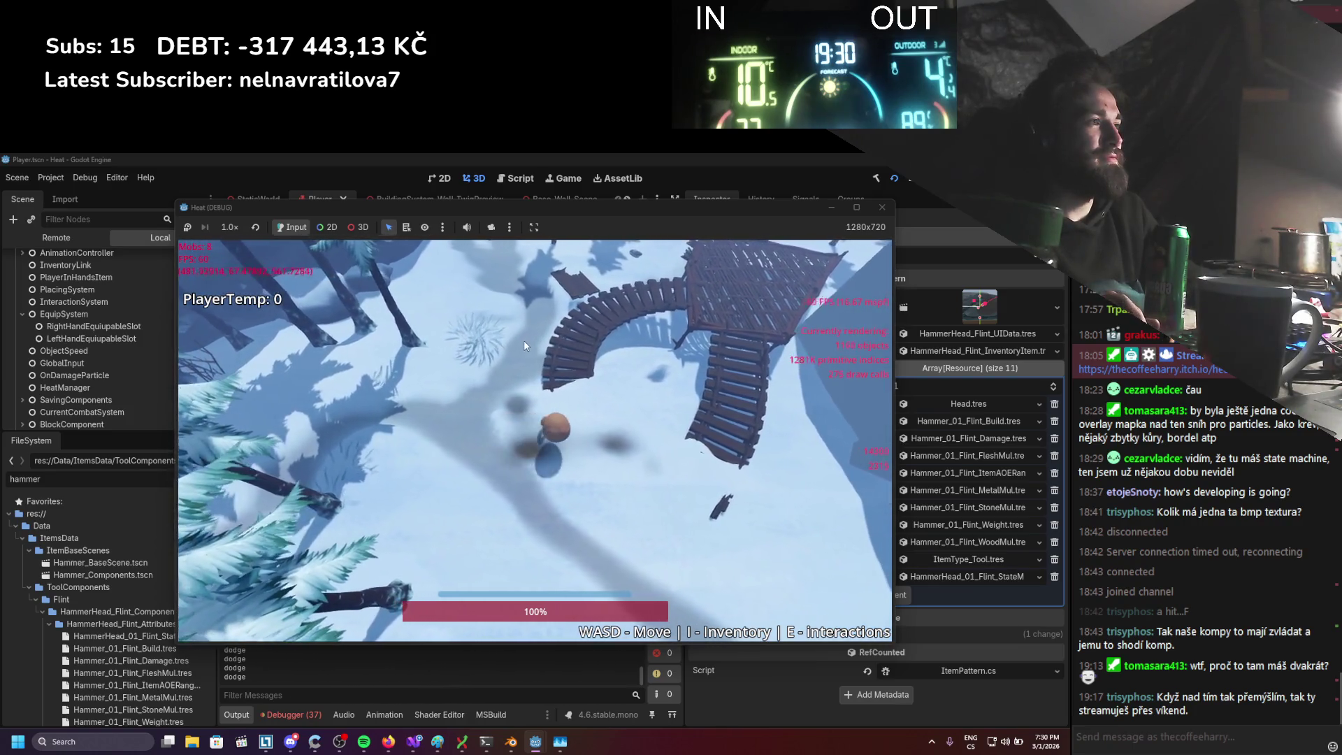
pyautogui.hotkey('w', 'a')
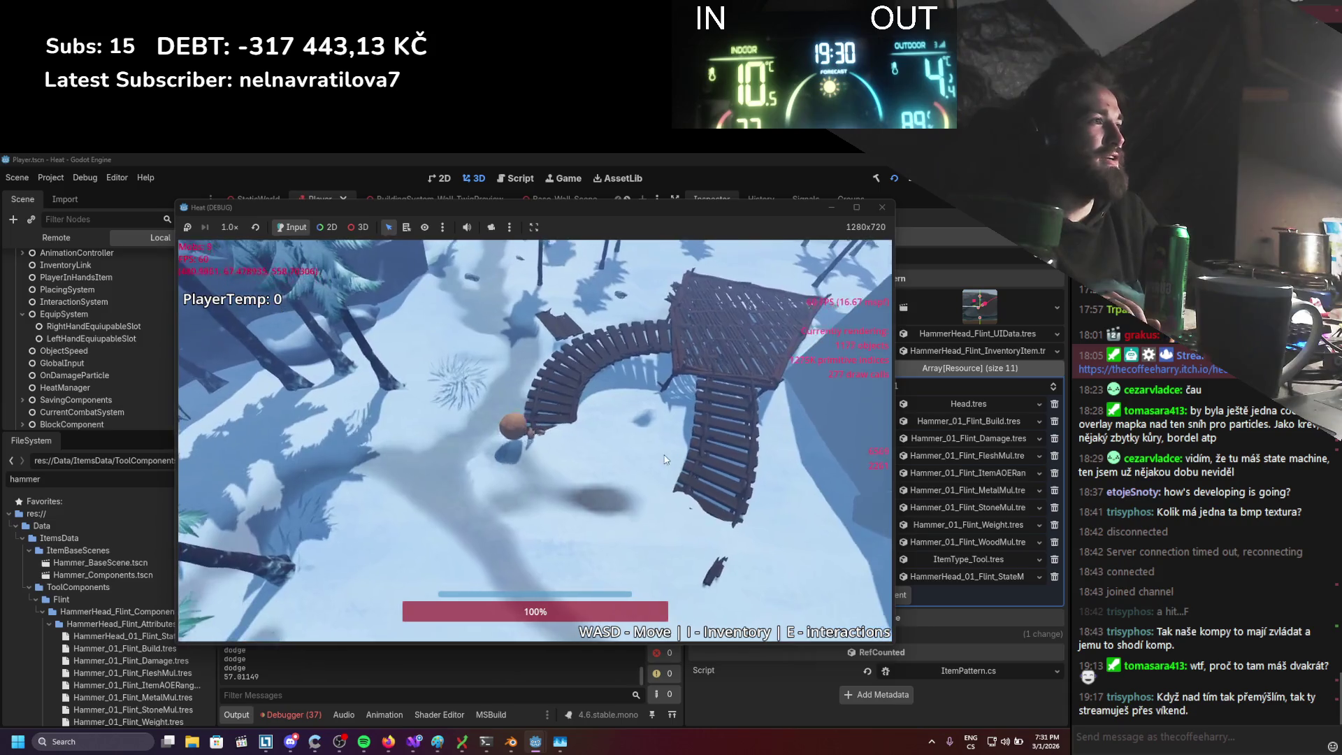
pyautogui.hotkey('w', 'd')
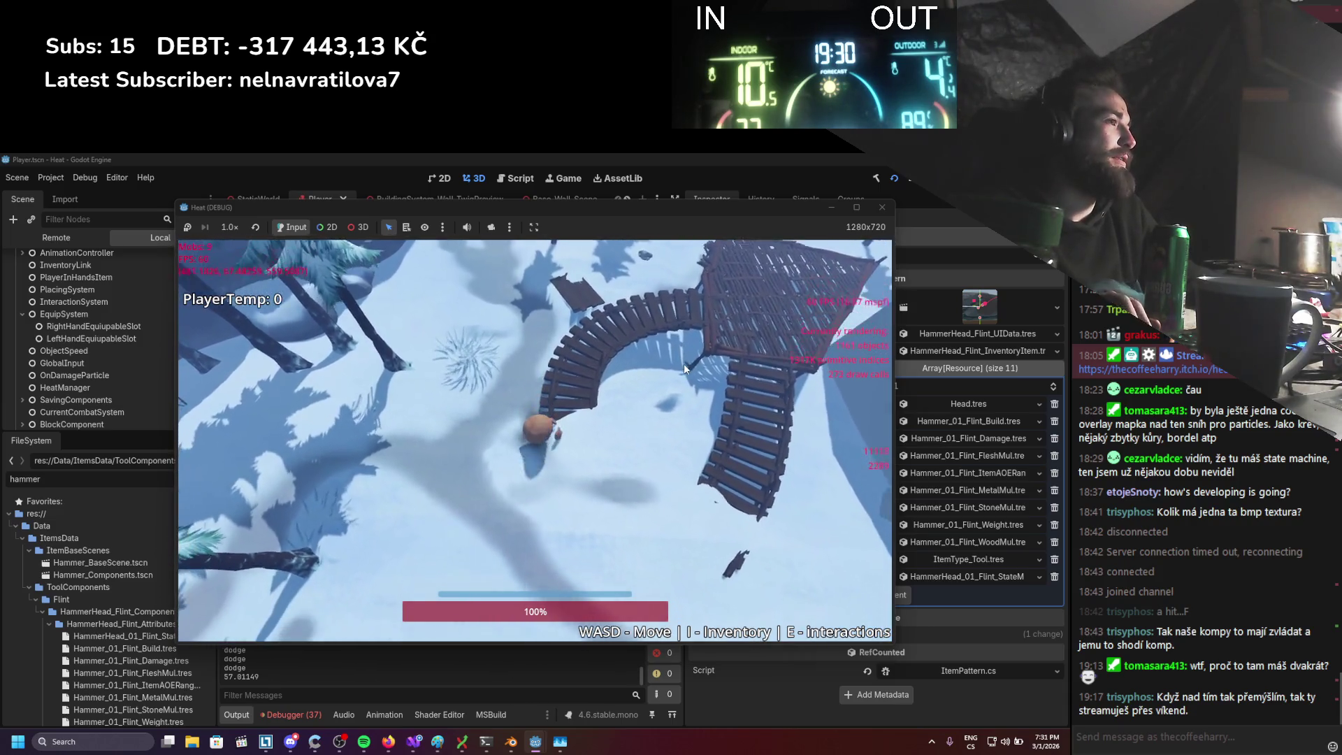
pyautogui.press('w')
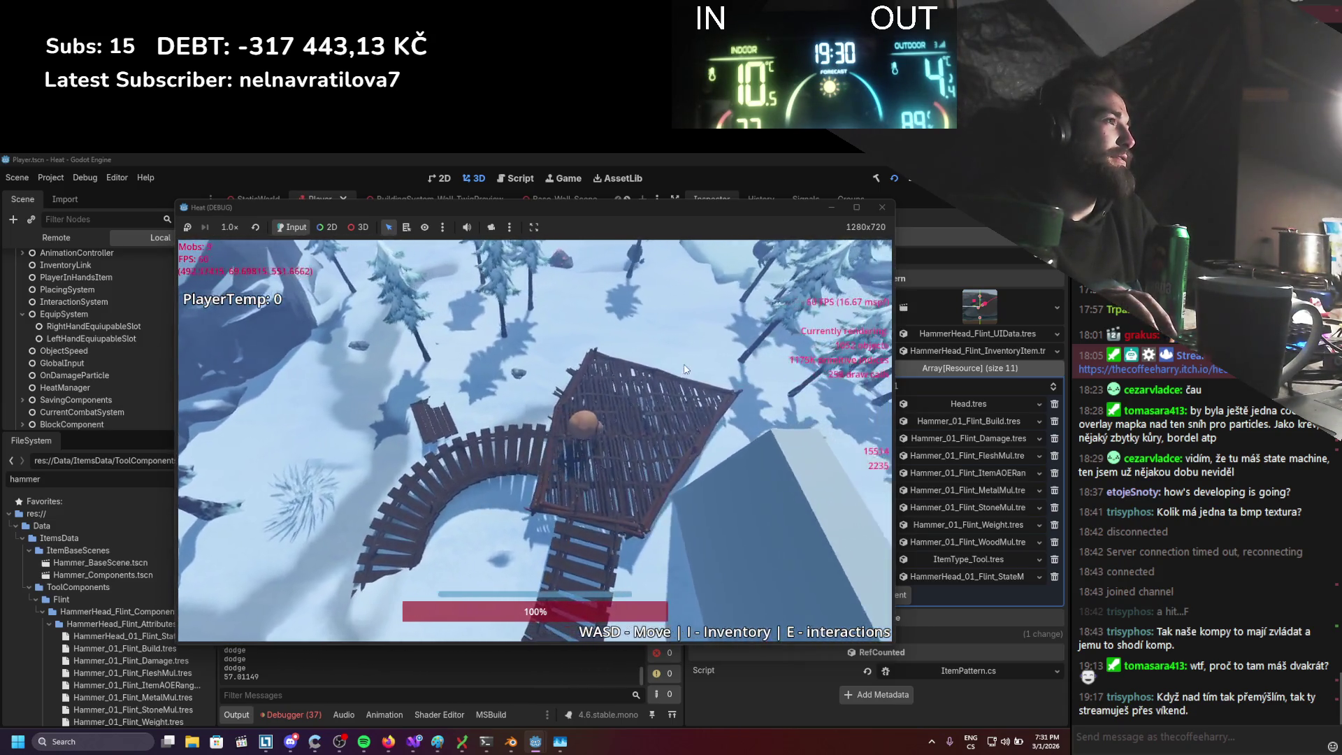
pyautogui.press('b')
pyautogui.click(348, 348)
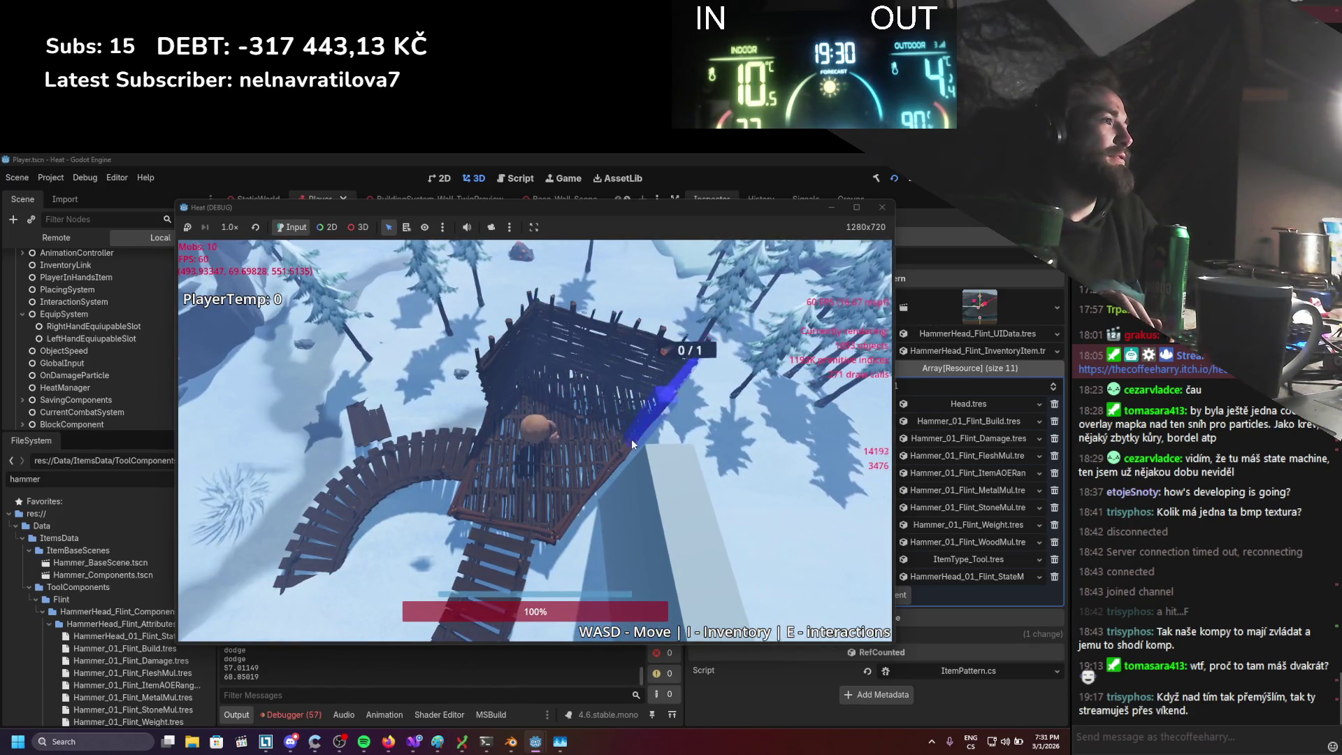
# Build a wall, a floor frame and a floor piece on top of the wooden tower
pyautogui.press('s')
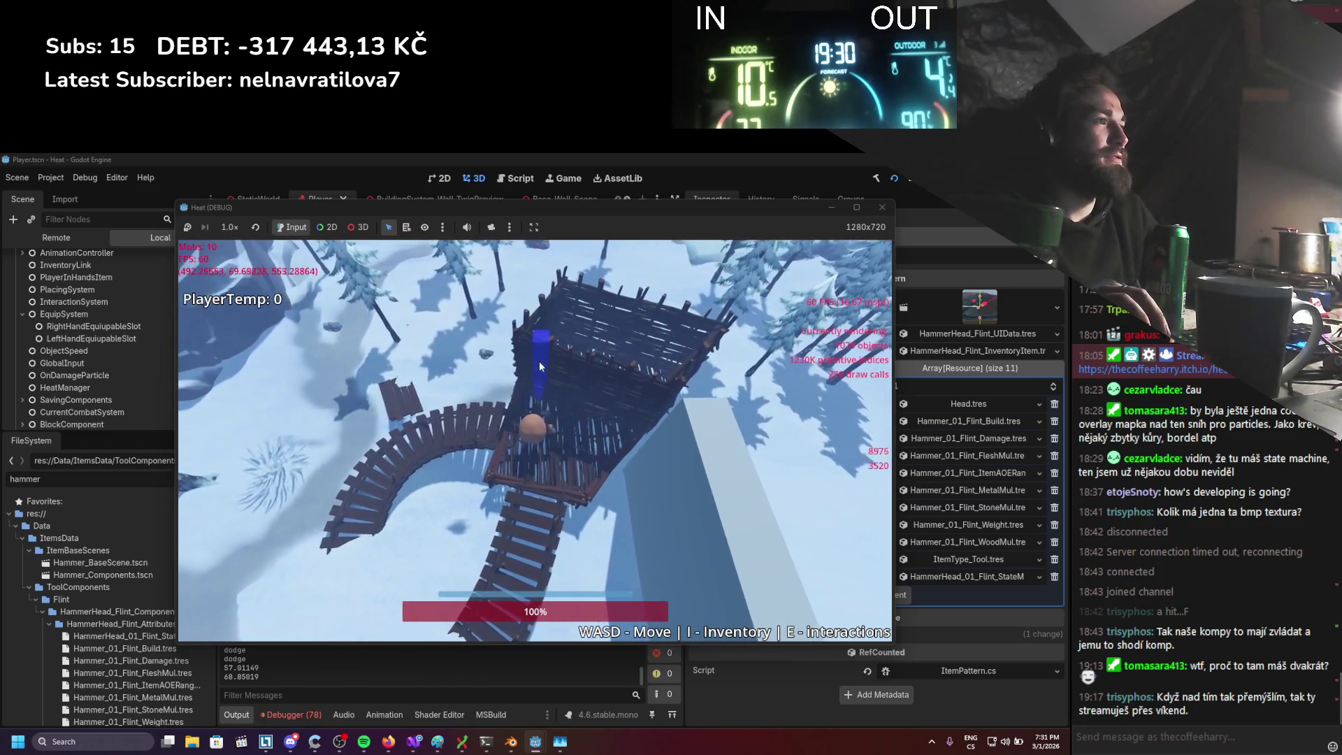
pyautogui.press('b')
pyautogui.press('b')
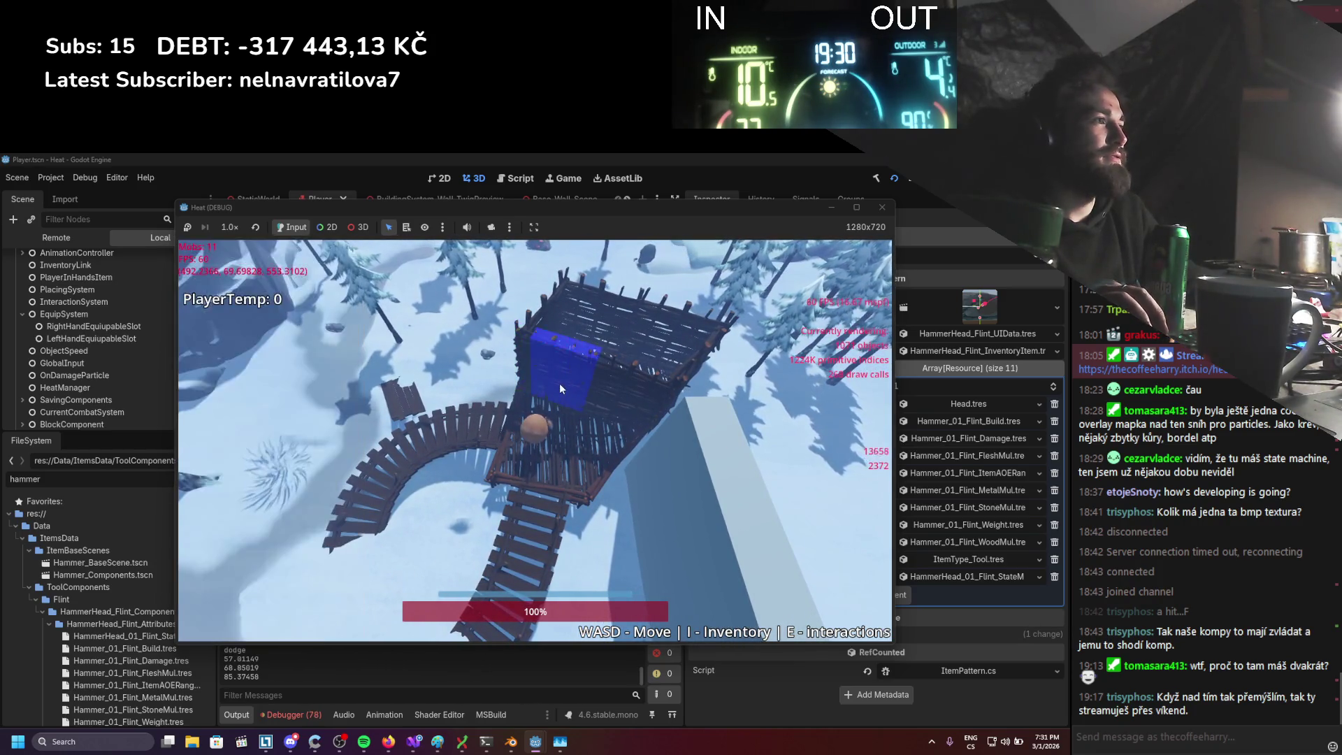
pyautogui.press('b')
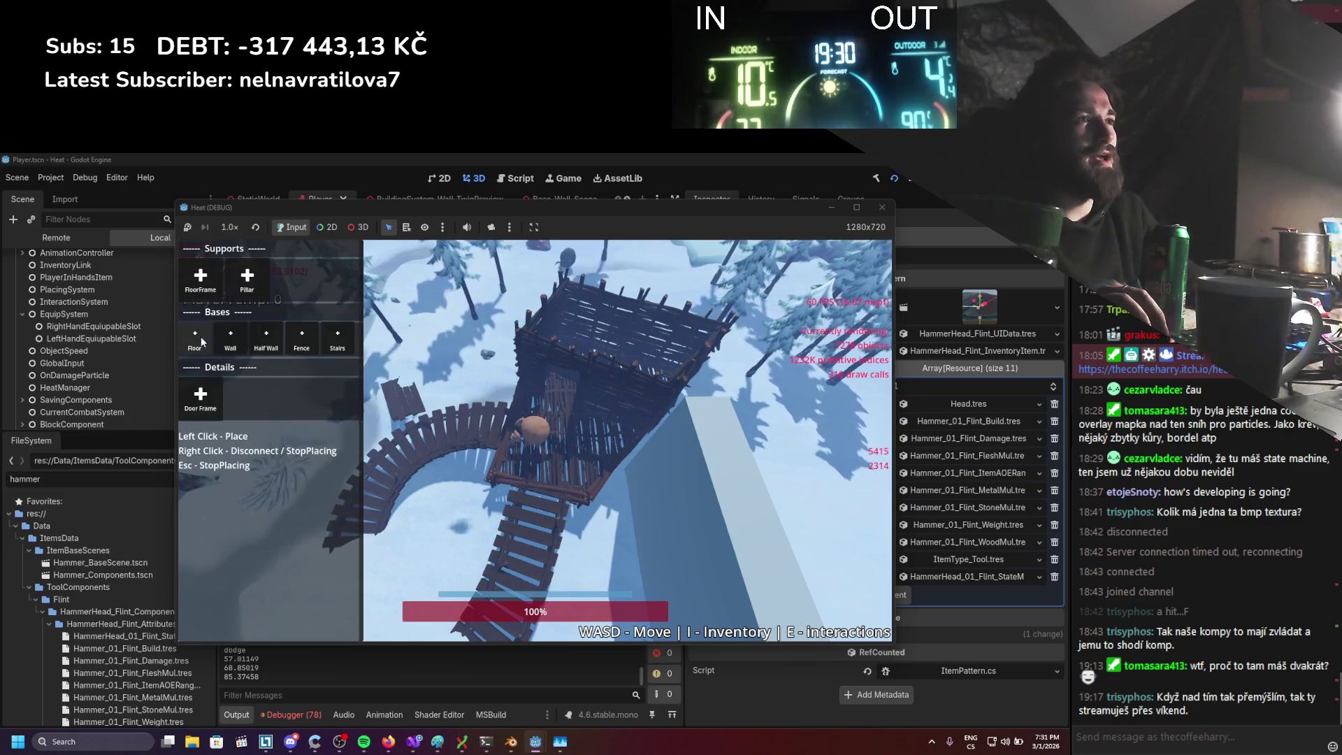
pyautogui.click(203, 285)
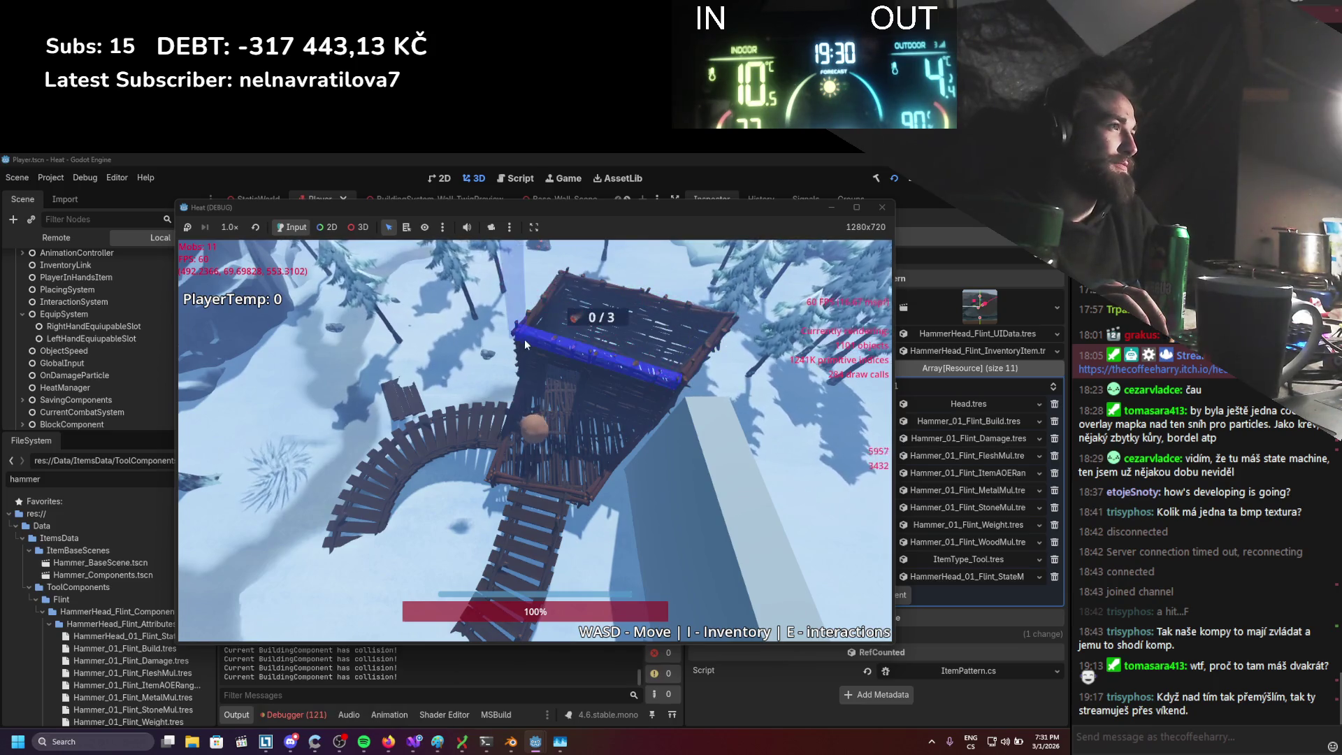
pyautogui.press('b')
pyautogui.click(203, 355)
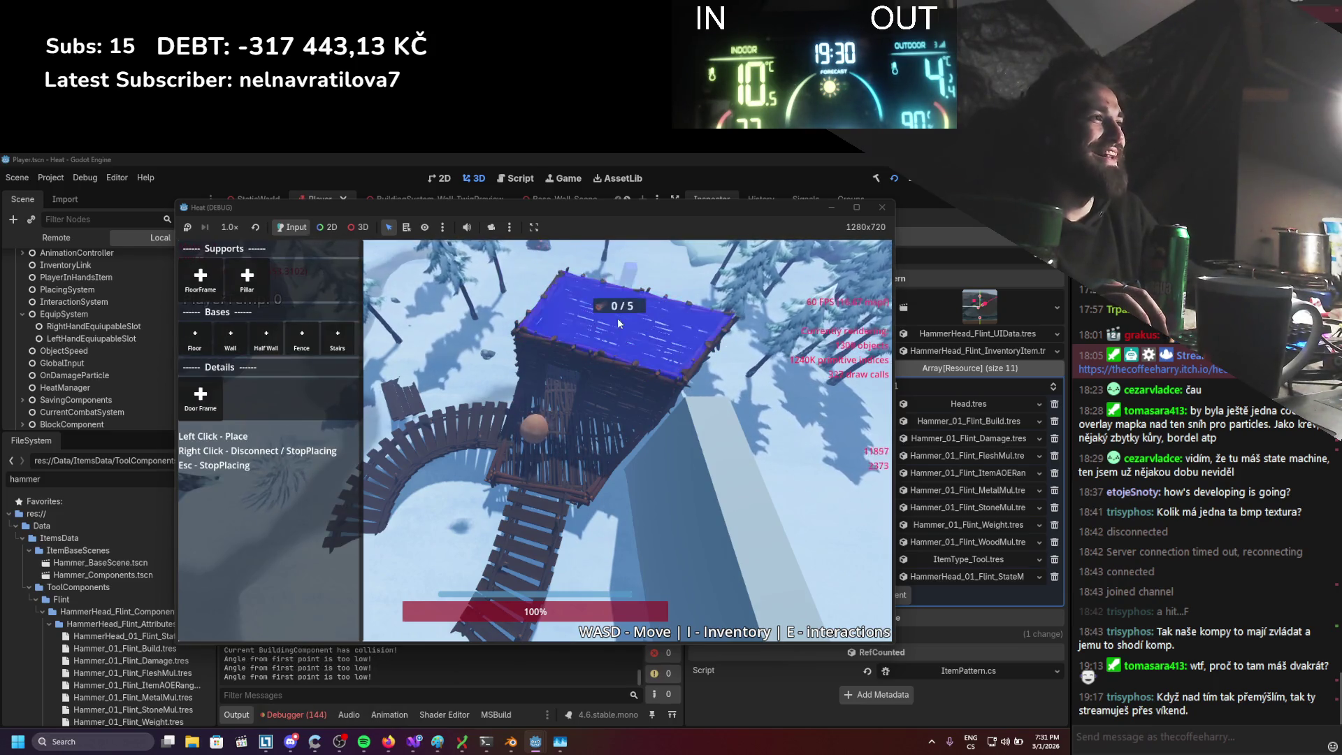
pyautogui.press('b')
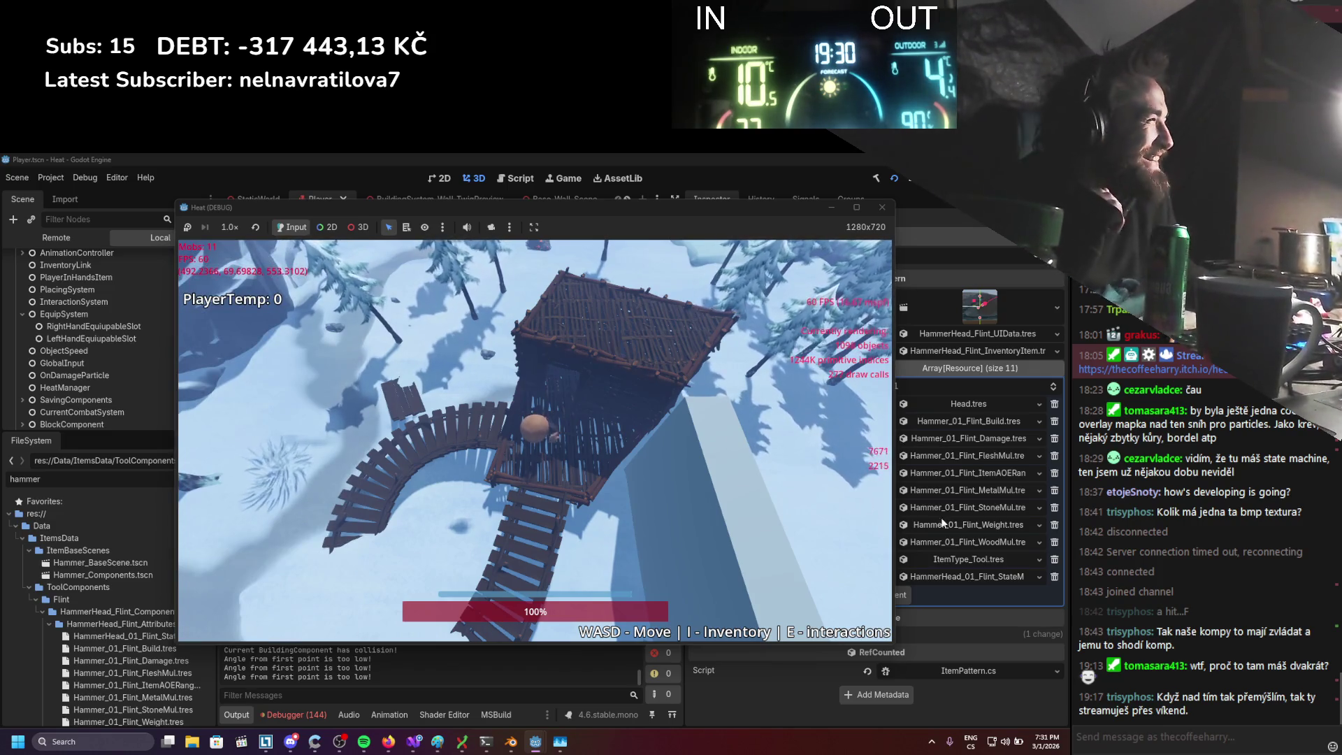
# Stop the running Heat test game and browse the editor's Debug, Project and Scene menus
pyautogui.click(882, 207)
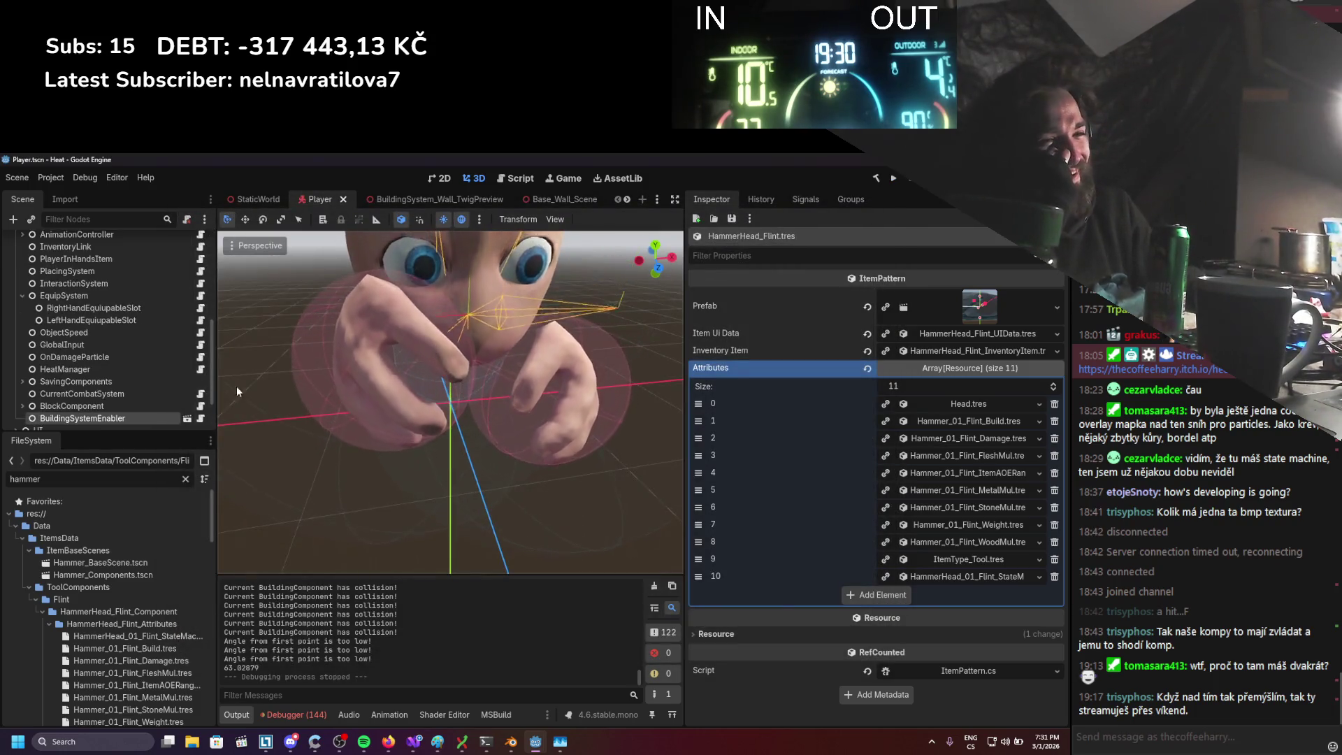
pyautogui.click(83, 177)
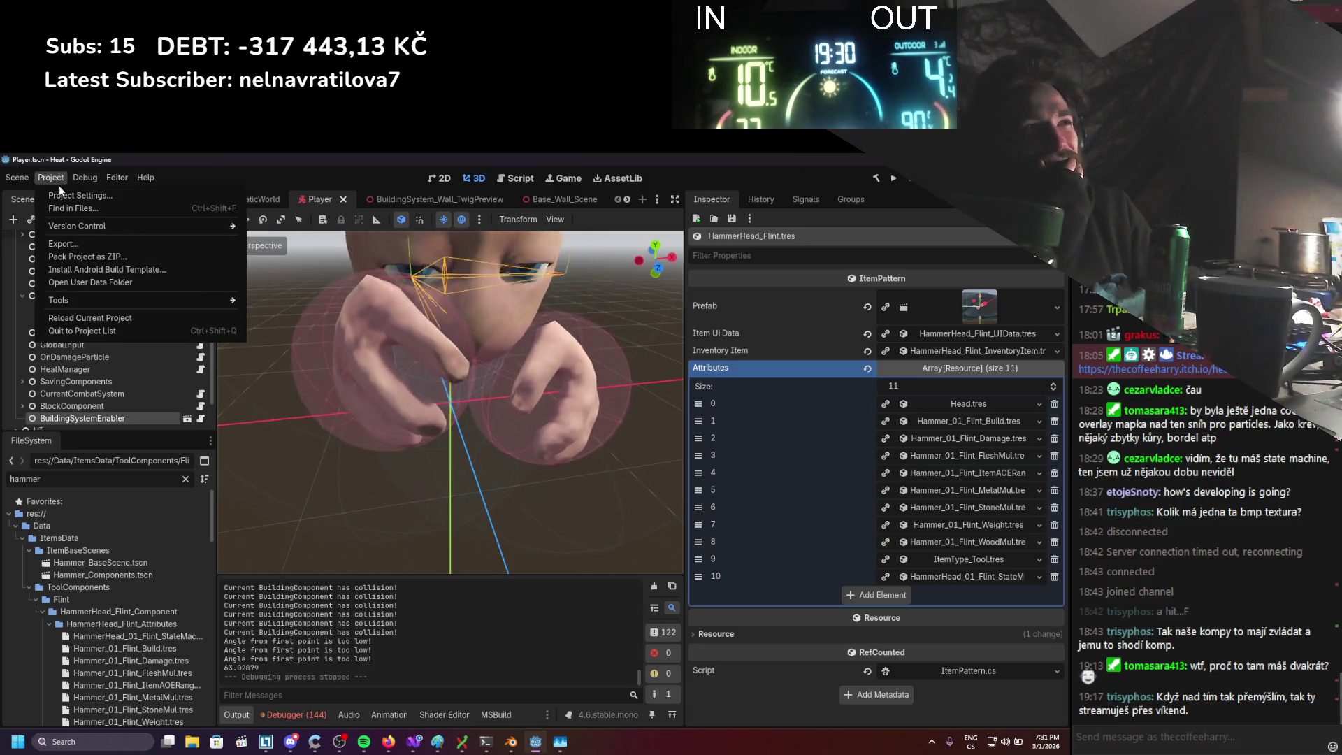
pyautogui.moveTo(54, 180)
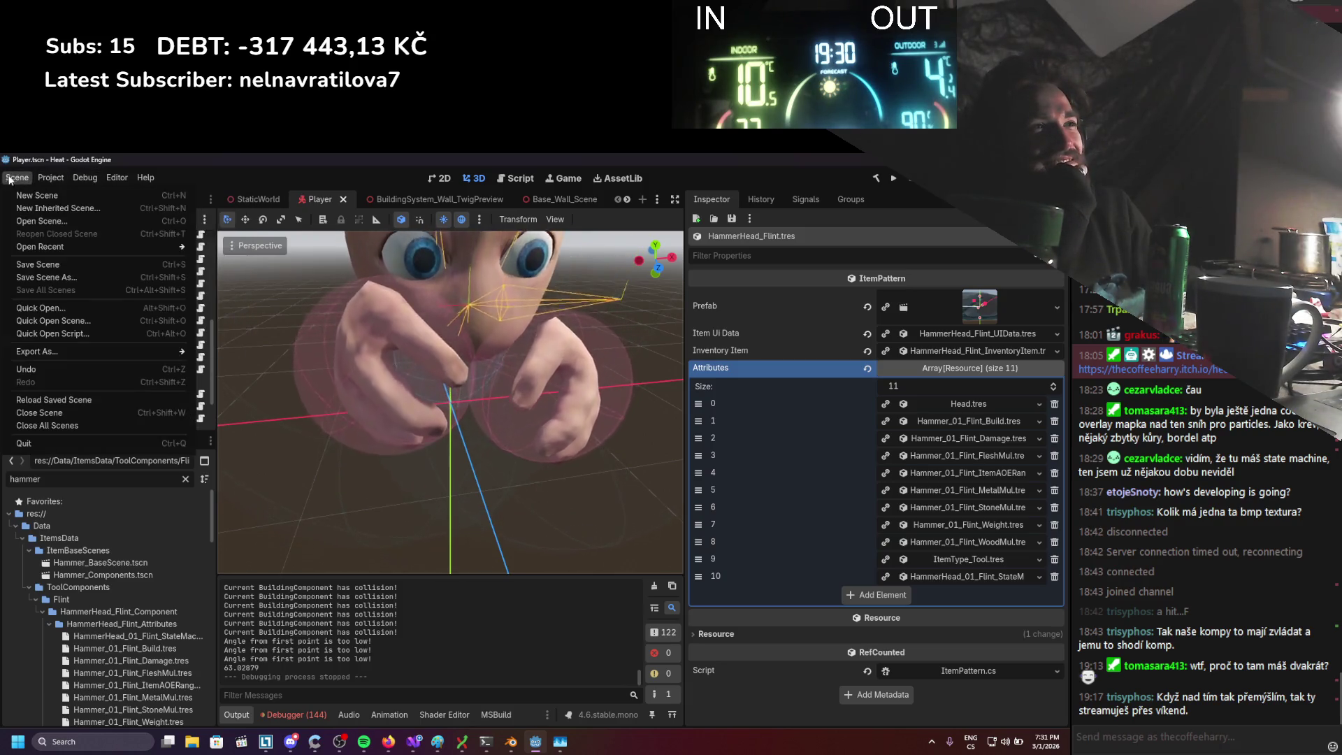
pyautogui.moveTo(201, 349)
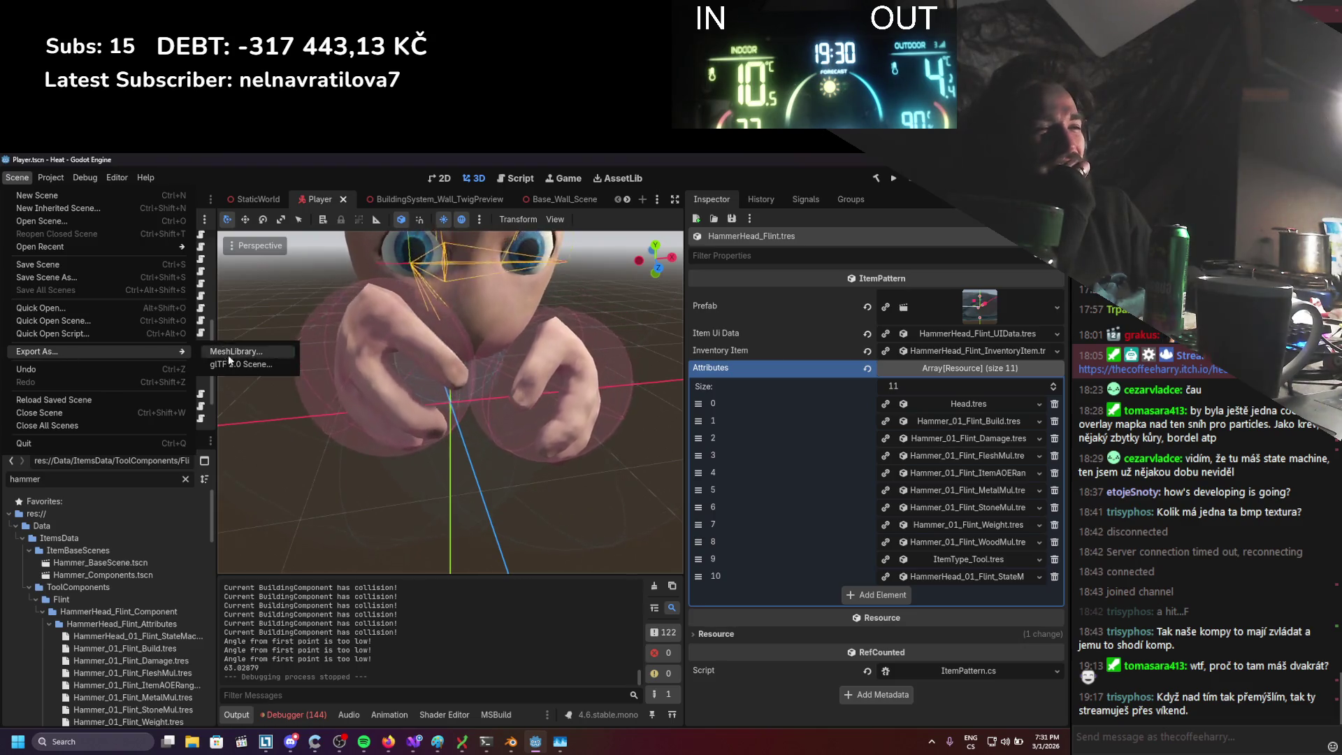
pyautogui.click(236, 170)
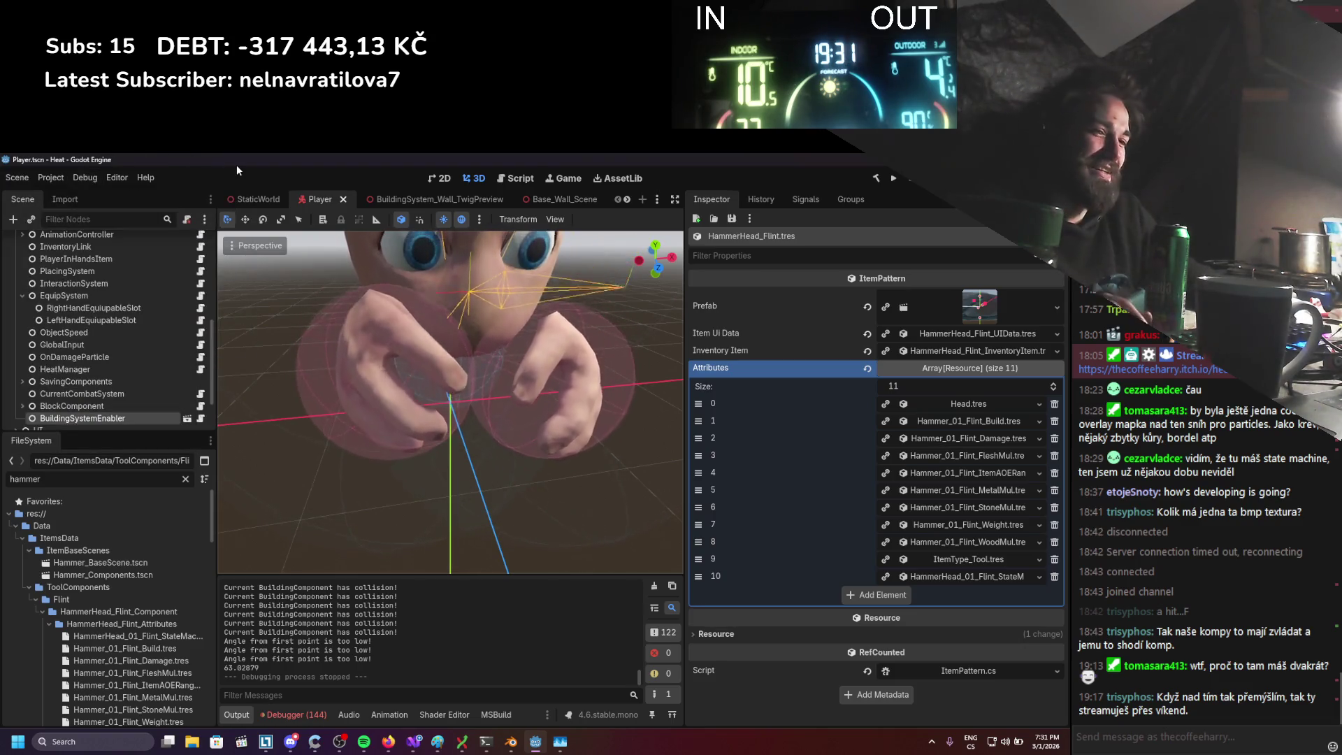
# Clear the output log, glance at Visual Studio, and return to Godot
pyautogui.click(657, 586)
pyautogui.hotkey('alt', 'Tab')
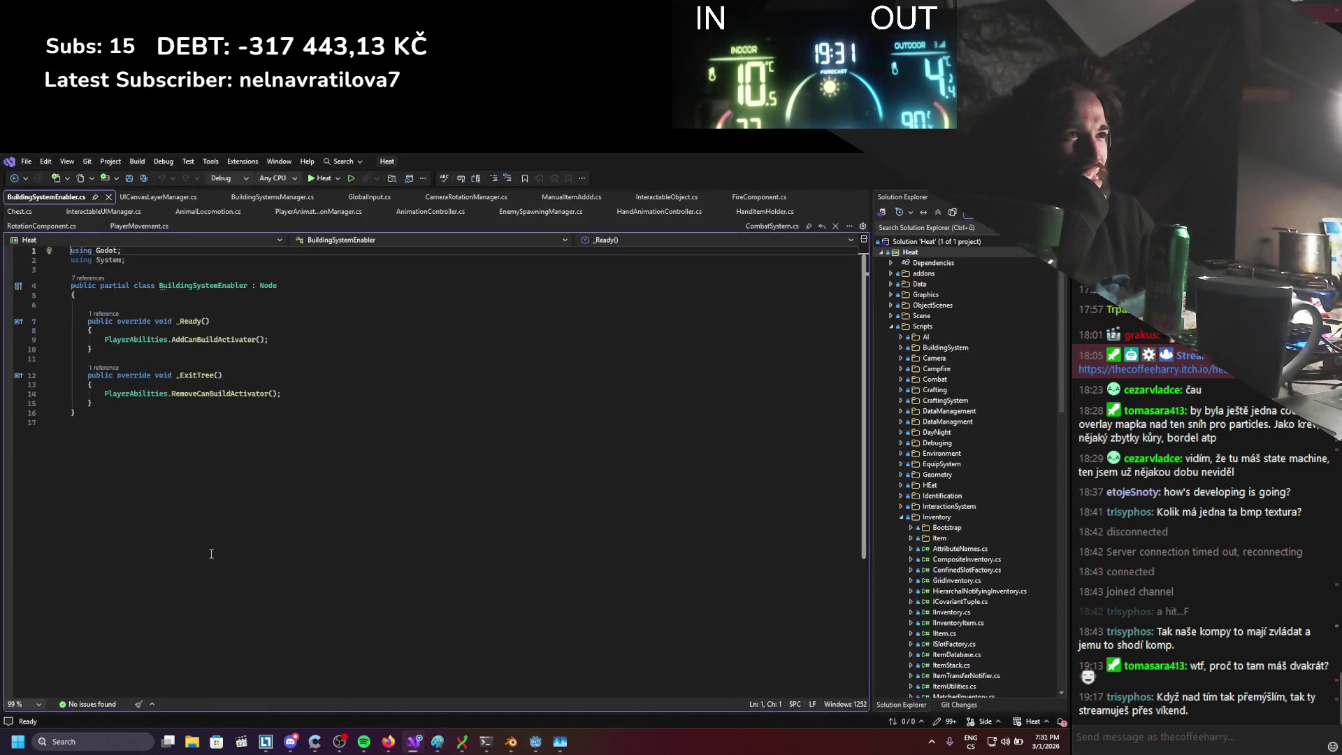
pyautogui.hotkey('alt', 'Tab')
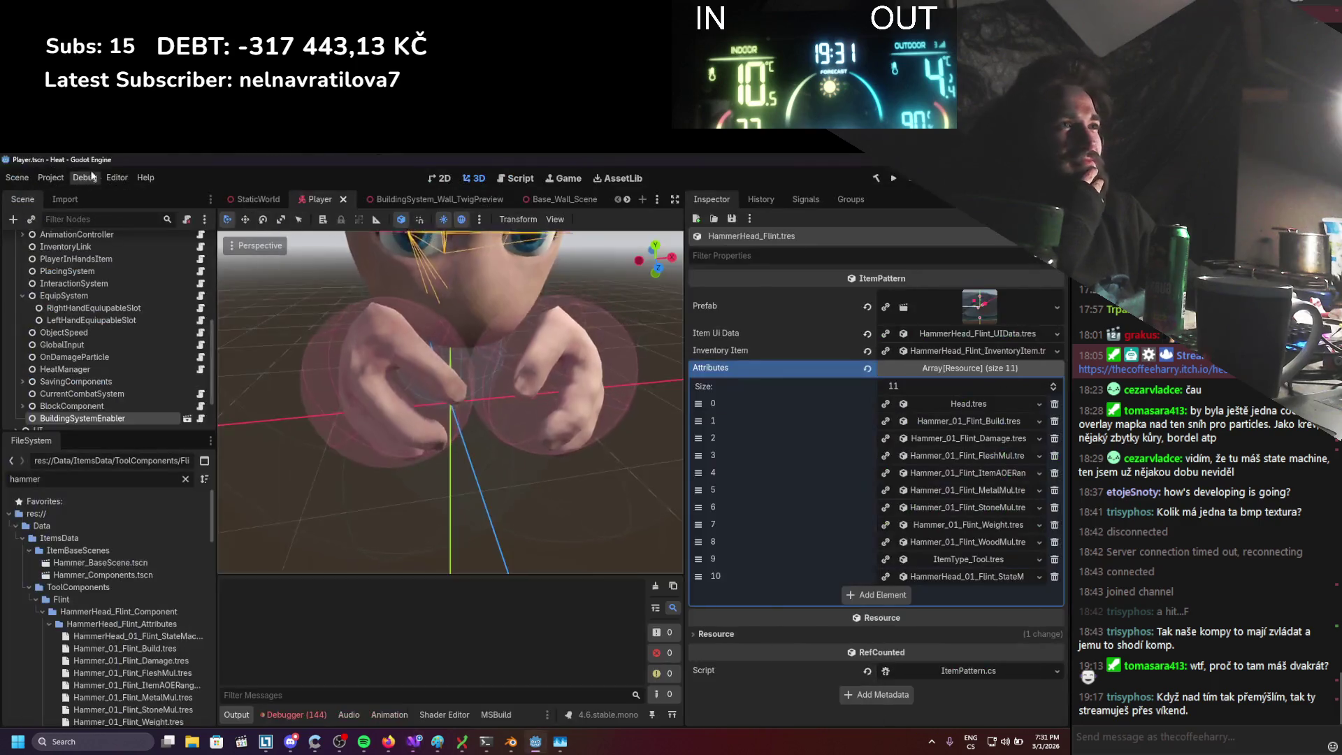
pyautogui.click(28, 180)
# Clear the hammer file filter and collapse the Storages and ItemsData folders
pyautogui.moveTo(85, 178)
pyautogui.click(268, 158)
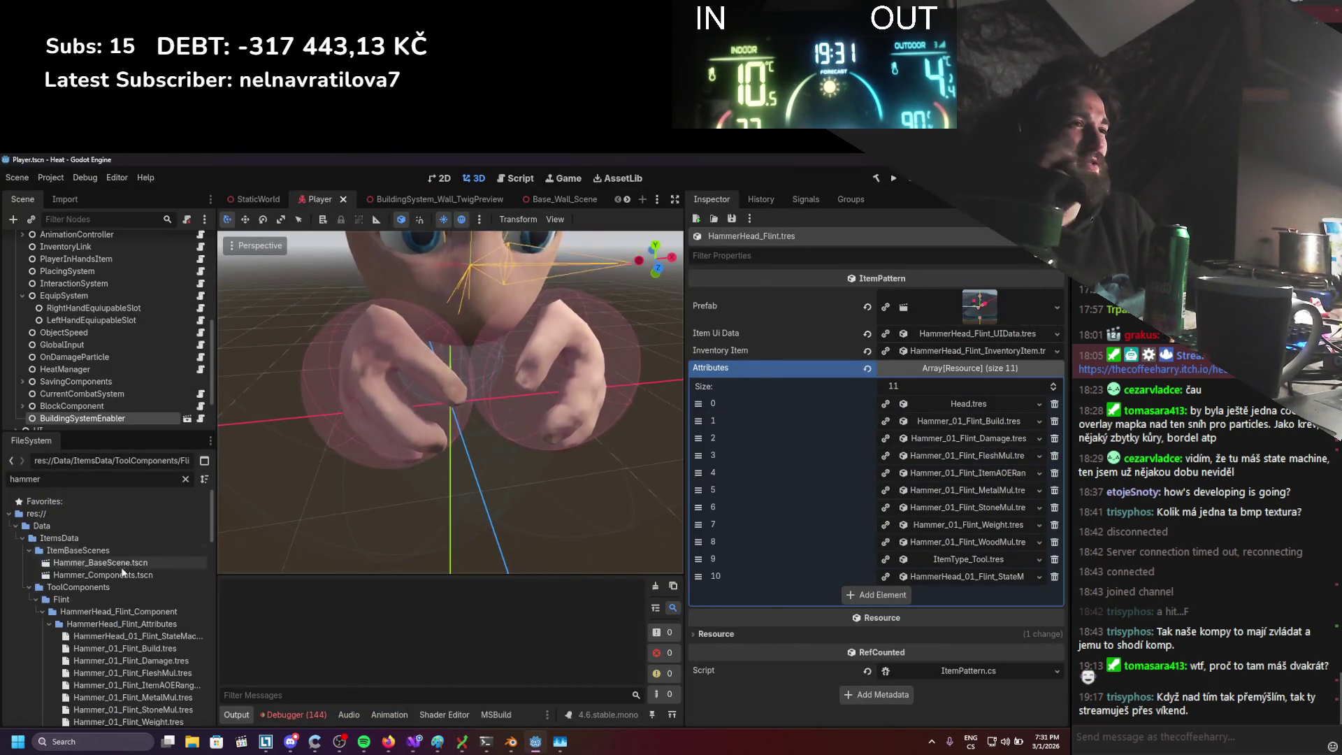
pyautogui.click(187, 480)
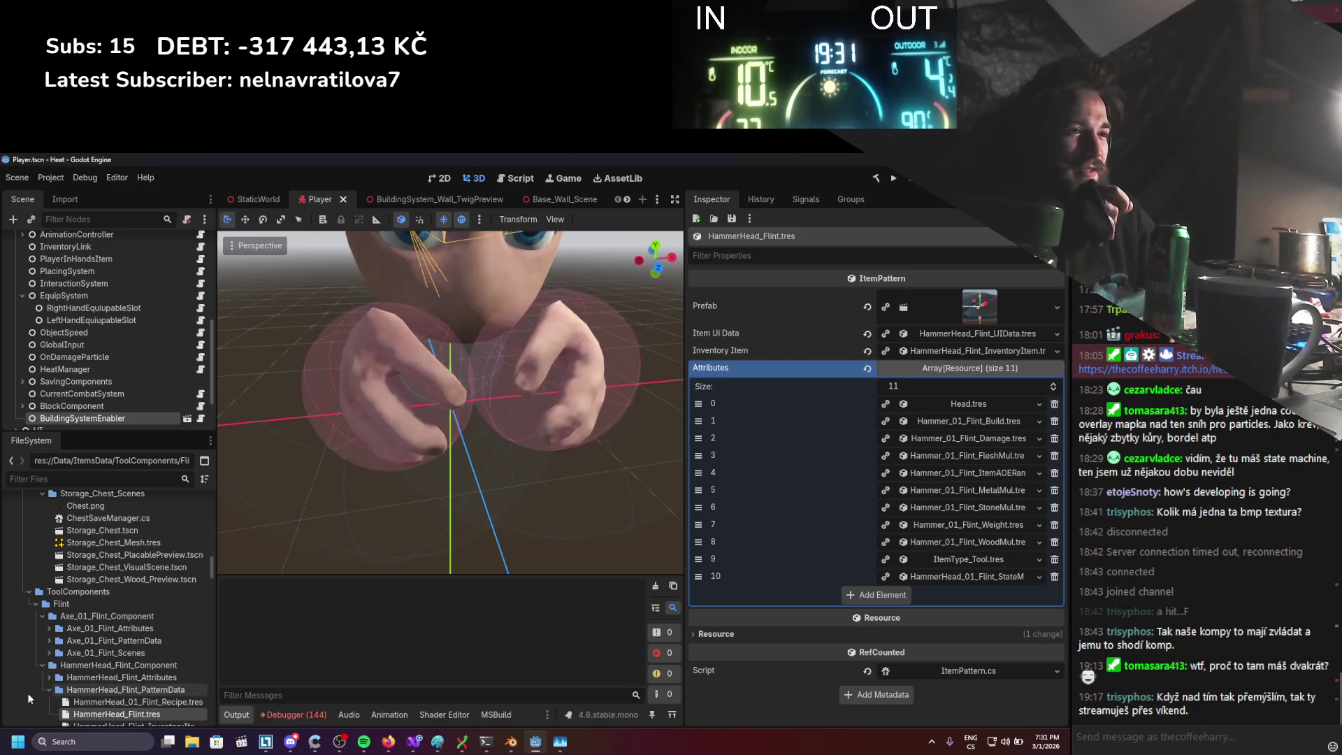
pyautogui.scroll(5, 32, 631)
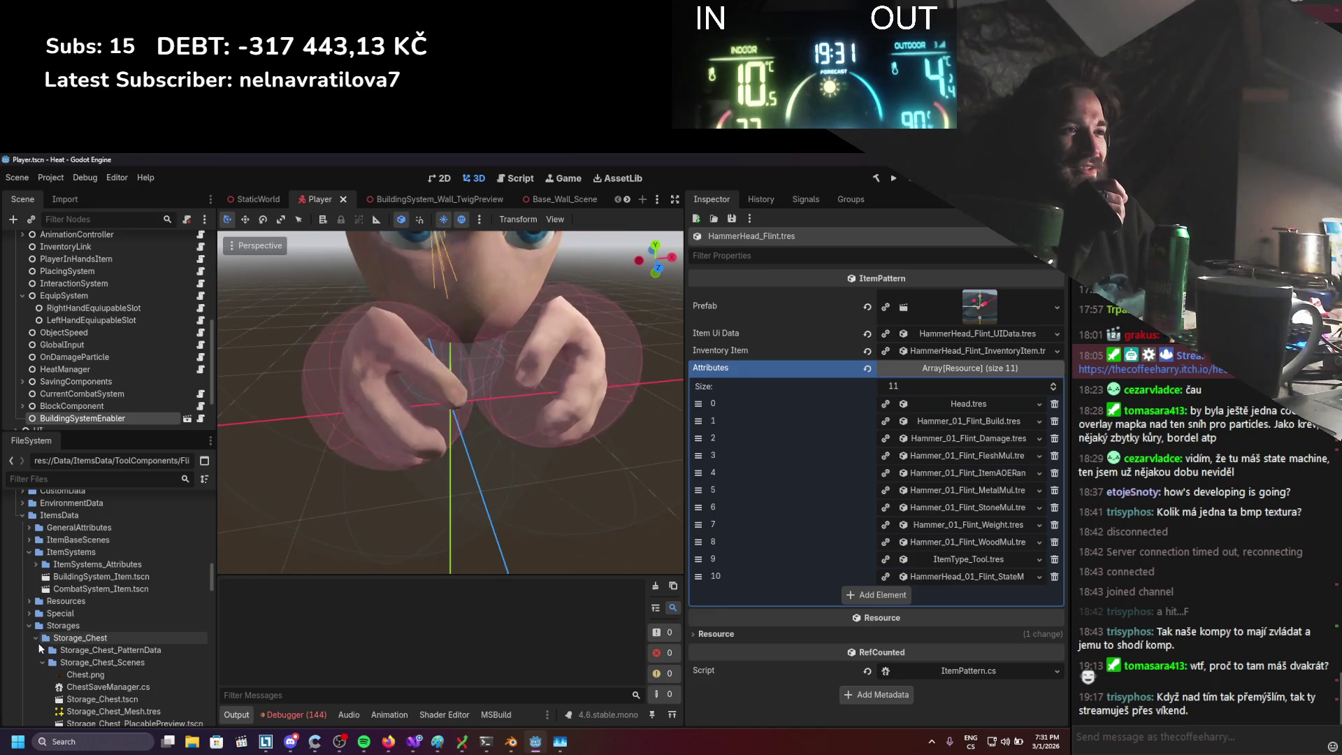
pyautogui.click(30, 624)
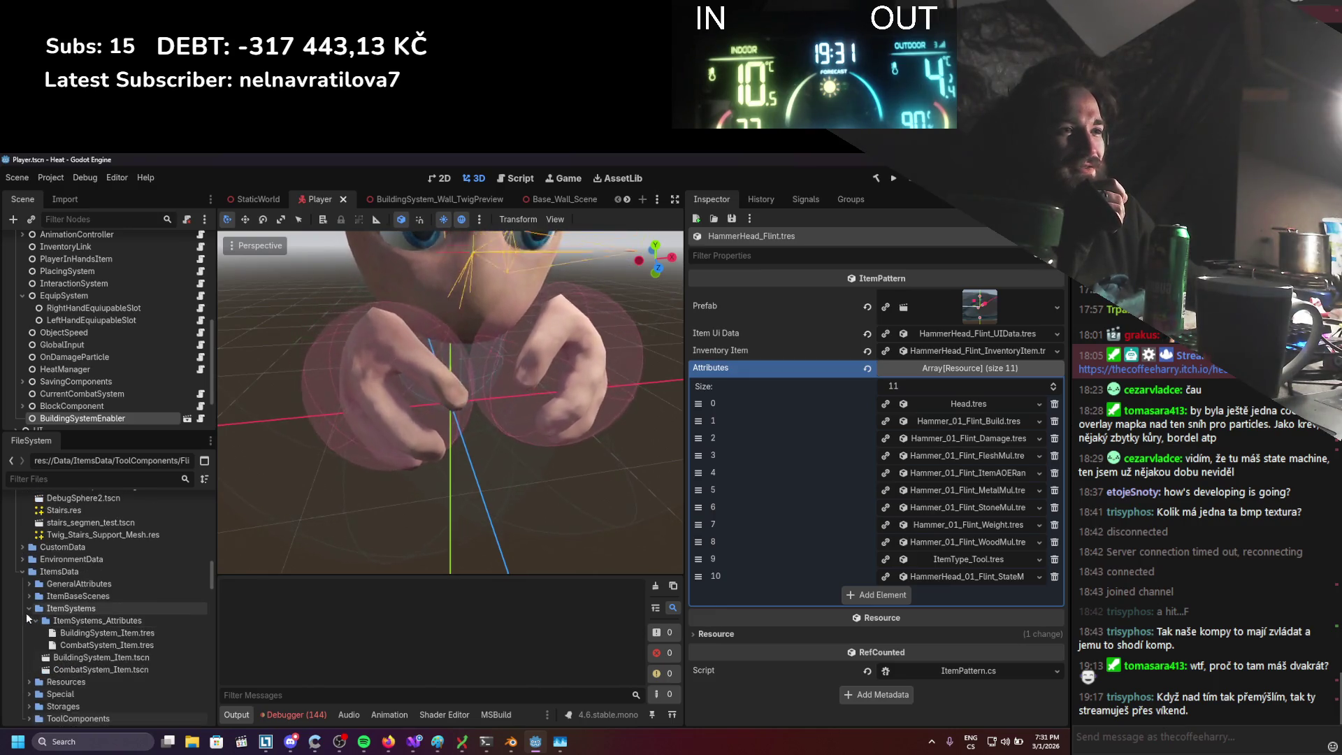
pyautogui.click(23, 643)
pyautogui.scroll(10, 25, 644)
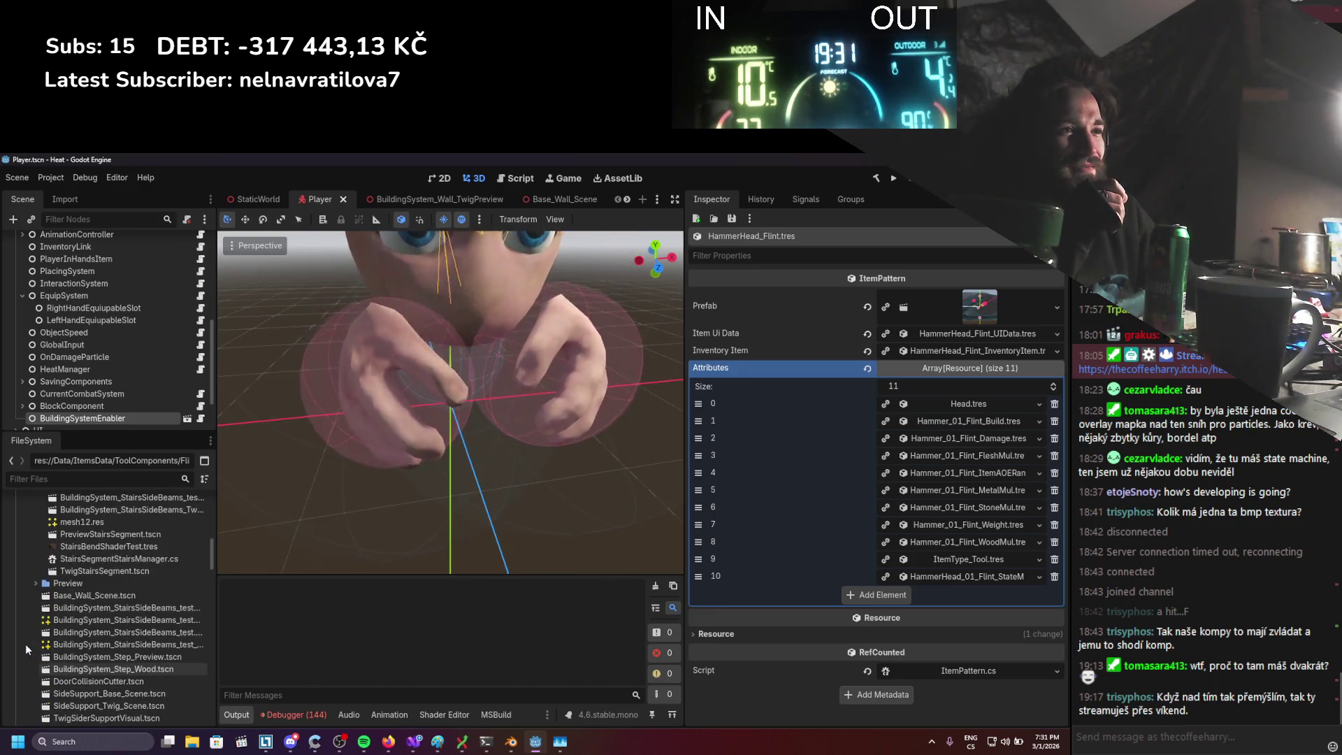
# Collapse the Twig_Frames, Twig_Wall, BuildingSystemData and Terrain folders in the FileSystem dock
pyautogui.click(41, 647)
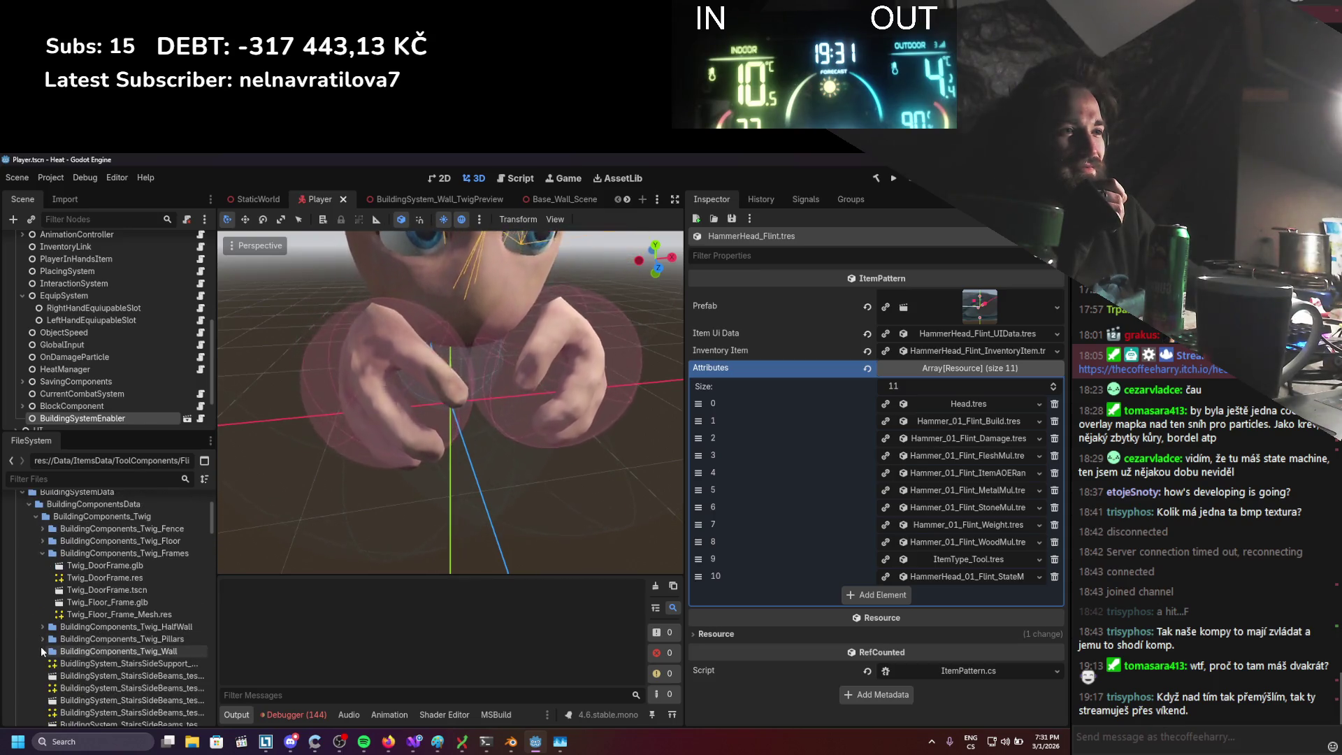
pyautogui.scroll(3, 31, 633)
pyautogui.click(40, 636)
pyautogui.scroll(2, 33, 632)
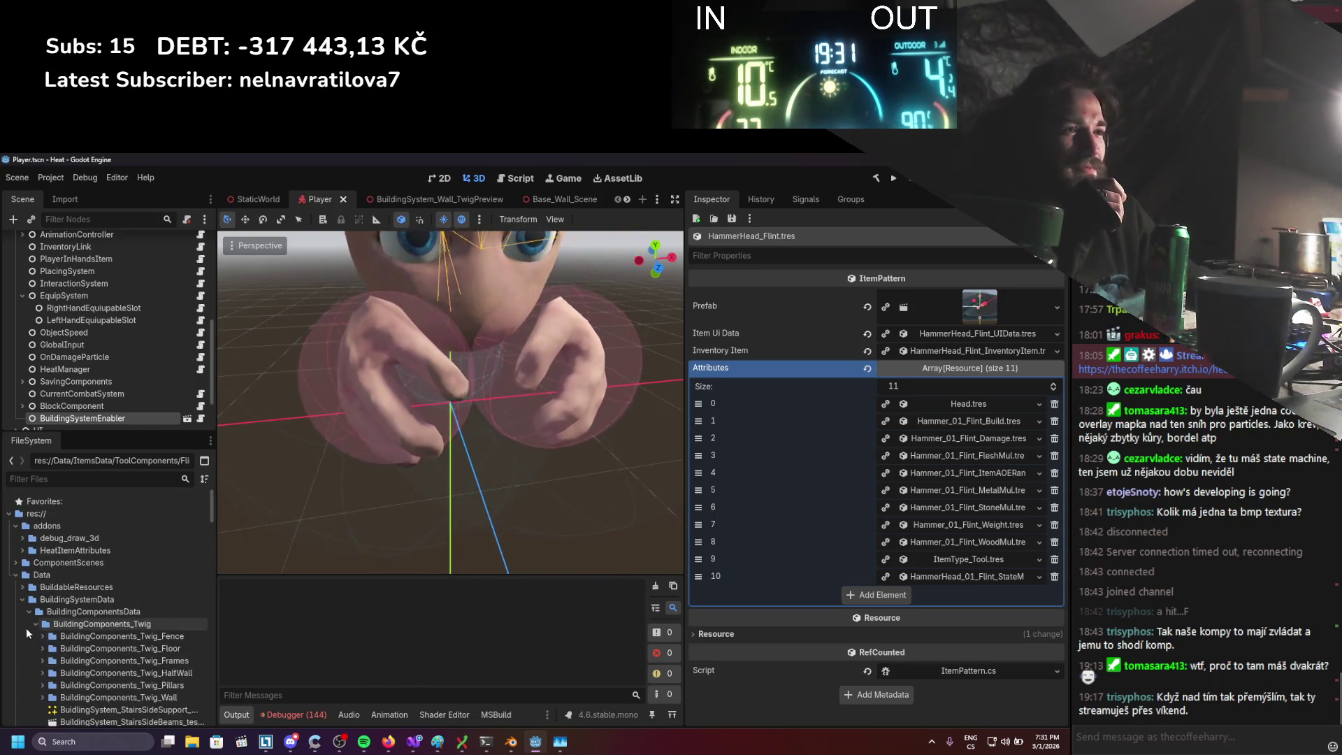
pyautogui.click(21, 600)
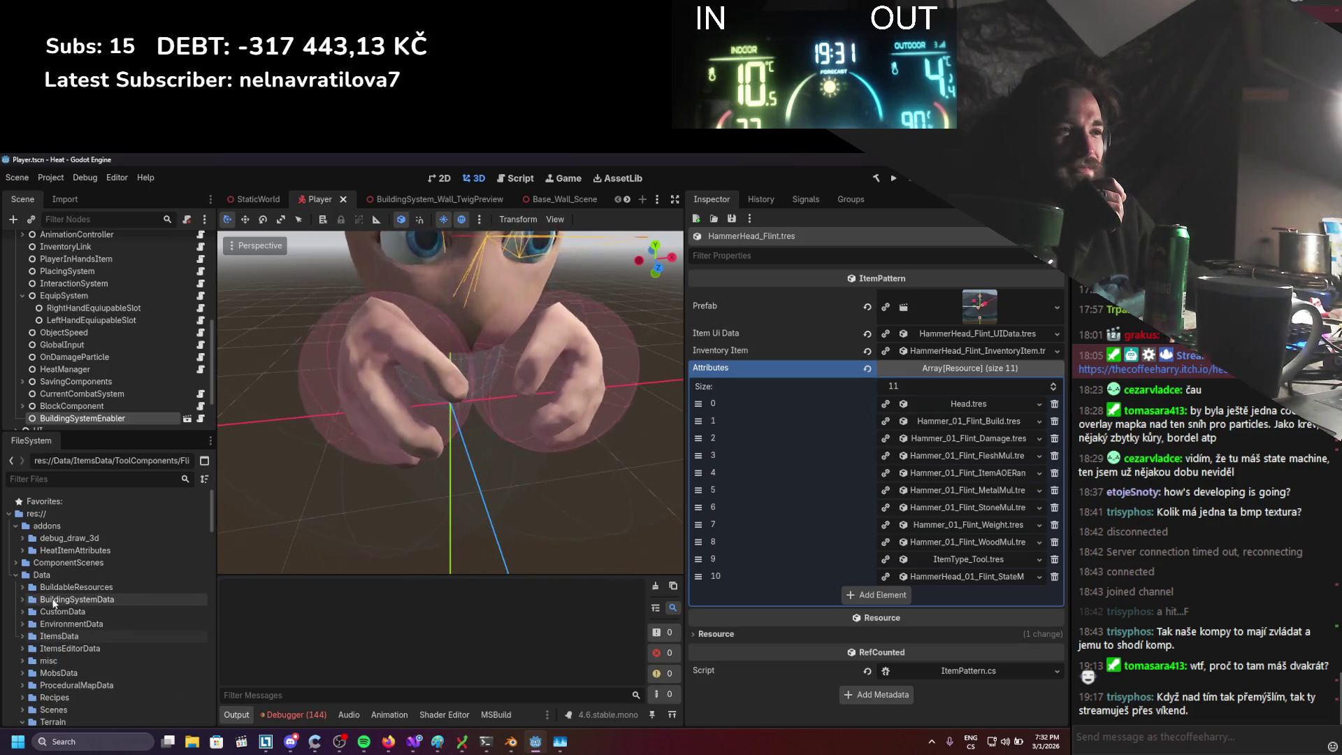
pyautogui.scroll(-5, 48, 602)
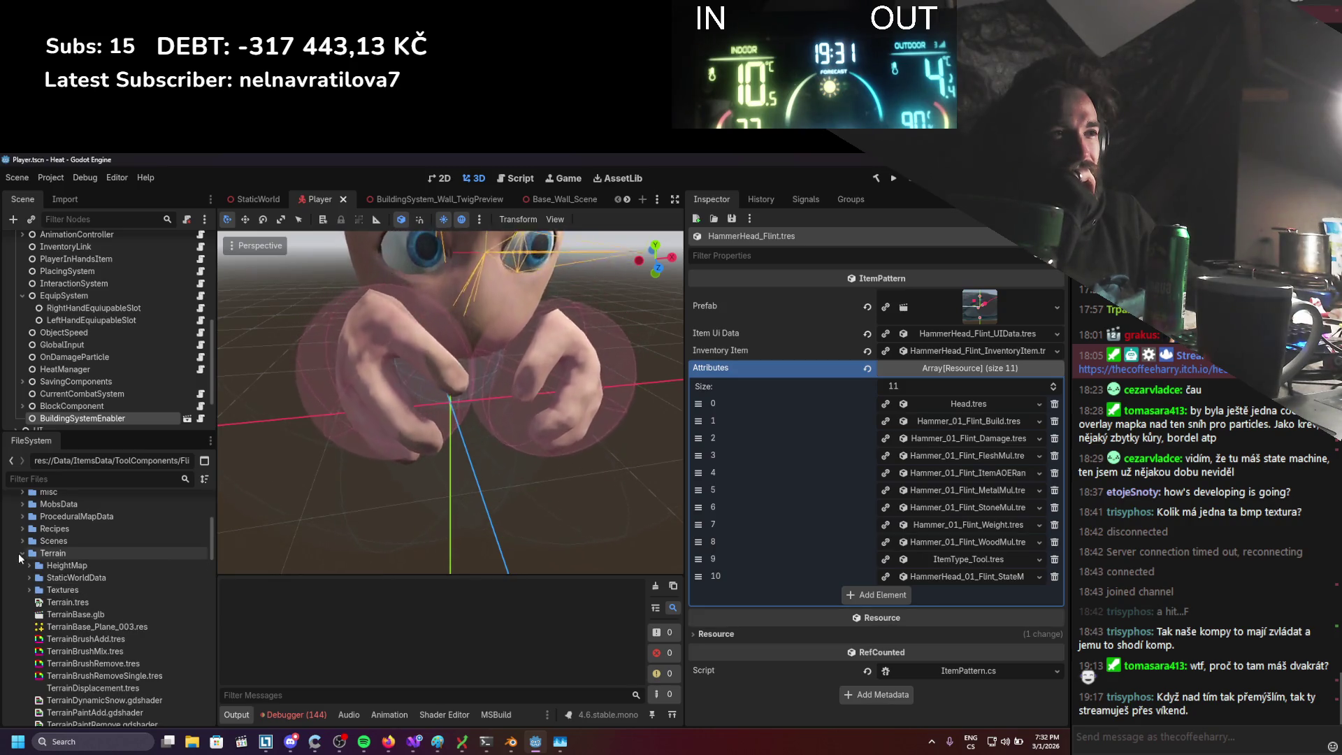
pyautogui.click(21, 553)
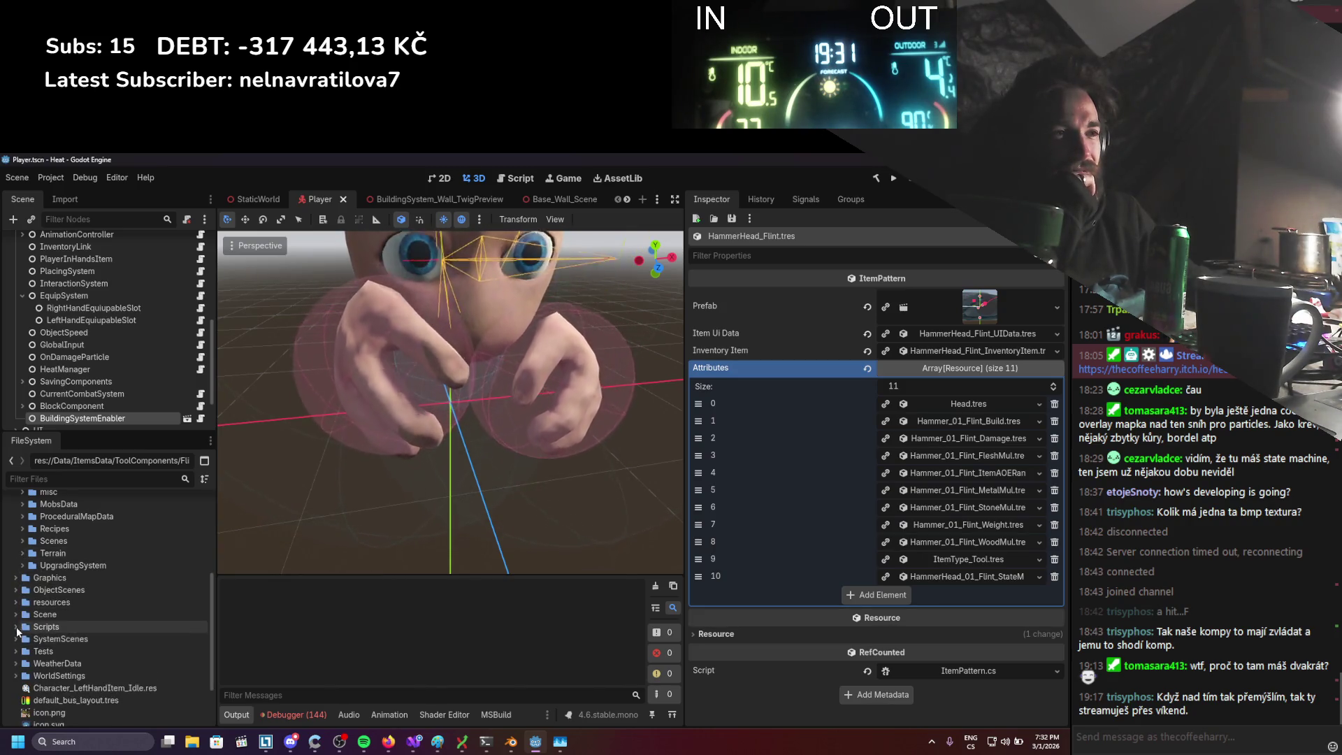
pyautogui.scroll(3, 24, 608)
pyautogui.scroll(3, 123, 267)
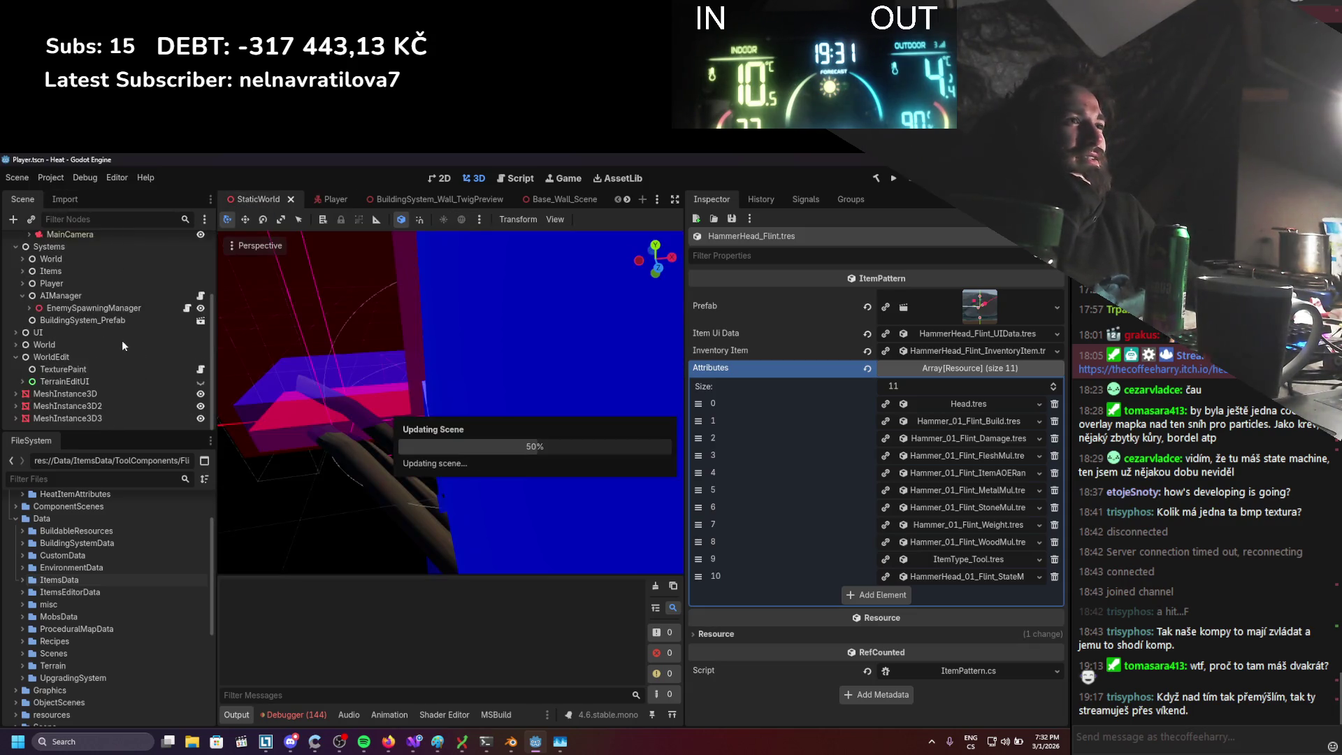
# Under World > WeatherManager > Visuals, make Snow, LargeSnow and WeatherFog visible and save
pyautogui.scroll(3, 102, 338)
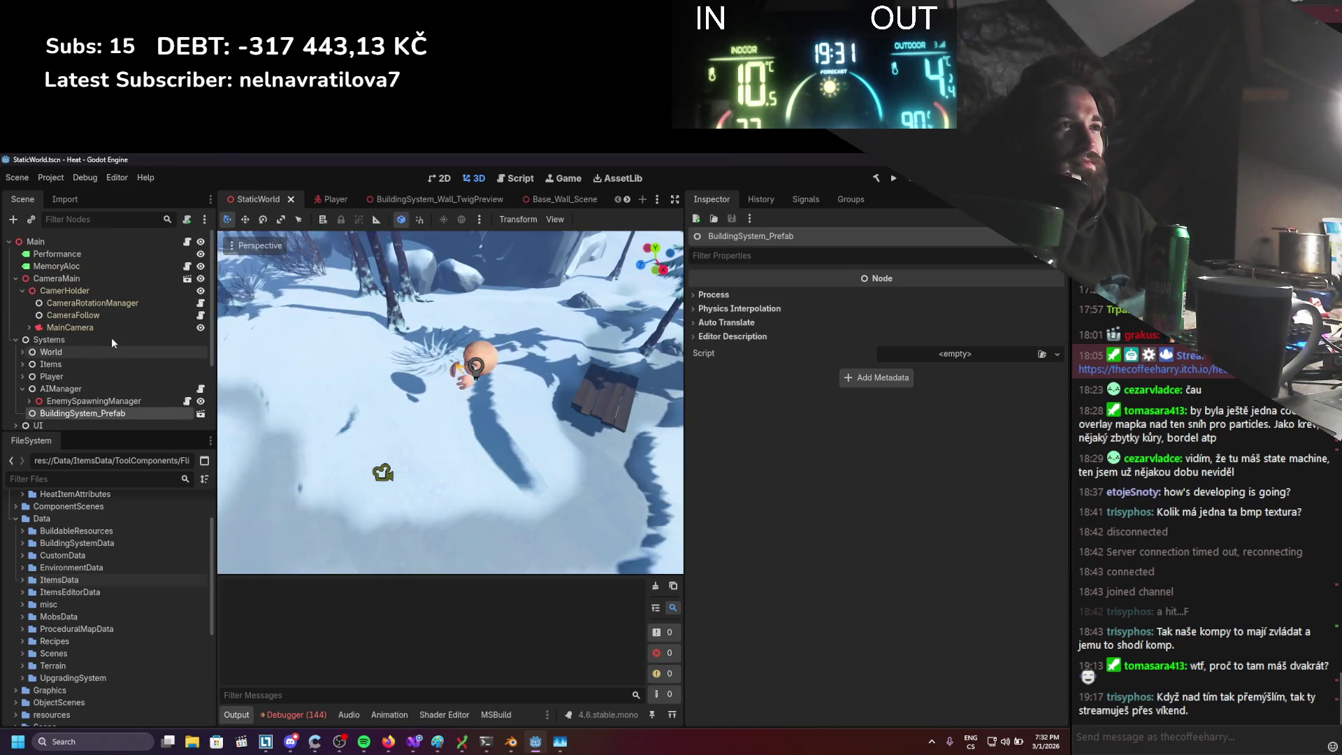
pyautogui.click(22, 328)
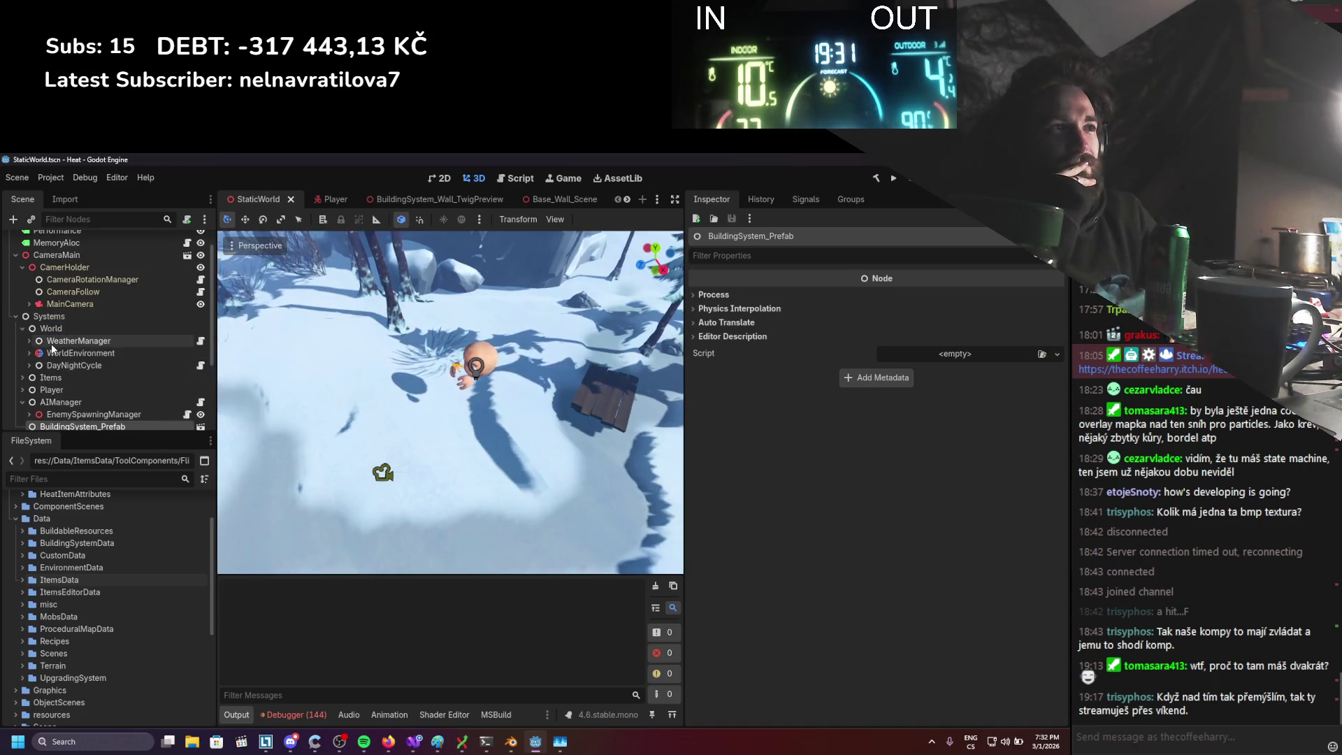
pyautogui.click(29, 340)
pyautogui.click(200, 364)
pyautogui.click(200, 378)
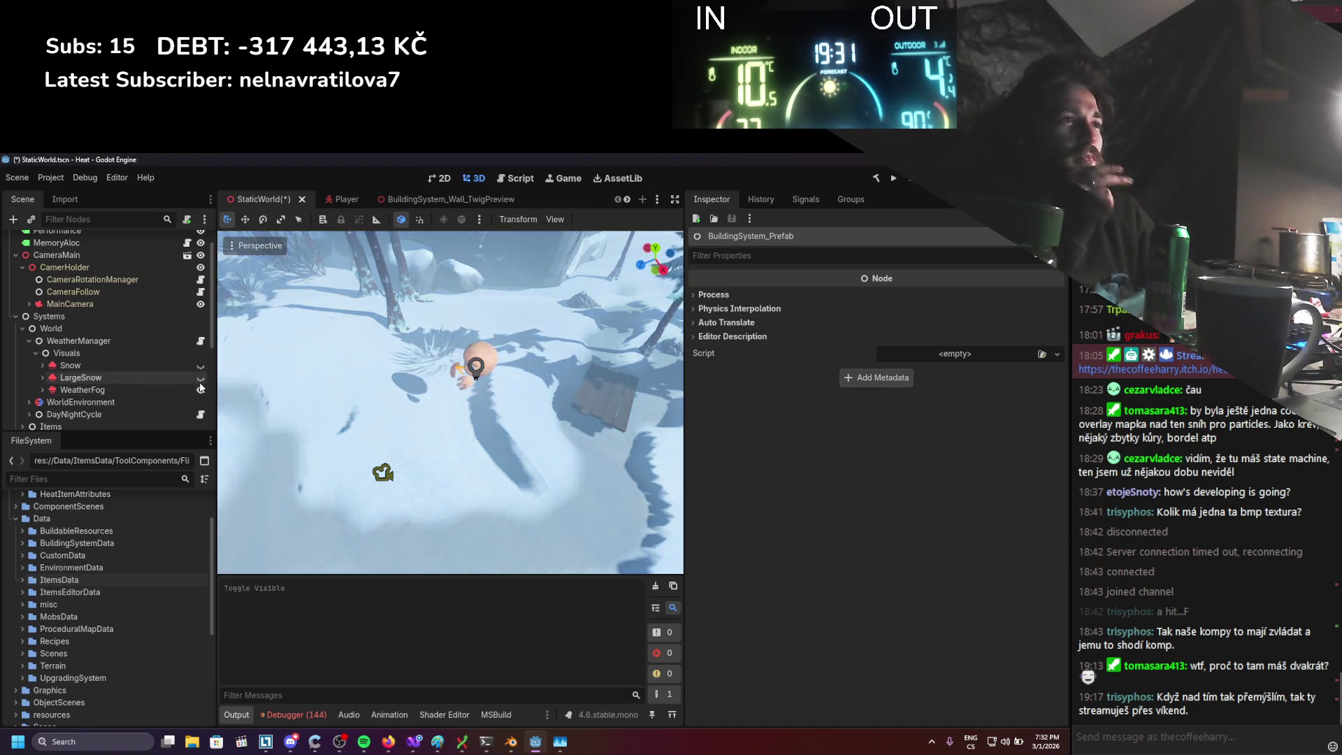
pyautogui.click(200, 389)
pyautogui.hotkey('ctrl', 's')
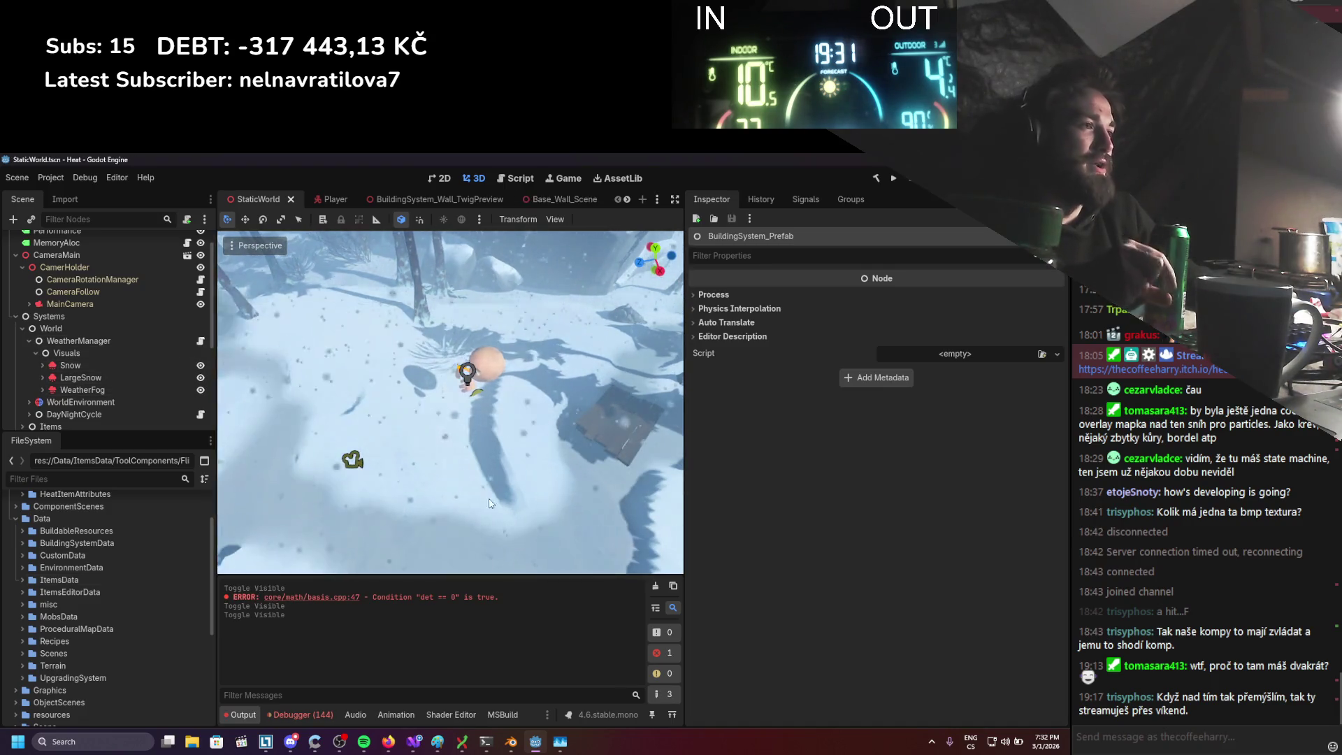
# Clear the output log and save the StaticWorld scene again
pyautogui.click(656, 587)
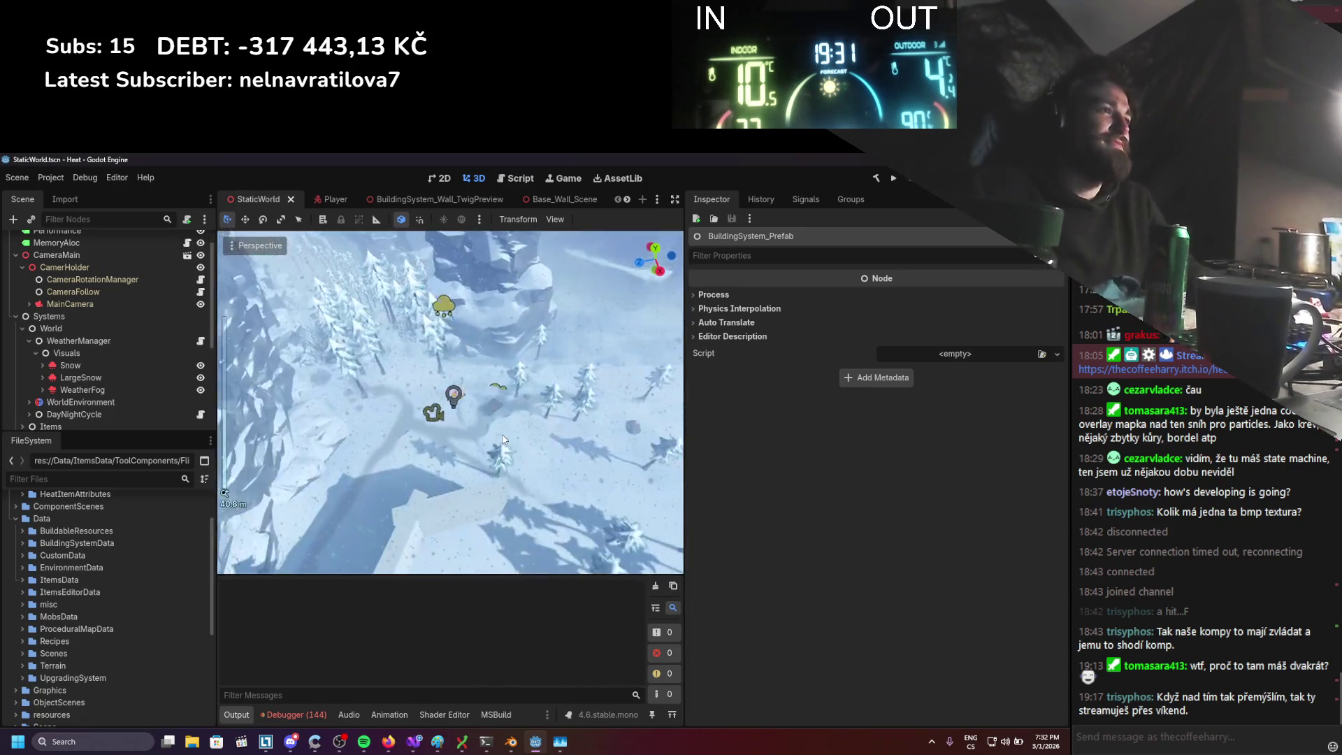
pyautogui.hotkey('ctrl', 's')
pyautogui.scroll(4, 580, 342)
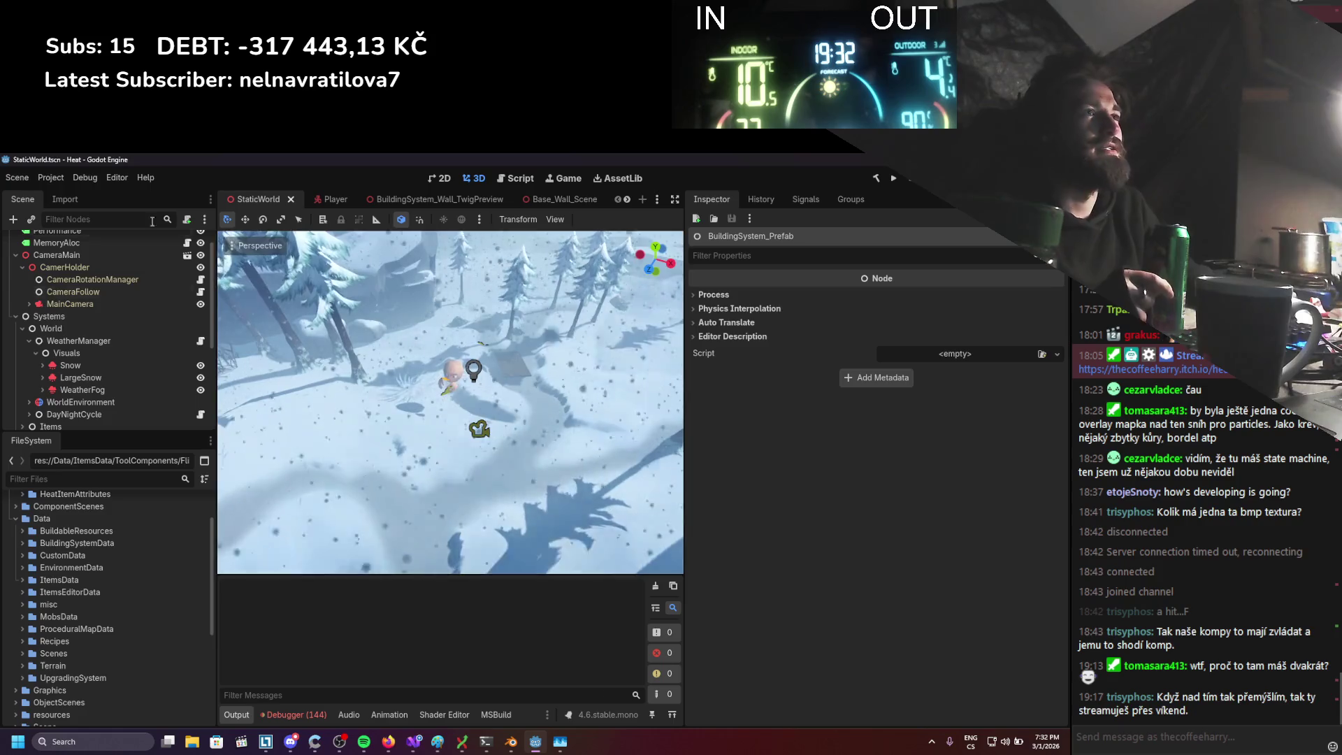
pyautogui.click(51, 177)
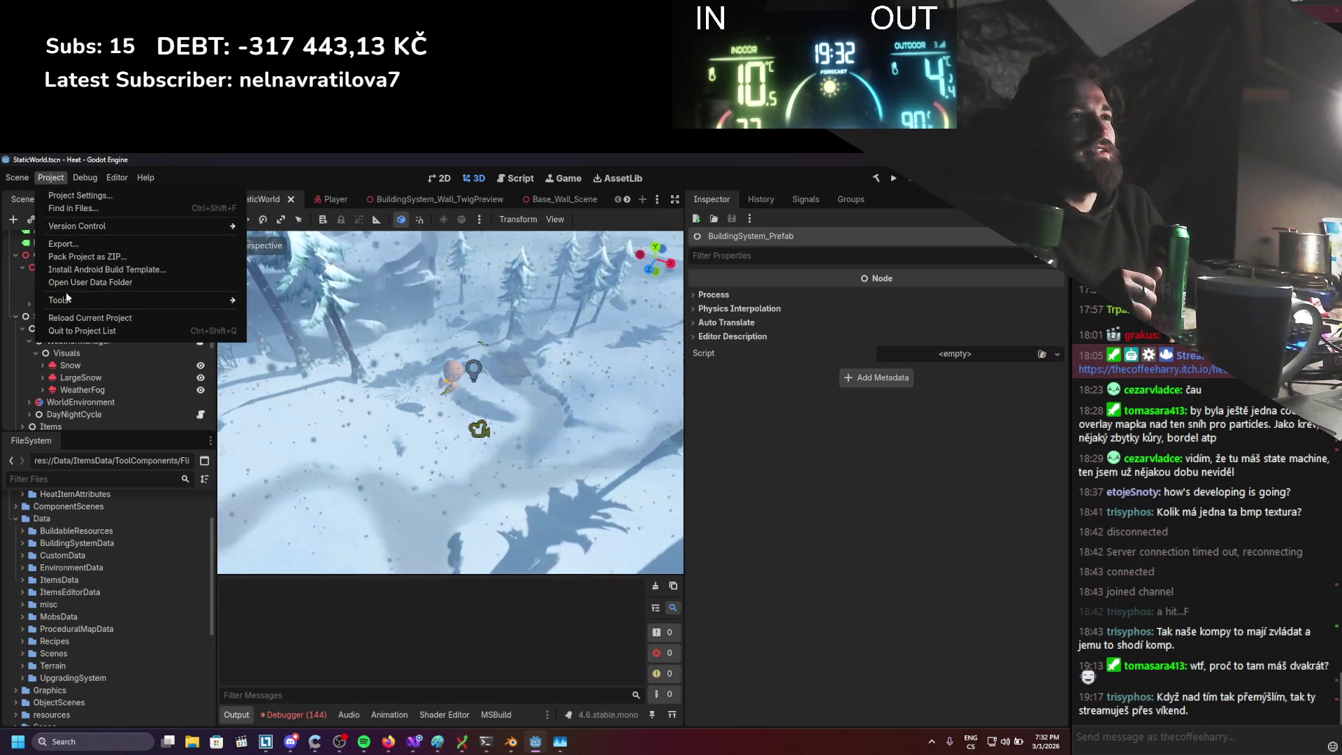
# Add a Windows Desktop export preset through Project > Export
pyautogui.click(73, 243)
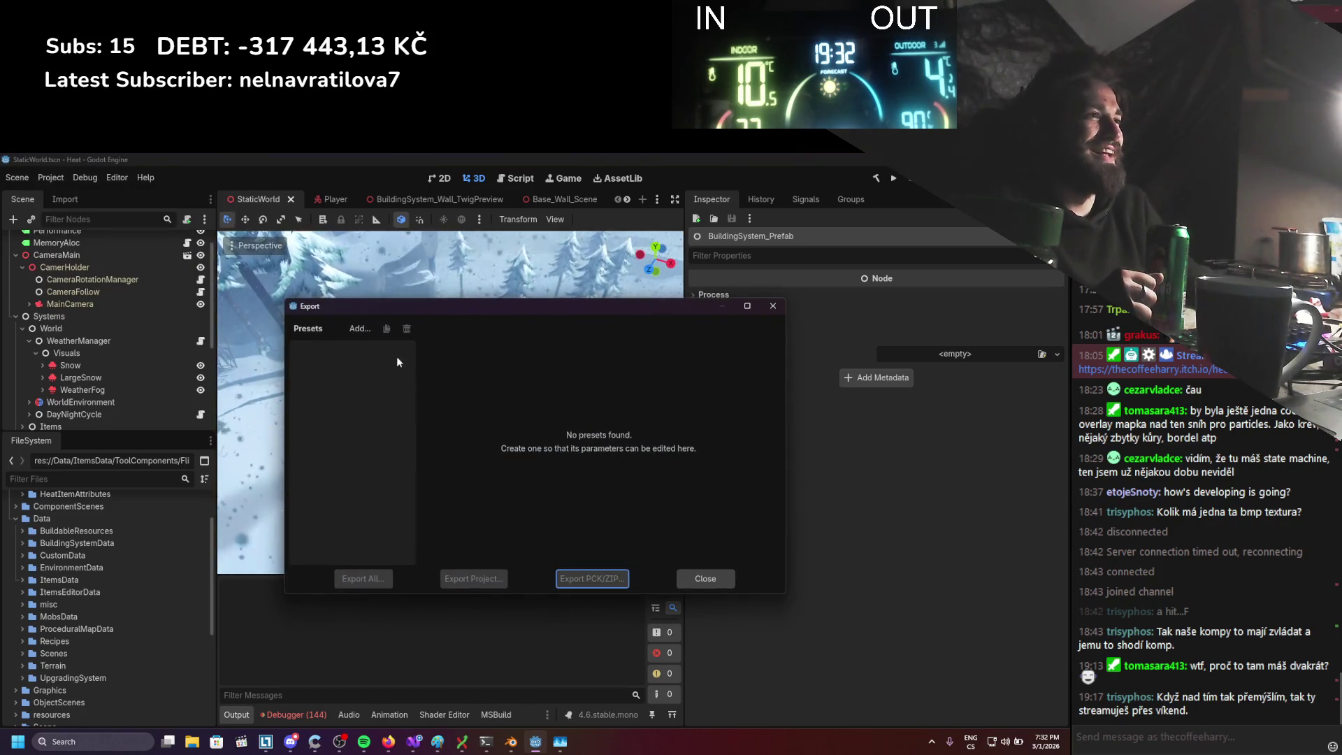
pyautogui.click(352, 329)
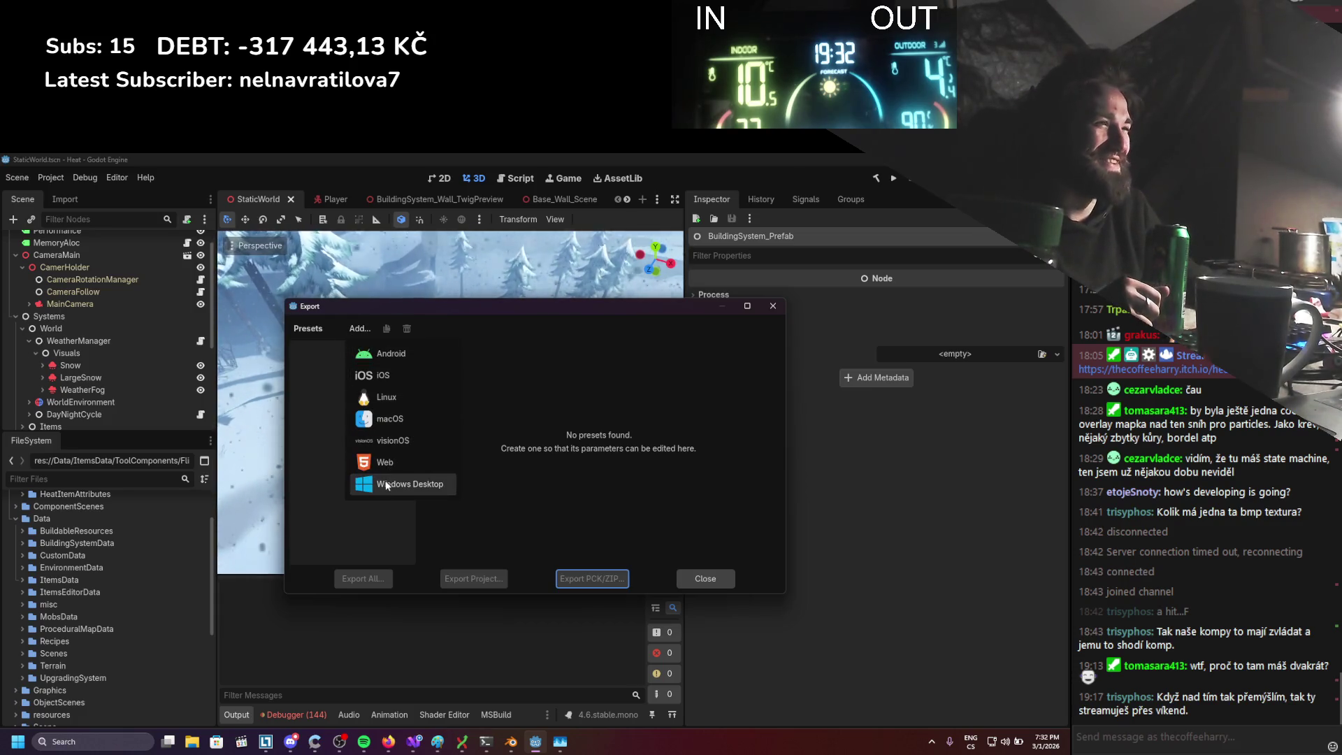
pyautogui.click(409, 484)
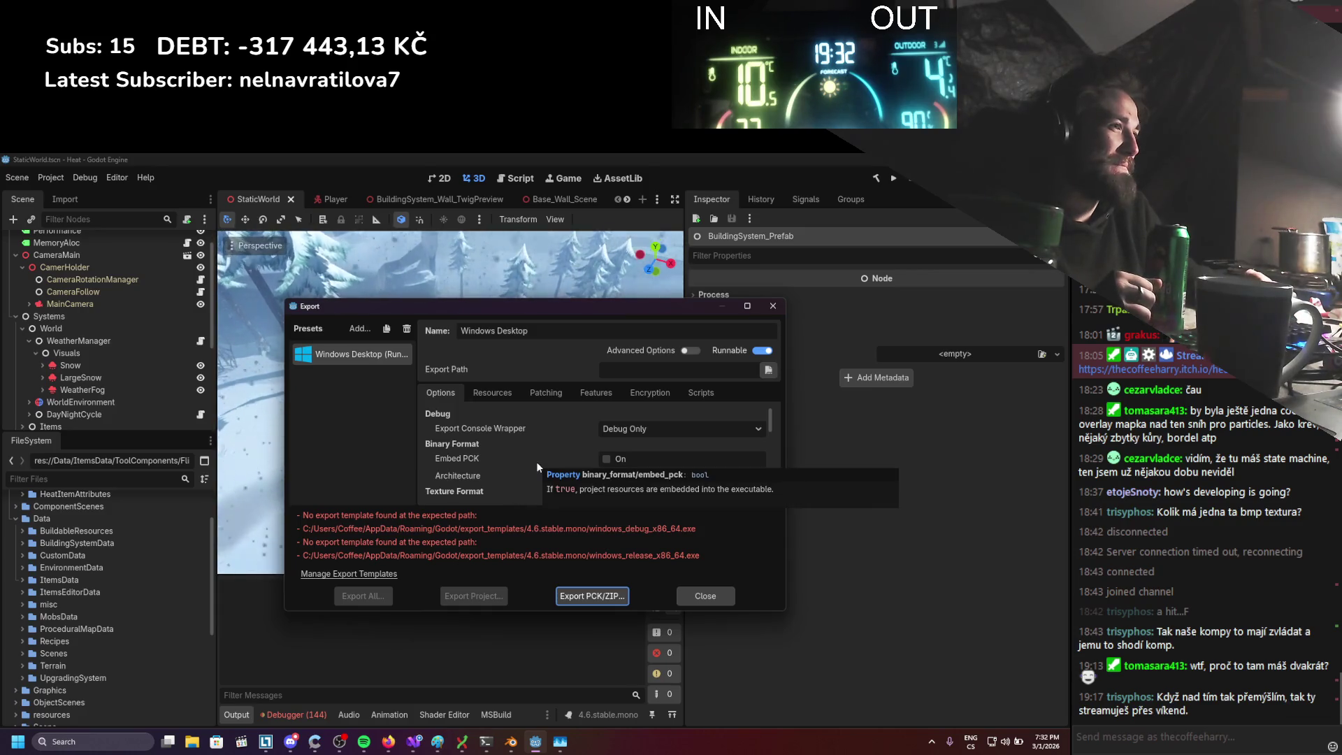
pyautogui.click(349, 573)
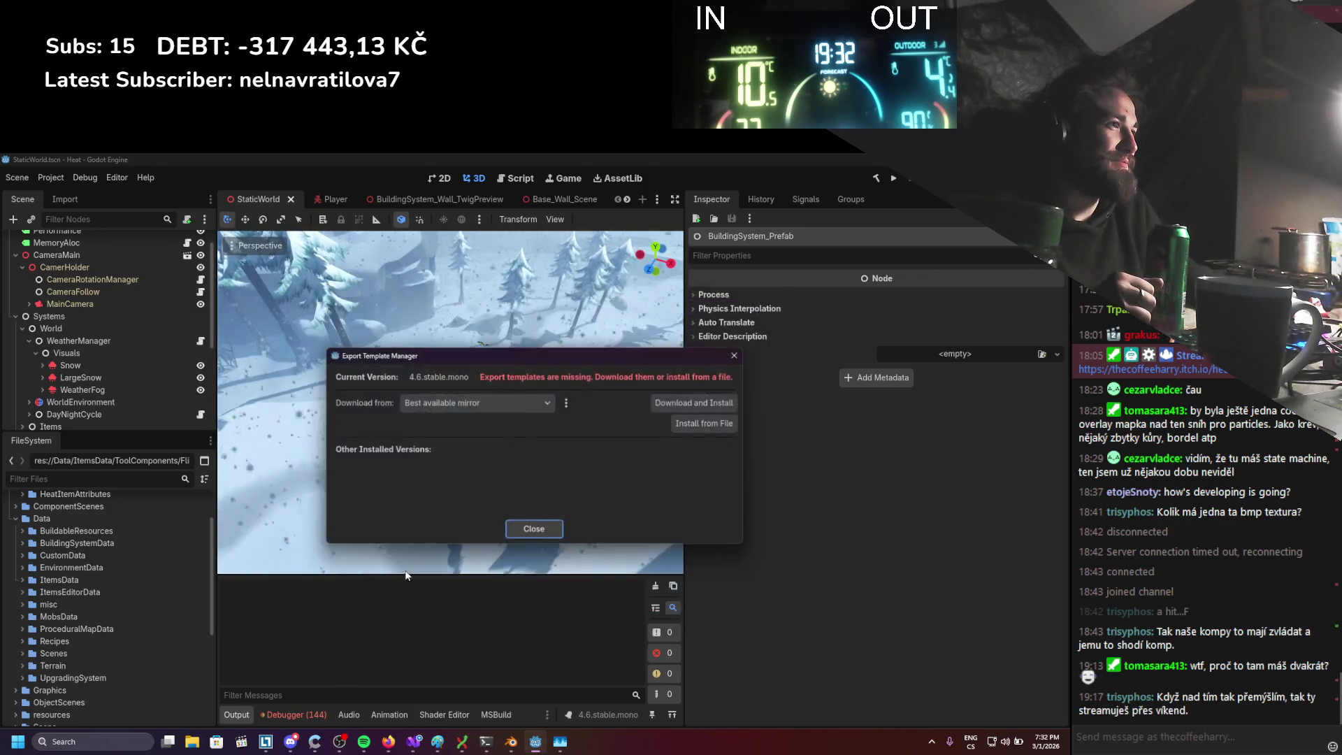
# Download and install the 4.6.stable.mono export templates from the best available mirror
pyautogui.click(510, 403)
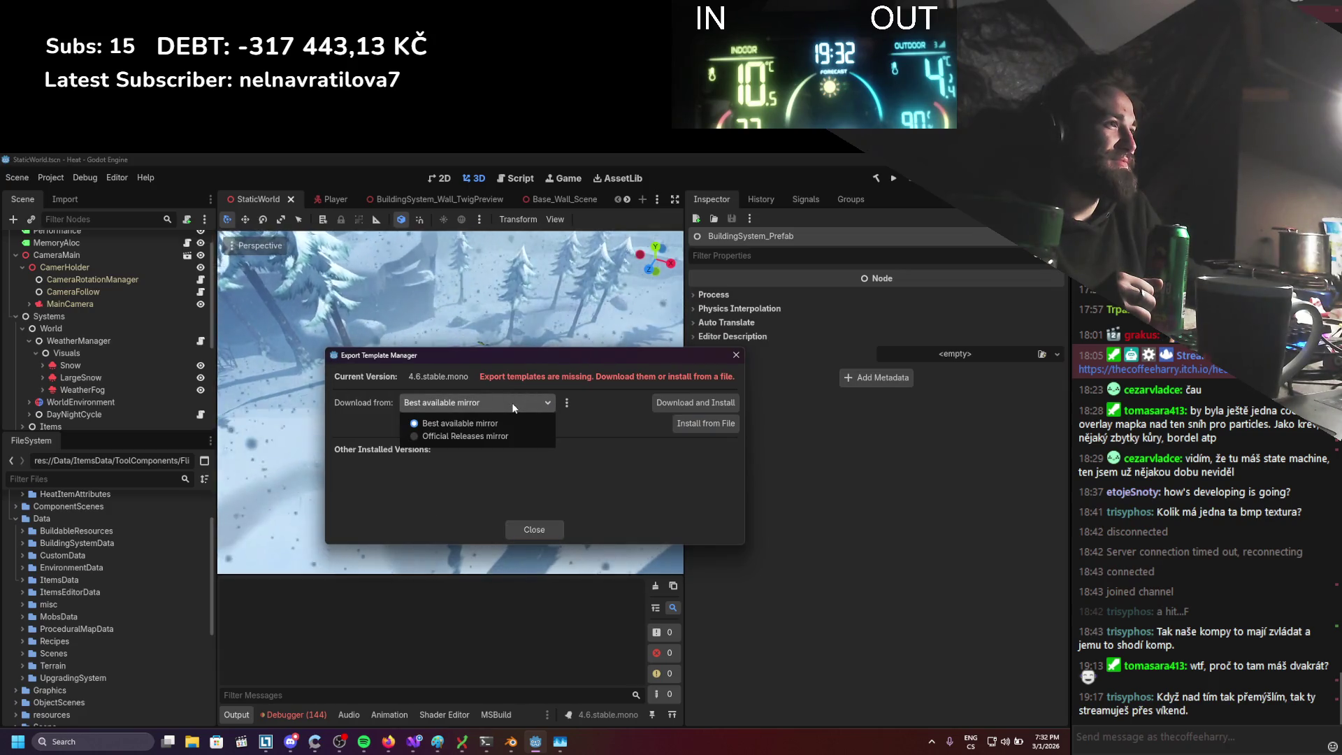
pyautogui.click(531, 406)
pyautogui.click(686, 400)
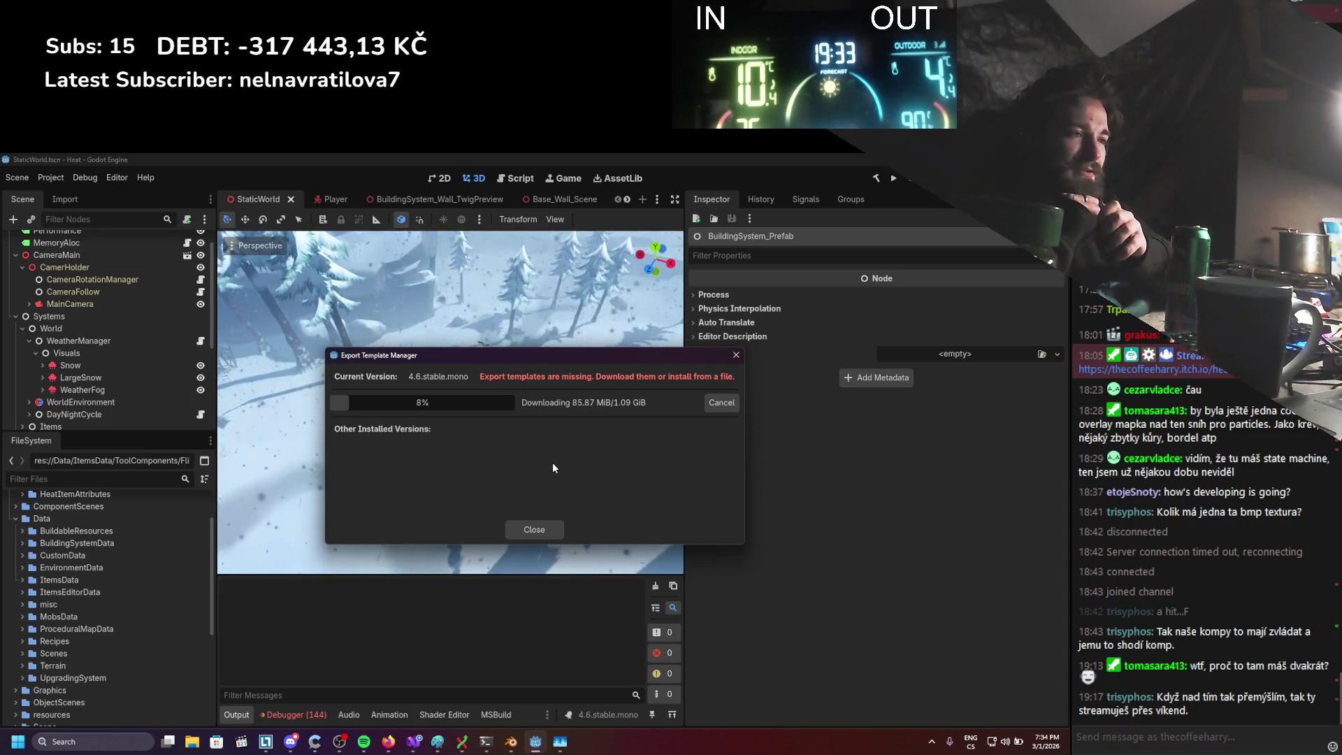
pyautogui.hotkey('alt', 'Tab')
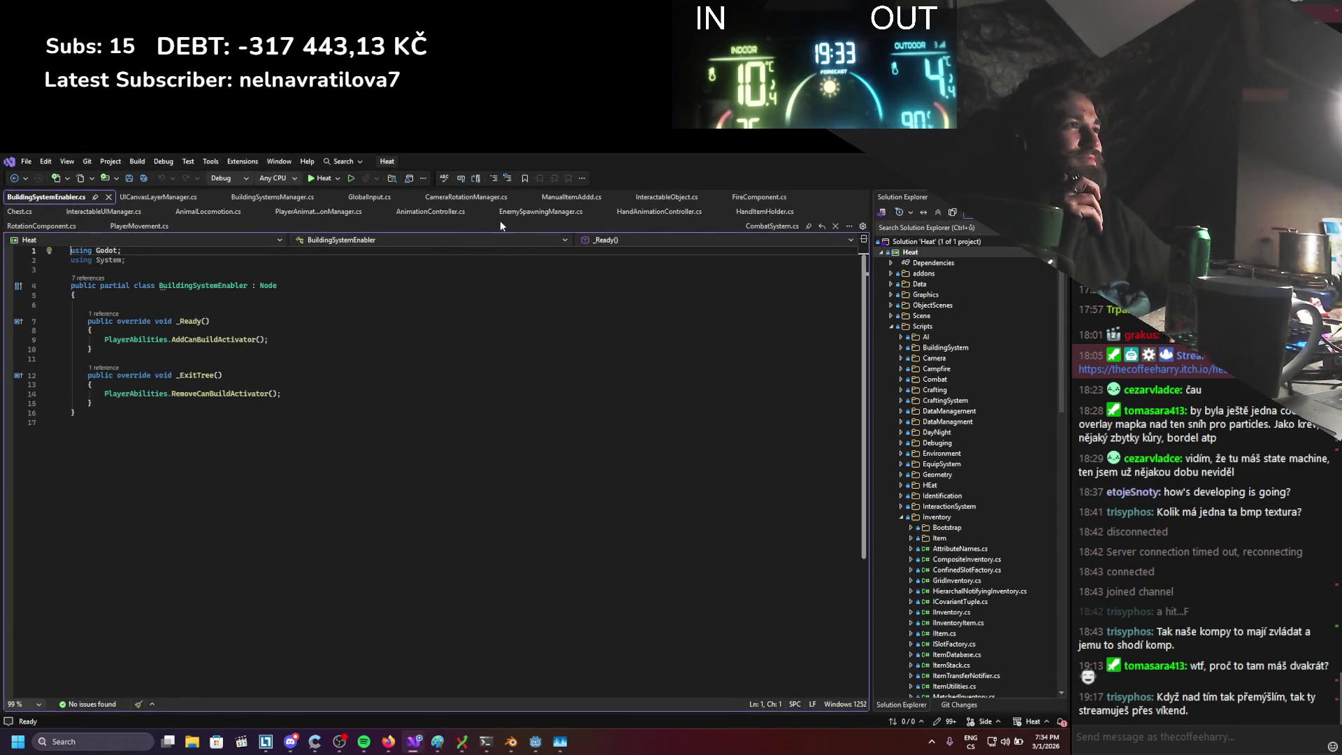
# Comment out the Key.P SpawnEnemy(10) check in EnemySpawningManager.cs and save the script
pyautogui.click(519, 214)
pyautogui.scroll(10, 248, 535)
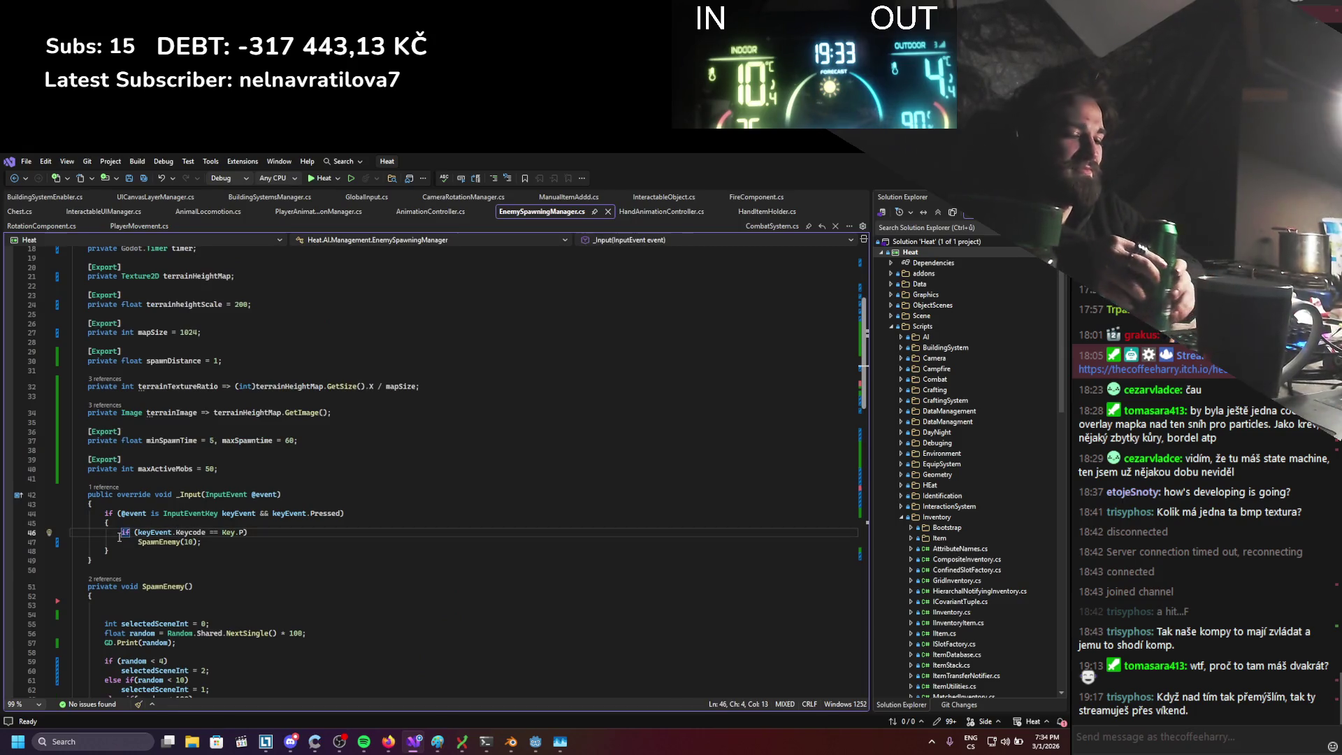
pyautogui.press('Down')
pyautogui.write('/')
pyautogui.hotkey('ctrl', 's')
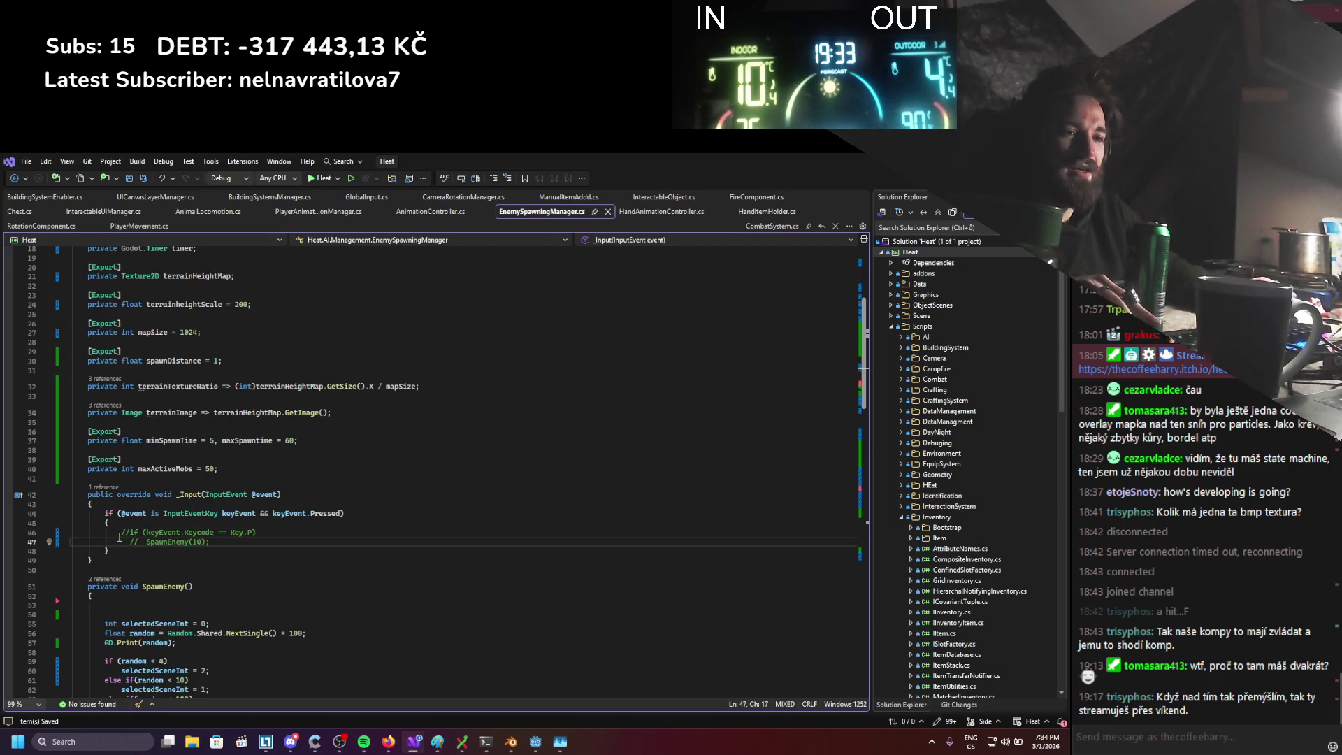
pyautogui.hotkey('alt', 'Tab')
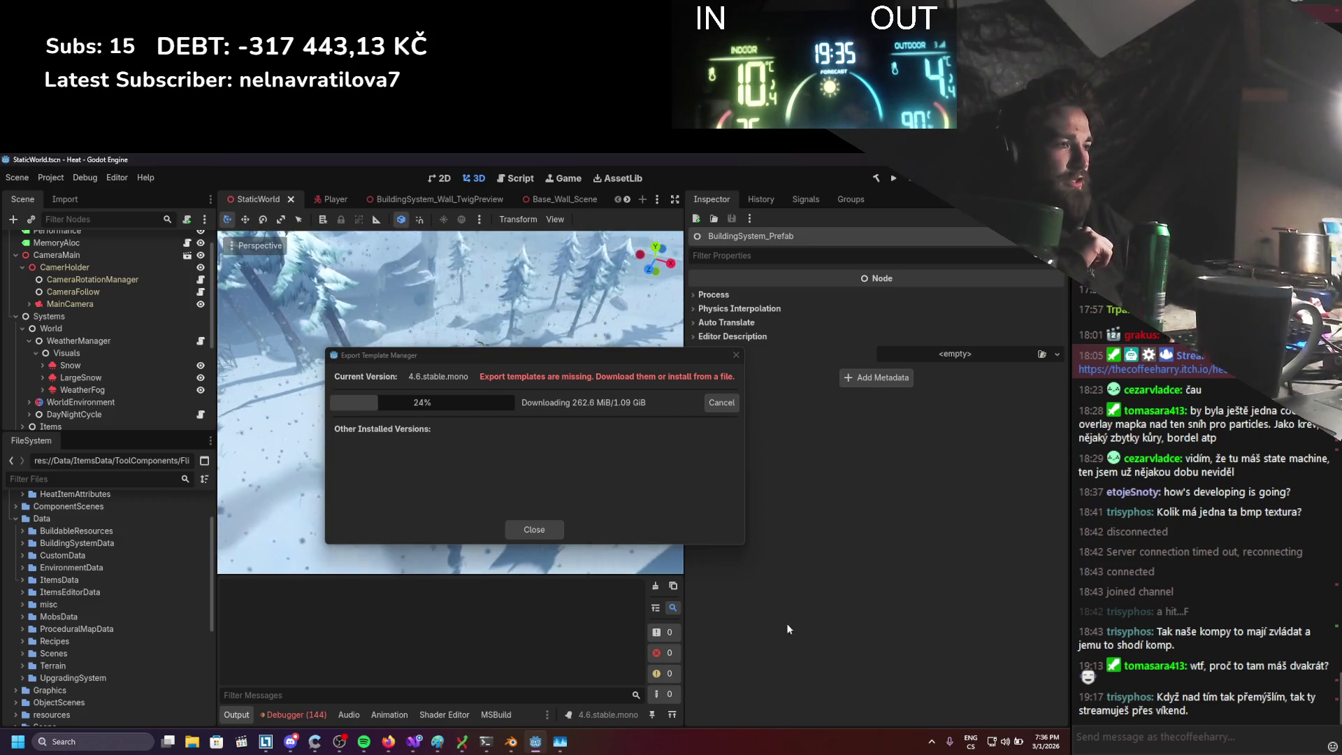
# Quit Blender with Ctrl+Q, then bring Visual Studio back to the front
pyautogui.hotkey('alt', 'Tab')
pyautogui.hotkey('ctrl', 'q')
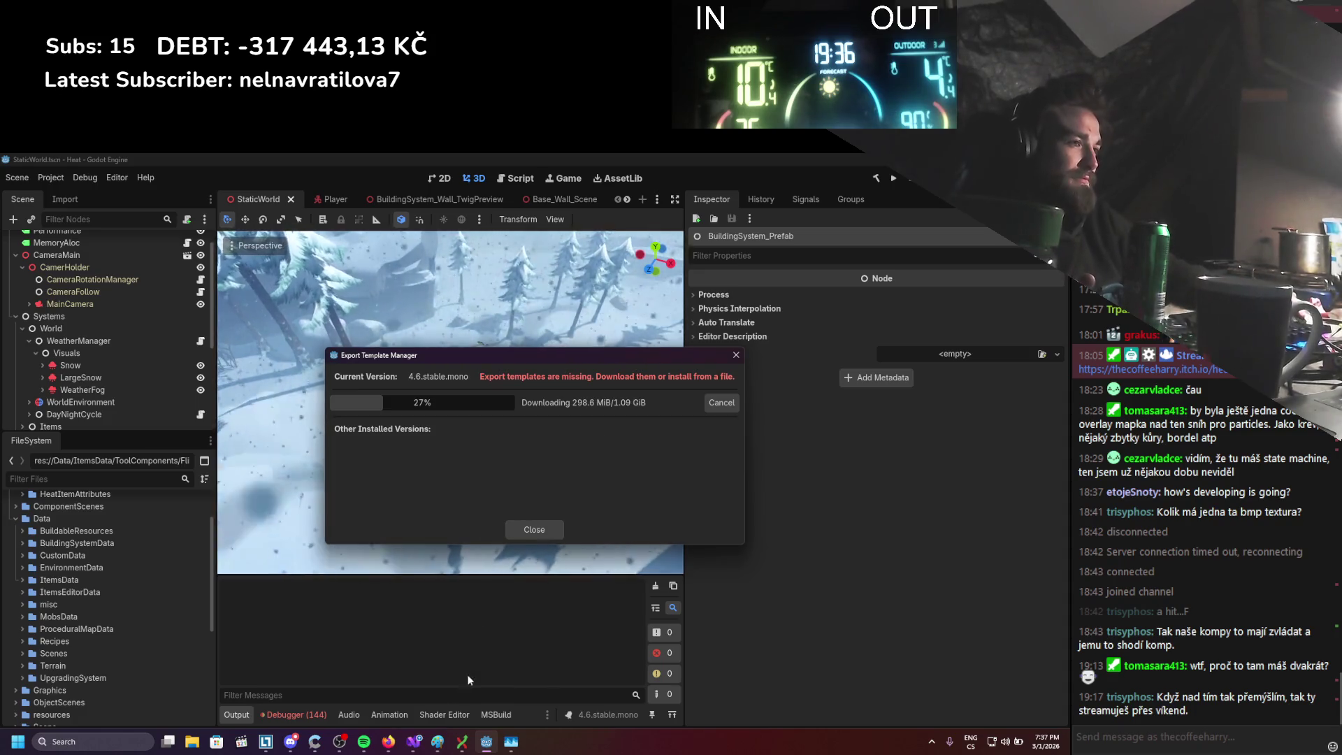
pyautogui.moveTo(414, 741)
pyautogui.click(434, 639)
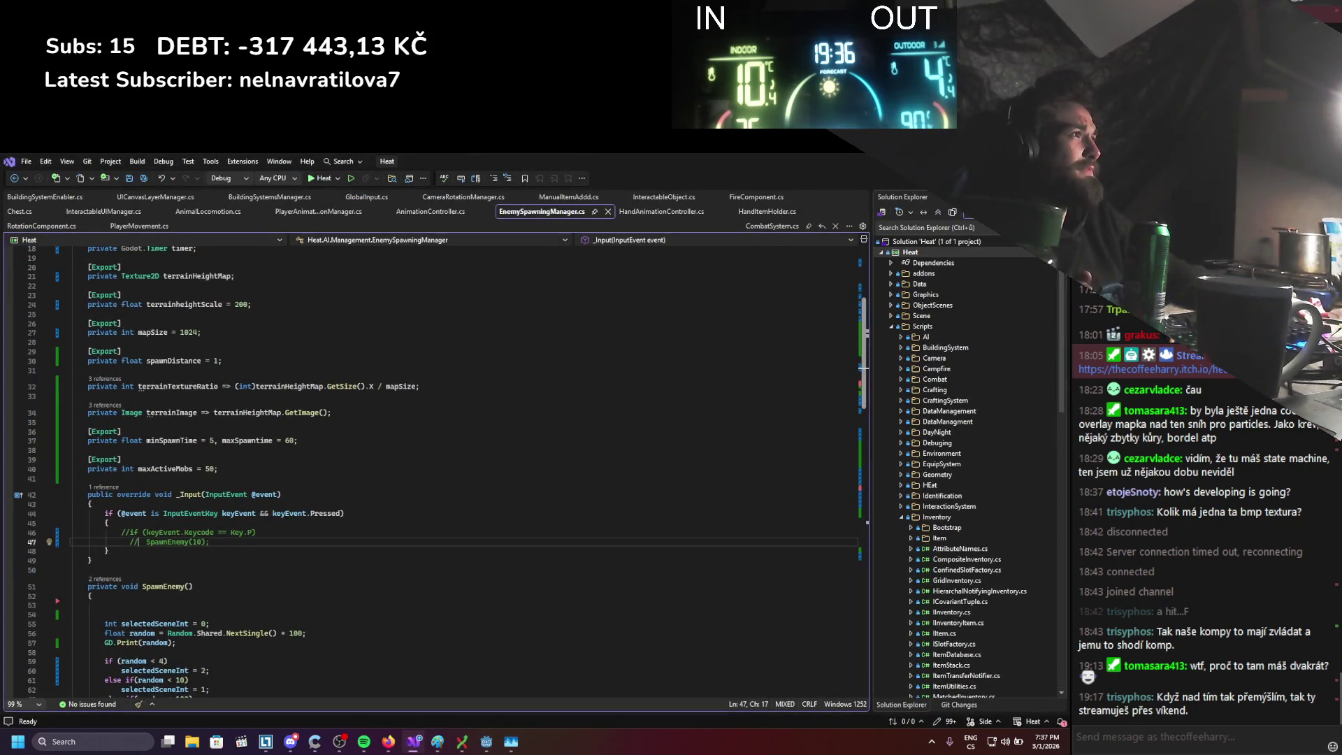
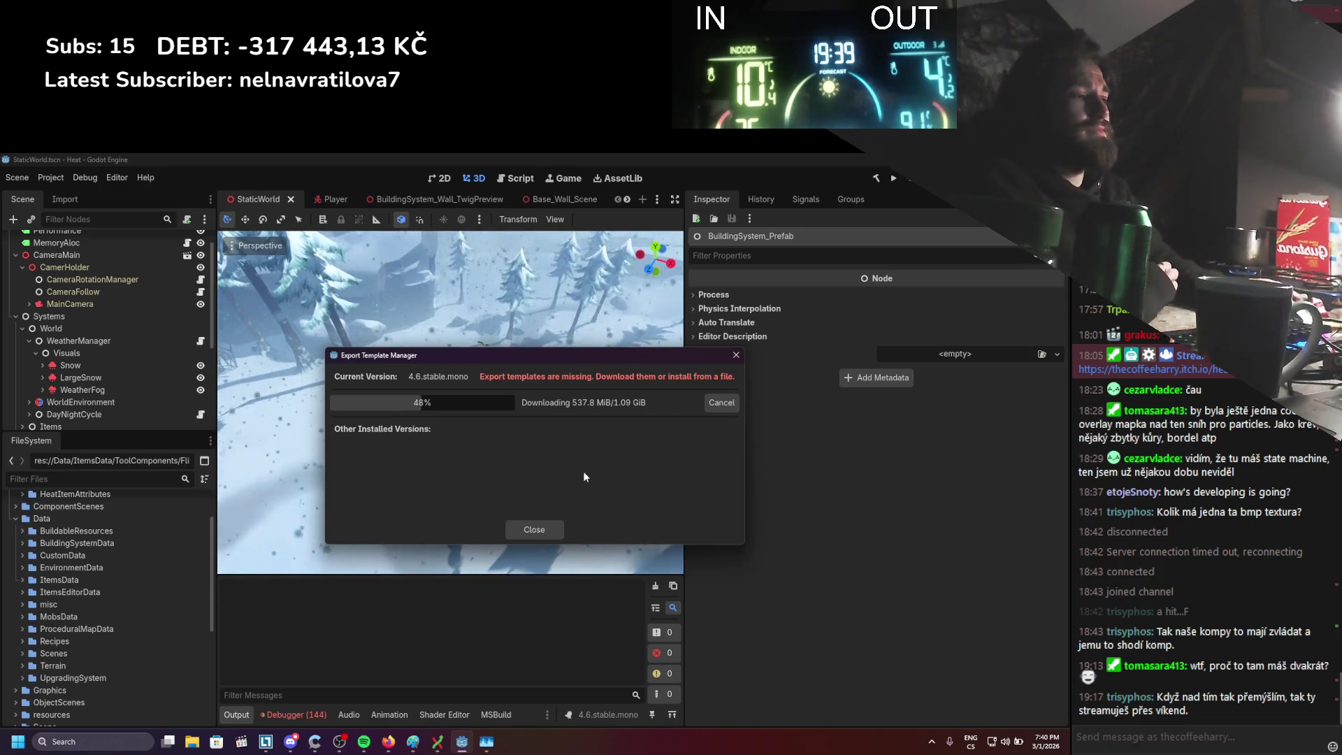
# Switch to Firefox and close the old tutorial tabs, leaving only the Google search tab
pyautogui.click(388, 741)
pyautogui.click(114, 163)
pyautogui.hotkey('ctrl', 'w')
pyautogui.hotkey('ctrl', 'w')
pyautogui.hotkey('ctrl', 'w')
pyautogui.hotkey('ctrl', 'w')
pyautogui.hotkey('ctrl', 'w')
pyautogui.hotkey('ctrl', 'w')
pyautogui.click(121, 167)
pyautogui.click(121, 166)
pyautogui.click(229, 190)
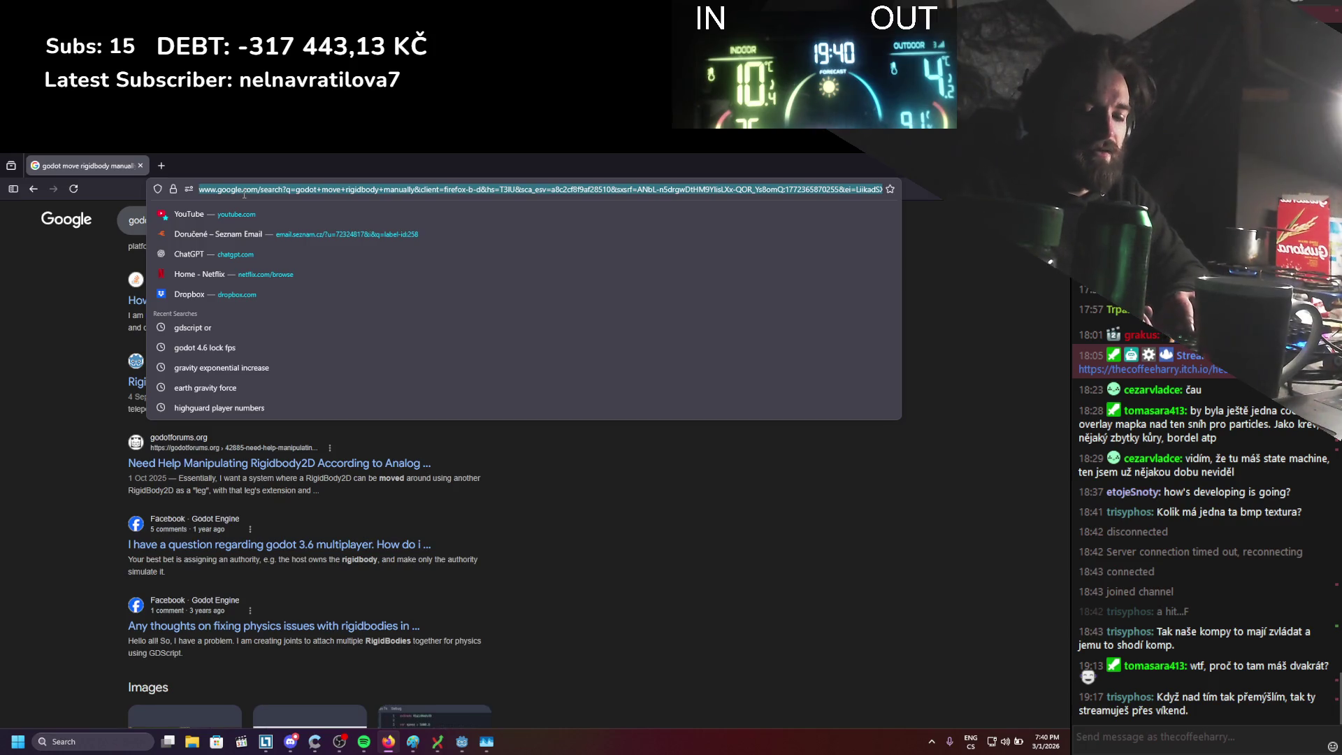
# Go to itch.io and open the HEAT project's edit page via the Creator Dashboard
pyautogui.write('itch.io')
pyautogui.press('Return')
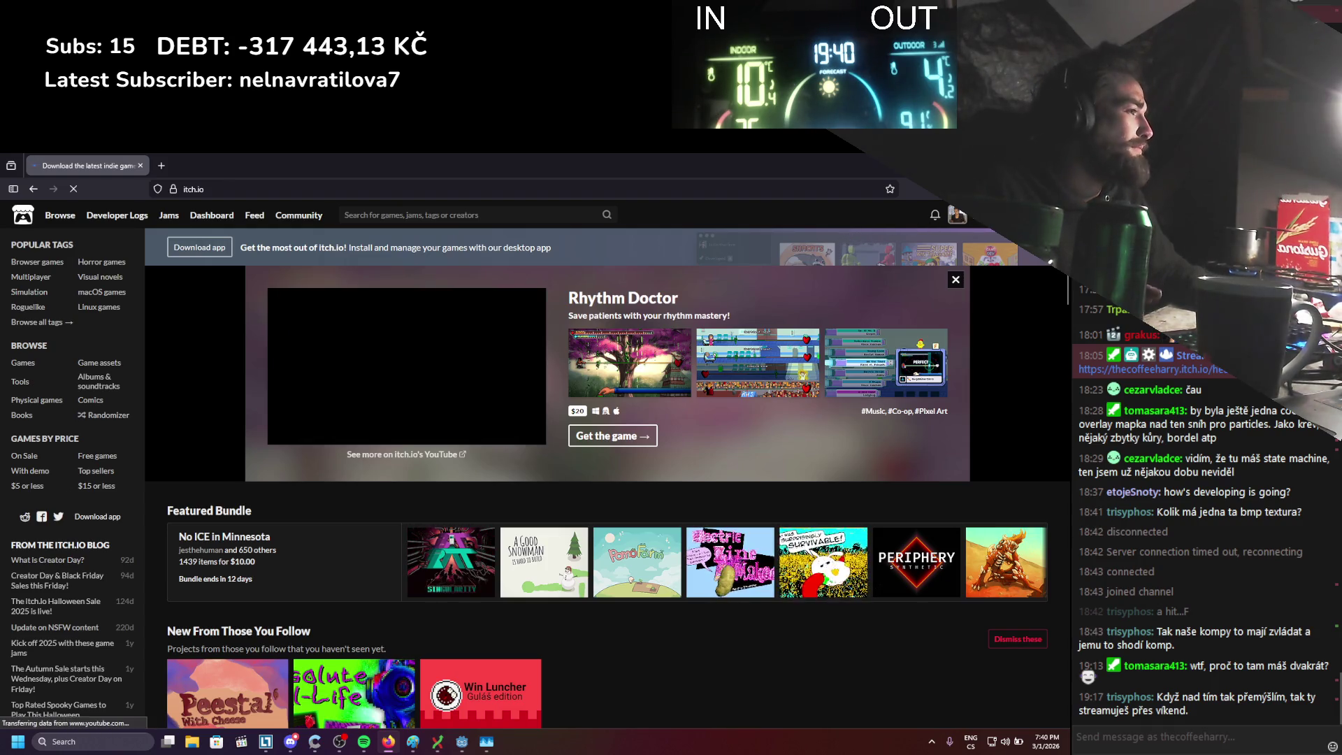
pyautogui.click(956, 214)
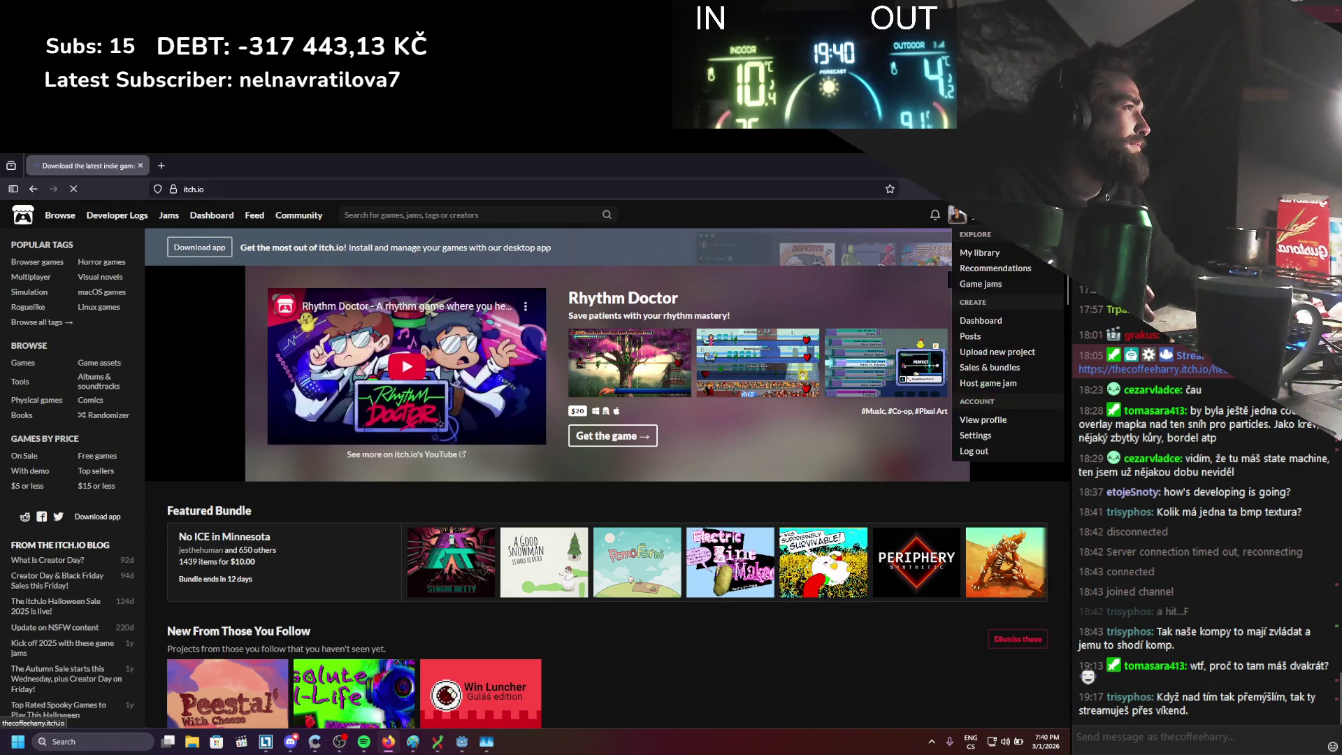
pyautogui.click(986, 324)
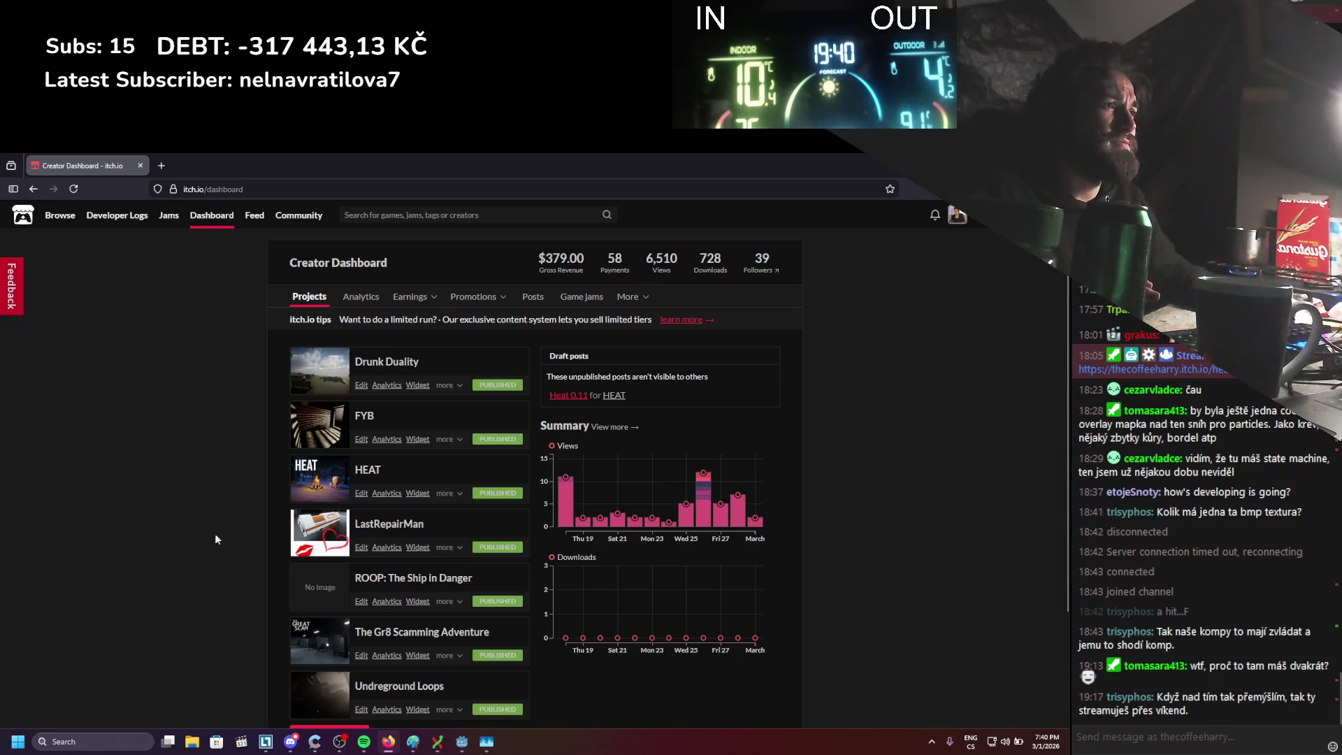
pyautogui.click(362, 472)
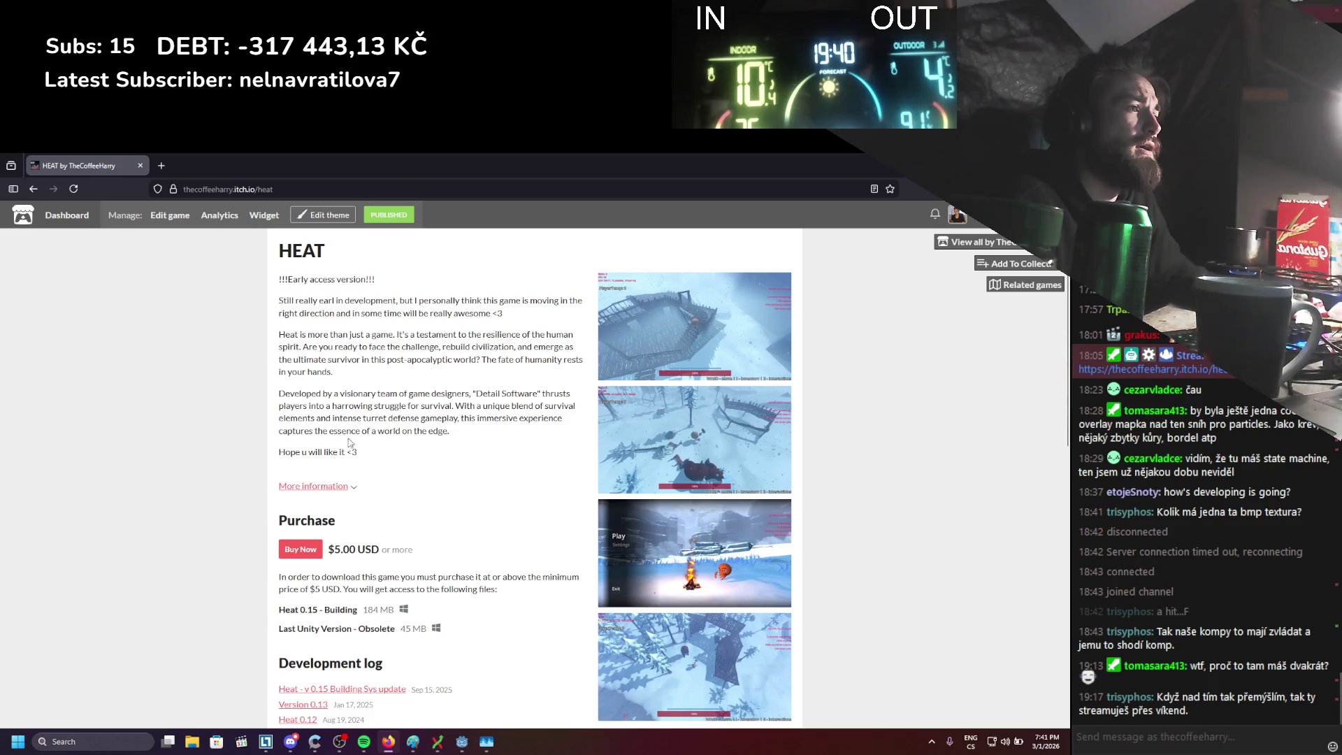
pyautogui.click(182, 214)
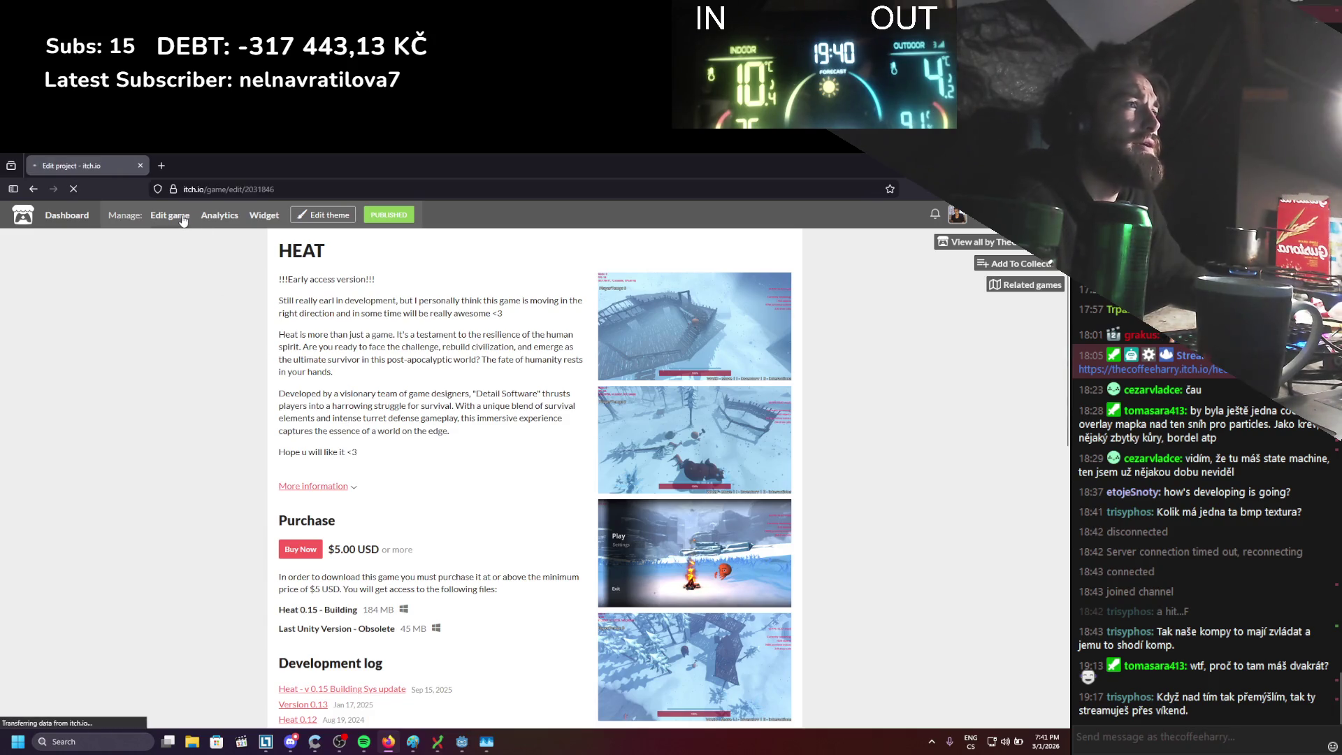
# Find the Screenshots list and delete two gameplay screenshots, confirming each deletion
pyautogui.scroll(-5, 236, 345)
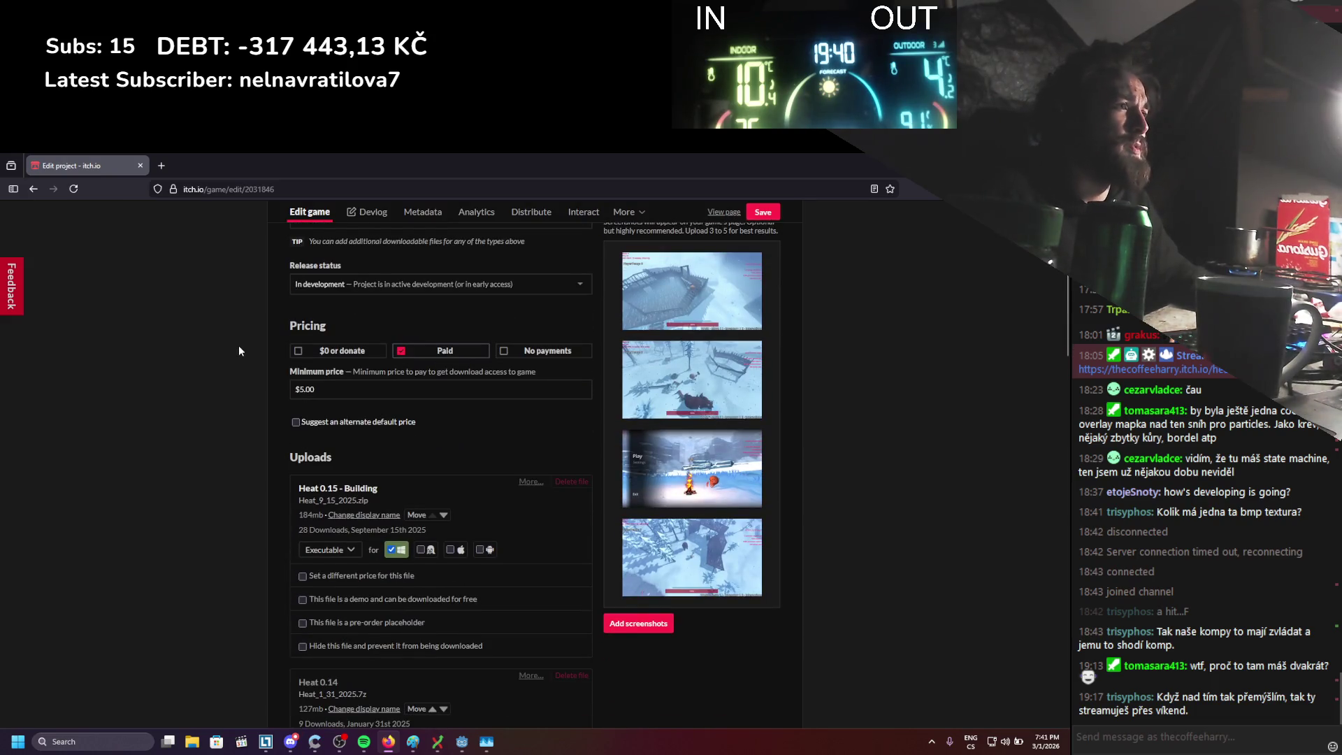
pyautogui.scroll(-6, 238, 345)
pyautogui.scroll(-10, 239, 350)
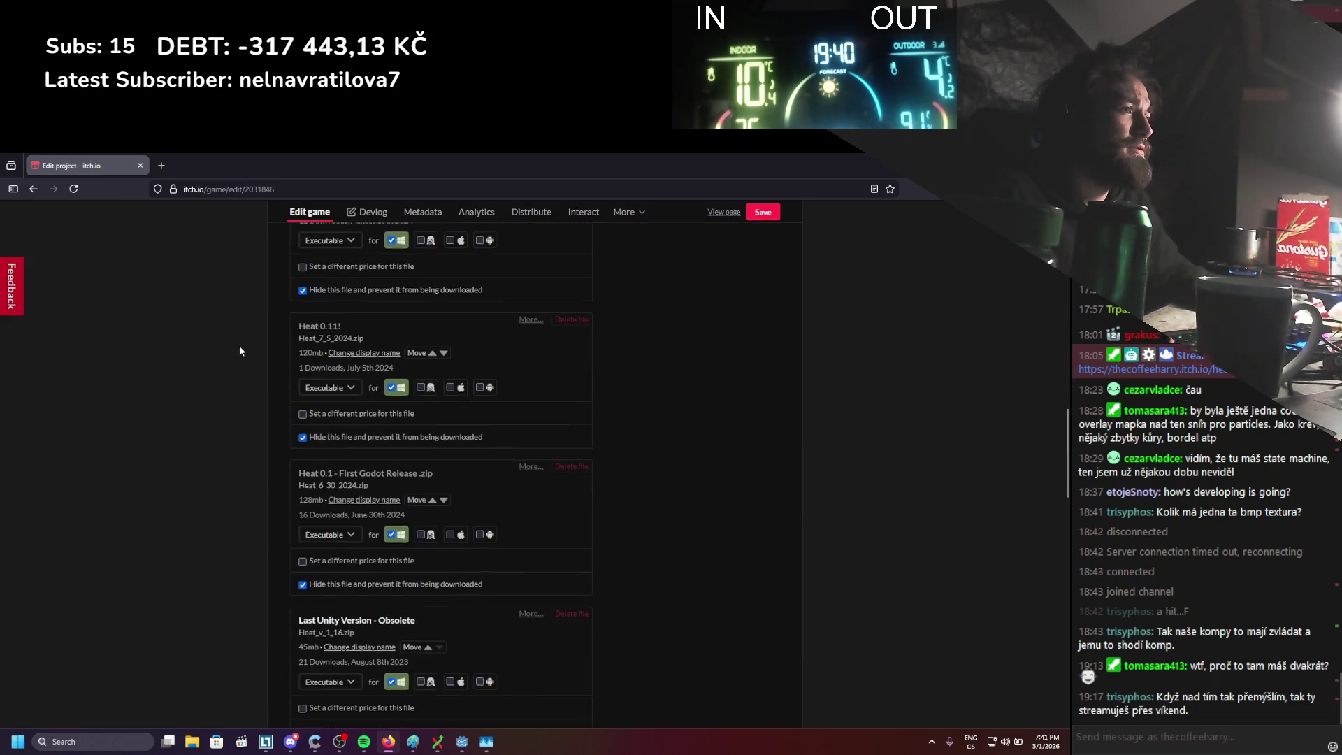
pyautogui.scroll(-5, 240, 346)
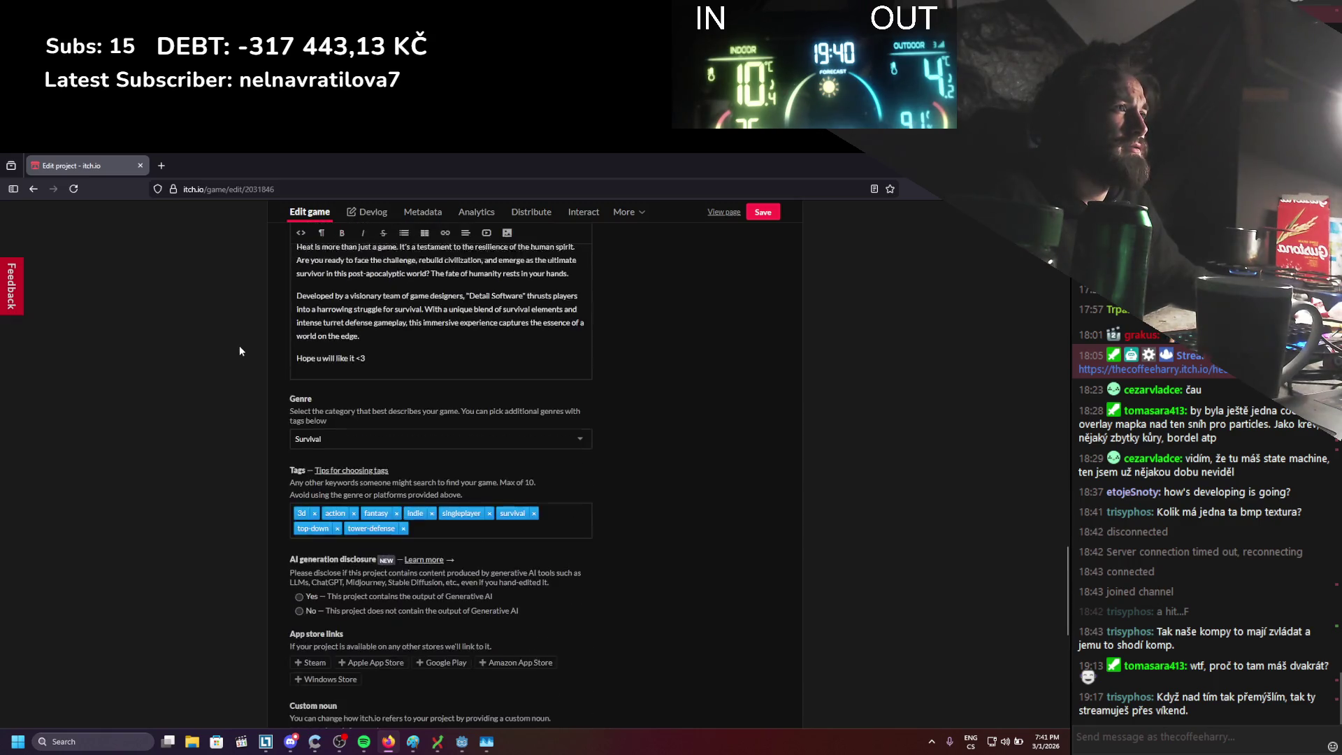
pyautogui.scroll(-3, 239, 350)
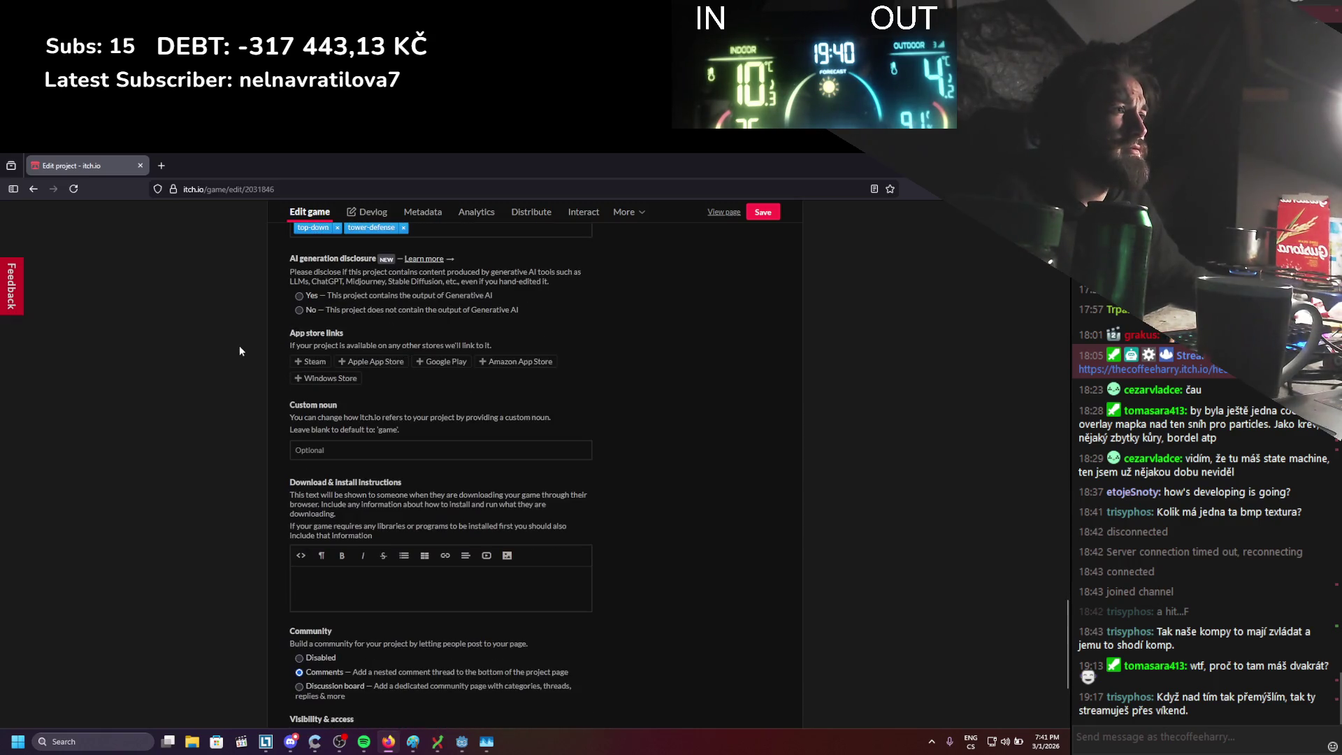
pyautogui.scroll(8, 239, 350)
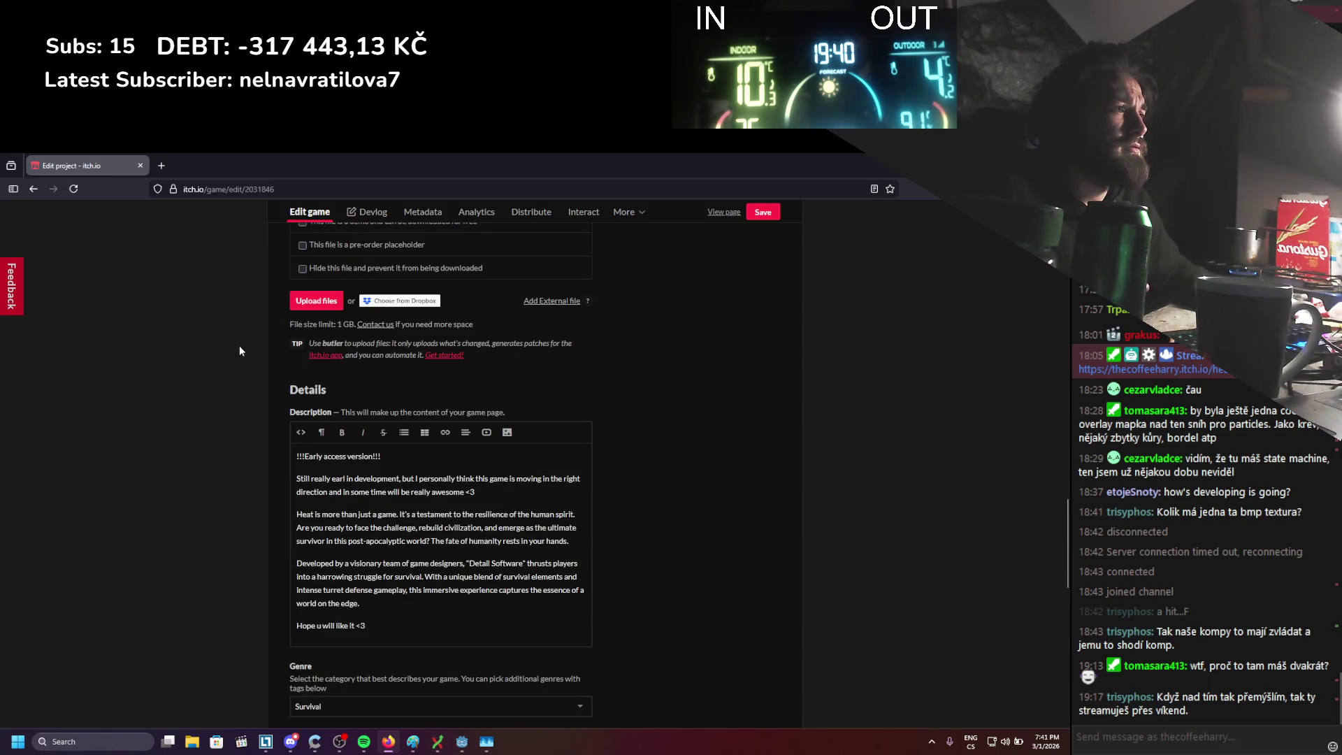
pyautogui.scroll(8, 239, 350)
pyautogui.scroll(9, 239, 351)
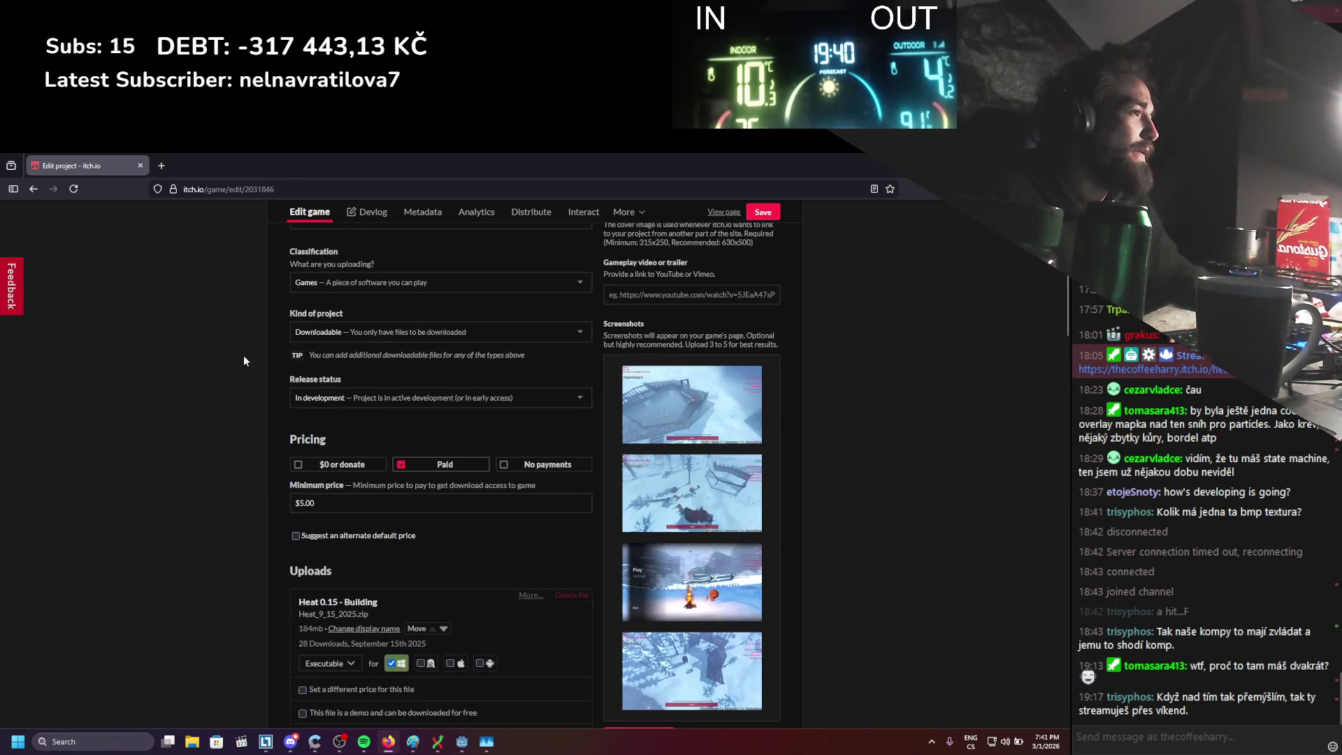
pyautogui.scroll(-1, 718, 596)
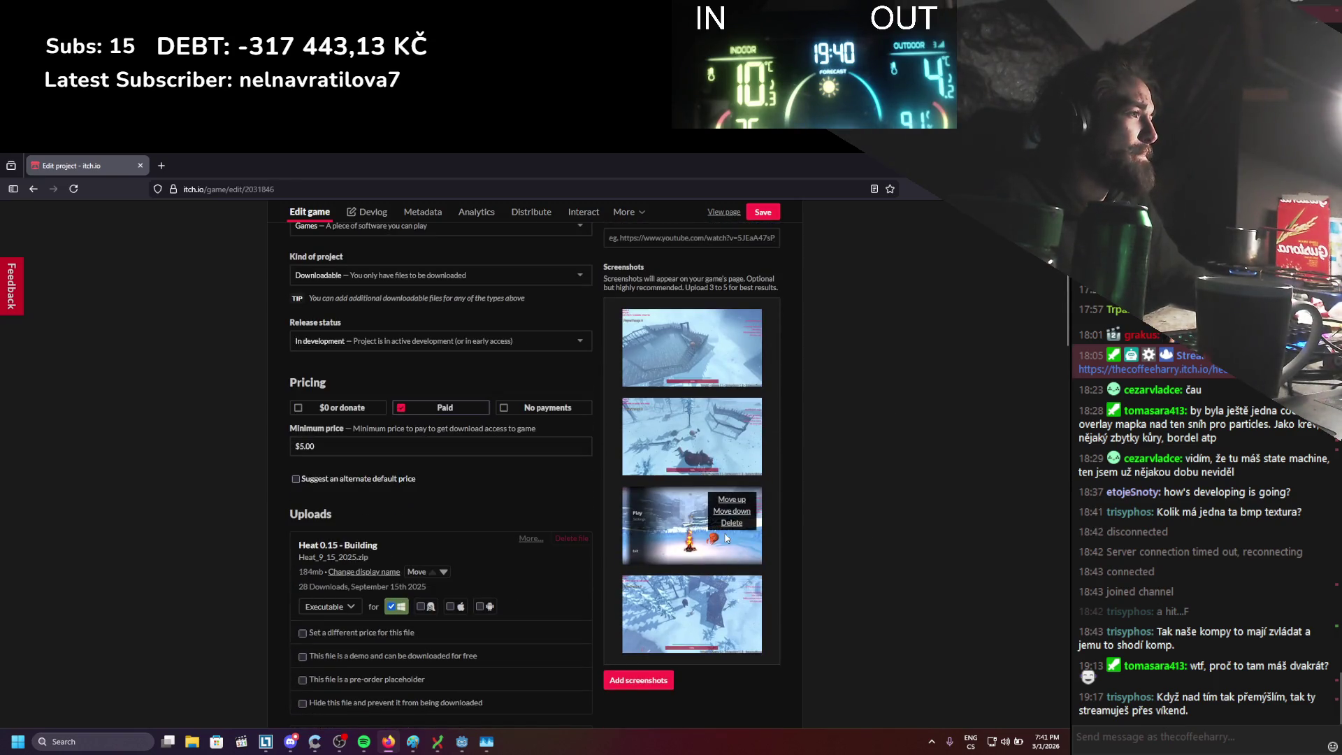
pyautogui.click(732, 524)
pyautogui.click(571, 481)
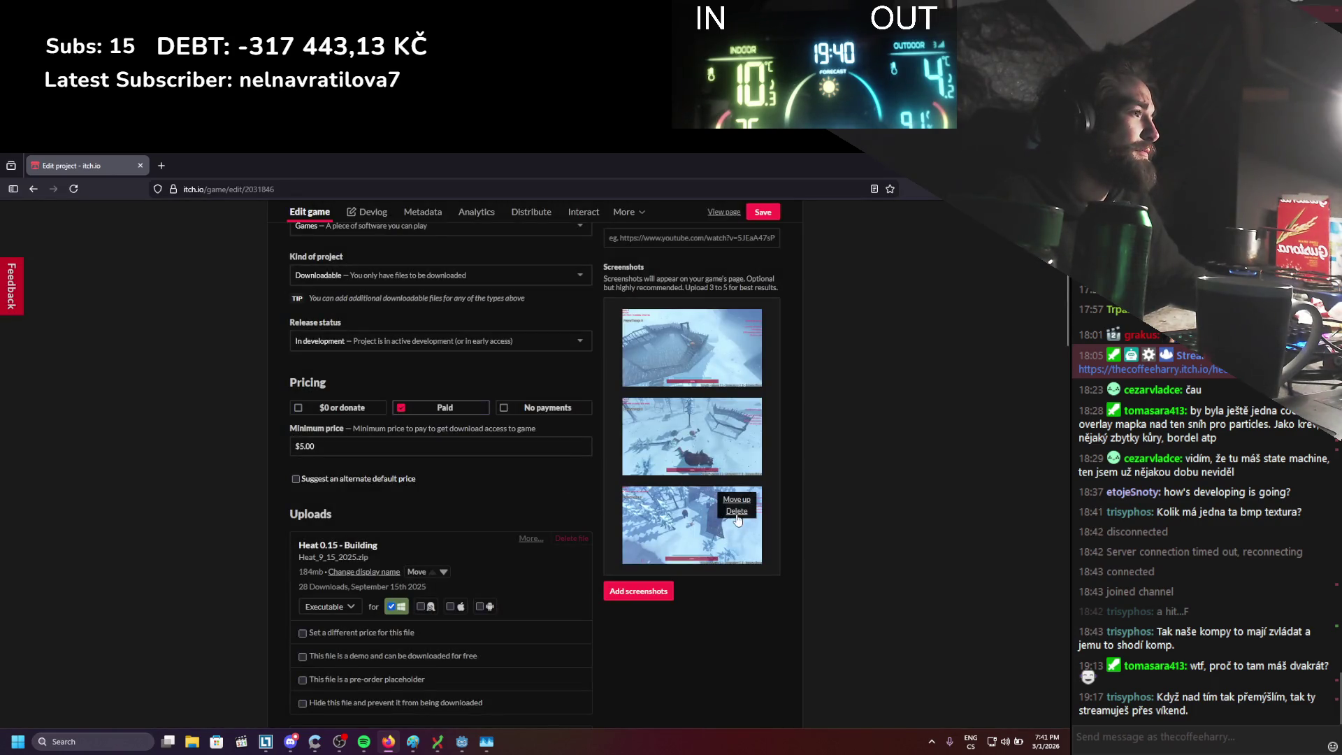
pyautogui.click(735, 514)
pyautogui.click(572, 494)
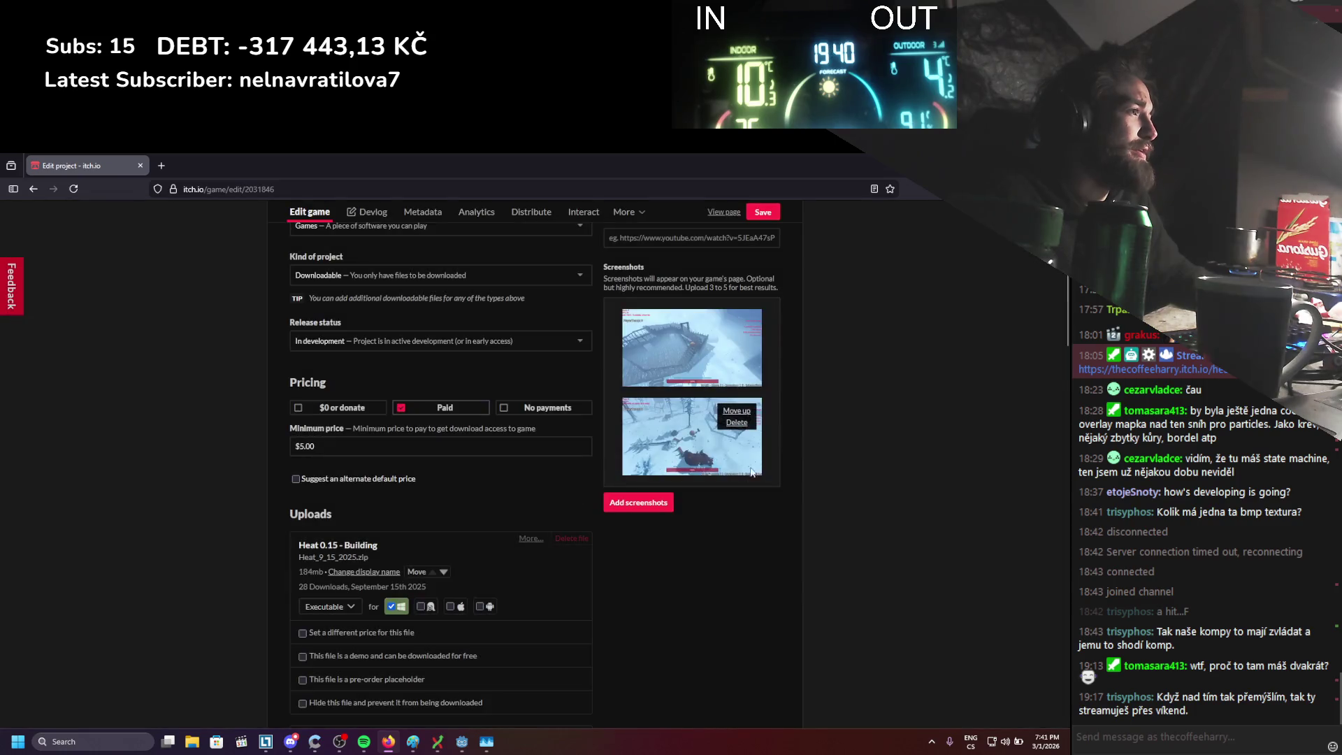
# Delete the remaining gameplay screenshots, confirming each with OK
pyautogui.click(740, 424)
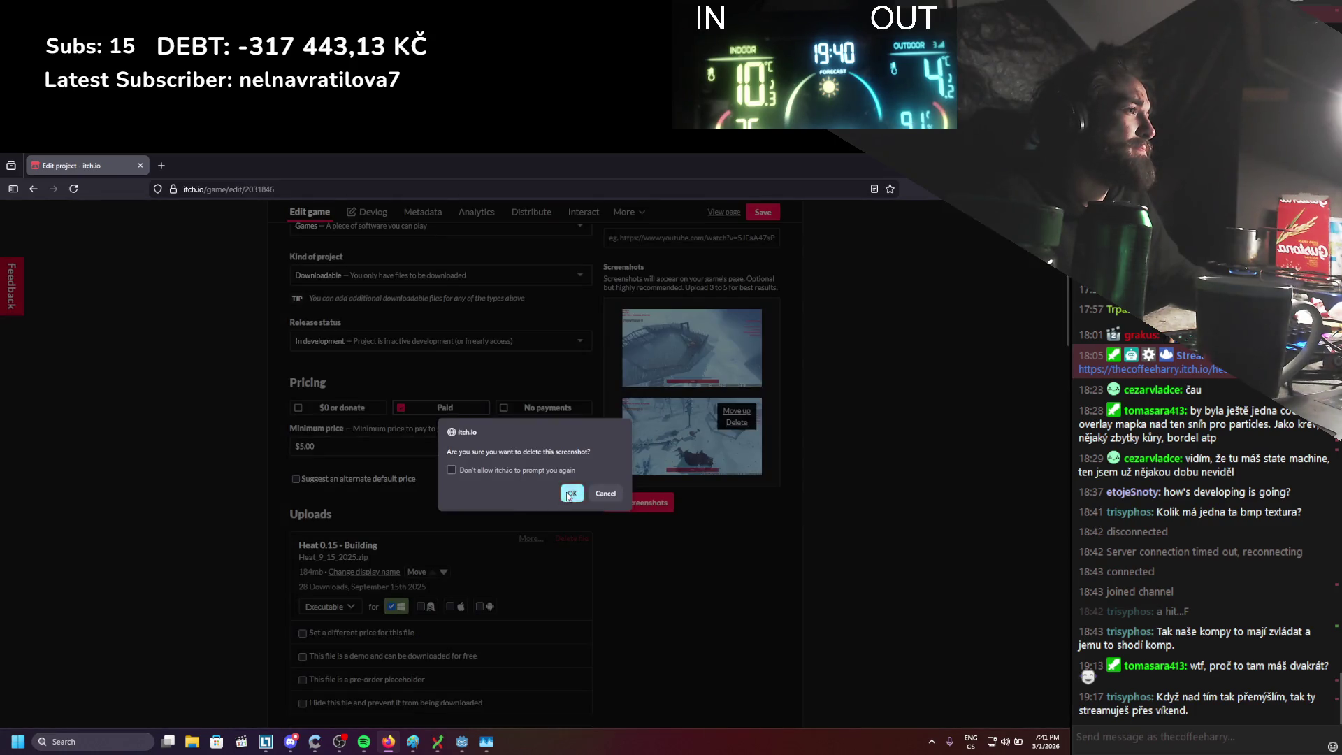
pyautogui.click(571, 494)
pyautogui.click(737, 326)
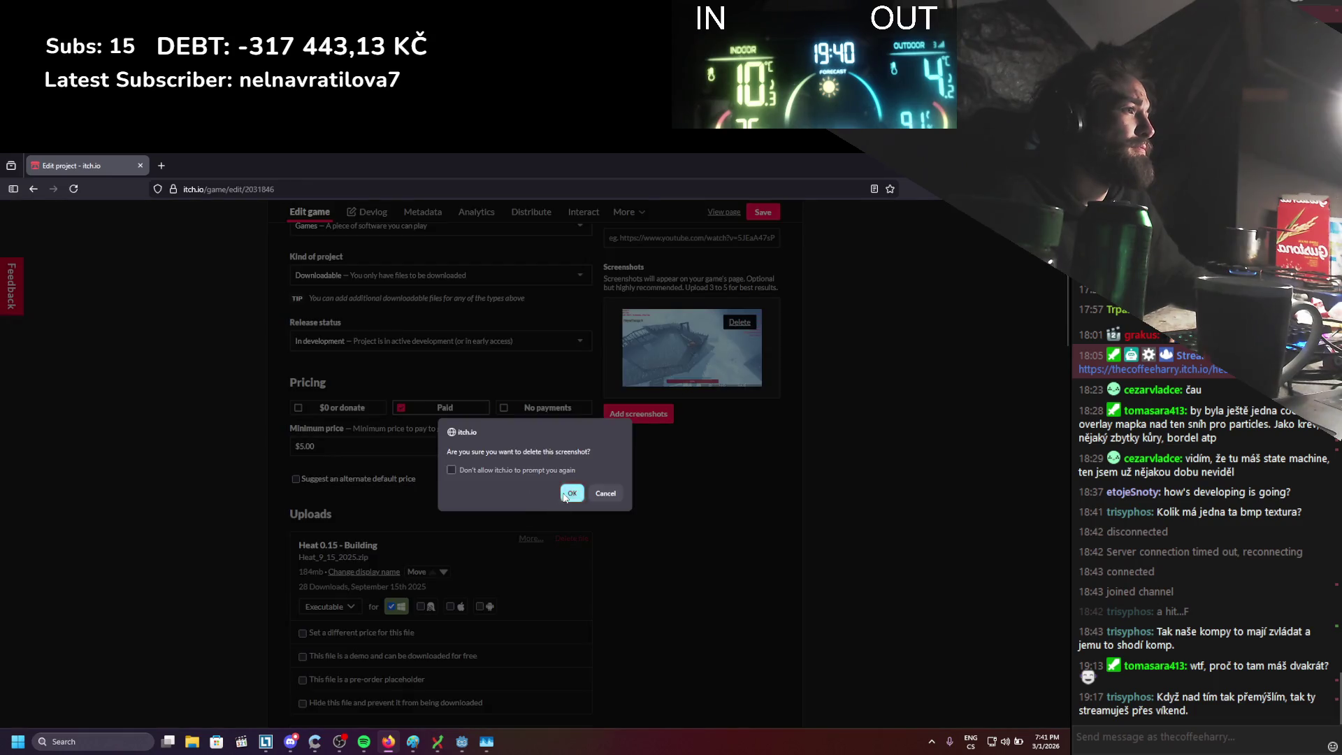
pyautogui.click(566, 494)
pyautogui.scroll(5, 662, 517)
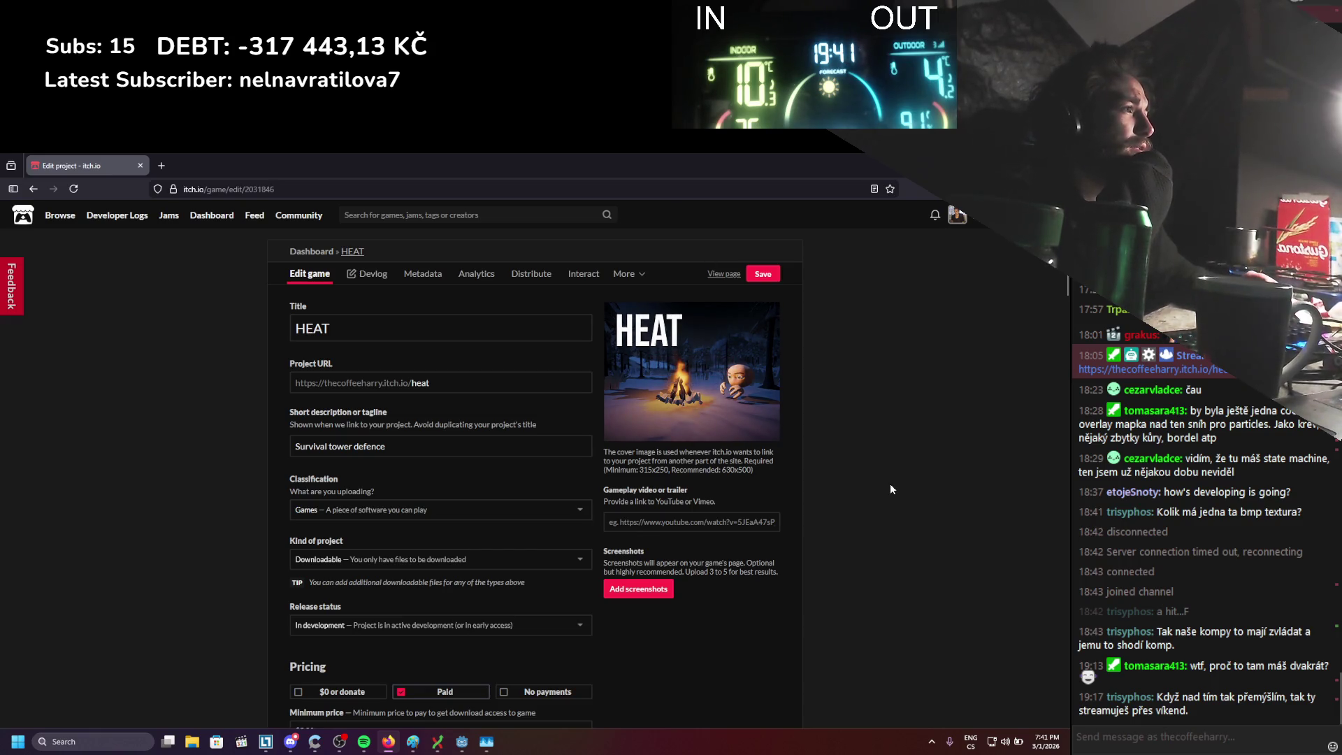
pyautogui.moveTo(698, 408)
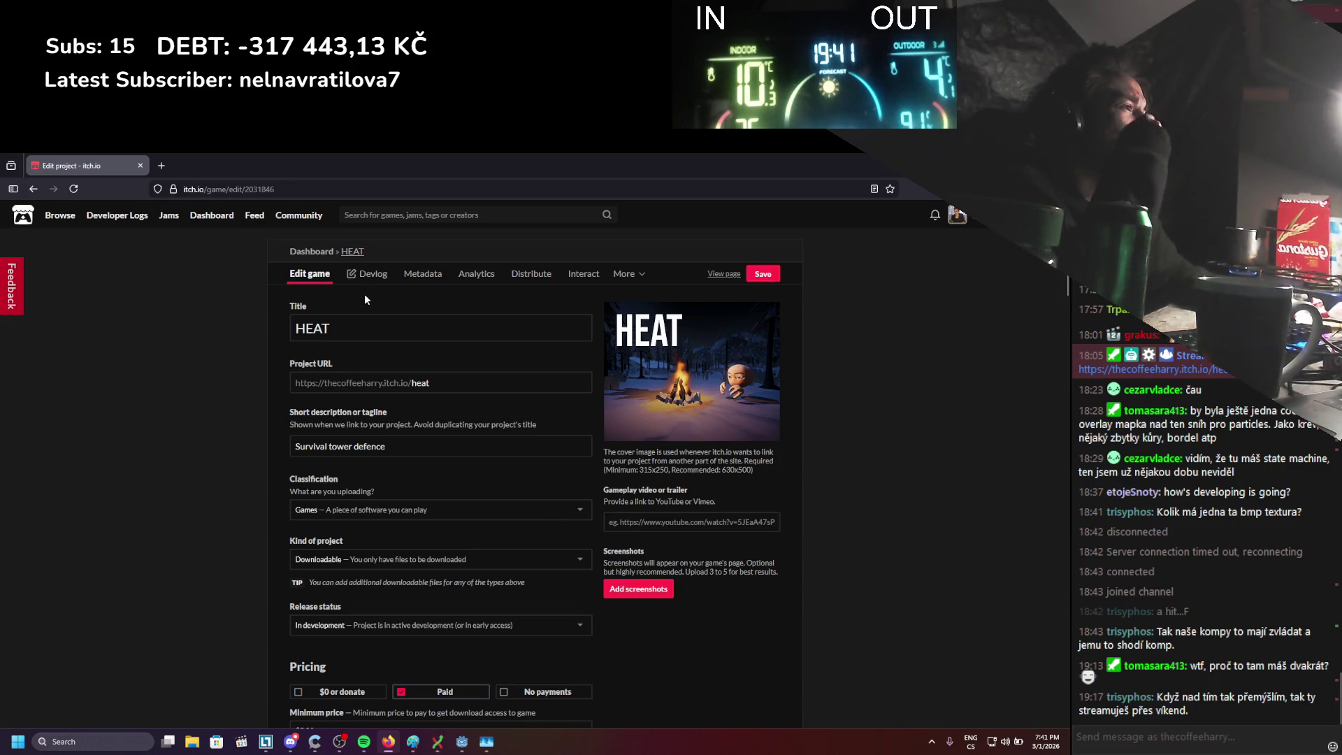
pyautogui.moveTo(663, 422)
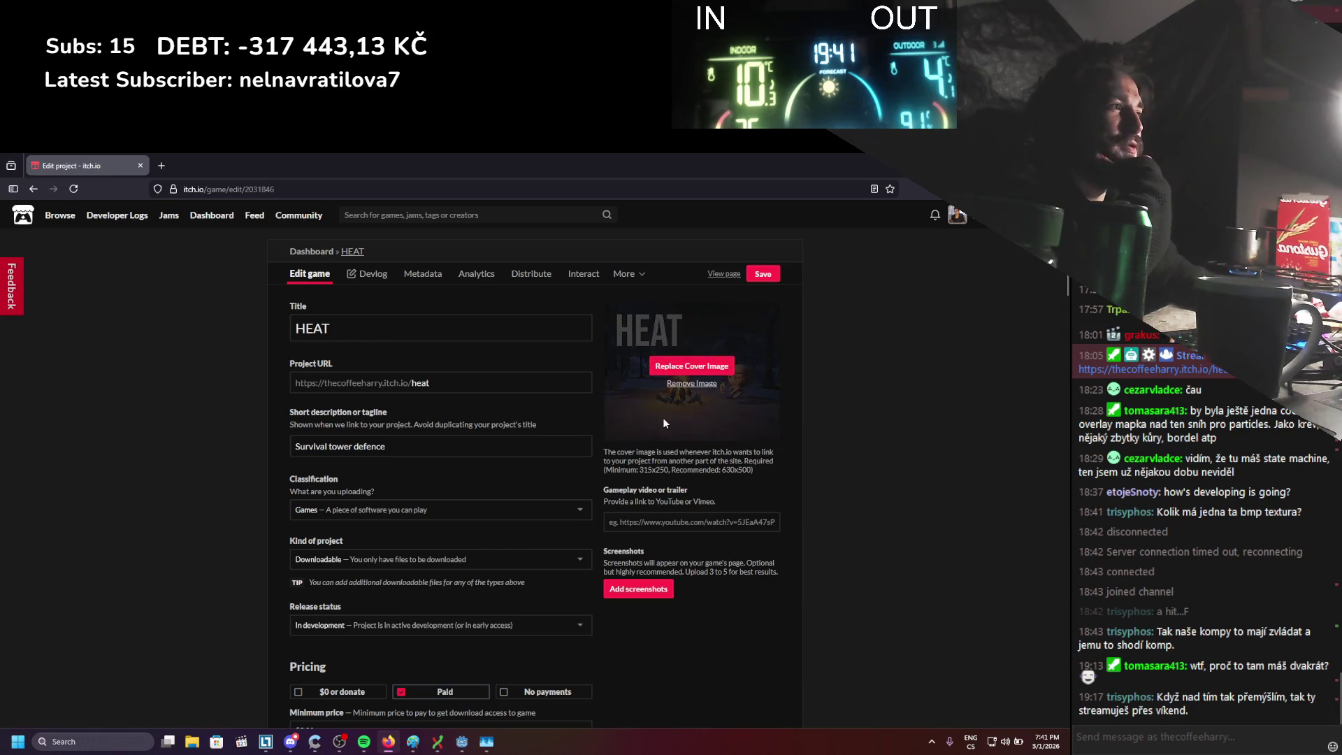
pyautogui.click(461, 748)
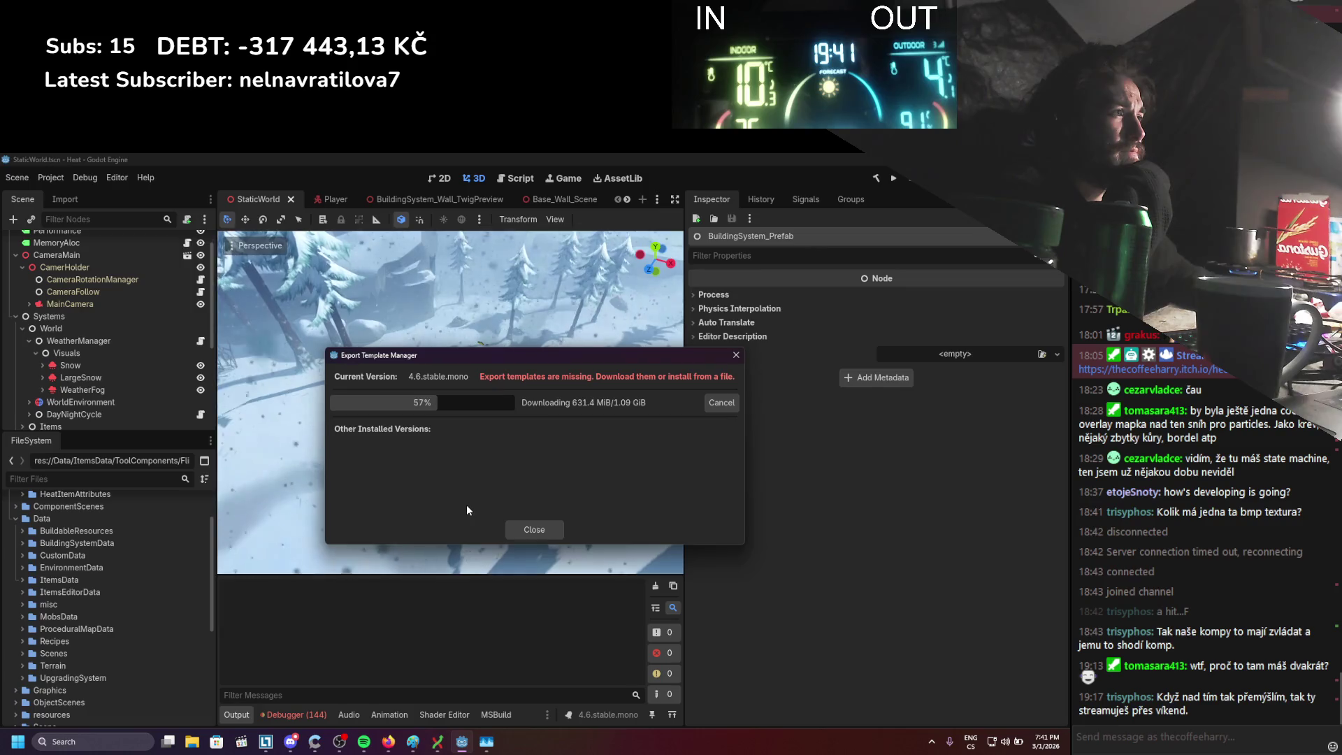
pyautogui.hotkey('alt', 'Tab')
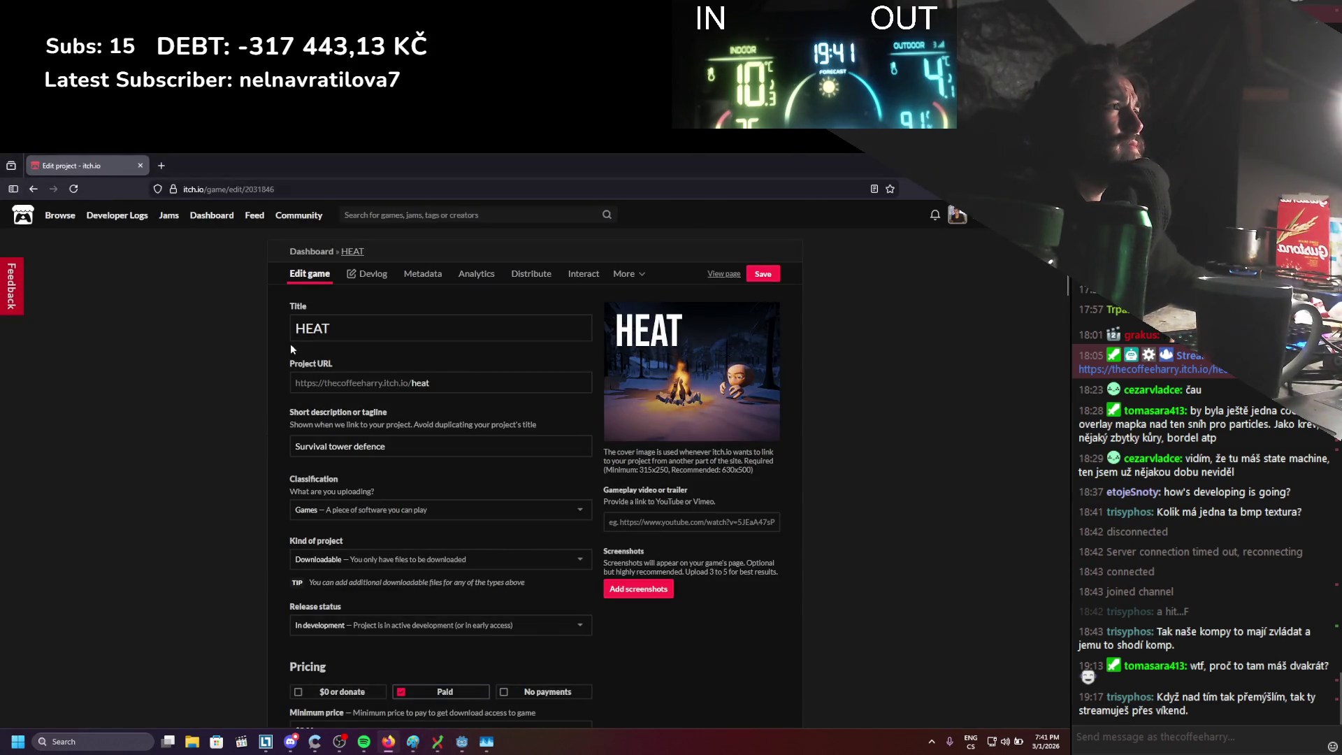
pyautogui.scroll(-4, 285, 377)
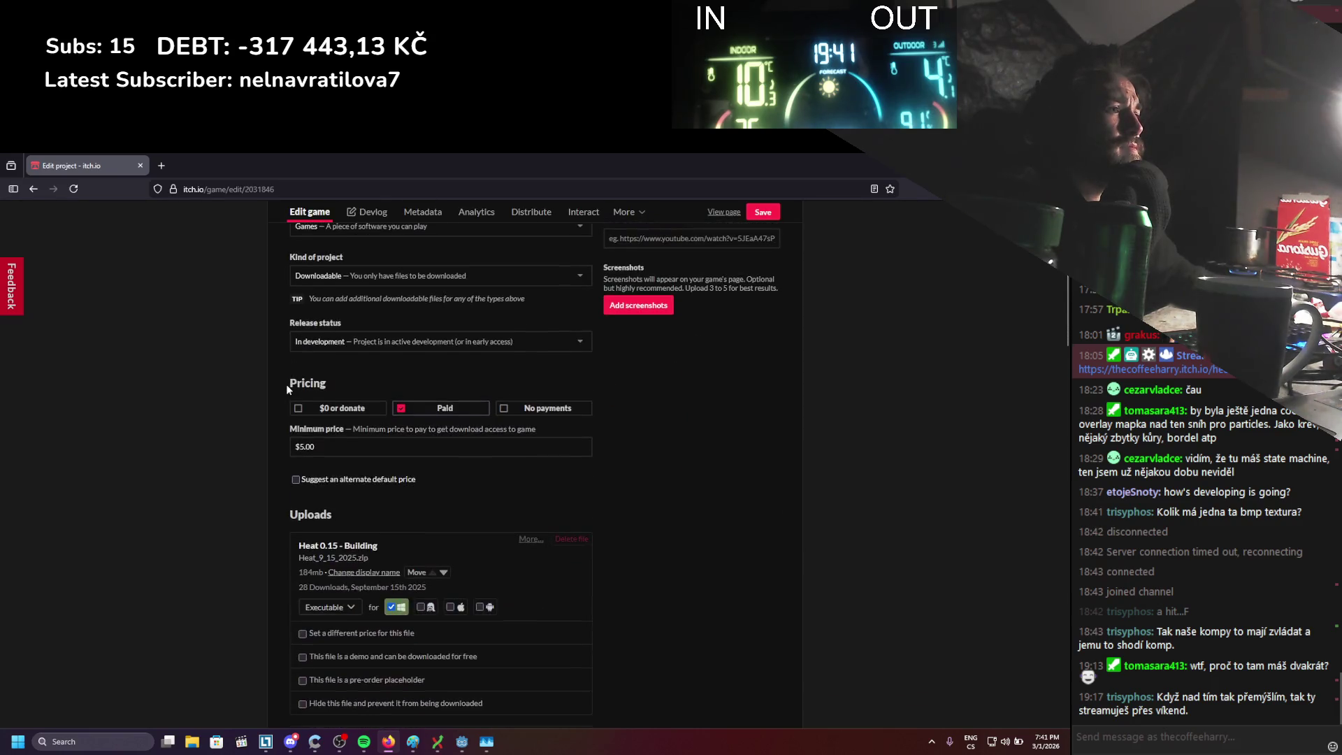
pyautogui.scroll(-2, 286, 385)
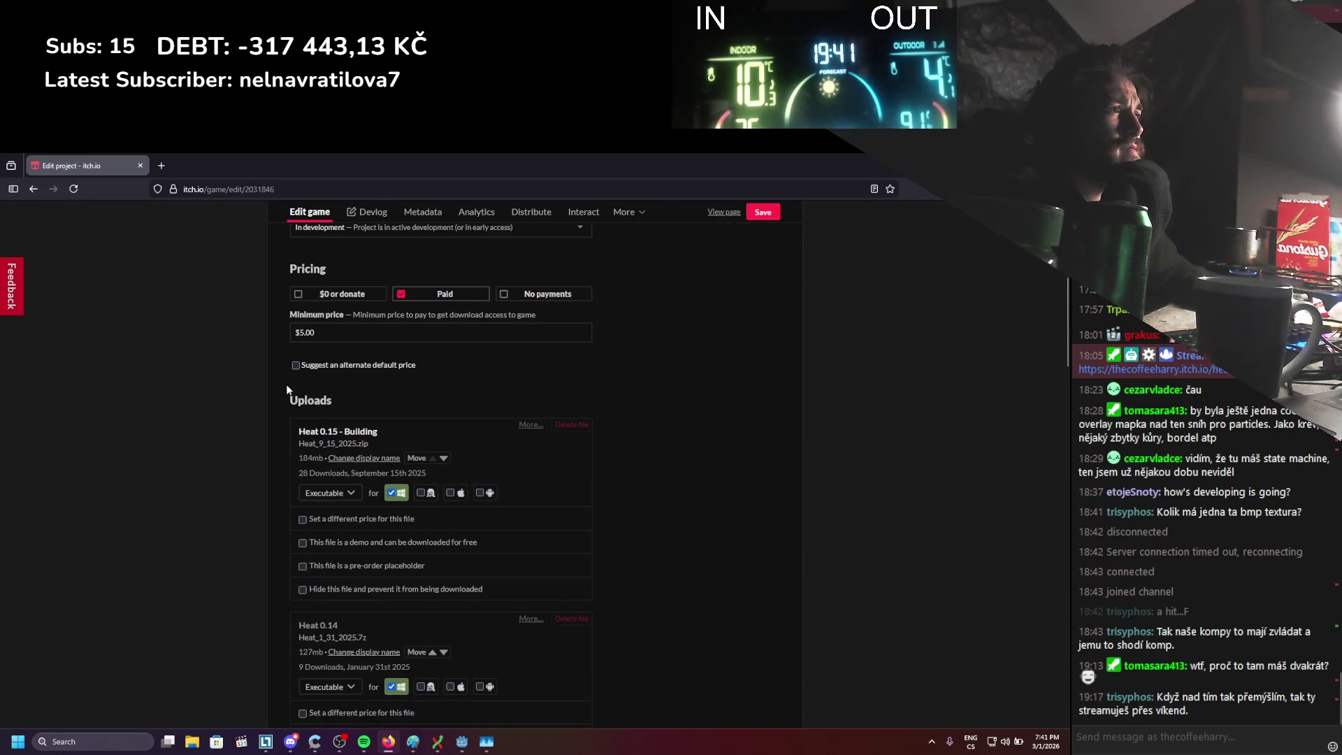
pyautogui.scroll(-10, 287, 384)
pyautogui.scroll(-5, 287, 387)
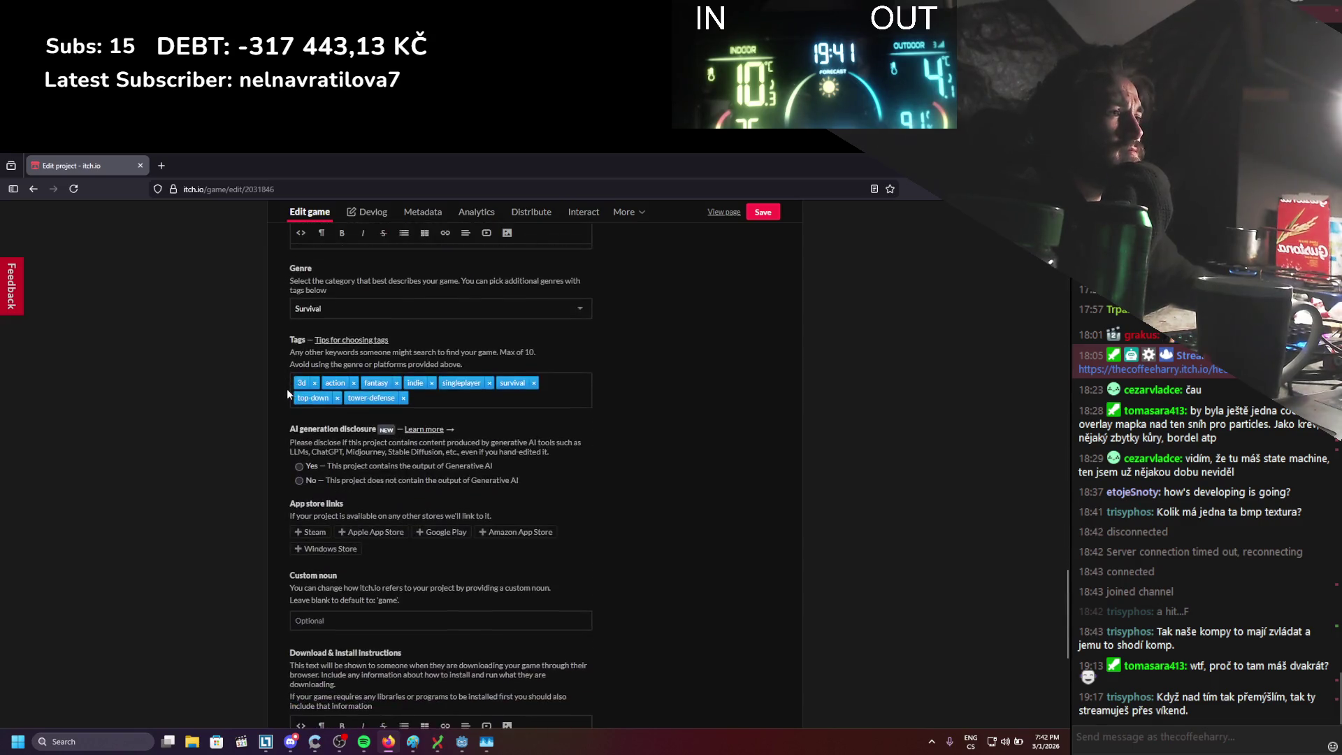
pyautogui.scroll(7, 287, 389)
pyautogui.scroll(4, 286, 389)
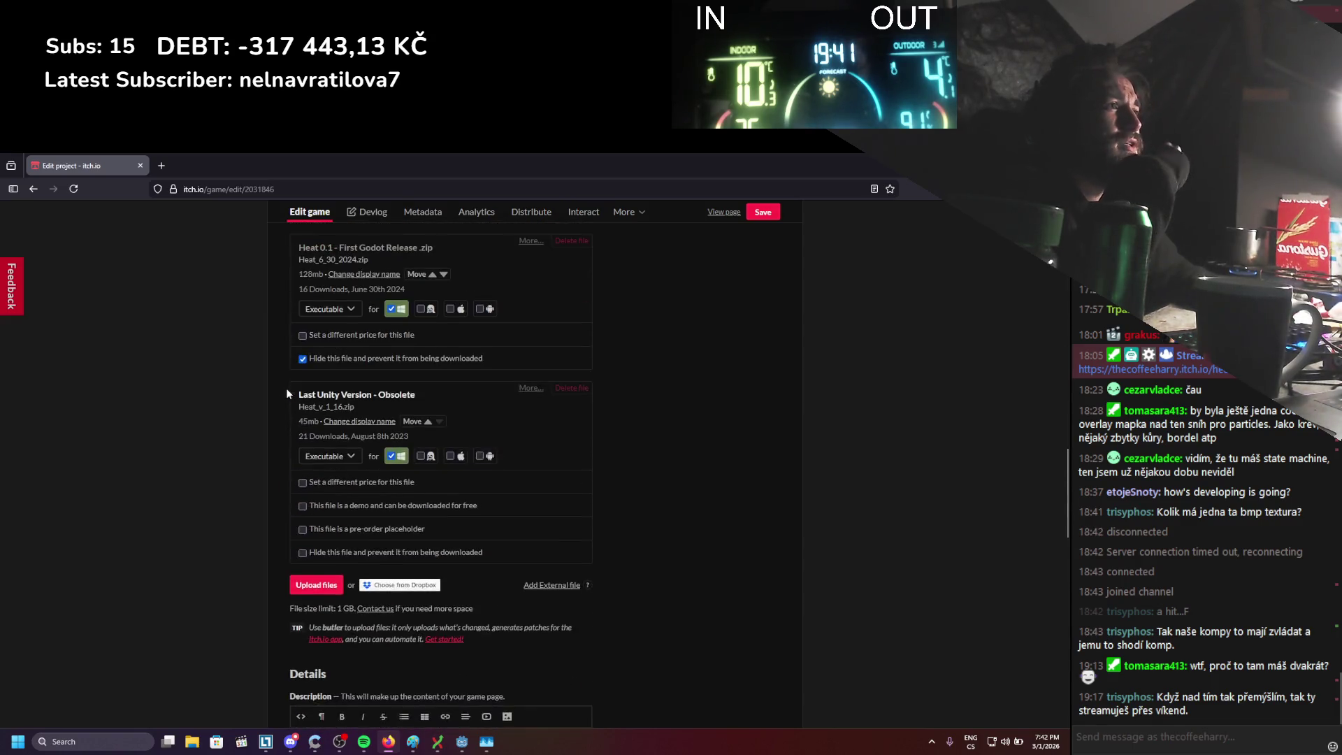
pyautogui.moveTo(361, 450); pyautogui.dragTo(392, 451)
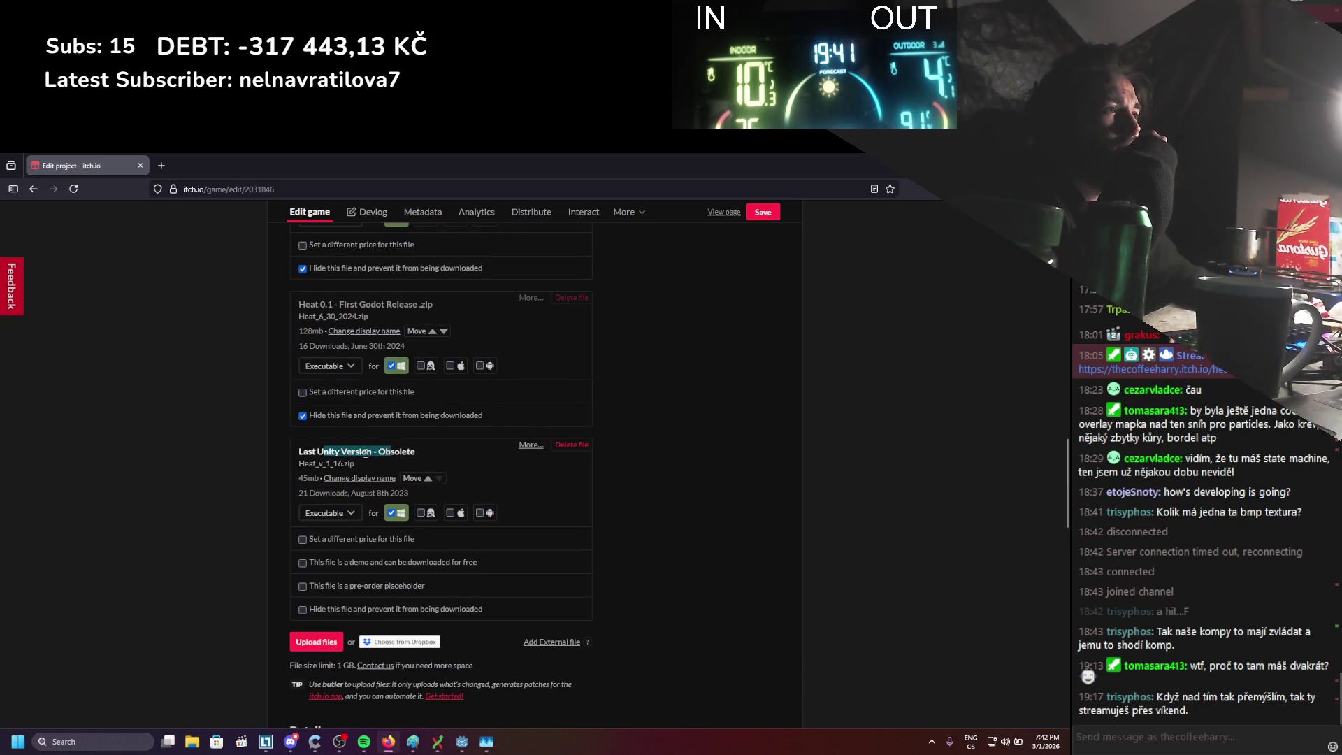
pyautogui.scroll(1, 275, 454)
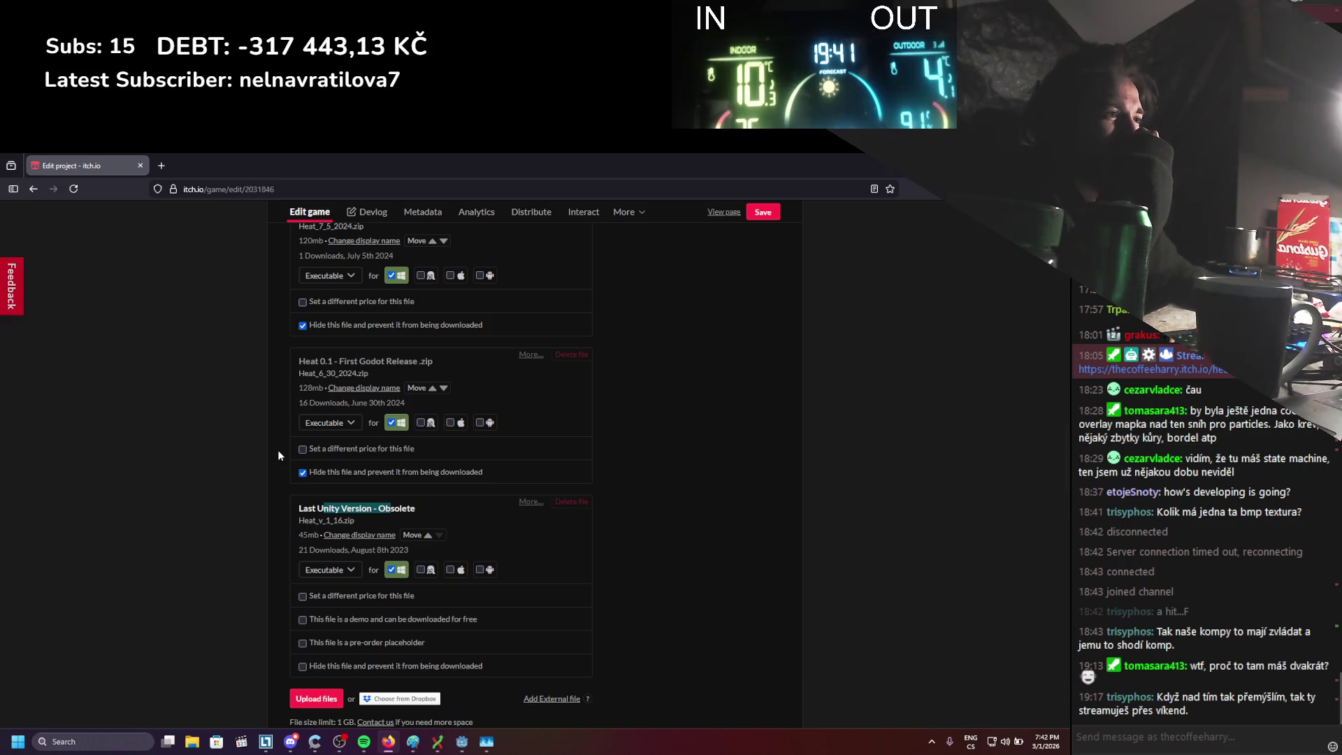
pyautogui.scroll(1, 278, 454)
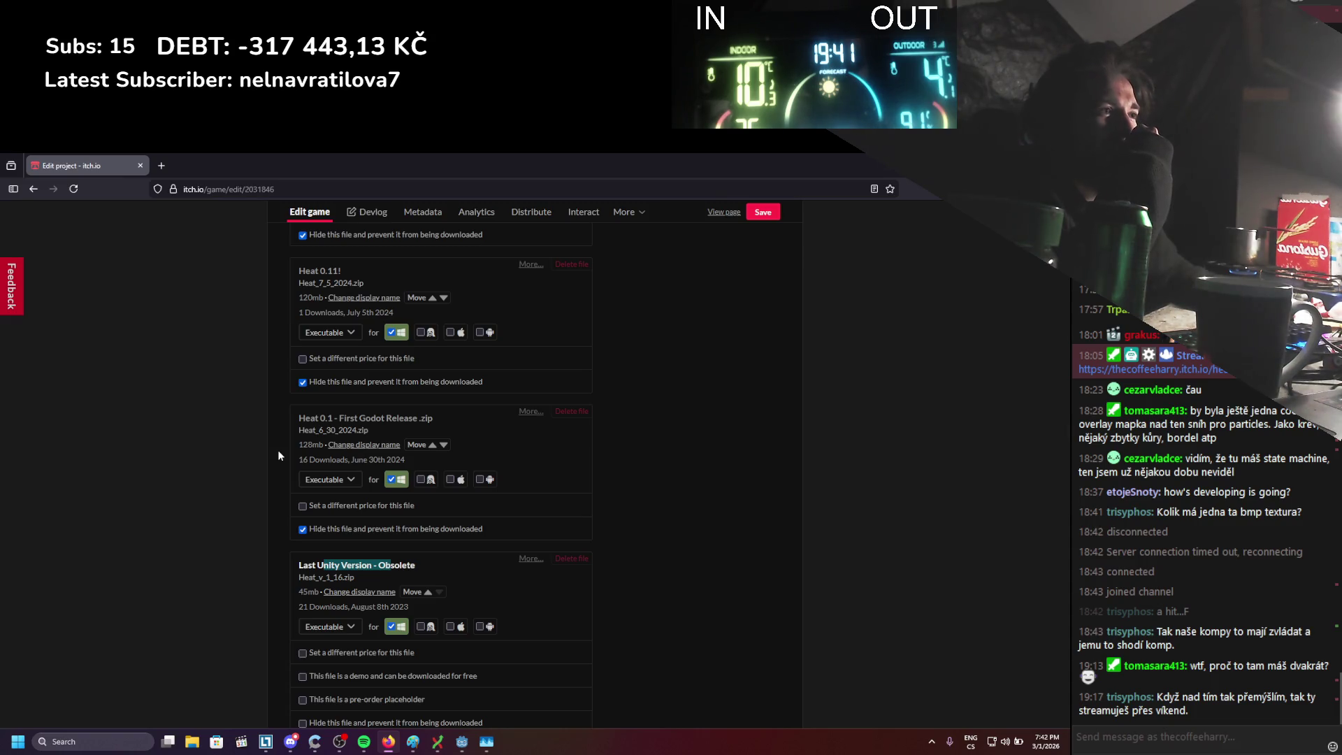
pyautogui.scroll(5, 278, 455)
pyautogui.scroll(7, 278, 455)
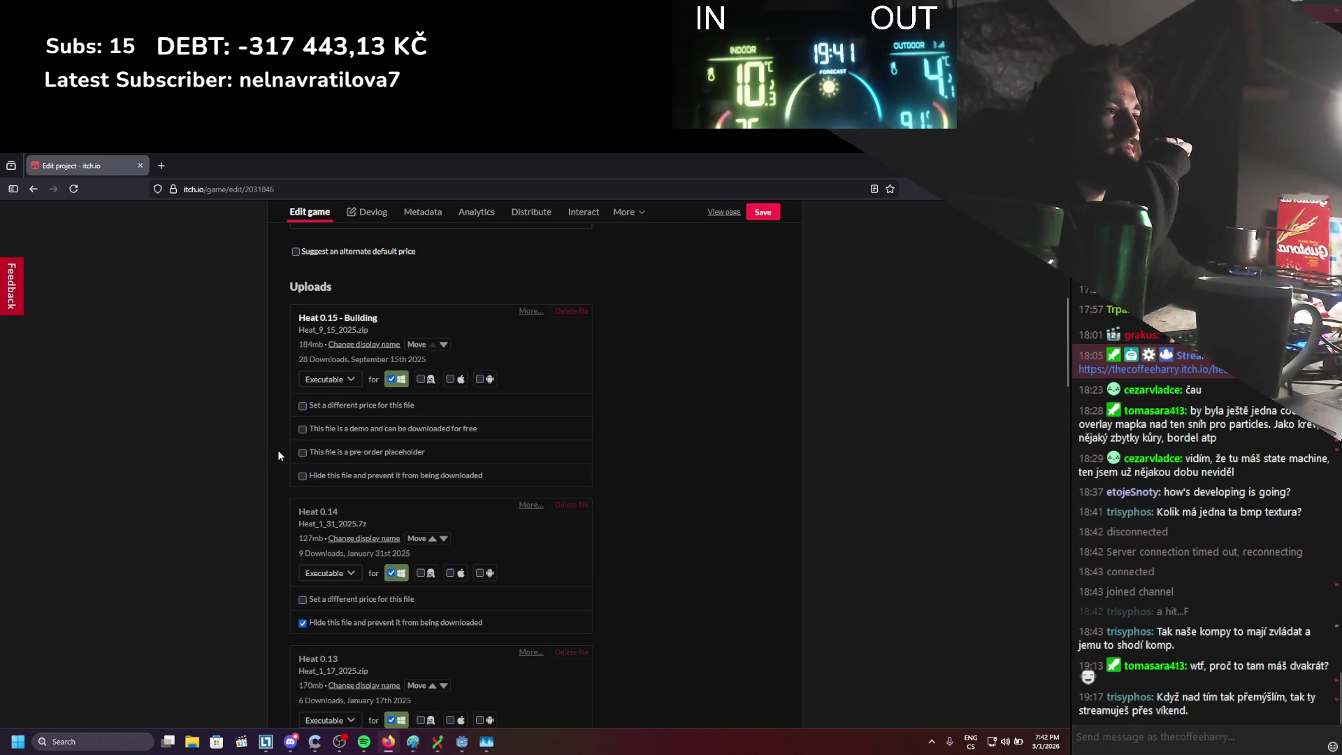
pyautogui.scroll(8, 279, 453)
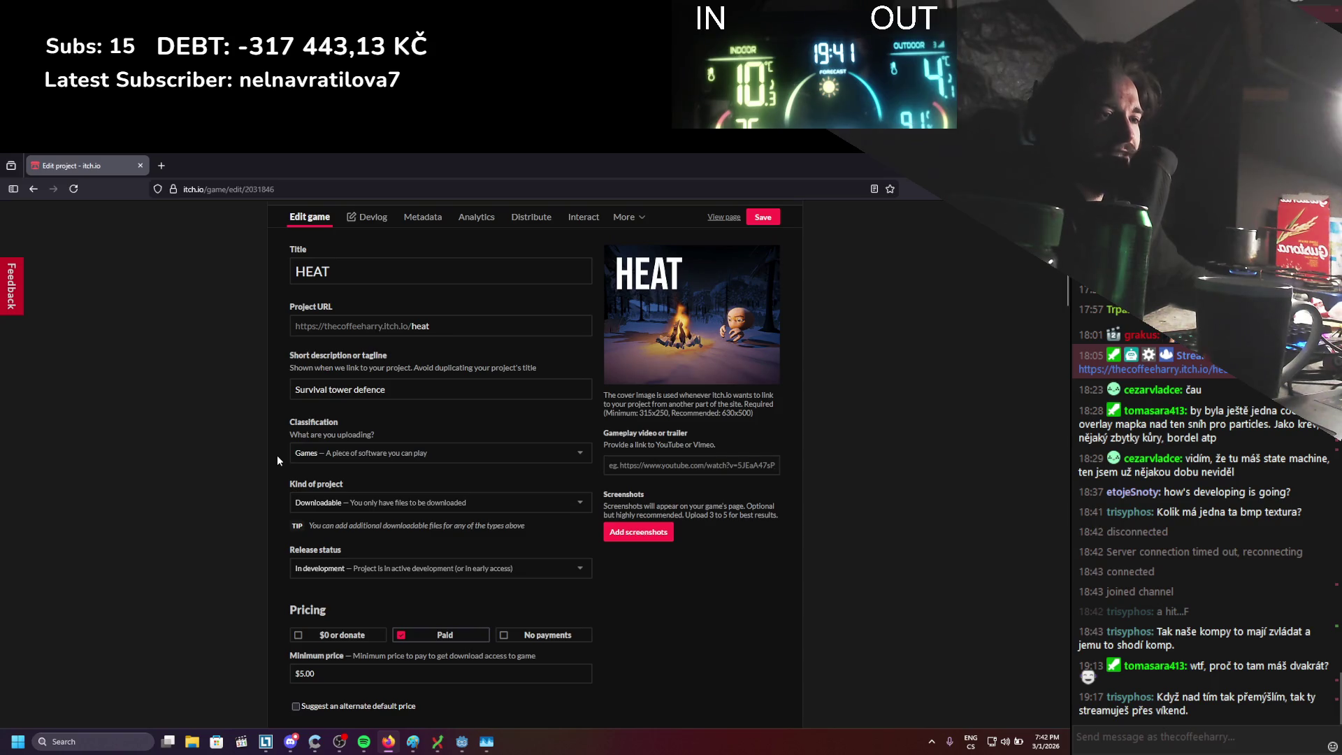
pyautogui.scroll(-2, 276, 455)
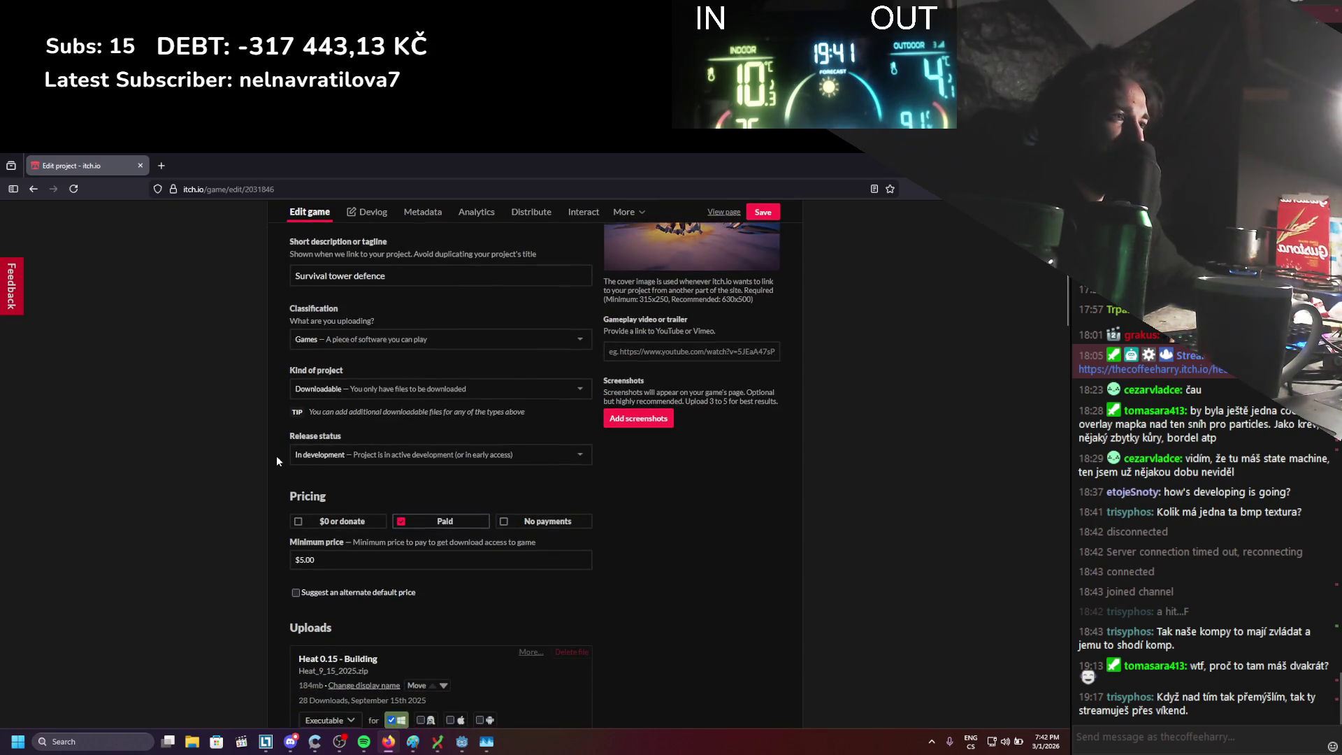
pyautogui.scroll(-5, 275, 455)
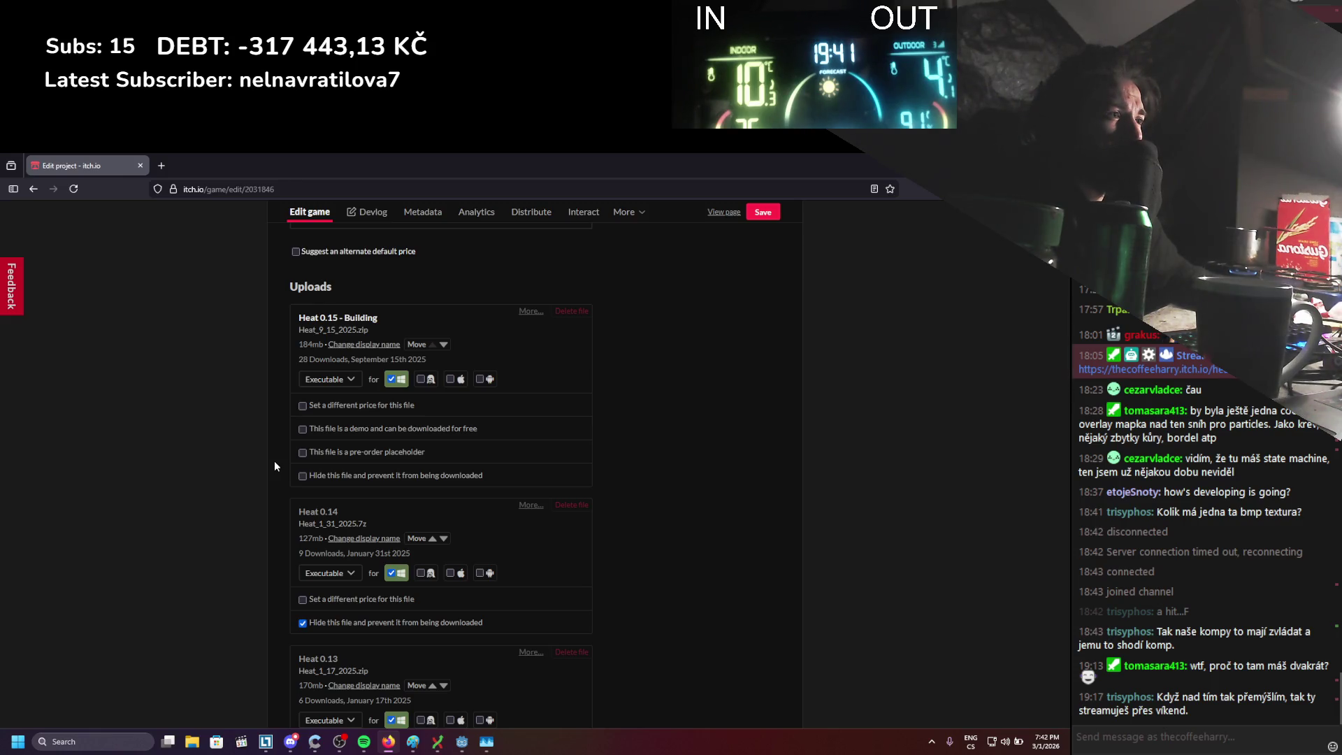
pyautogui.scroll(-9, 274, 462)
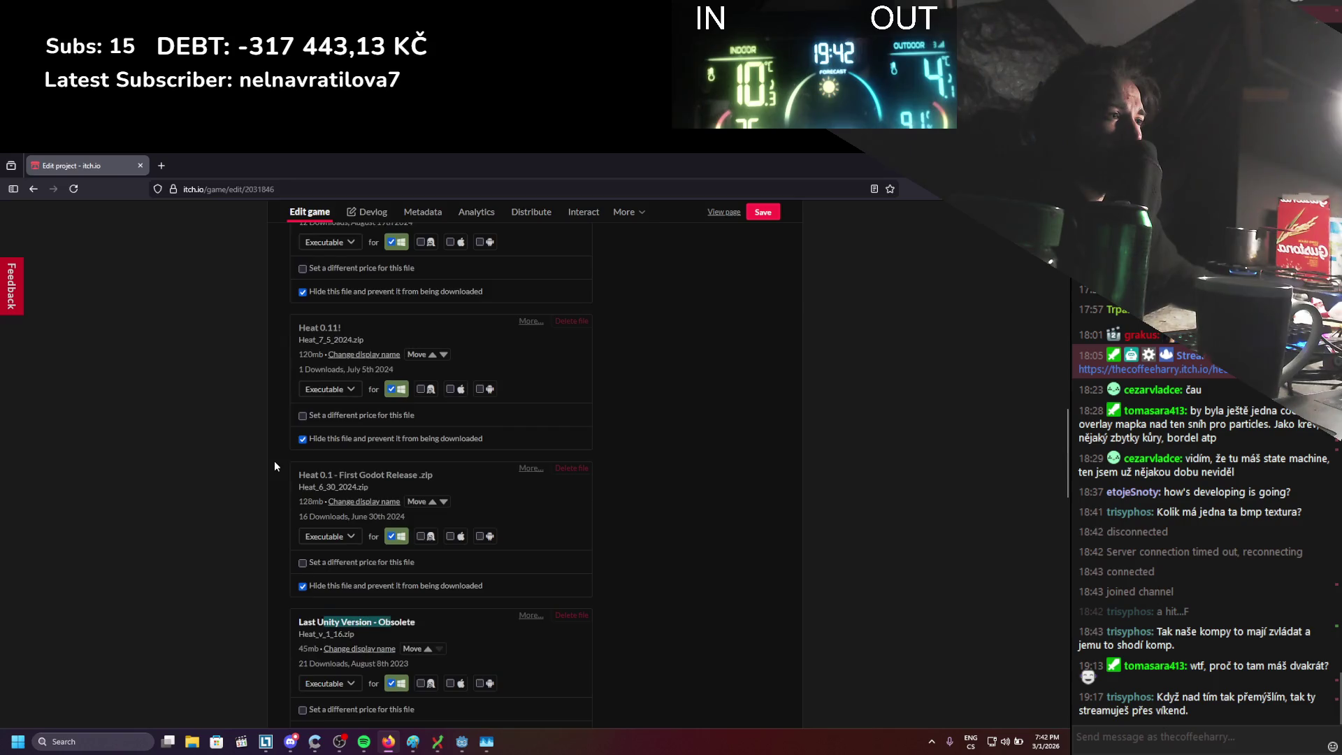
pyautogui.scroll(-4, 274, 464)
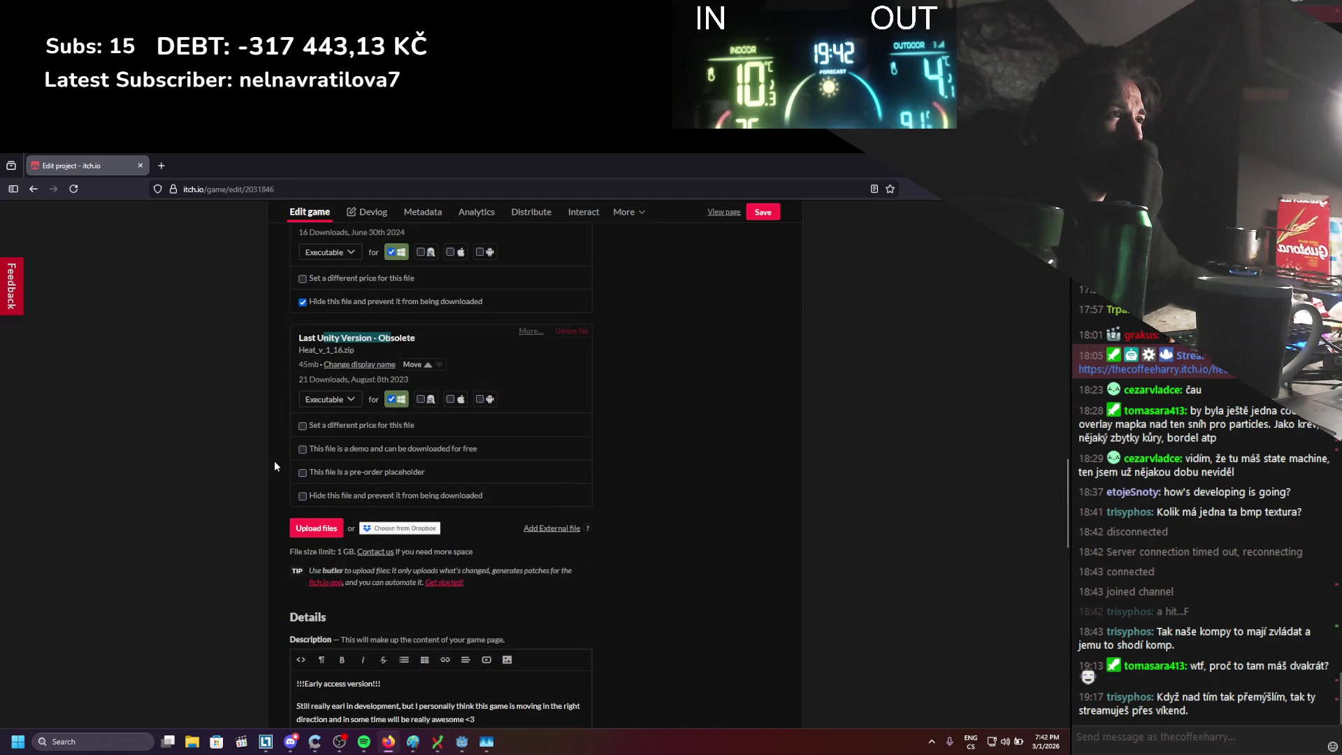
pyautogui.scroll(2, 274, 460)
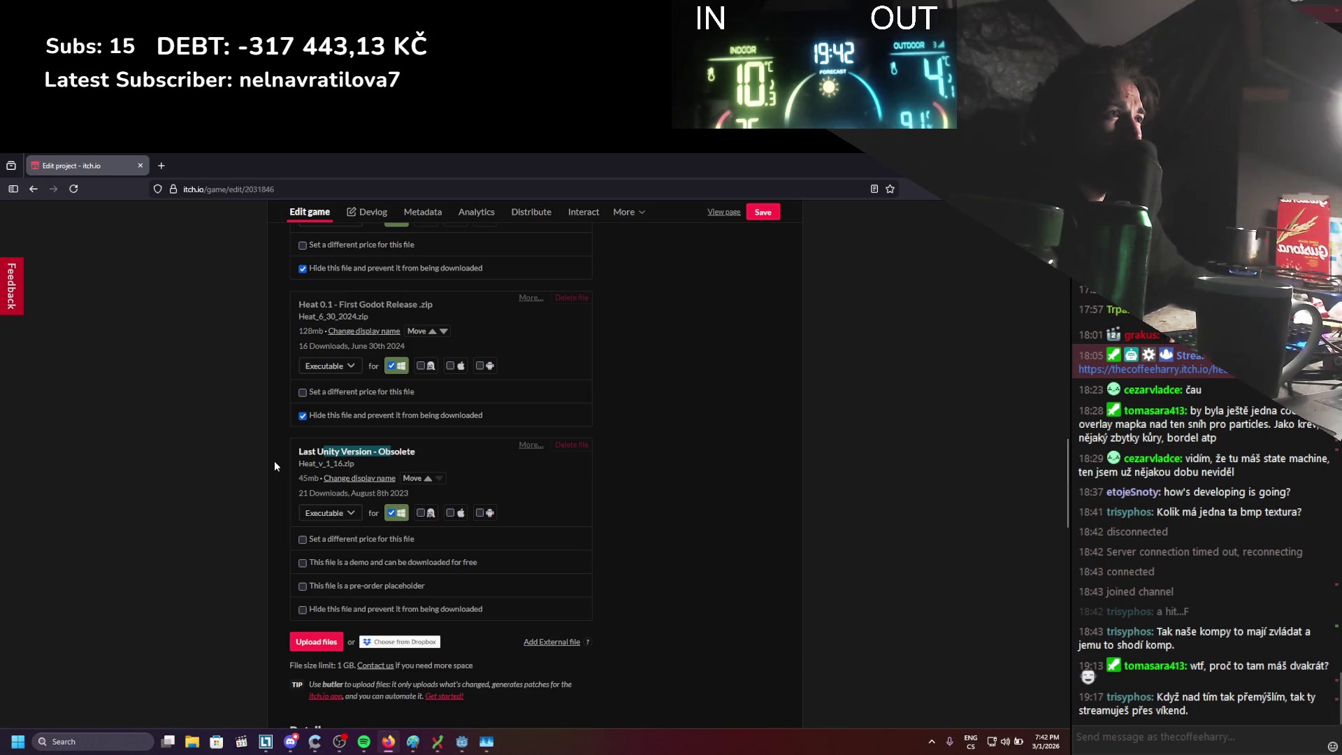
pyautogui.scroll(-7, 274, 460)
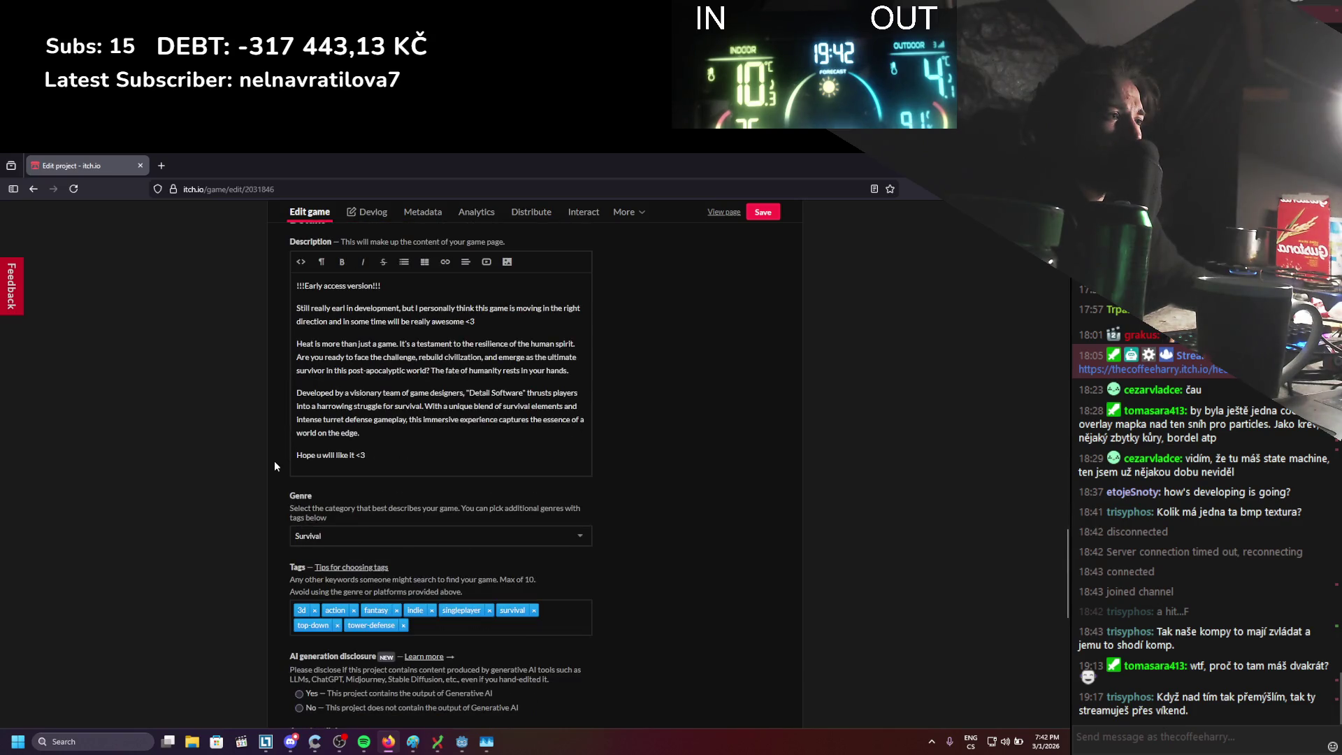
pyautogui.scroll(-3, 274, 459)
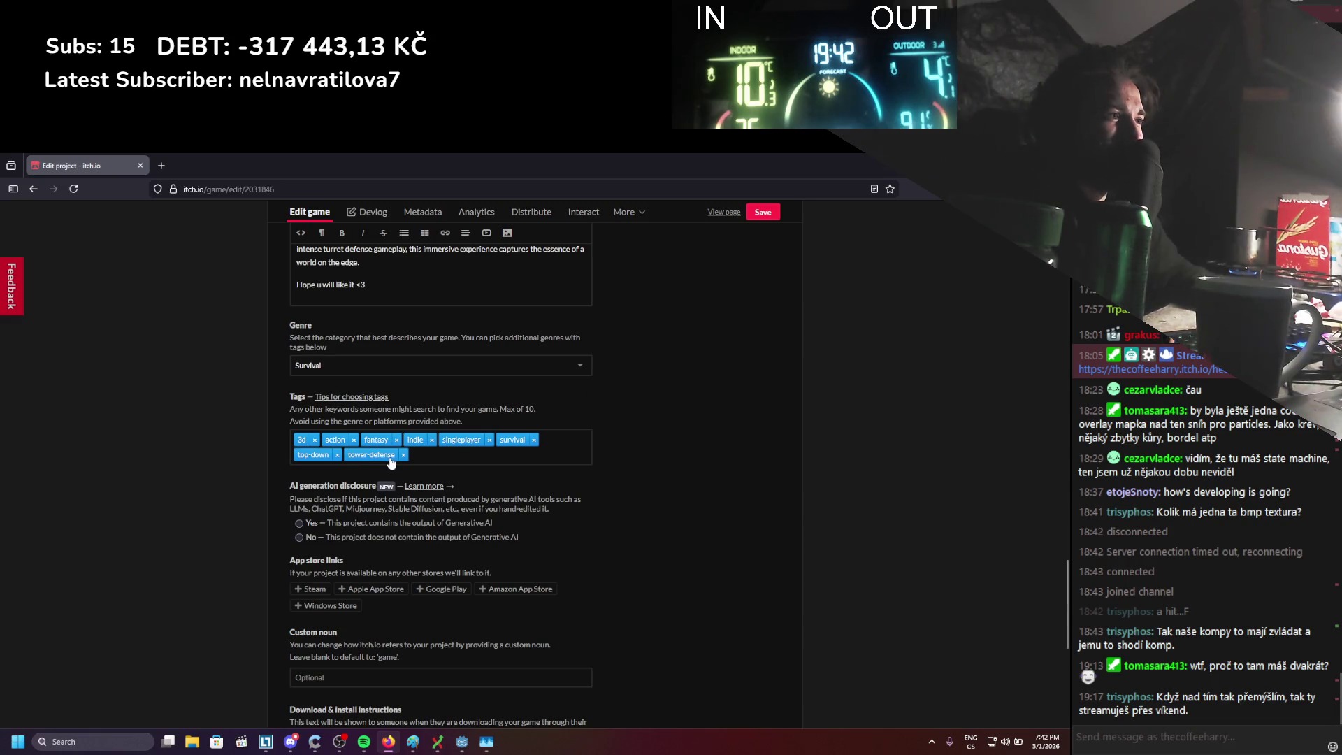
pyautogui.scroll(-1, 288, 496)
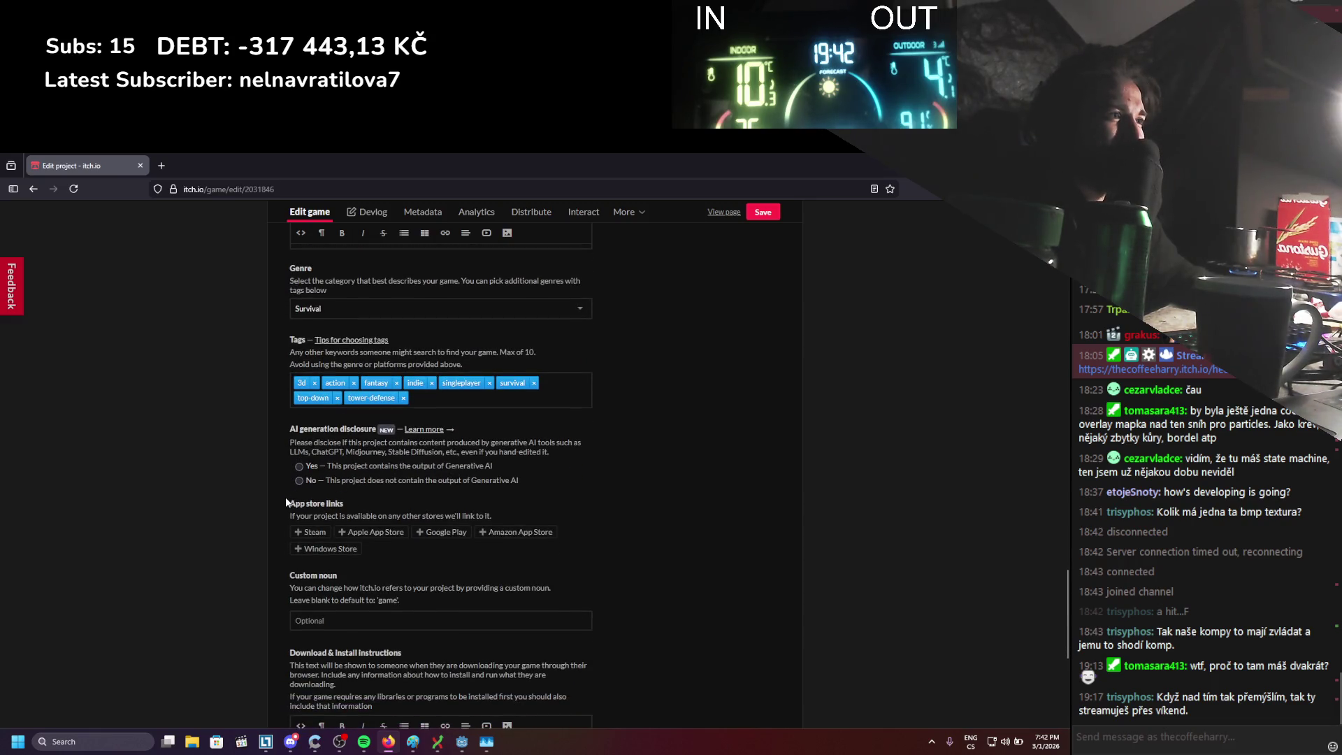
# Select 'No' under AI generation disclosure and review the rest of the form
pyautogui.click(308, 481)
pyautogui.scroll(-1, 282, 514)
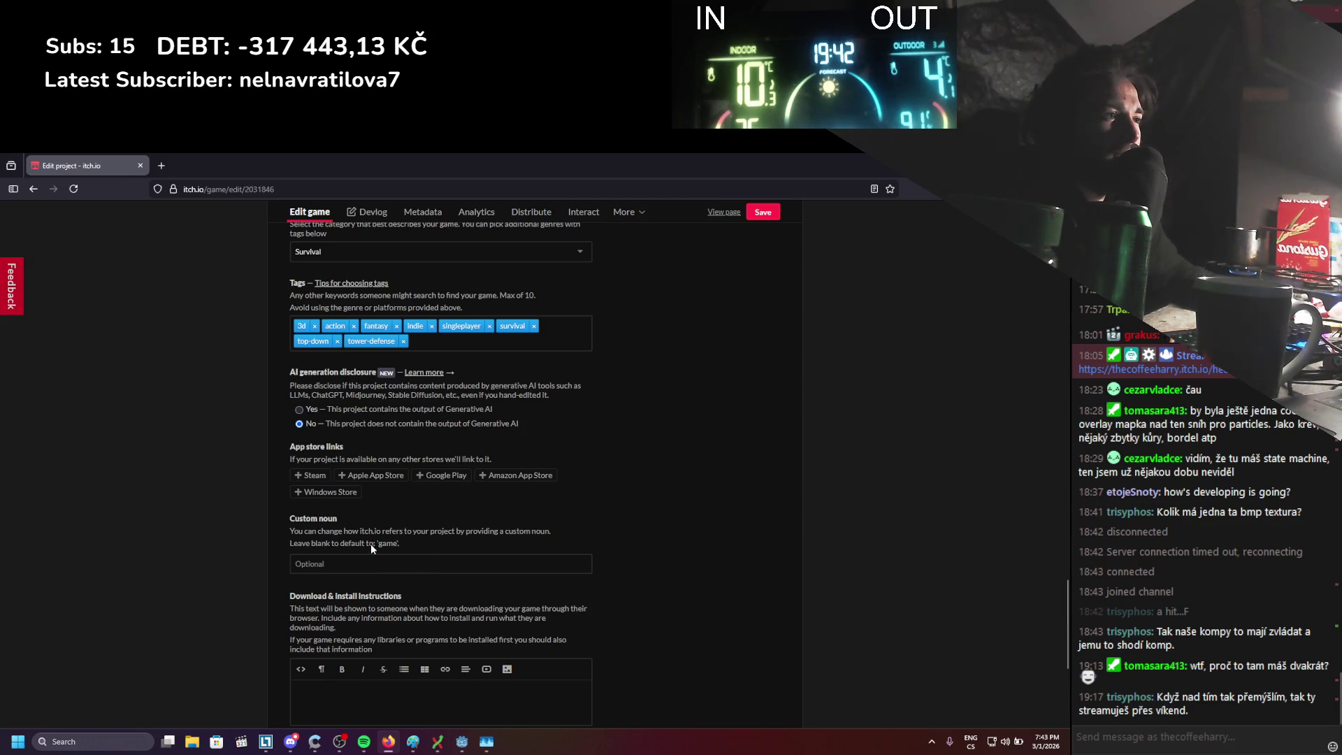
pyautogui.scroll(-3, 290, 540)
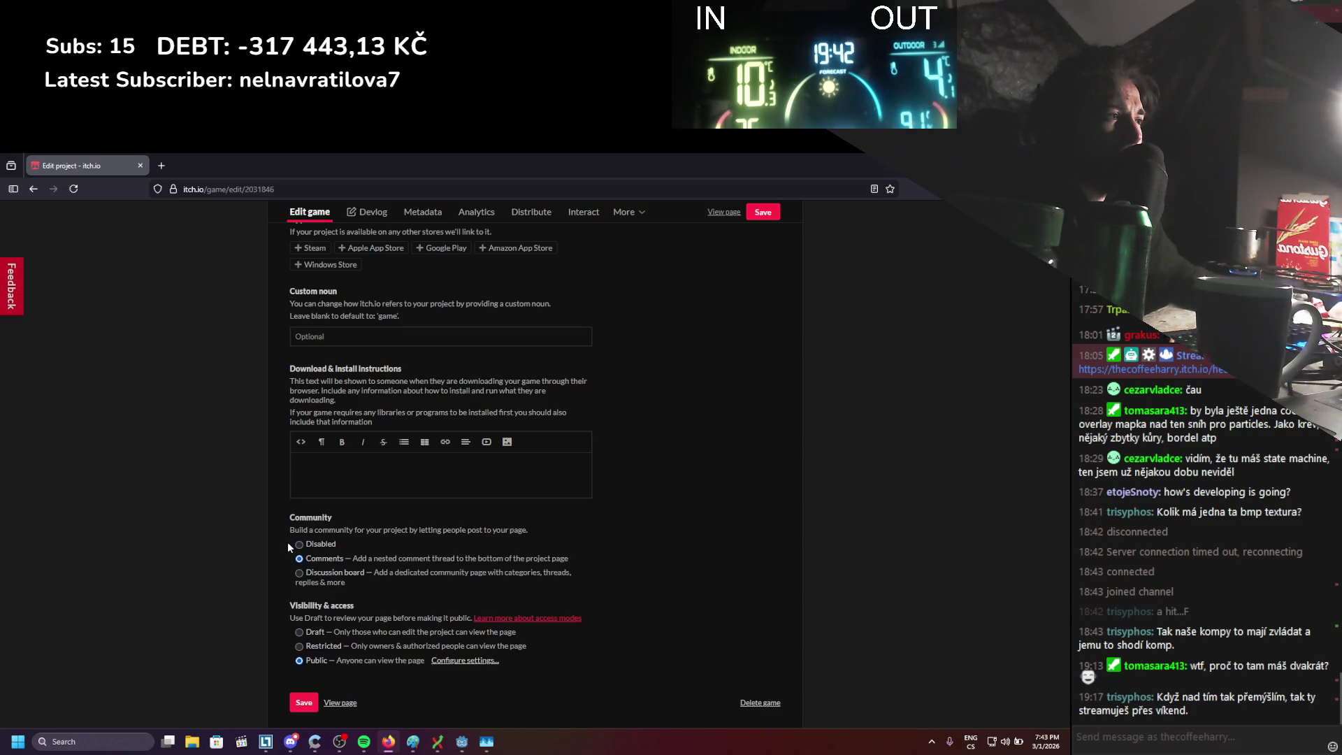
pyautogui.scroll(-1, 287, 542)
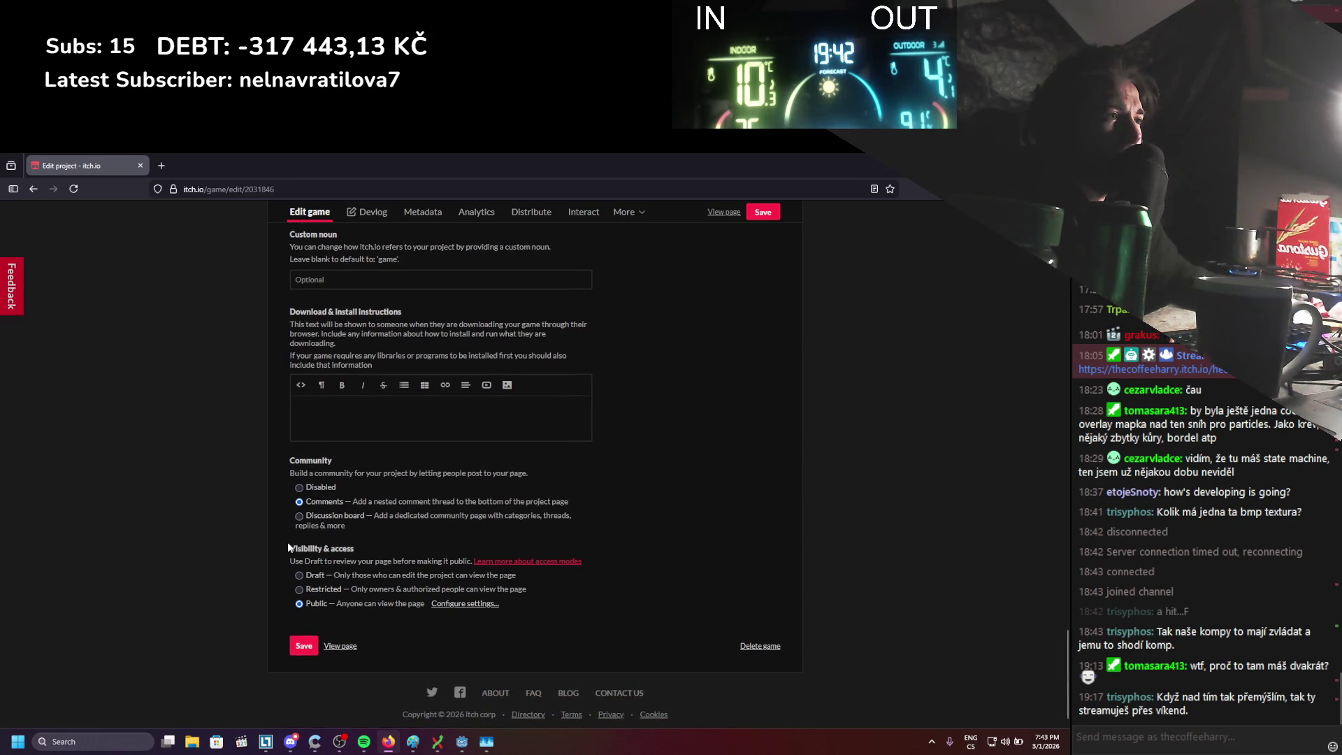
pyautogui.scroll(15, 288, 542)
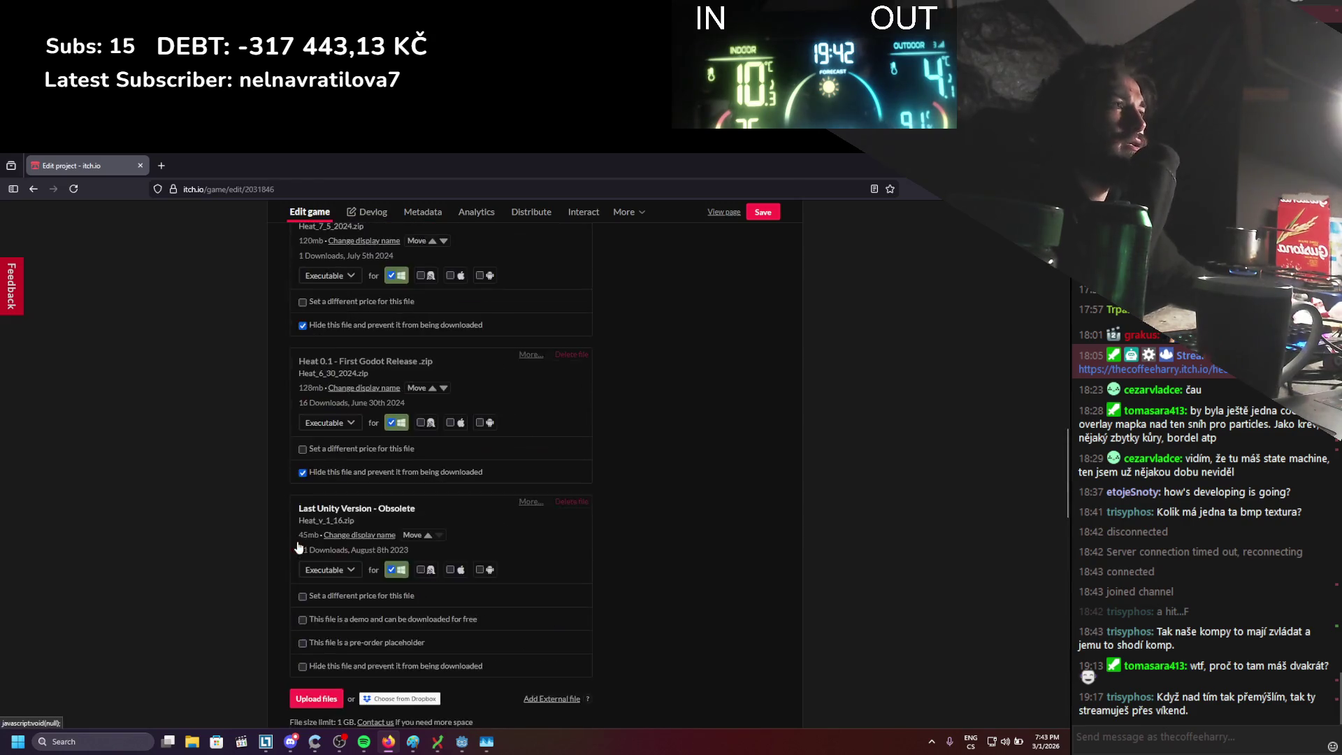
pyautogui.scroll(10, 297, 545)
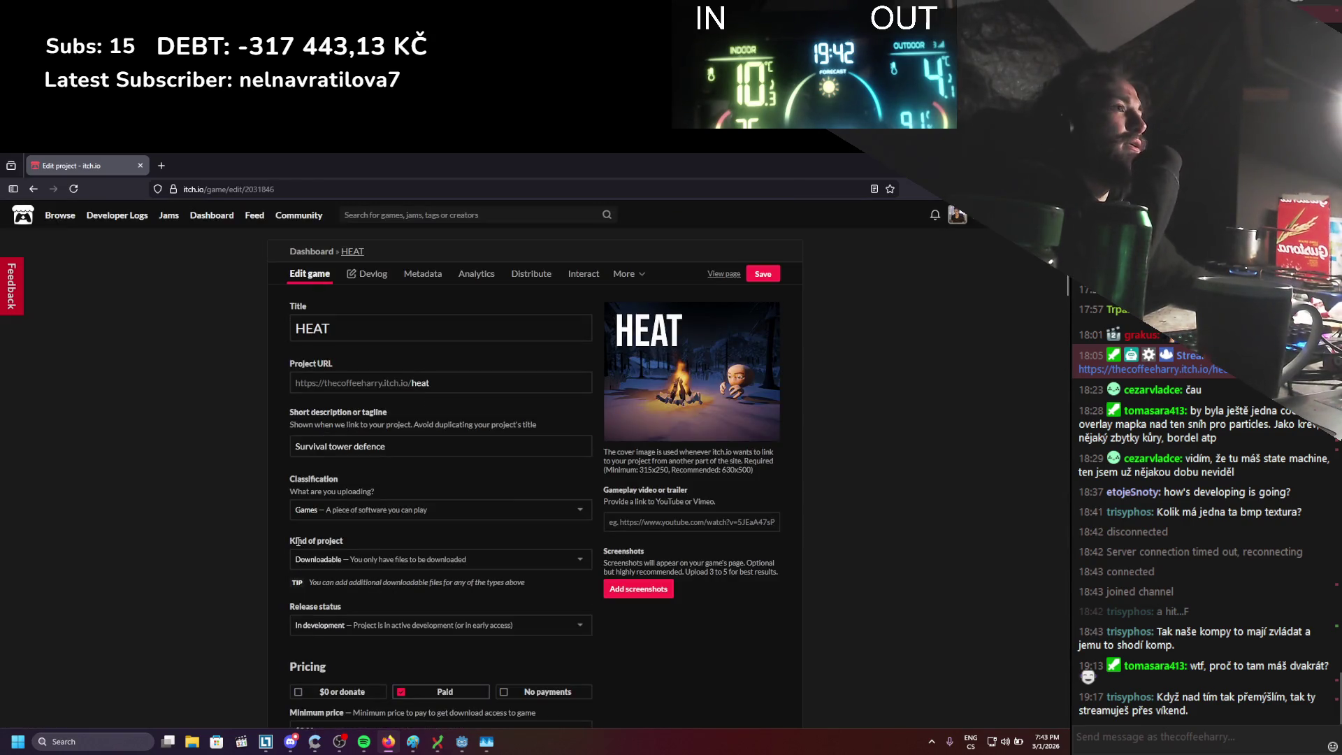
# Switch to the Godot editor showing the 4.6 export template download
pyautogui.moveTo(471, 744)
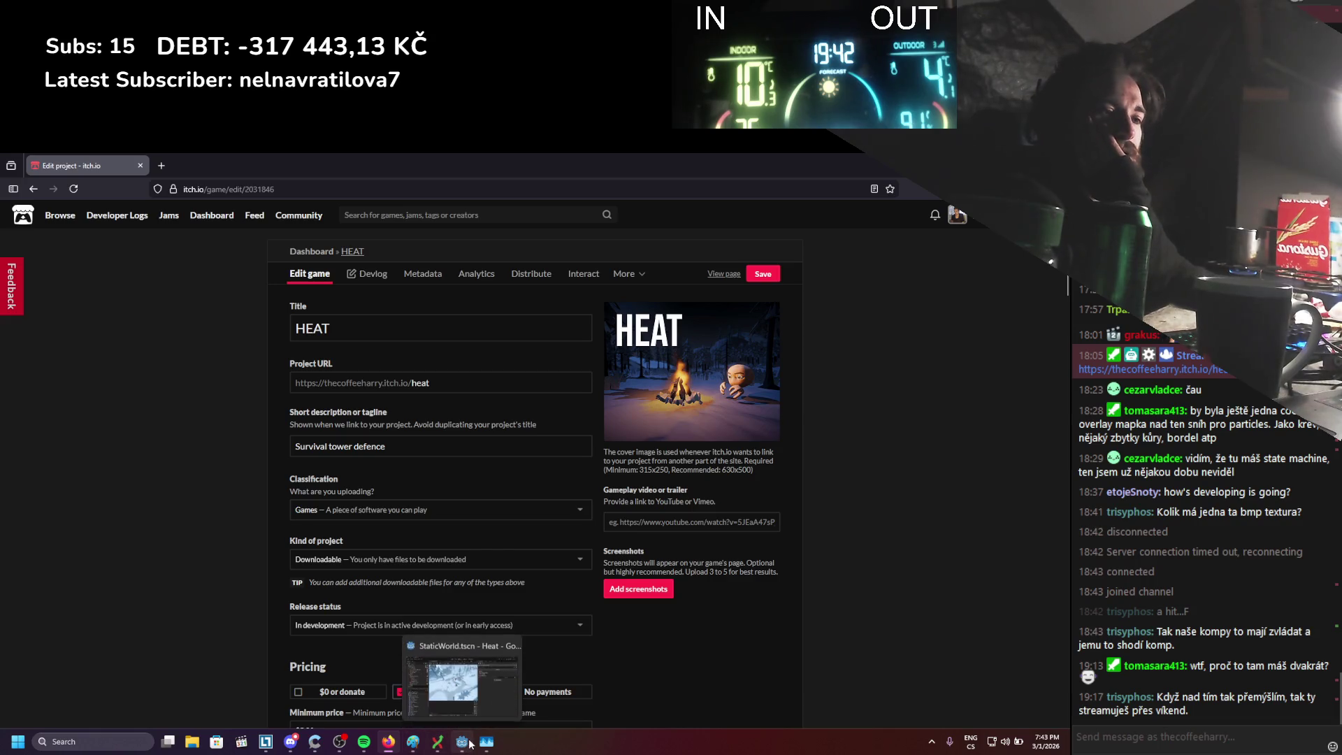
pyautogui.click(454, 677)
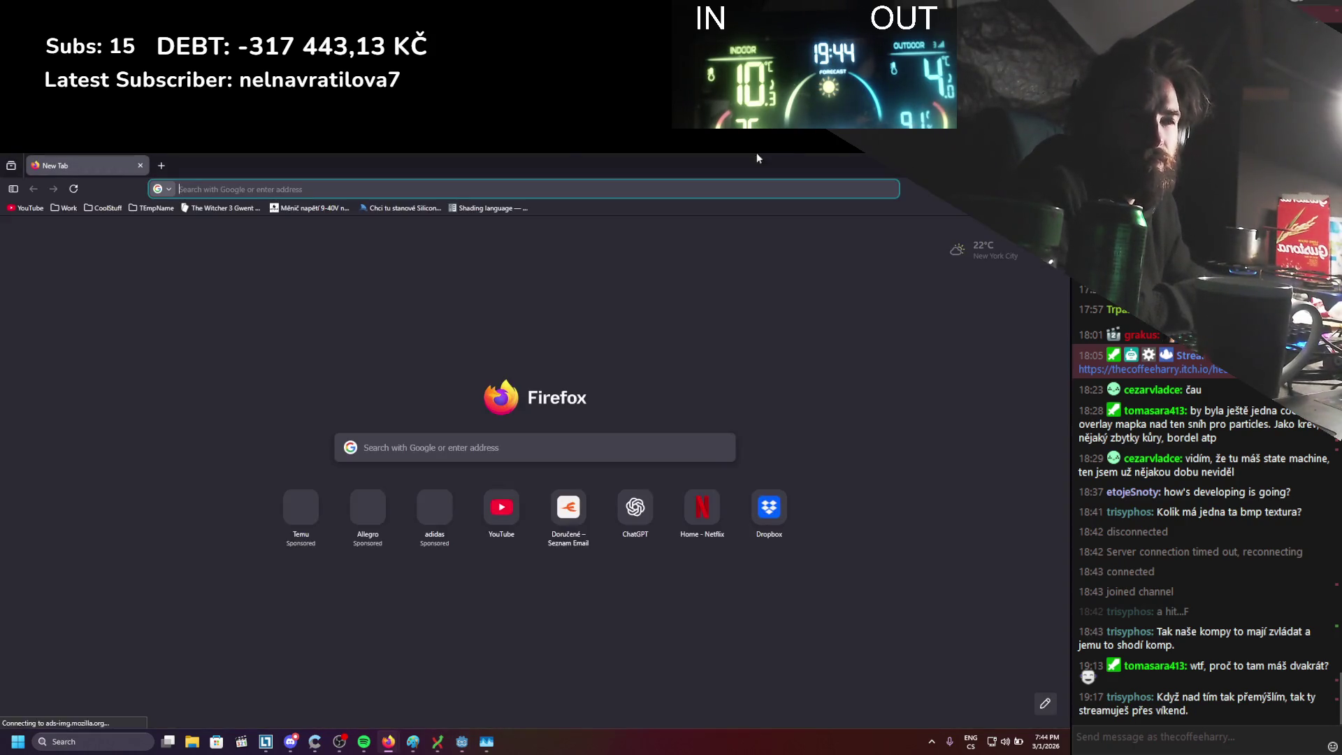
pyautogui.moveTo(485, 152); pyautogui.dragTo(0, 152)
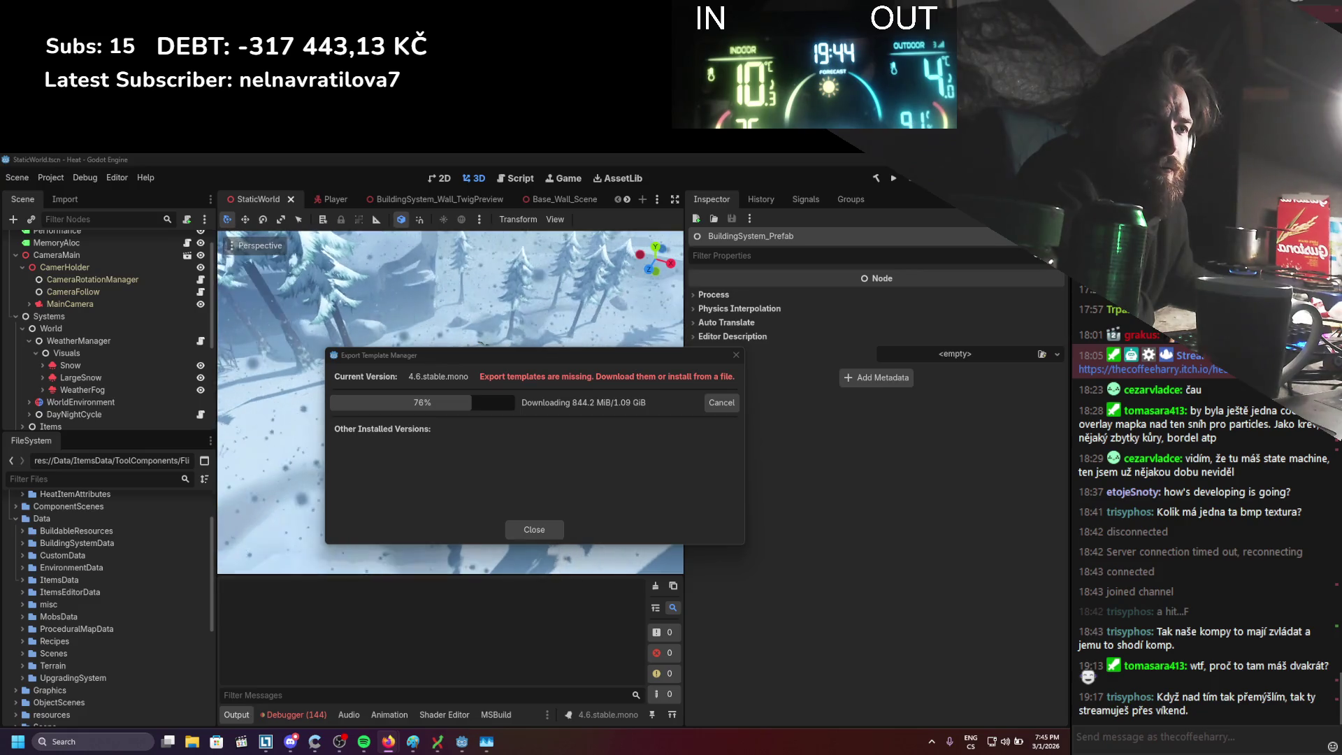
# Bring the Godot editor with the Heat project's StaticWorld scene back to the front
pyautogui.hotkey('alt', 'Tab')
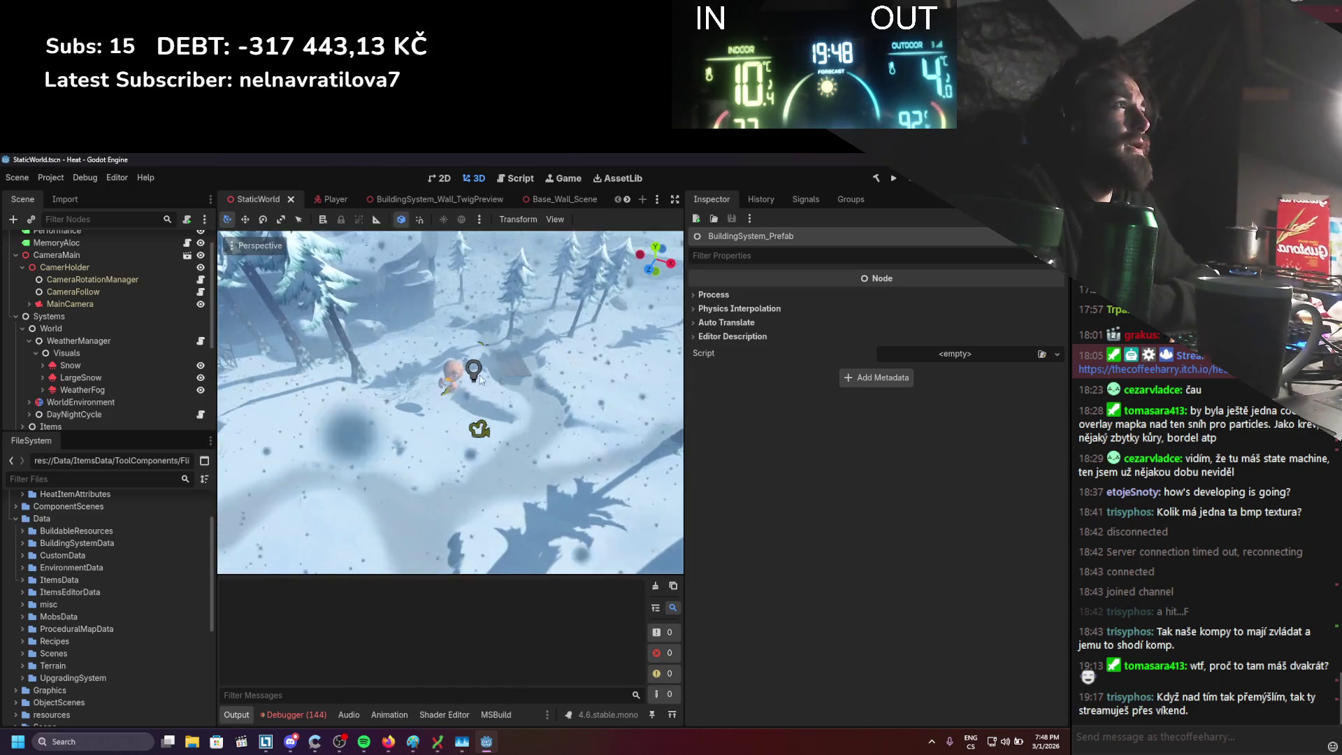
pyautogui.moveTo(481, 724)
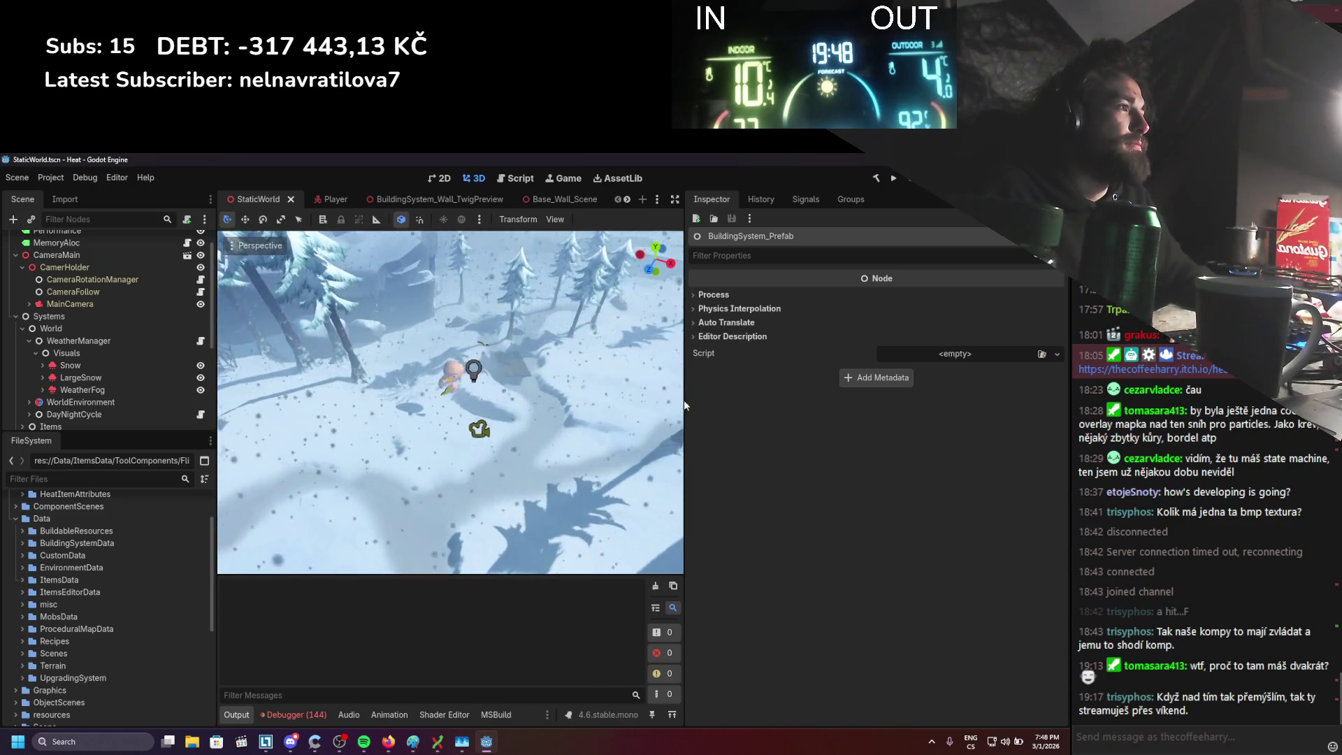
# Return to the Godot editor and close the Export Template Manager
pyautogui.click(470, 743)
pyautogui.click(486, 741)
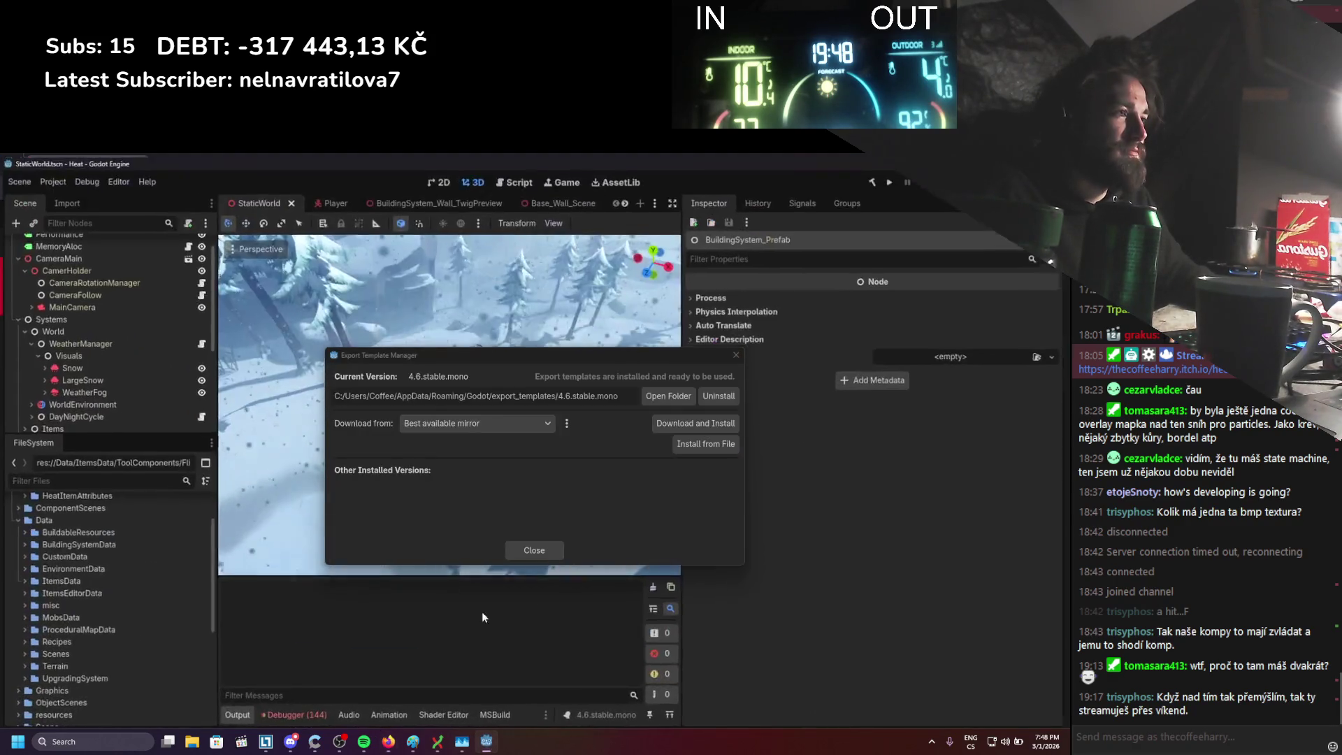
pyautogui.click(526, 549)
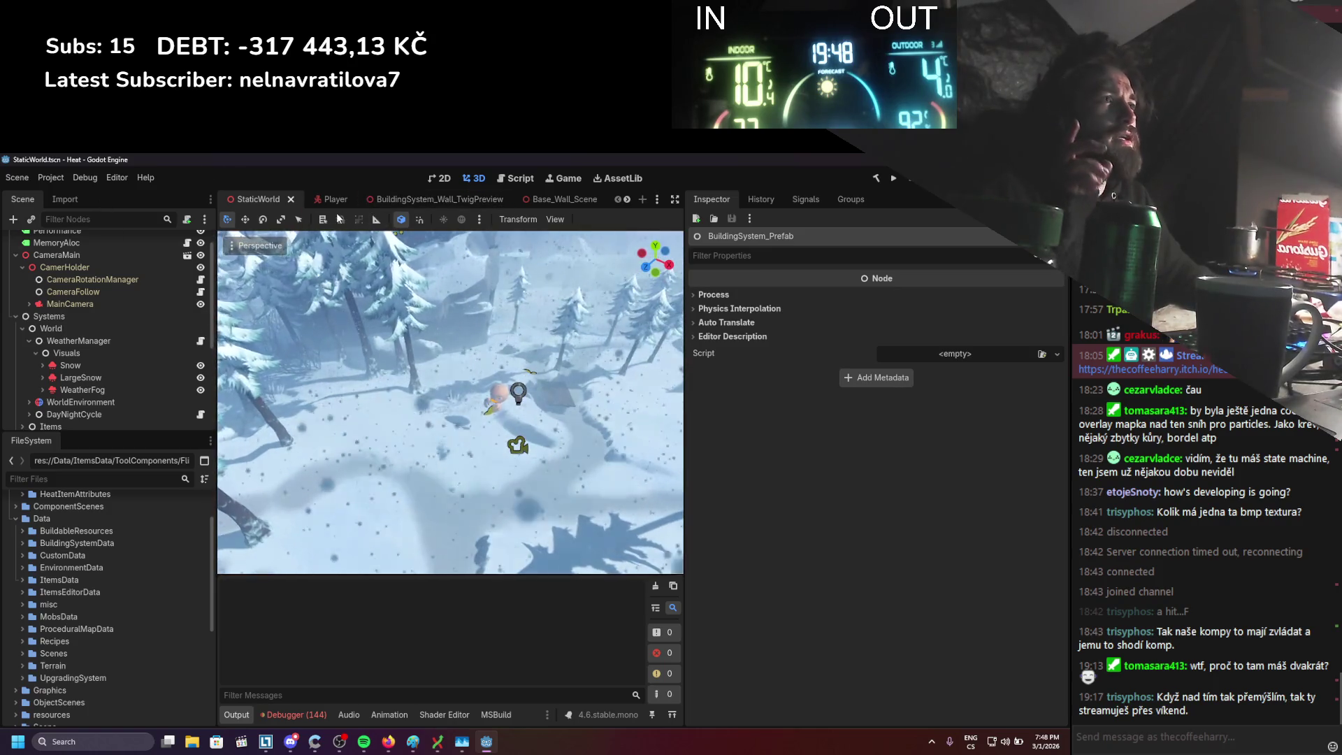
# Expand the UI node and select Control to show the 2D HUD layout
pyautogui.scroll(1, 106, 250)
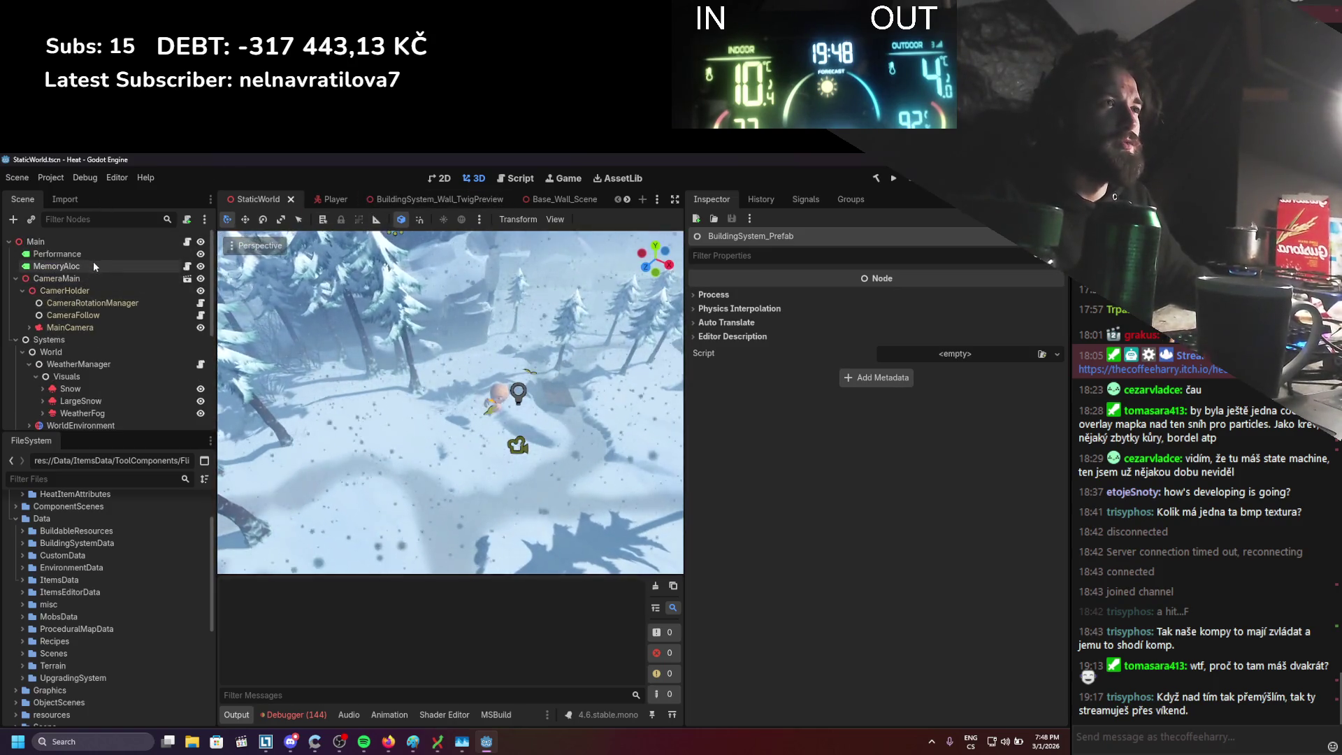
pyautogui.scroll(-5, 94, 265)
pyautogui.click(15, 332)
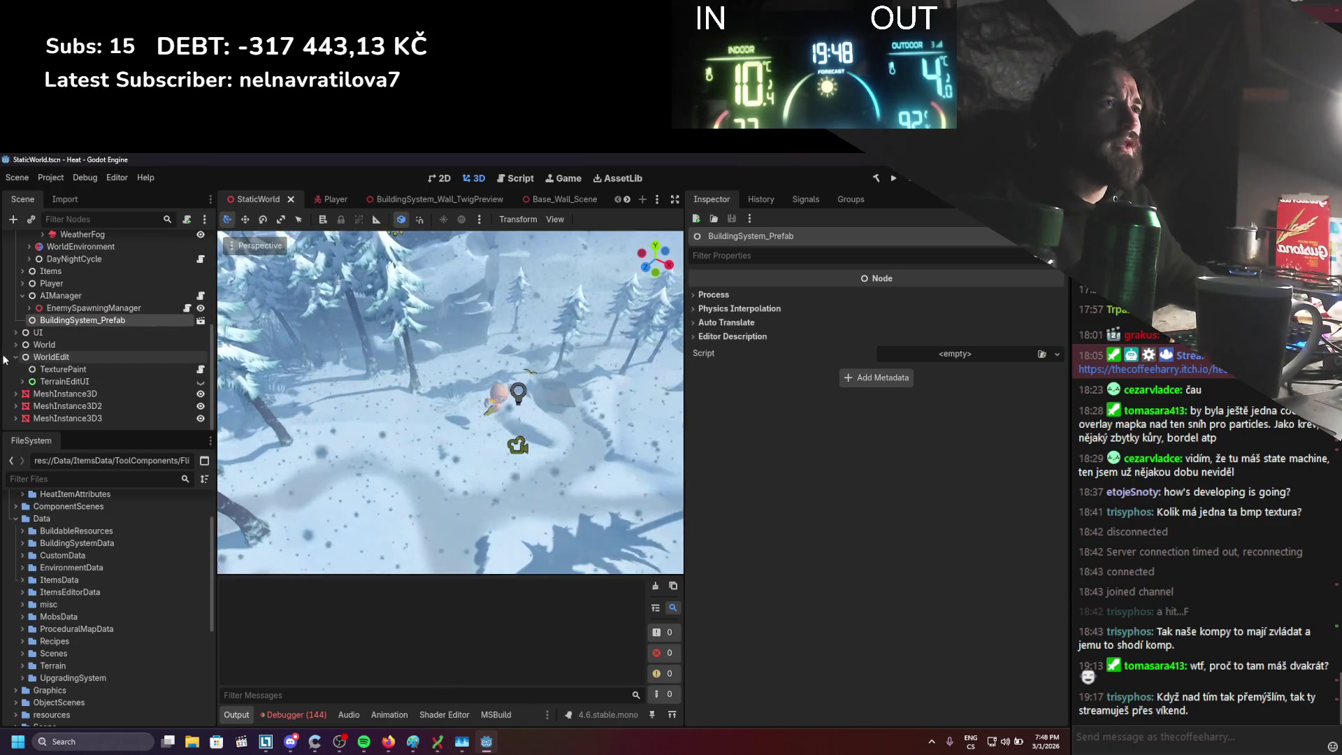
pyautogui.scroll(1, 56, 336)
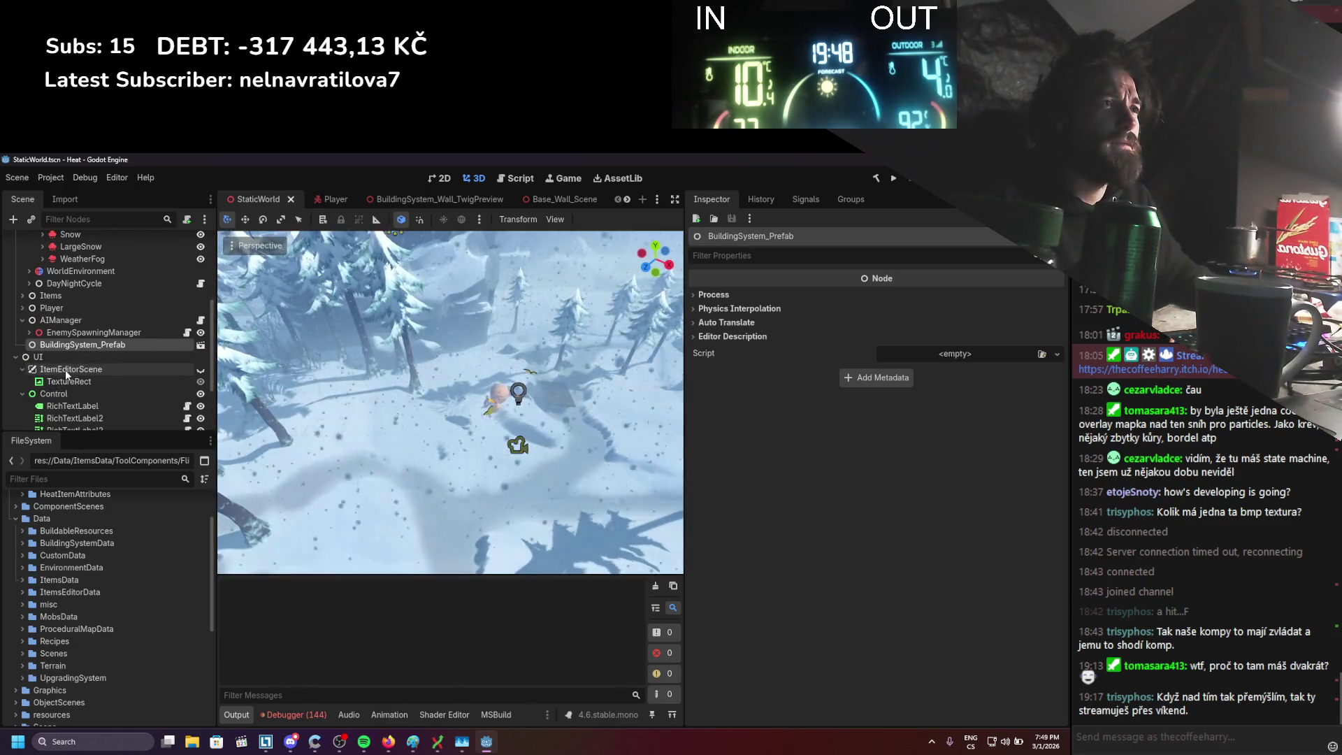
pyautogui.click(74, 393)
pyautogui.scroll(-2, 406, 307)
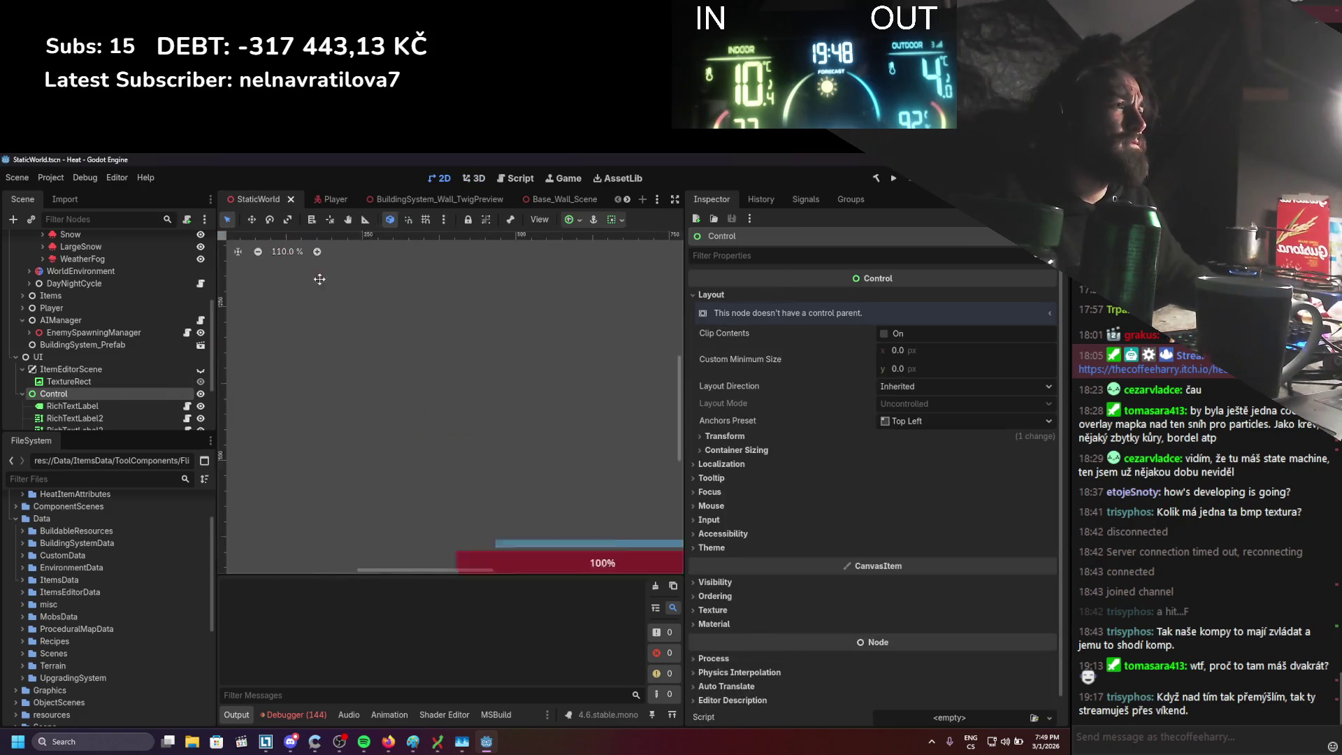
pyautogui.click(439, 434)
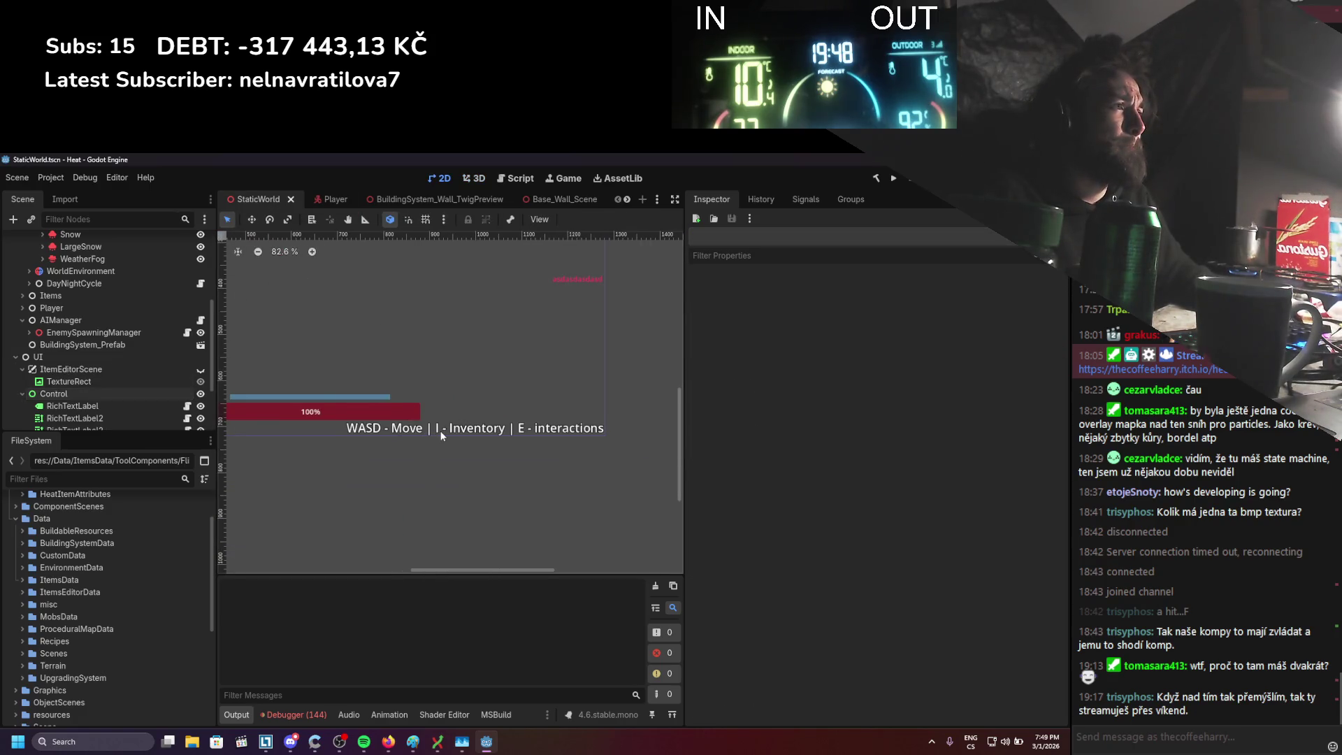
# Inspect RichTextLabel2, RichTextLabel and the TextureRect, then clear the selection
pyautogui.scroll(-4, 440, 435)
pyautogui.scroll(-2, 140, 420)
pyautogui.scroll(-1, 140, 419)
pyautogui.click(100, 352)
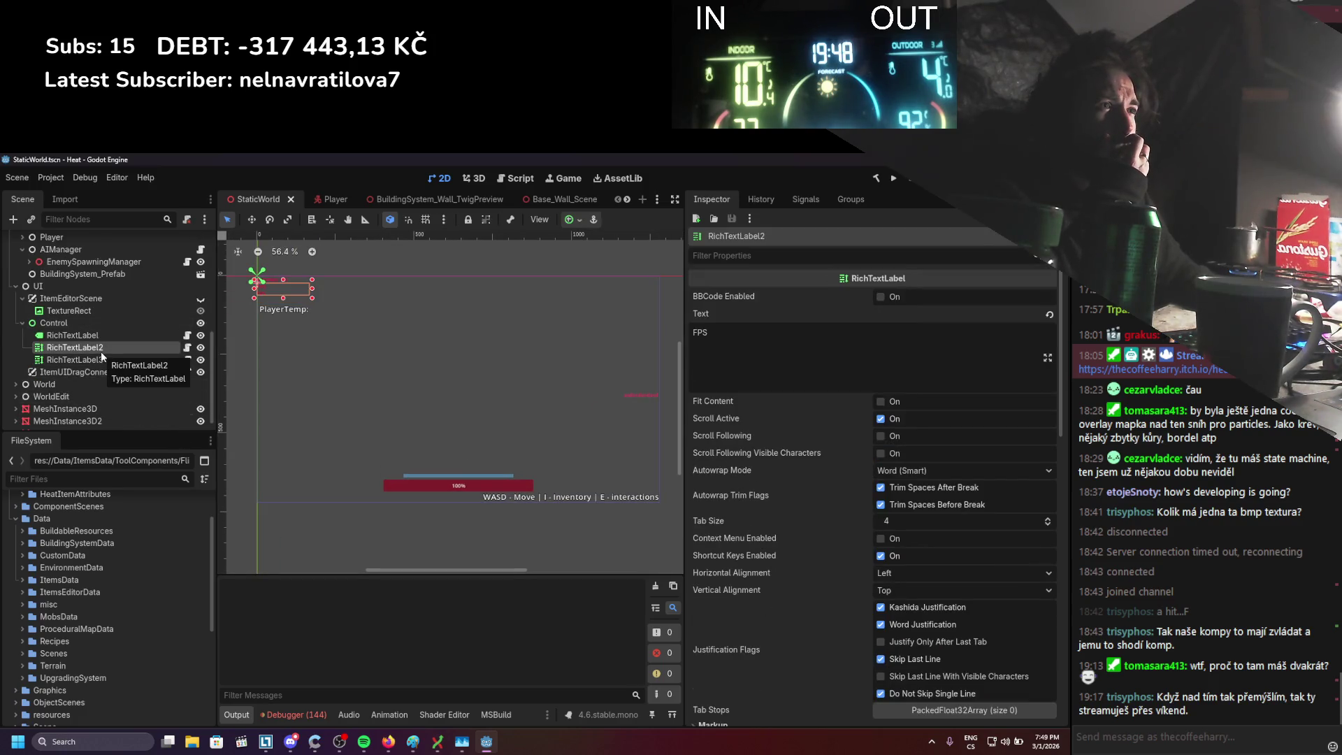
pyautogui.click(102, 334)
pyautogui.click(102, 311)
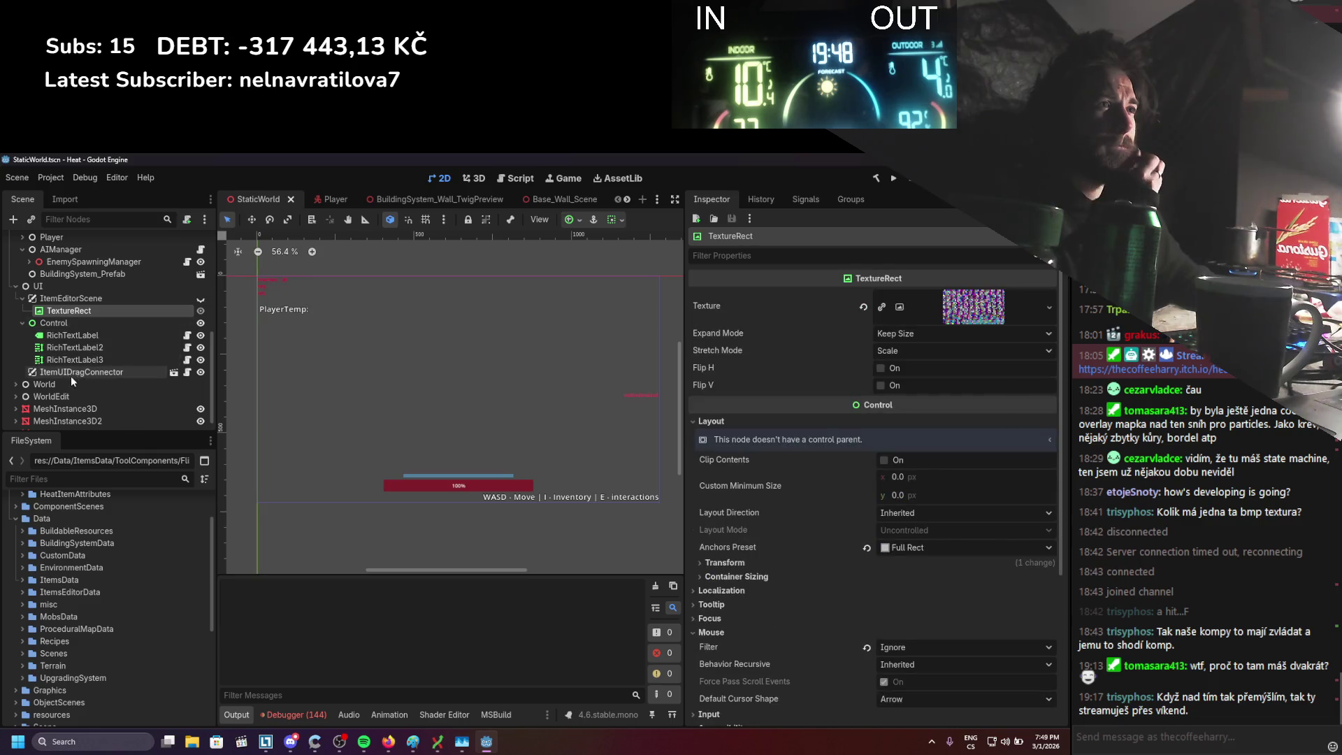
pyautogui.scroll(-1, 56, 391)
pyautogui.click(515, 497)
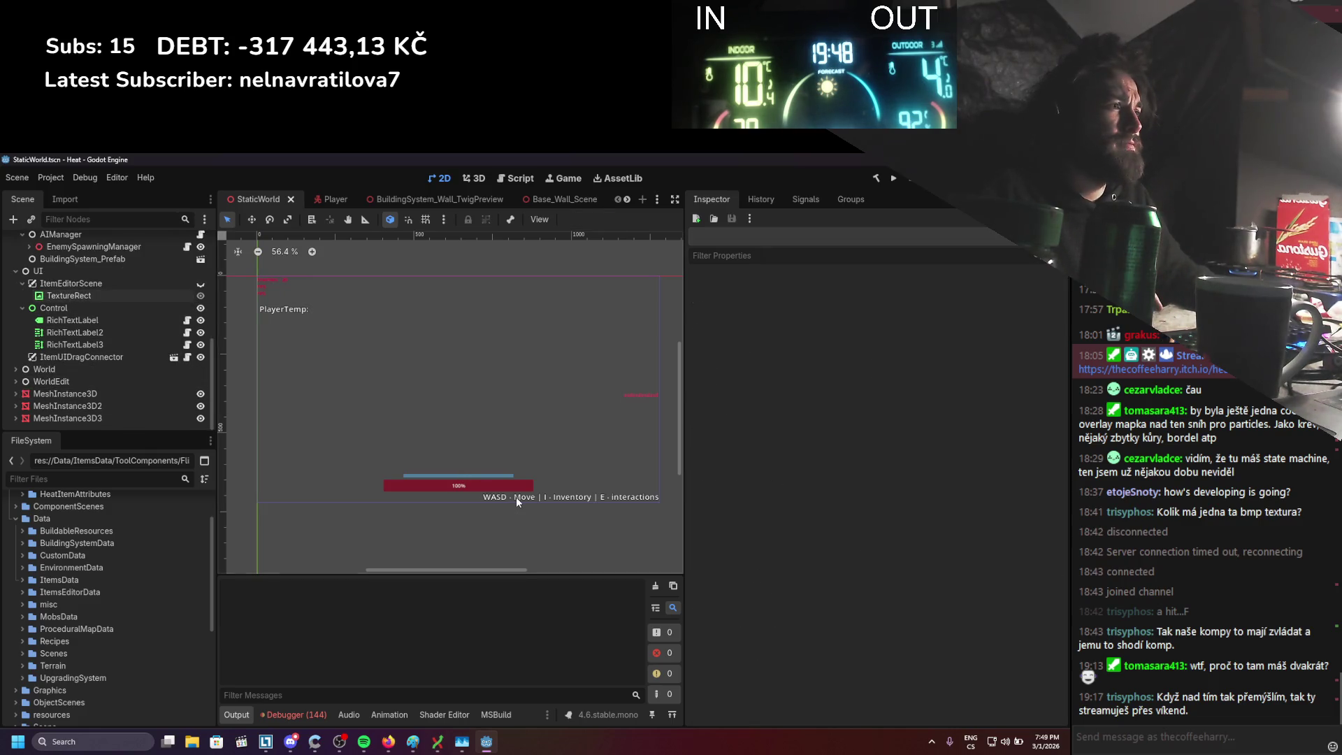
# Toggle ItemEditorScene's visibility on and back off
pyautogui.click(201, 285)
pyautogui.click(201, 285)
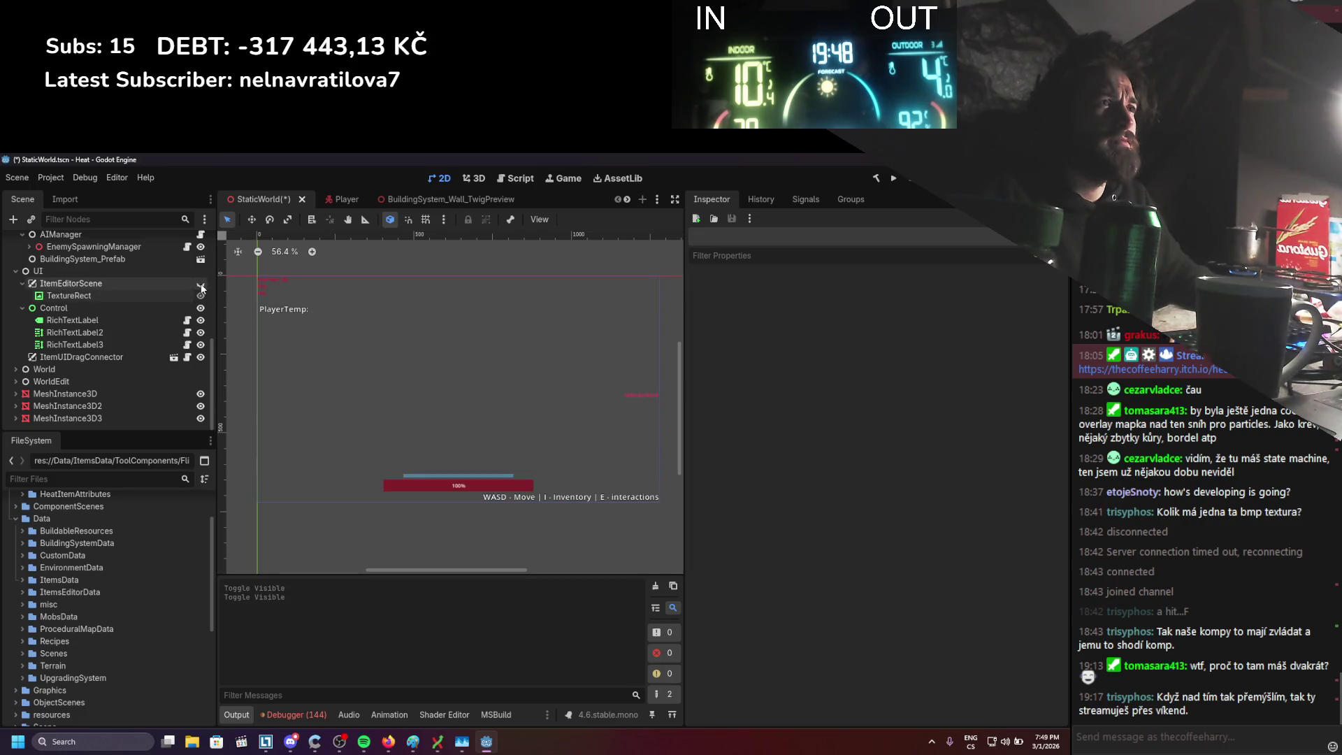
pyautogui.scroll(3, 171, 355)
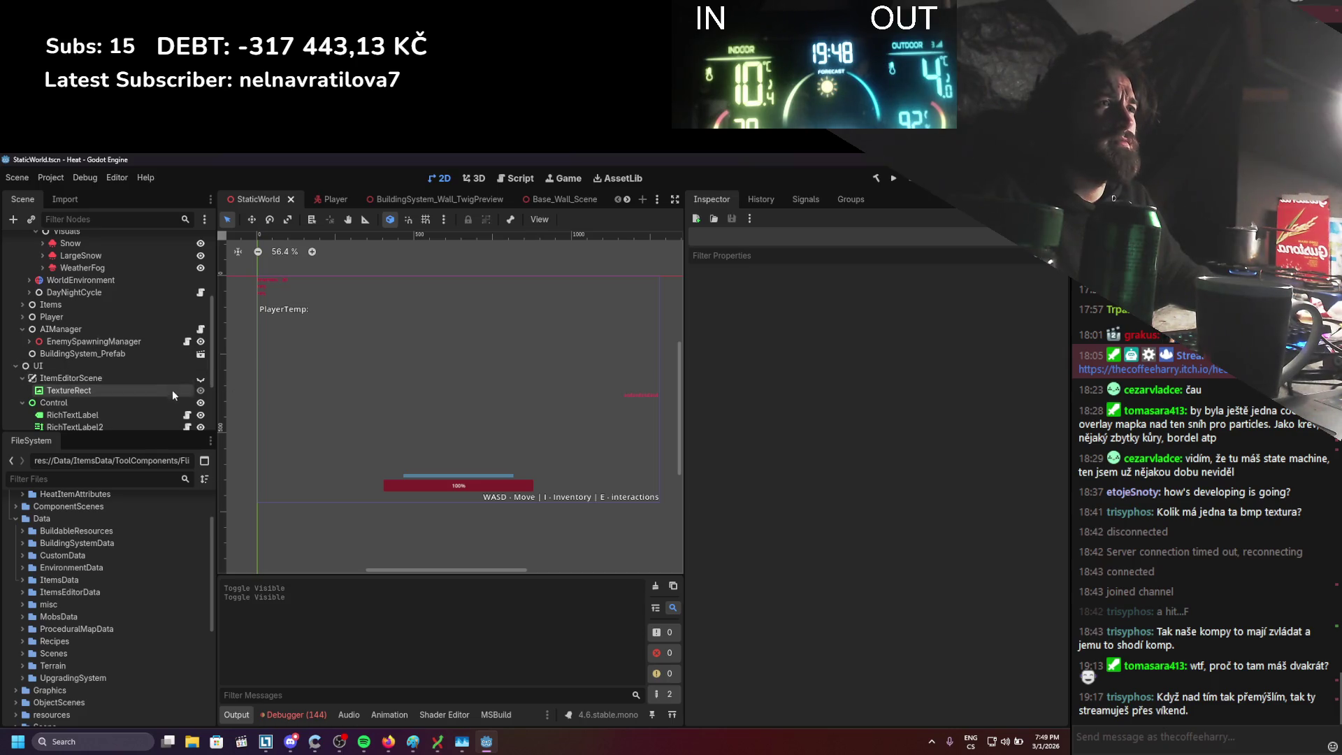
pyautogui.scroll(-3, 190, 383)
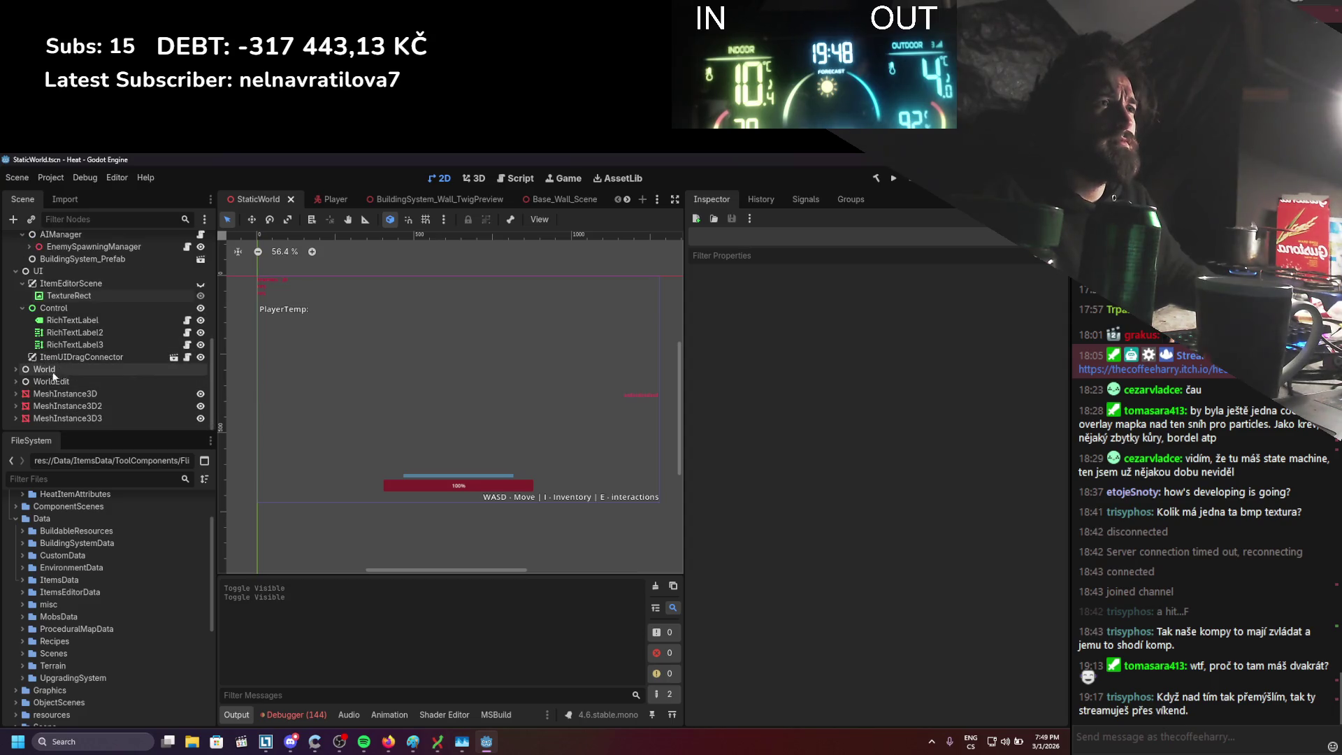
# Expand WorldEdit to inspect TexturePaint and TerrainEditUI, then collapse Systems
pyautogui.click(15, 381)
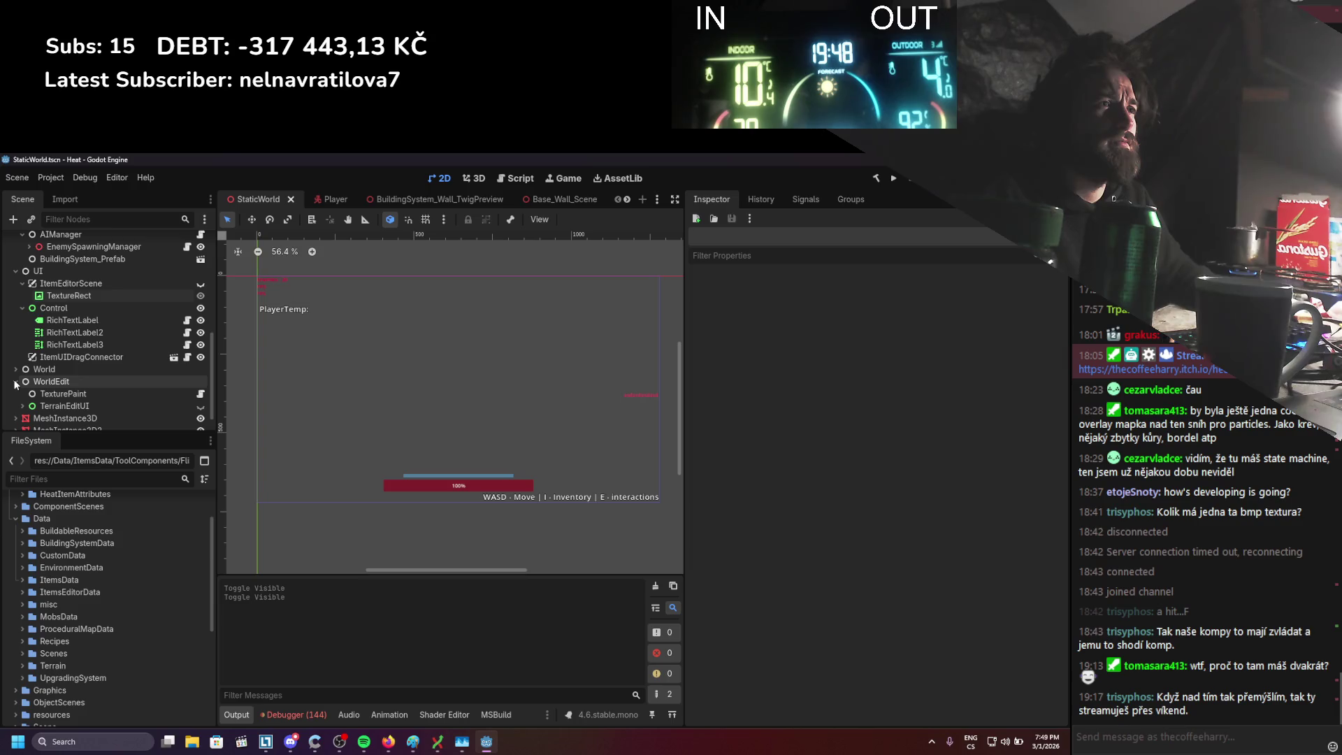
pyautogui.click(69, 393)
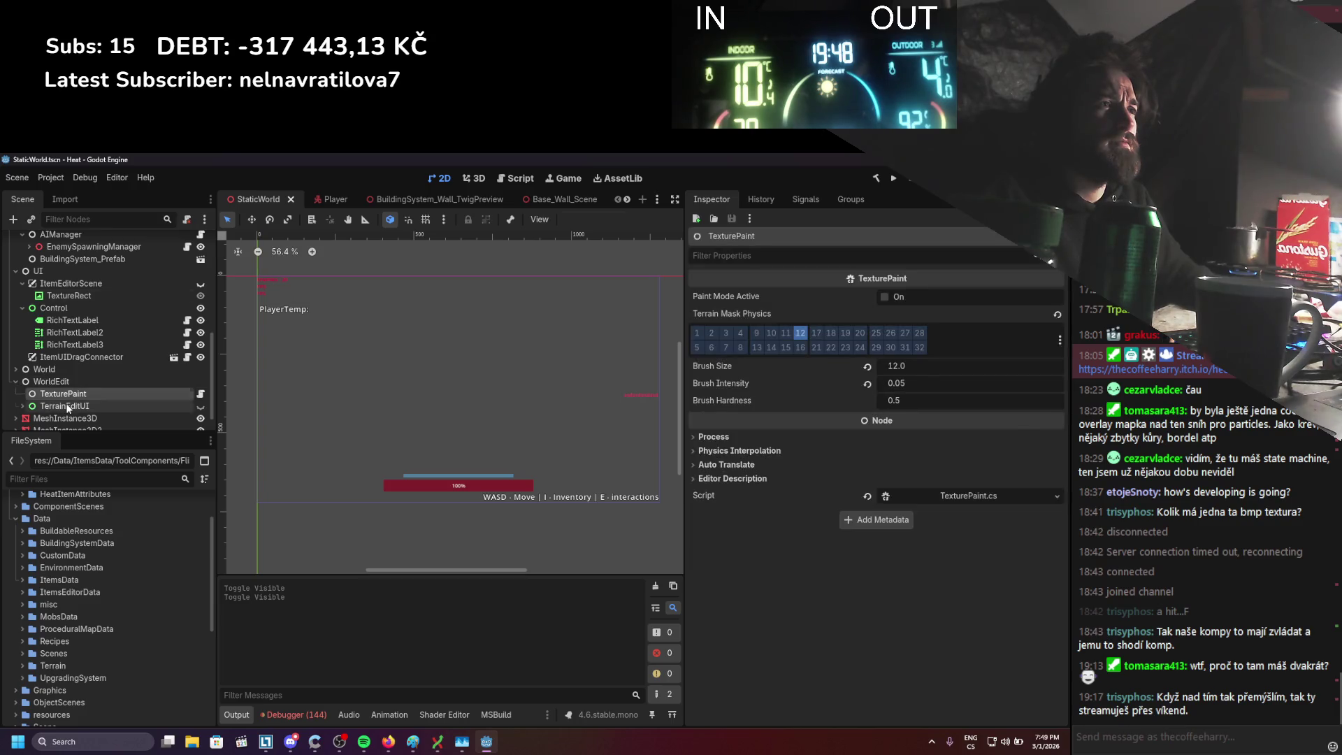
pyautogui.click(69, 405)
pyautogui.scroll(5, 70, 388)
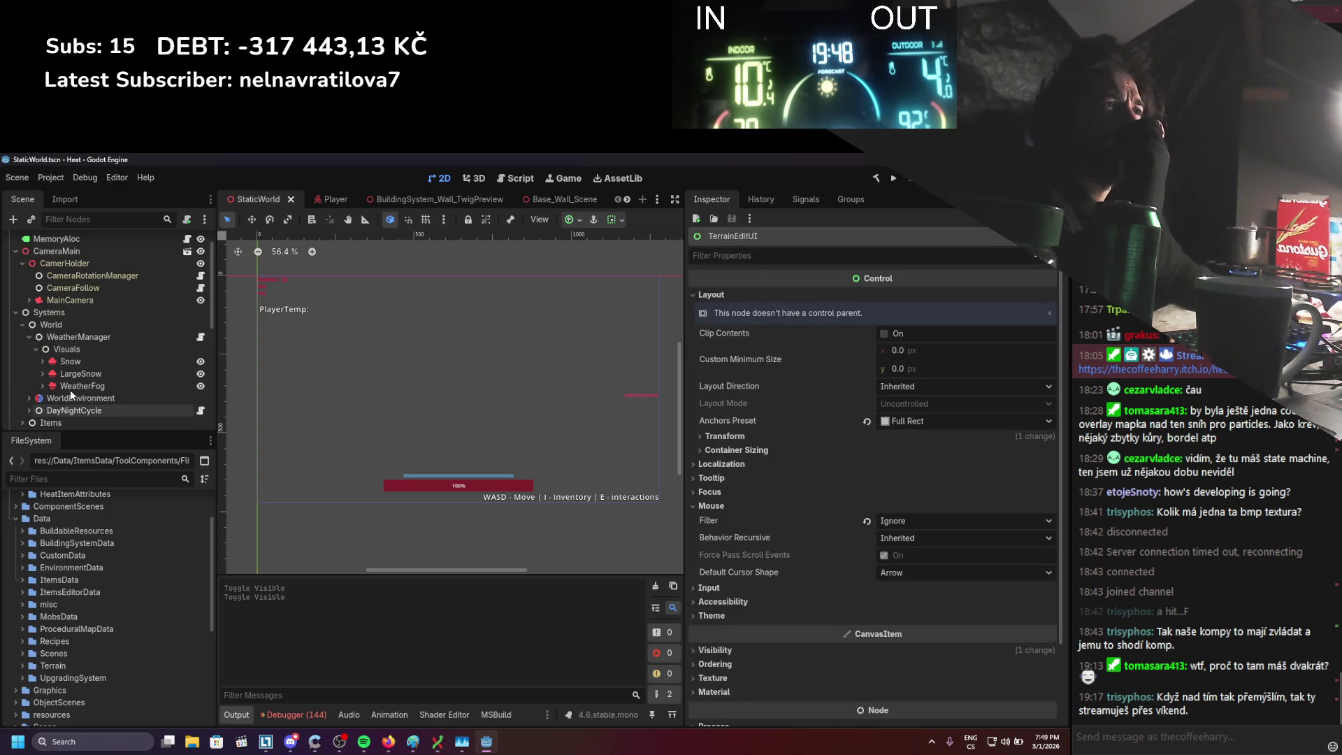
pyautogui.scroll(1, 70, 388)
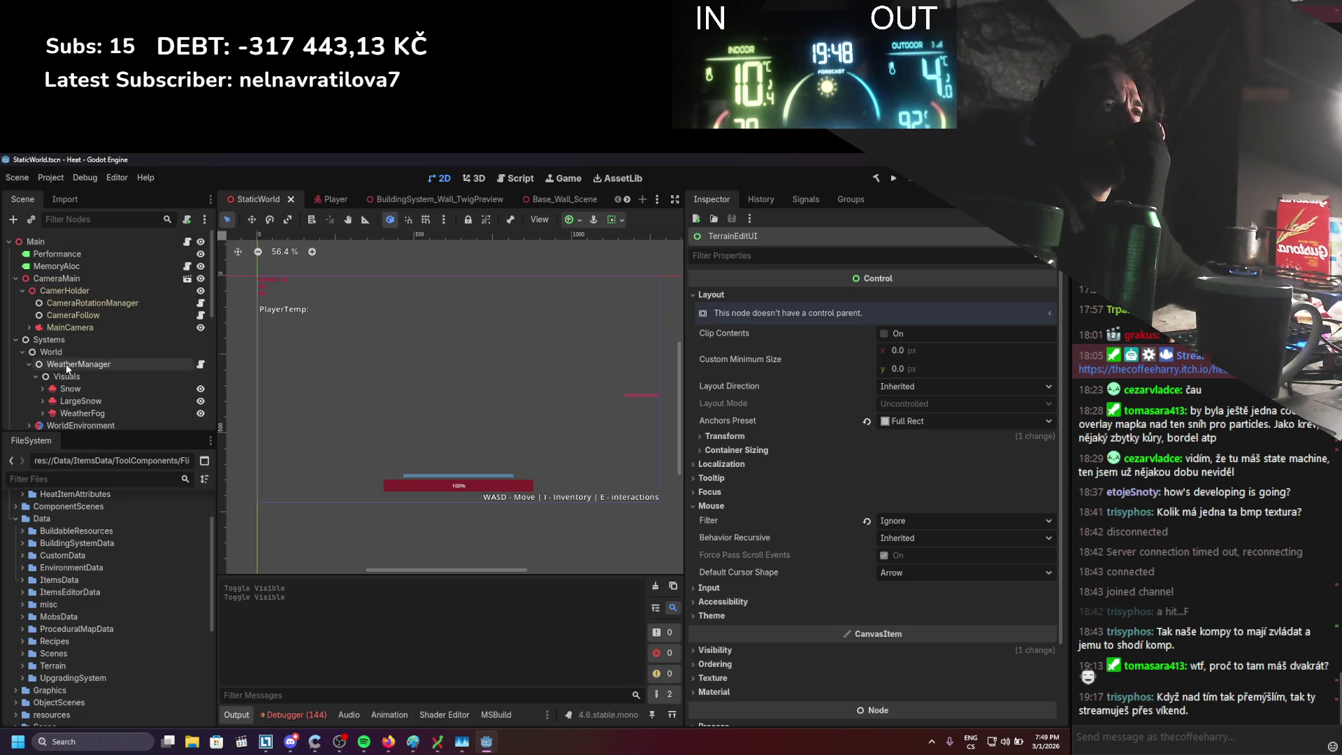
pyautogui.click(15, 340)
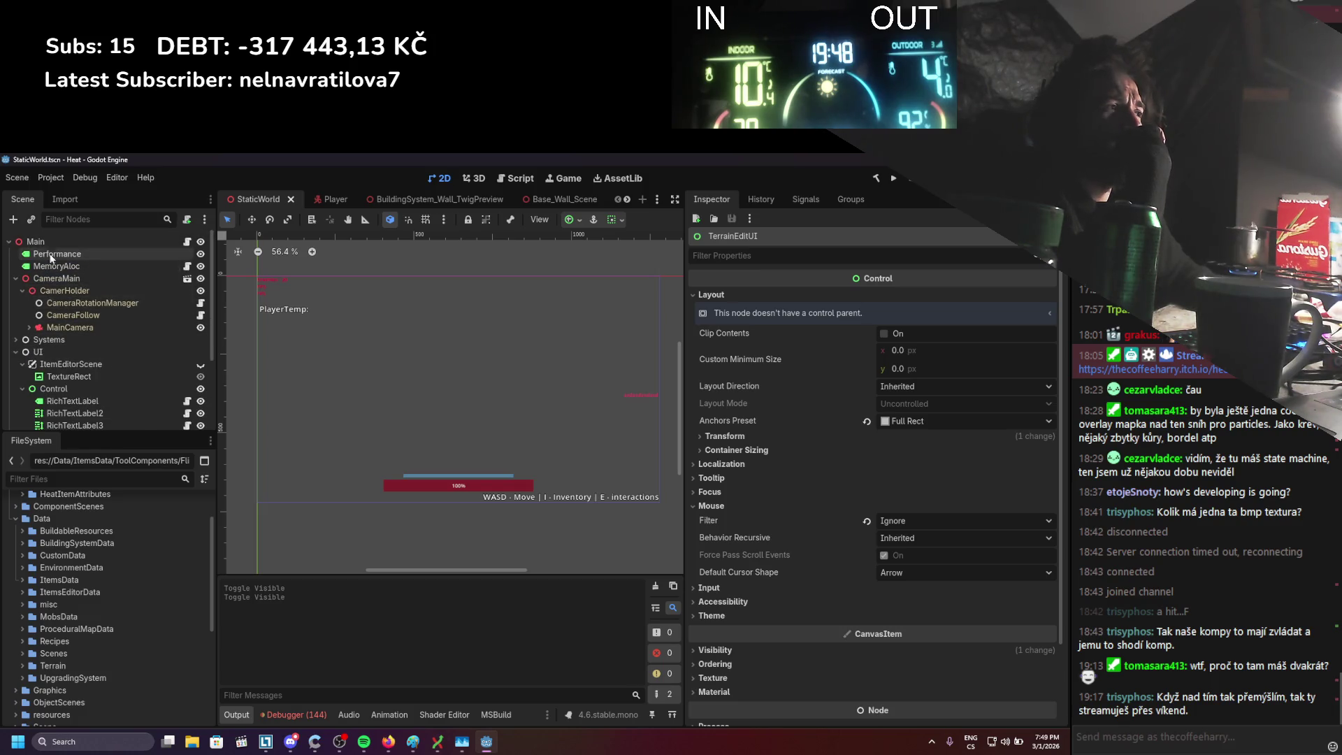
pyautogui.click(85, 219)
# Filter the scene tree by 'control', select Control, then refilter with 'type:control'
pyautogui.write('control')
pyautogui.click(61, 241)
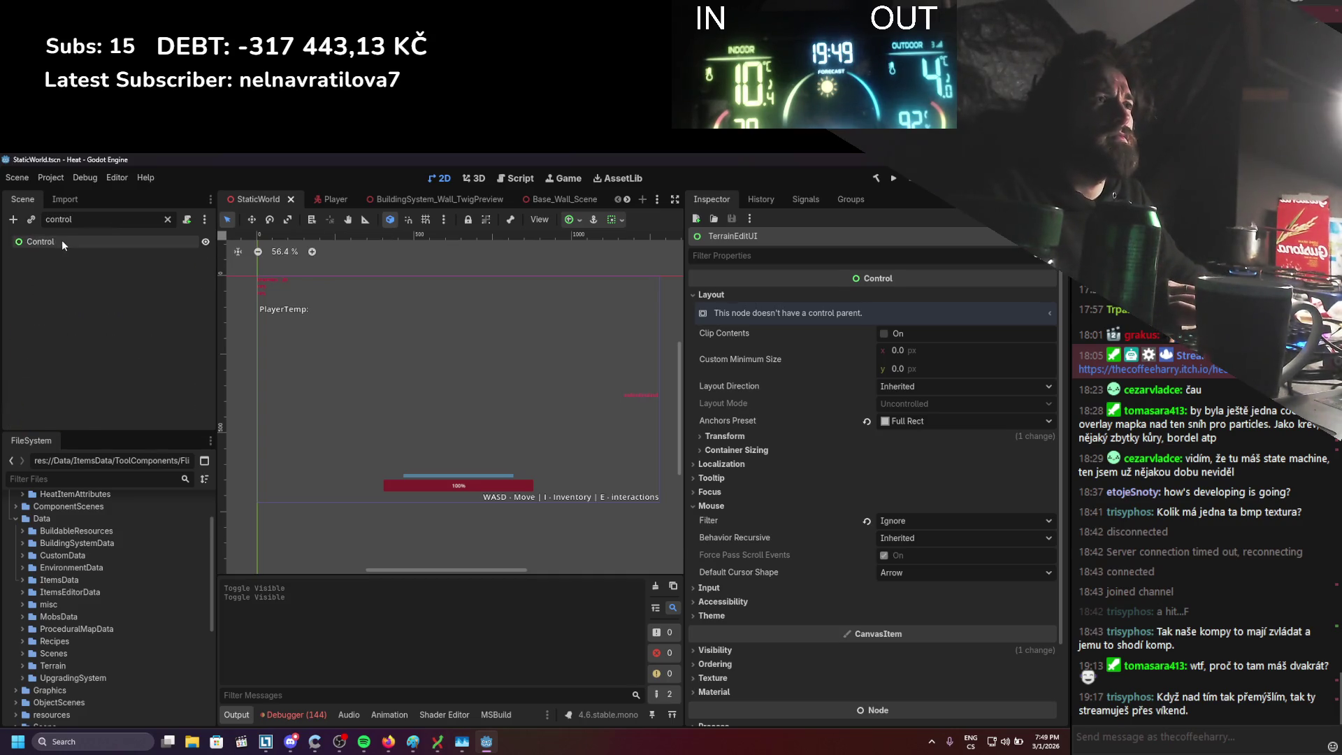
pyautogui.press('BackSpace')
pyautogui.press('BackSpace')
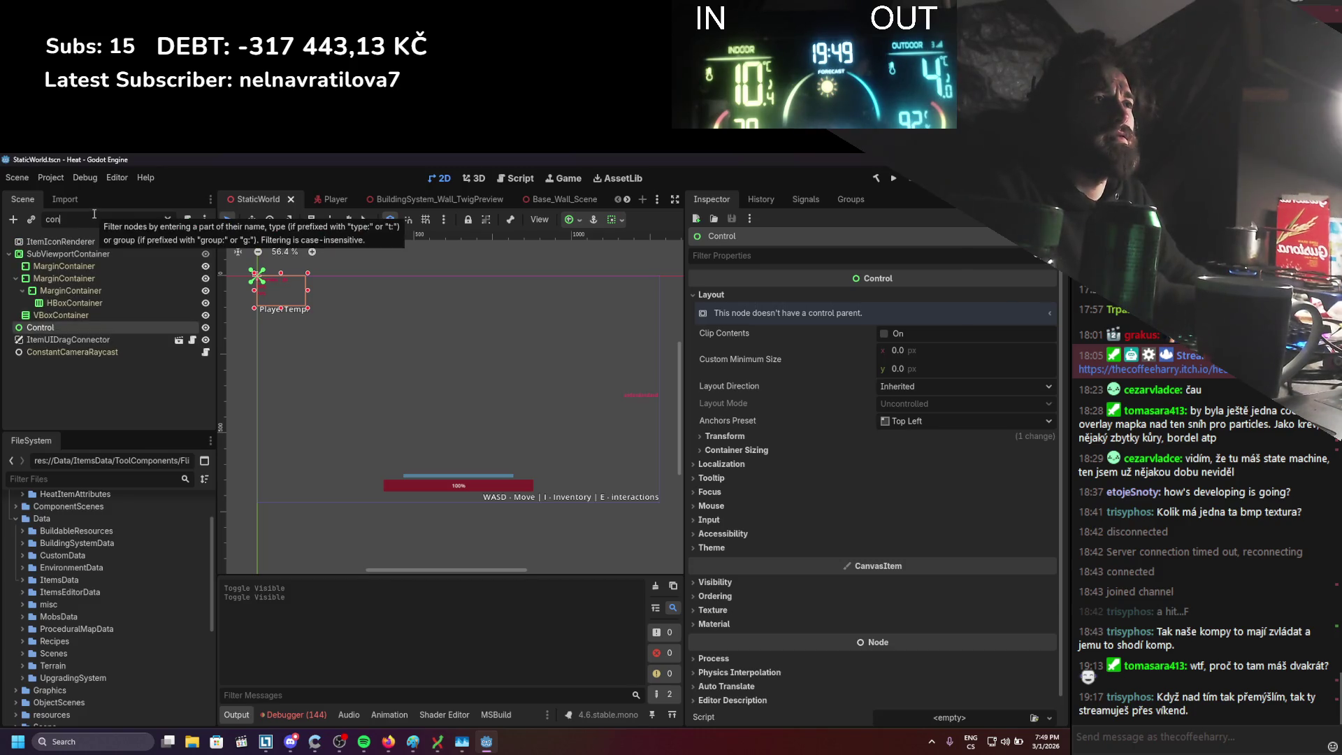
pyautogui.press('BackSpace')
pyautogui.press('BackSpace')
pyautogui.press('BackSpace')
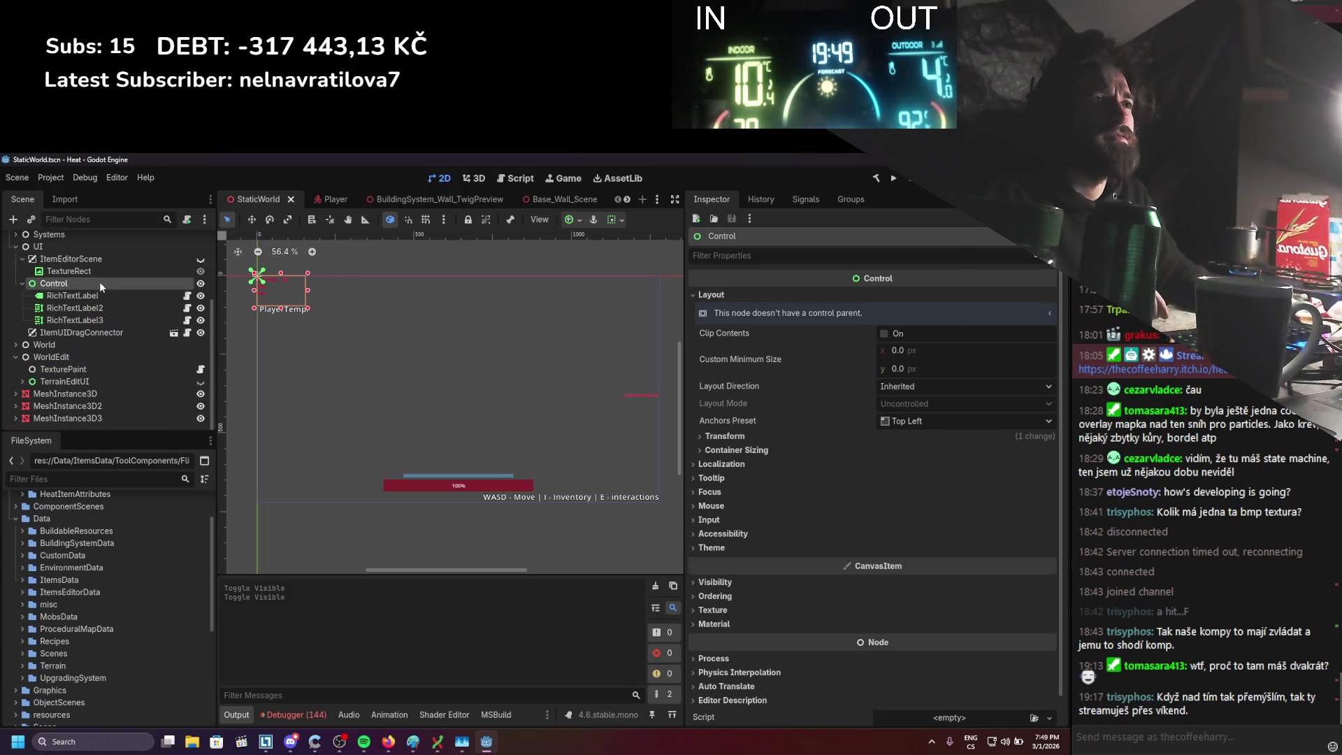
pyautogui.write('type:c')
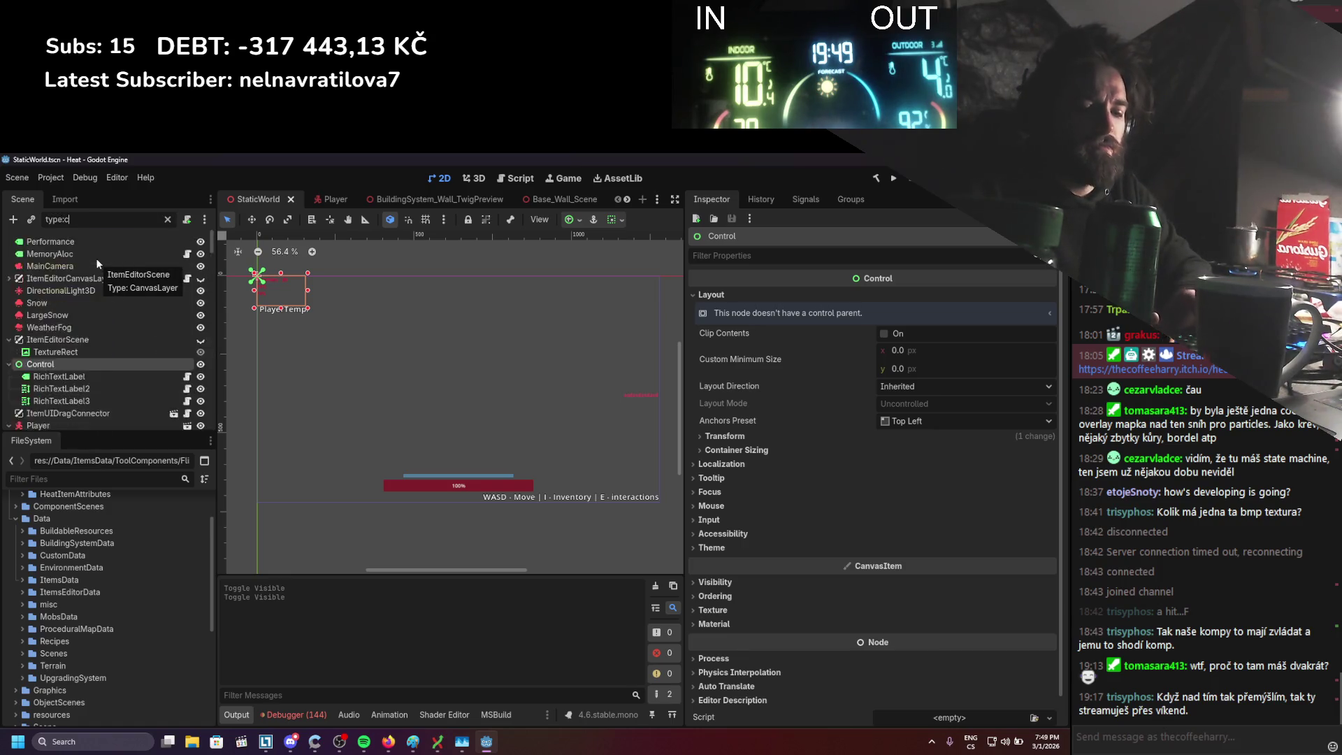
pyautogui.write('ontrol')
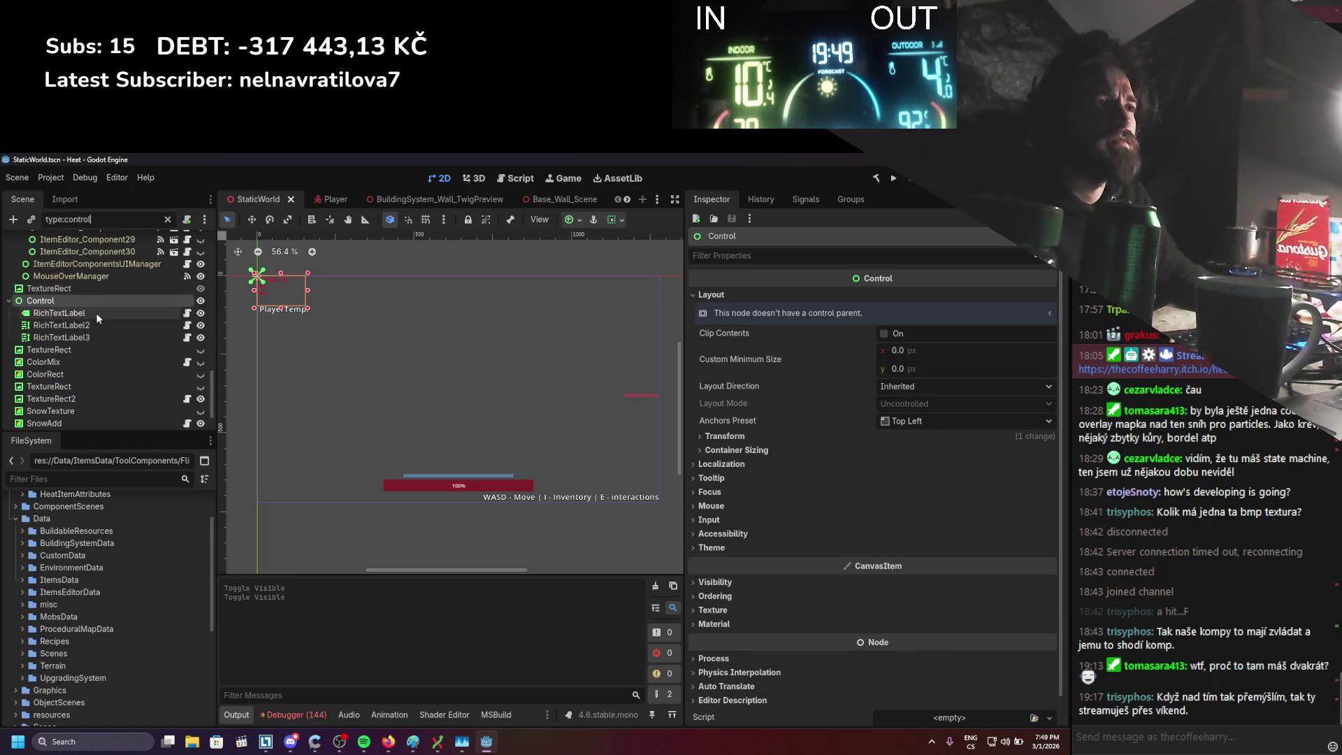
# Inspect the filtered nodes: ColorMix, TextureRect, TextureRect2, TerrainEditUI and the CLEAR rectangle
pyautogui.scroll(-1, 126, 295)
pyautogui.click(77, 303)
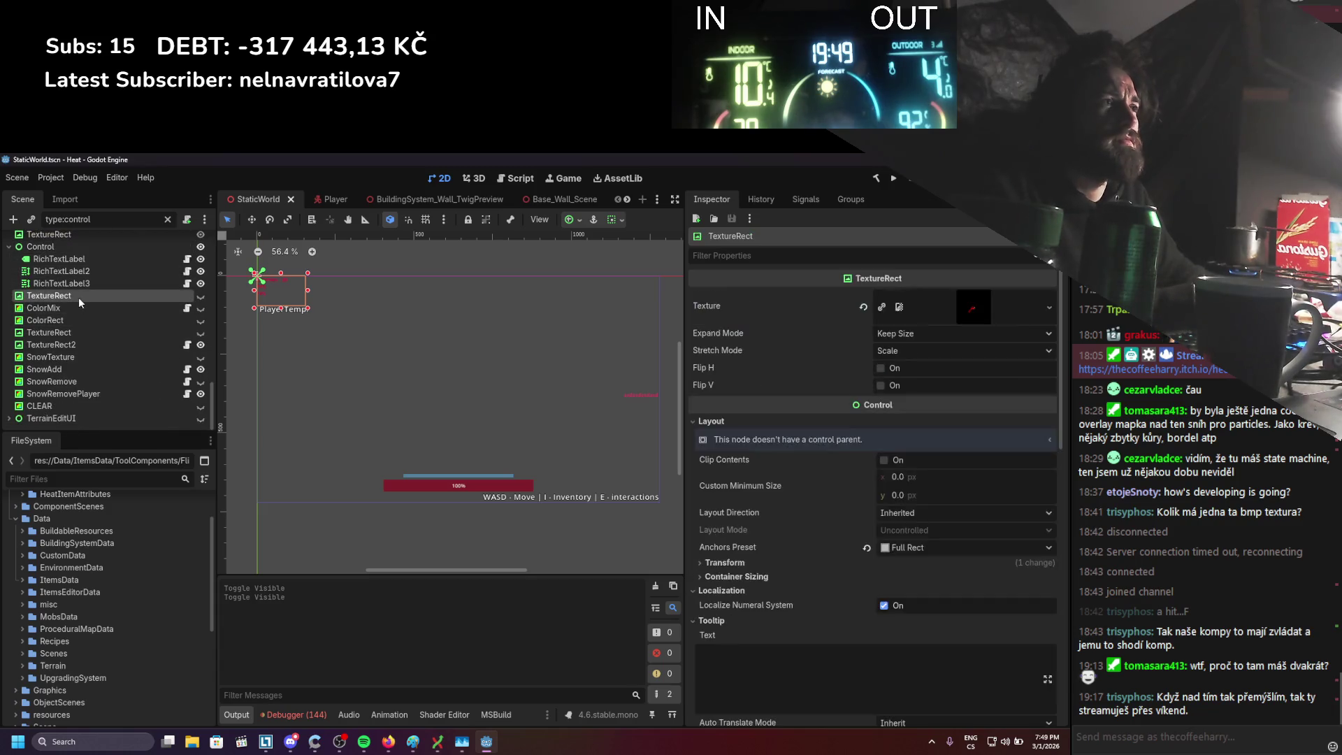
pyautogui.click(73, 297)
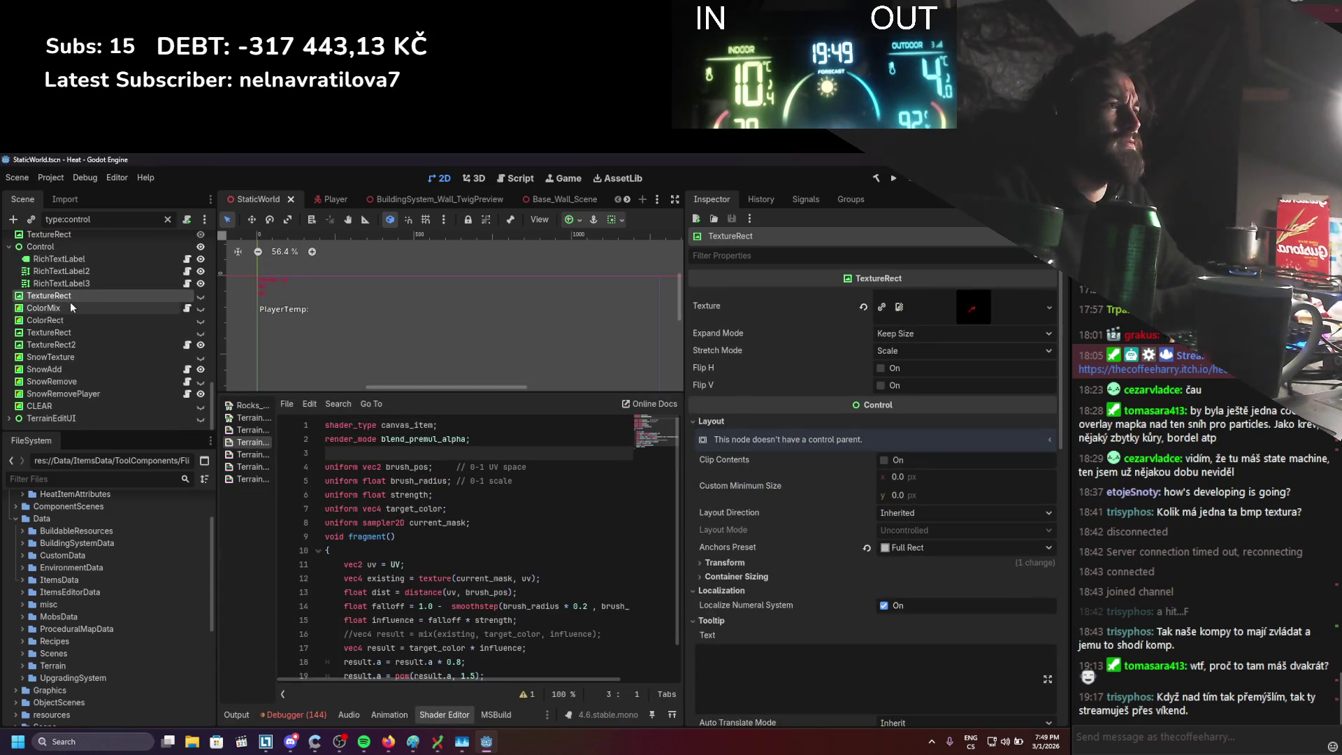
pyautogui.click(61, 332)
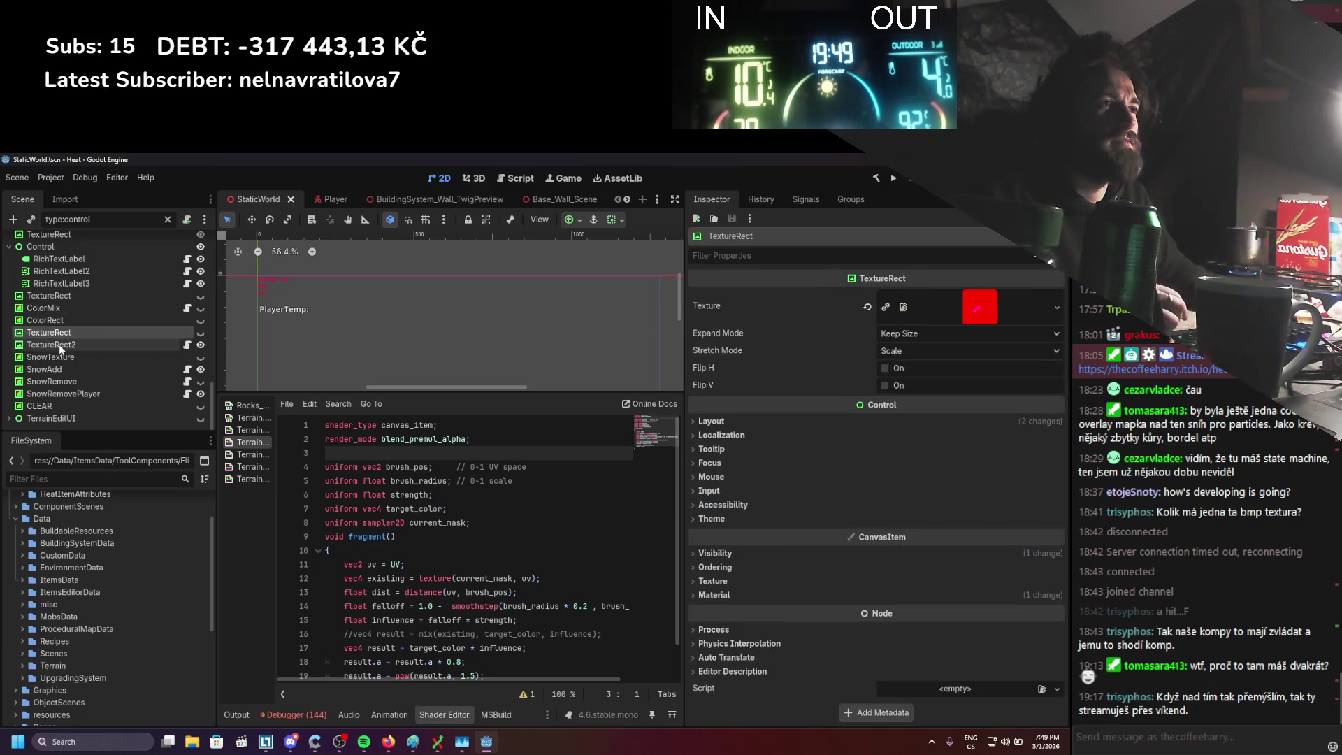
pyautogui.click(58, 344)
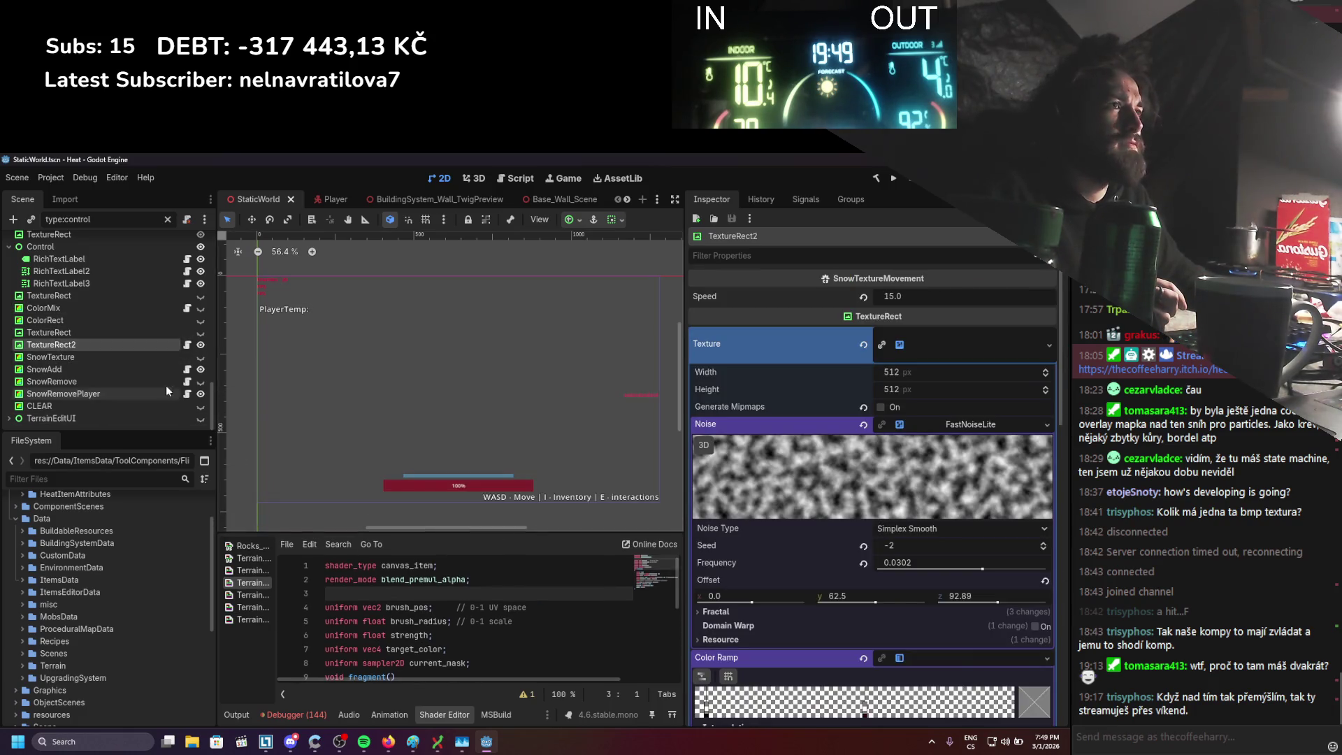
pyautogui.click(97, 322)
pyautogui.click(78, 406)
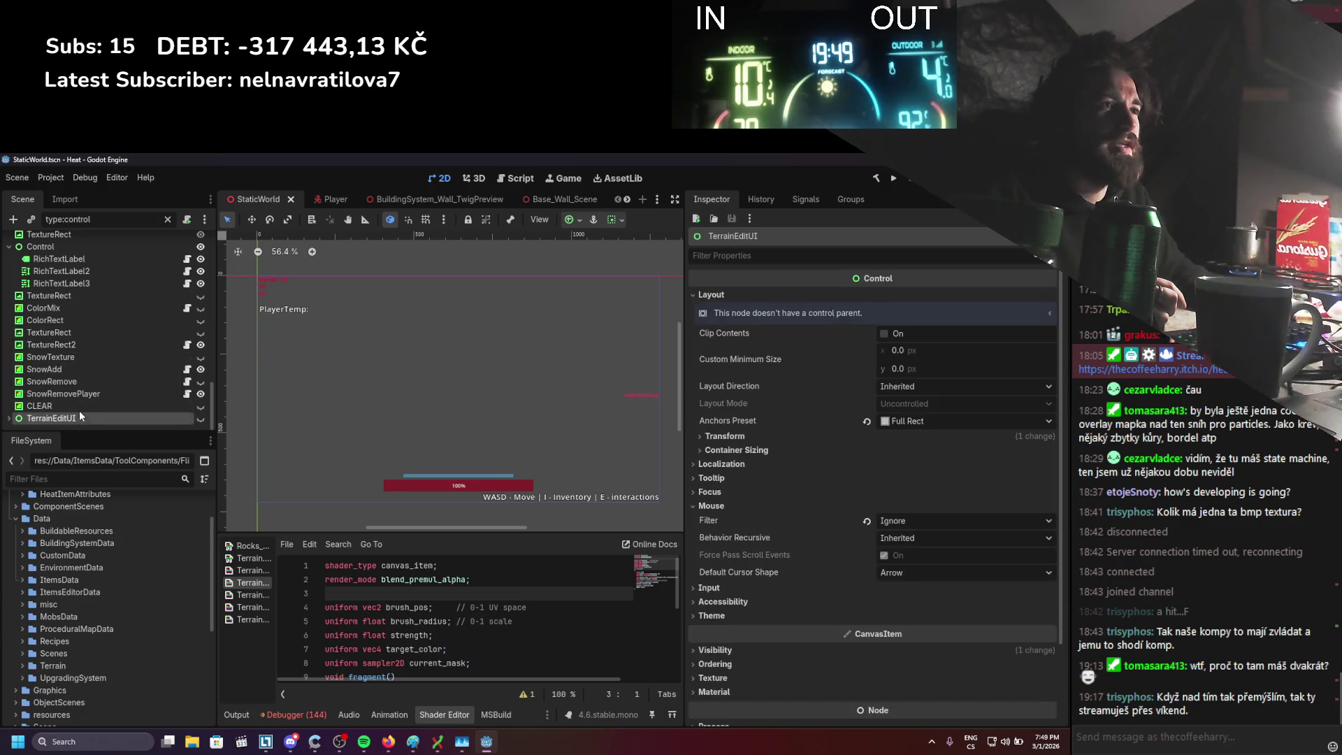
# Step through the MemoryAloc, Performance and RichTextLabel2 overlay labels, then clear the selection
pyautogui.scroll(-3, 12, 418)
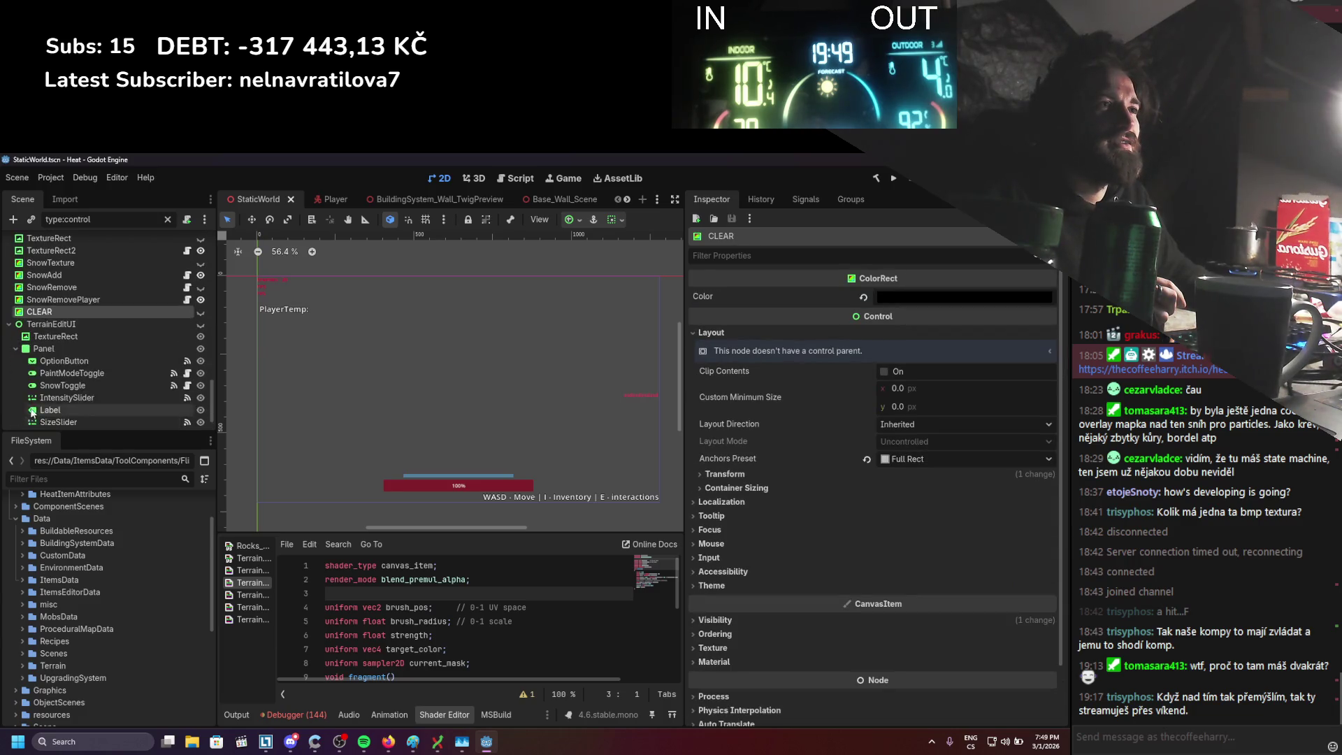
pyautogui.scroll(-10, 80, 338)
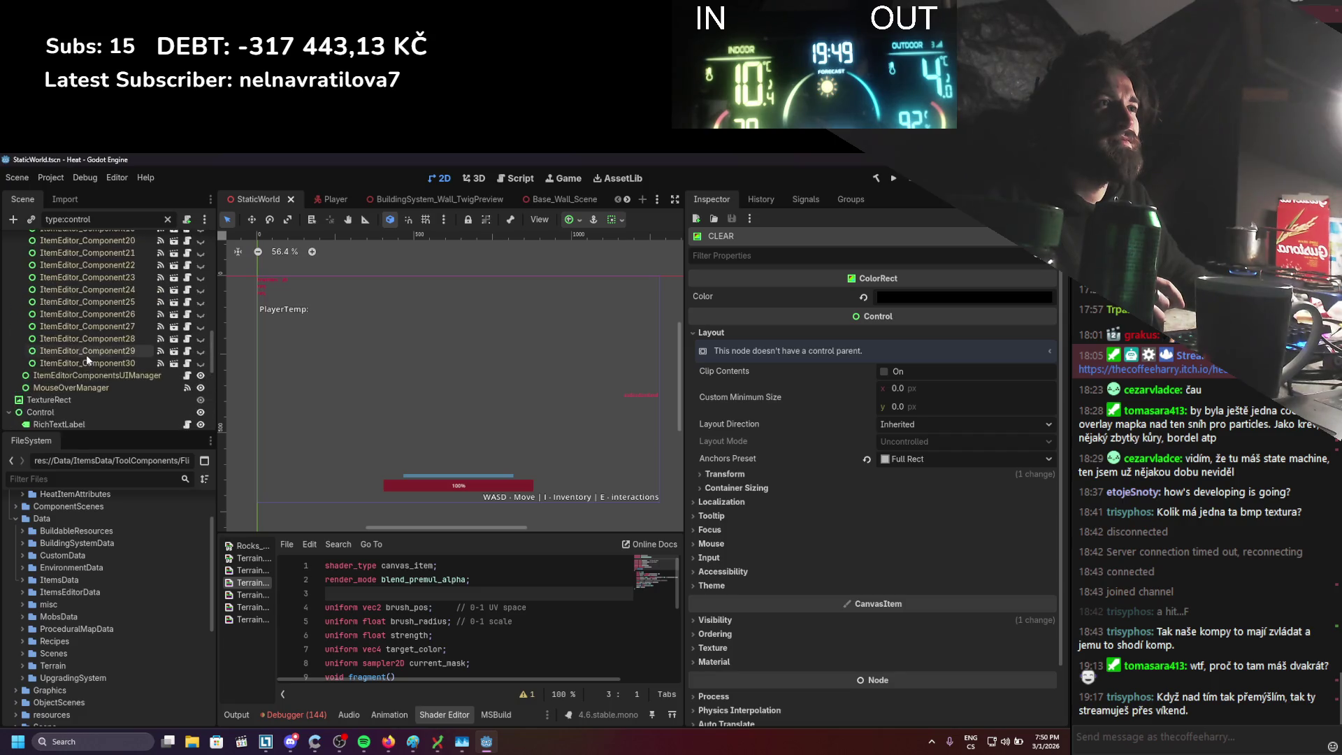
pyautogui.scroll(3, 92, 361)
pyautogui.click(68, 253)
pyautogui.click(68, 241)
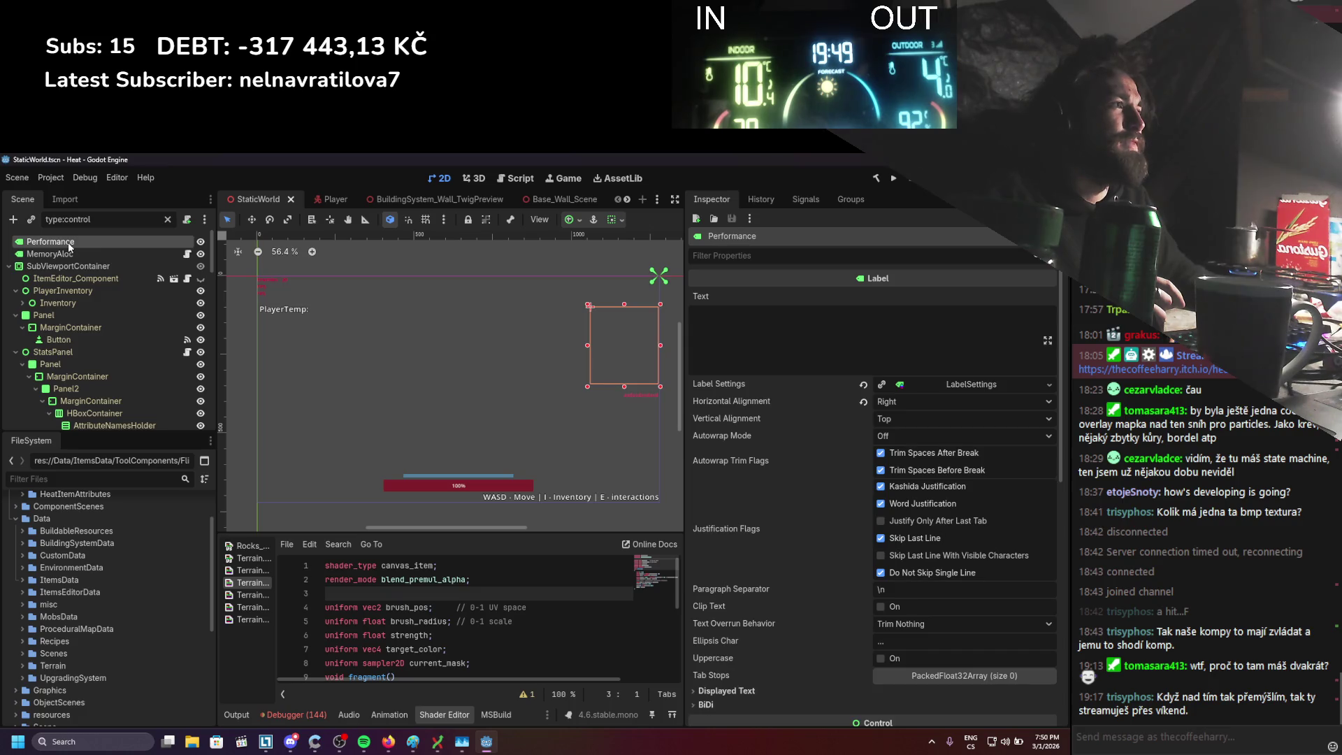
pyautogui.click(9, 266)
pyautogui.click(42, 278)
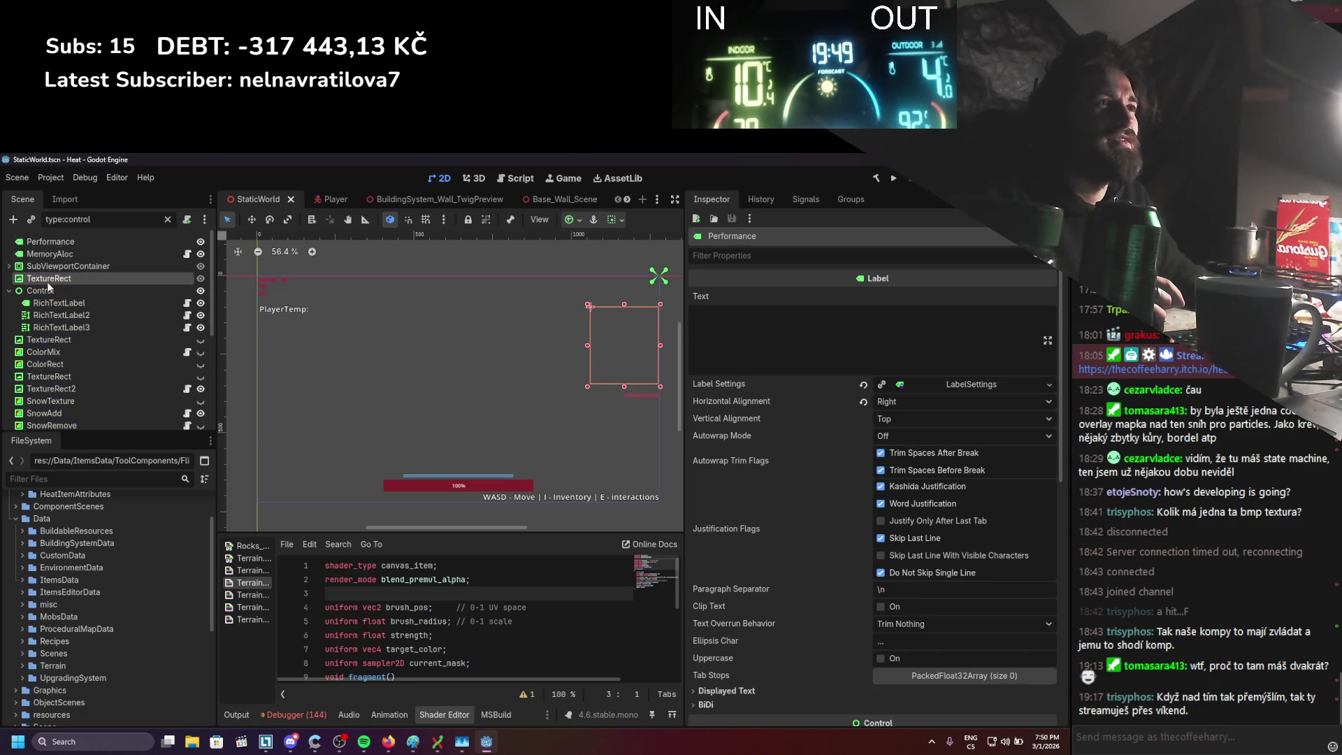
pyautogui.click(42, 290)
pyautogui.click(45, 303)
pyautogui.click(46, 311)
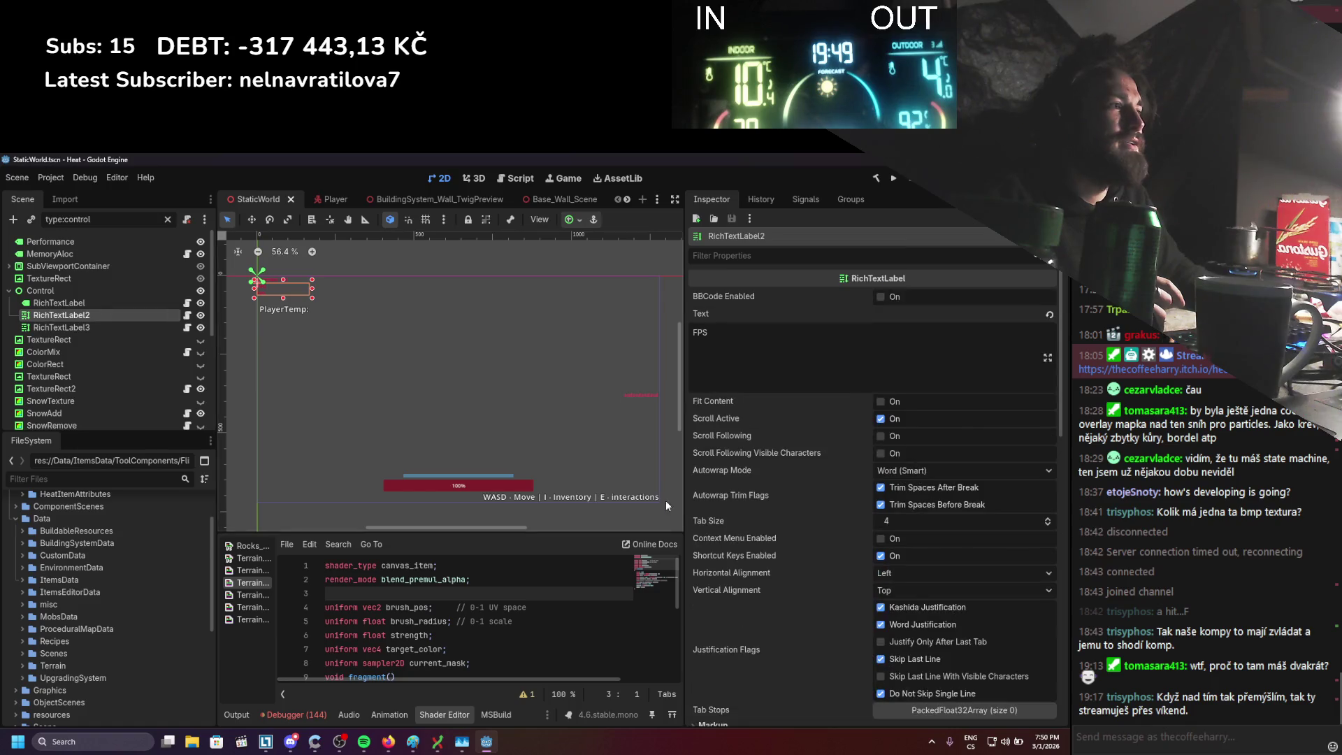
pyautogui.click(576, 493)
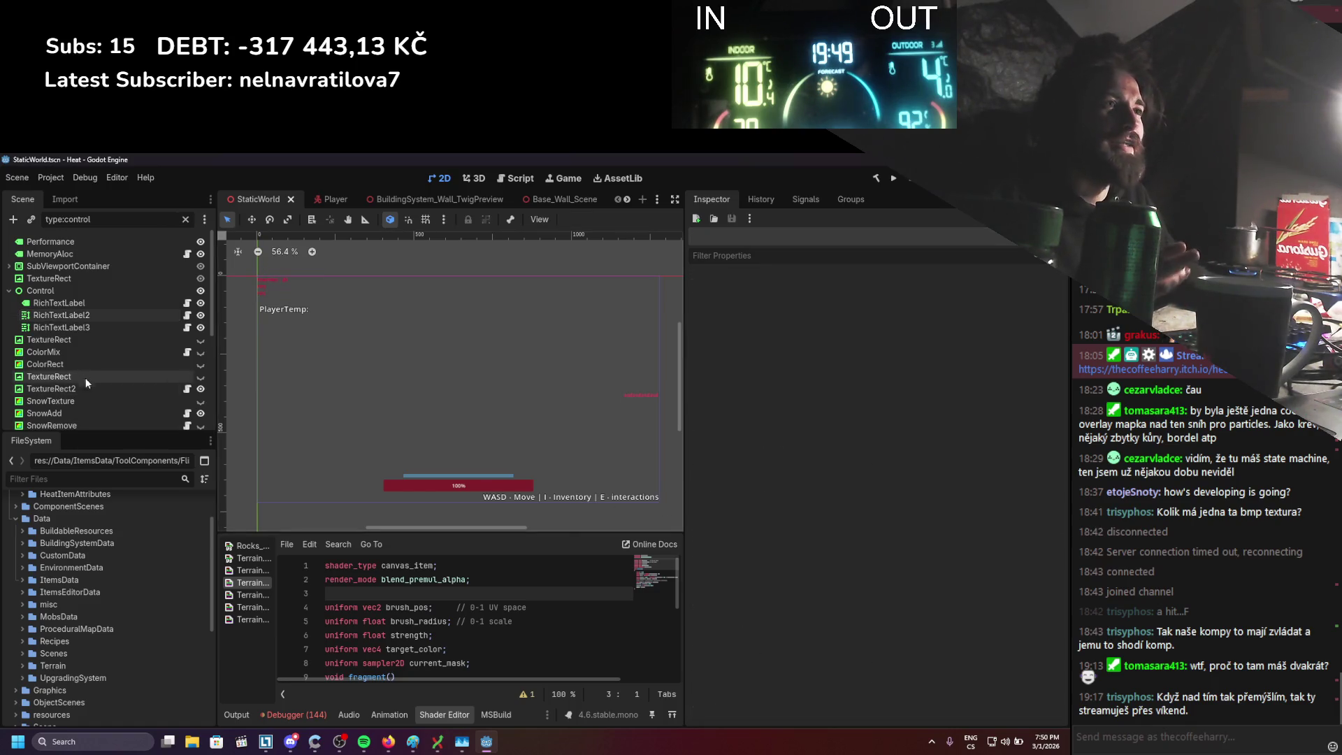
# Open the Player scene and select its controls hint label
pyautogui.click(323, 199)
pyautogui.scroll(-5, 508, 376)
pyautogui.click(473, 439)
# Resize the hint label, split its text into lines adding 'B - building menu' and 'shift - dodge', and save
pyautogui.scroll(4, 437, 460)
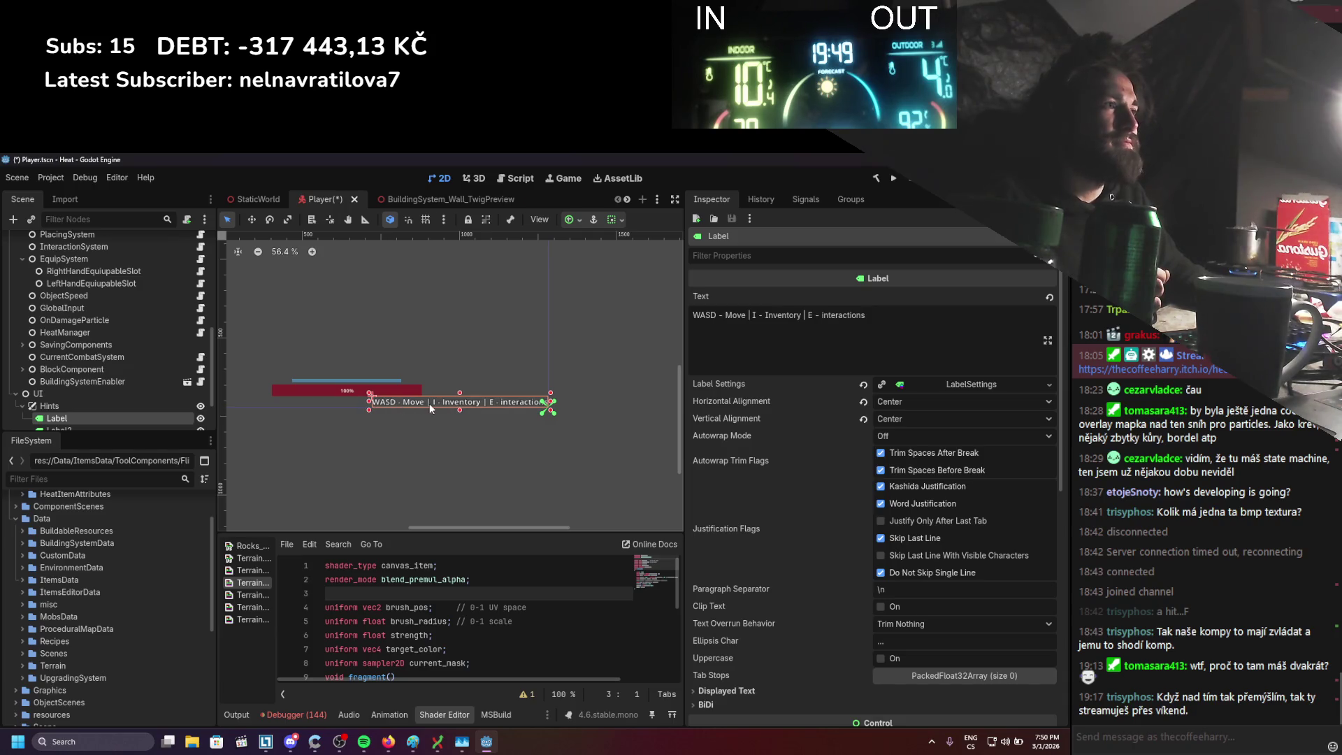
pyautogui.moveTo(460, 393); pyautogui.dragTo(461, 327)
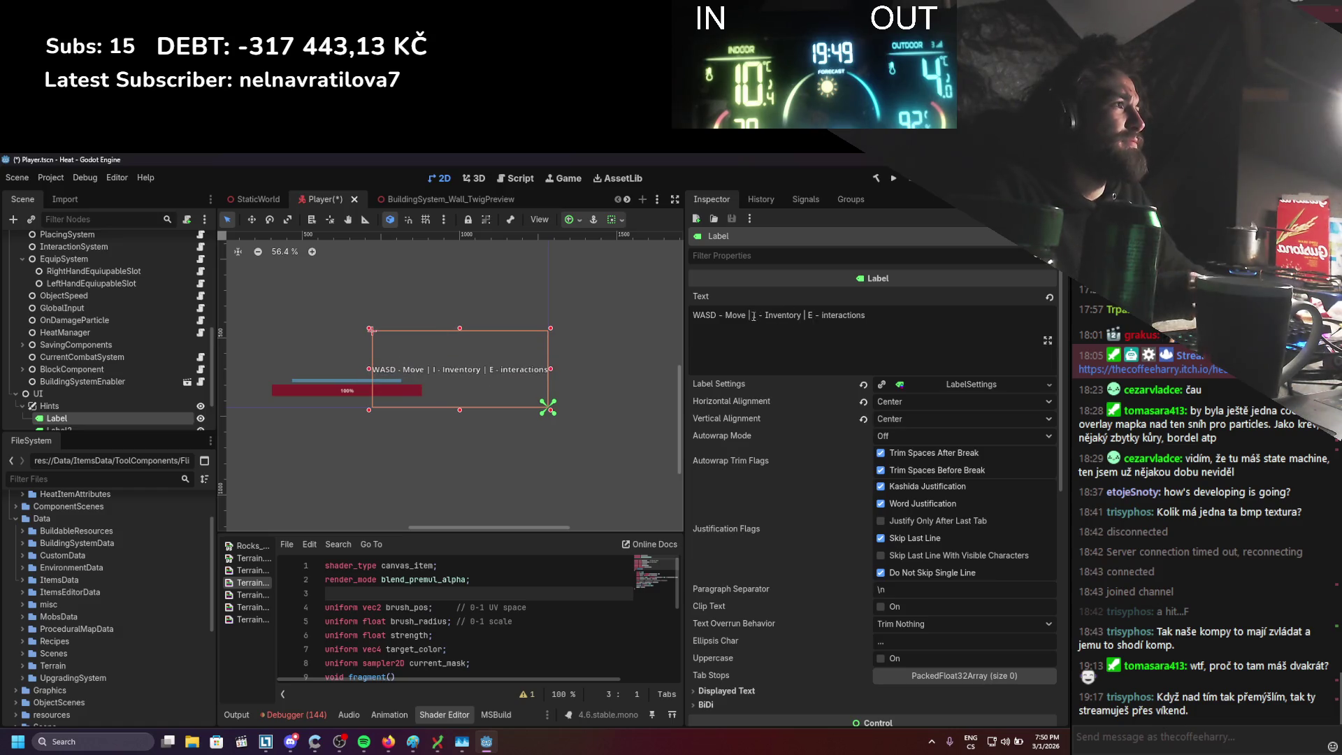
pyautogui.doubleClick(751, 315)
pyautogui.press('Return')
pyautogui.press('Return')
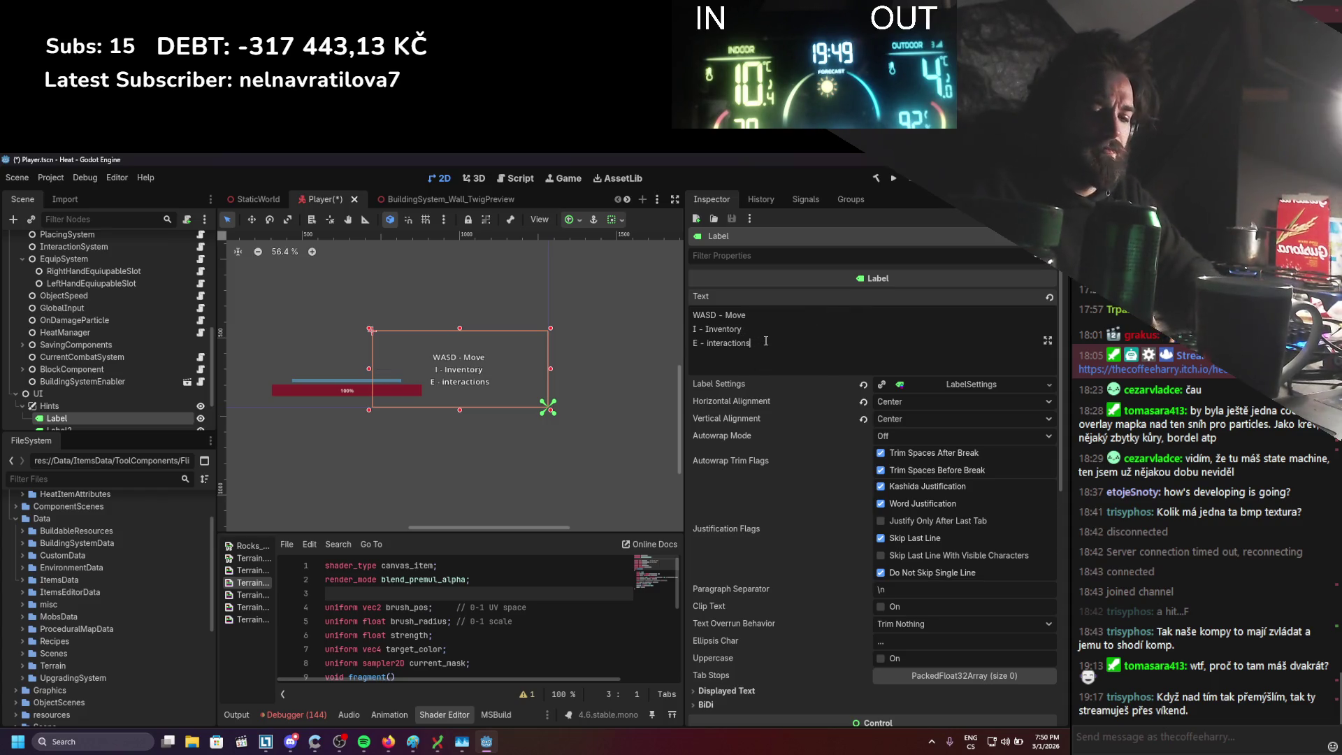
pyautogui.press('Return')
pyautogui.write('B - bui')
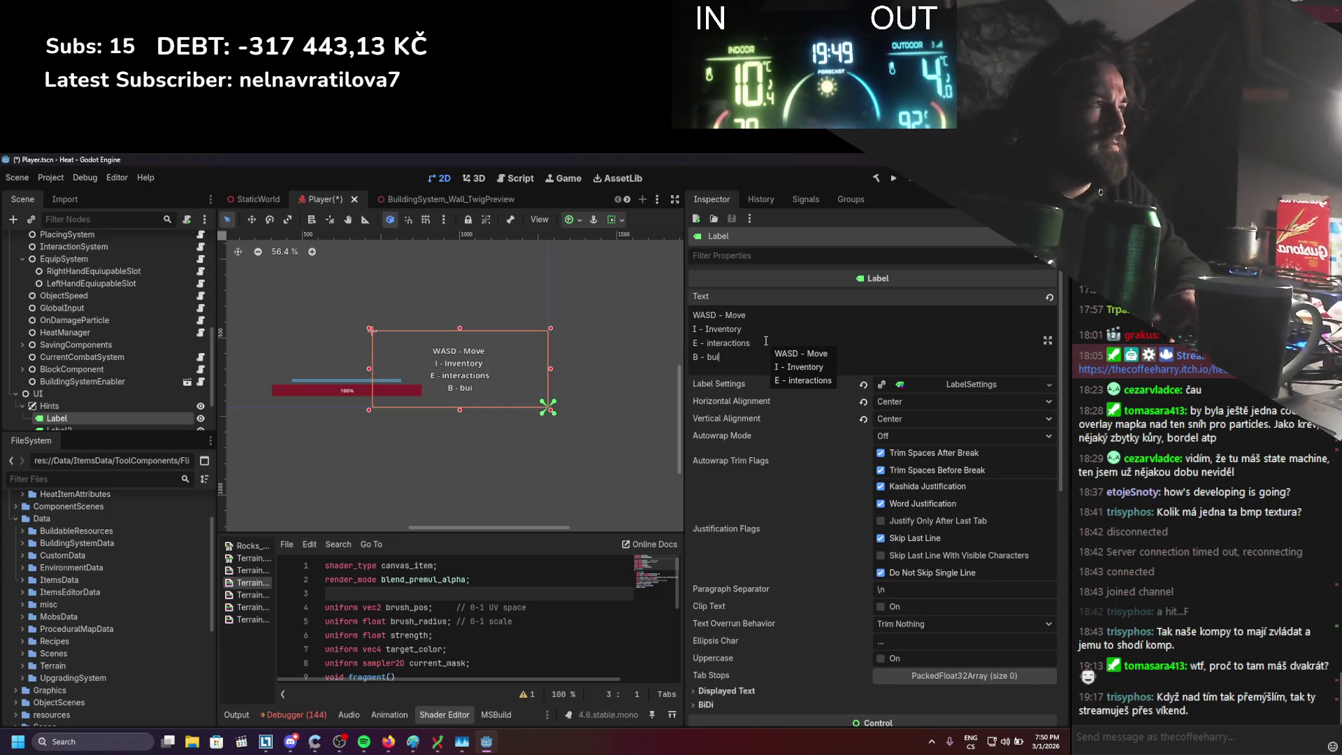
pyautogui.press('BackSpace')
pyautogui.press('BackSpace')
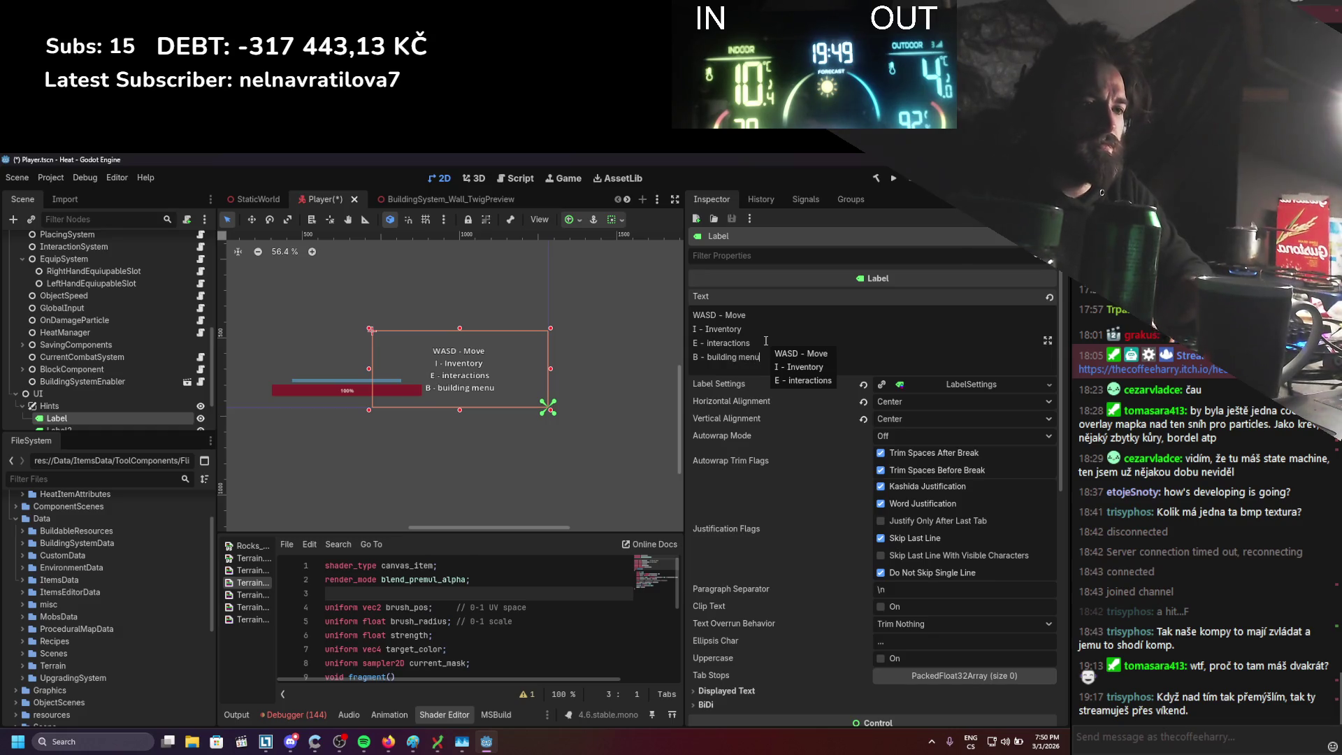
pyautogui.press('Return')
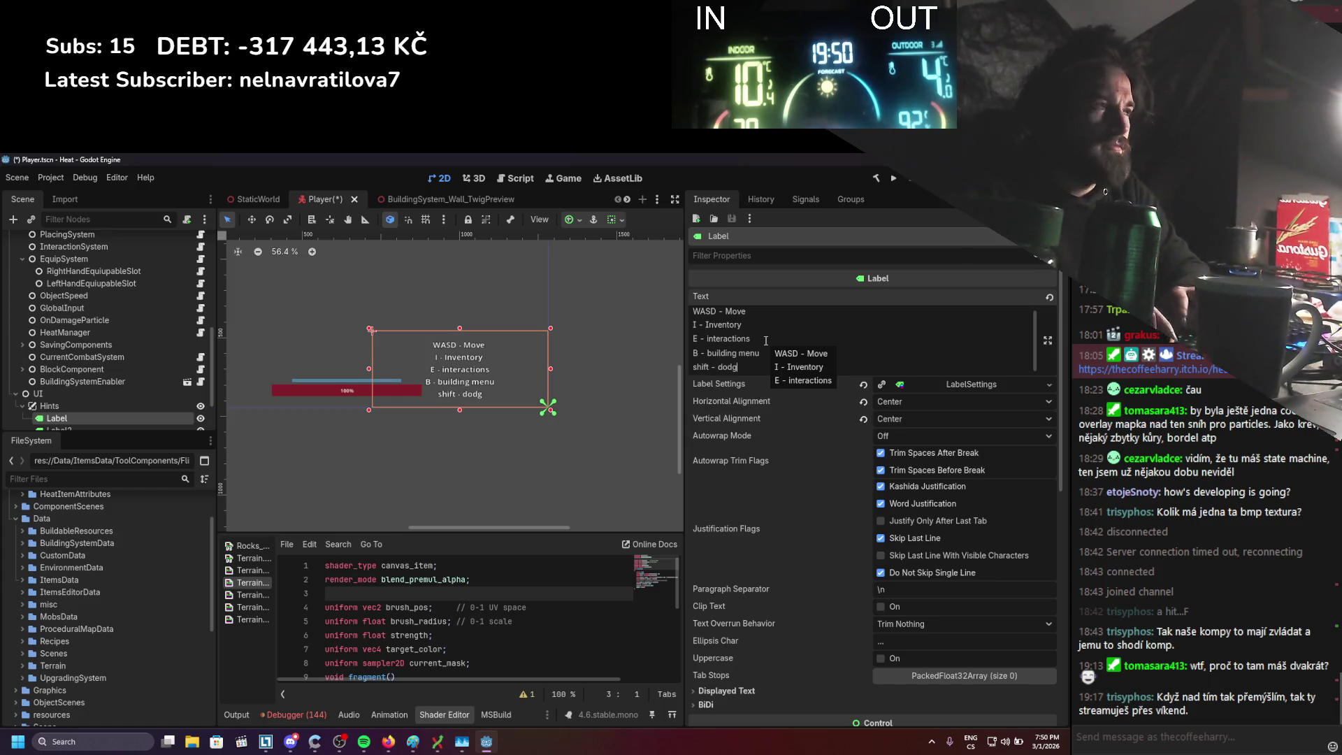
pyautogui.moveTo(378, 368); pyautogui.dragTo(463, 368)
pyautogui.hotkey('ctrl', 's')
# Select Label2 showing 'PlayerTemp:' in the Player scene
pyautogui.scroll(3, 502, 418)
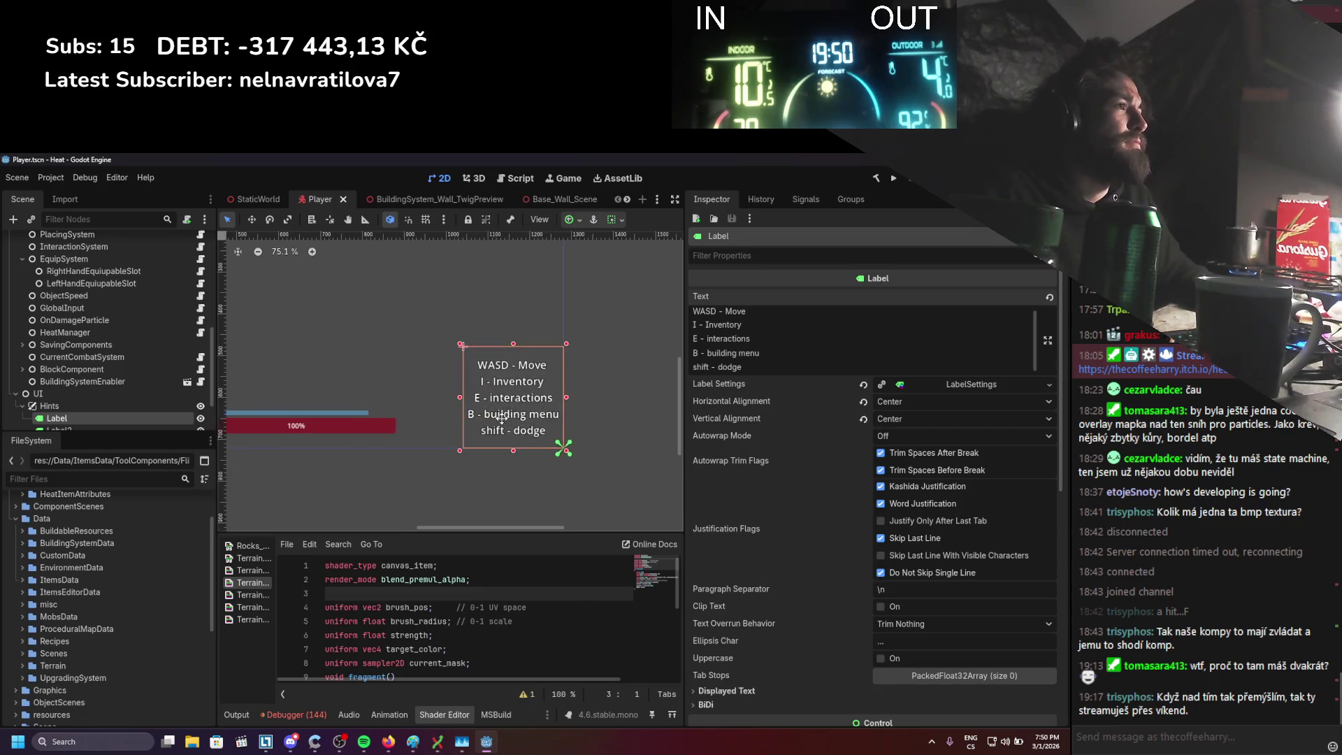
pyautogui.scroll(-5, 486, 364)
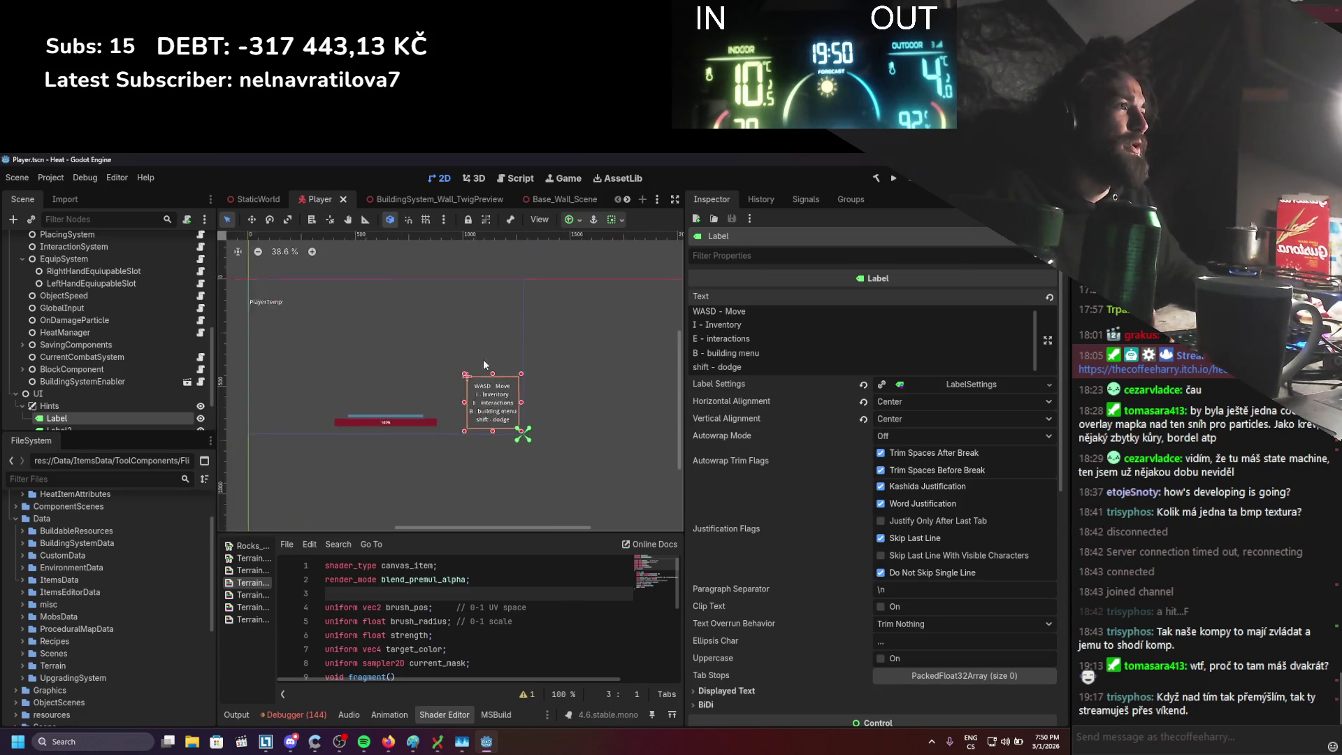
pyautogui.scroll(1, 448, 367)
pyautogui.scroll(-1, 128, 379)
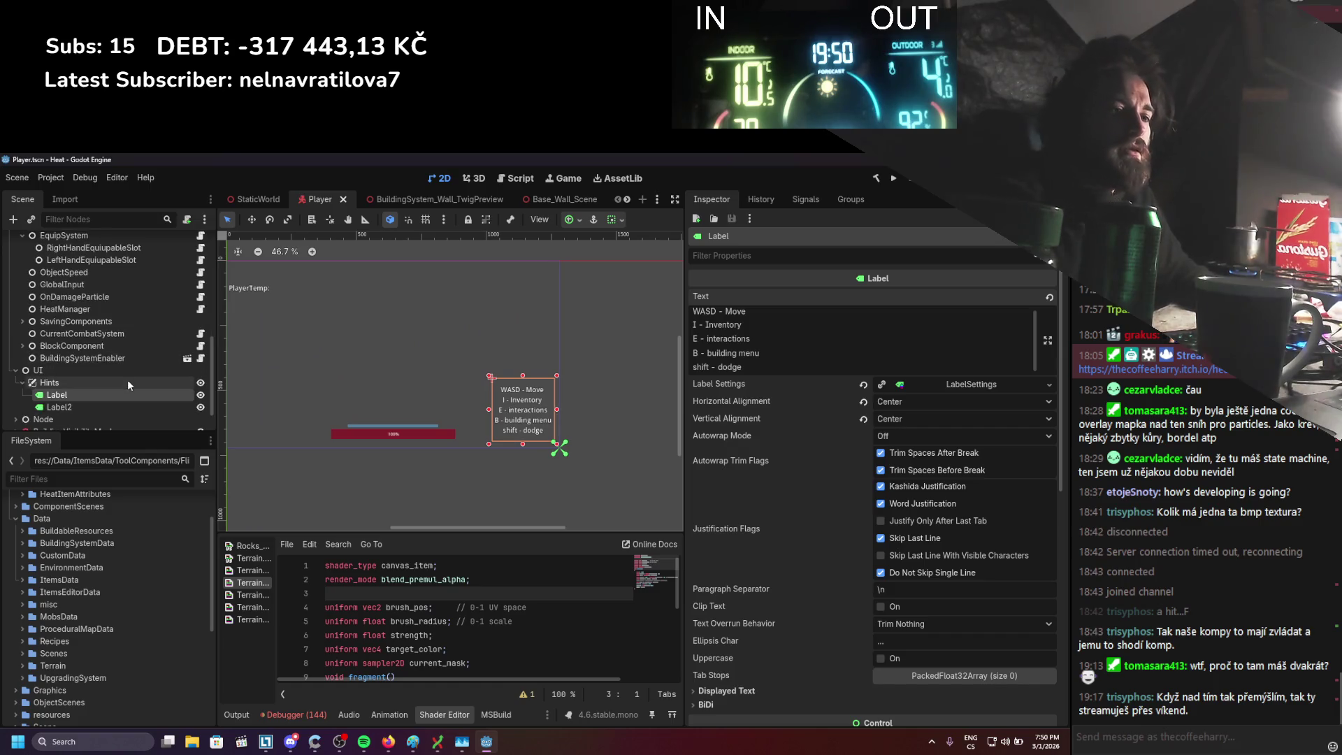
pyautogui.click(61, 408)
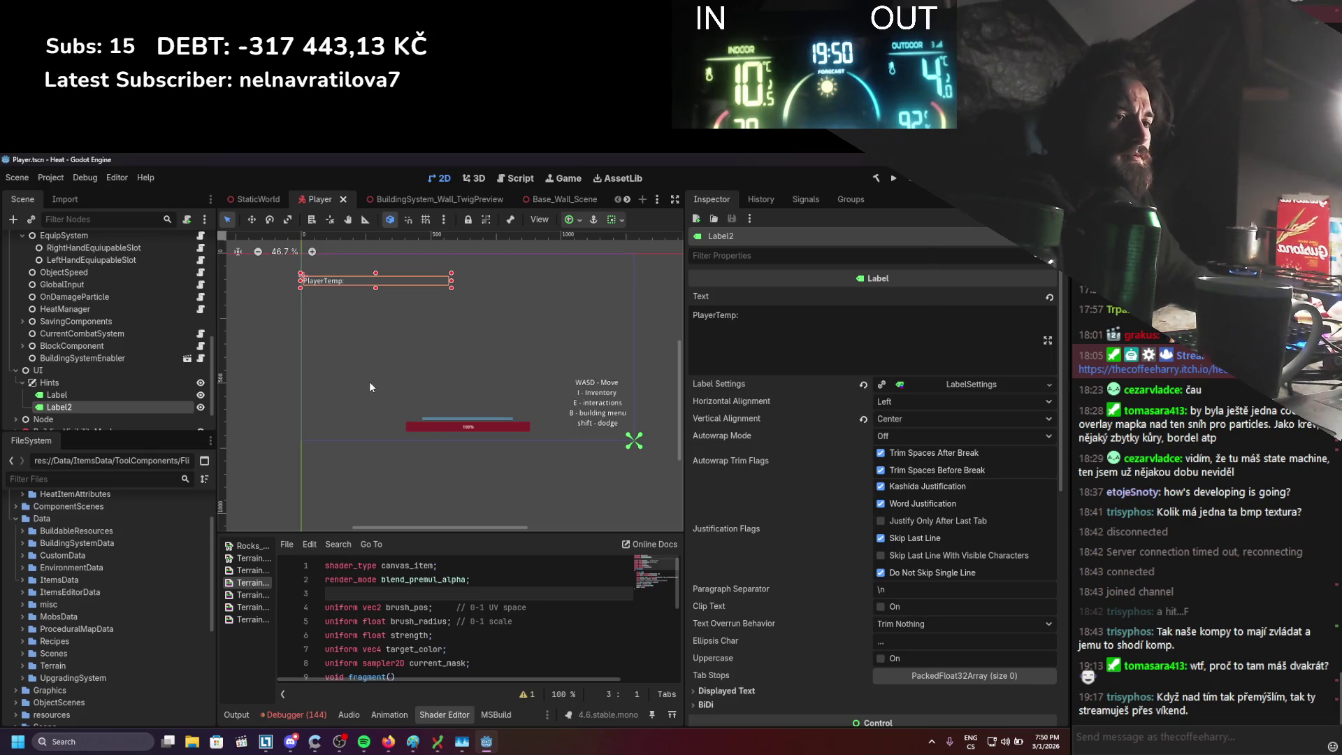
pyautogui.hscroll(1, 369, 380)
pyautogui.scroll(1, 369, 380)
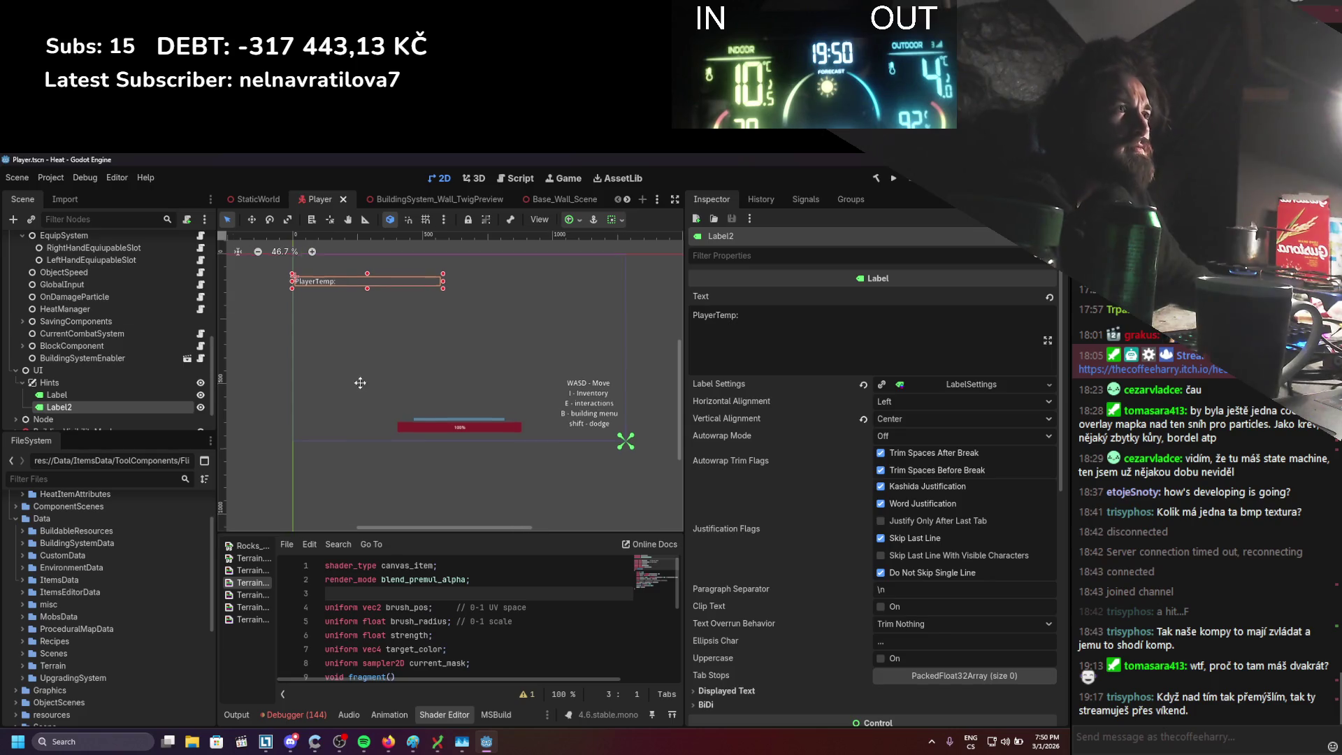
# Return to the StaticWorld scene and open the Export dialog from the Project menu
pyautogui.click(258, 200)
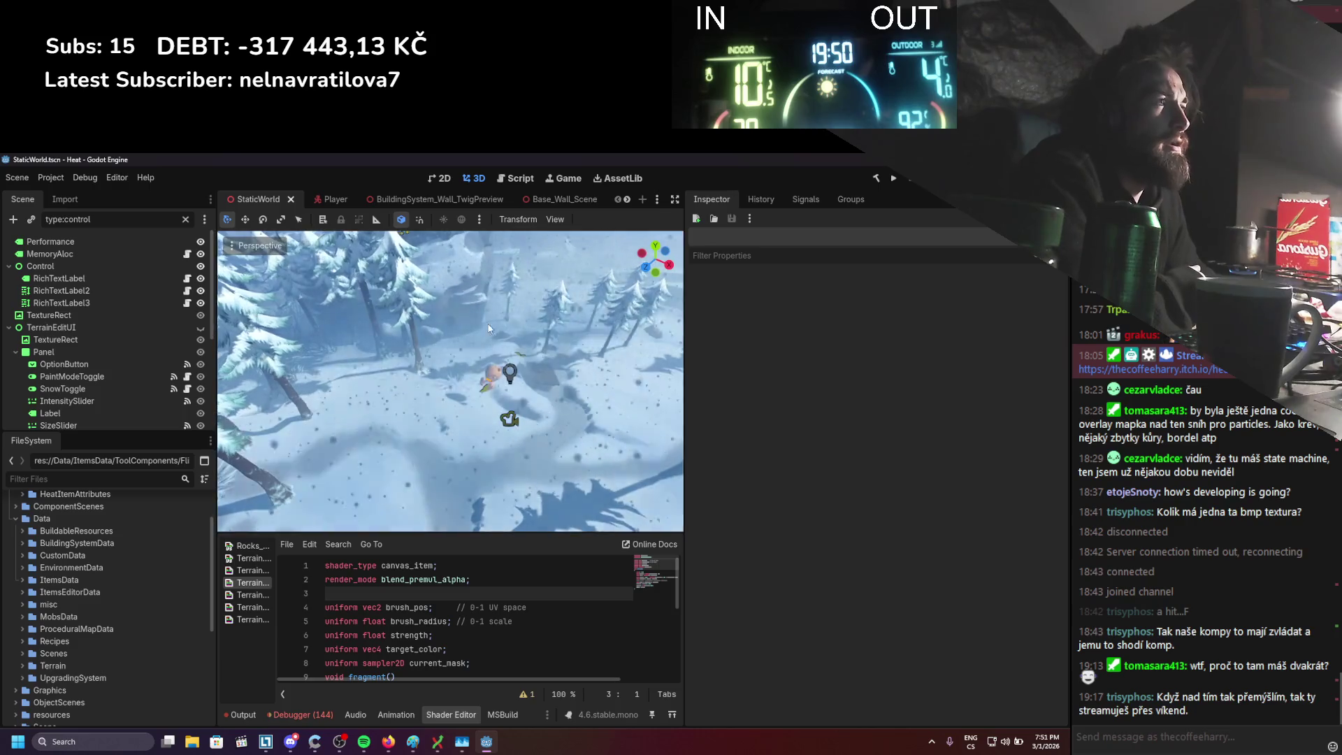
pyautogui.click(65, 178)
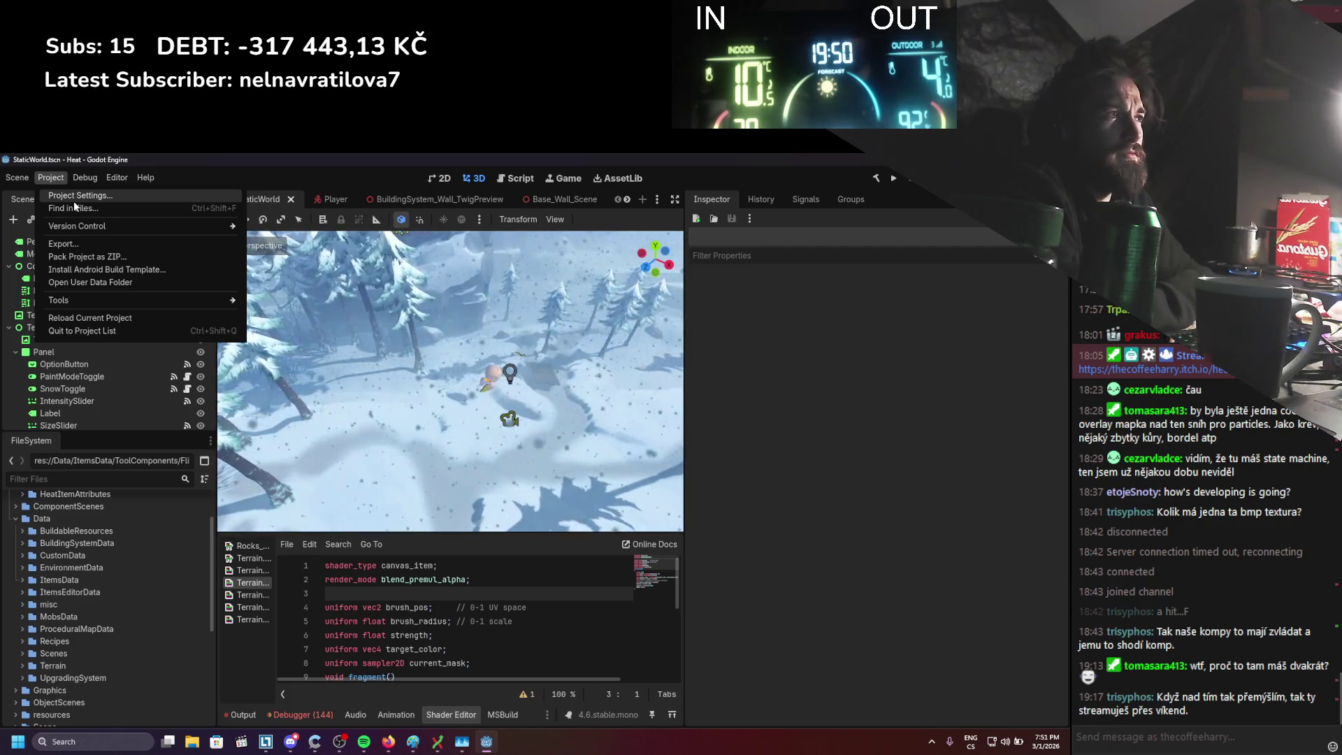
pyautogui.click(89, 245)
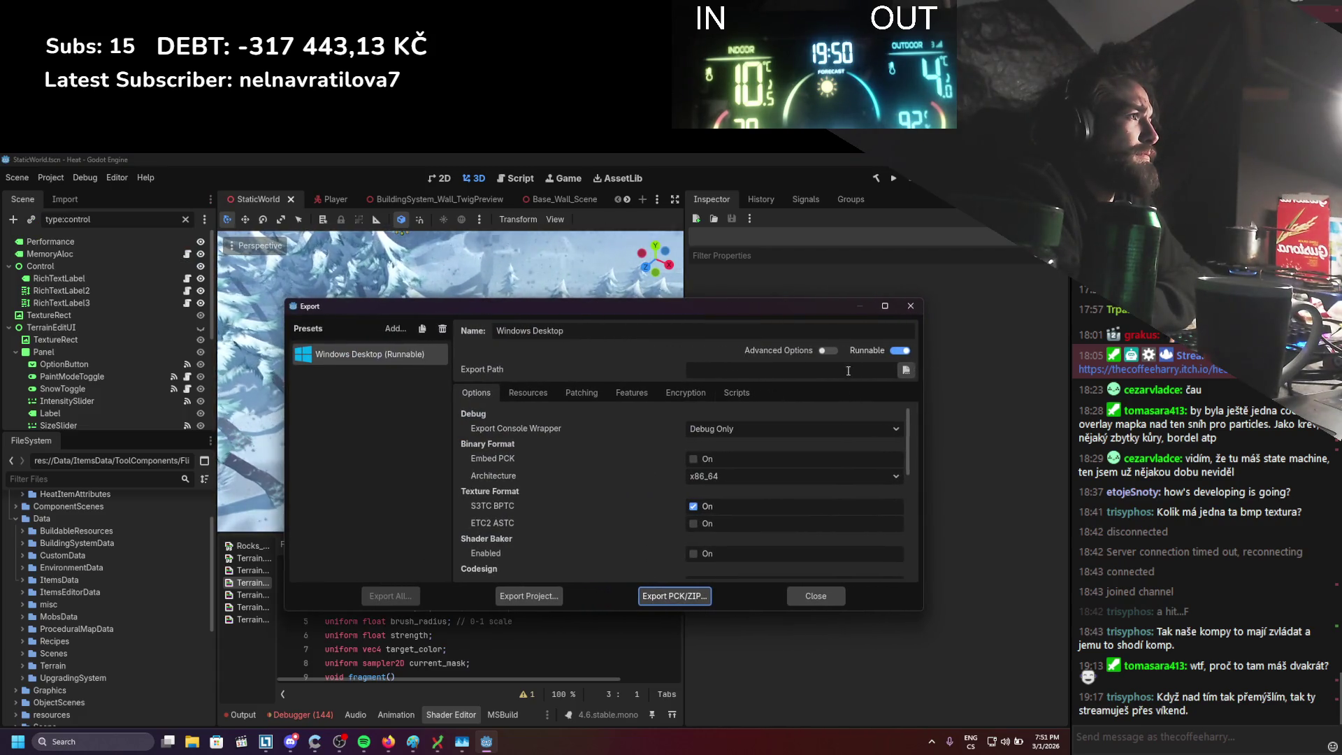
# Enable Advanced Options for the Windows Desktop preset and browse for the Application icon file
pyautogui.click(832, 351)
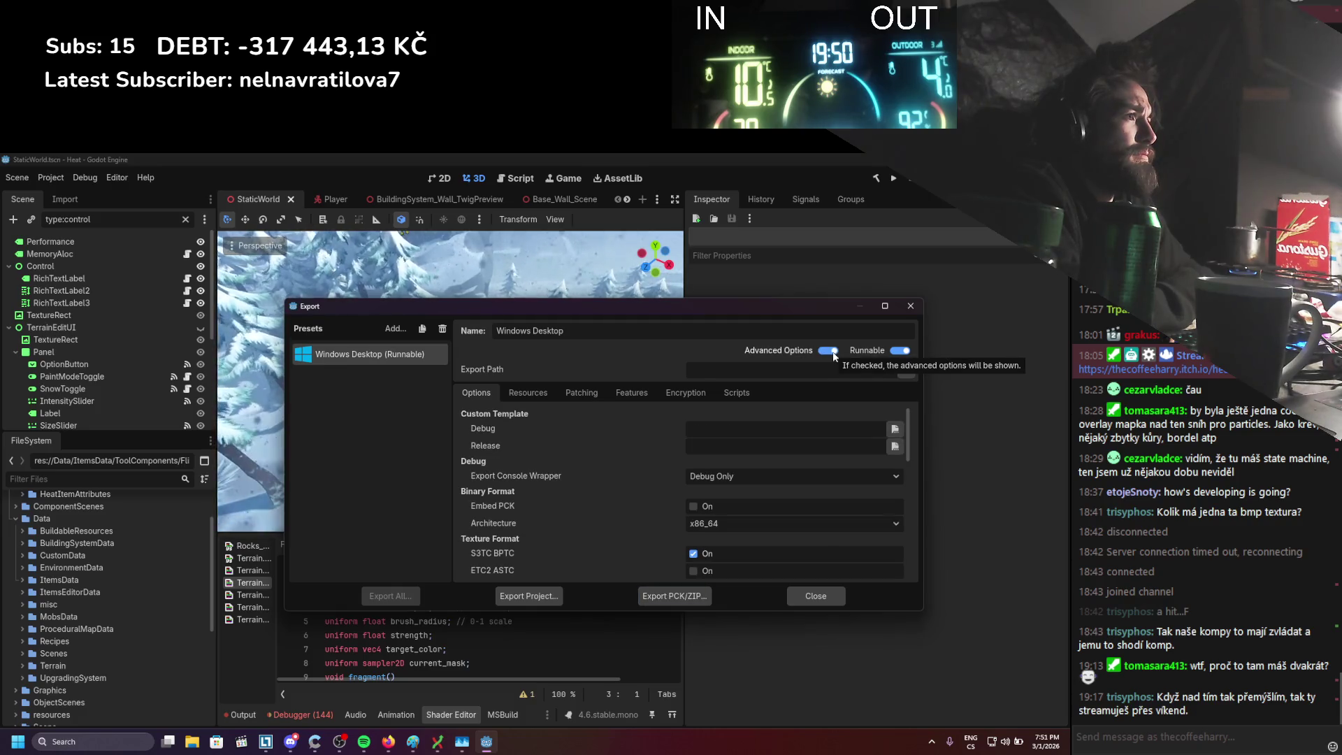
pyautogui.click(831, 351)
pyautogui.click(832, 350)
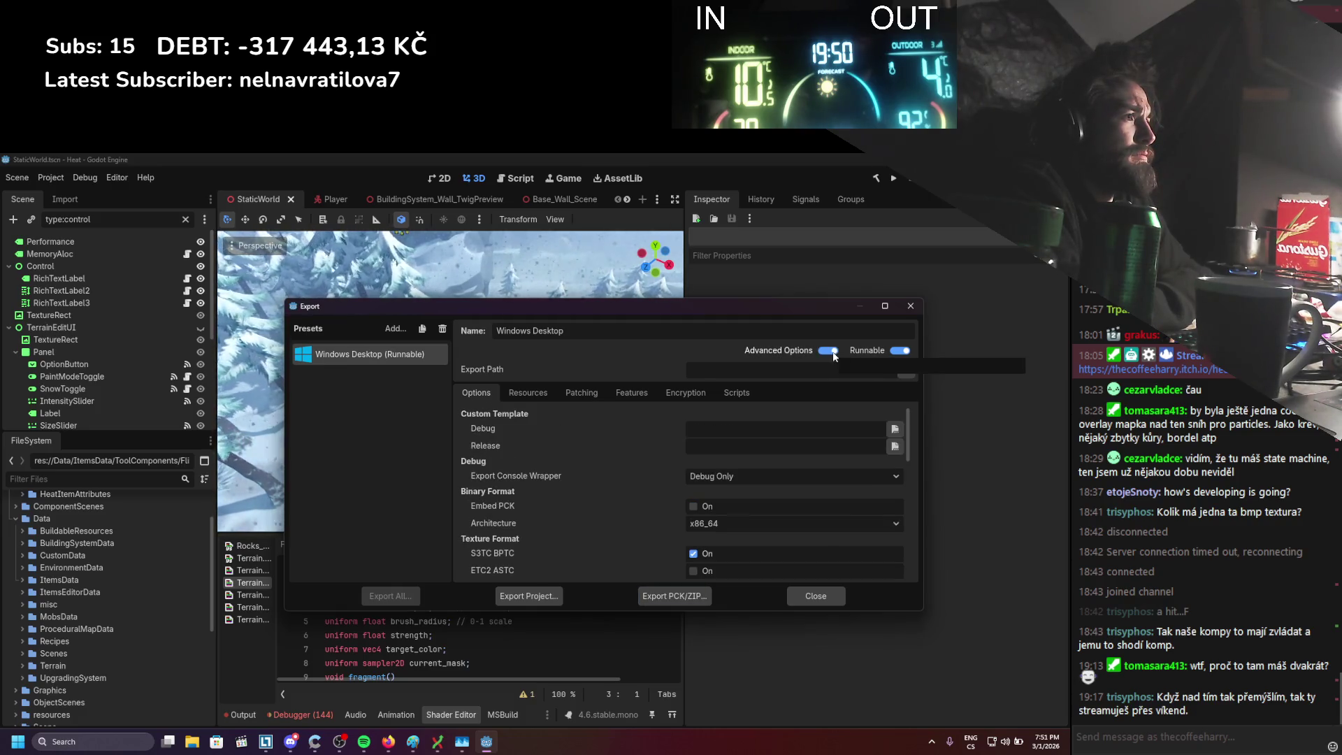
pyautogui.click(789, 356)
pyautogui.scroll(-5, 648, 441)
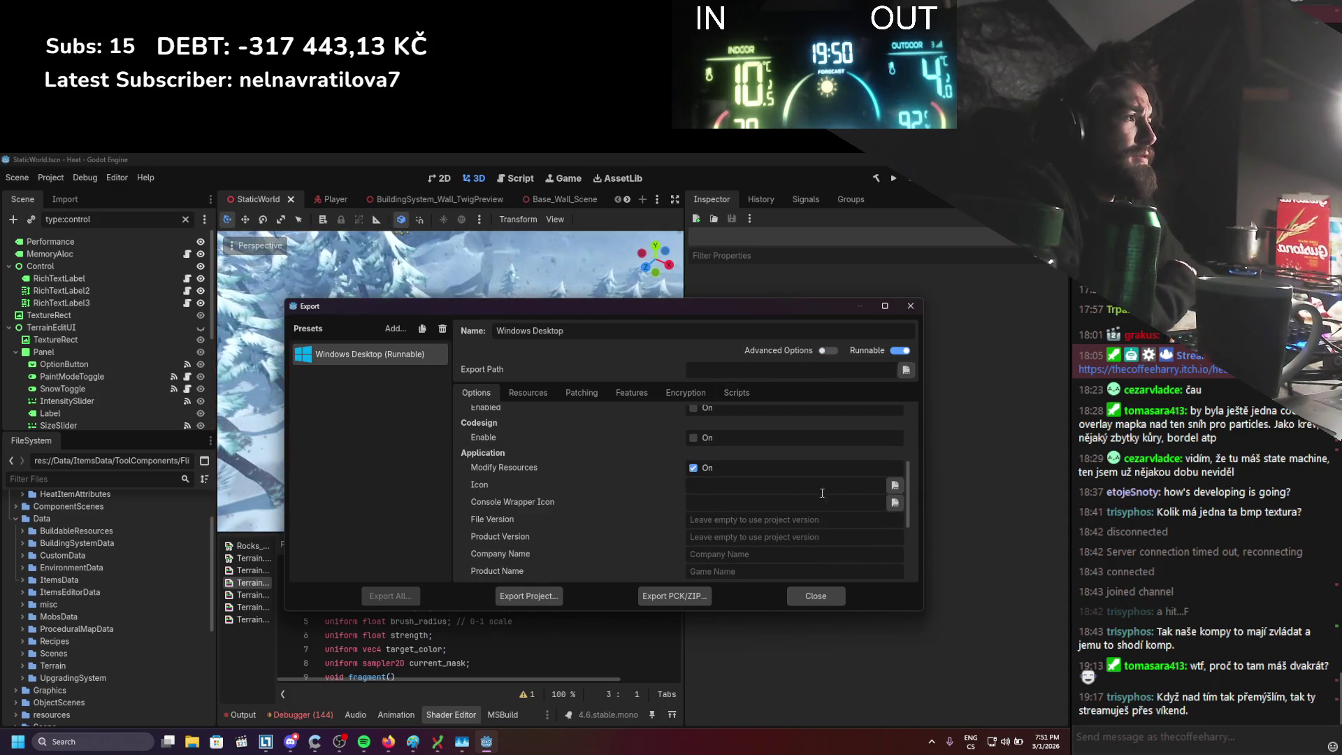
pyautogui.click(895, 485)
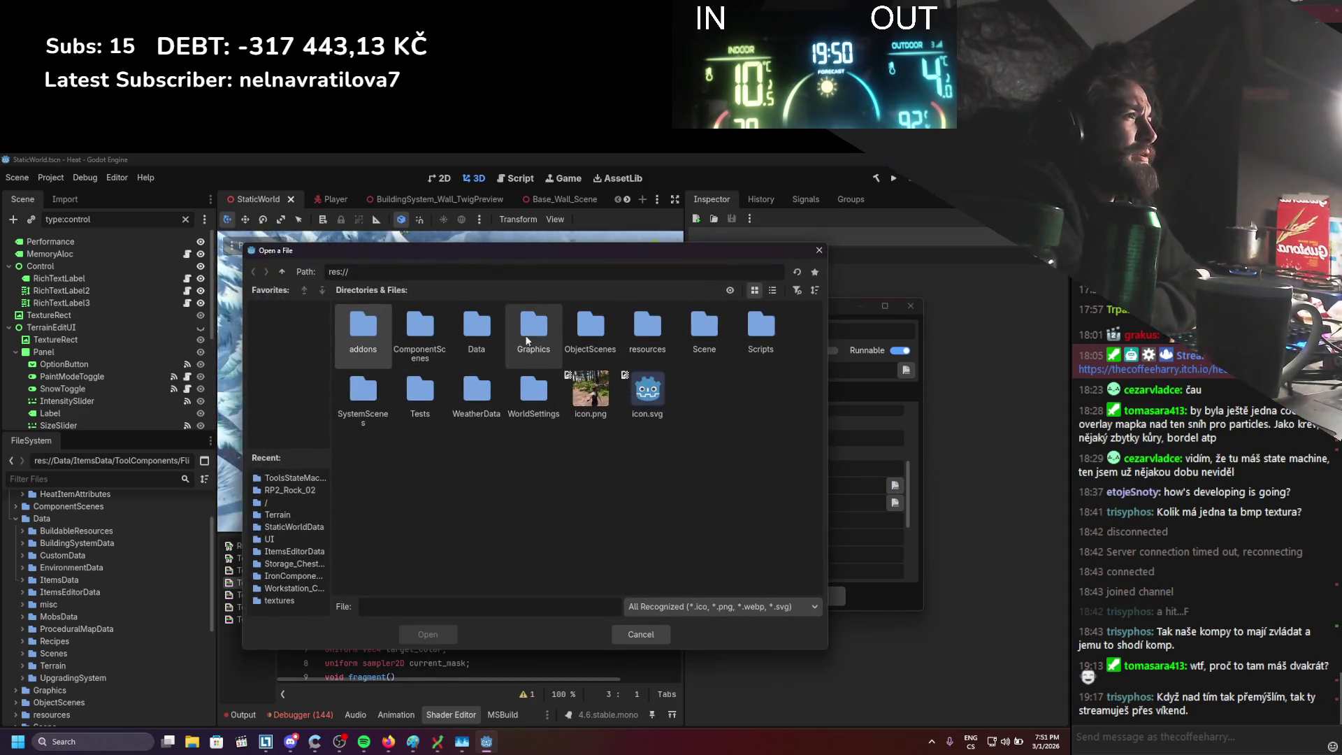
# Browse to res://Data/misc and pick IconAdjust.ico as the Windows Desktop export icon
pyautogui.doubleClick(510, 320)
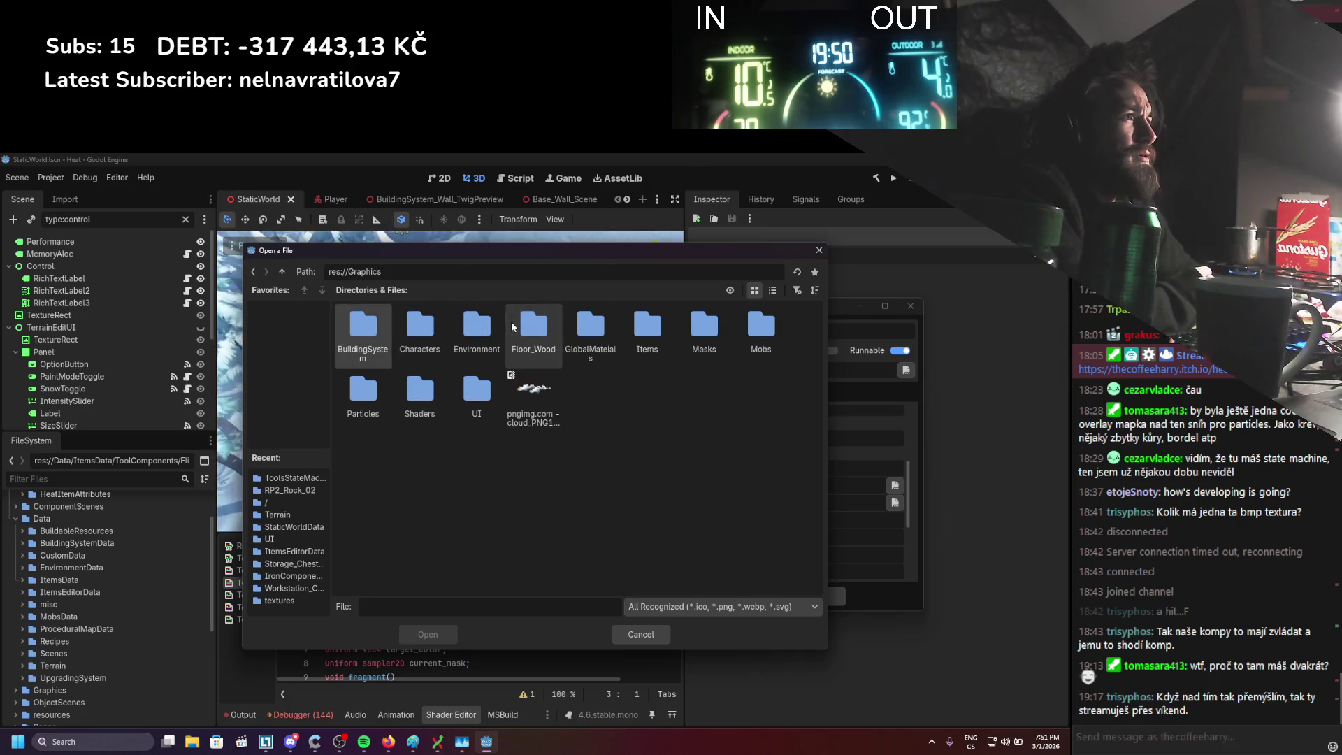
pyautogui.click(772, 290)
pyautogui.doubleClick(376, 433)
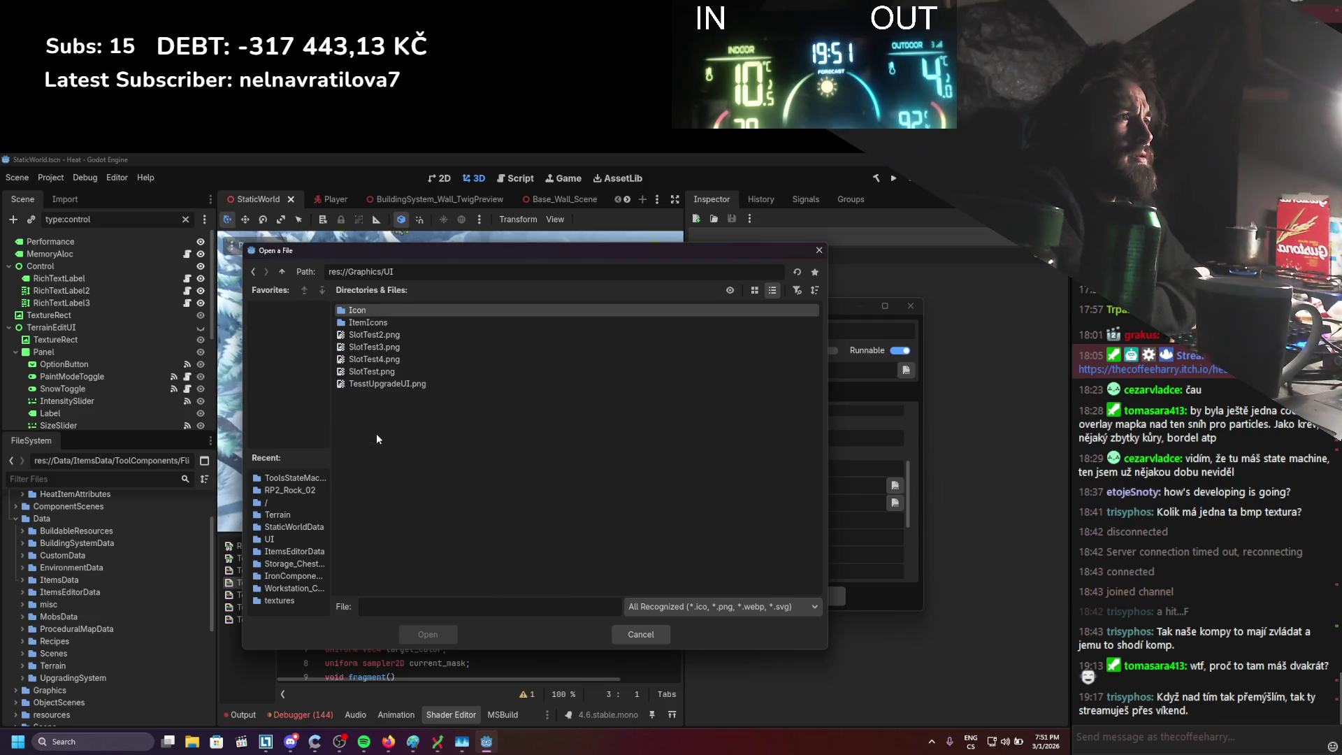
pyautogui.doubleClick(374, 313)
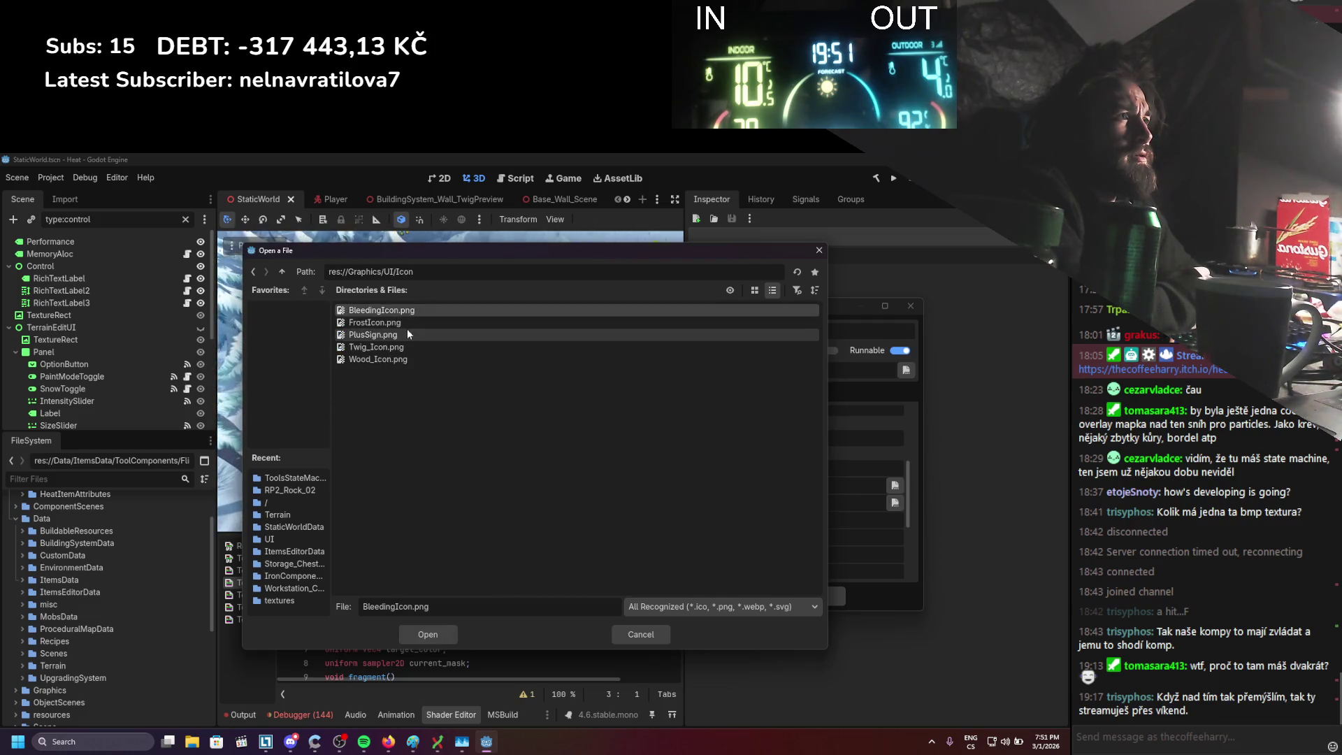
pyautogui.click(282, 270)
pyautogui.click(282, 271)
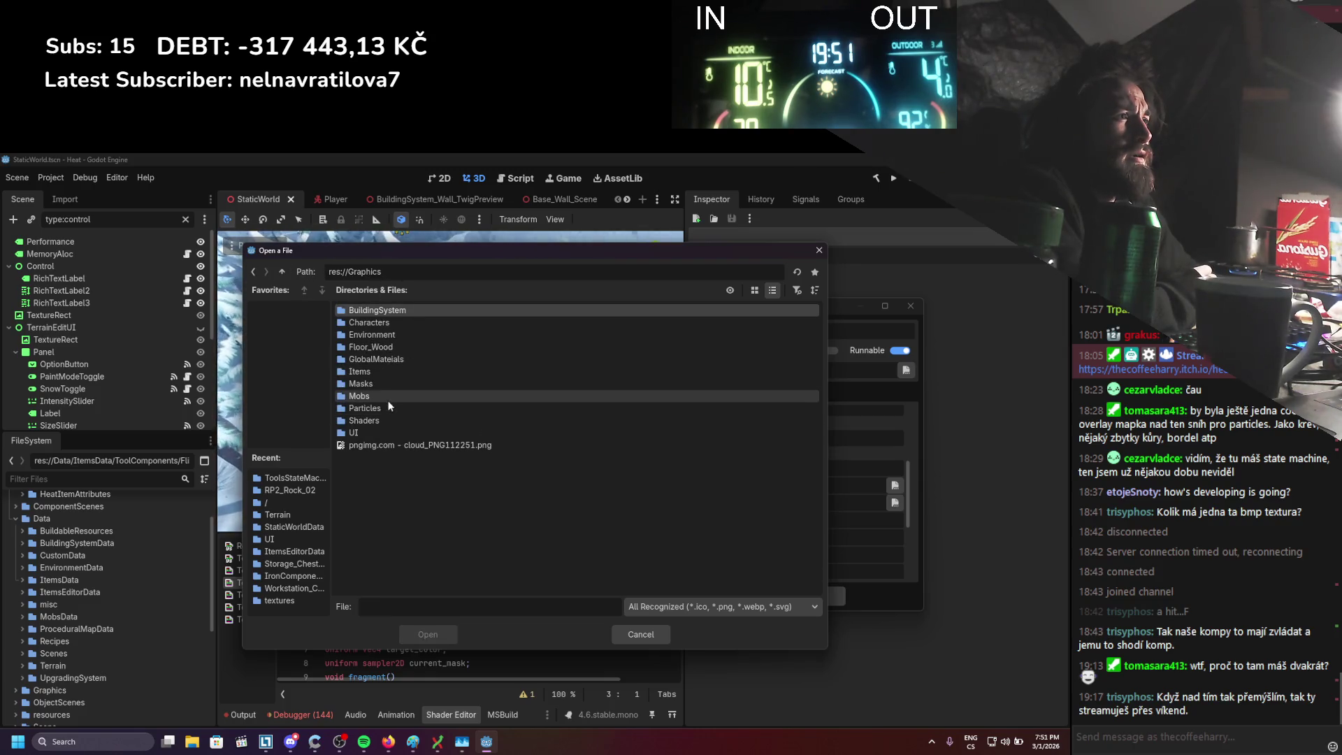
pyautogui.click(282, 273)
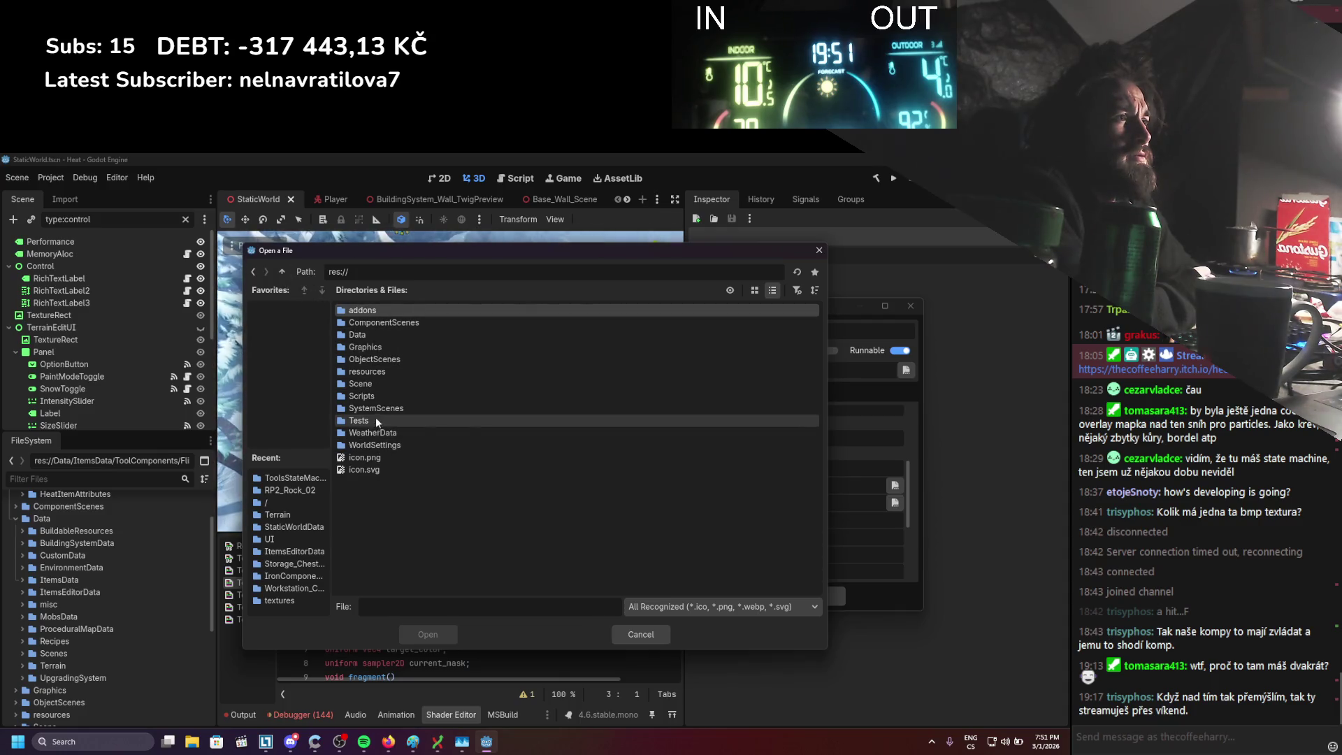
pyautogui.doubleClick(369, 334)
pyautogui.doubleClick(367, 386)
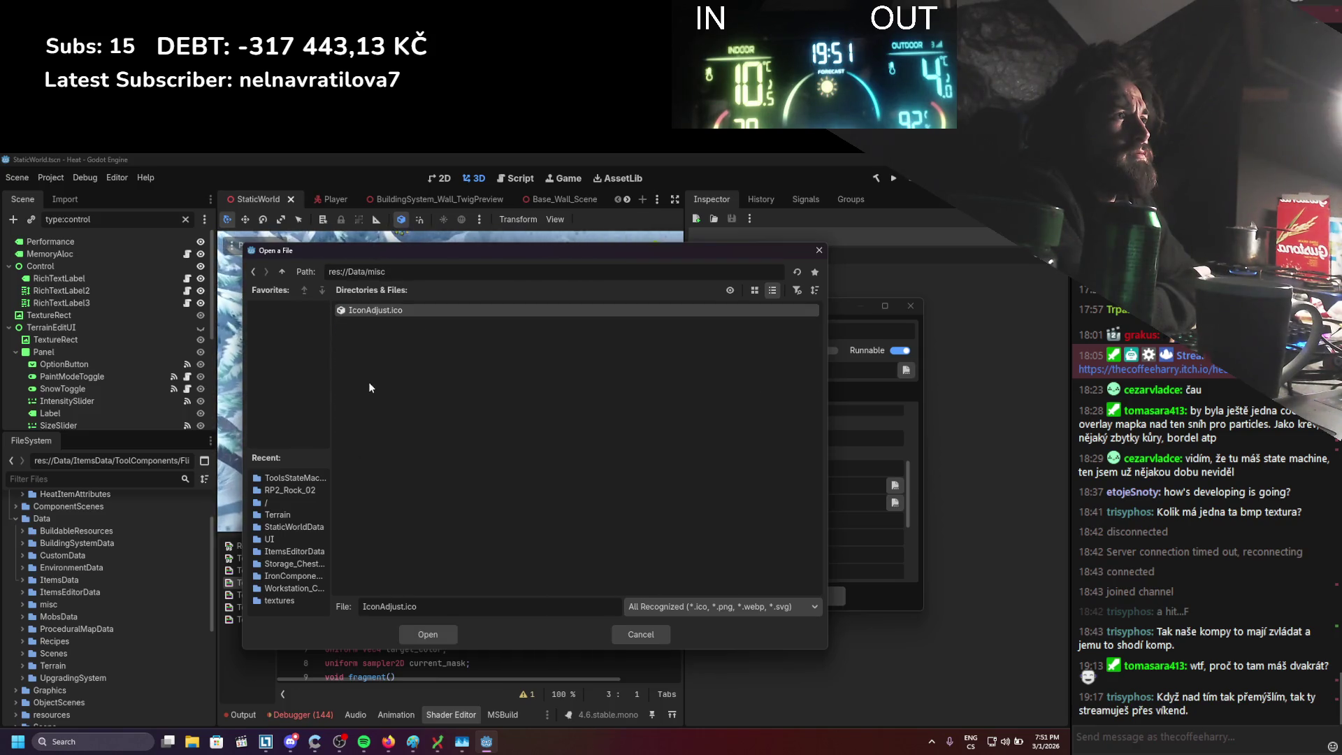
pyautogui.doubleClick(359, 308)
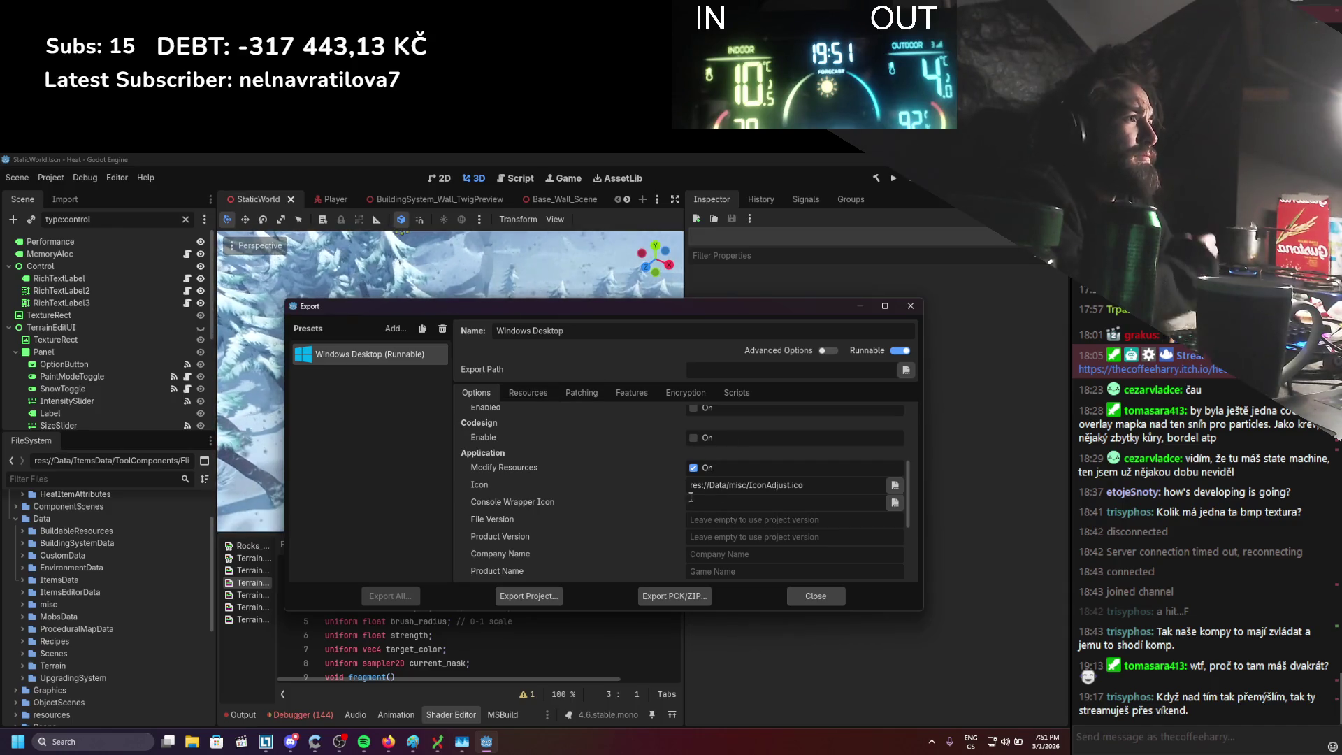
# Review the export options and keep the console wrapper export at Debug Only
pyautogui.scroll(-1, 675, 498)
pyautogui.scroll(2, 667, 482)
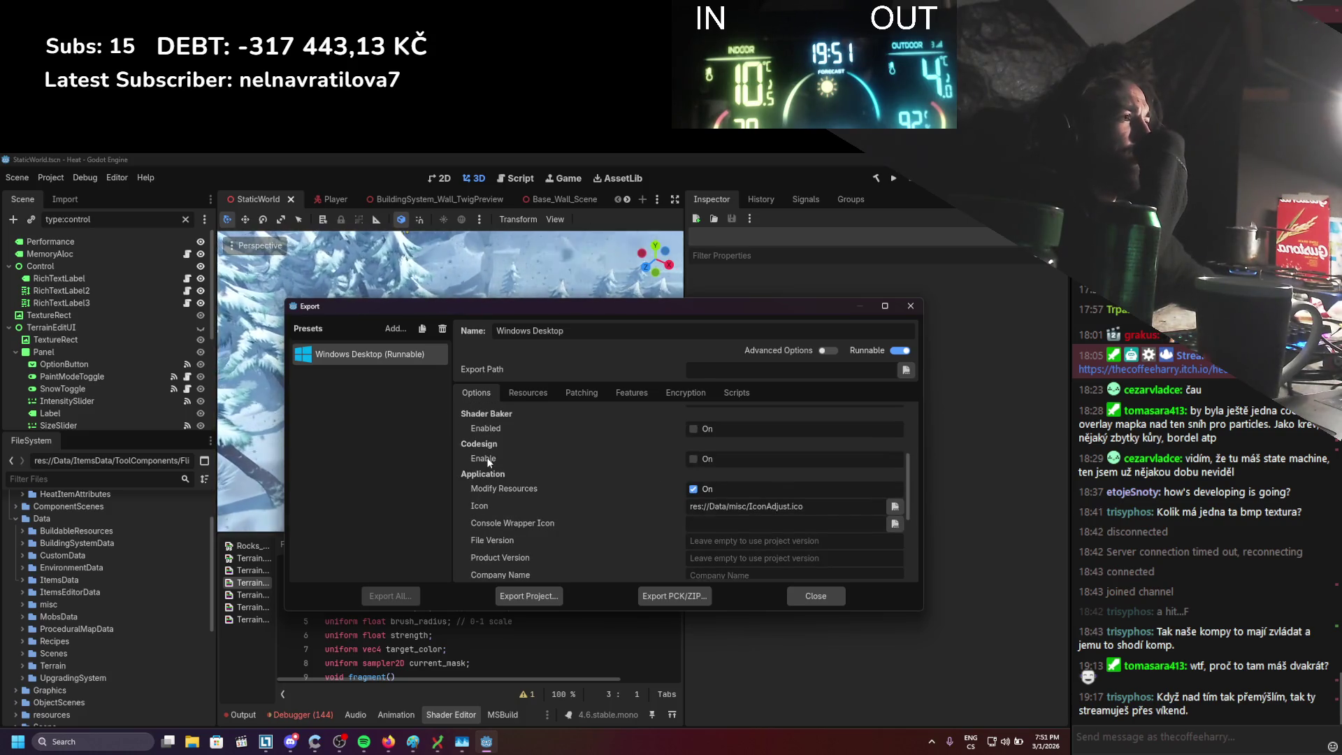
pyautogui.scroll(1, 506, 468)
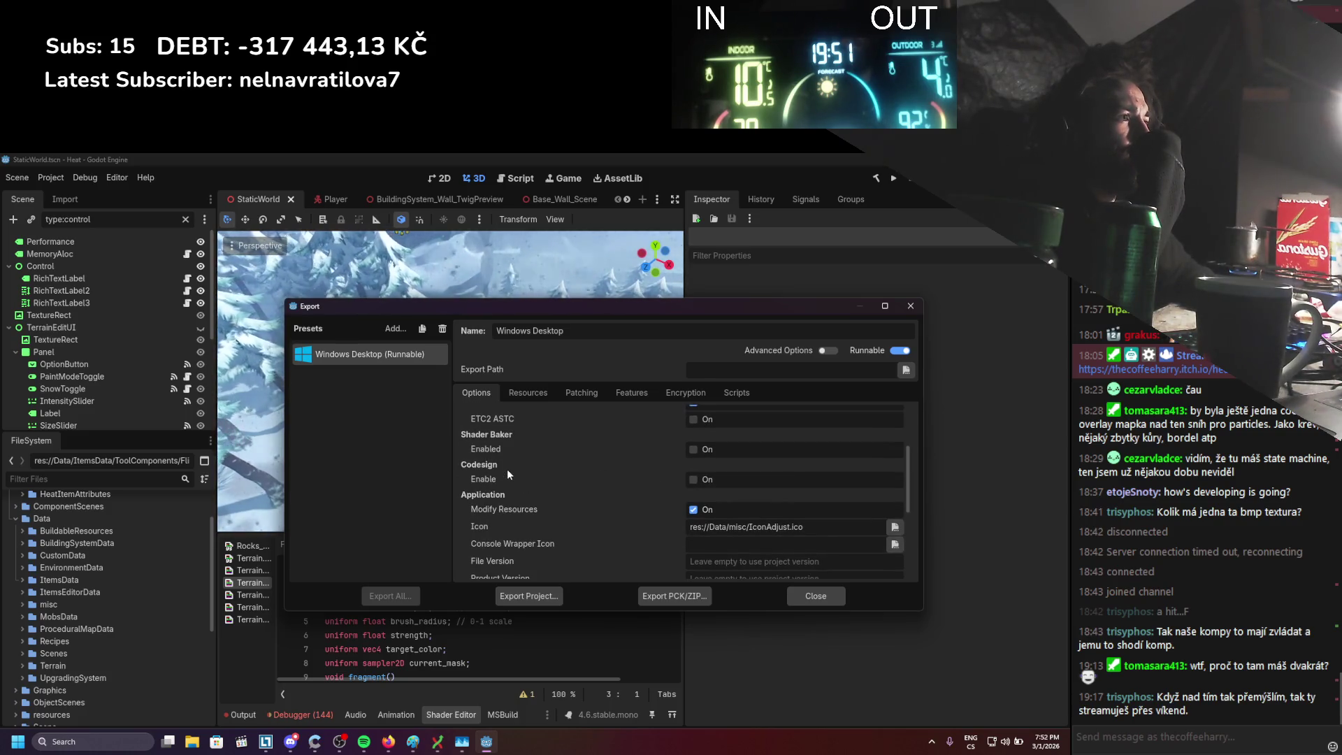
pyautogui.scroll(1, 506, 468)
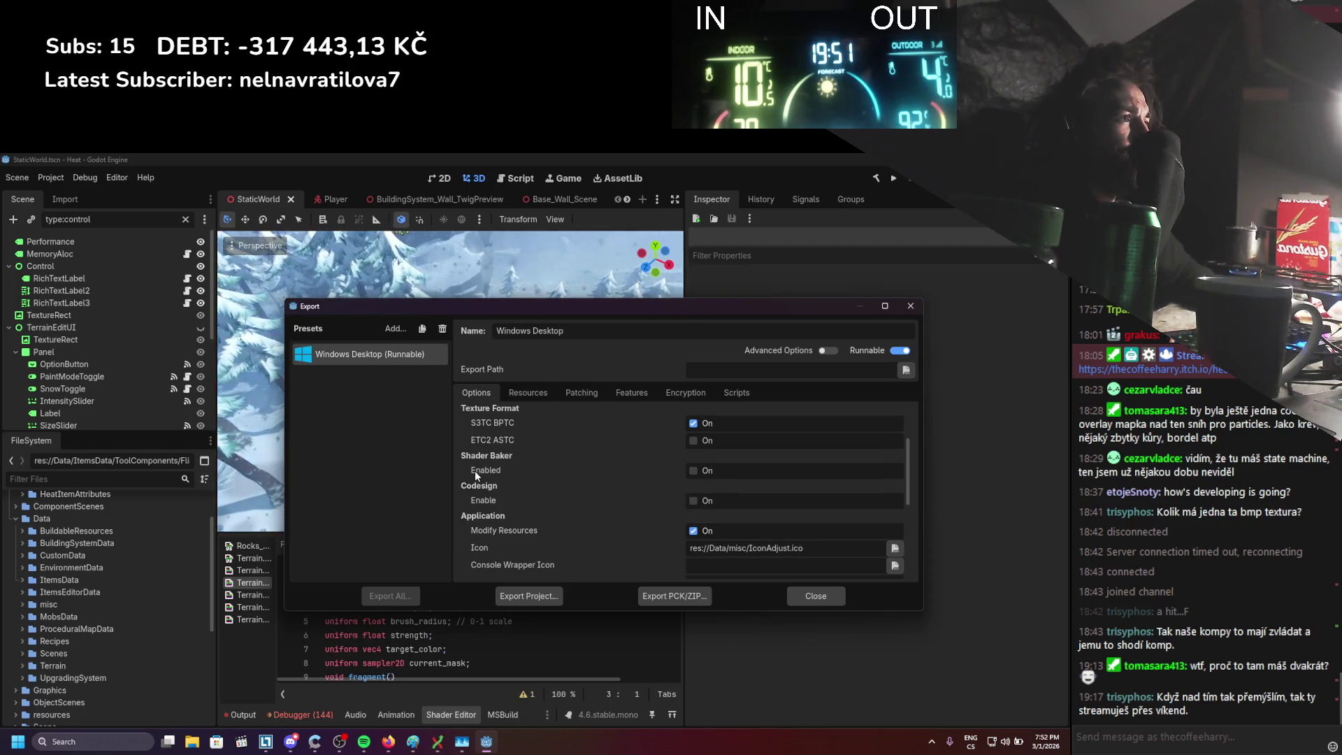
pyautogui.scroll(2, 472, 471)
pyautogui.scroll(2, 529, 493)
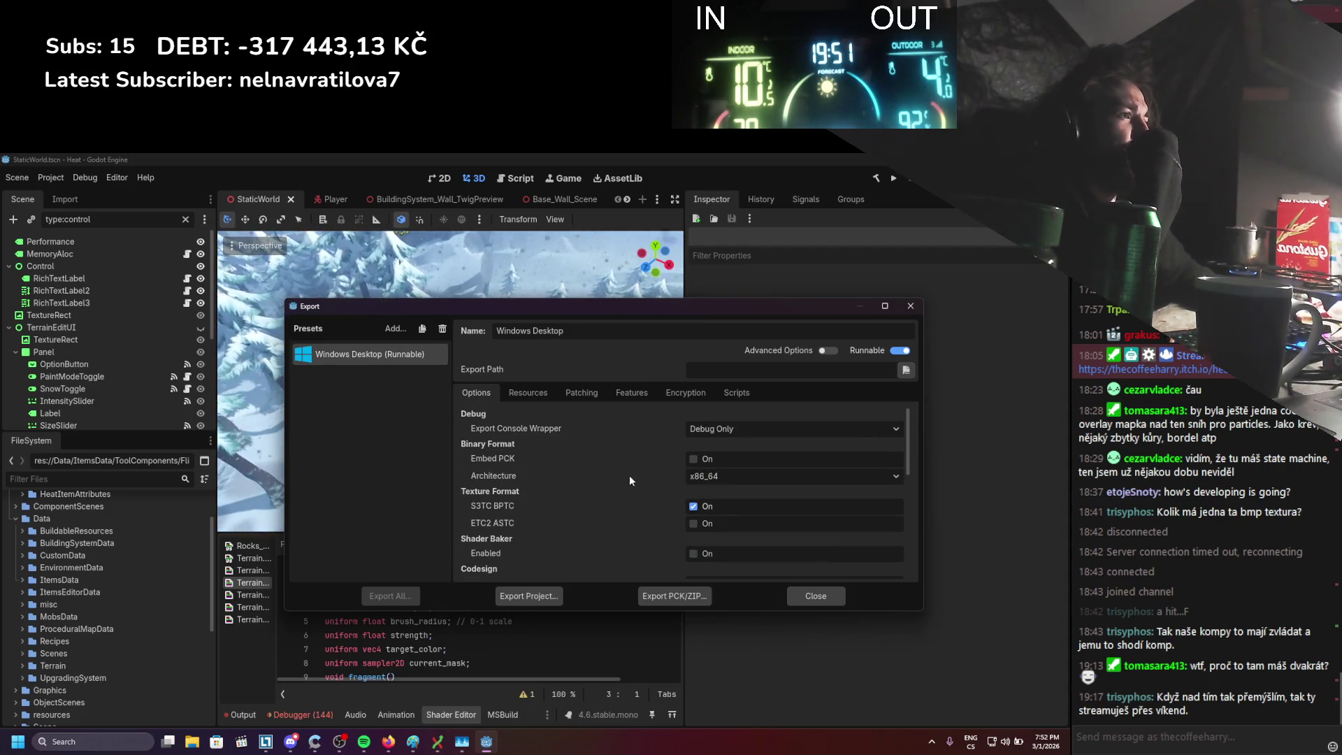
pyautogui.click(702, 426)
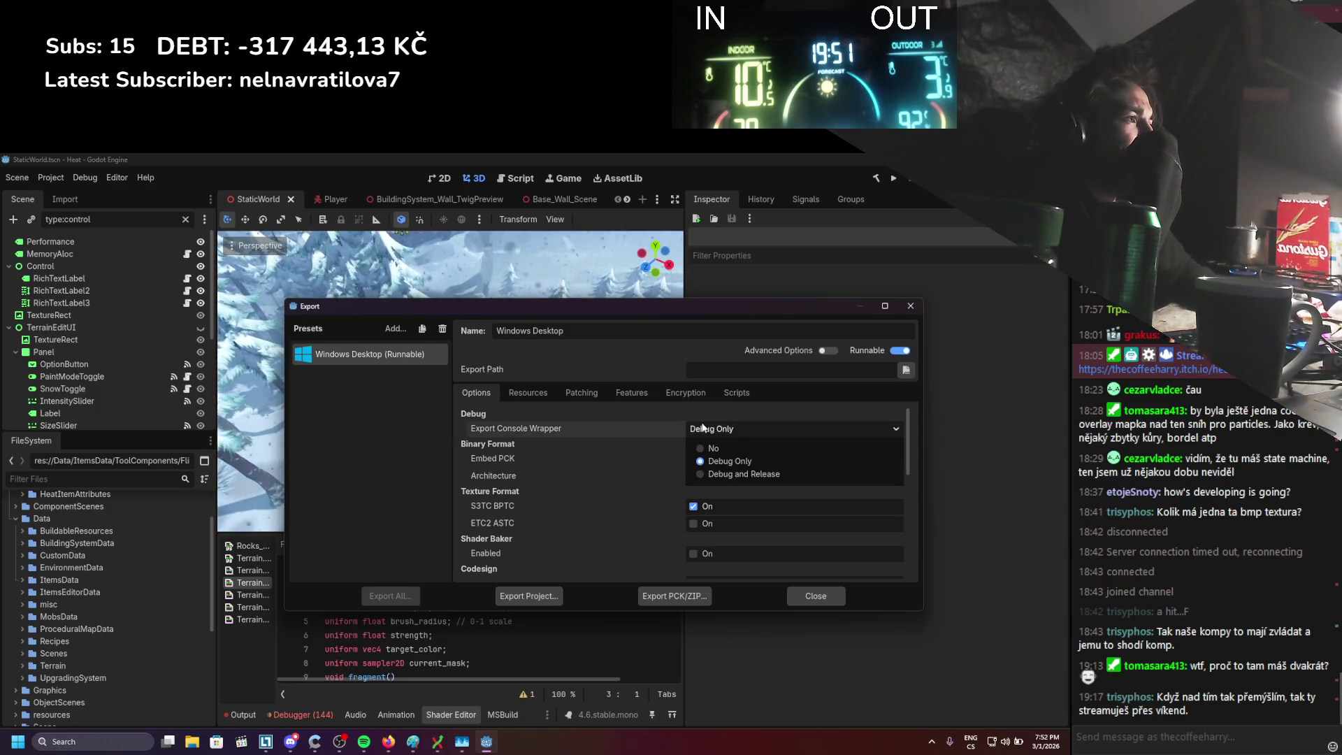
pyautogui.click(702, 426)
pyautogui.scroll(-5, 610, 464)
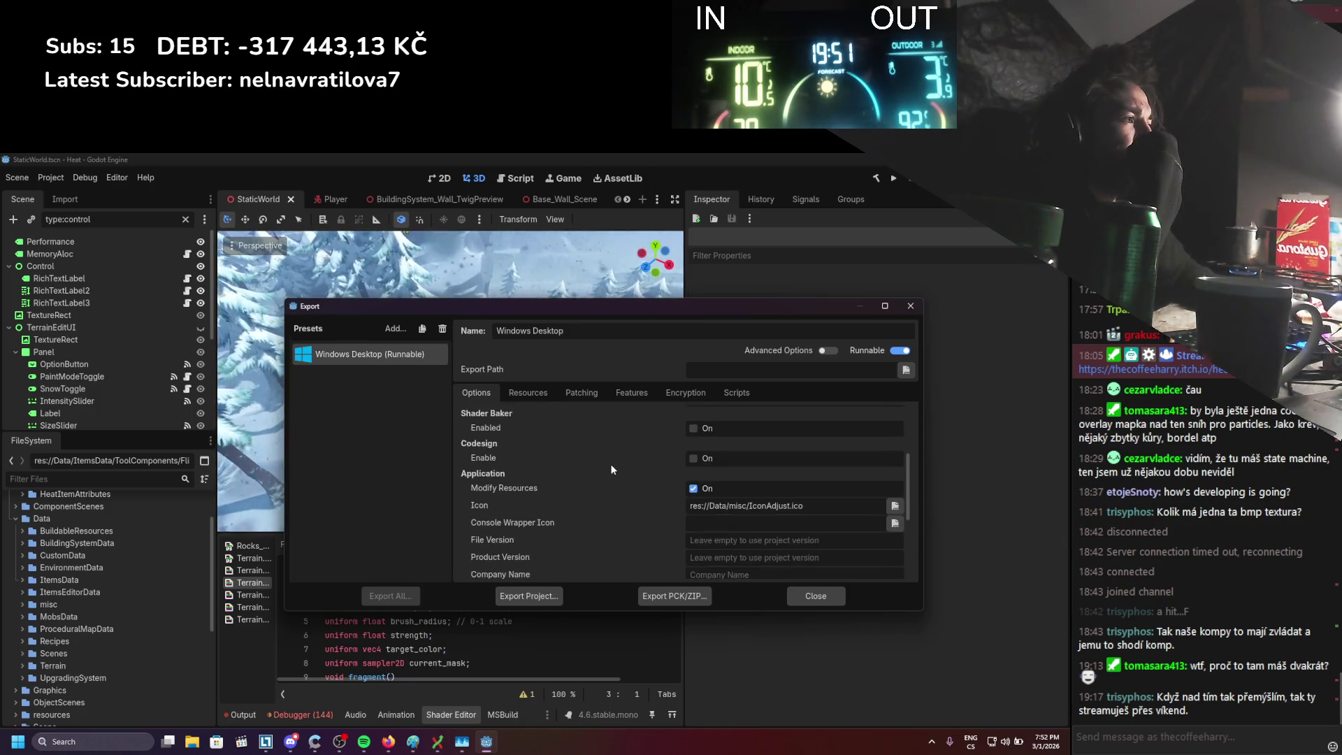
# Enter DetailSoftware as Company Name and Heat as Product Name in the application details
pyautogui.click(699, 458)
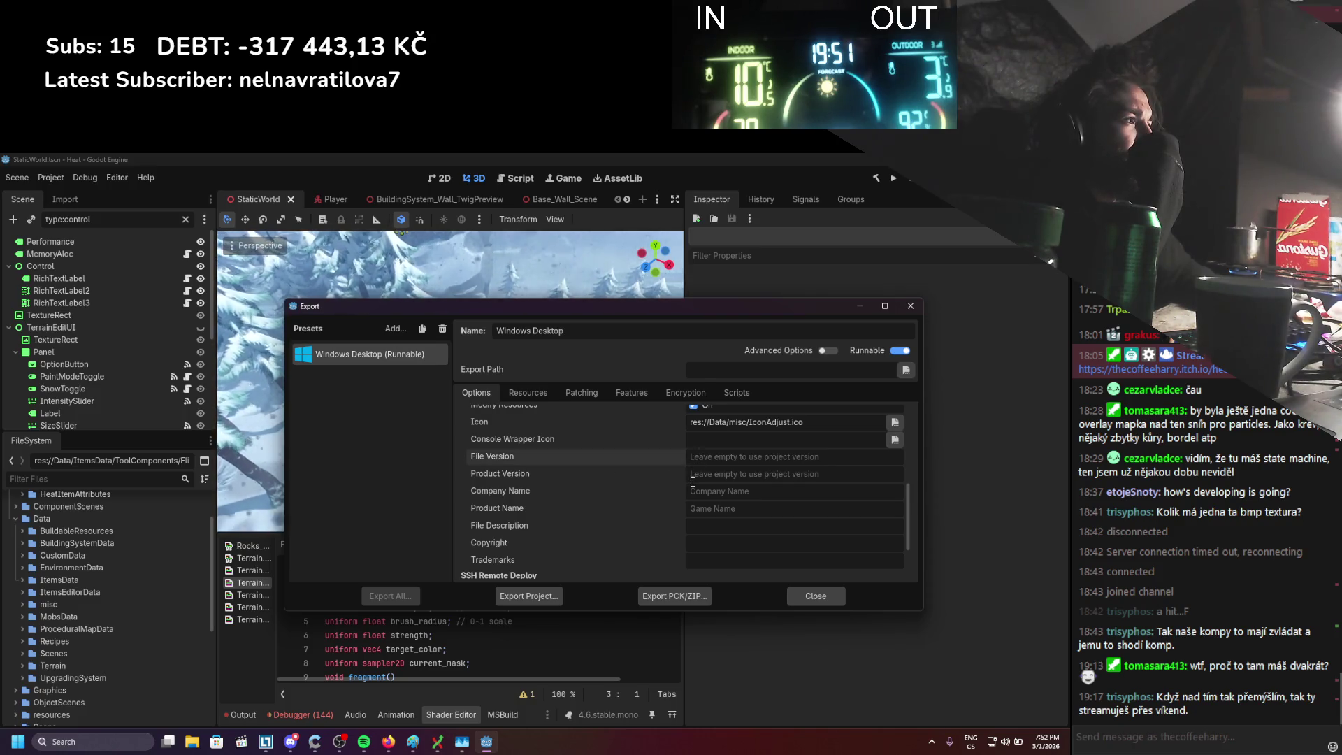
pyautogui.click(691, 491)
pyautogui.write('Detal')
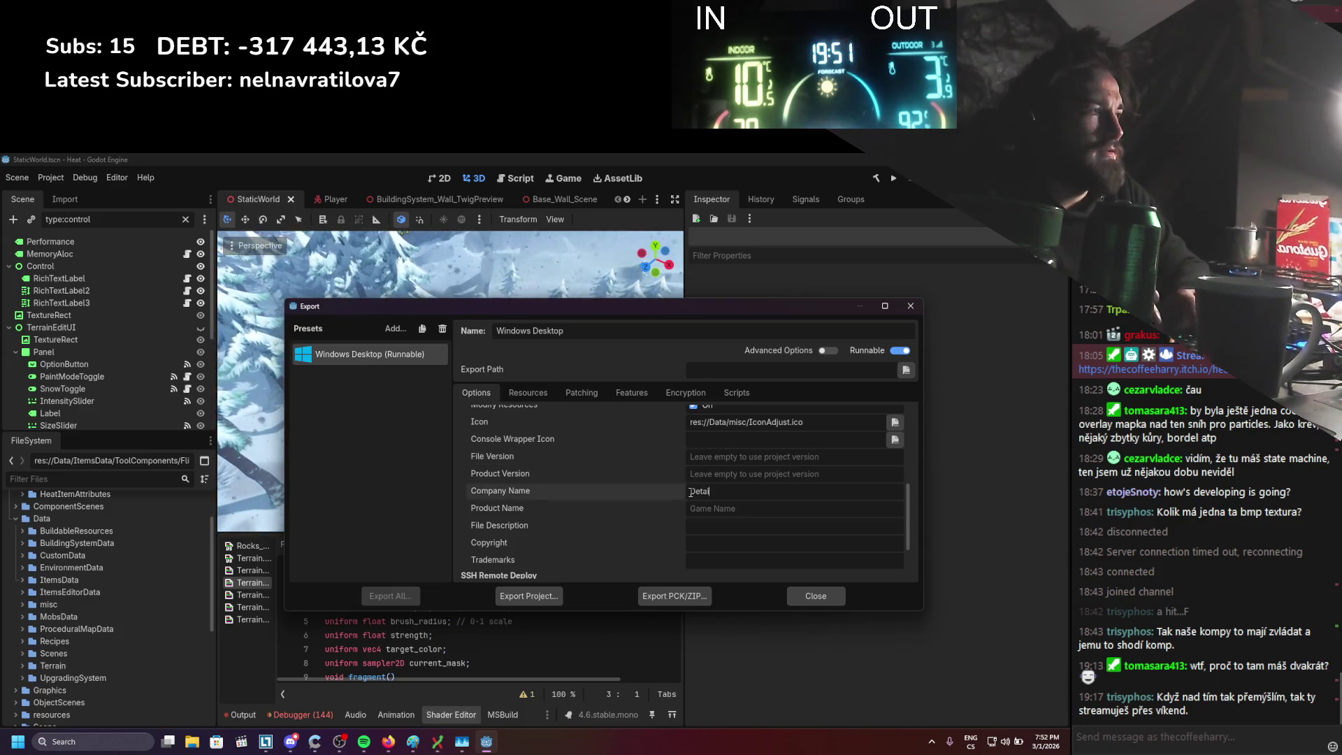
pyautogui.write('lSofrt')
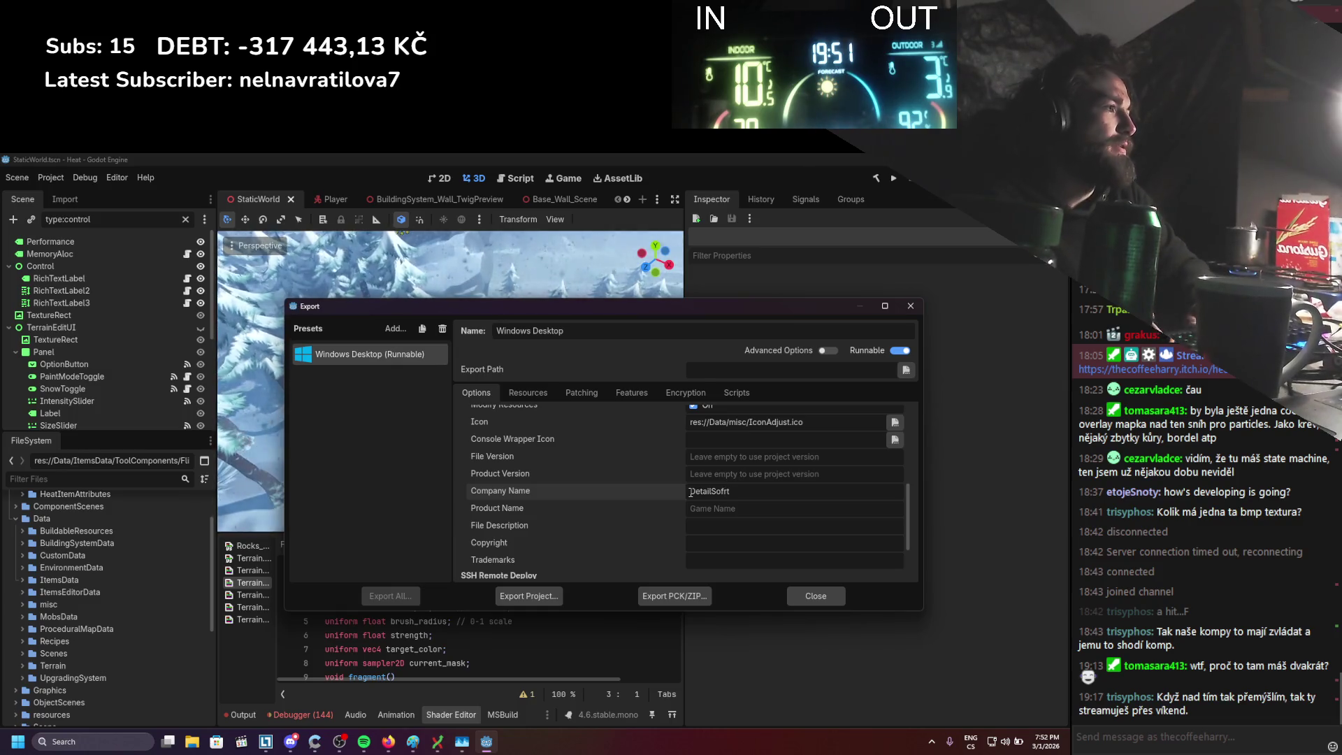
pyautogui.write('re')
pyautogui.click(721, 508)
pyautogui.write('Heat')
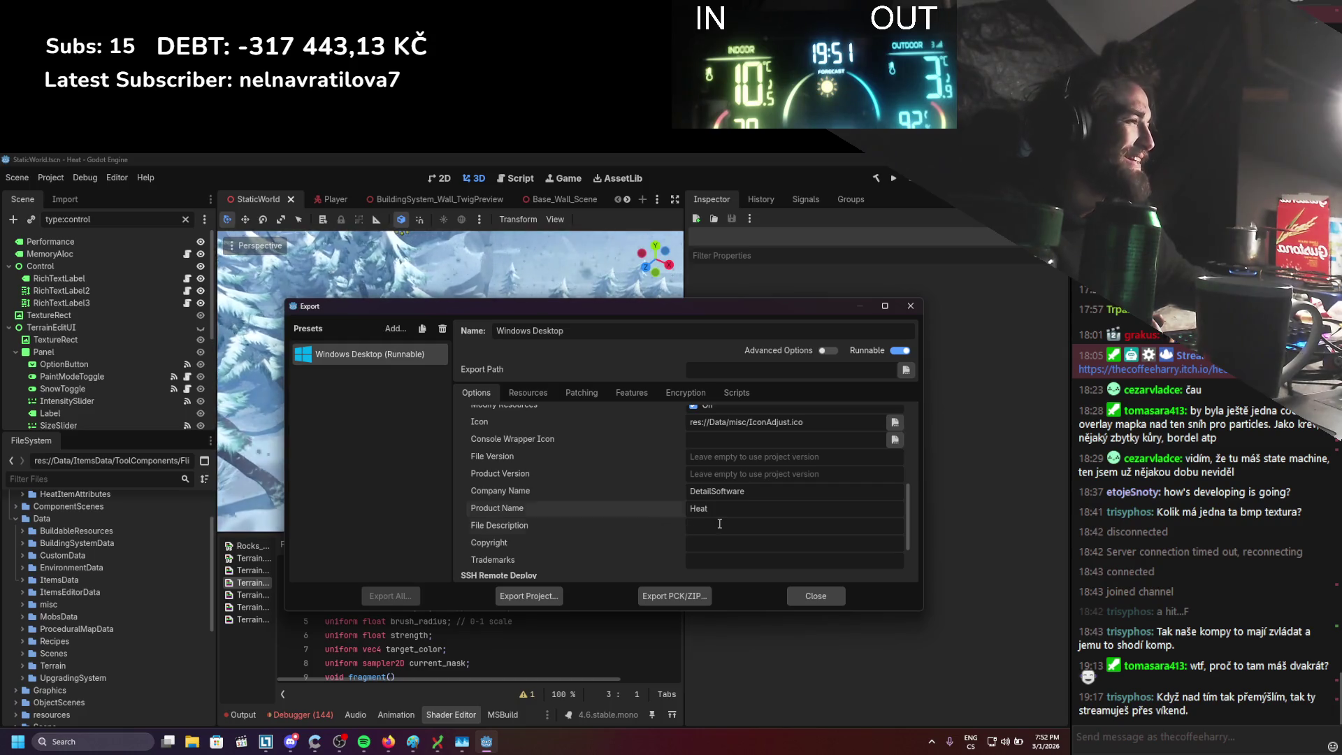
pyautogui.scroll(-2, 610, 535)
pyautogui.scroll(-2, 605, 519)
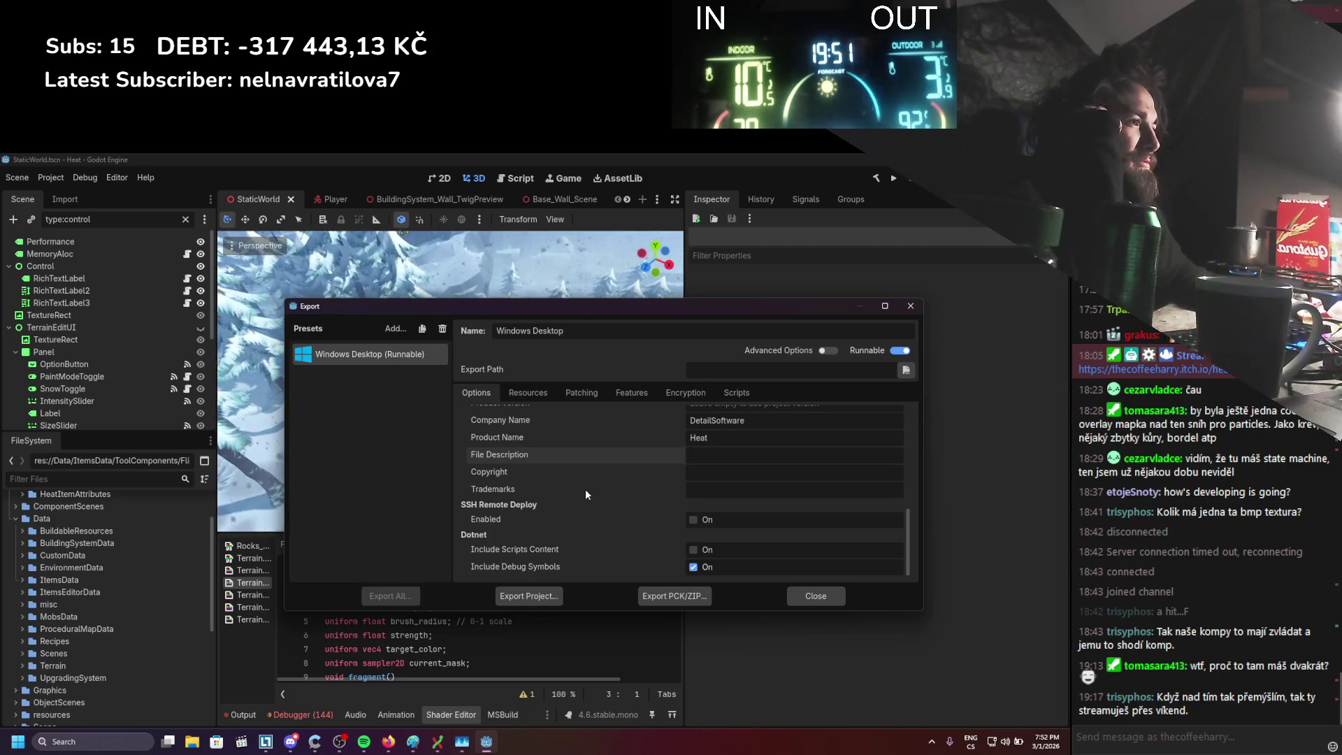
pyautogui.scroll(8, 570, 563)
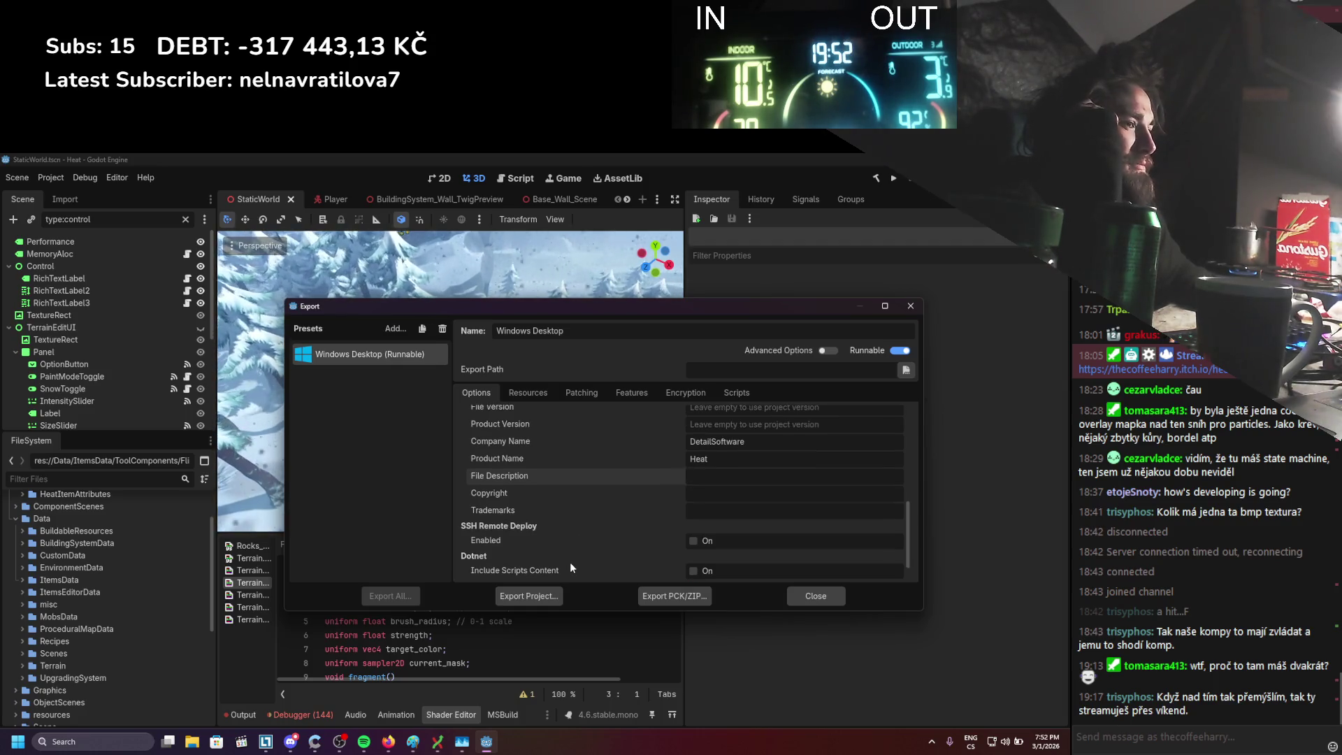
pyautogui.scroll(3, 572, 561)
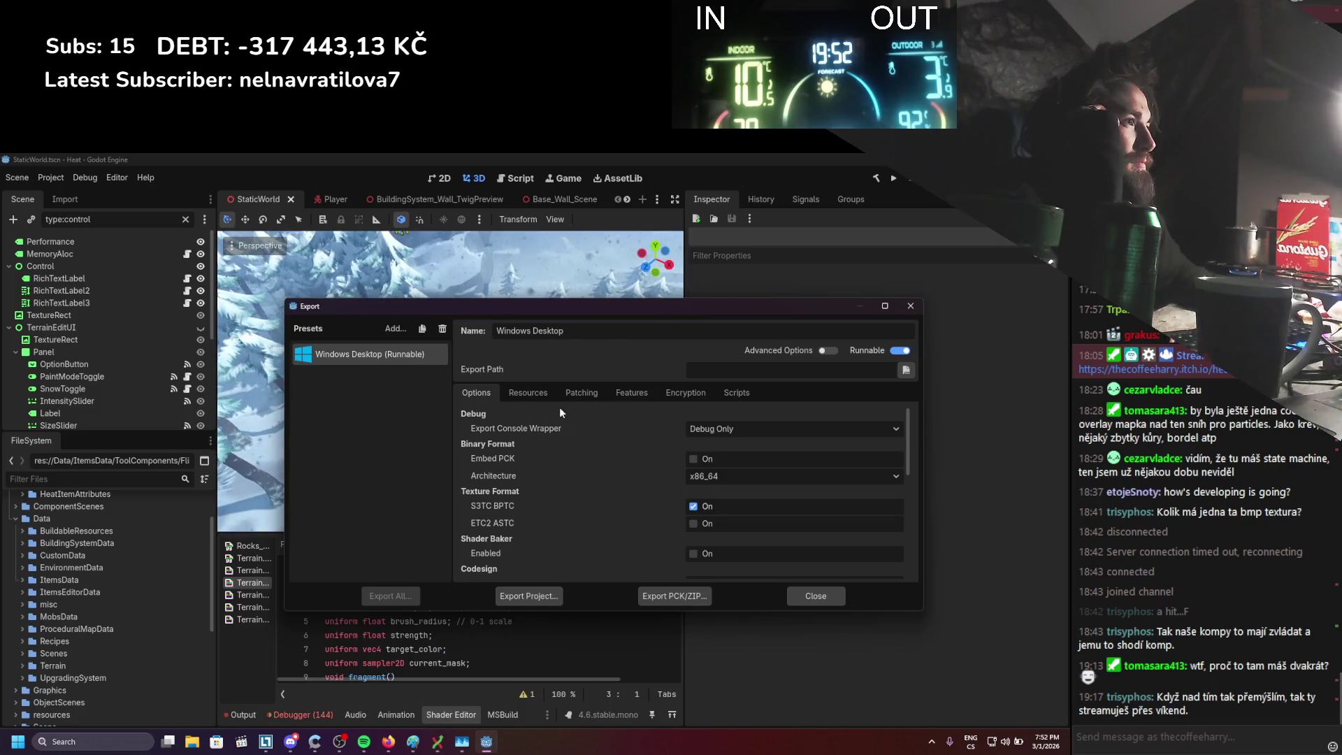
# Add *.glb to the Resources exclude filters and review the Patching, Features, Encryption and Scripts tabs
pyautogui.click(543, 393)
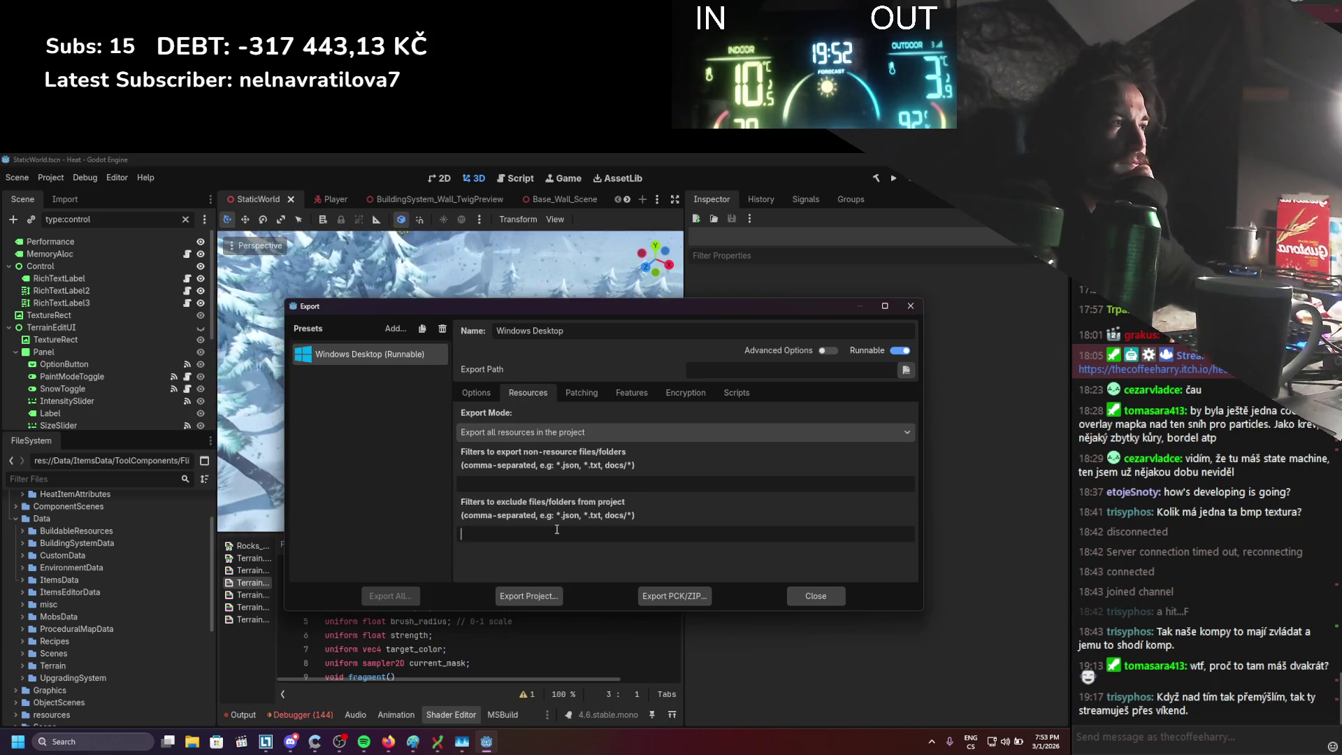
pyautogui.write('*.glb')
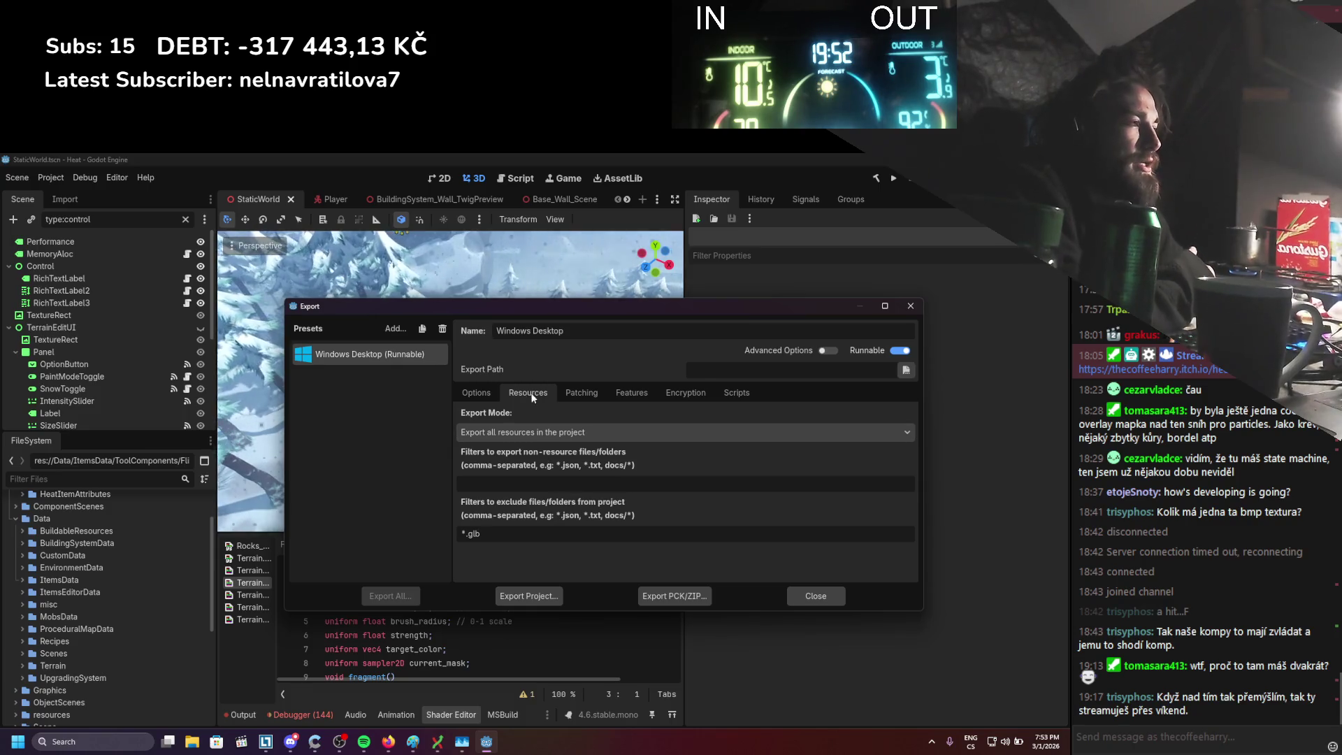
pyautogui.click(572, 395)
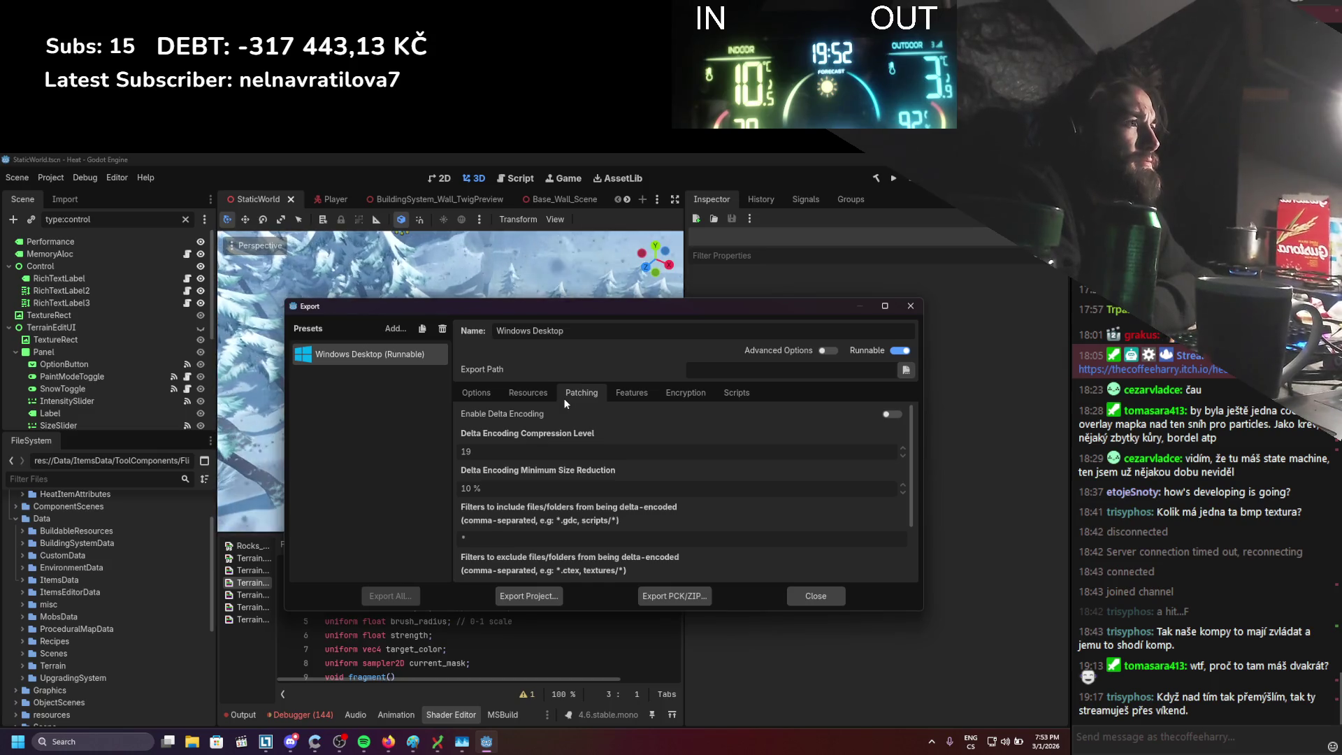
pyautogui.scroll(-1, 548, 451)
pyautogui.scroll(-2, 548, 450)
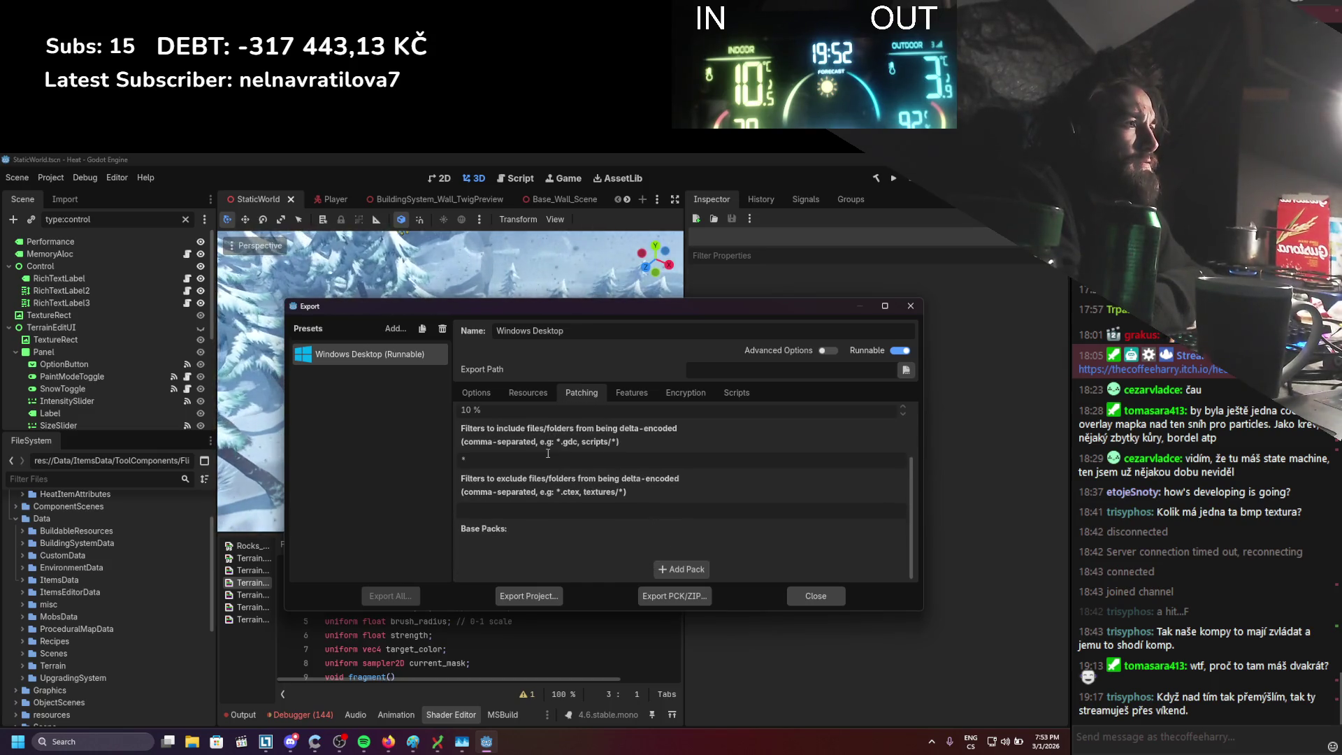
pyautogui.scroll(1, 548, 453)
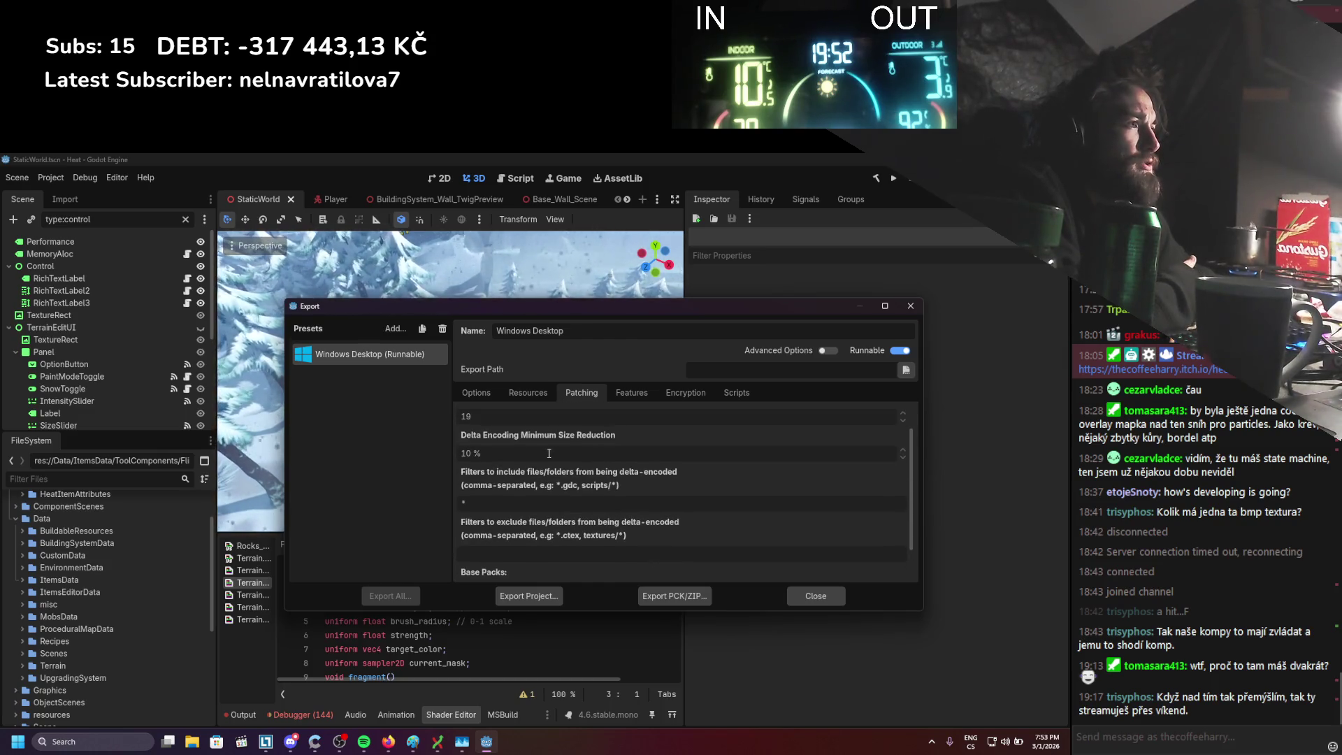
pyautogui.click(645, 394)
pyautogui.click(685, 393)
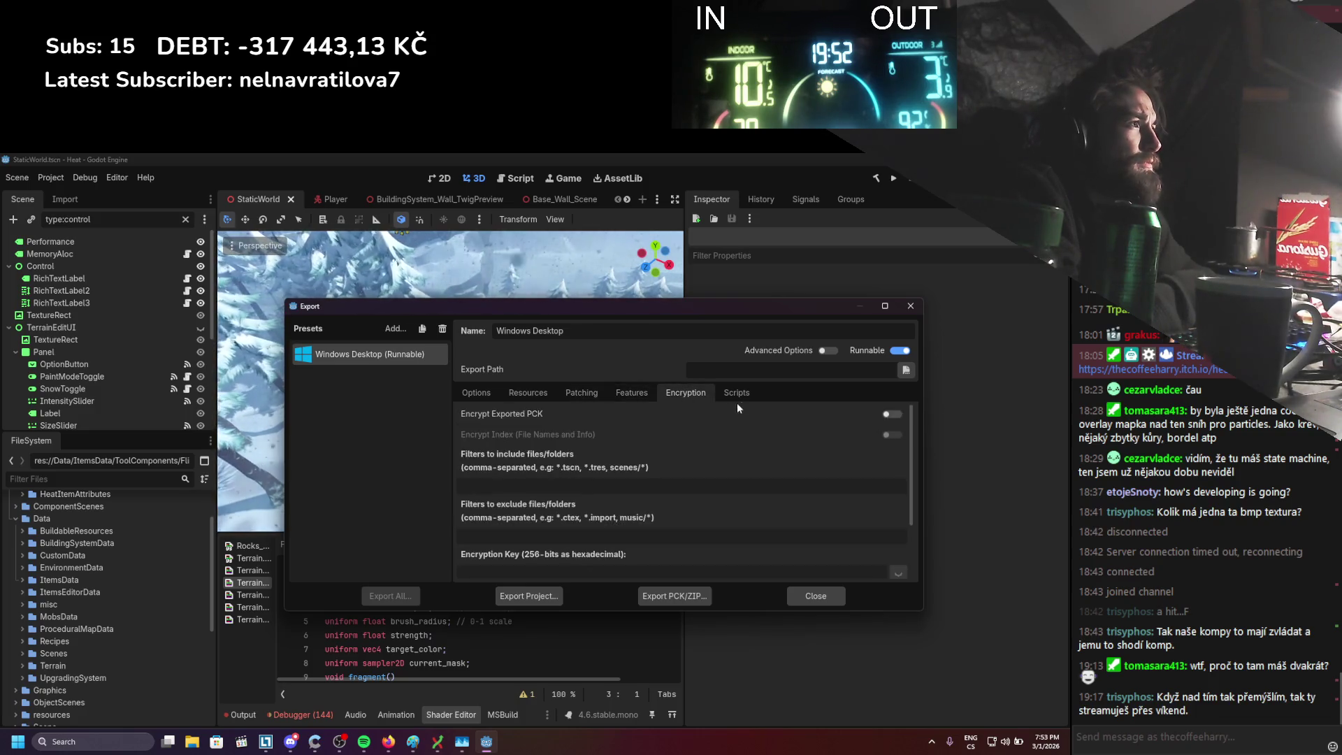
pyautogui.click(735, 393)
pyautogui.click(492, 394)
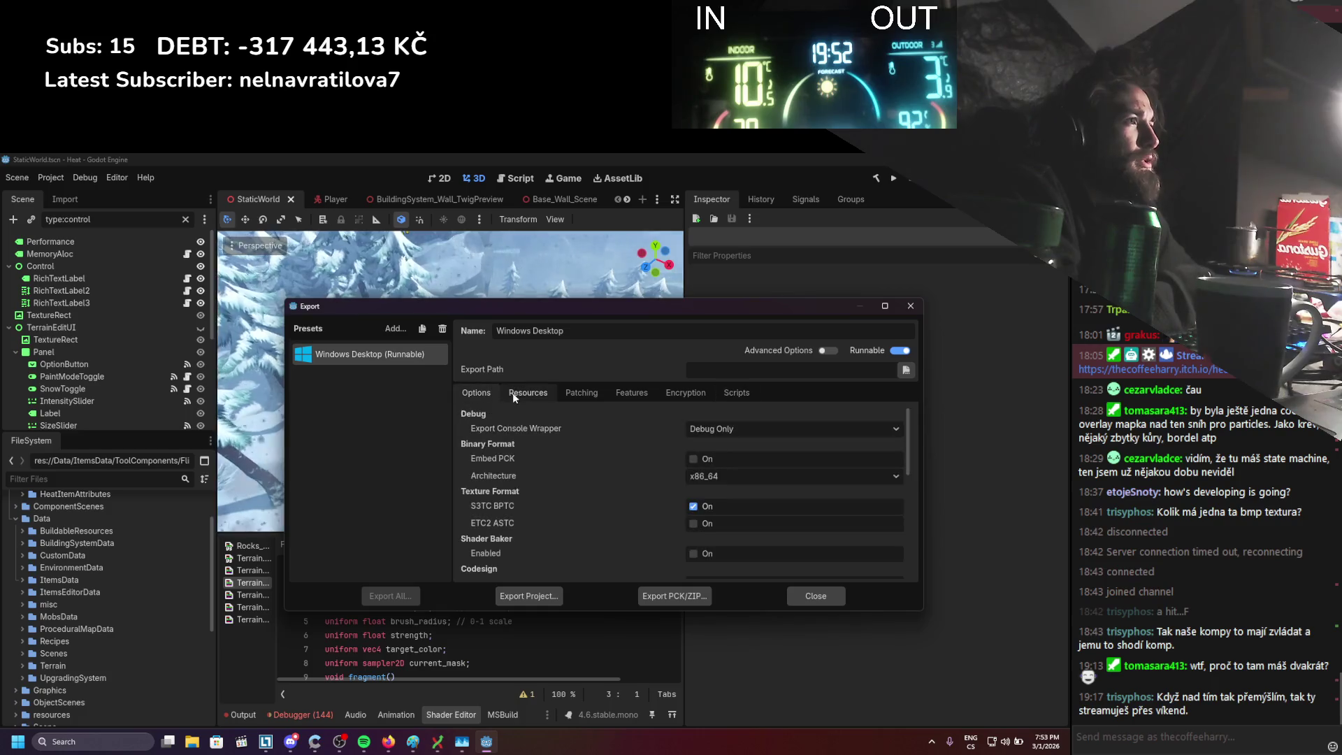
# Enable Advanced Options, recheck the Resources, Patching and Features tabs, and bring up Export Project
pyautogui.click(827, 350)
pyautogui.scroll(-3, 610, 478)
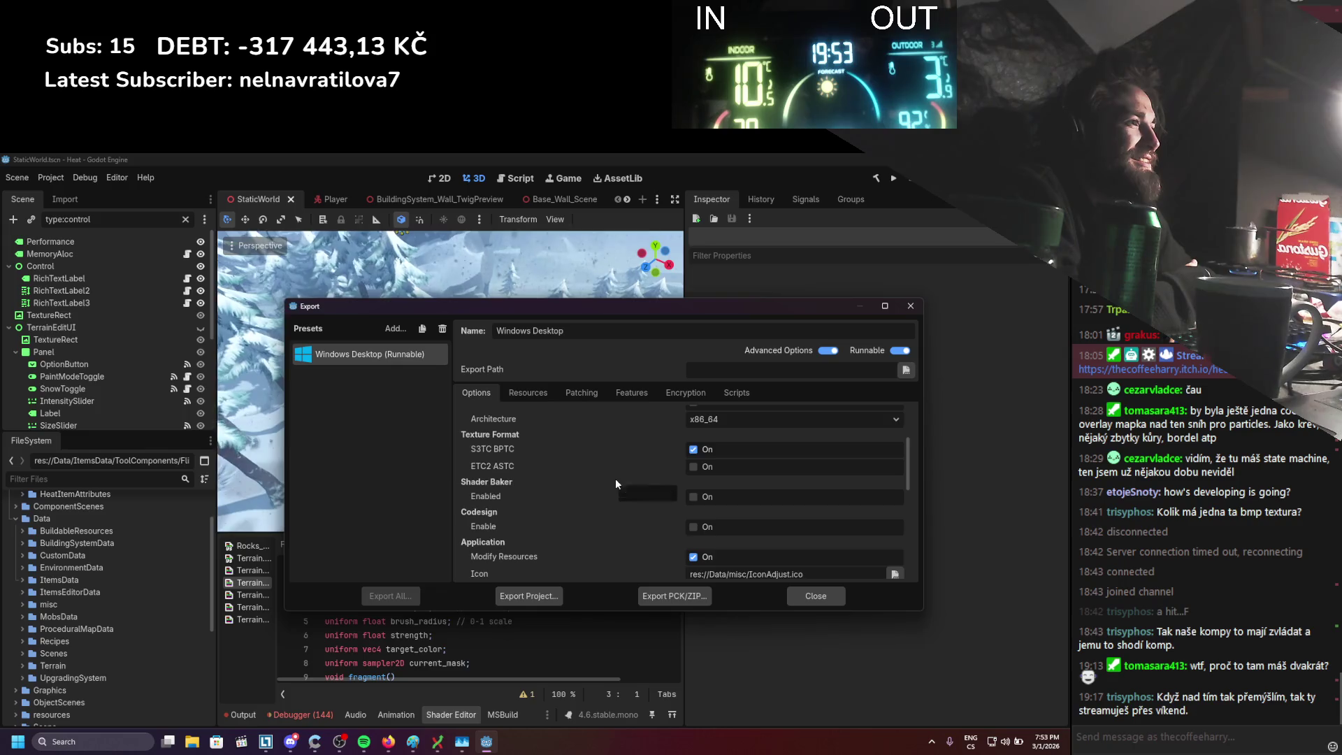
pyautogui.scroll(-3, 615, 482)
pyautogui.scroll(-5, 616, 482)
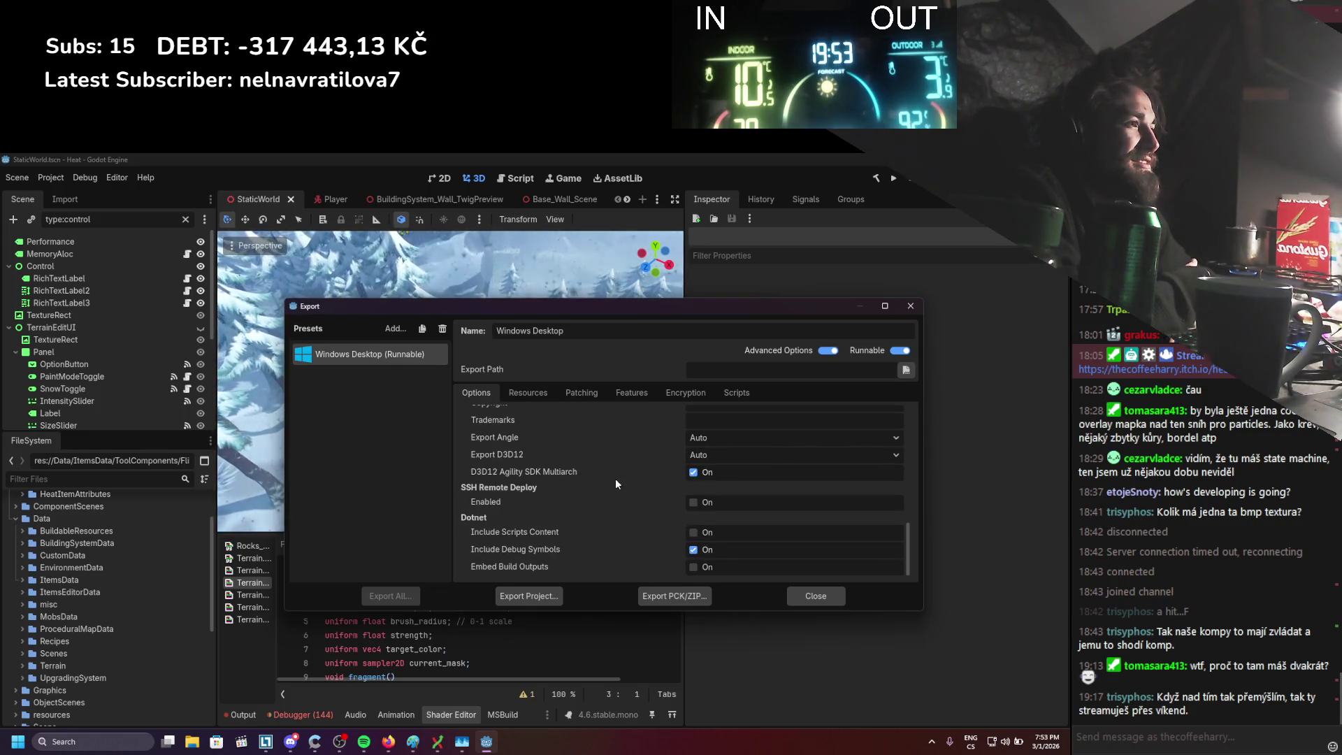
pyautogui.click(542, 393)
pyautogui.click(584, 393)
pyautogui.click(629, 393)
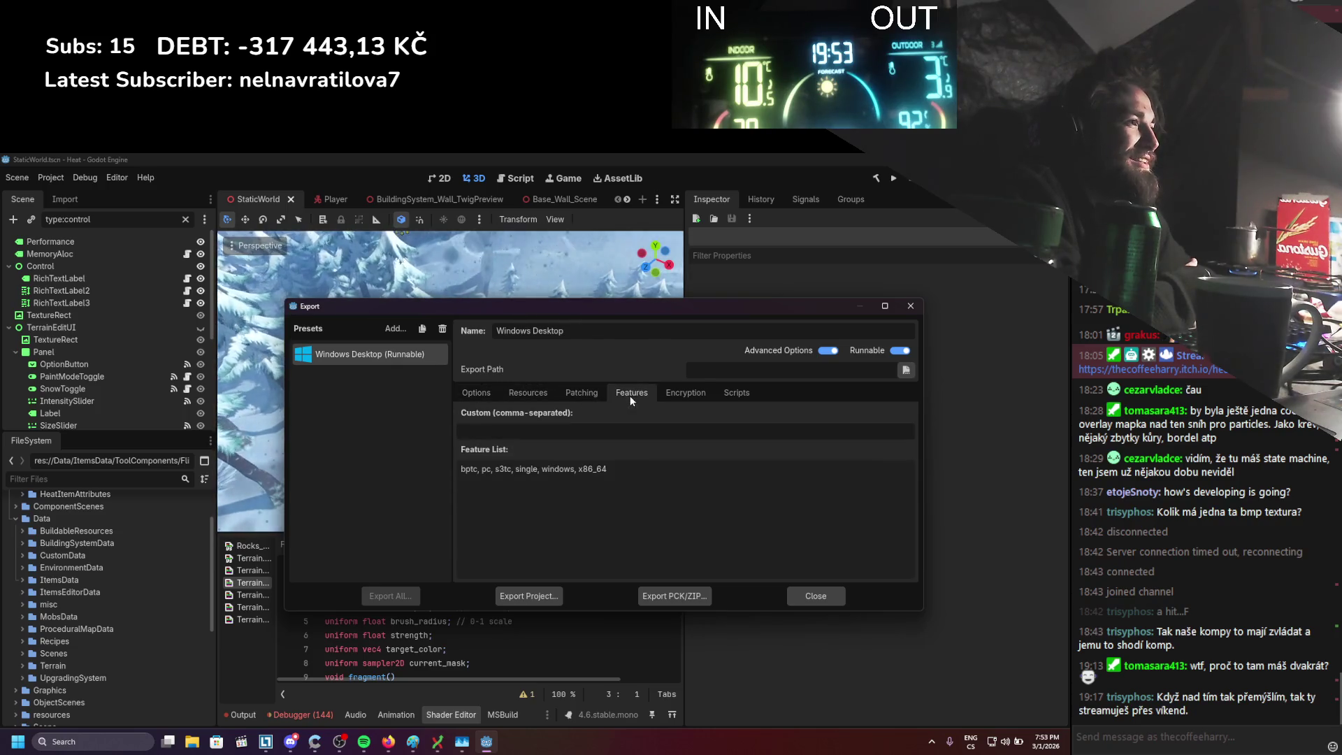
pyautogui.click(528, 594)
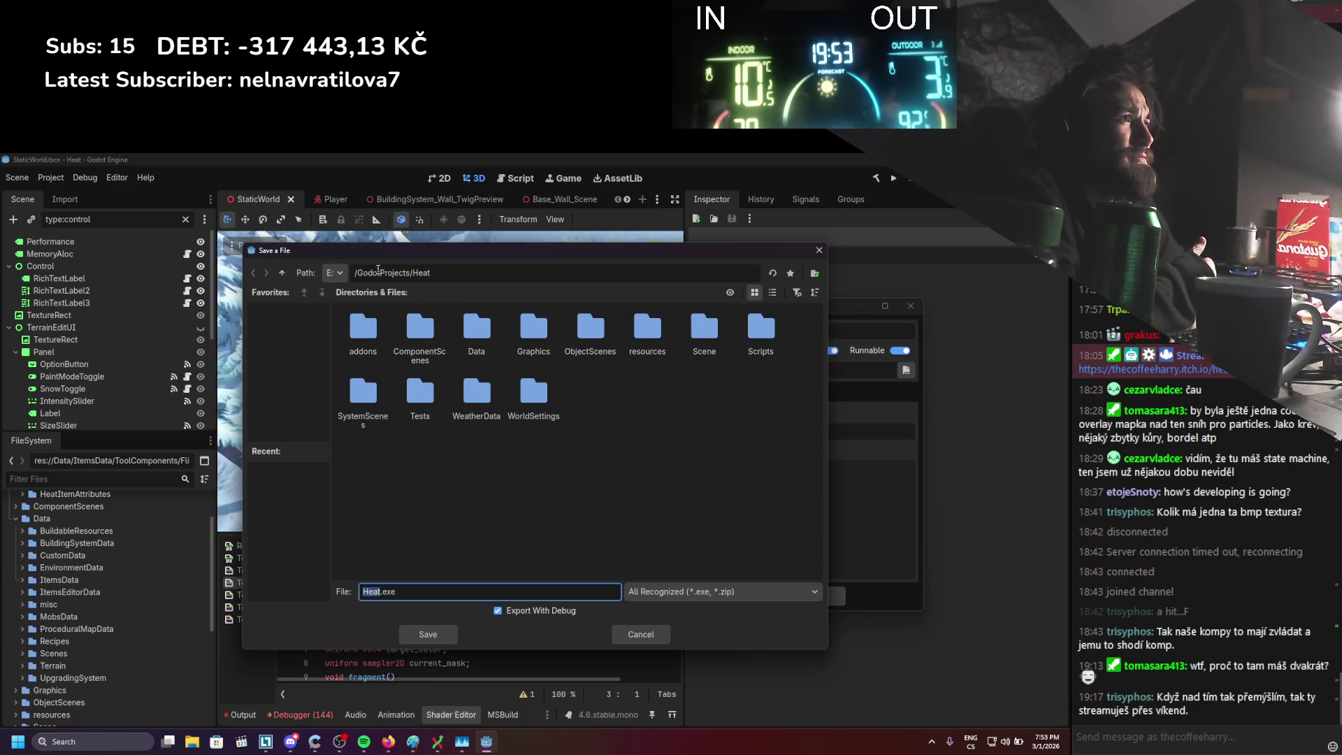
# In the export save dialog, go up to the drive root, reopen GodotProjects, and try the drive dropdown
pyautogui.click(281, 272)
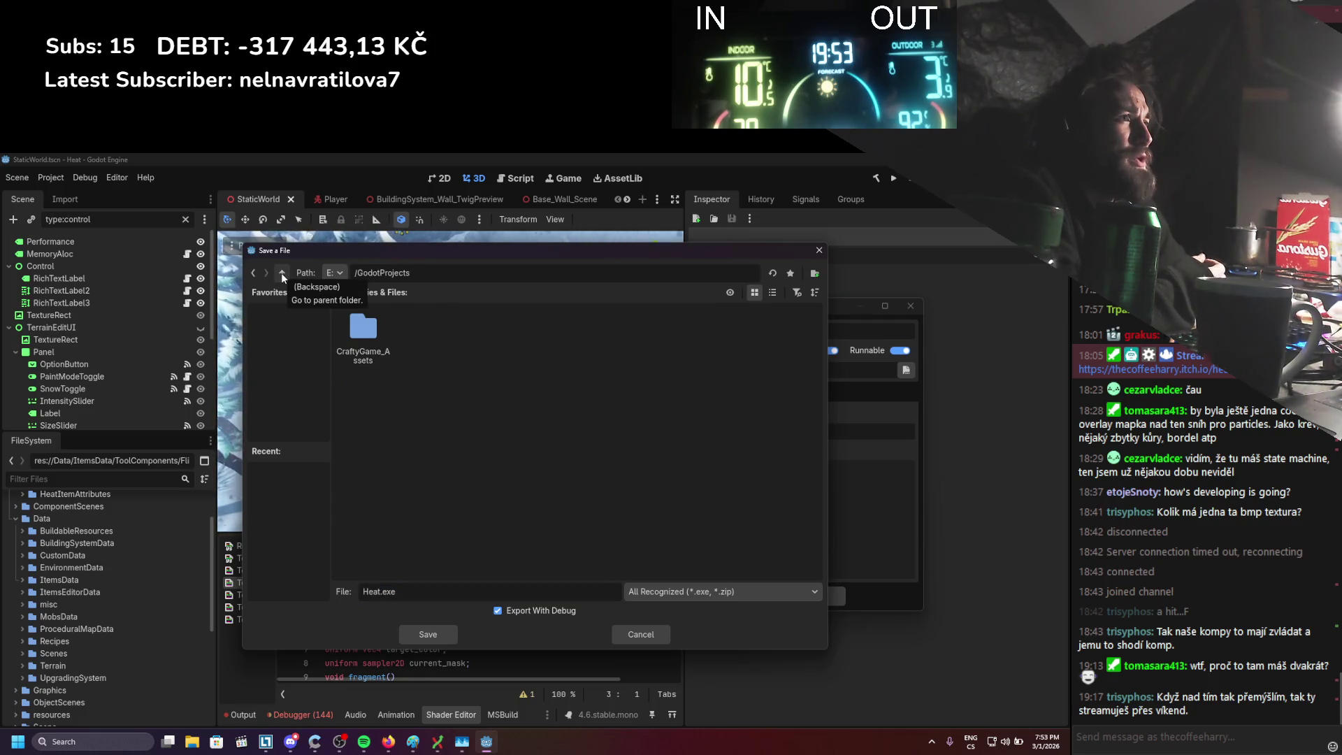
pyautogui.click(281, 272)
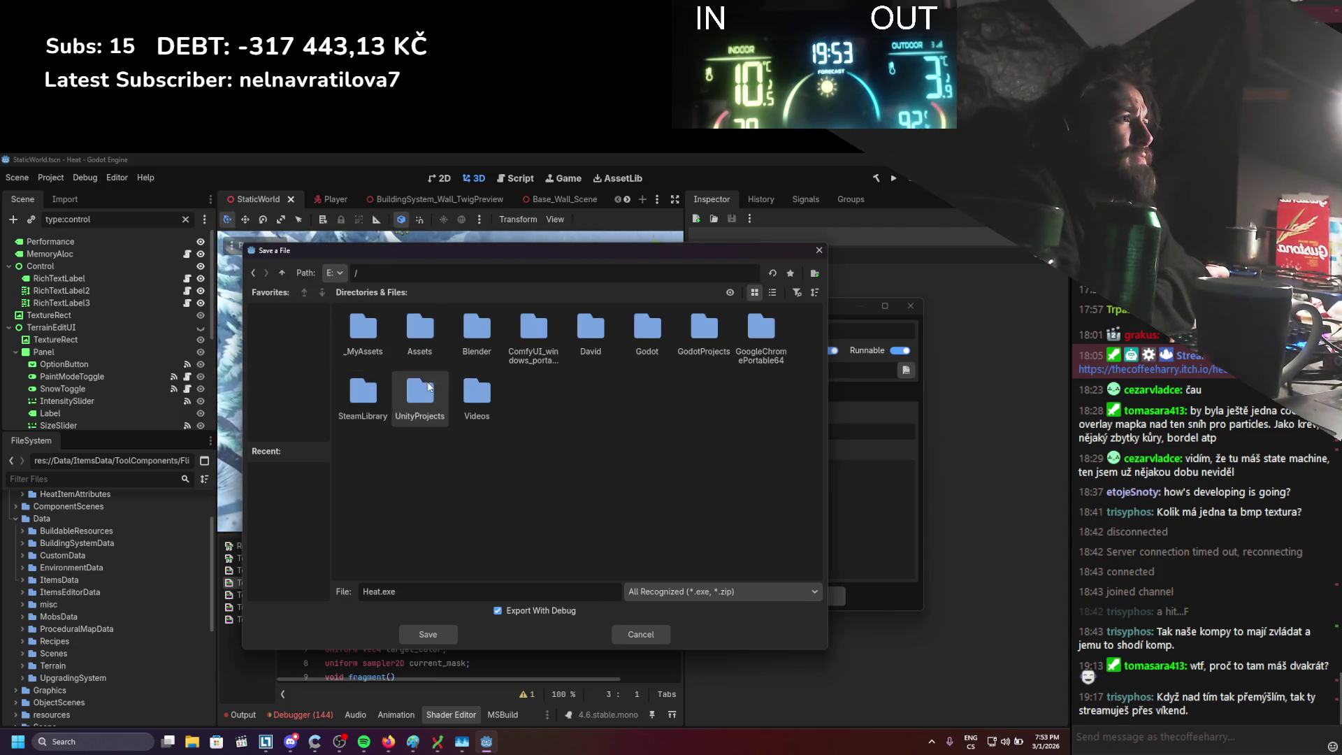
pyautogui.doubleClick(700, 333)
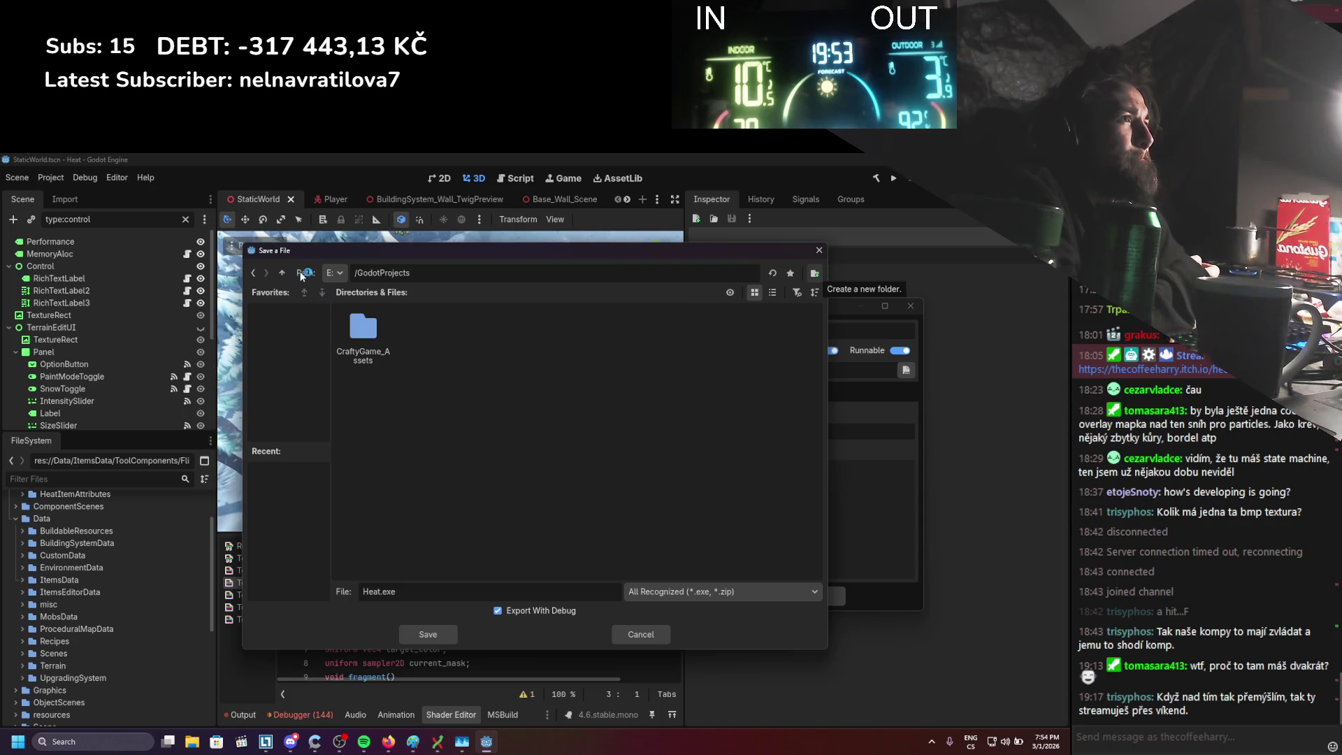
pyautogui.click(342, 274)
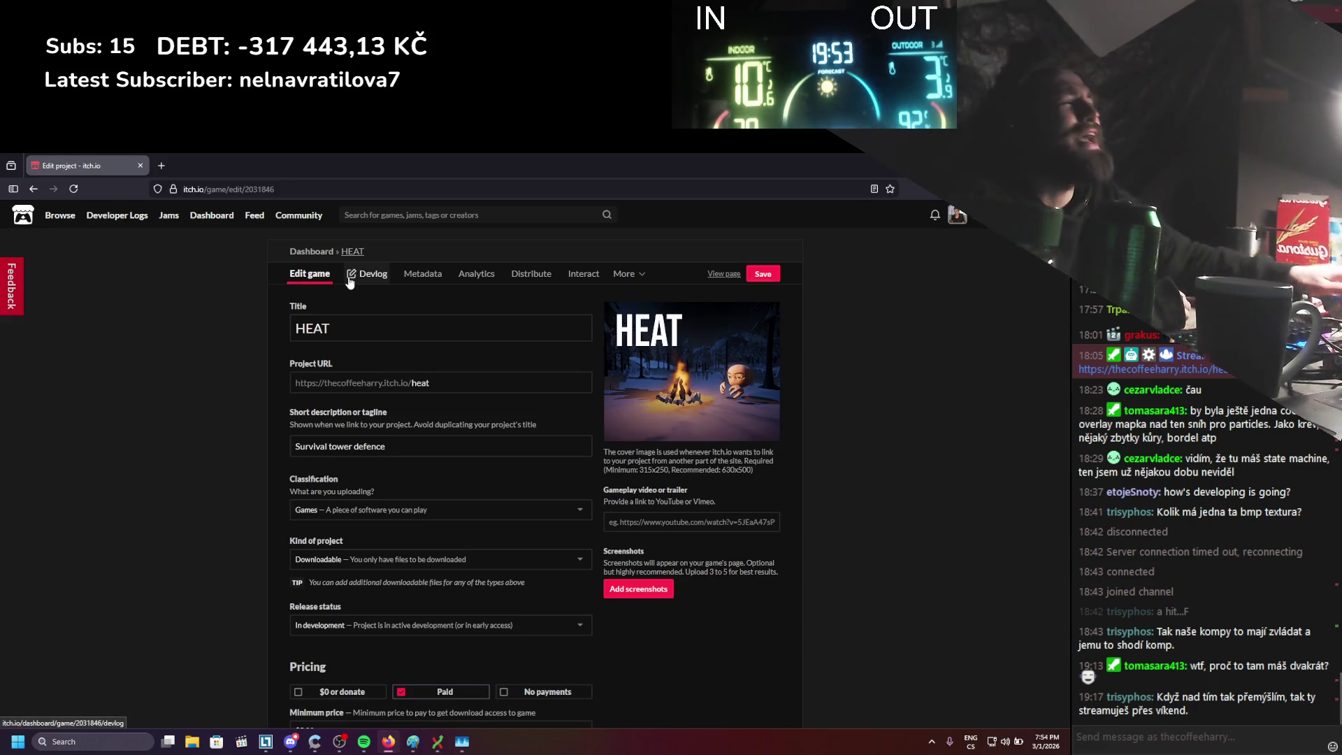
# Bring up the Git Extensions commit window and type 'Terrain3D removed' and 'new custom dynamic terrain'
pyautogui.press('super+Down')
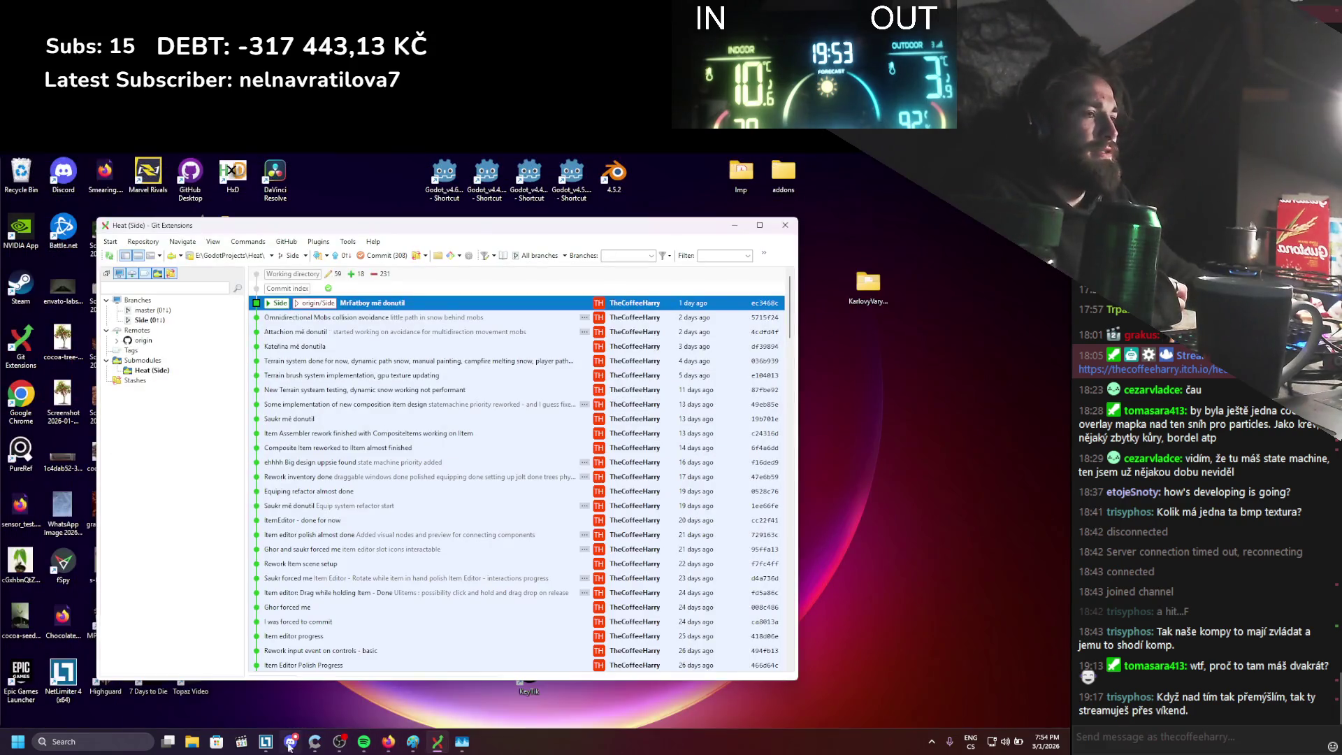
pyautogui.click(382, 256)
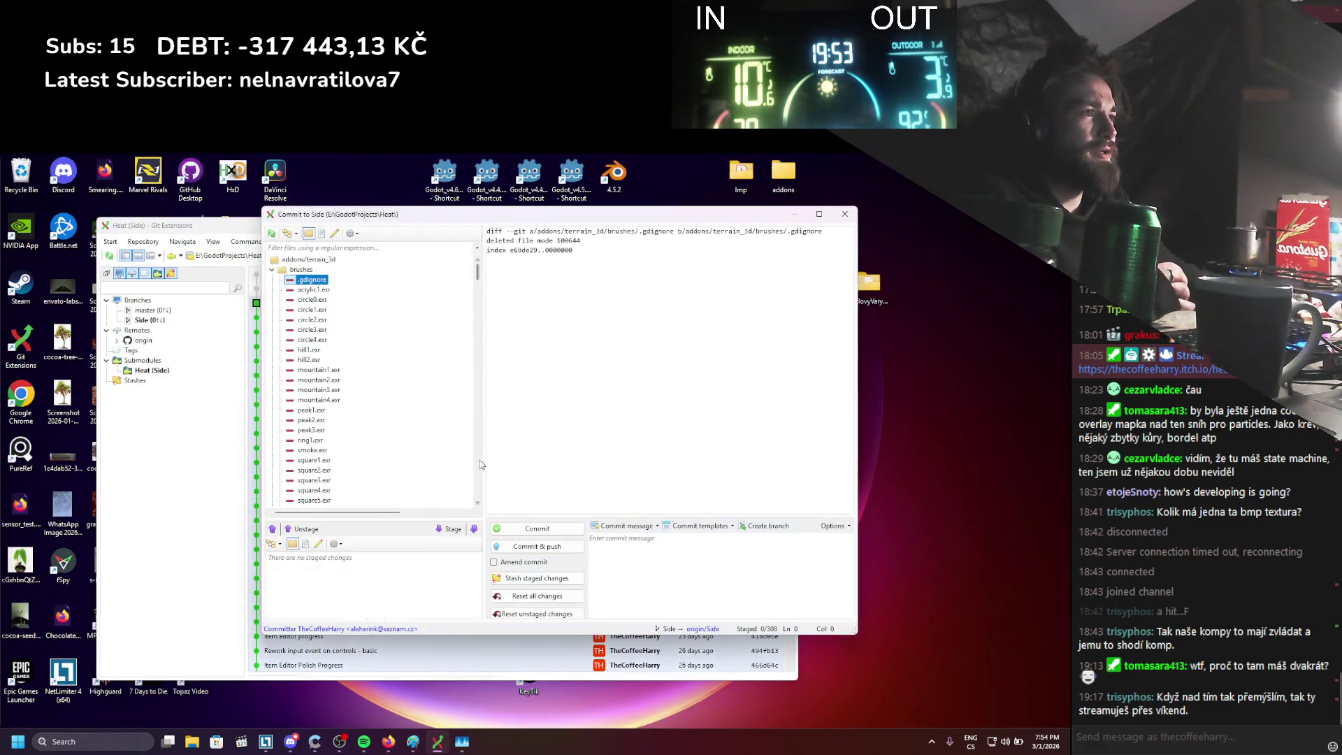
pyautogui.write('Terrain3D ')
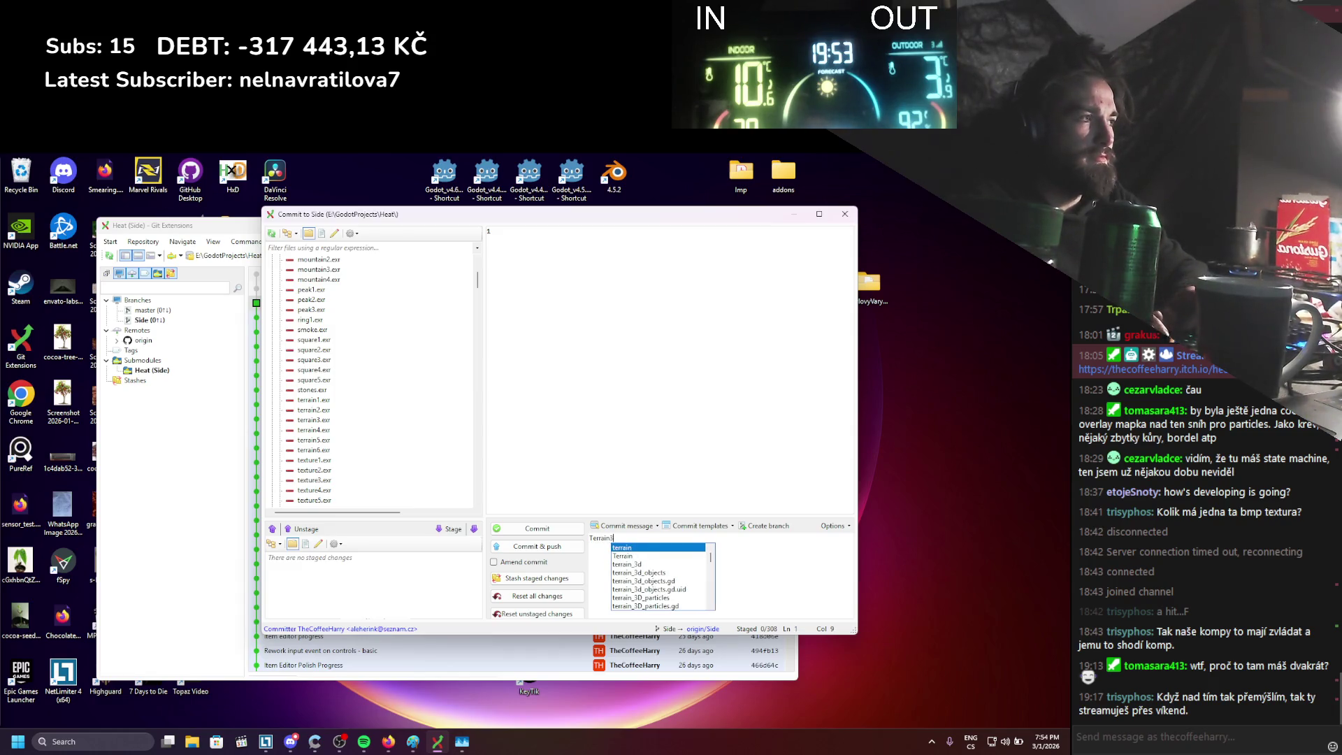
pyautogui.write('removed')
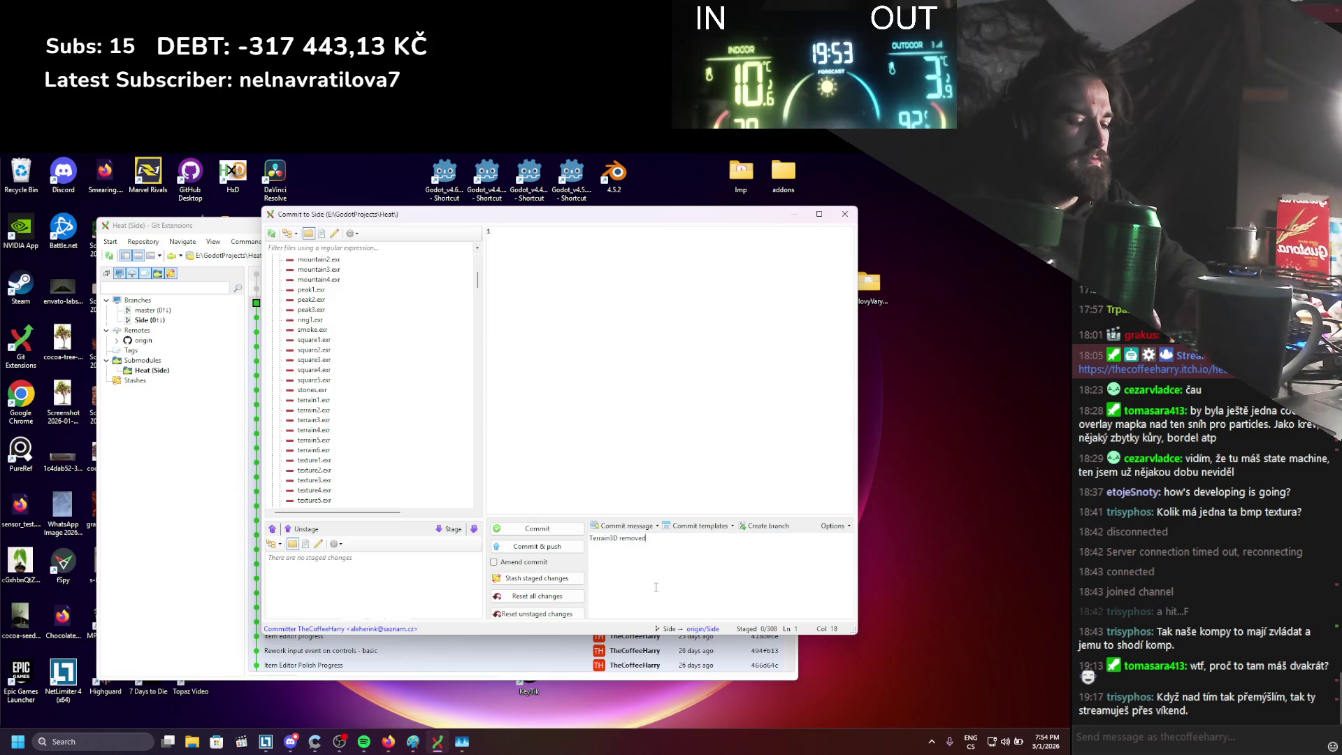
pyautogui.write('stom dynamic te')
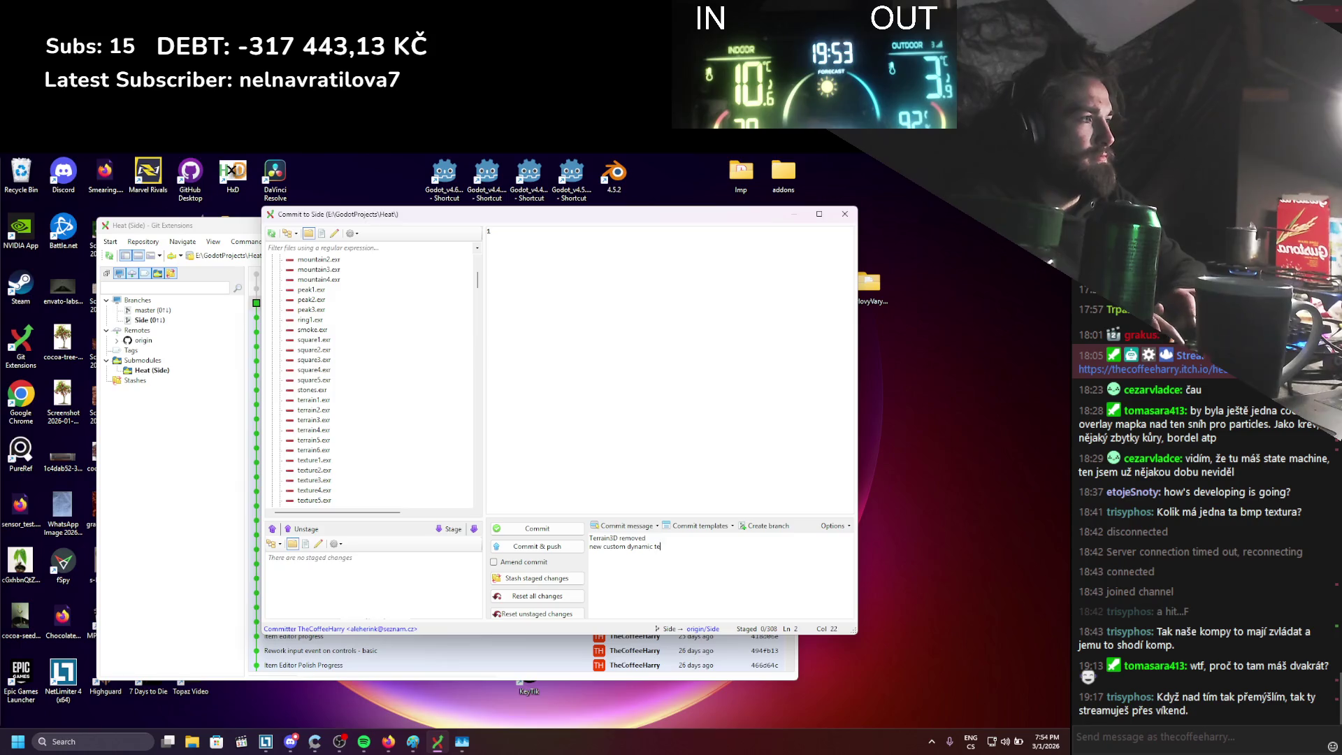
pyautogui.write('rrain')
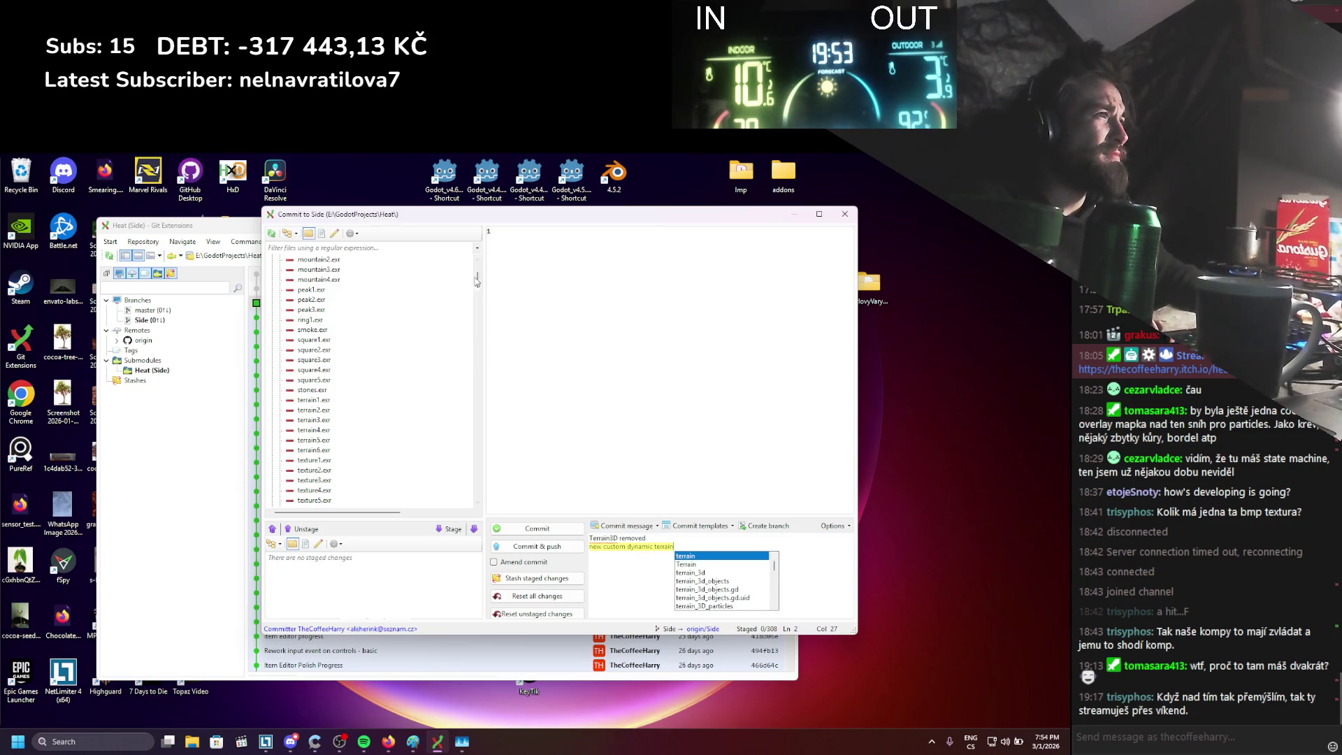
pyautogui.scroll(-2, 479, 279)
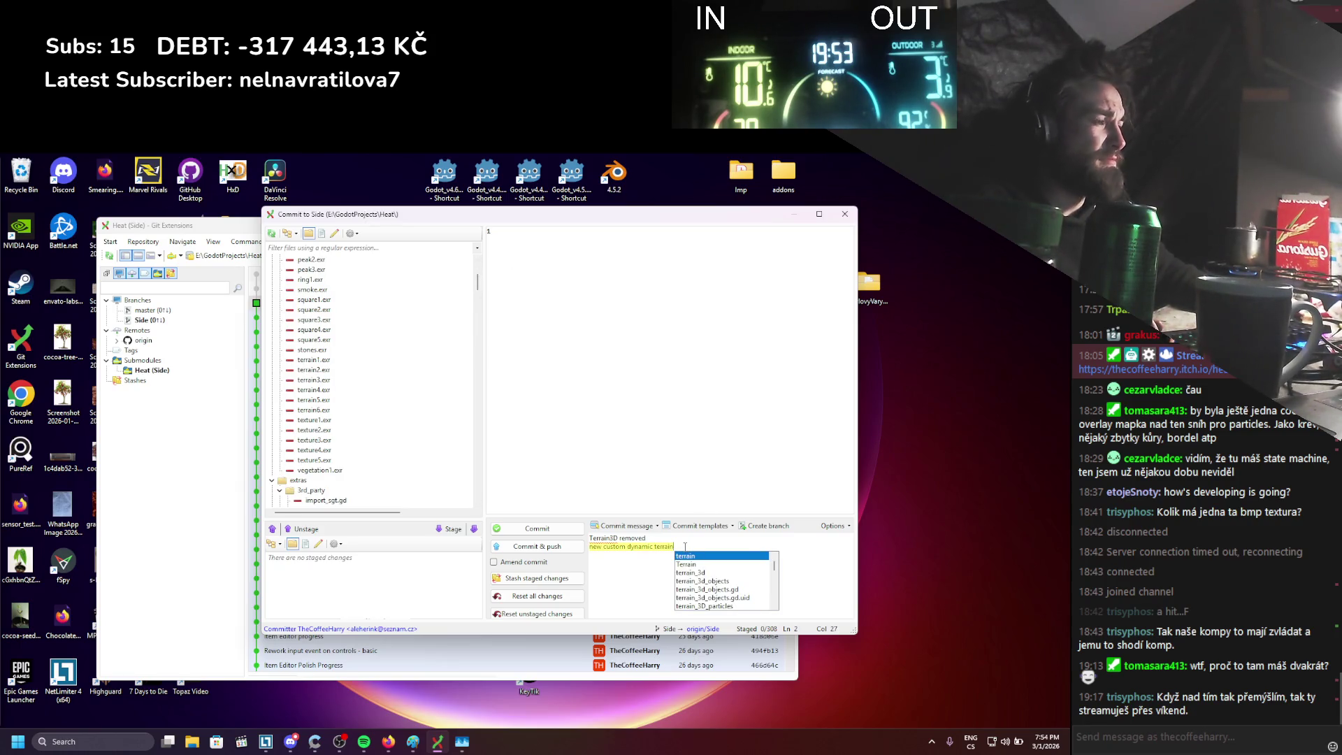
pyautogui.press('Escape')
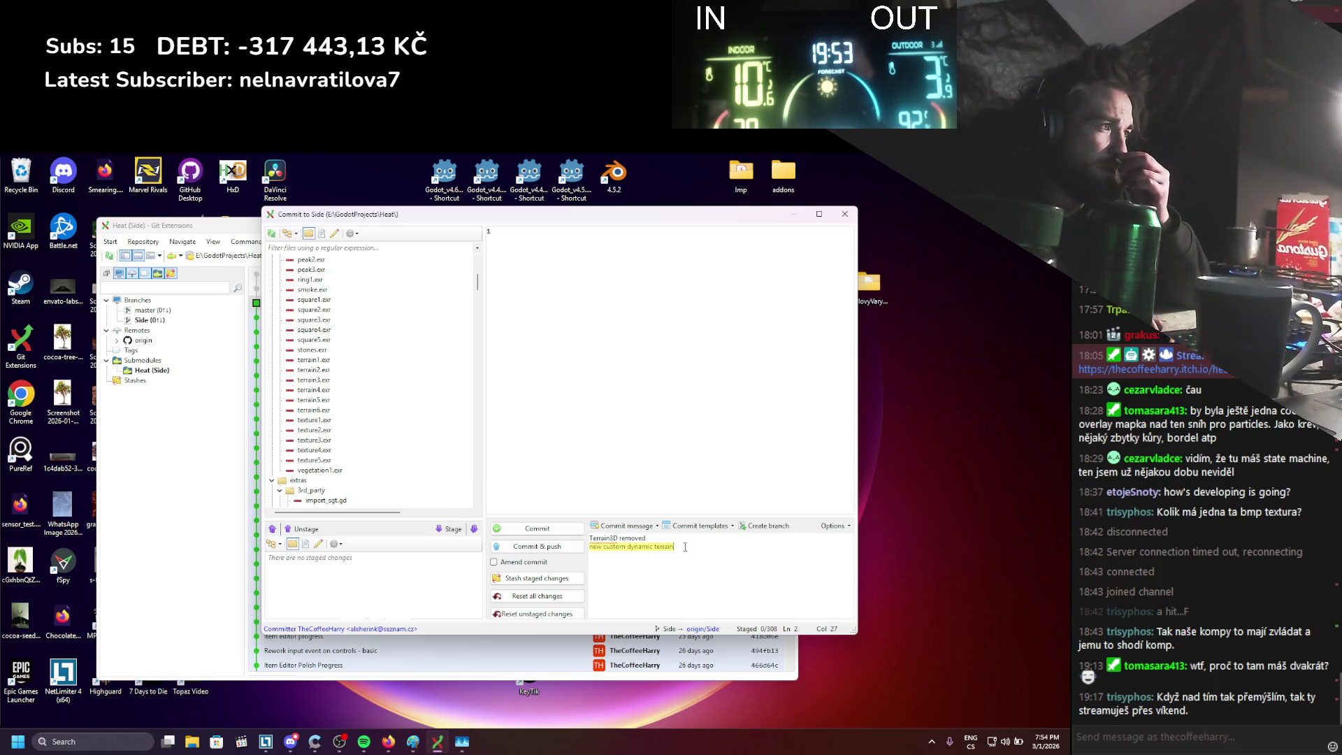
pyautogui.press('Return')
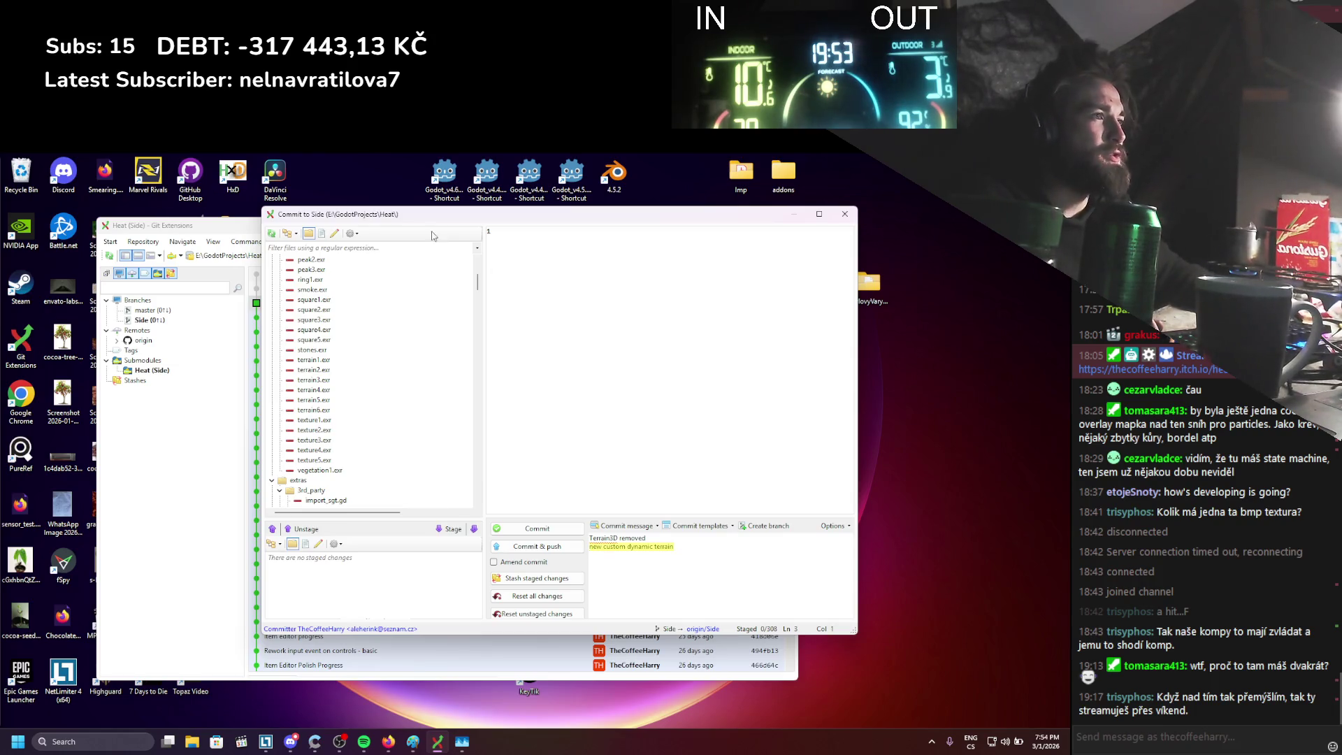
pyautogui.moveTo(477, 287); pyautogui.dragTo(484, 480)
# Add the lines 'some cleanup' and 'collision avoidance', fix a typo, then stage and commit
pyautogui.write('som e clean')
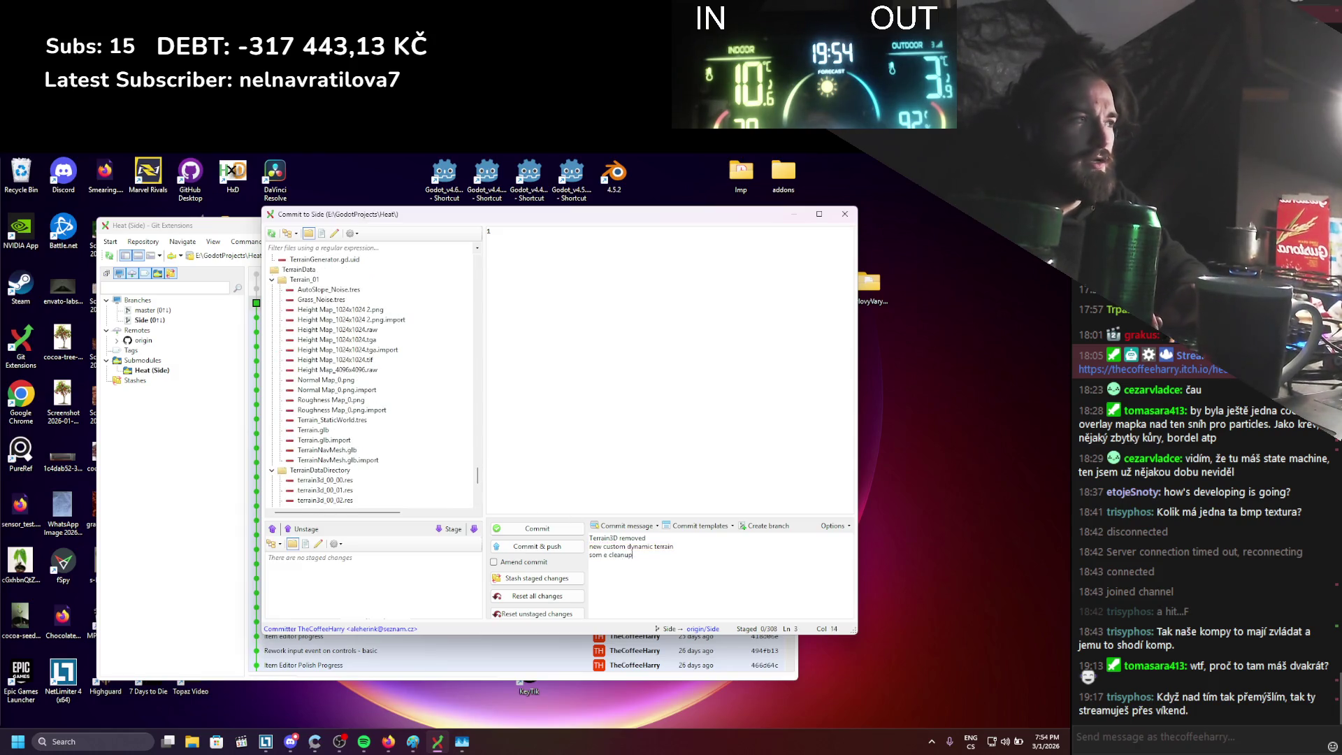
pyautogui.write('up')
pyautogui.scroll(-8, 470, 482)
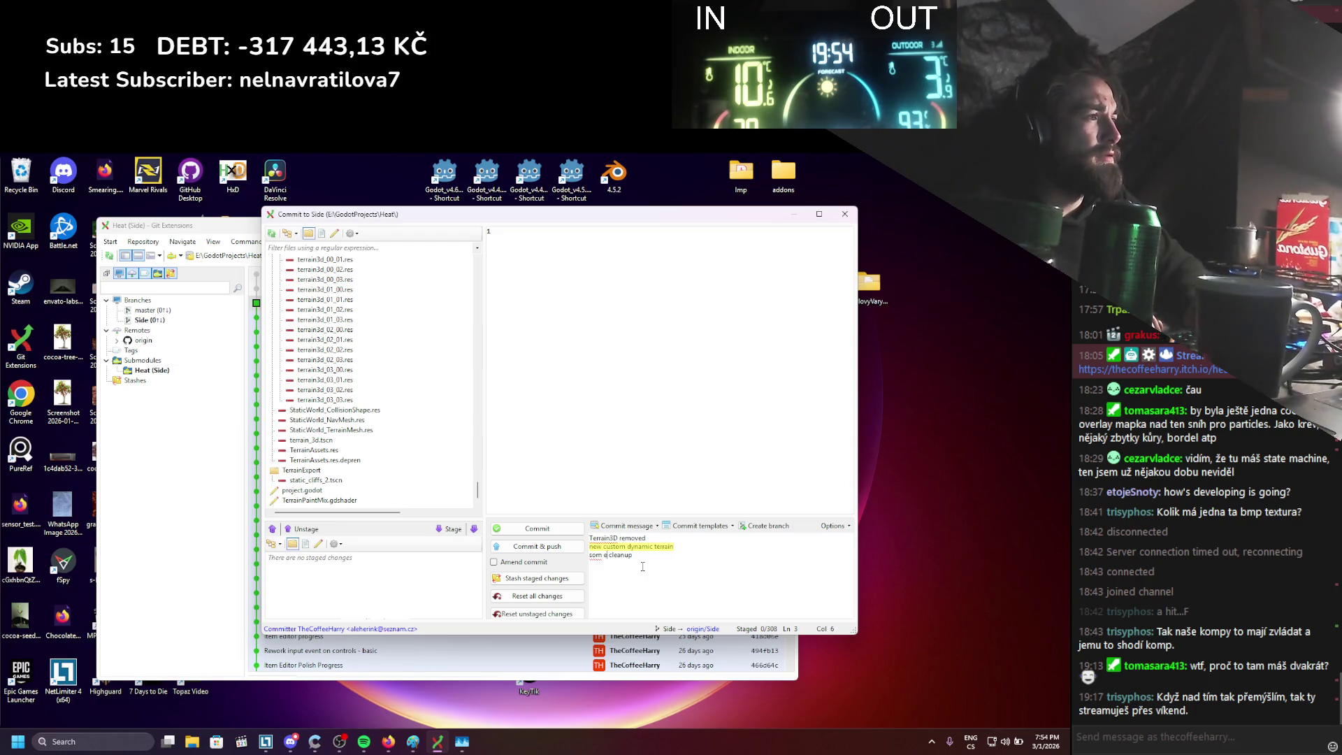
pyautogui.press('Left')
pyautogui.press('Left')
pyautogui.press('Left')
pyautogui.press('BackSpace')
pyautogui.press('BackSpace')
pyautogui.write('e')
pyautogui.press('End')
pyautogui.press('Return')
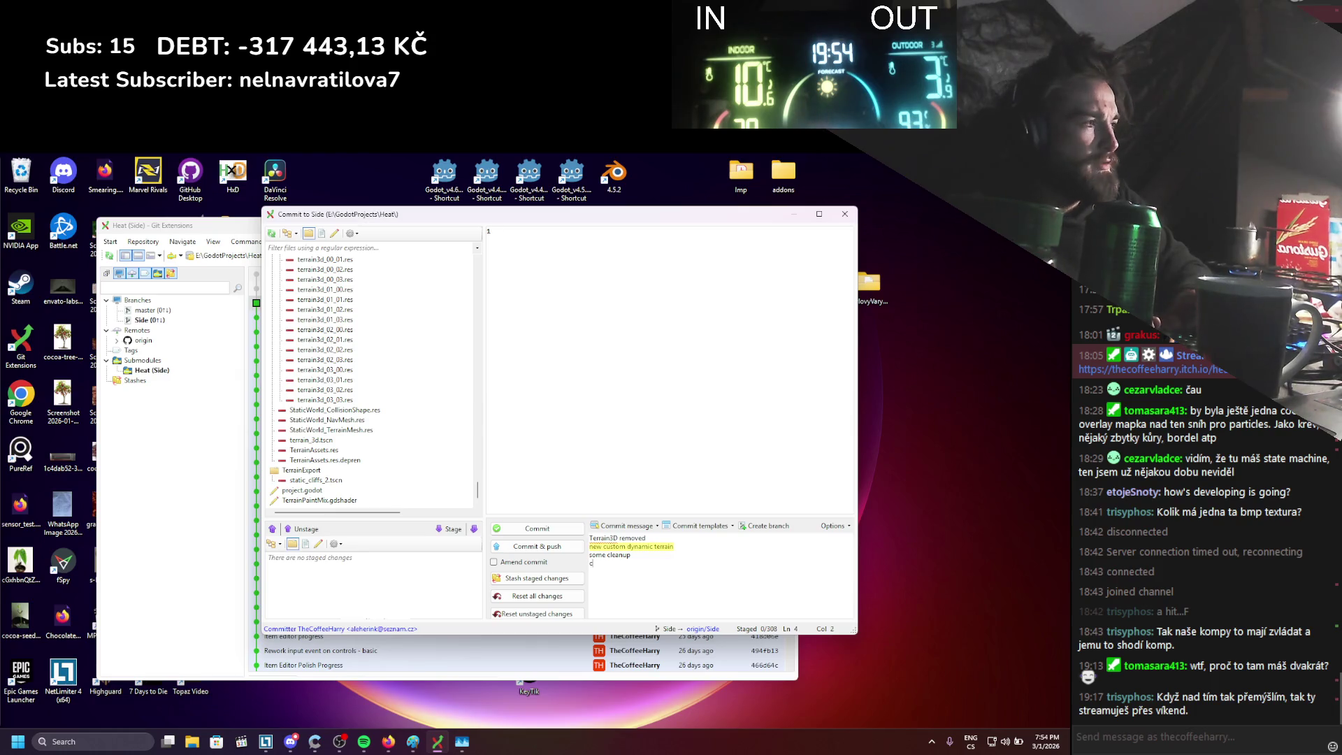
pyautogui.write('collision')
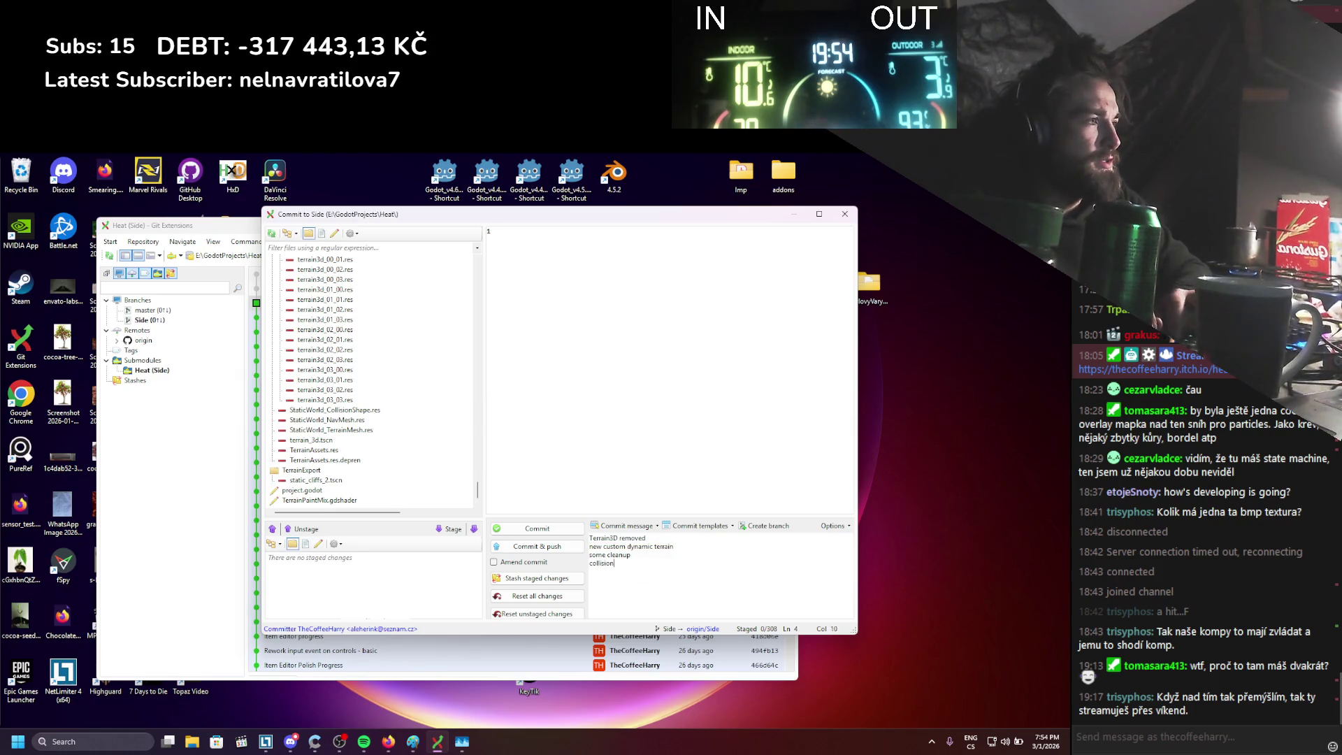
pyautogui.write(' avoidance')
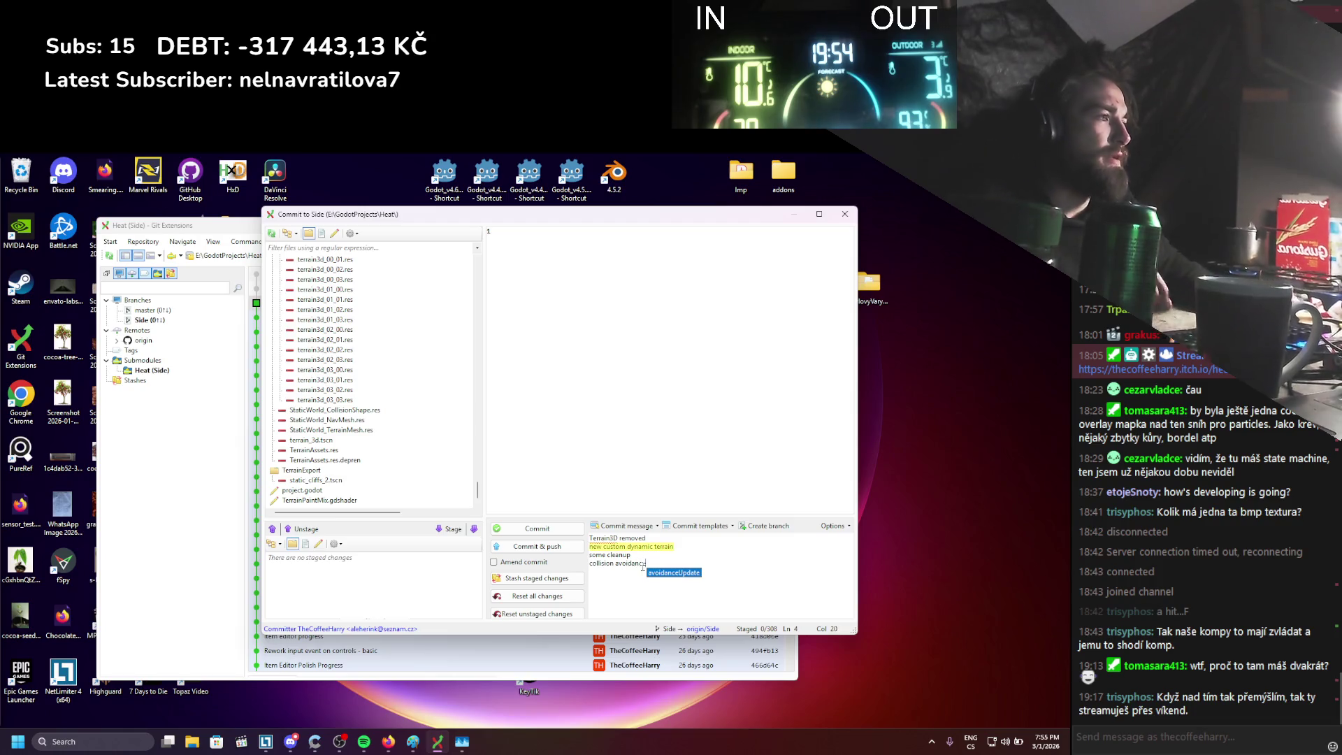
pyautogui.click(473, 529)
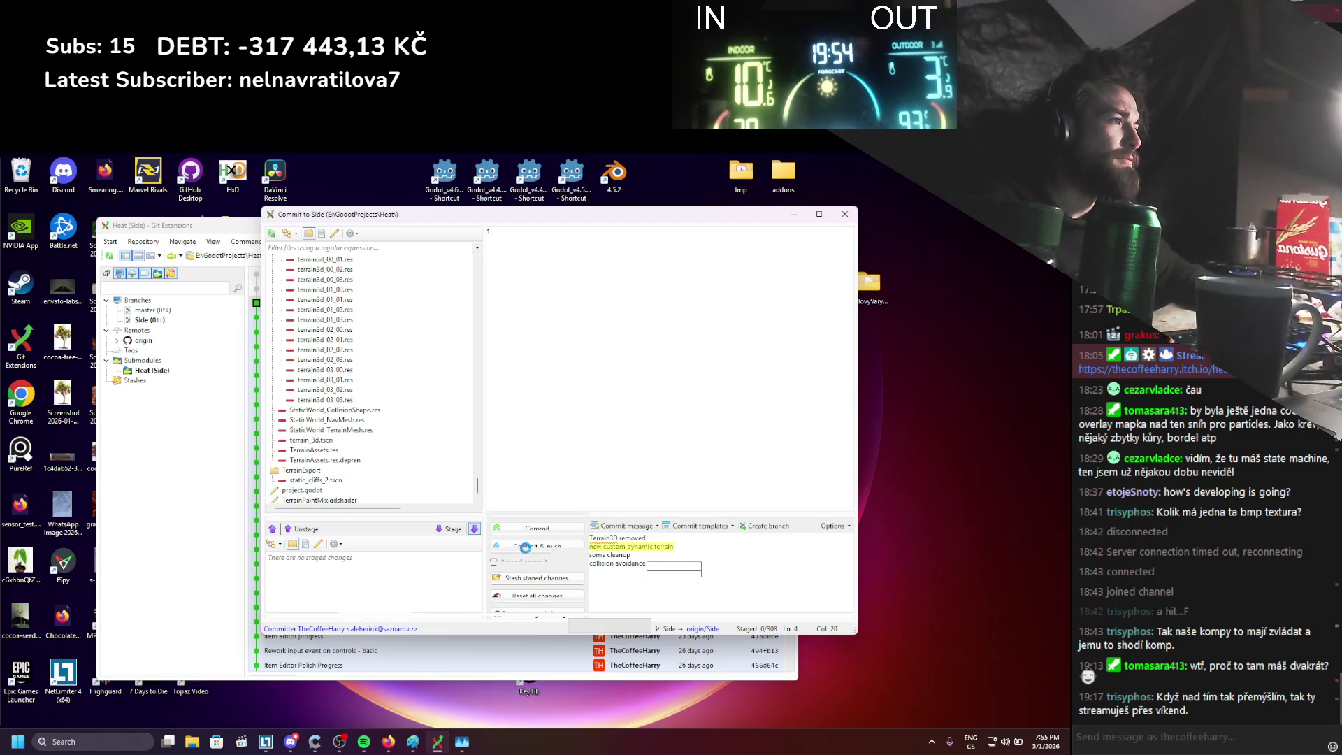
# Confirm committing all 303 files, then launch Godot 4.6 and open the Heat project
pyautogui.click(527, 547)
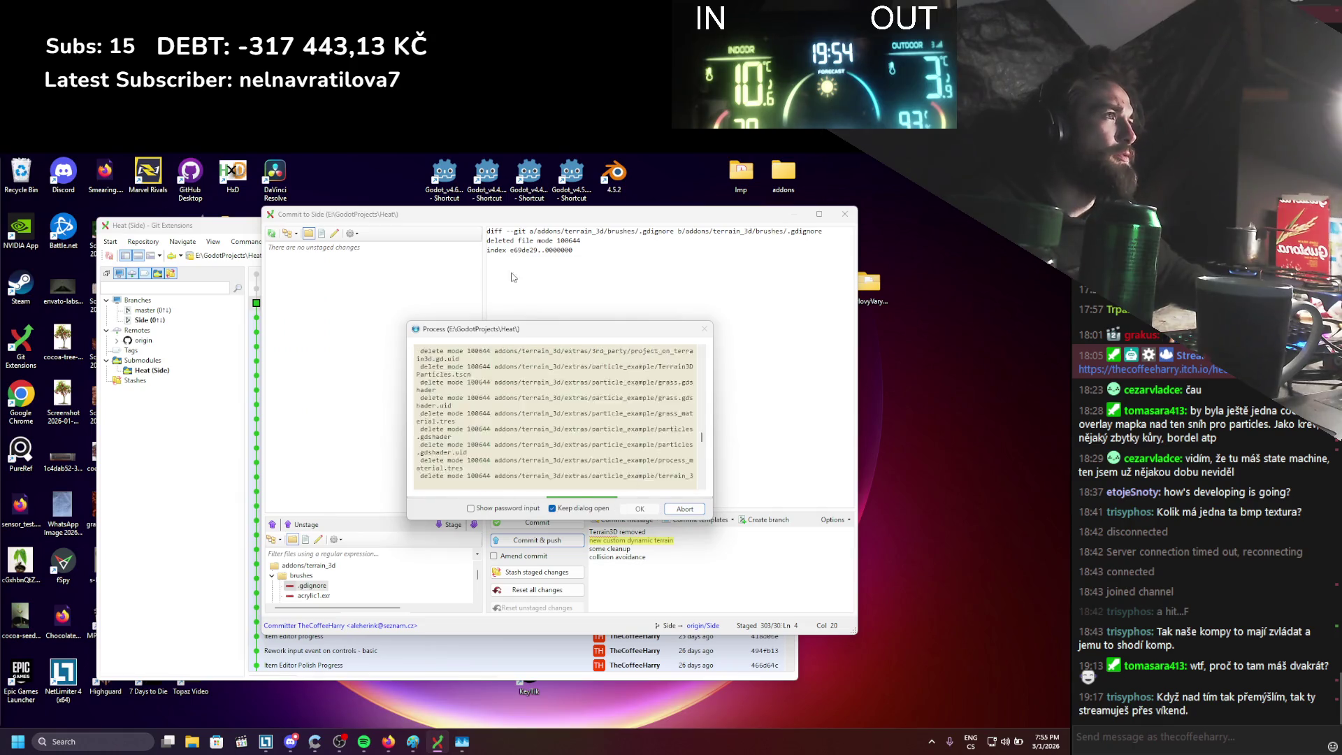
pyautogui.doubleClick(445, 174)
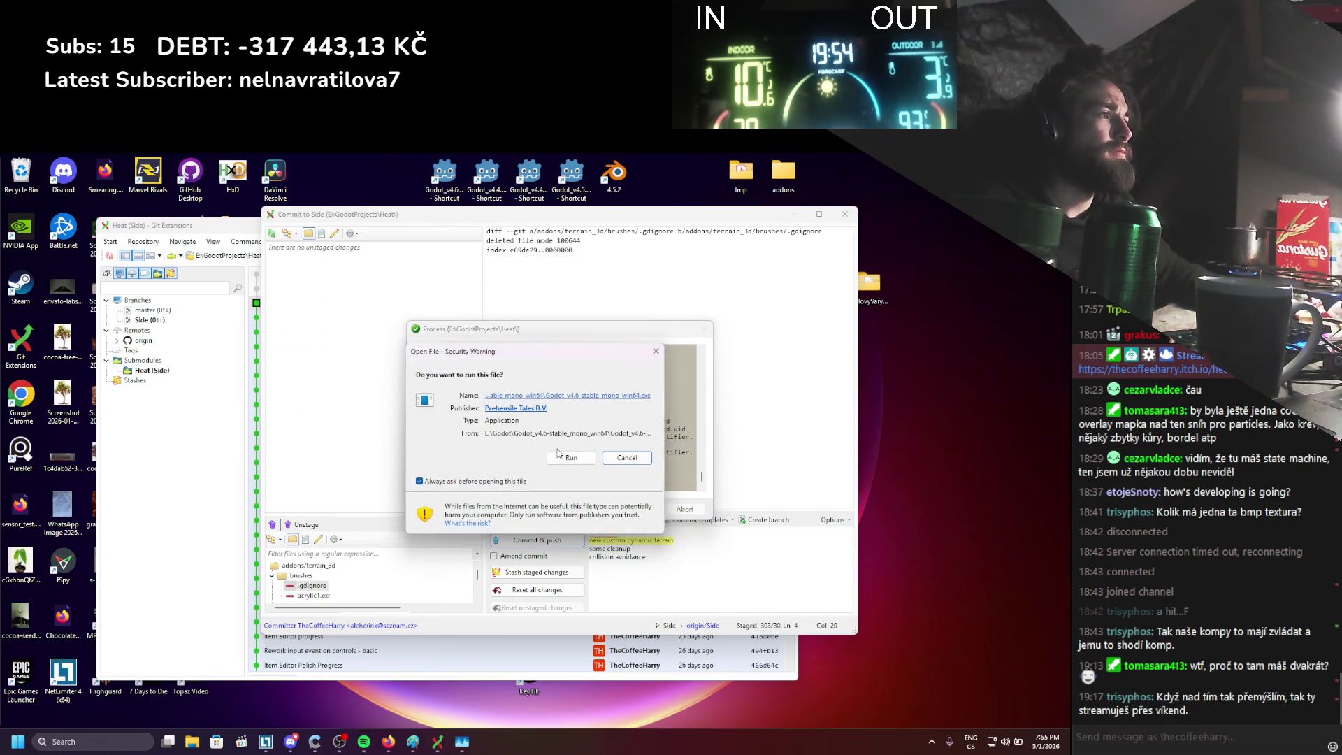
pyautogui.click(559, 456)
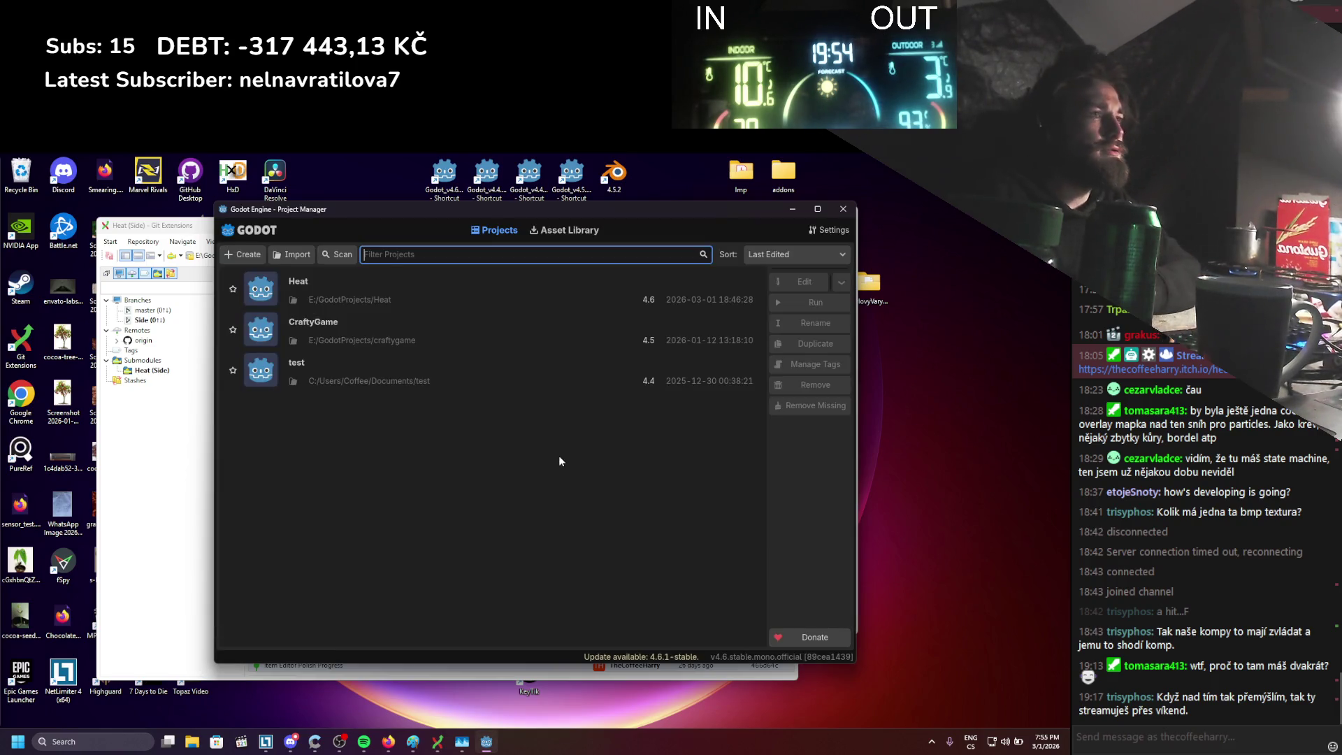
pyautogui.doubleClick(499, 300)
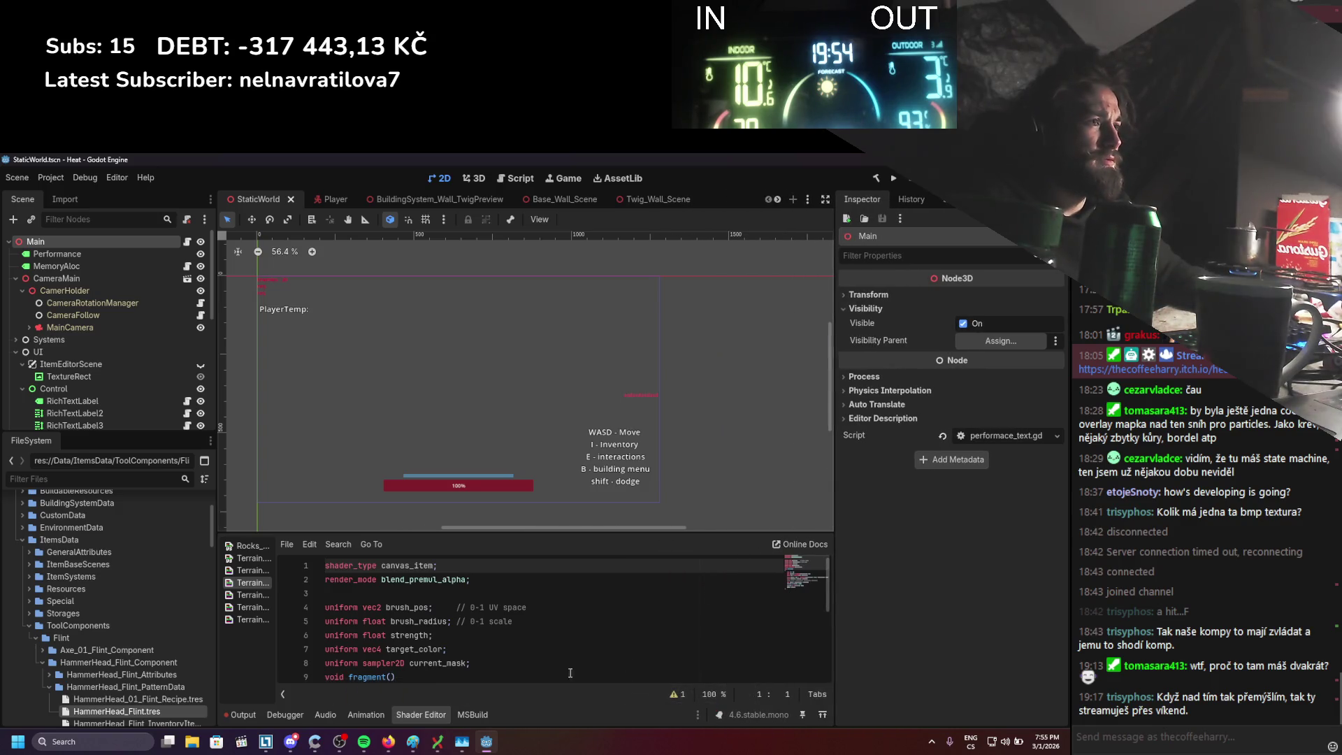
# Filter the project files for 'support', open SideSupport_Twig_Scene and widen the inspector
pyautogui.click(83, 478)
pyautogui.write('tw')
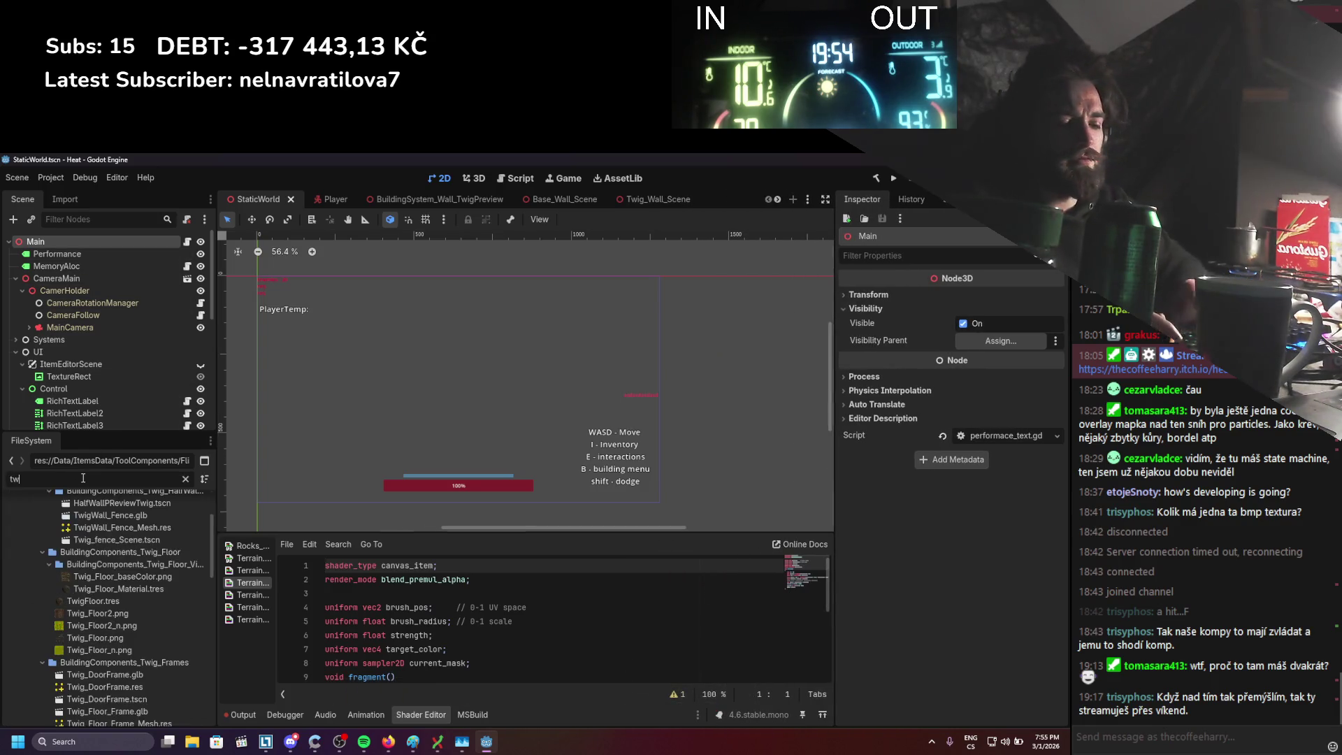
pyautogui.write('igwall')
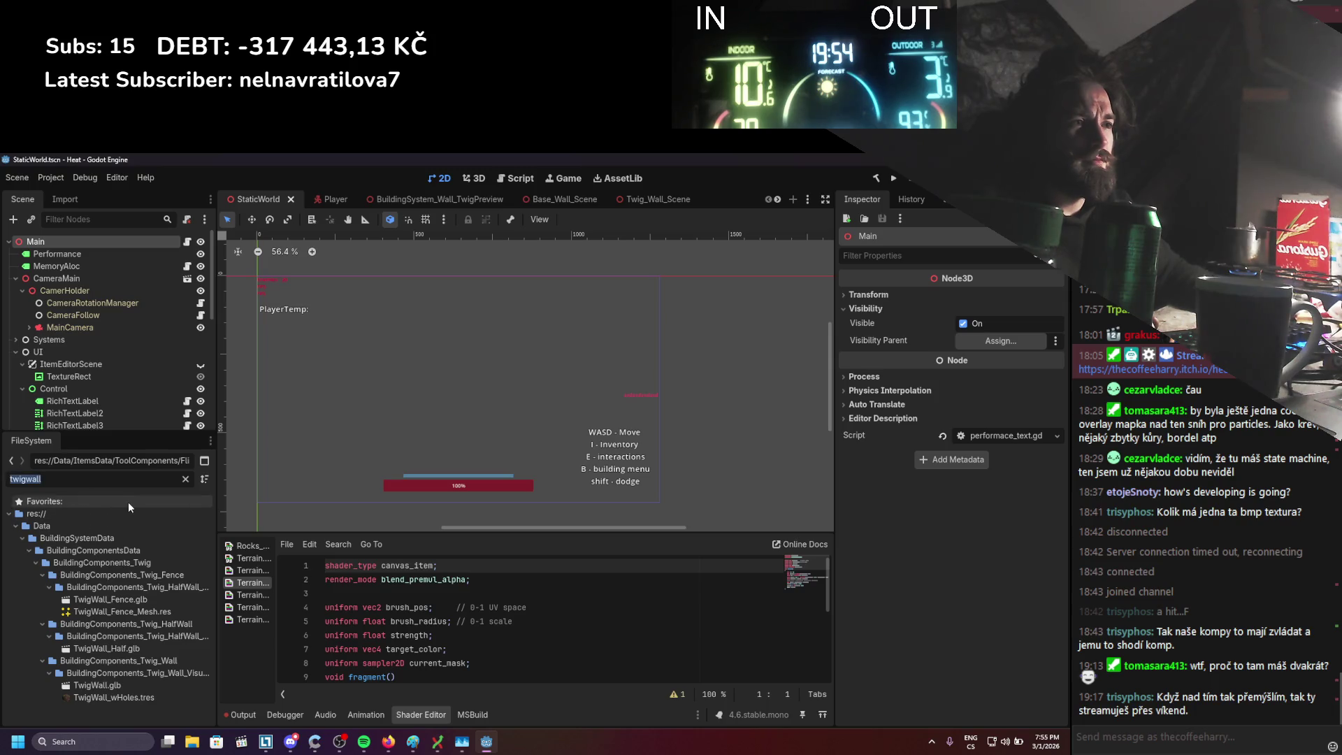
pyautogui.write('support')
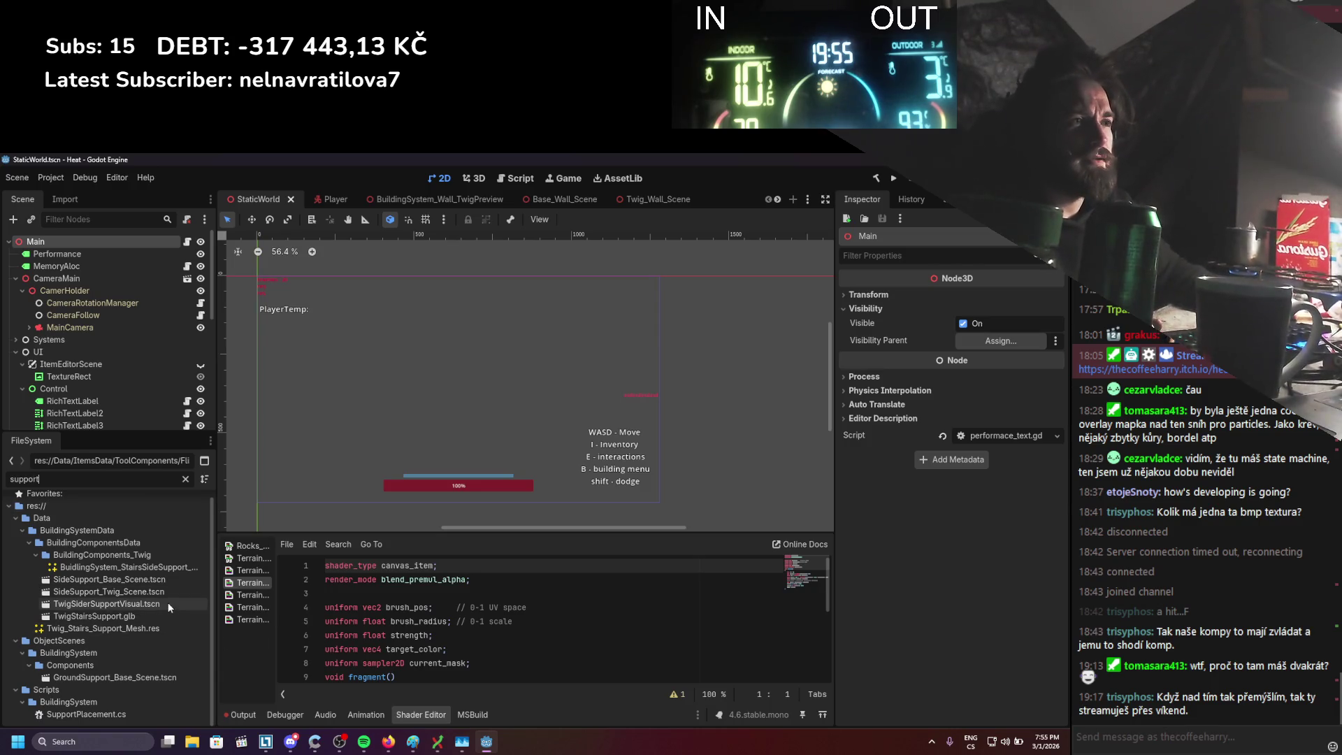
pyautogui.doubleClick(171, 591)
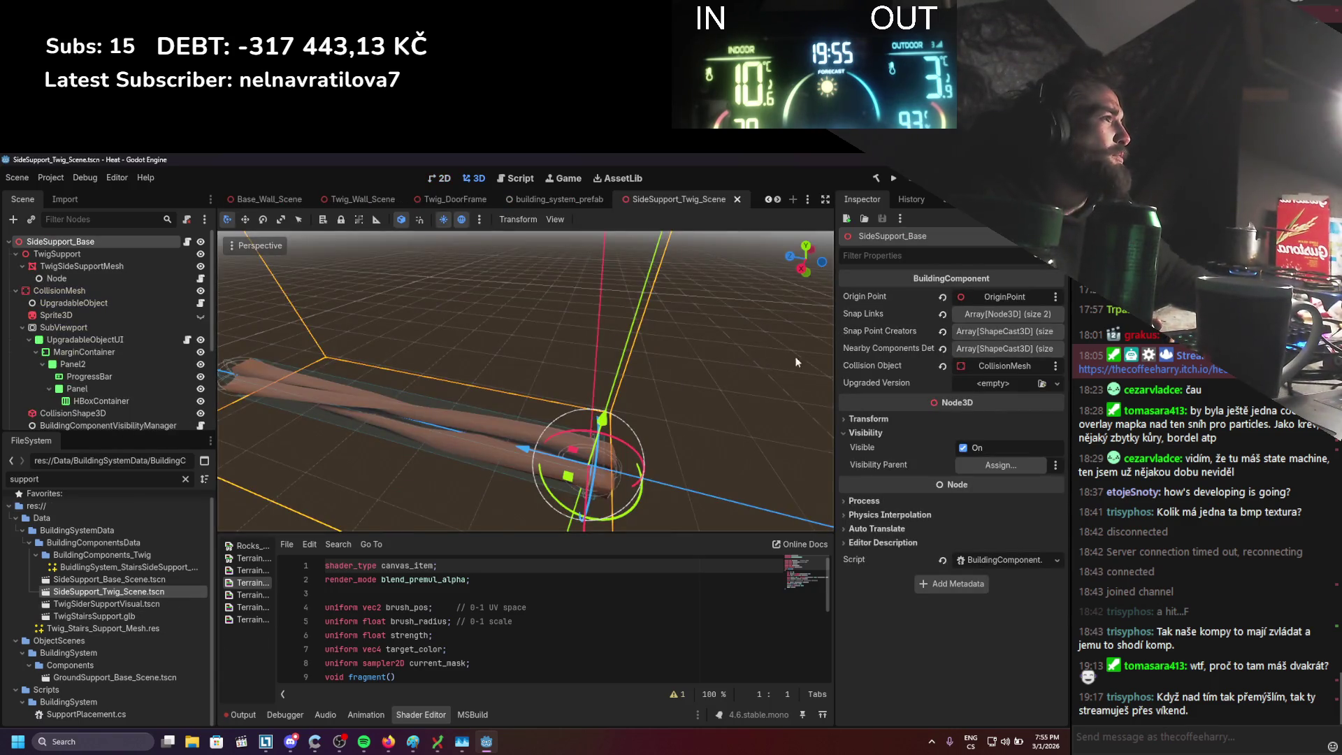
pyautogui.moveTo(832, 377); pyautogui.dragTo(707, 378)
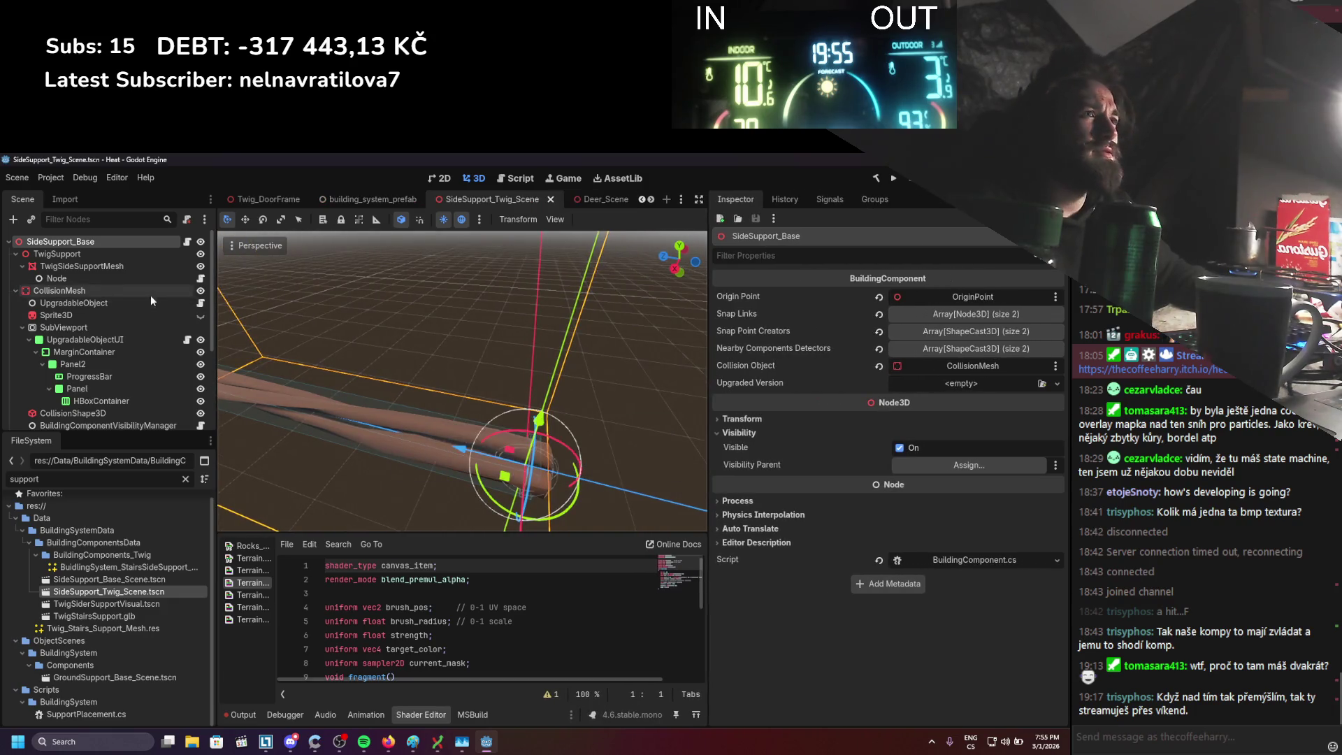
# Inspect the SideSupport_Base and Node properties, including the UpgradableVisualPart settings
pyautogui.click(103, 280)
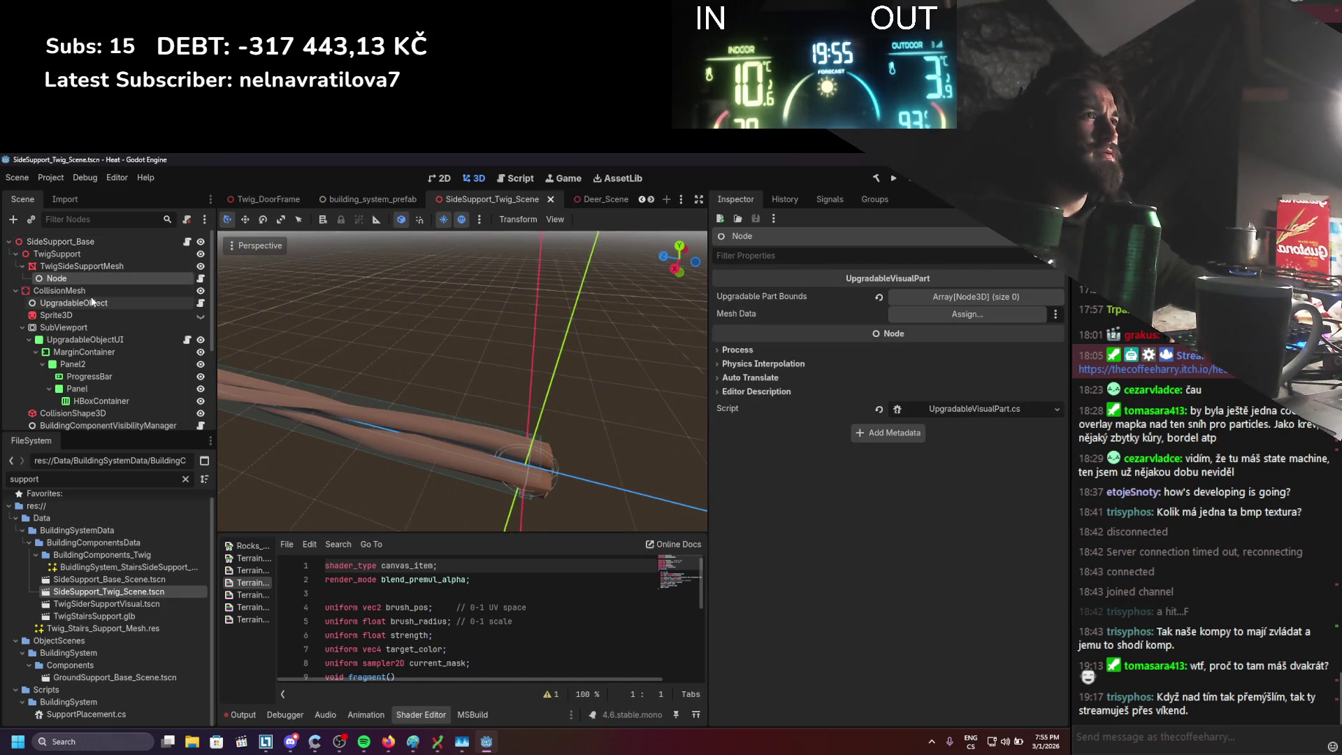
pyautogui.click(90, 300)
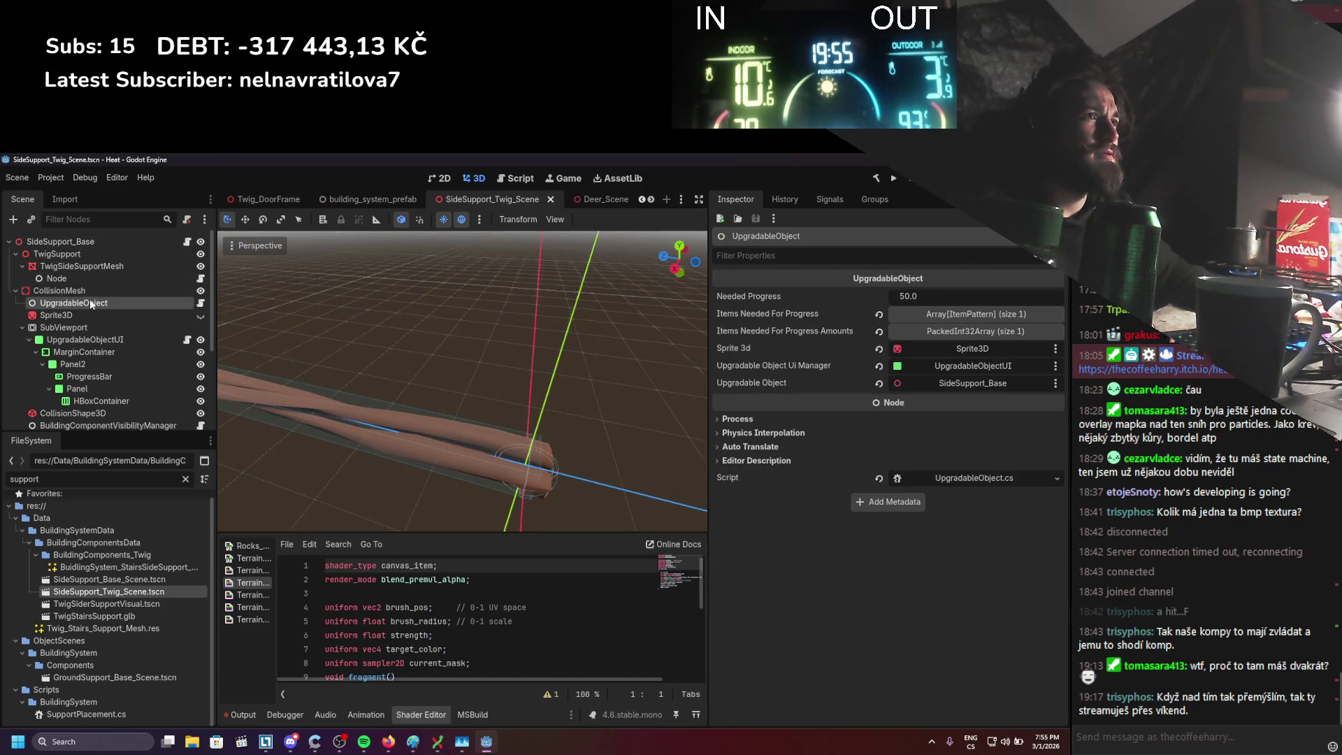
pyautogui.click(97, 243)
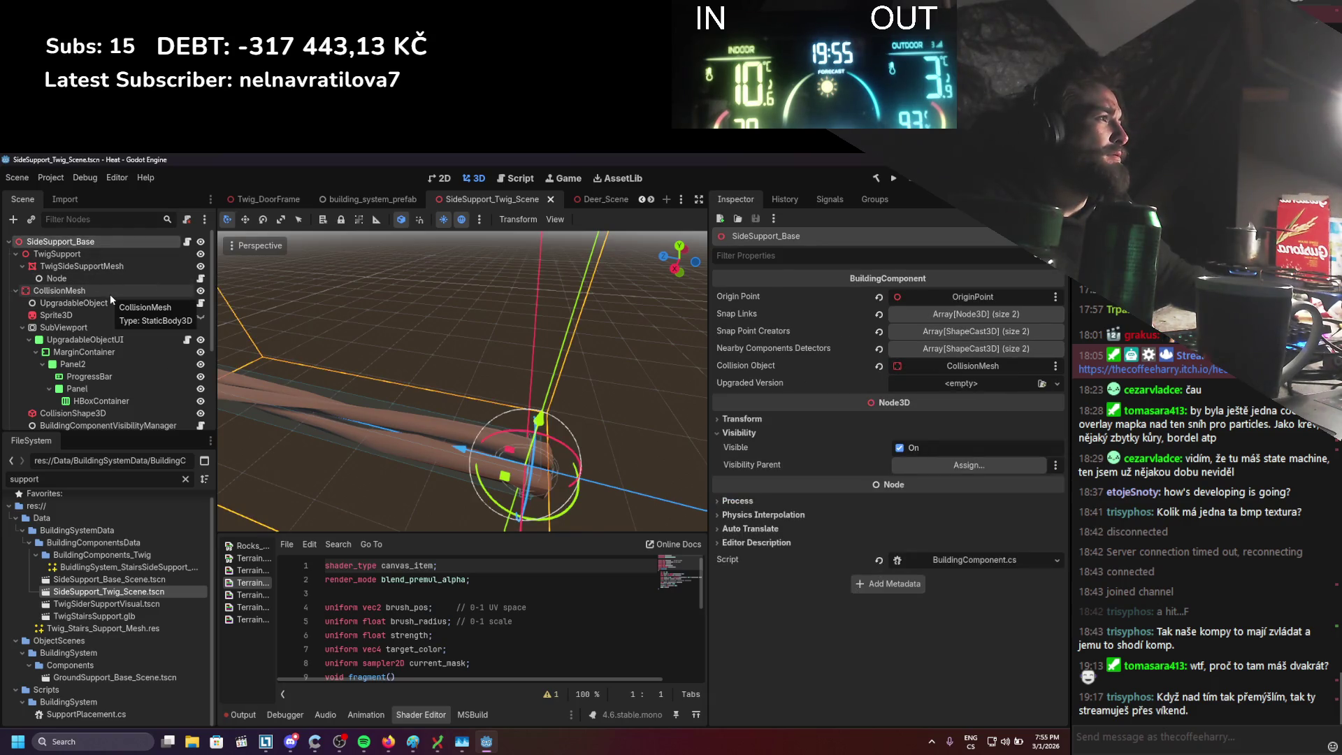
pyautogui.scroll(-5, 111, 316)
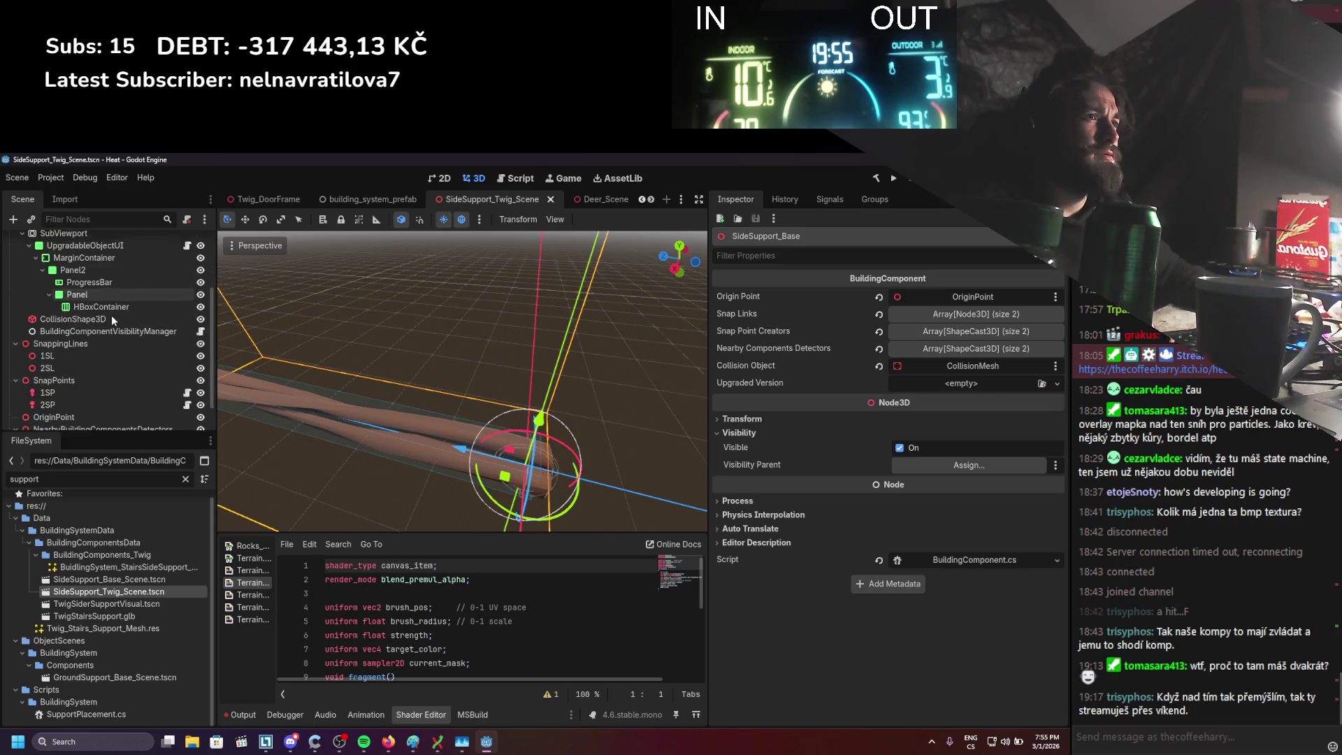
pyautogui.scroll(5, 115, 346)
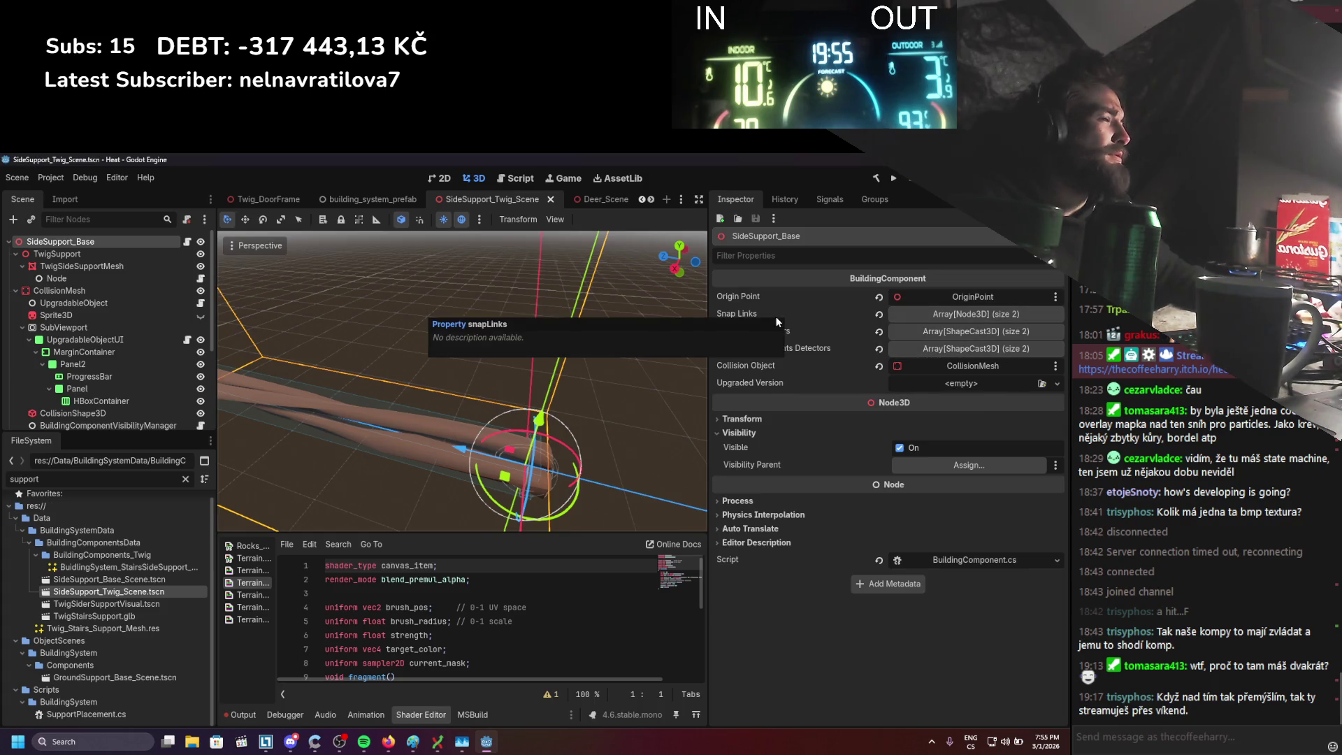
pyautogui.click(77, 279)
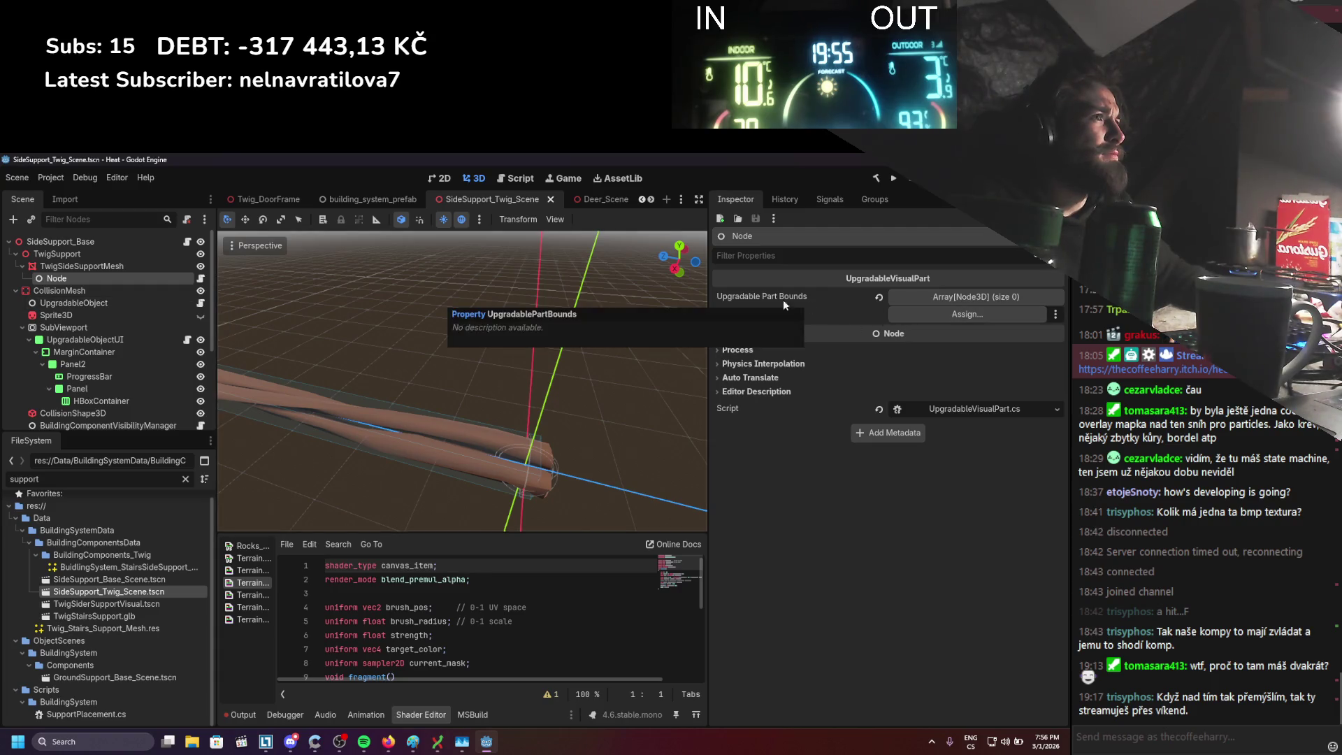
# Close the SideSupport_Twig_Scene, Deer_Scene and Bear_RaycastAvoidance scene tabs
pyautogui.click(550, 199)
pyautogui.click(491, 199)
pyautogui.click(501, 201)
pyautogui.click(499, 199)
pyautogui.click(544, 200)
pyautogui.click(51, 178)
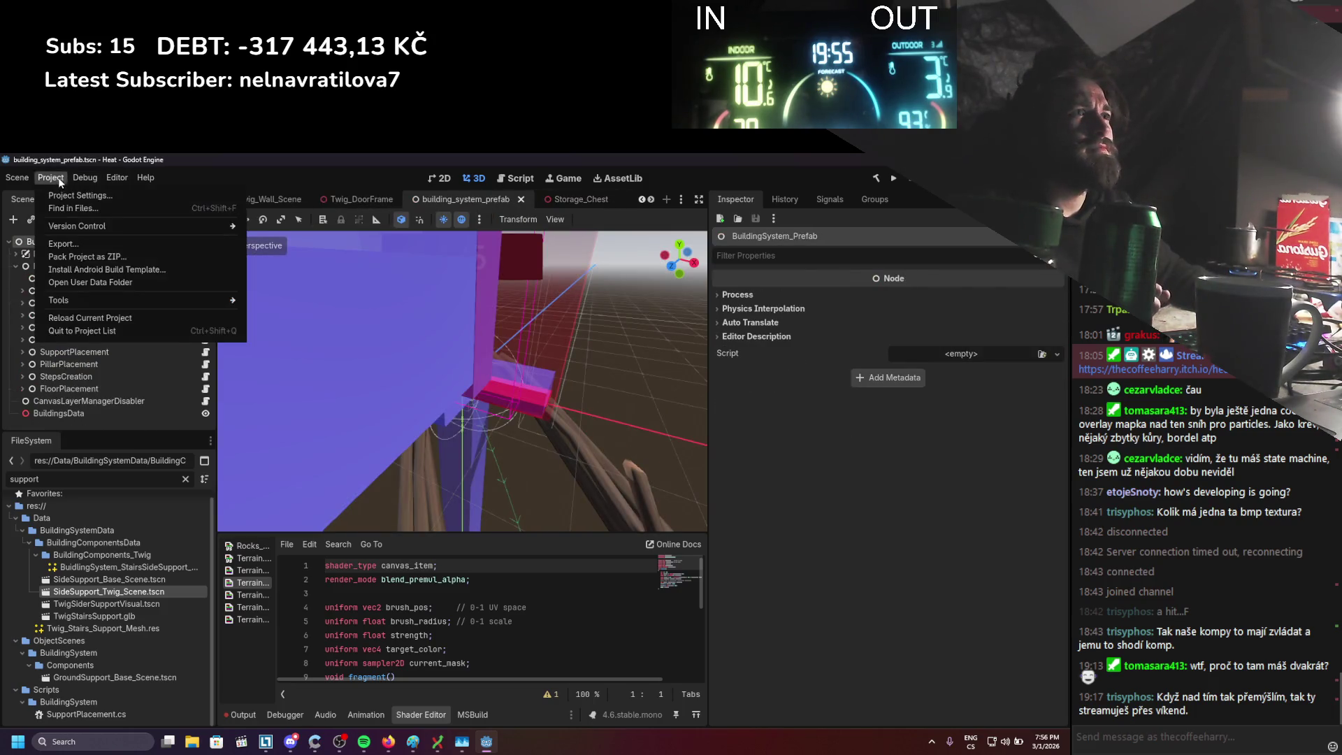
# From Project > Export, view the Resources tab and bring up the Export Project save dialog
pyautogui.moveTo(81, 178)
pyautogui.click(63, 225)
pyautogui.scroll(-2, 552, 447)
pyautogui.scroll(-5, 562, 451)
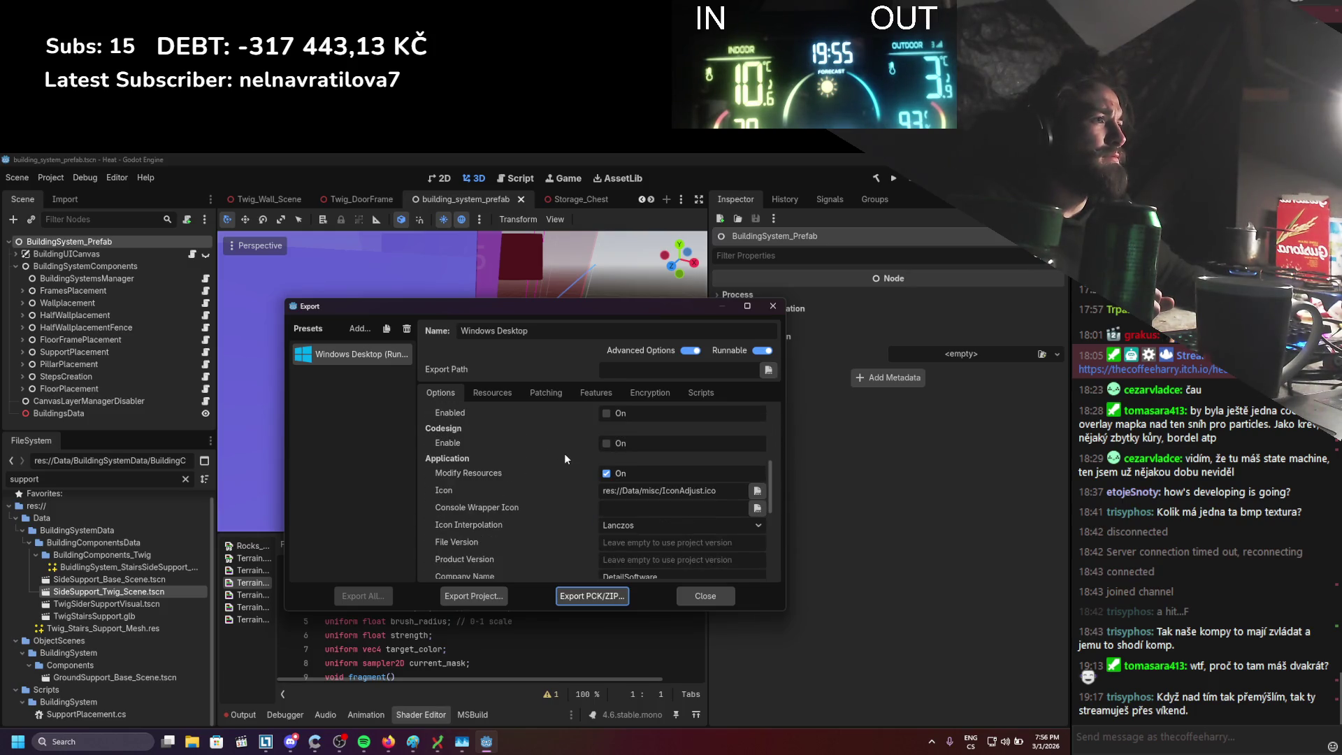
pyautogui.scroll(-8, 560, 466)
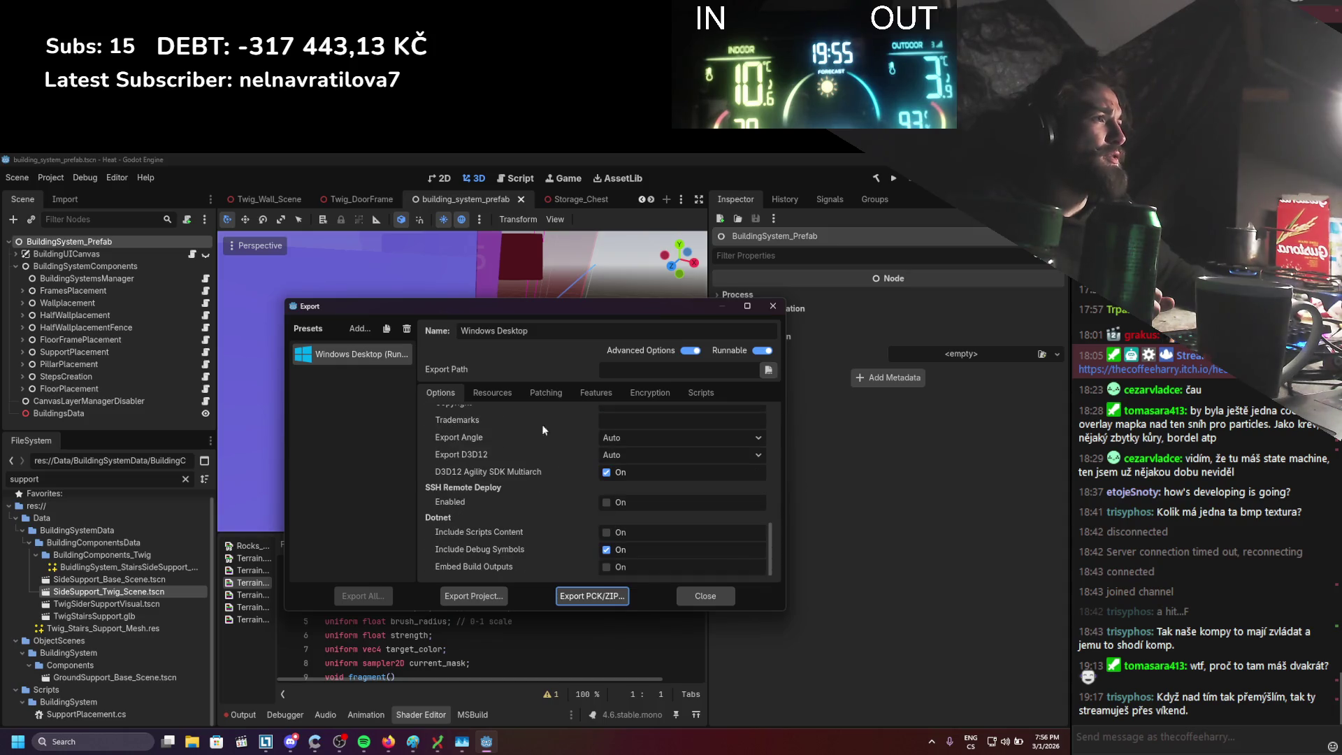
pyautogui.click(479, 392)
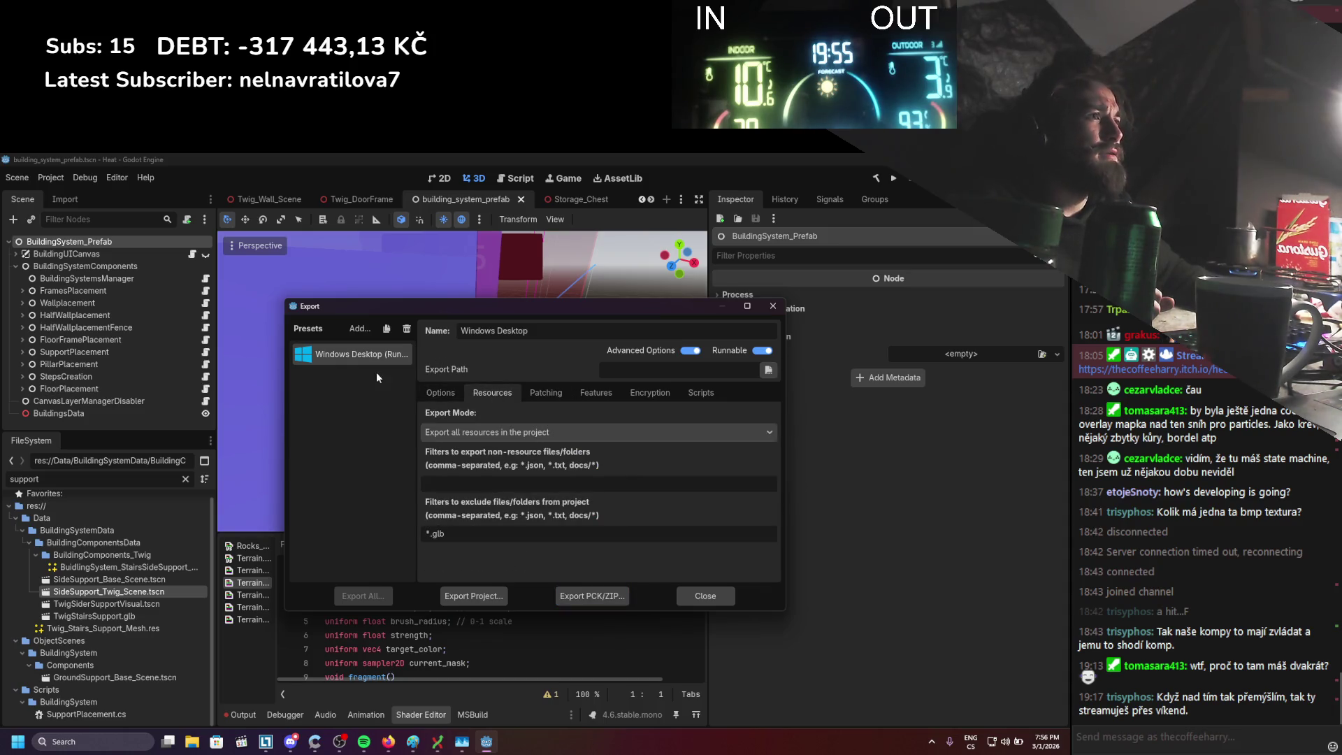
pyautogui.click(461, 599)
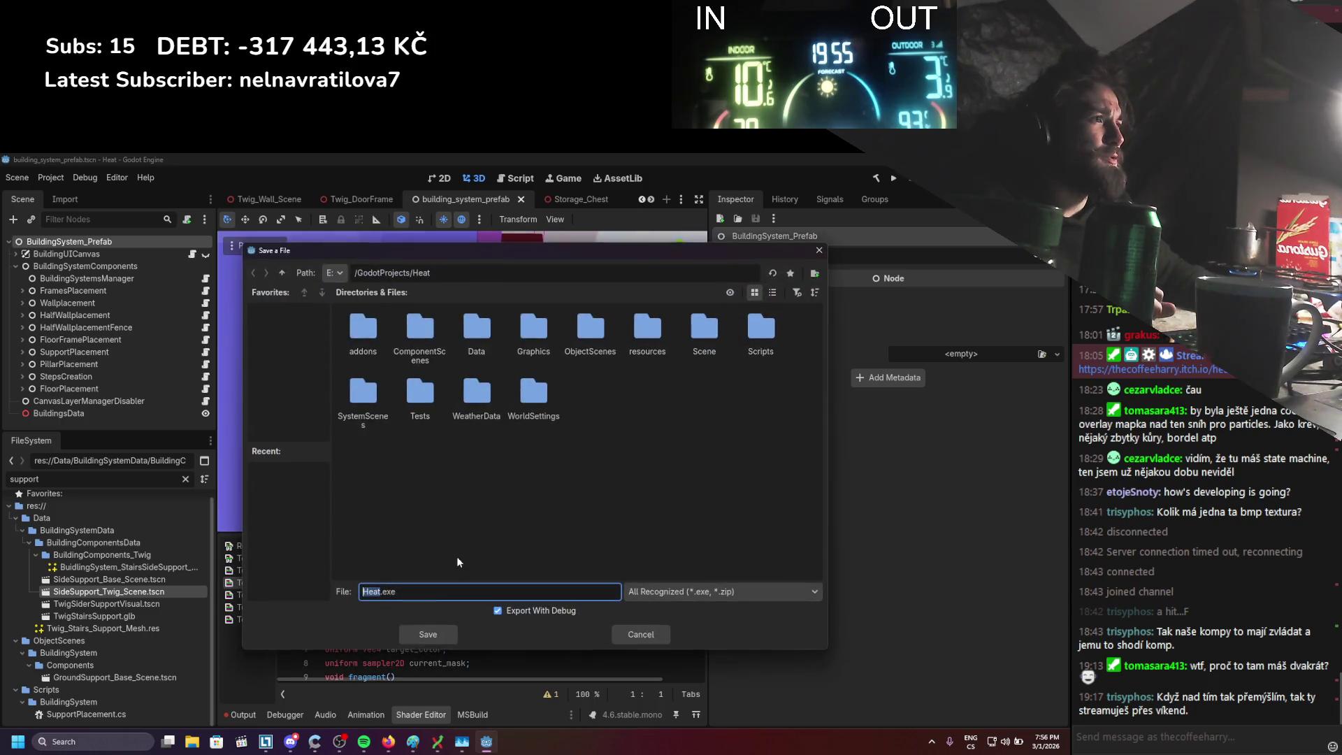
# Navigate to E:/GodotProjects and create a new Heat_Builds folder there
pyautogui.click(336, 274)
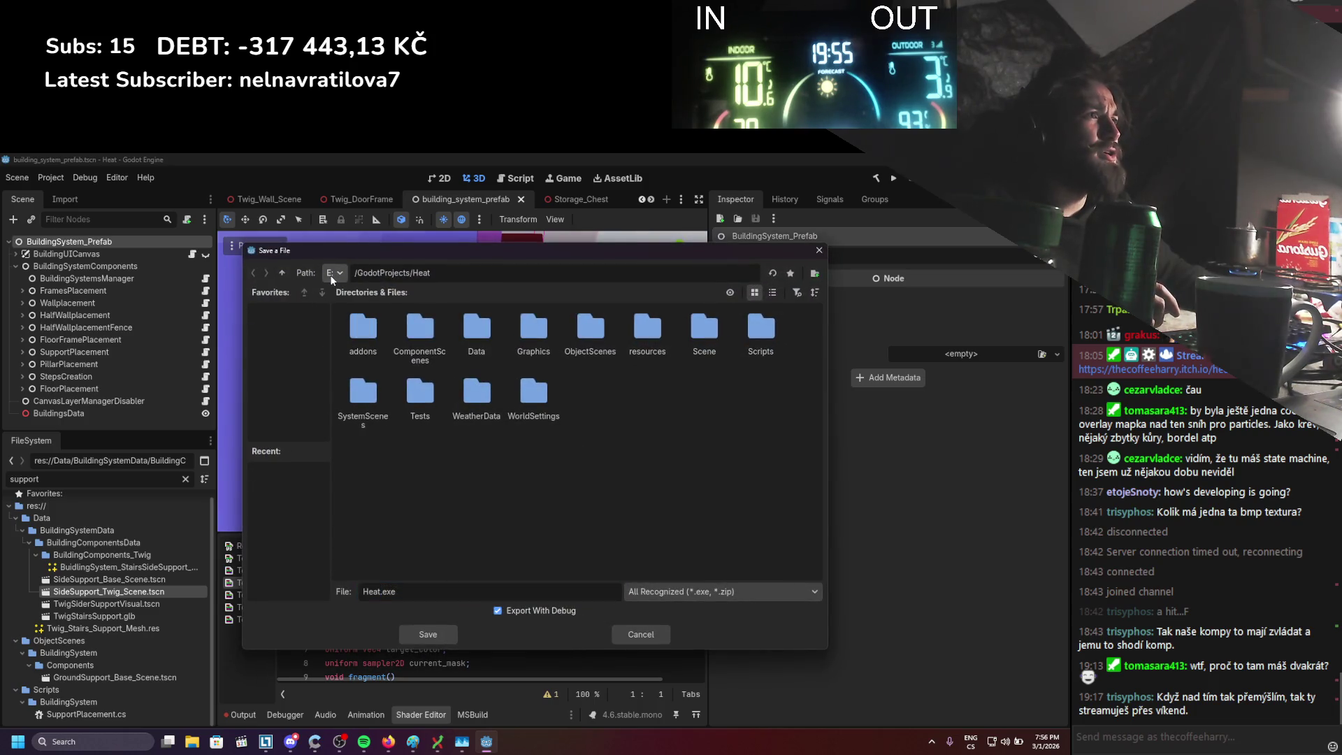
pyautogui.click(281, 273)
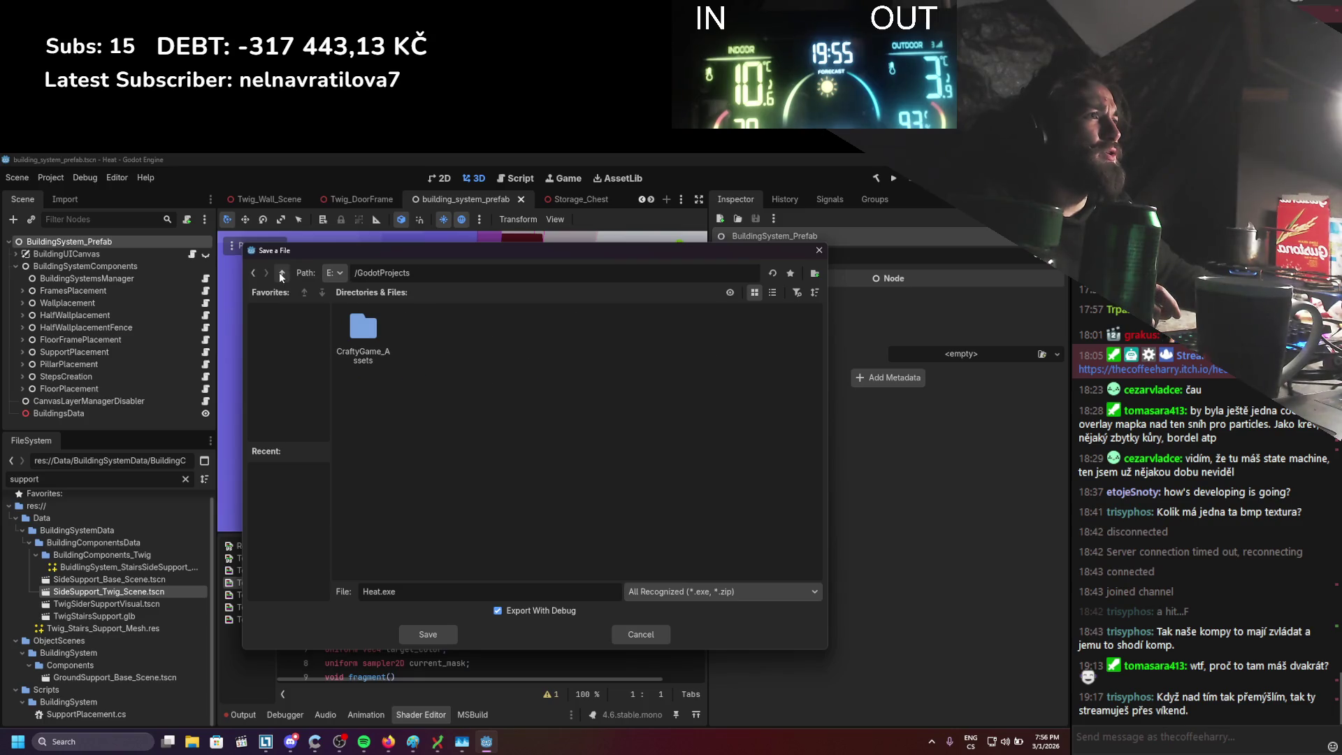
pyautogui.click(280, 273)
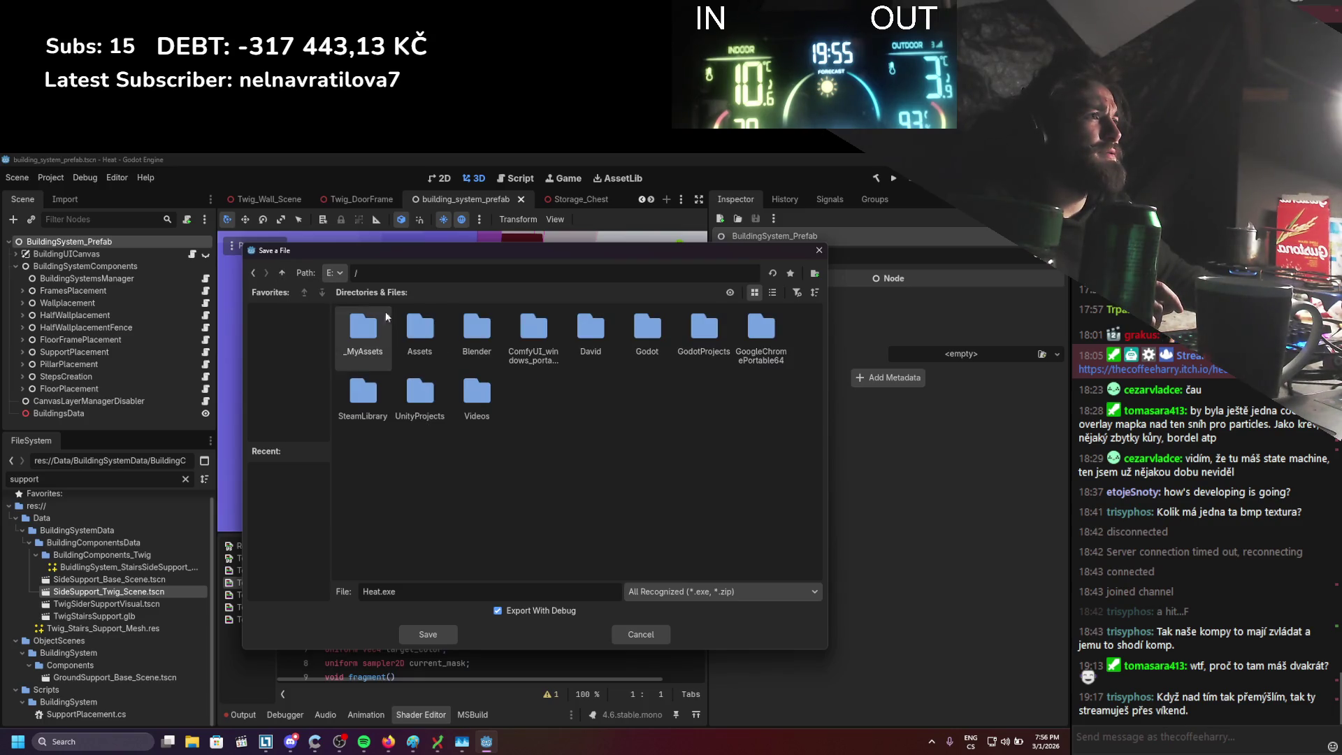
pyautogui.doubleClick(691, 337)
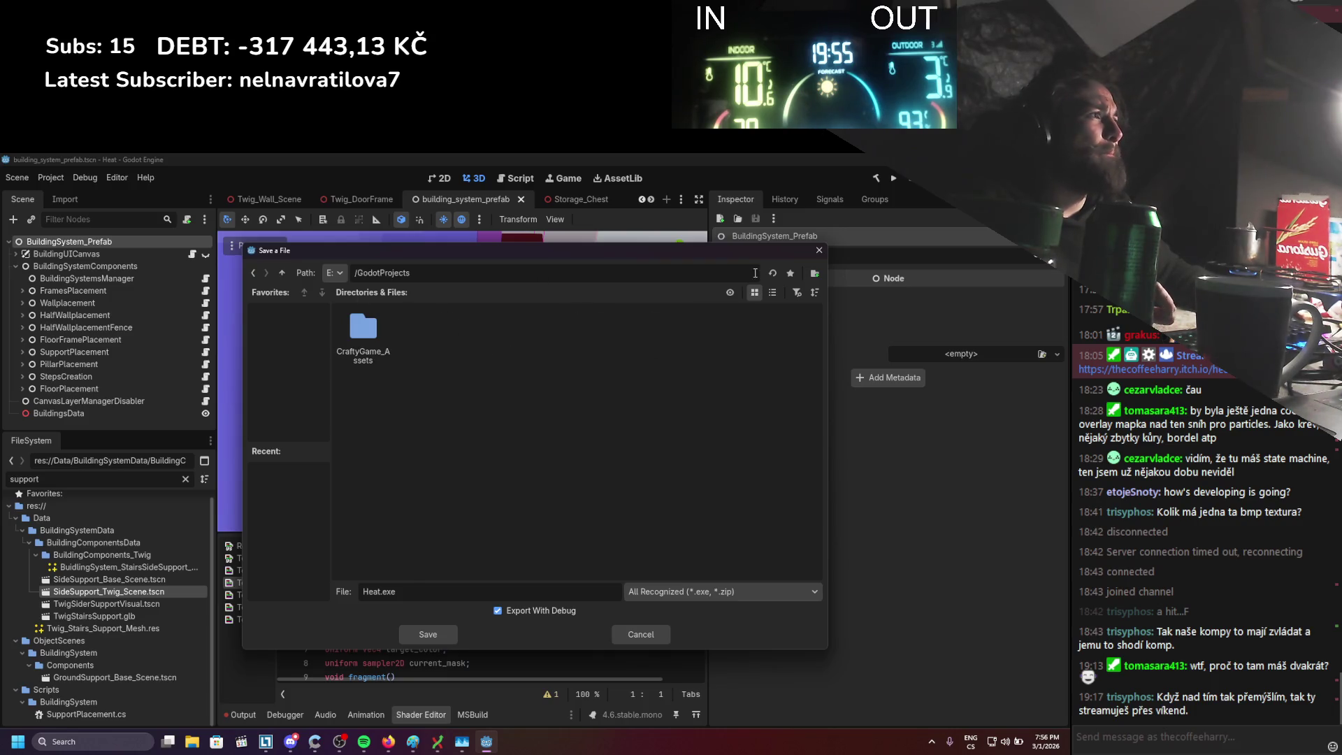
pyautogui.click(815, 273)
pyautogui.write('Heat_Builds')
pyautogui.press('Return')
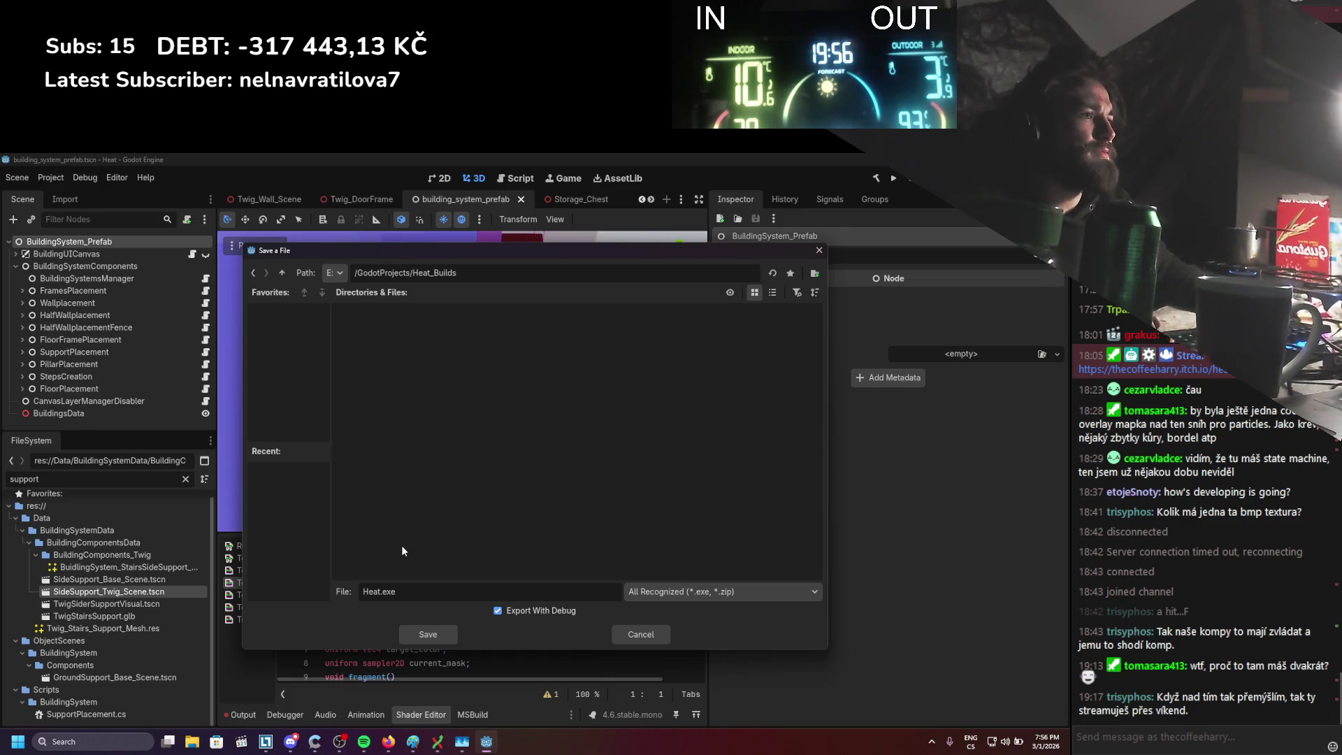
# Create folder 01_03_2026_PreAlpha in Heat_Builds and save the build as 01_03_2026_PreAlpha_Heat.exe
pyautogui.rightClick(467, 429)
pyautogui.click(522, 434)
pyautogui.write('03_01')
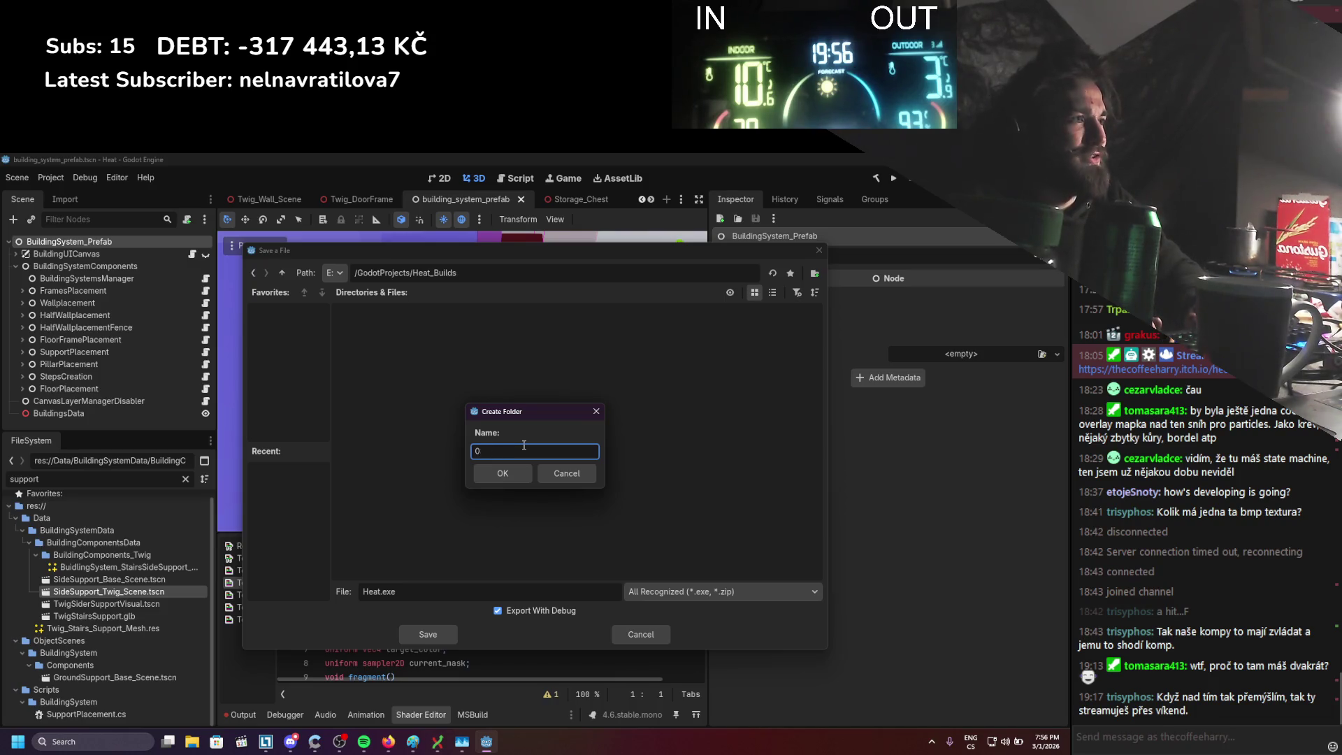
pyautogui.write('0')
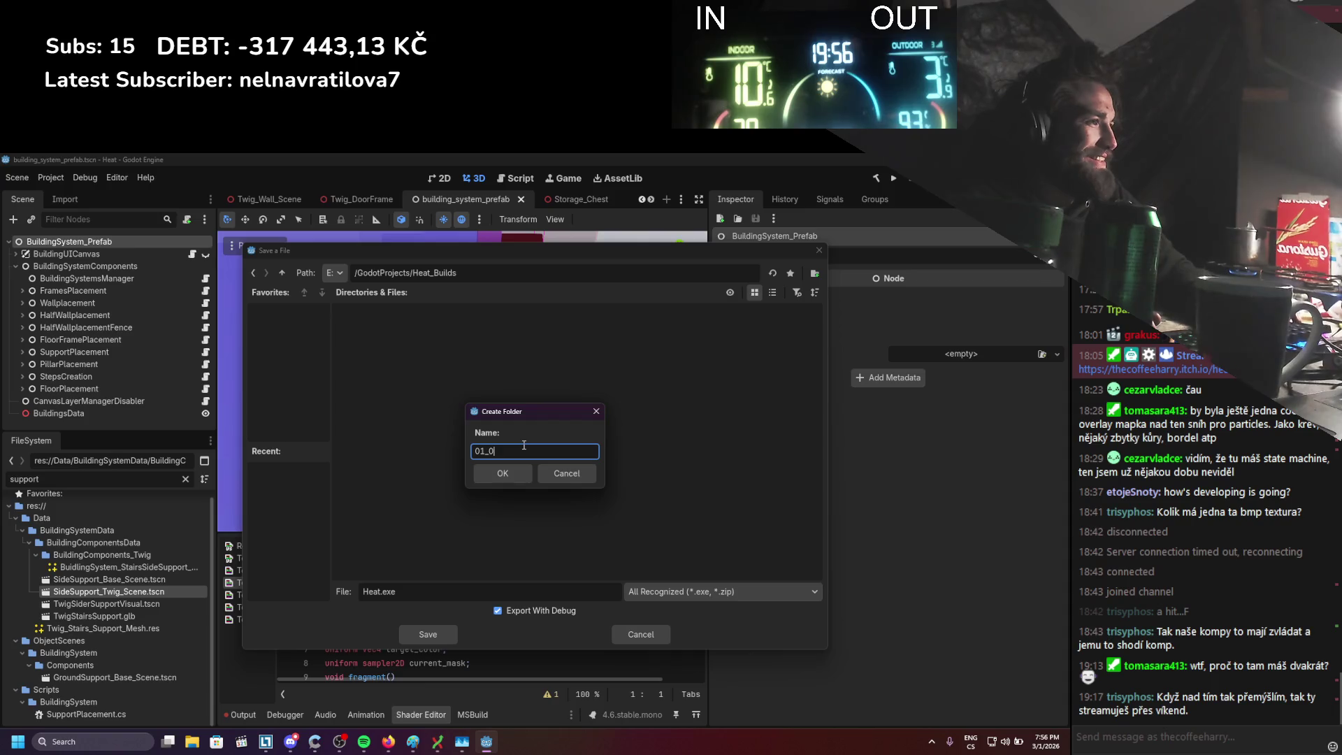
pyautogui.write('3_2026')
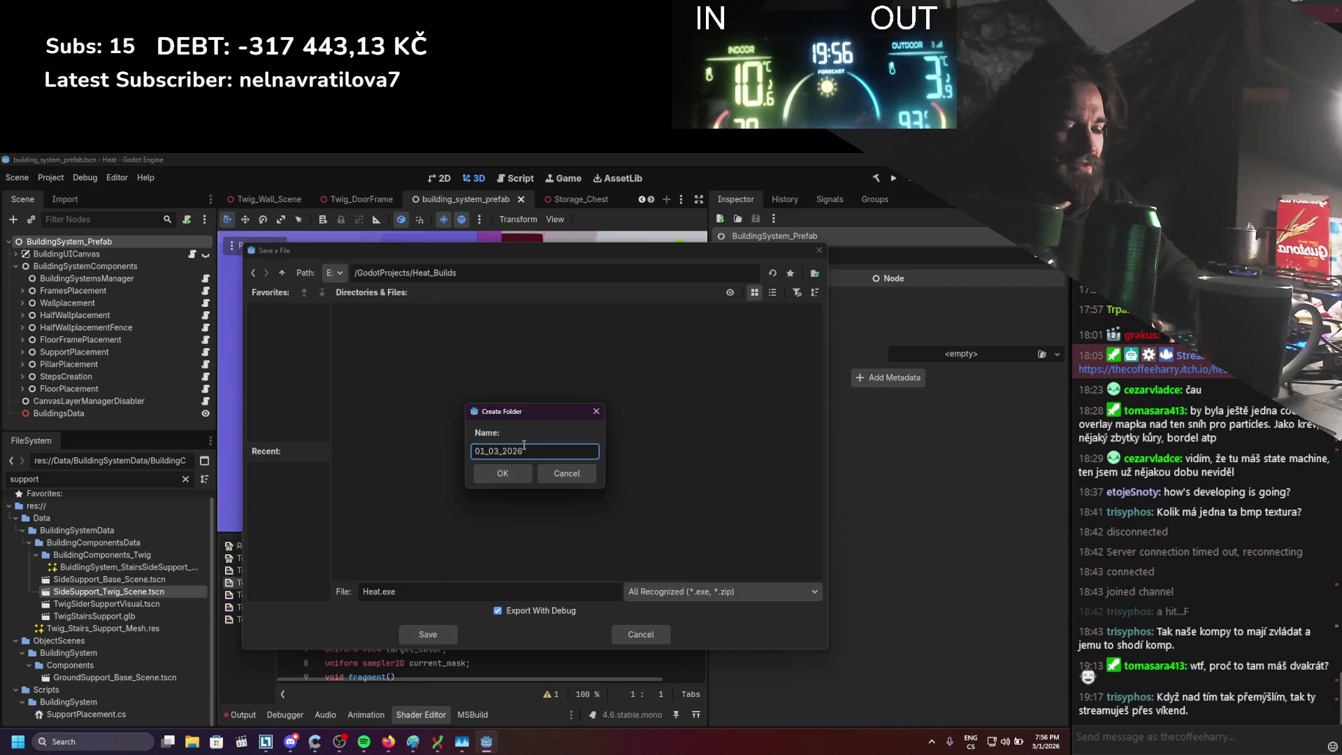
pyautogui.write('_Pre')
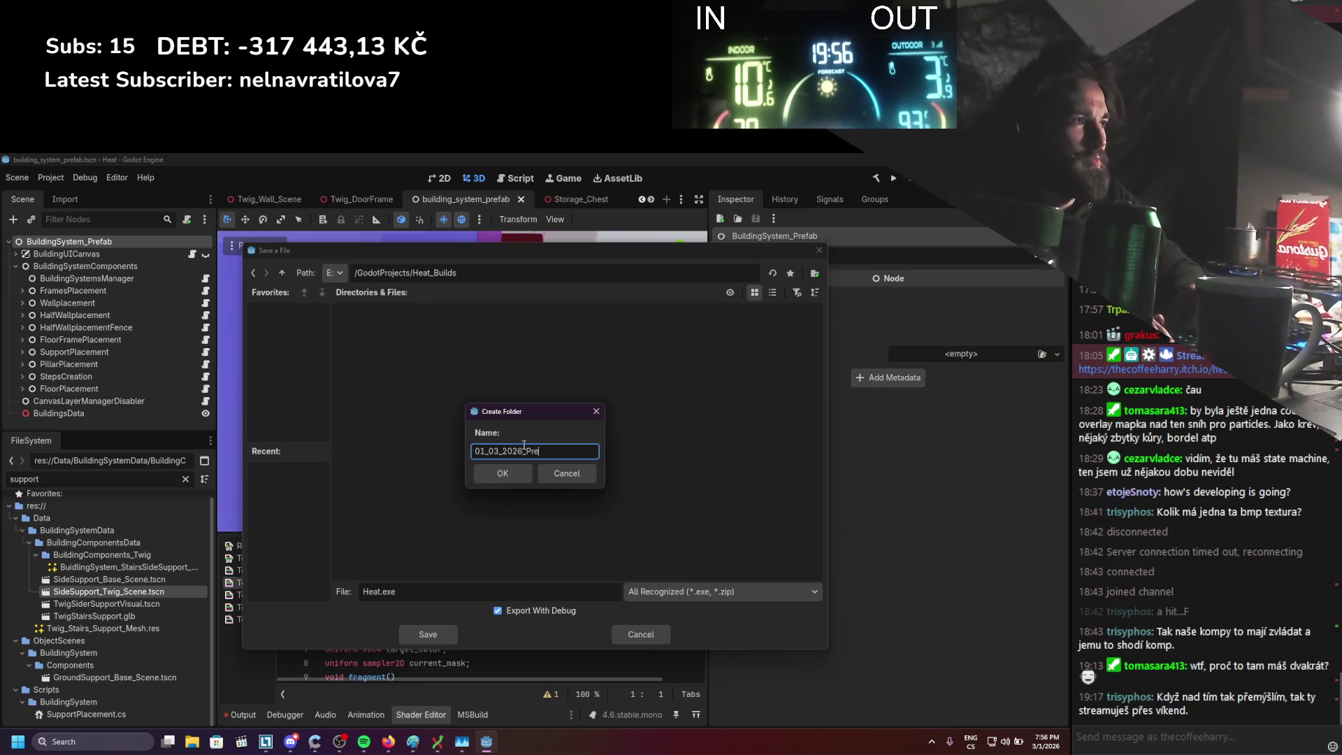
pyautogui.write('ha')
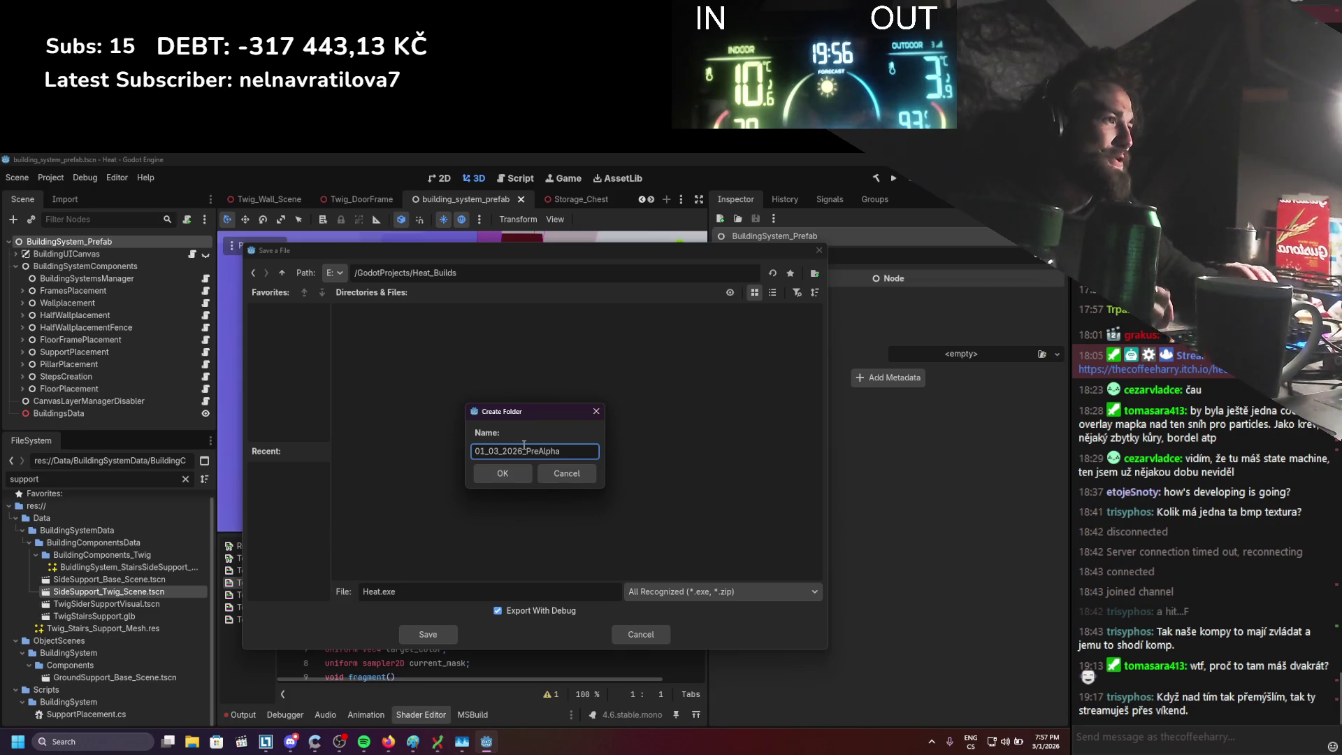
pyautogui.click(501, 473)
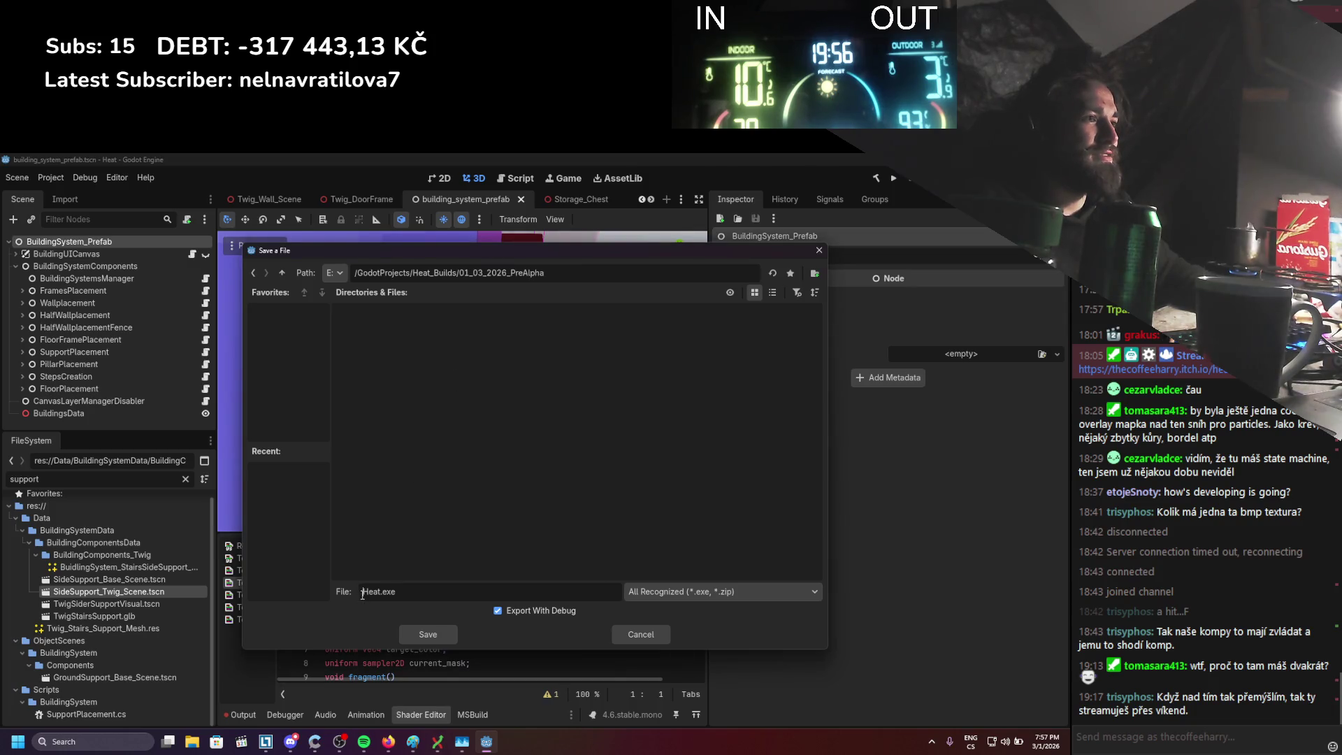
pyautogui.write('01_03_2026_PreAlpha')
pyautogui.write('_')
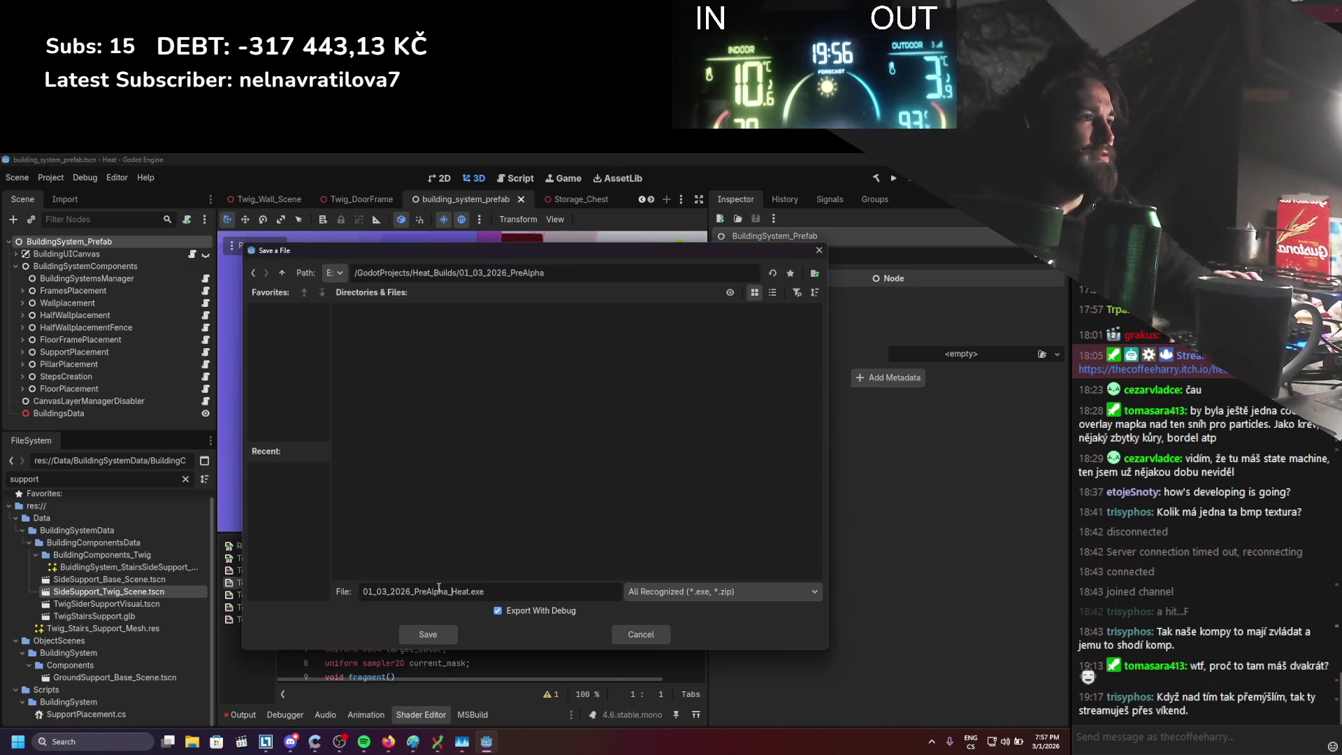
pyautogui.click(426, 635)
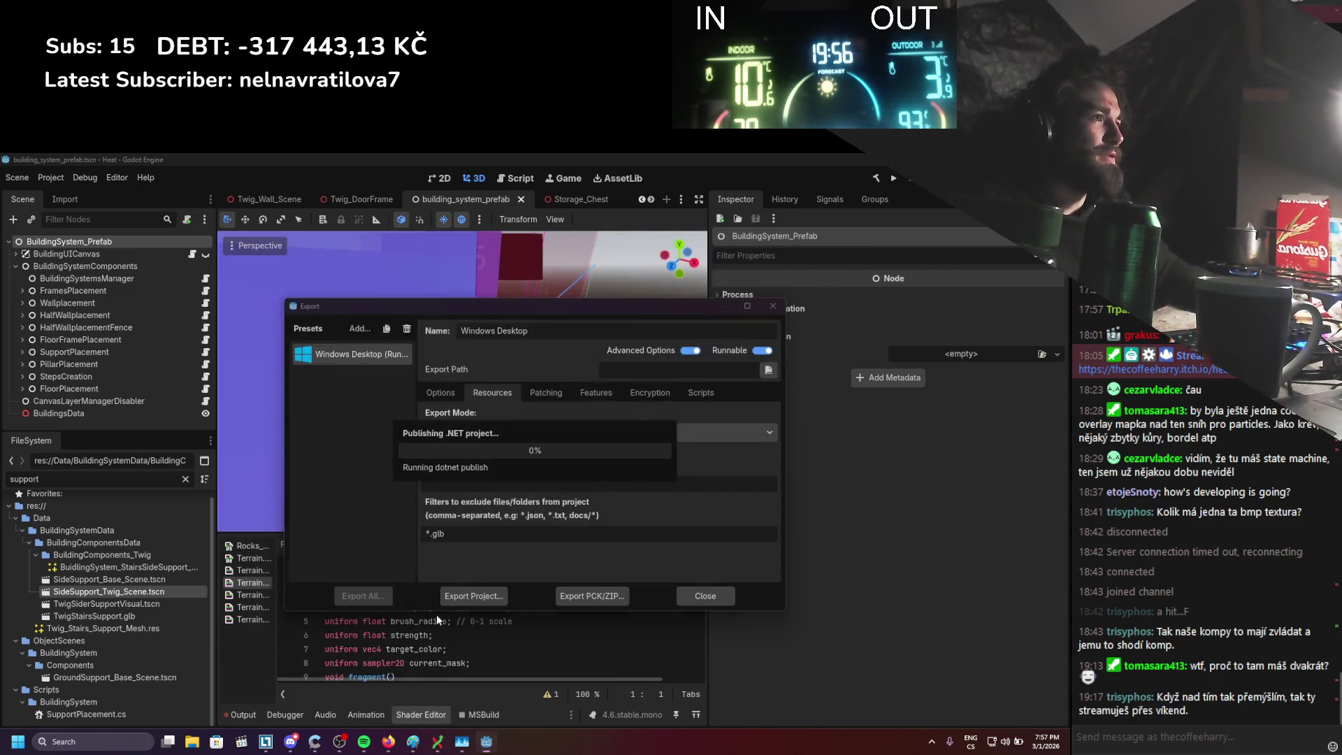